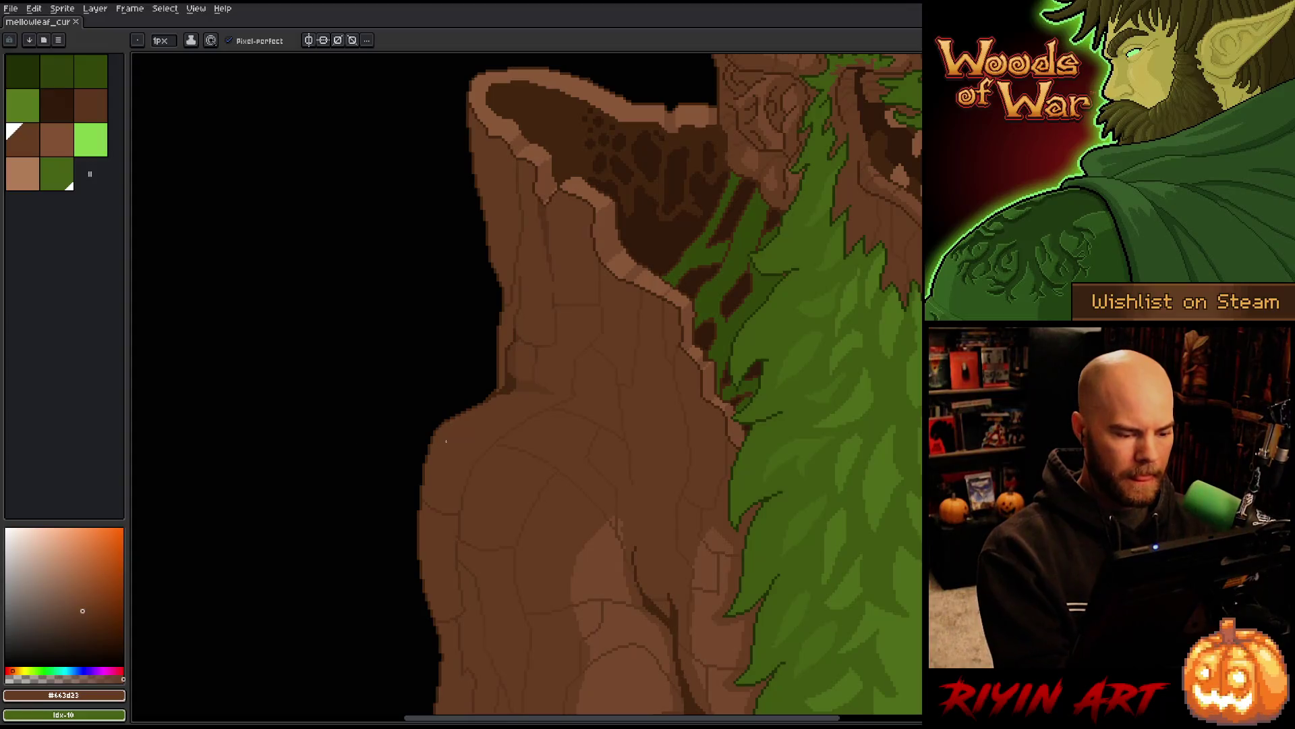
Eyedrop the dark bark brown and stroke a dark outline along the left shoulder's edge
left_click(481, 403, "alt")
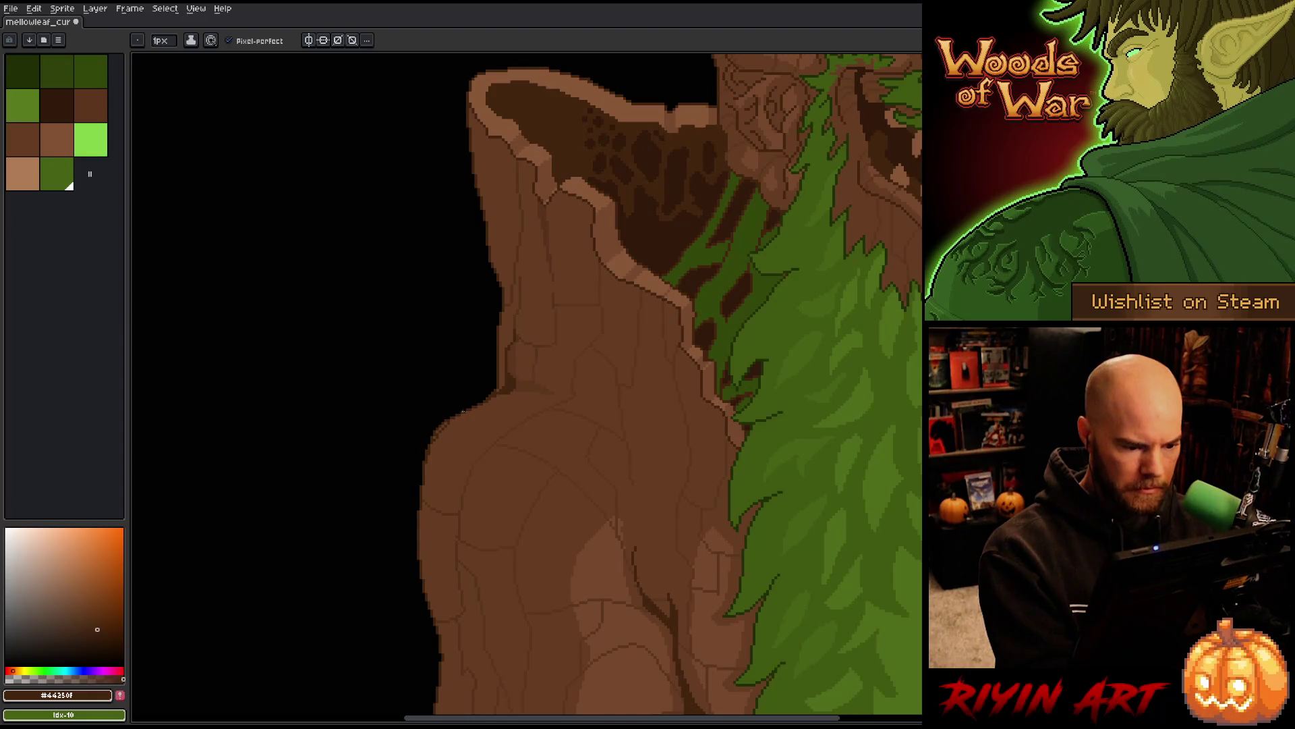
left_click_drag(451, 423, 427, 459)
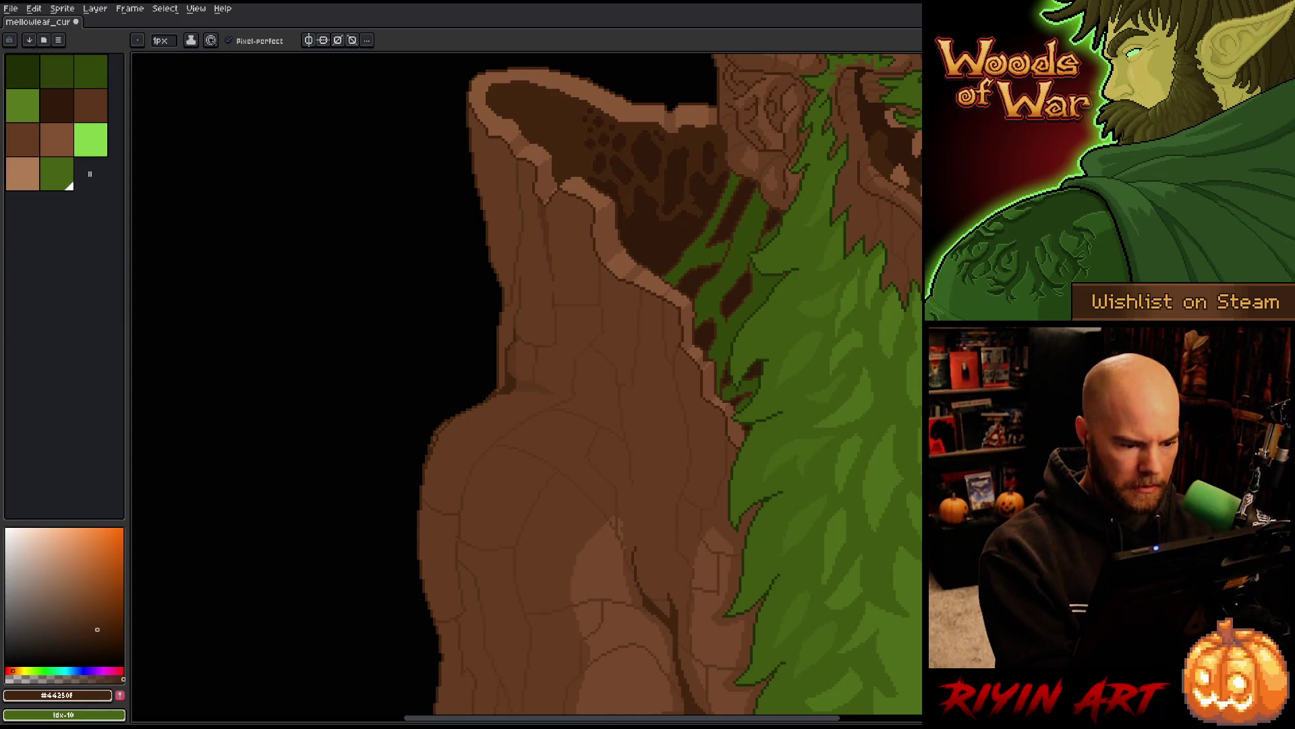
key("e")
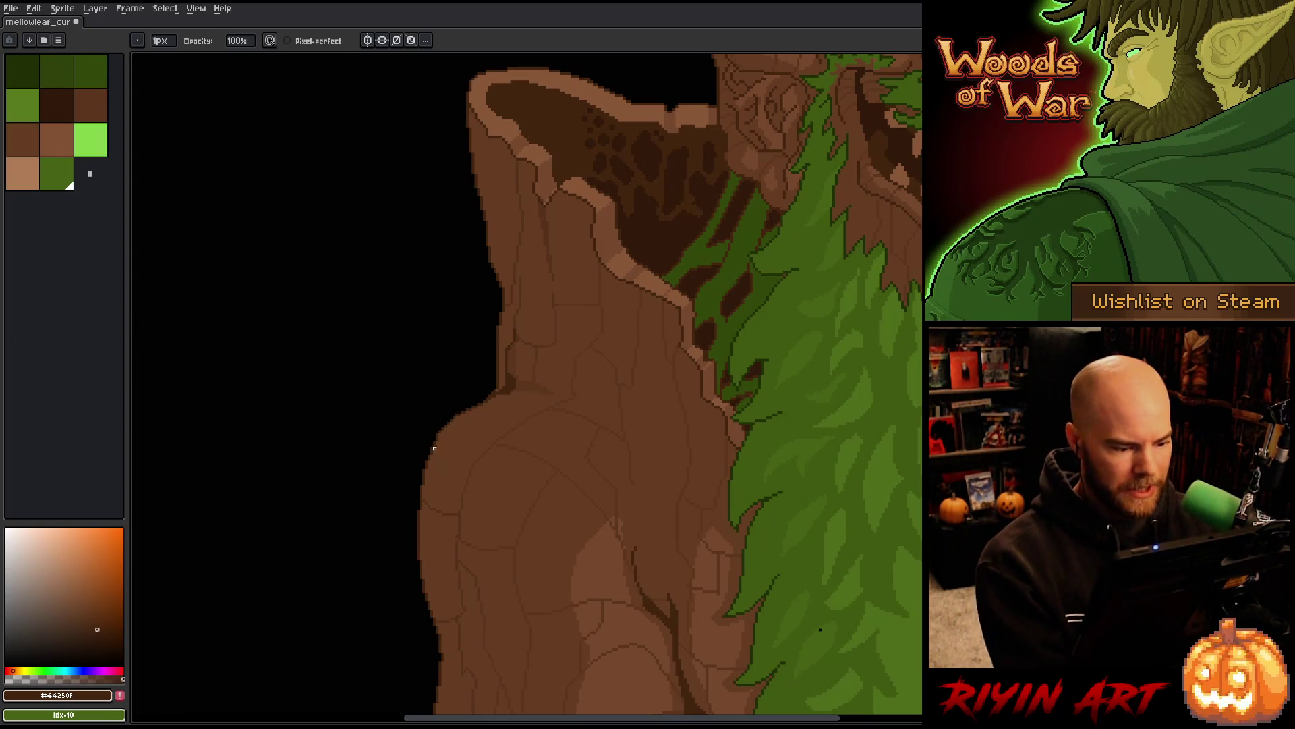
Pick the mid bark brown from the shoulder and save the sprite
key("e")
left_click(436, 440, "alt")
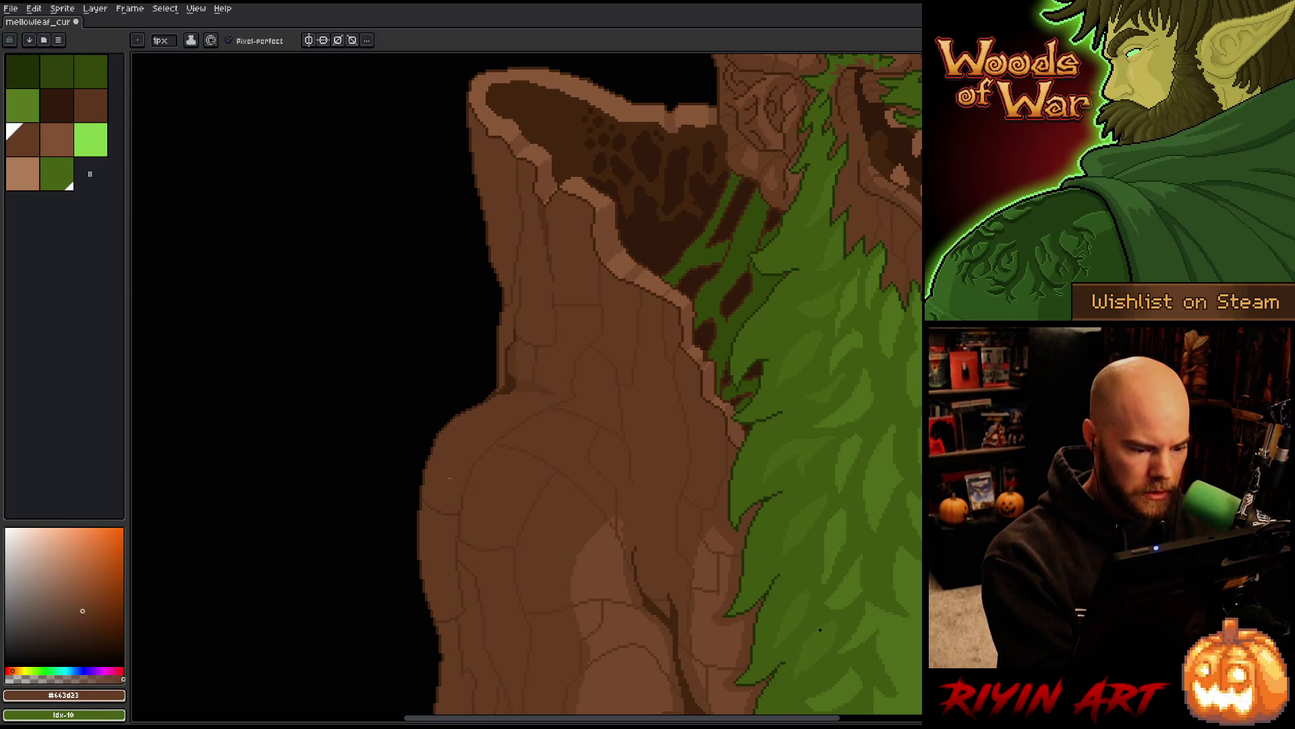
key("ctrl+s")
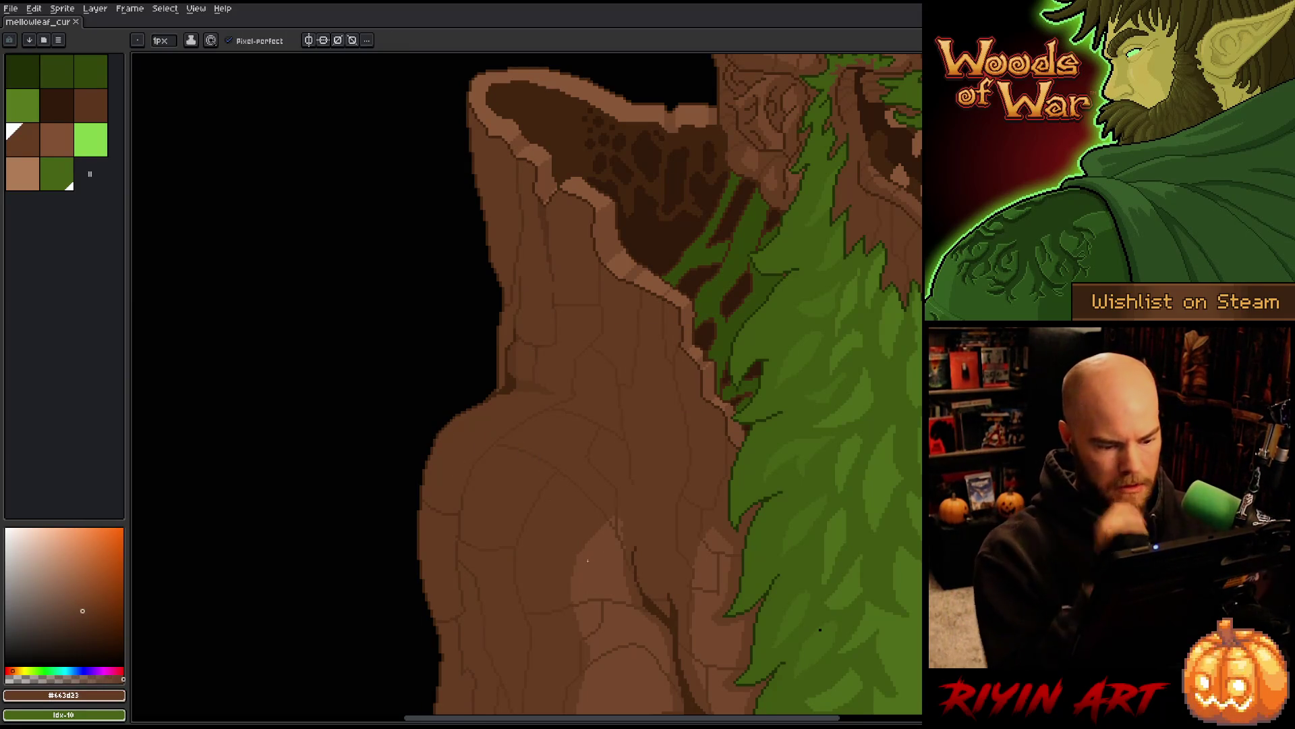
Zoom out to the whole sprite, then zoom in on the mouth and right bark shoulder for colour sampling
scroll(588, 560, "down", 3)
scroll(685, 527, "up", 2)
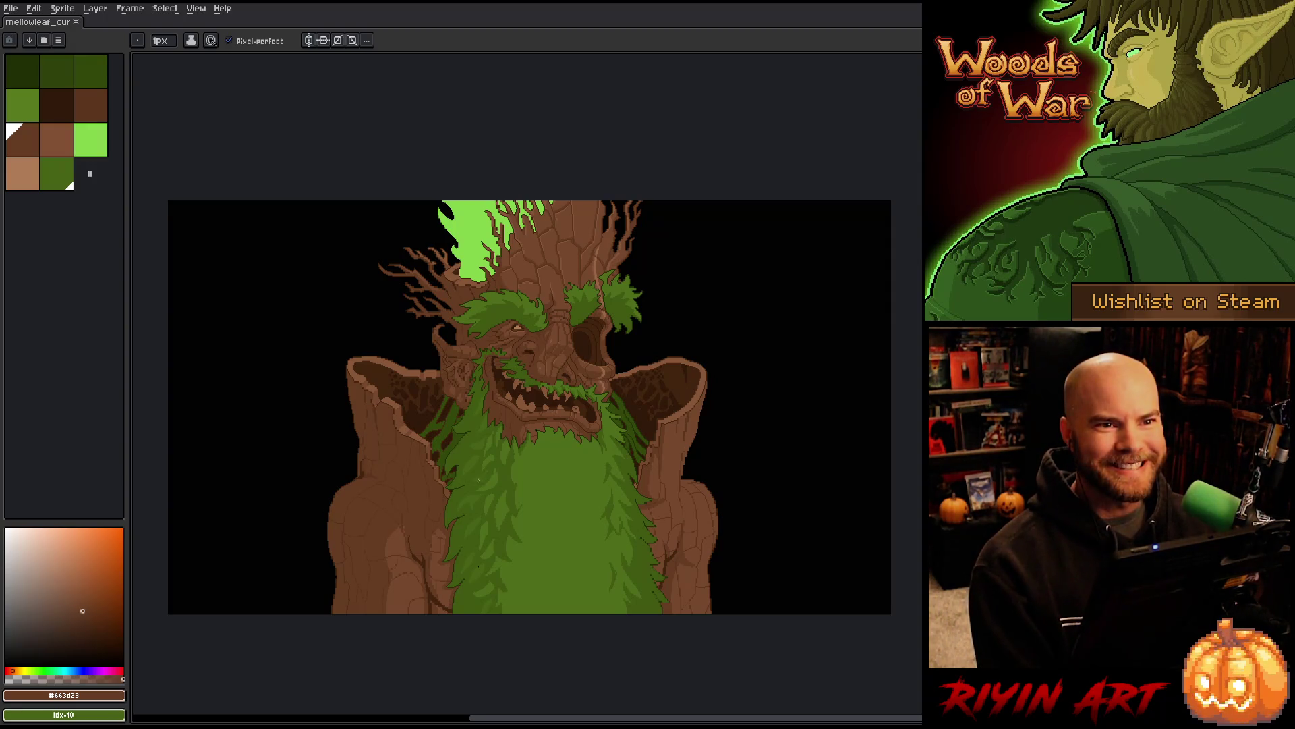
scroll(521, 446, "up", 2)
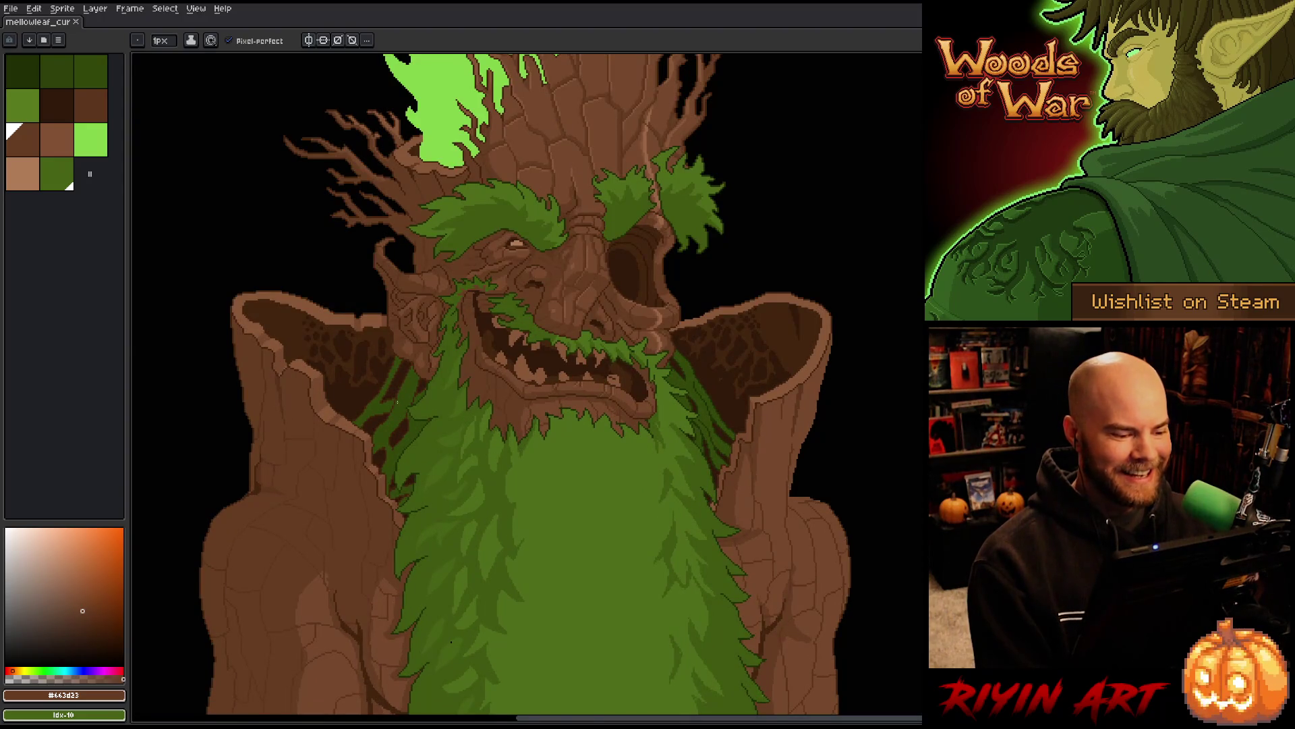
scroll(398, 398, "up", 1)
scroll(398, 392, "down", 2)
scroll(402, 377, "up", 2)
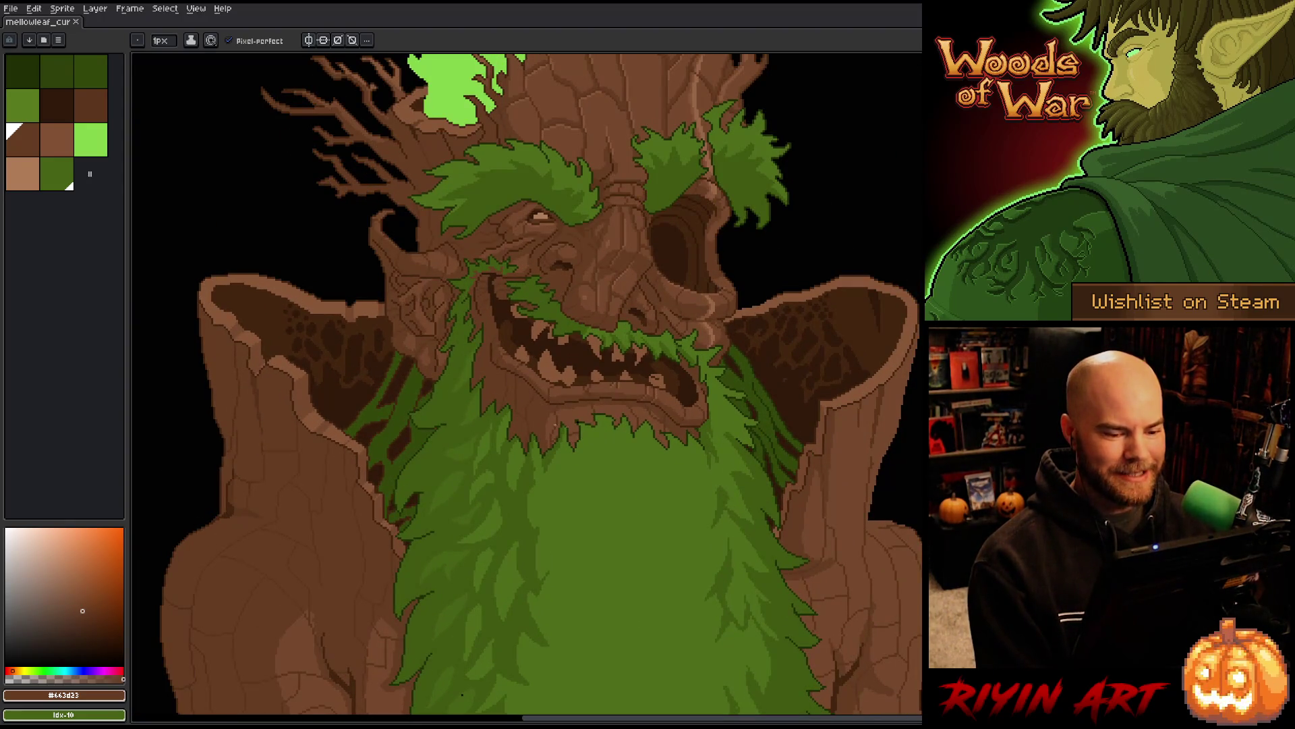
scroll(555, 424, "right", 3)
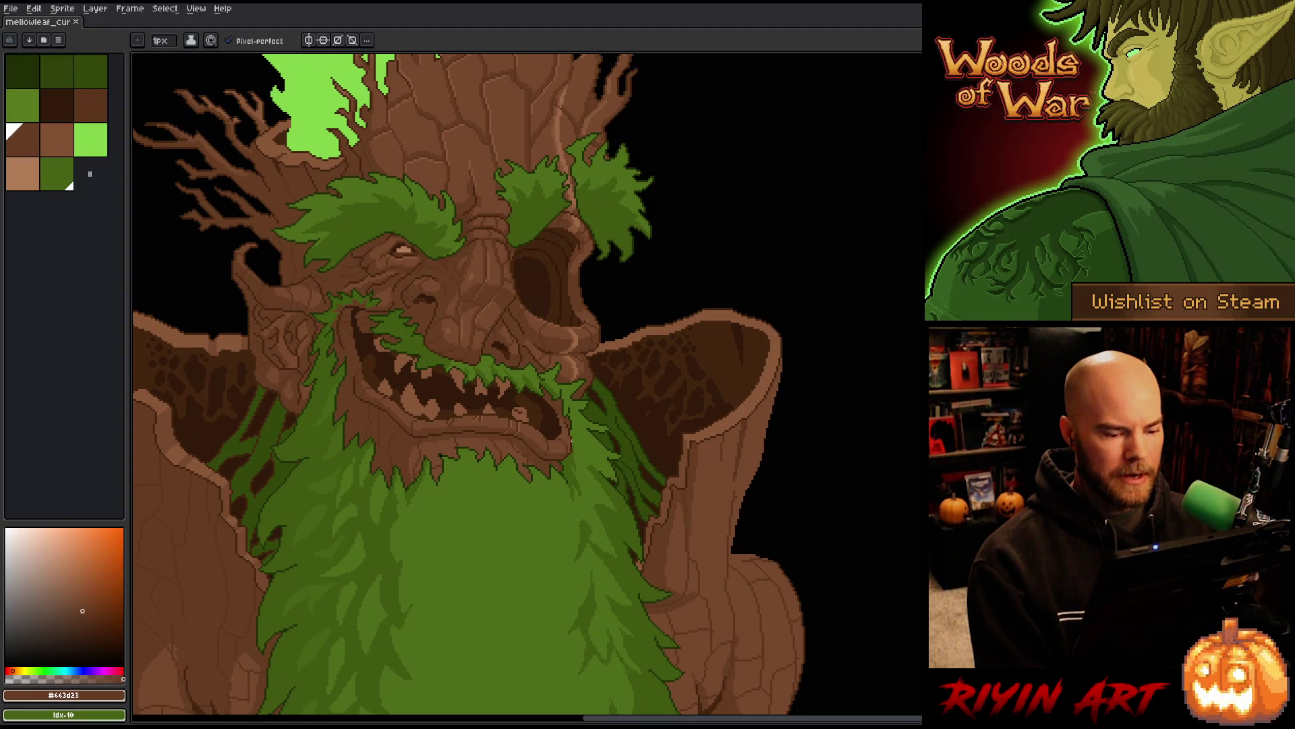
scroll(571, 442, "up", 2)
scroll(567, 445, "down", 3)
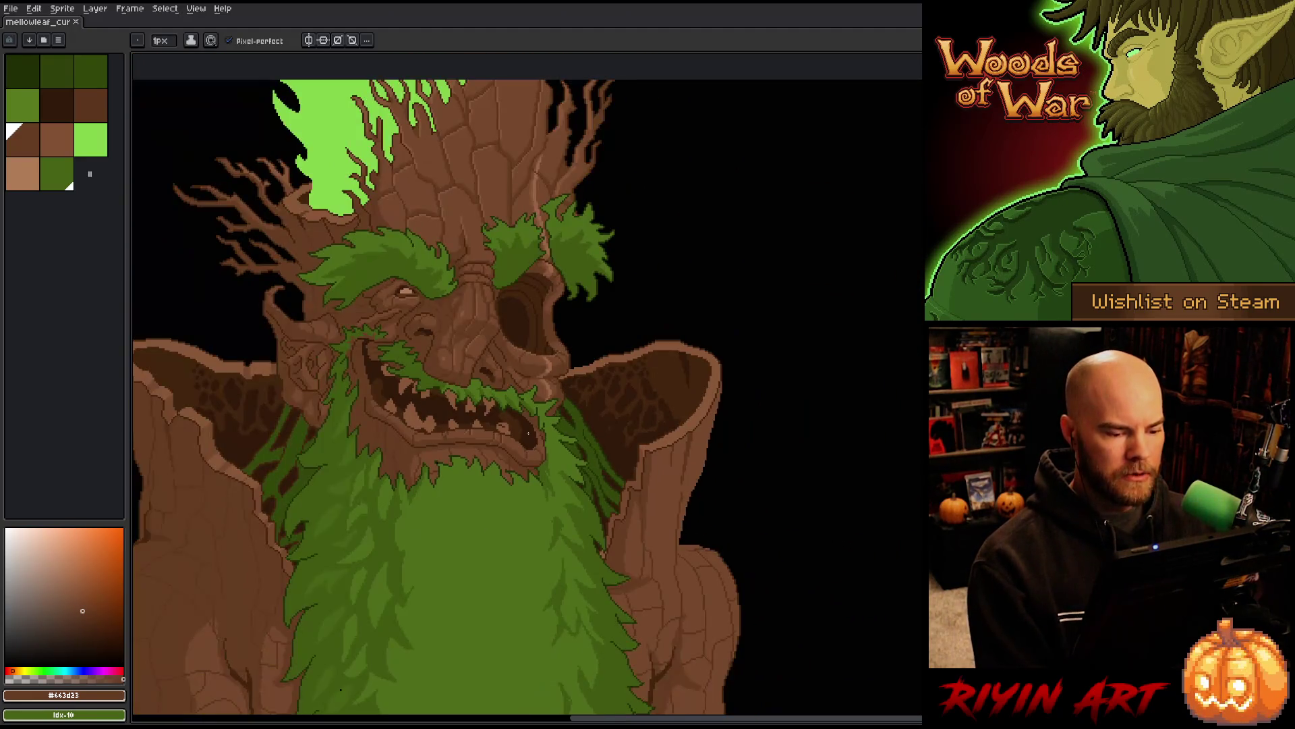
scroll(512, 431, "up", 3)
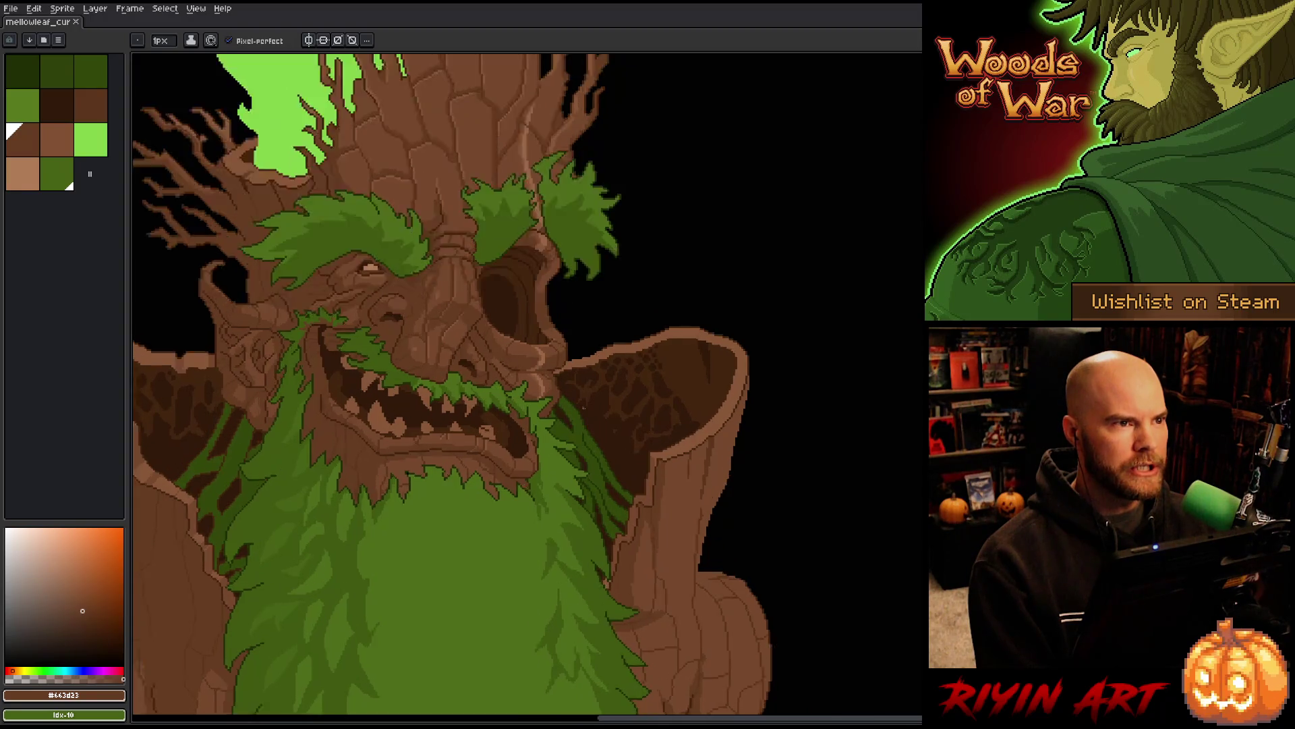
key("alt")
Paint dark brown along the right shoulder's inner edge and pick dark and mid beard greens
left_click(587, 420, "alt")
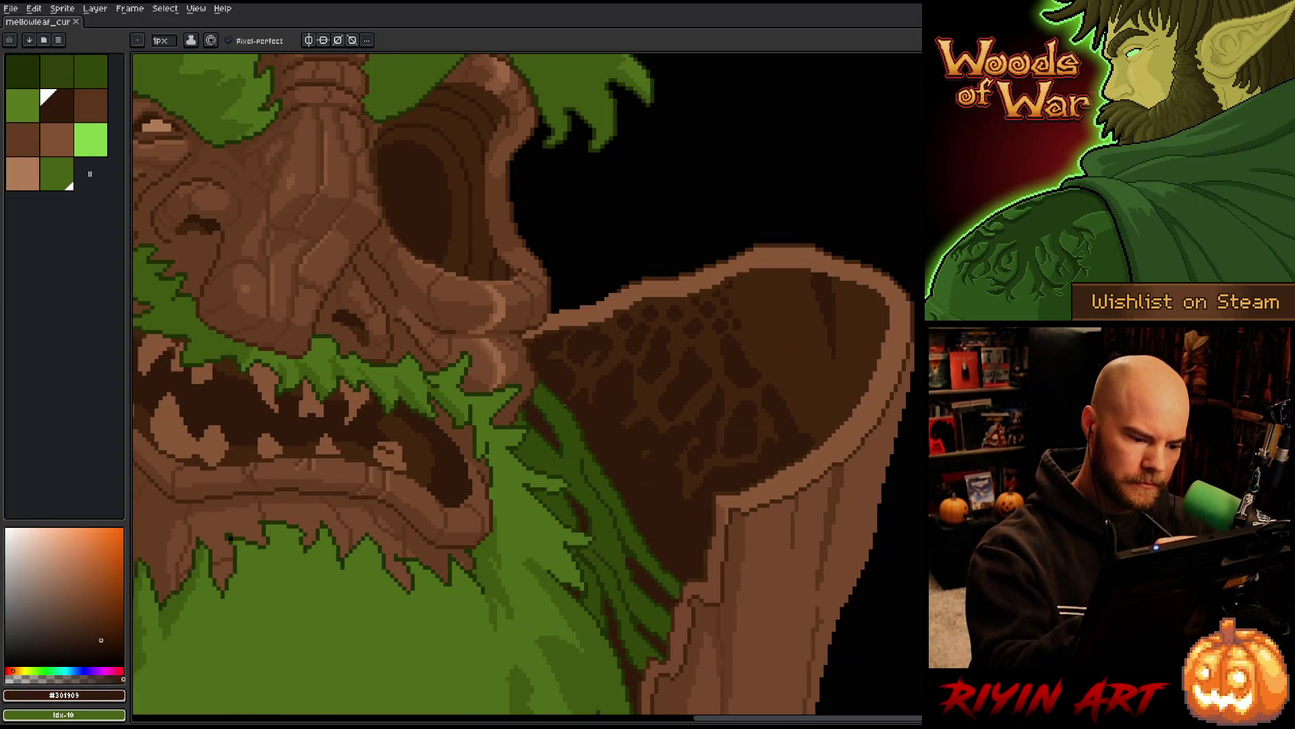
left_click_drag(541, 380, 571, 422)
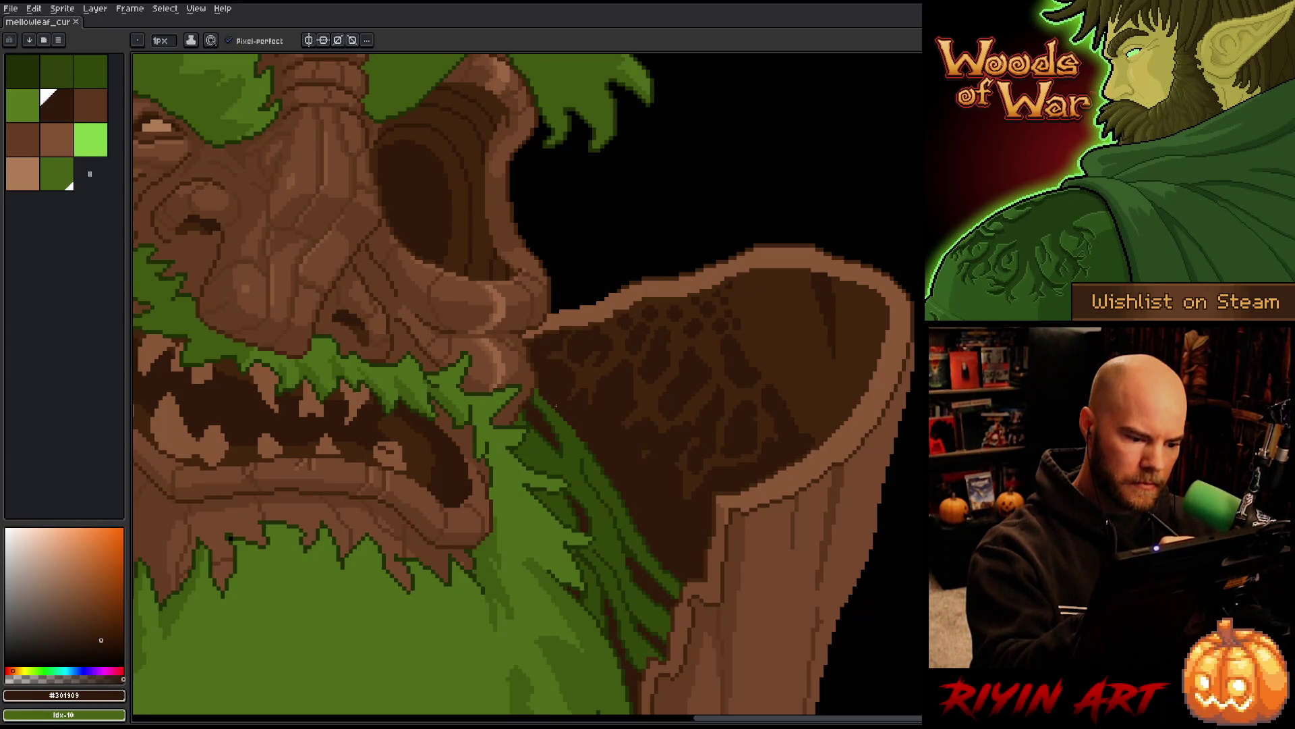
left_click_drag(557, 406, 547, 397)
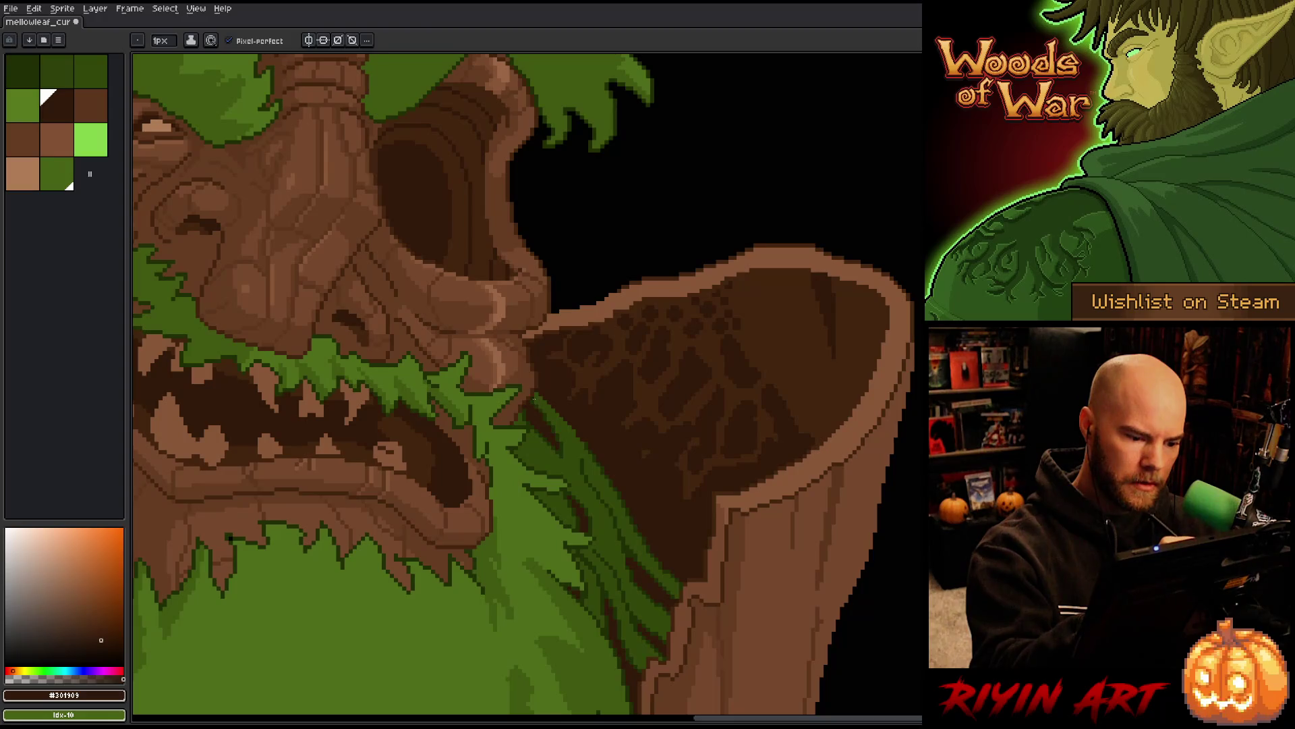
left_click(536, 399, "alt")
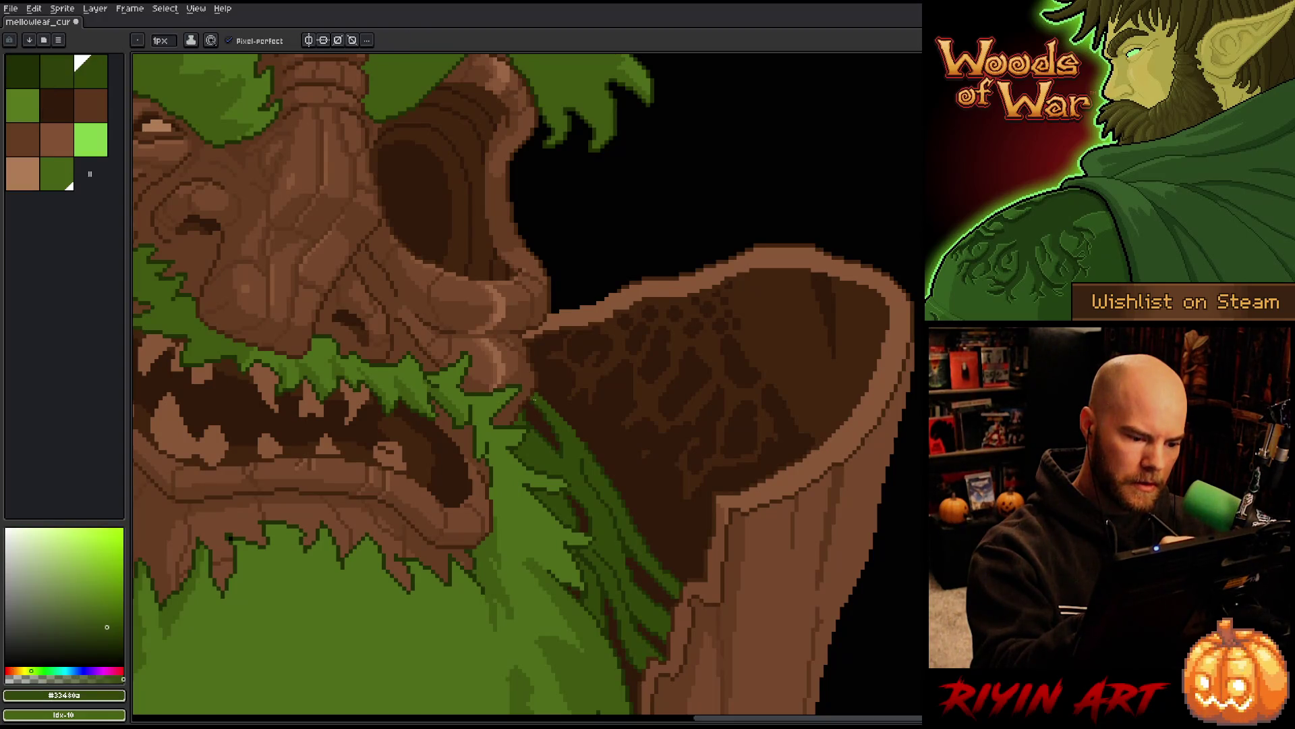
left_click(591, 438, "alt")
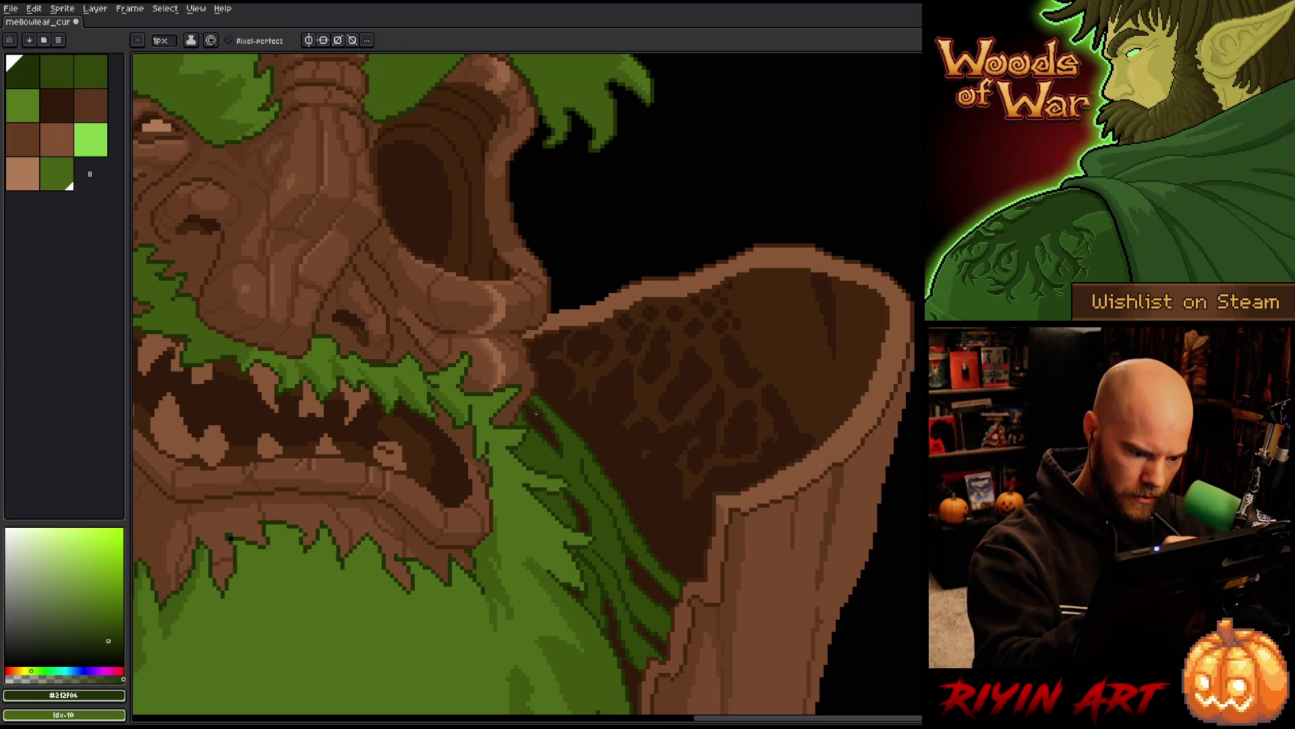
left_click(550, 420, "alt")
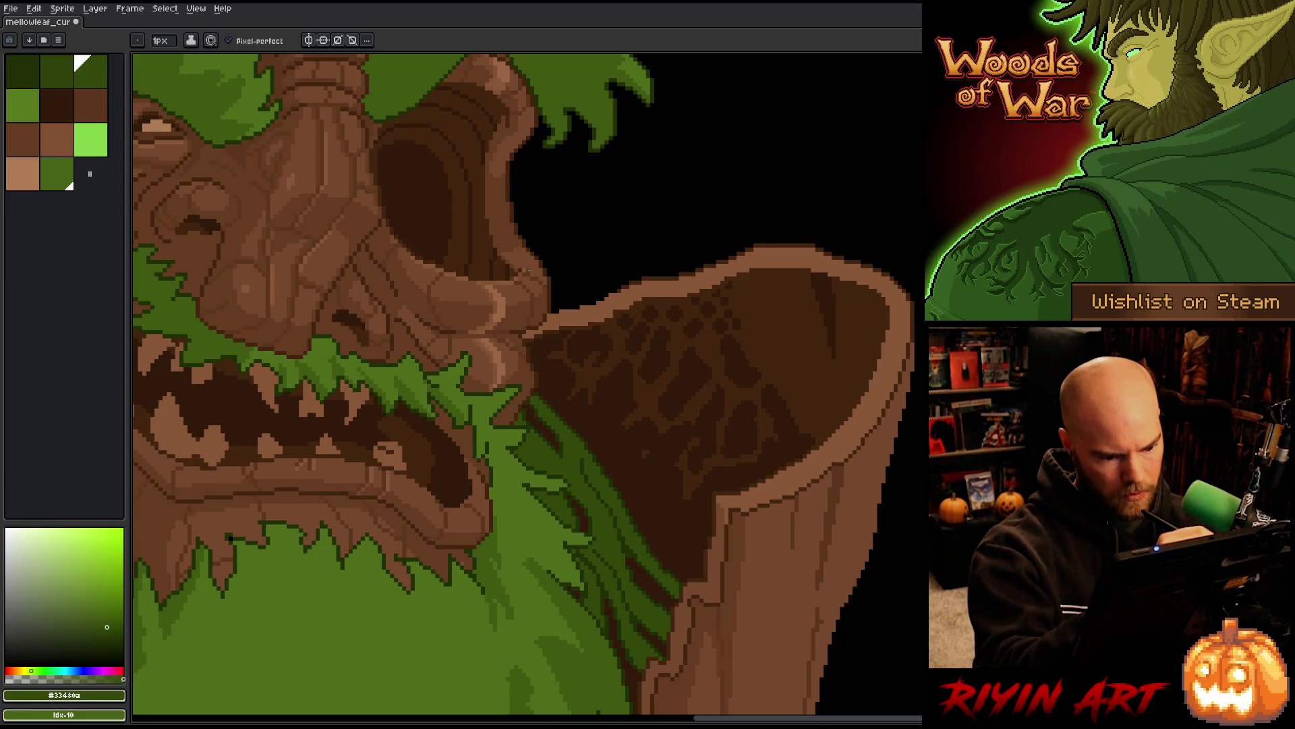
Refine the bark cracks inside the hollow using the darkest, medium-dark and lighter browns
left_click(628, 555, "alt")
left_click(627, 550, "alt")
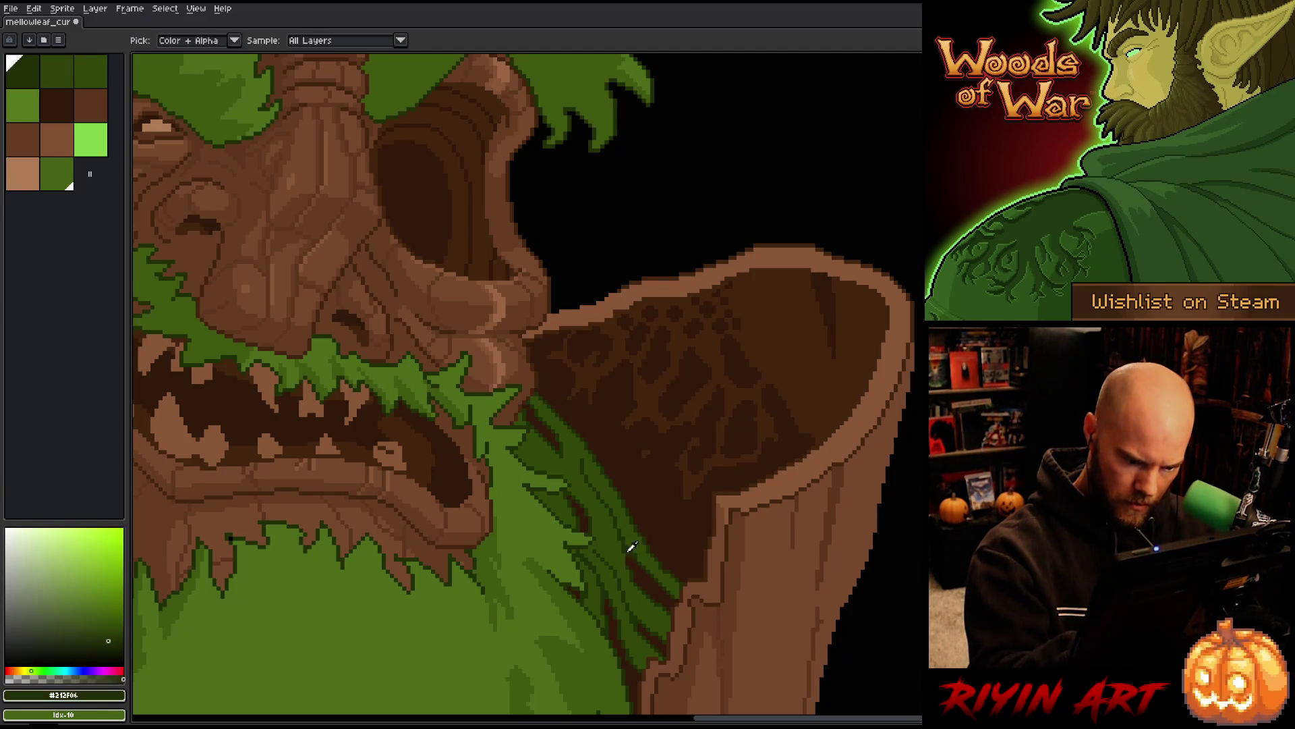
left_click(632, 560, "alt")
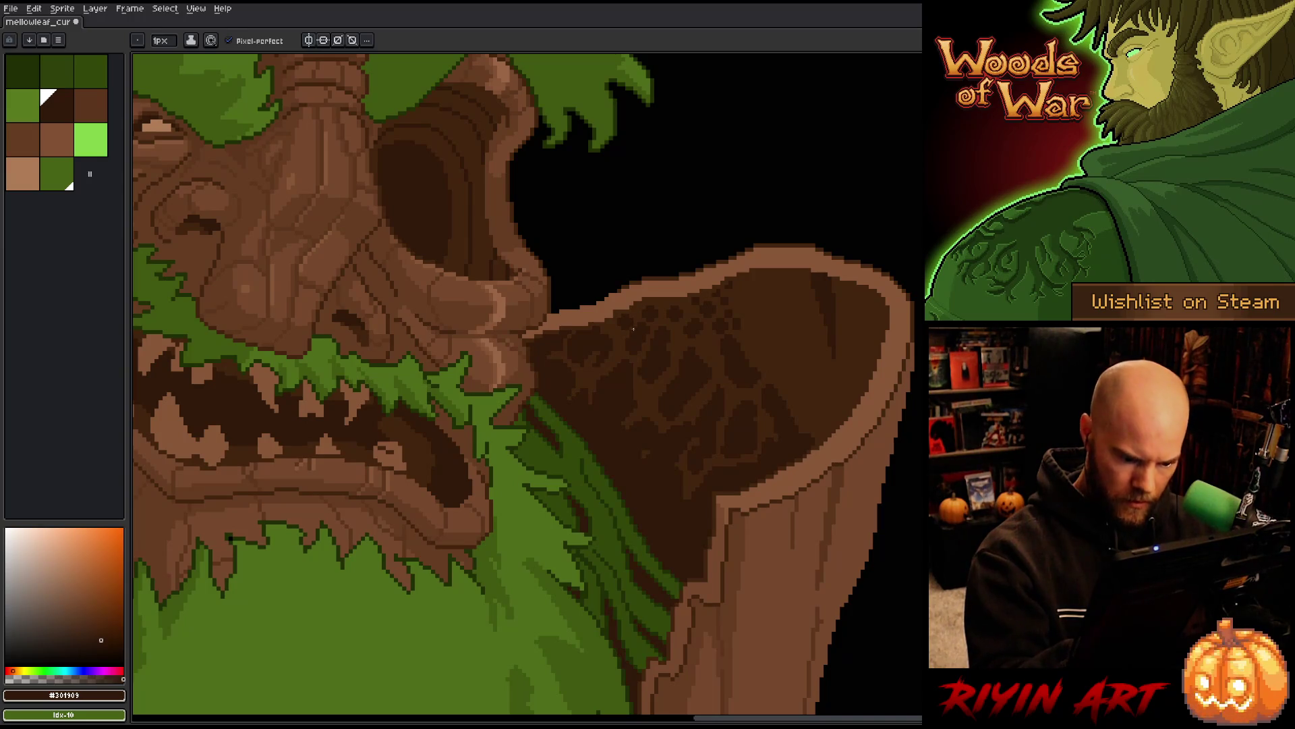
left_click(683, 593, "alt")
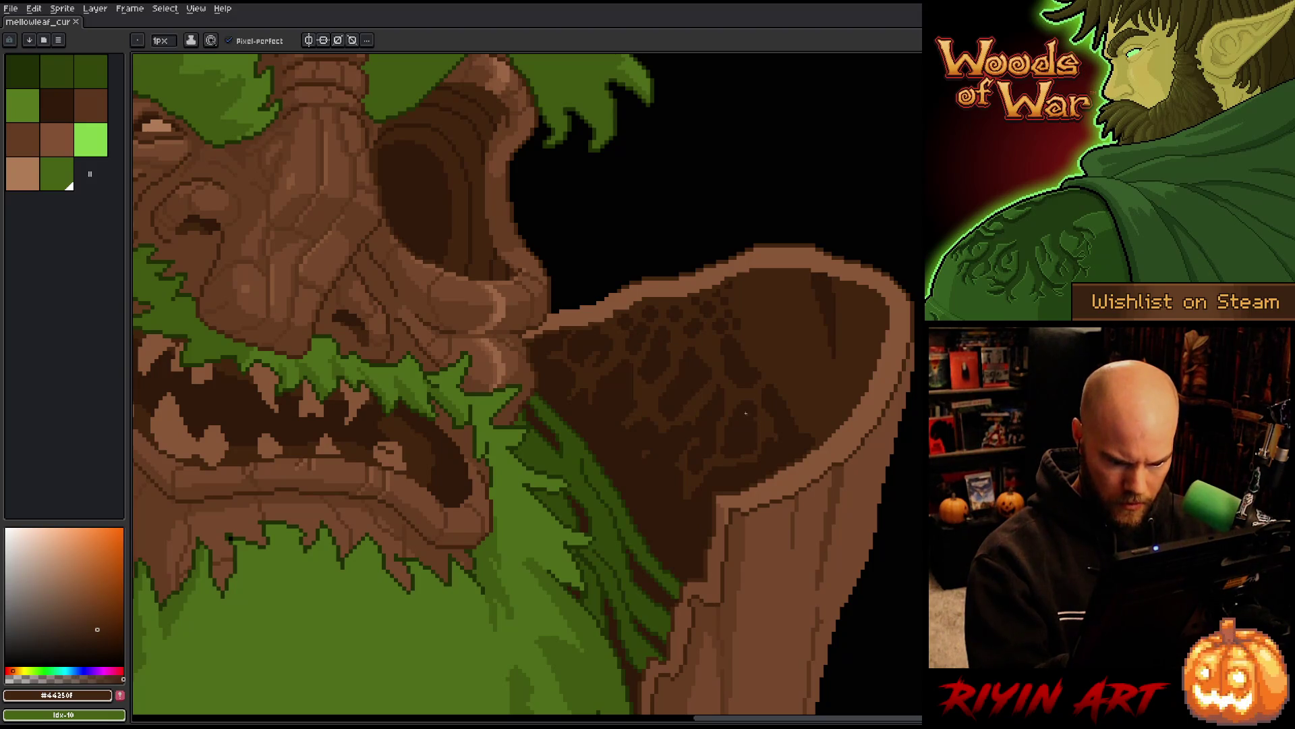
left_click(723, 479, "alt")
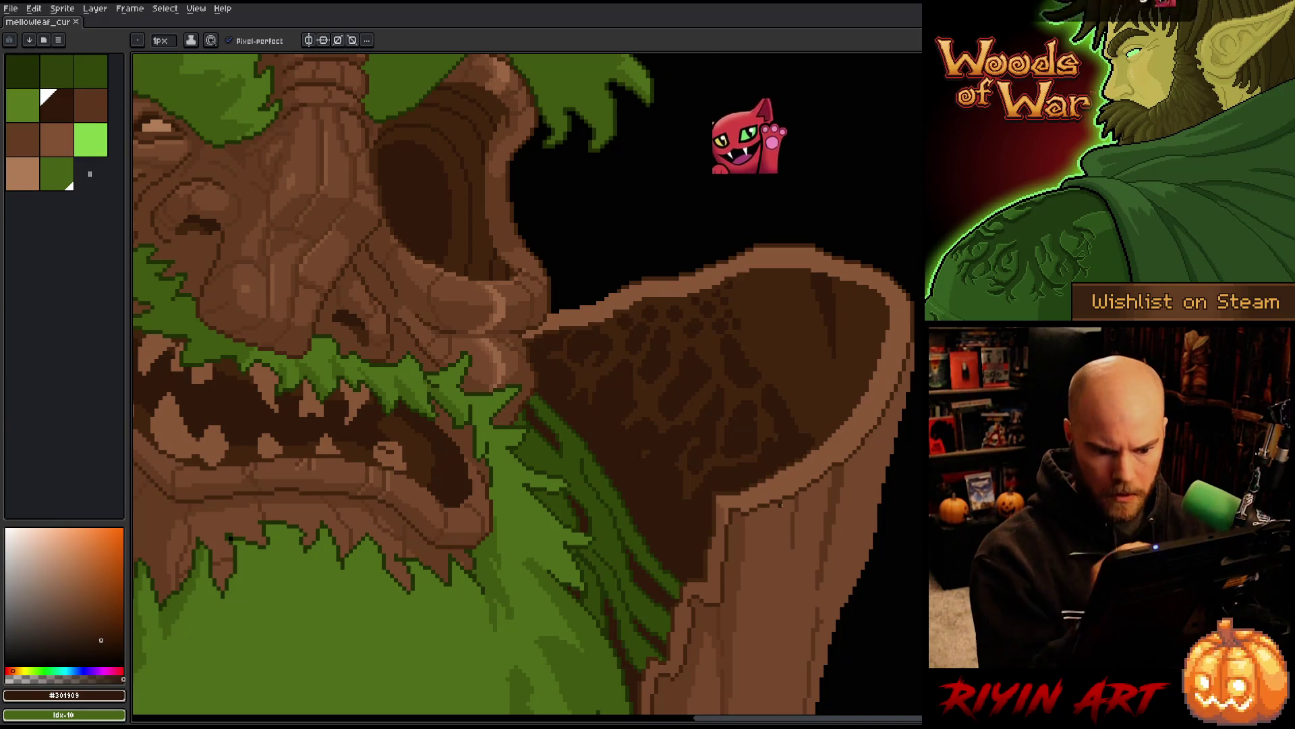
left_click(781, 504)
left_click(869, 393, "alt")
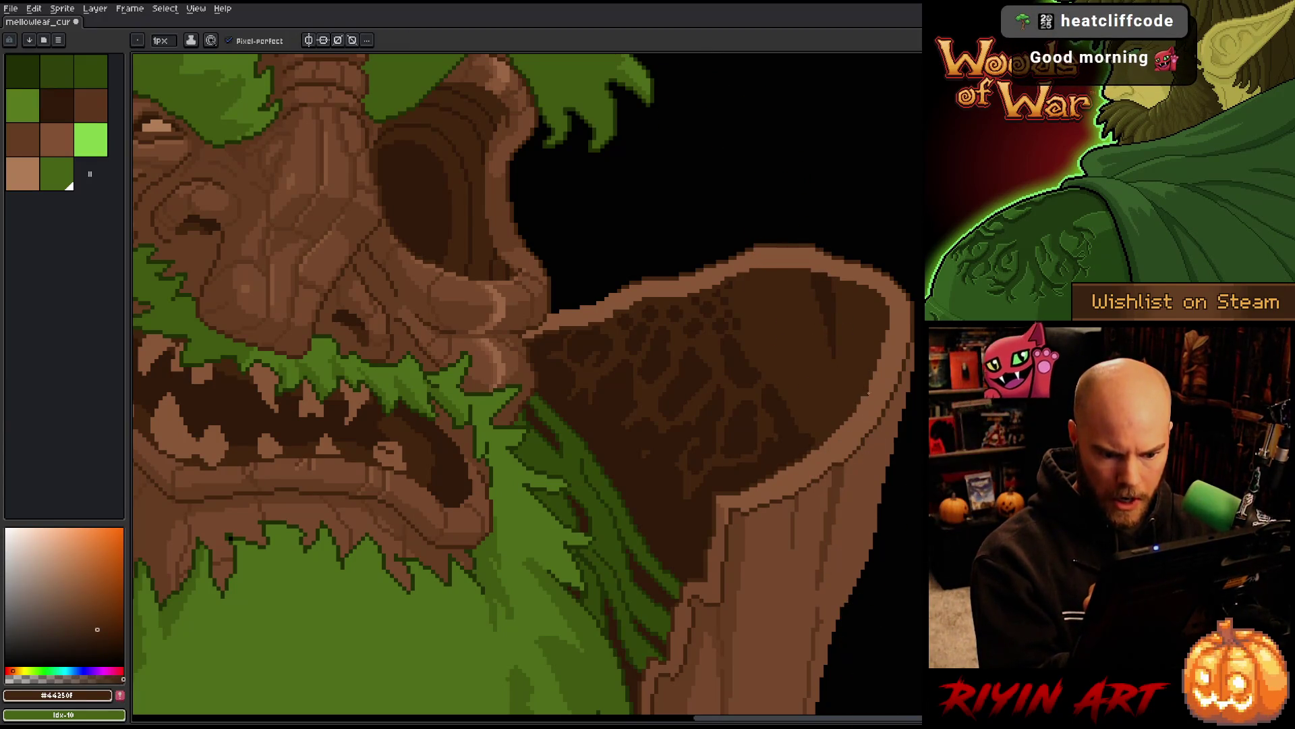
left_click(850, 398, "alt")
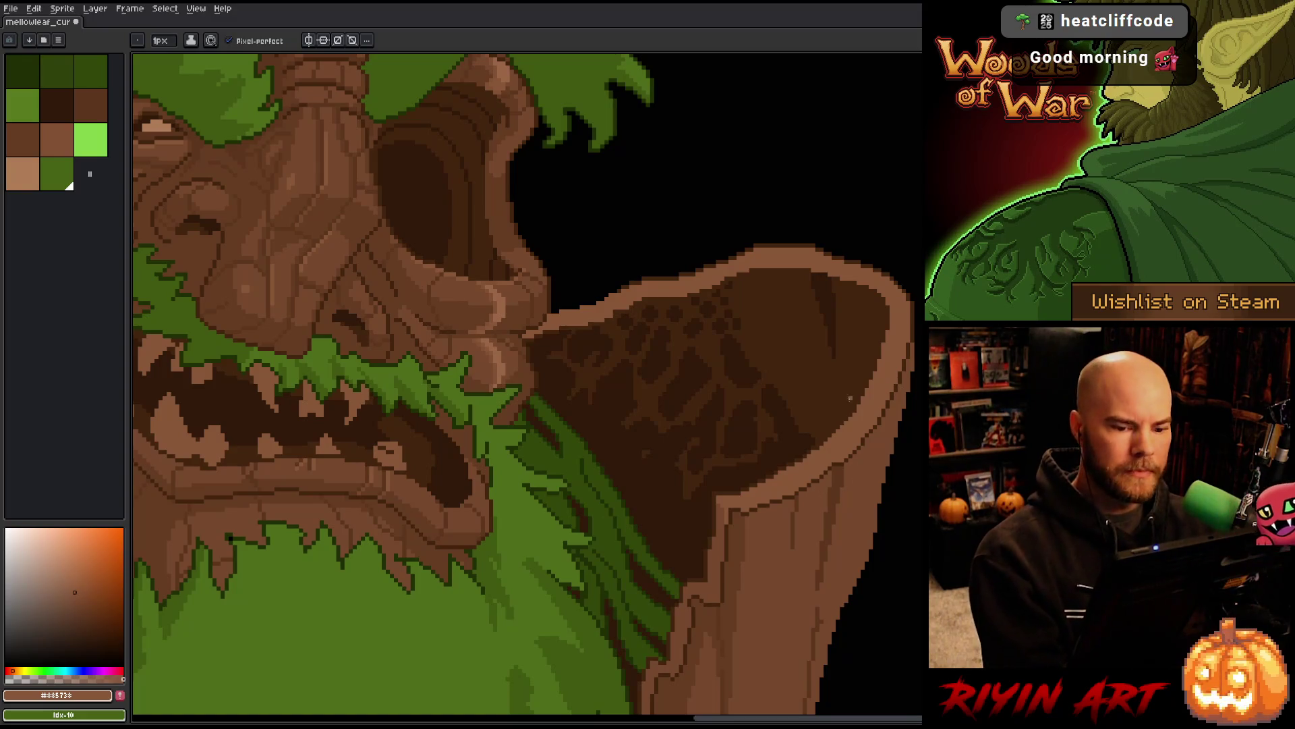
left_click(790, 273, "alt")
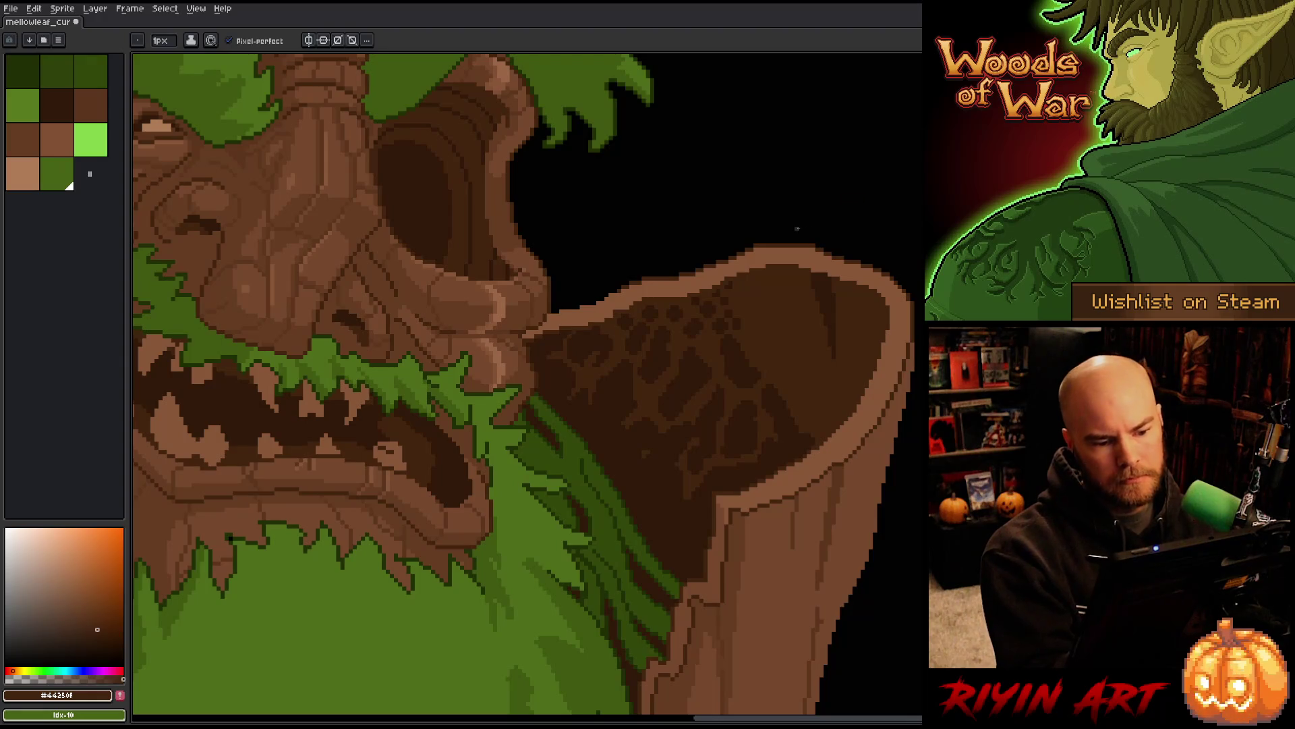
left_click(734, 263, "alt")
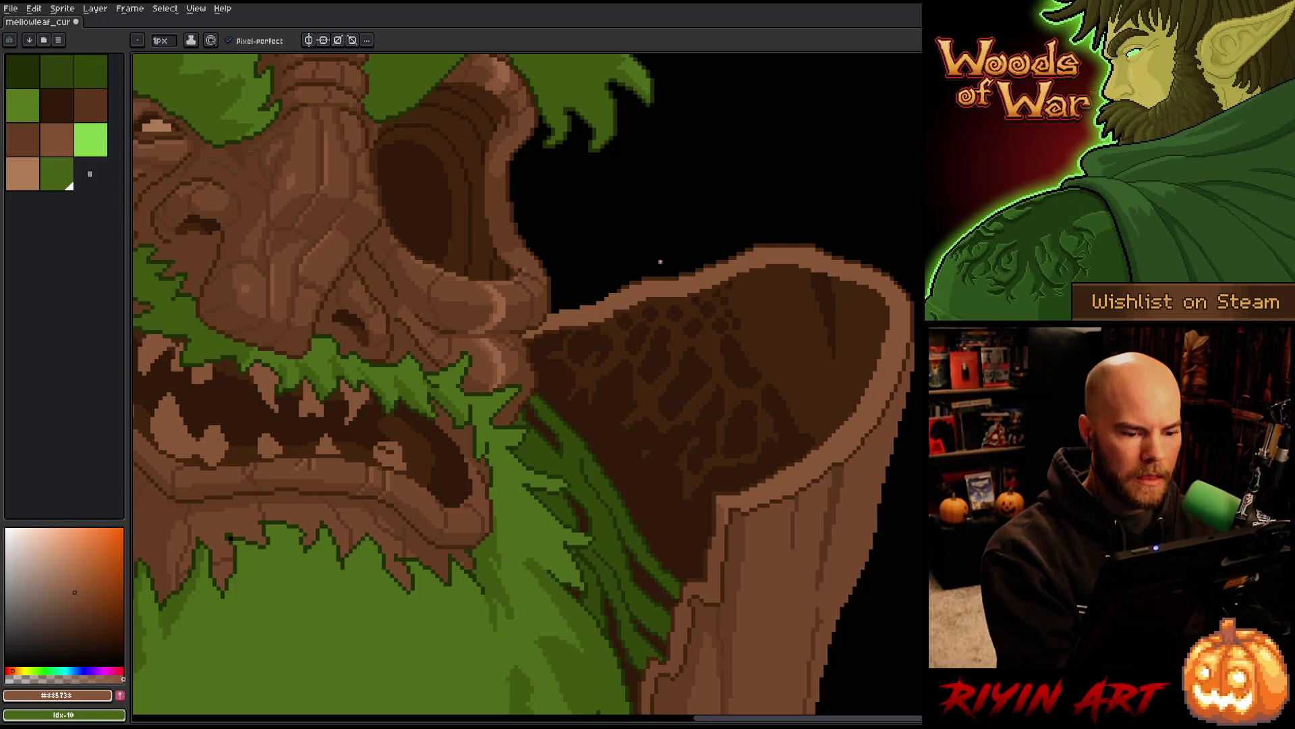
left_click(614, 291, "alt")
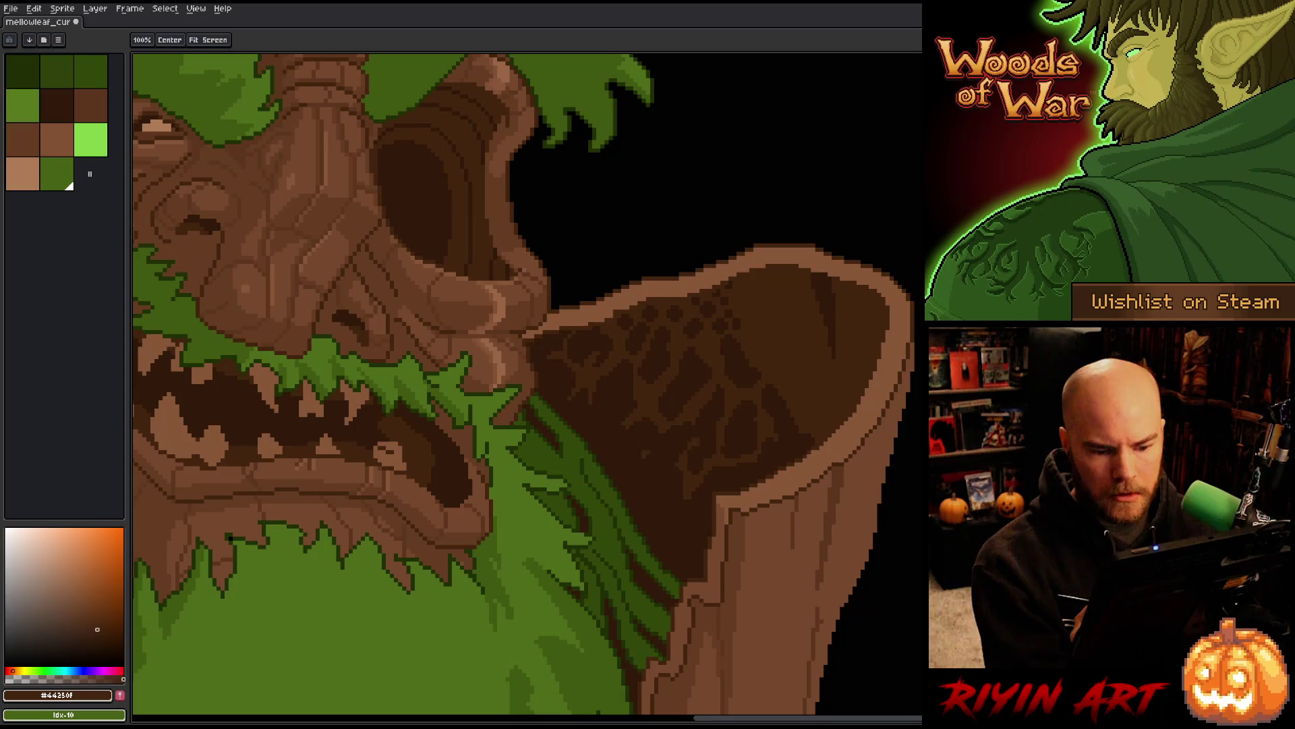
Save the treant as mellowleaf_curious_v2.aseprite through File > Save As
left_click_drag(920, 459, 900, 259)
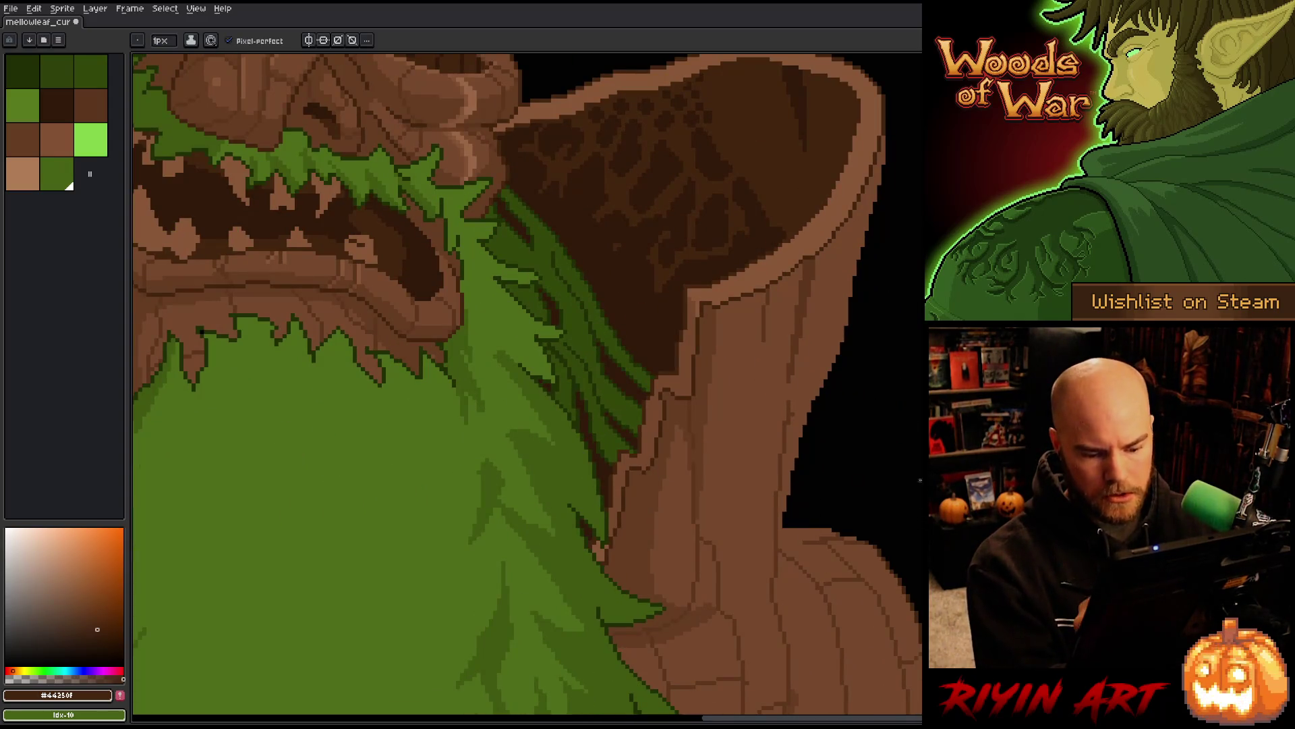
mouse_move(887, 530)
left_mouse_down()
mouse_move(741, 375)
mouse_move(740, 399)
left_mouse_up()
key("m")
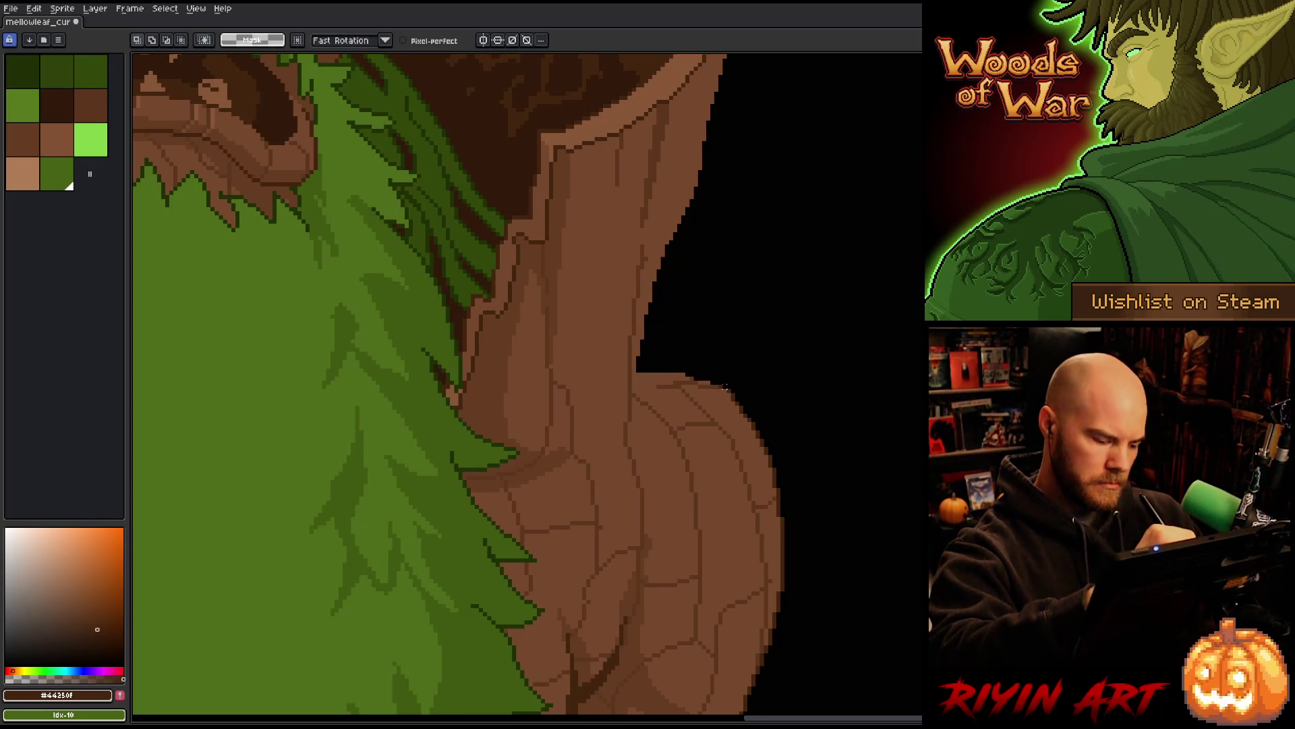
key("ctrl+s")
left_click(13, 9)
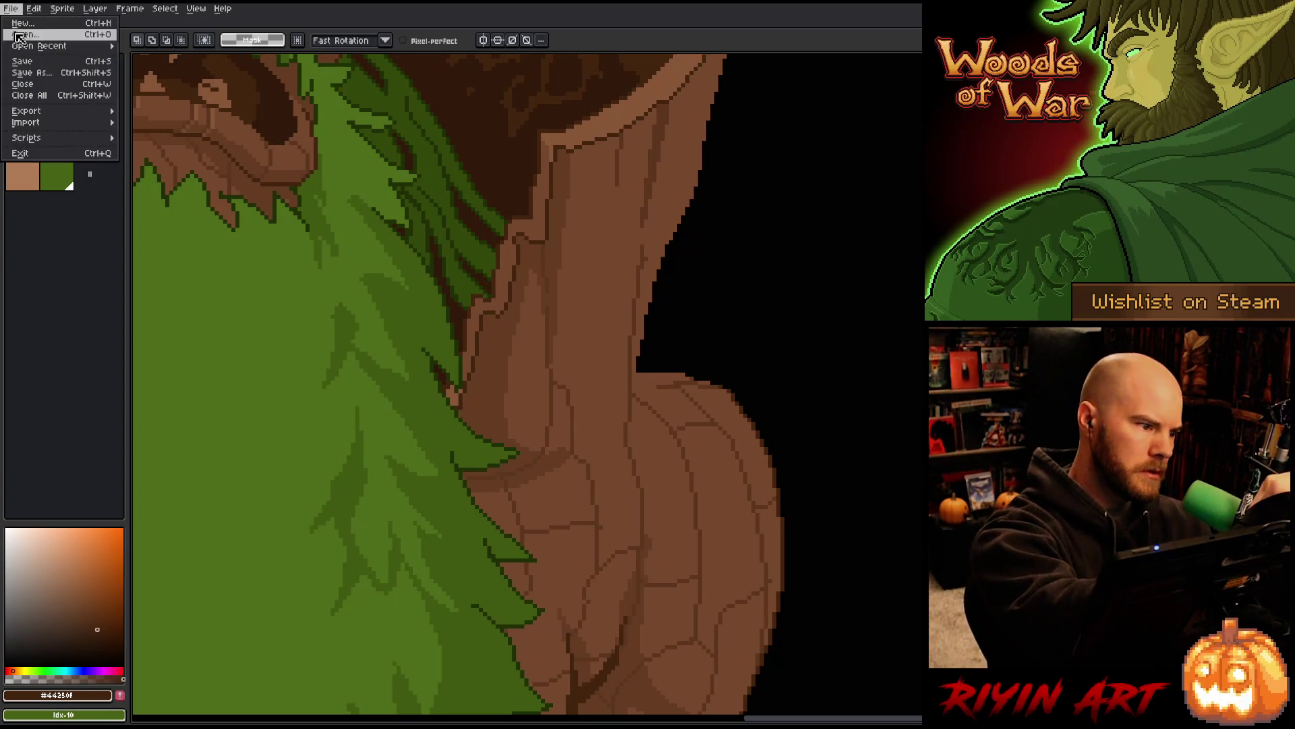
left_click(38, 77)
key("ctrl+Left")
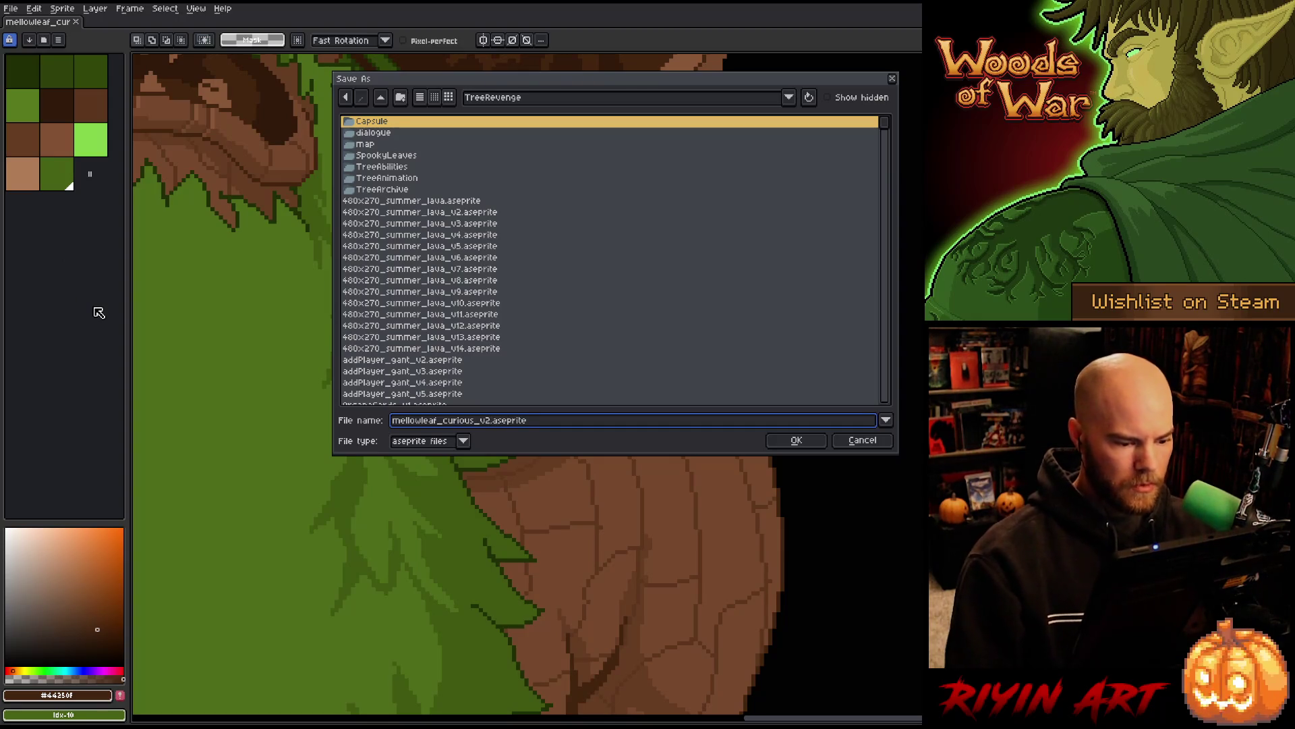
key("Return")
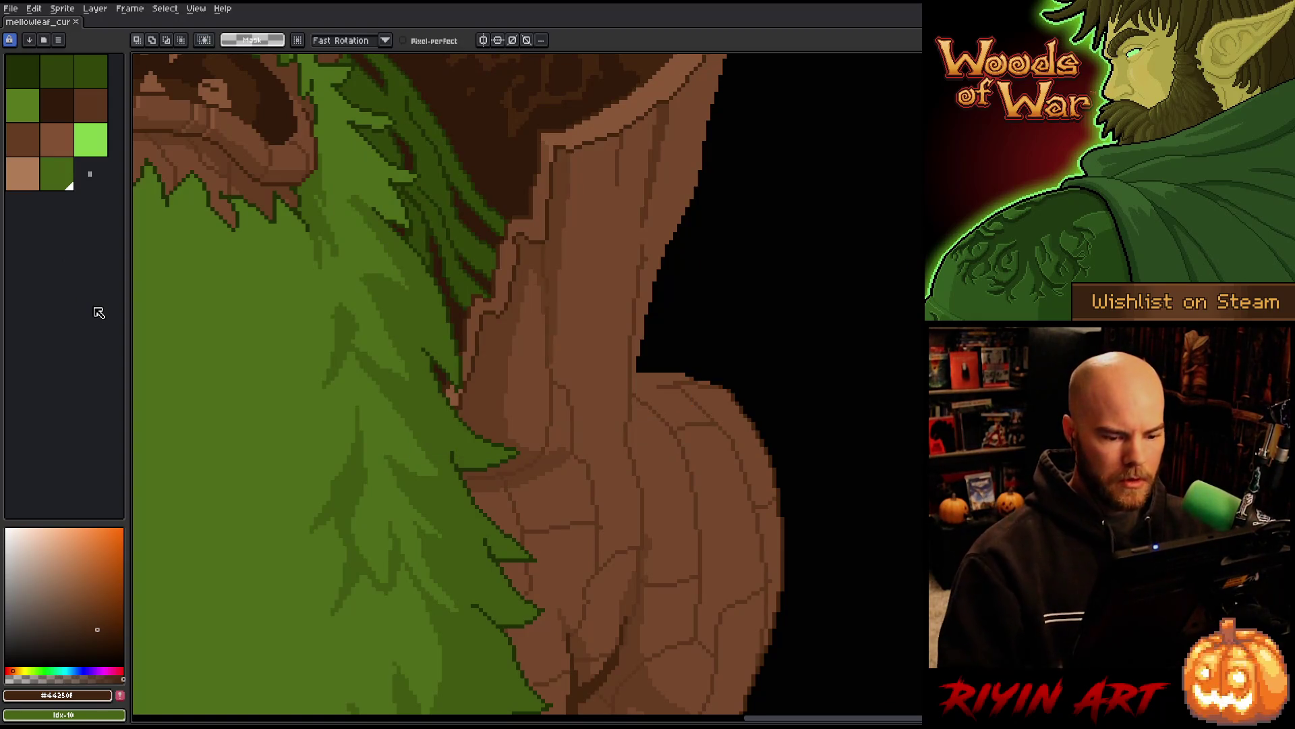
Add dark brown pixels along the shoulder's upper contour, erase strays, and sample the outline brown
key("b")
left_click_drag(700, 378, 735, 395)
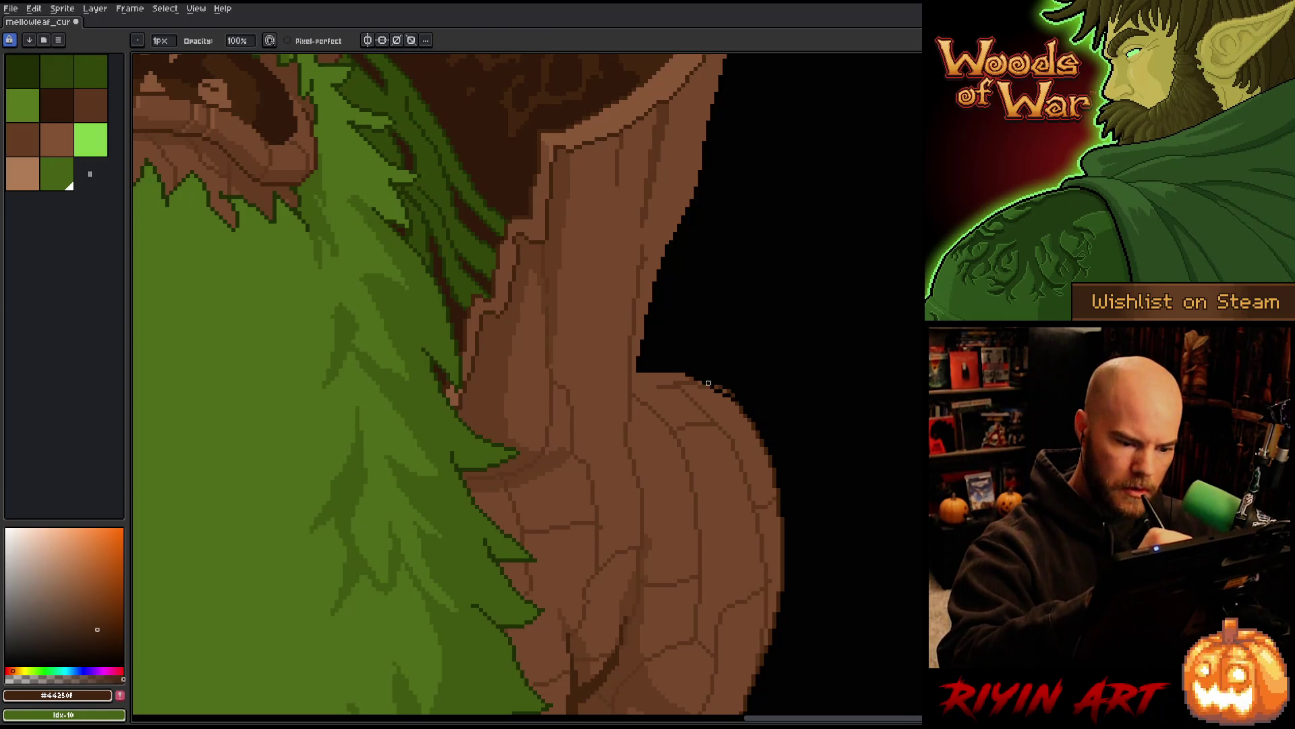
key("e")
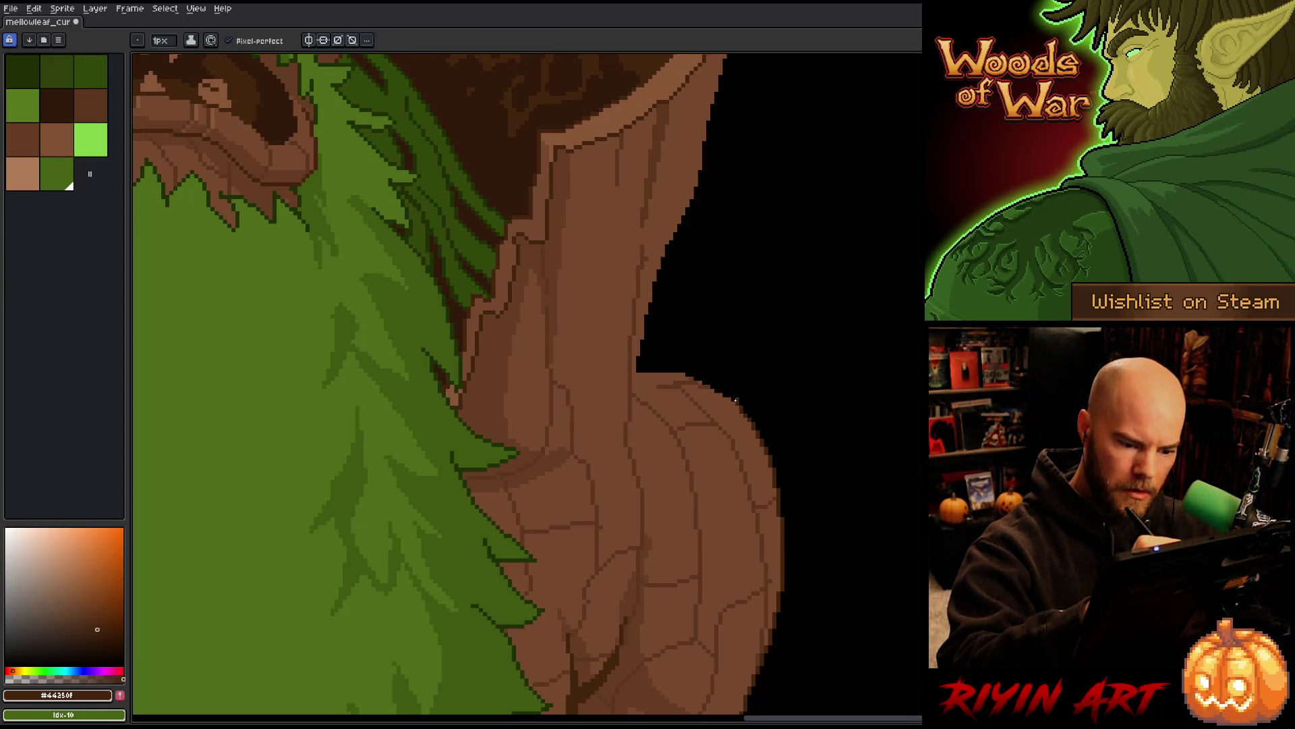
left_click(708, 383, "alt")
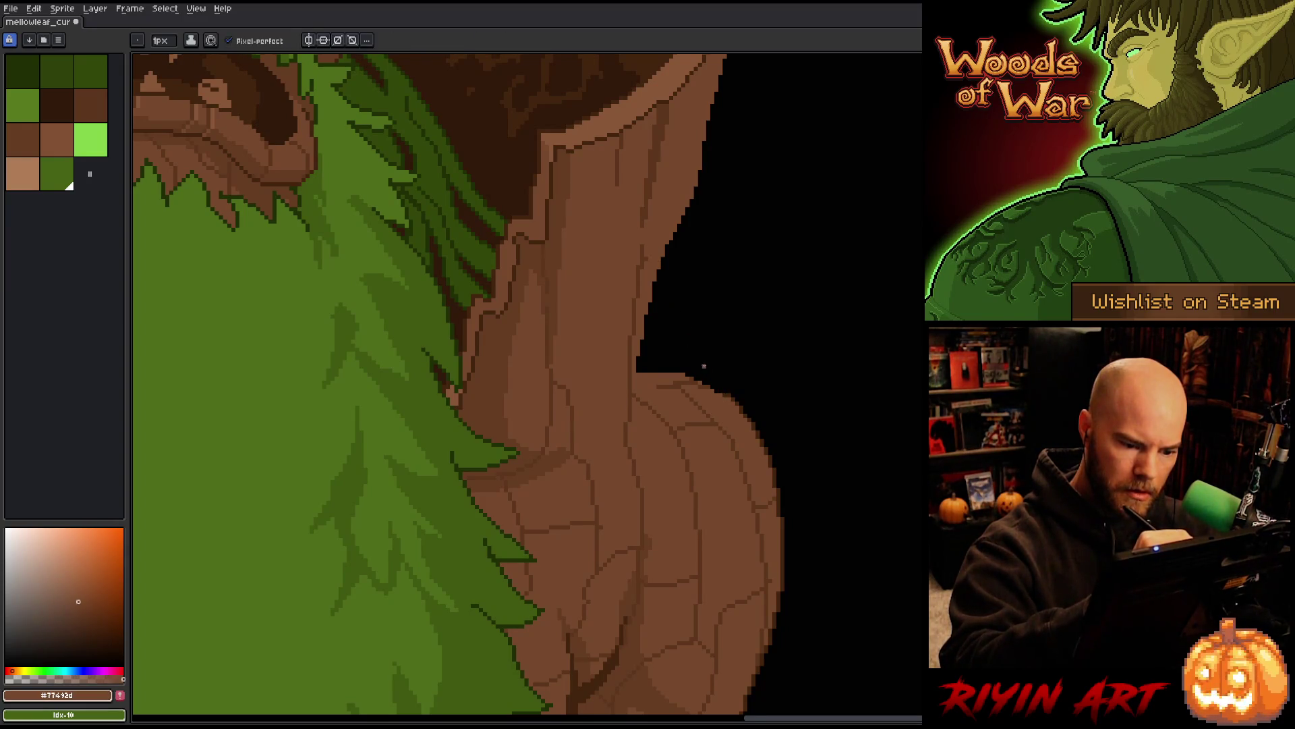
key("b")
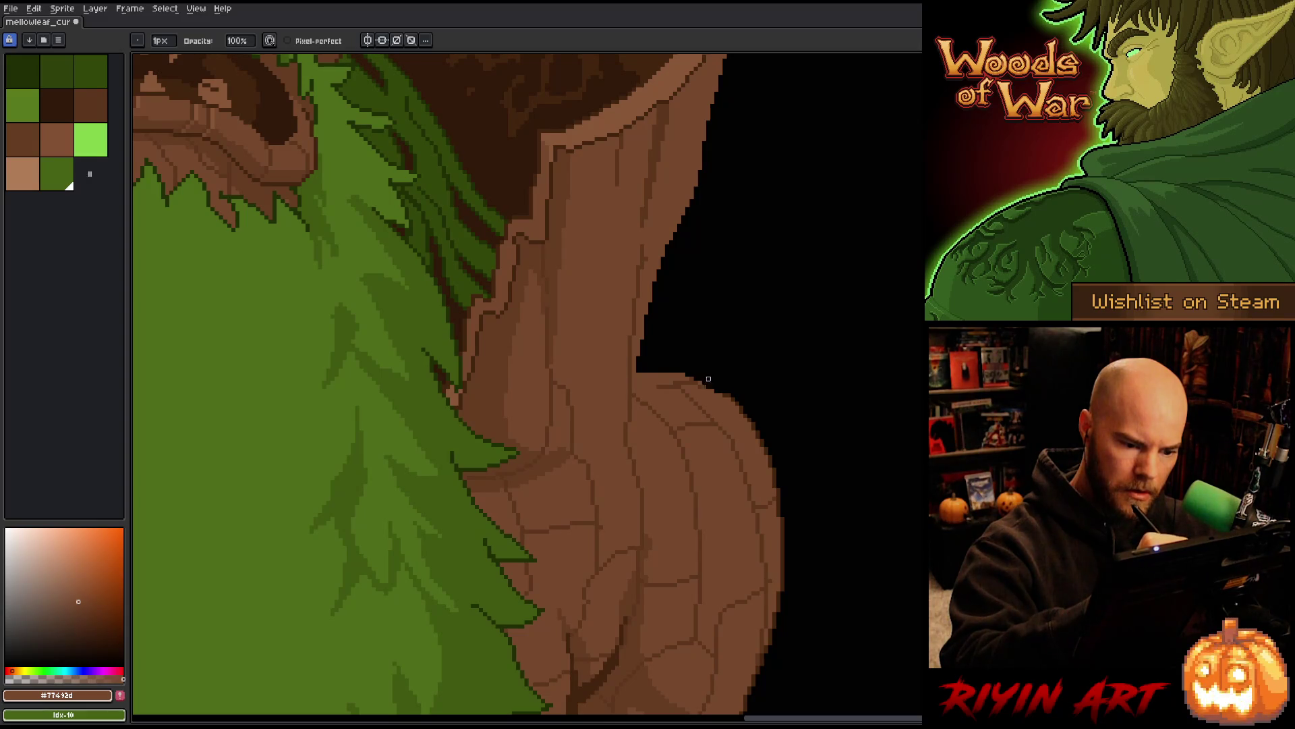
key("e")
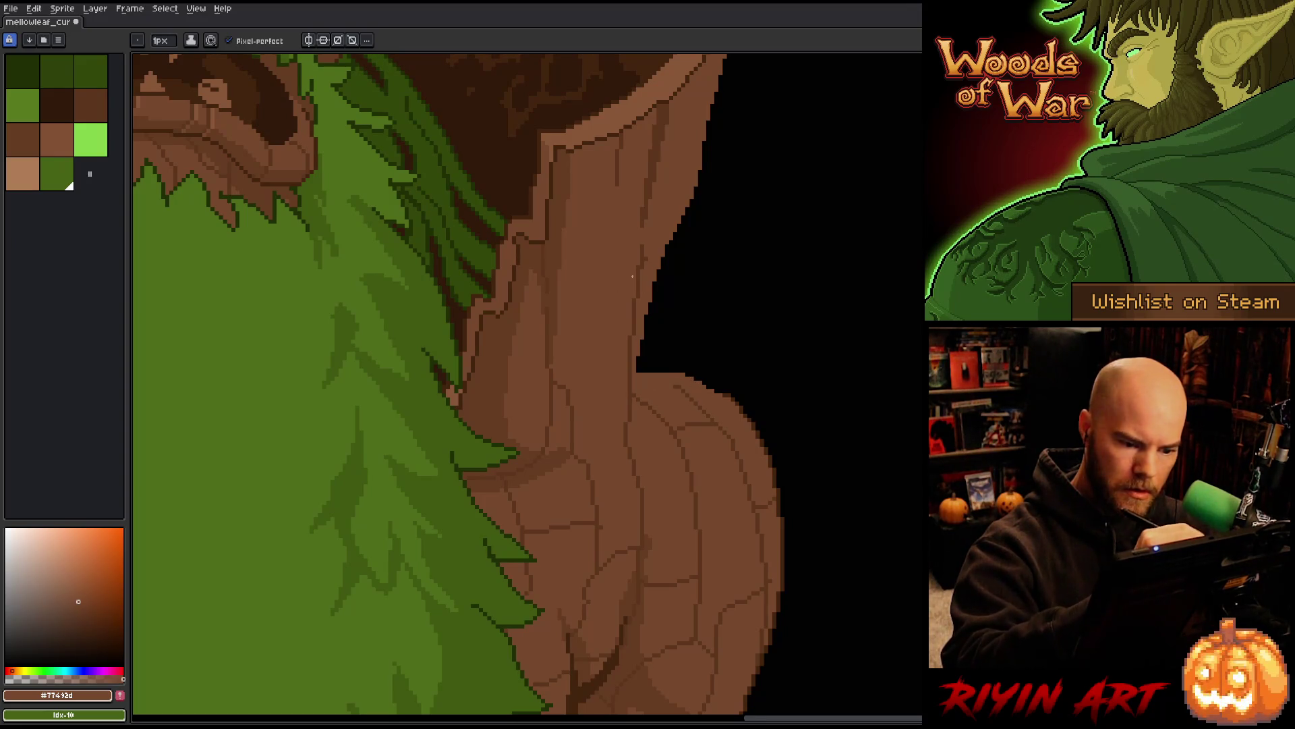
key("b")
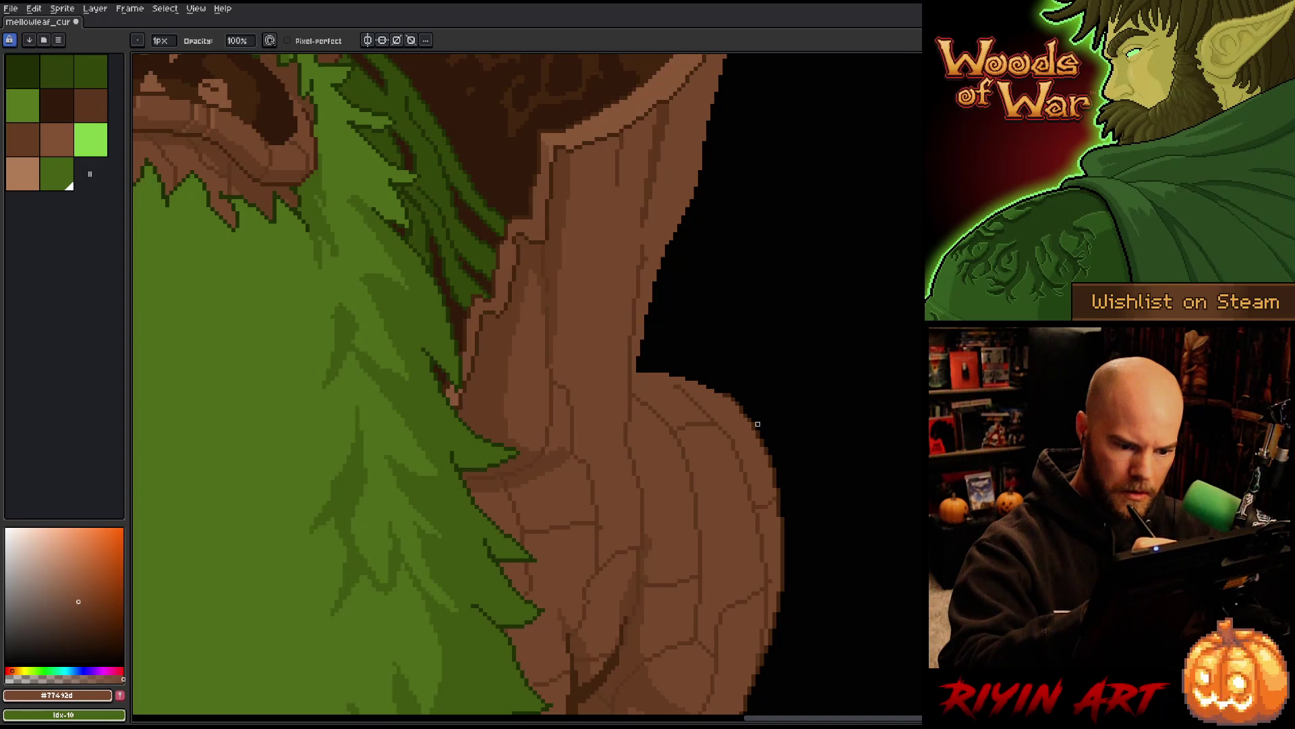
key("i")
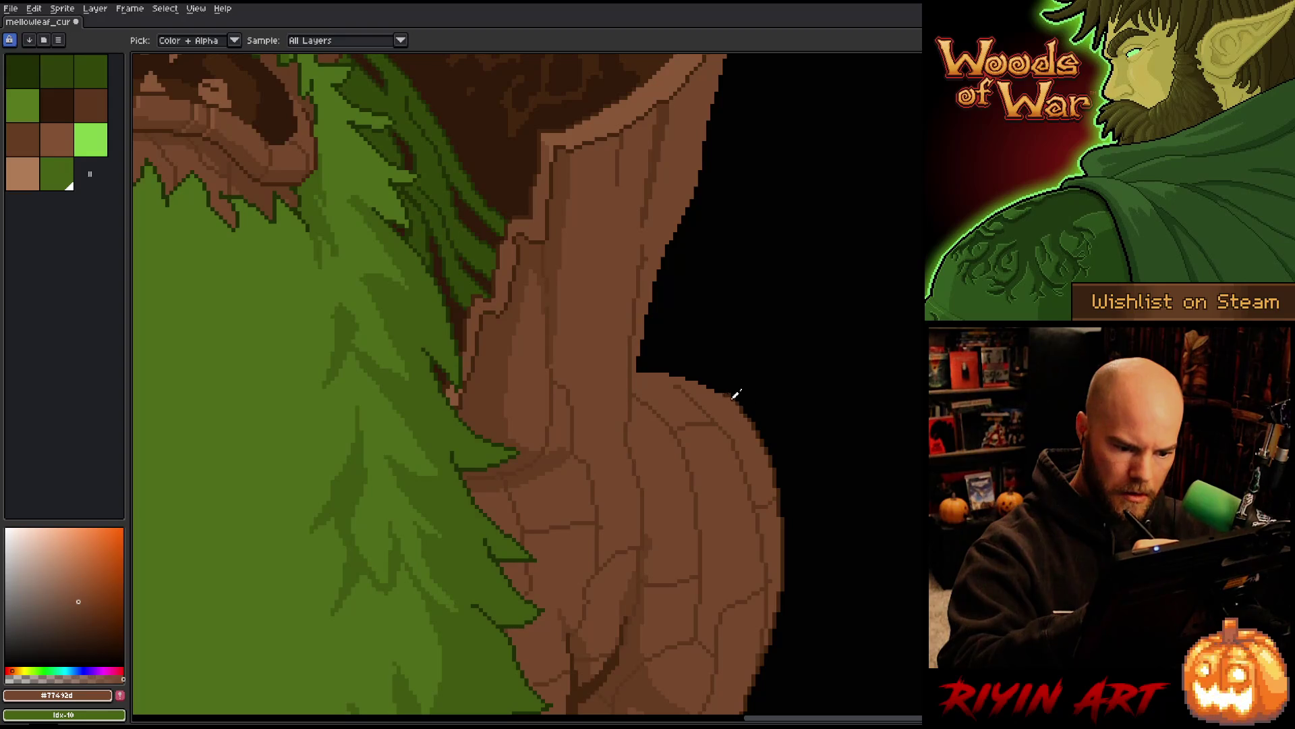
left_click(739, 404)
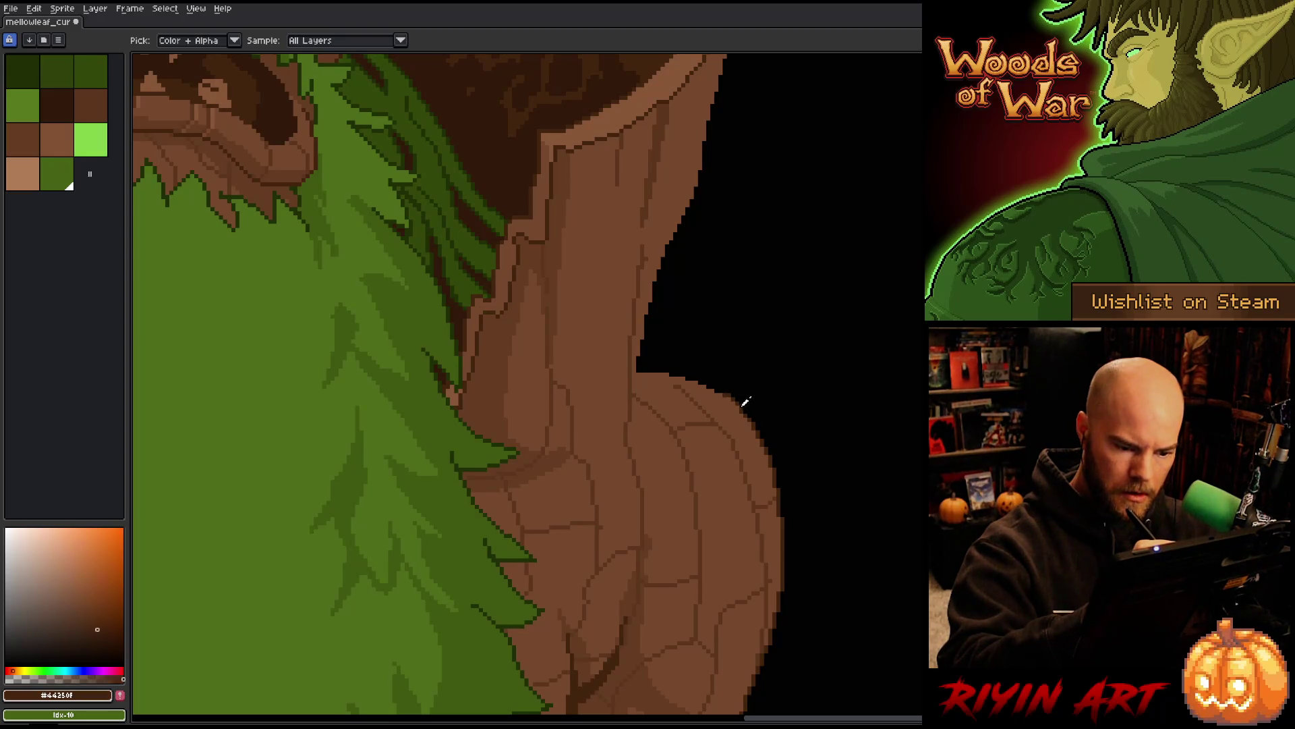
Lasso the black area beside the brown trunk and bring the shoulder's top into view
key("b")
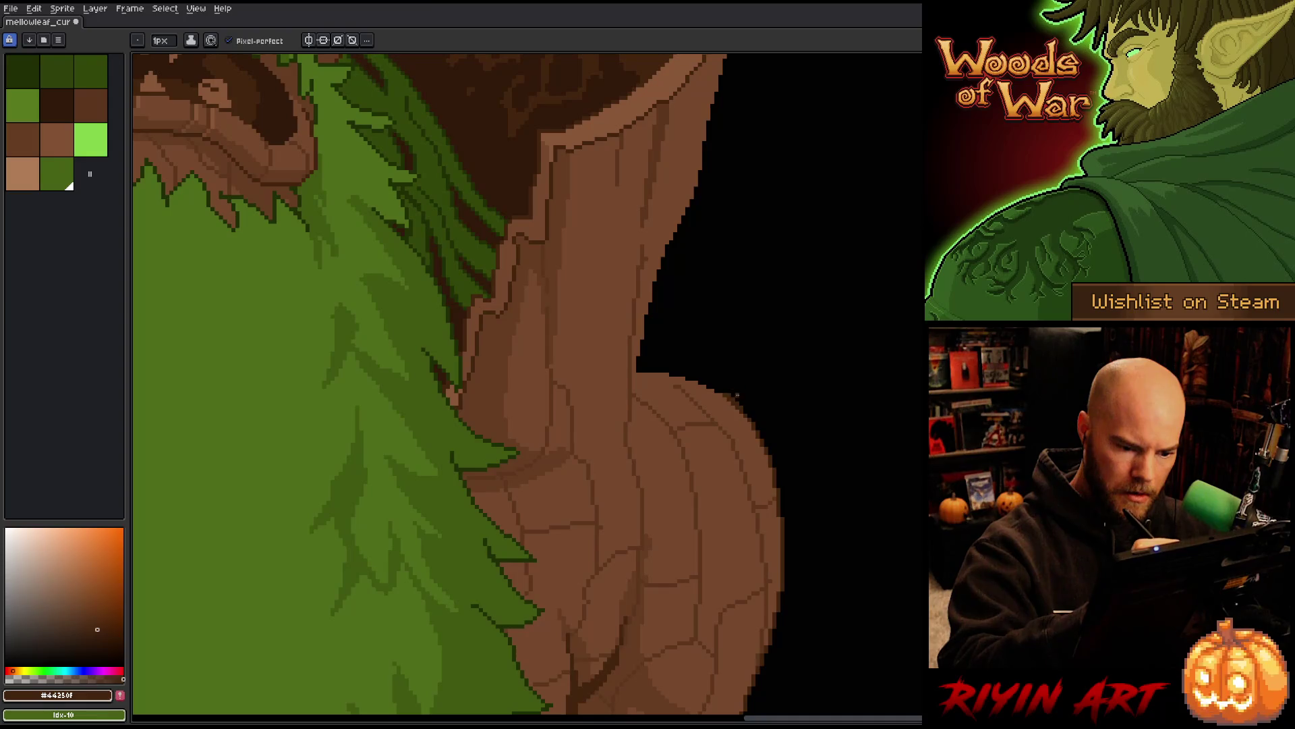
key("e")
key("q")
mouse_move(722, 401)
left_mouse_down()
mouse_move(732, 364)
mouse_move(715, 108)
mouse_move(607, 478)
left_mouse_up()
key("space")
left_click_drag(742, 344, 737, 490)
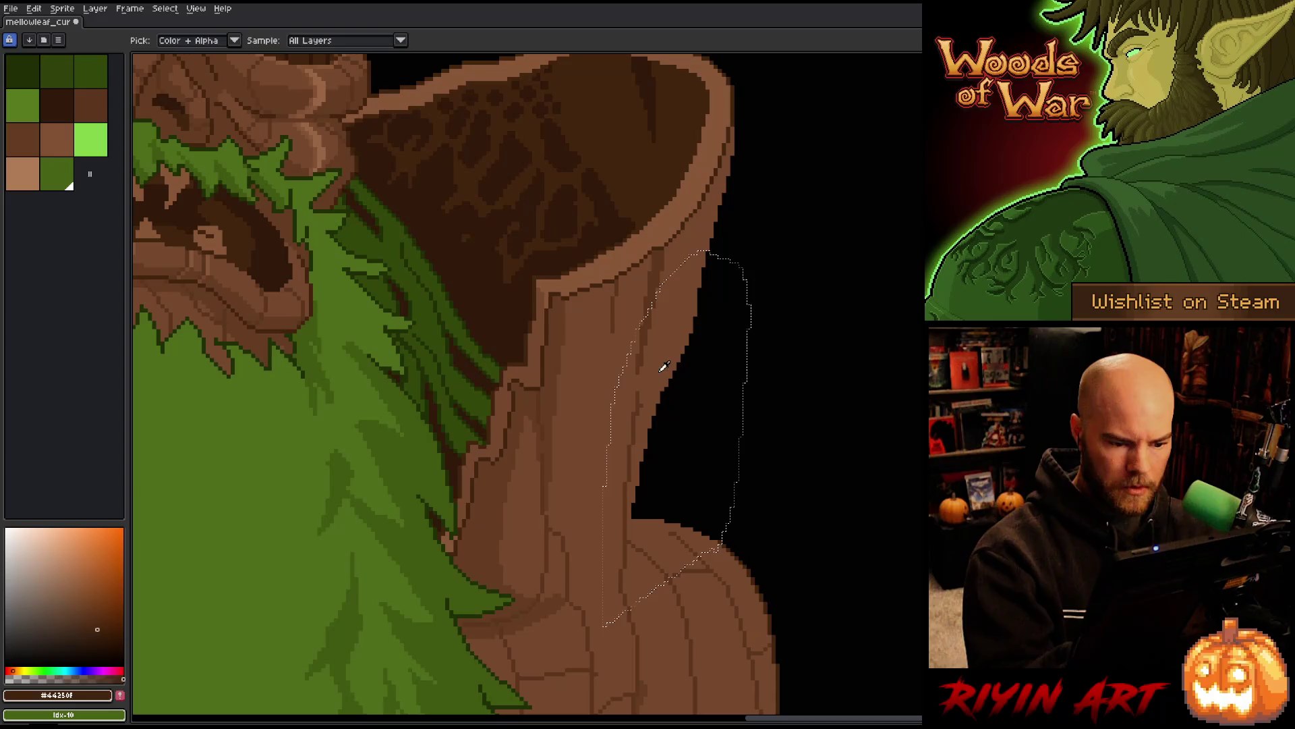
mouse_move(740, 294)
left_mouse_down()
mouse_move(775, 463)
mouse_move(717, 486)
left_mouse_up()
Select a strip along the shoulder's outer edge, apply a dark brown Outline, then deselect
key("v")
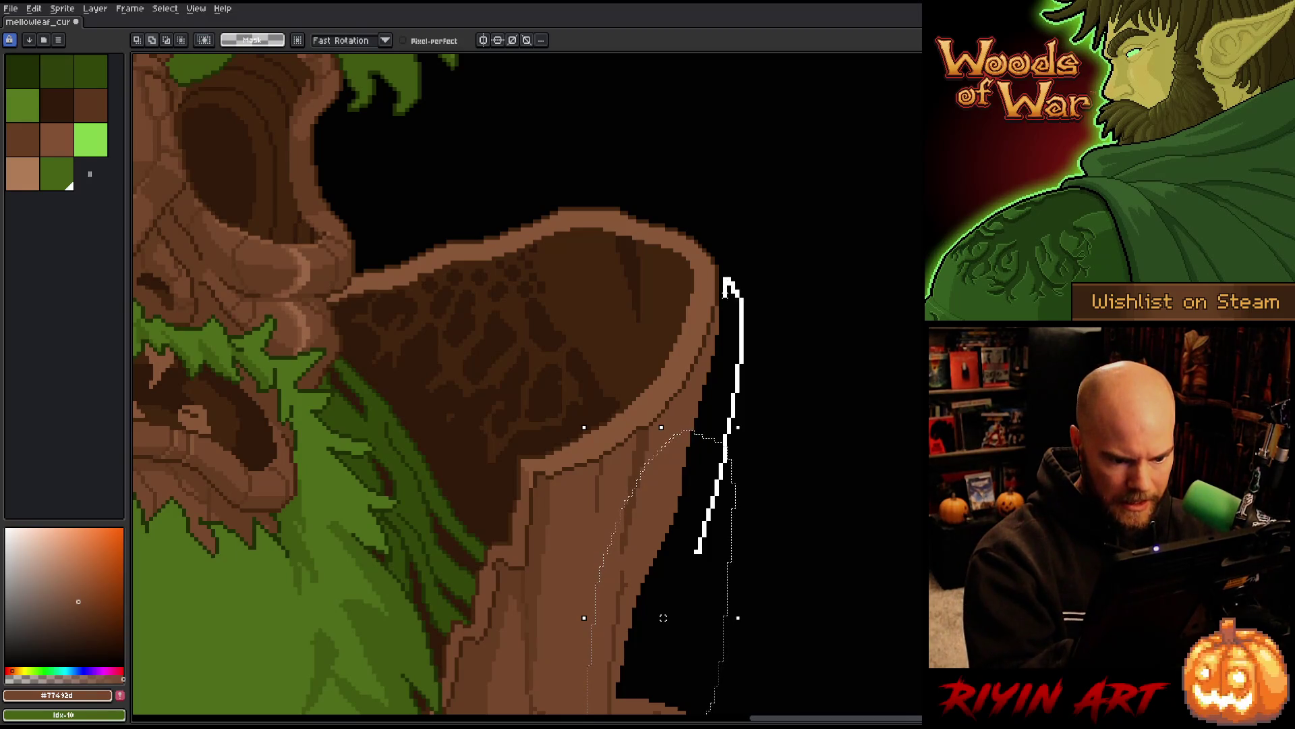
left_click_drag(717, 310, 723, 335)
key("b")
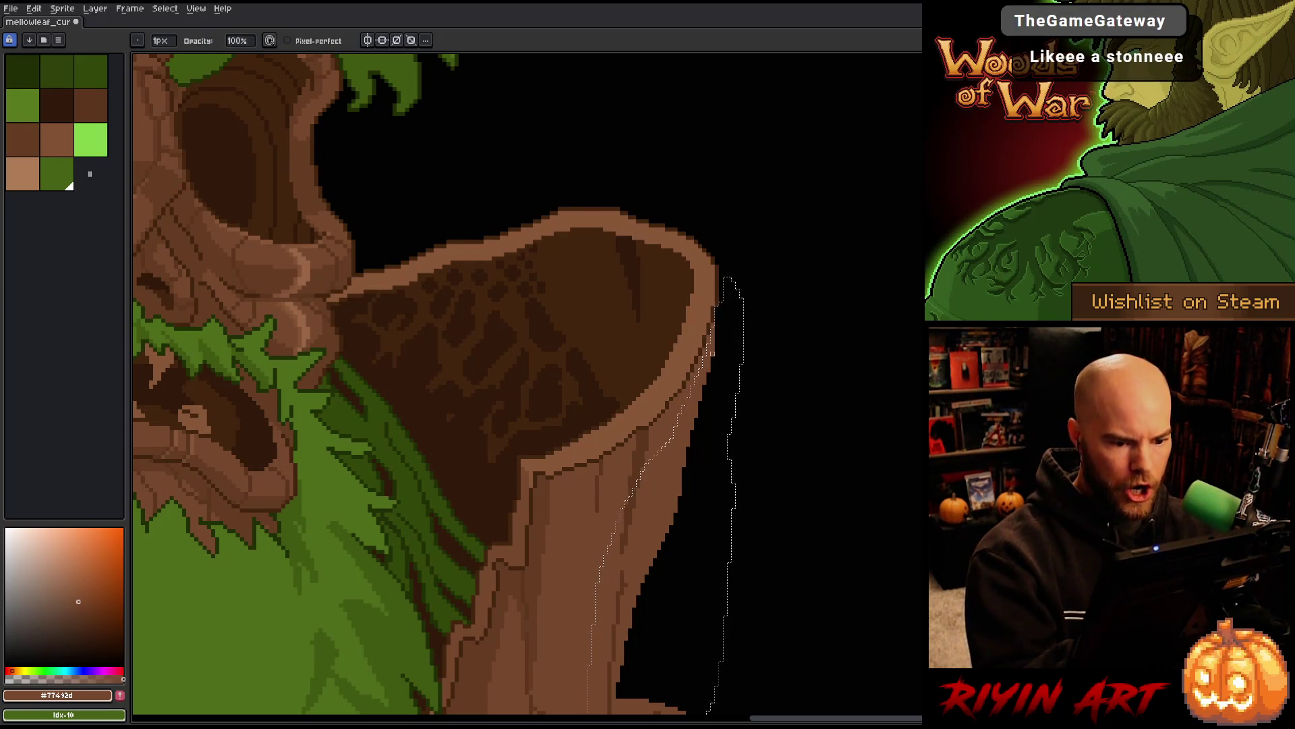
left_click(716, 287, "alt")
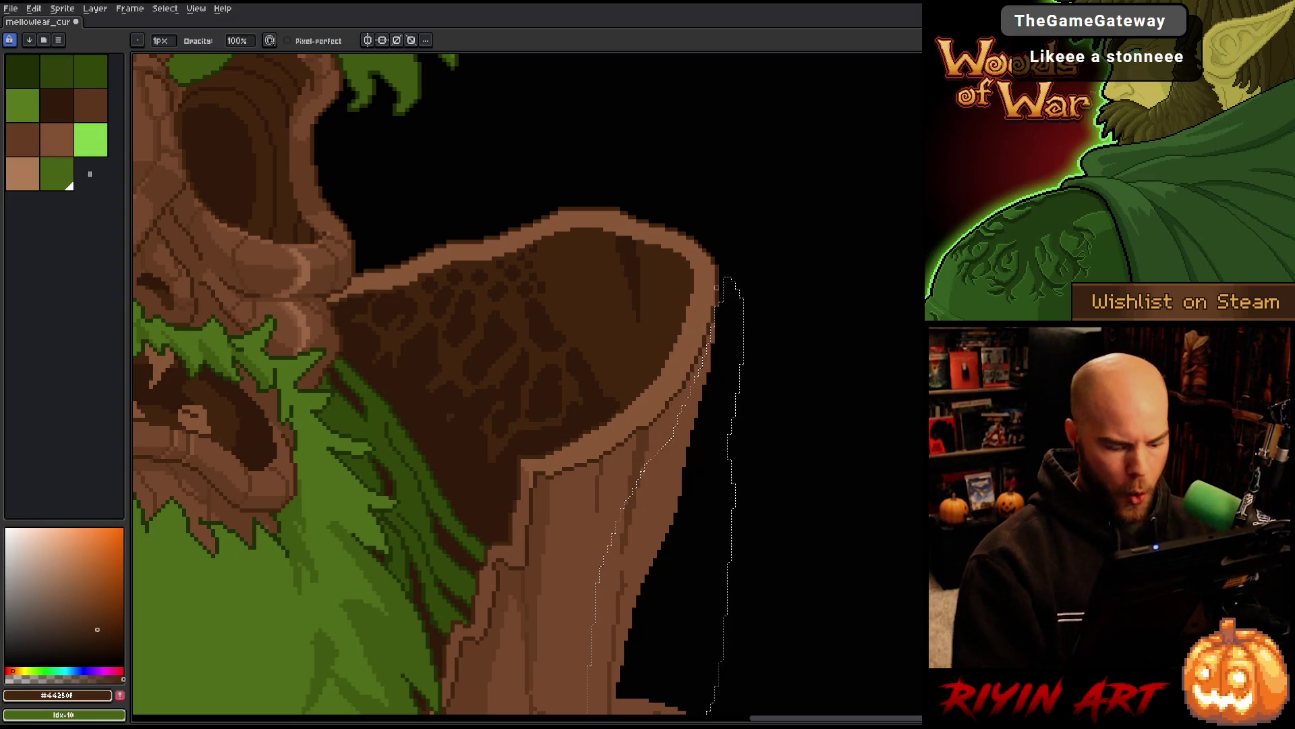
key("shift+o")
key("Return")
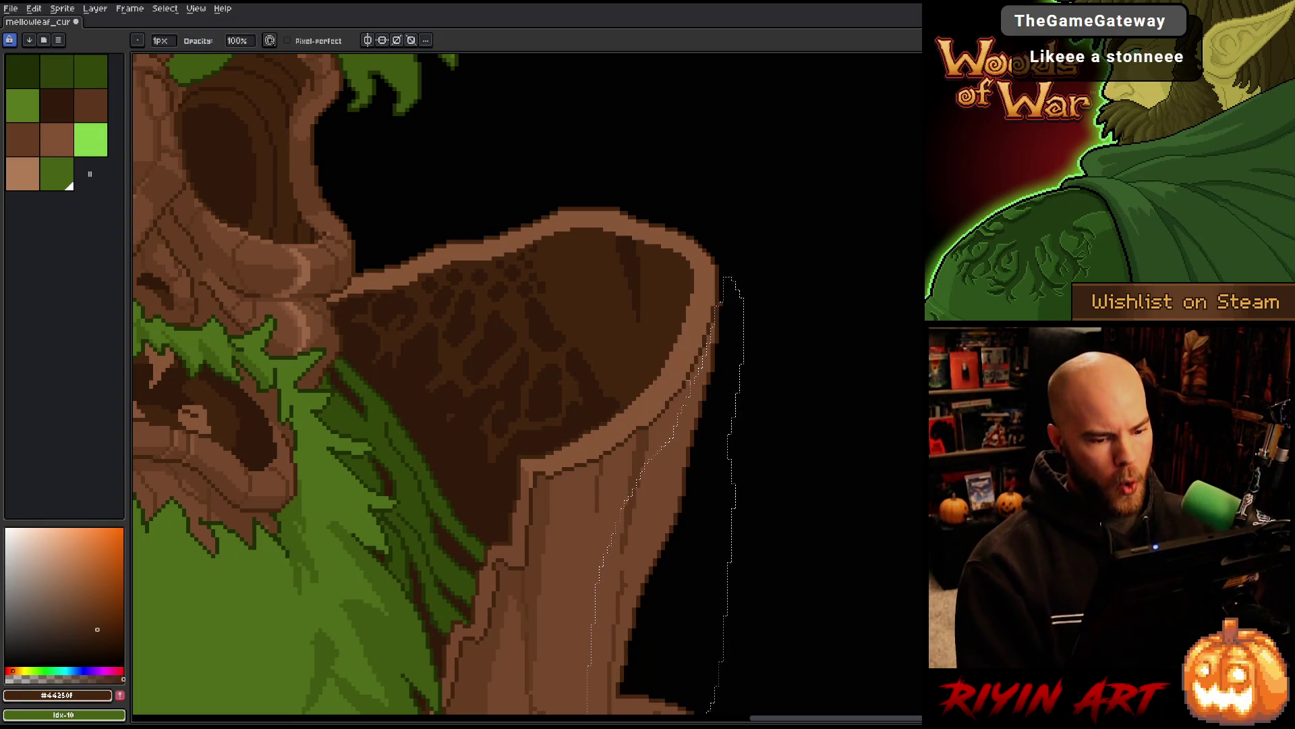
key("ctrl+d")
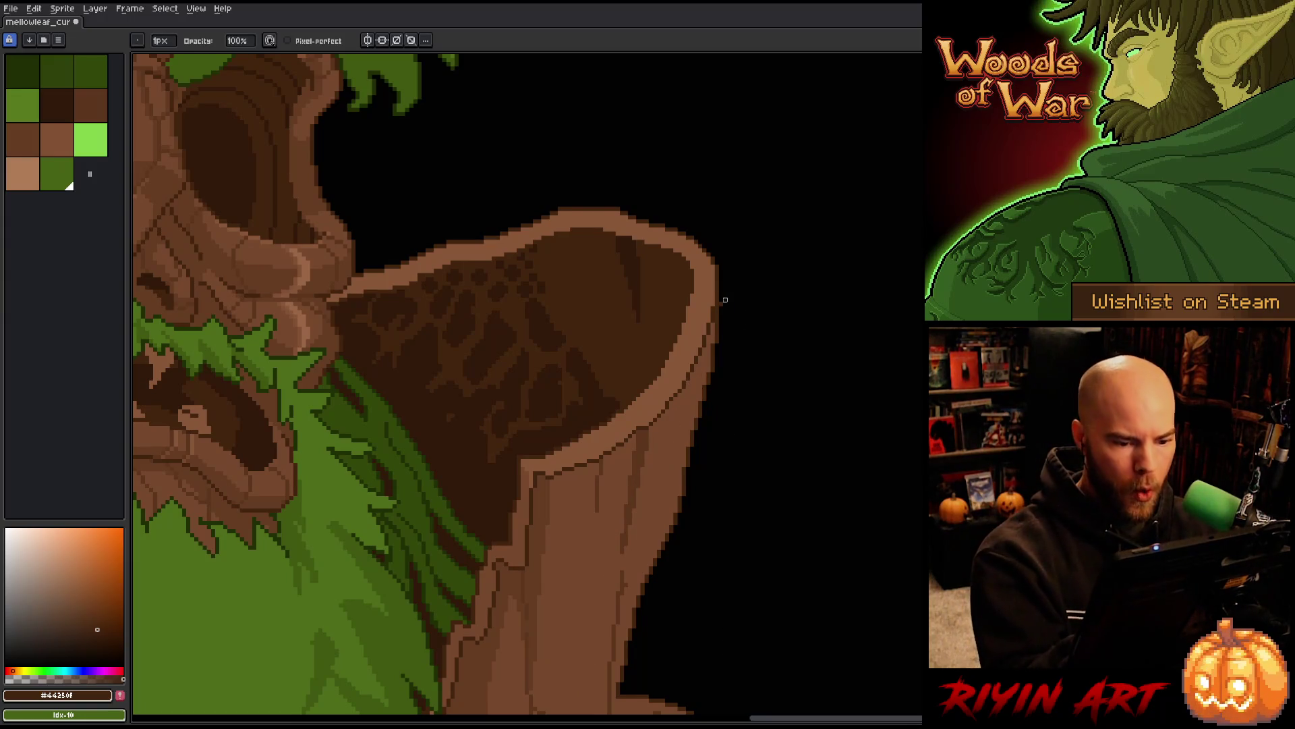
scroll(745, 395, "down", 5)
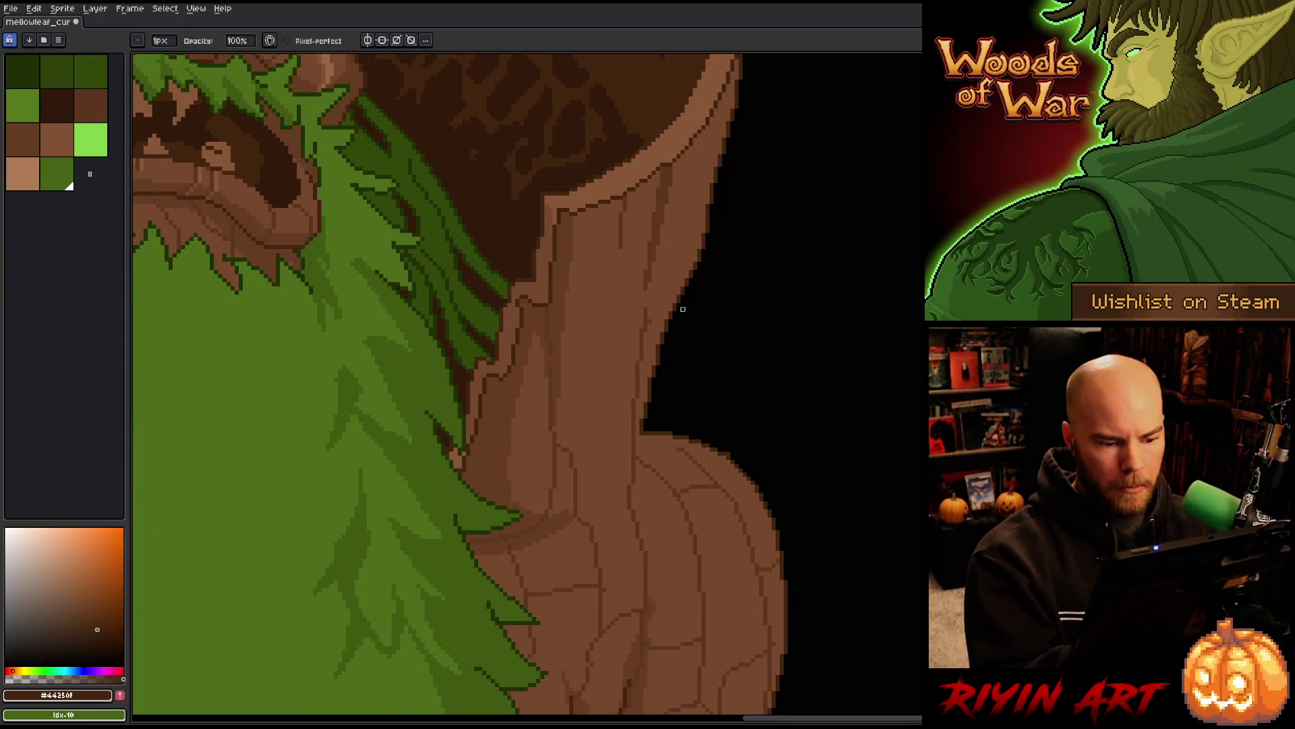
key("b")
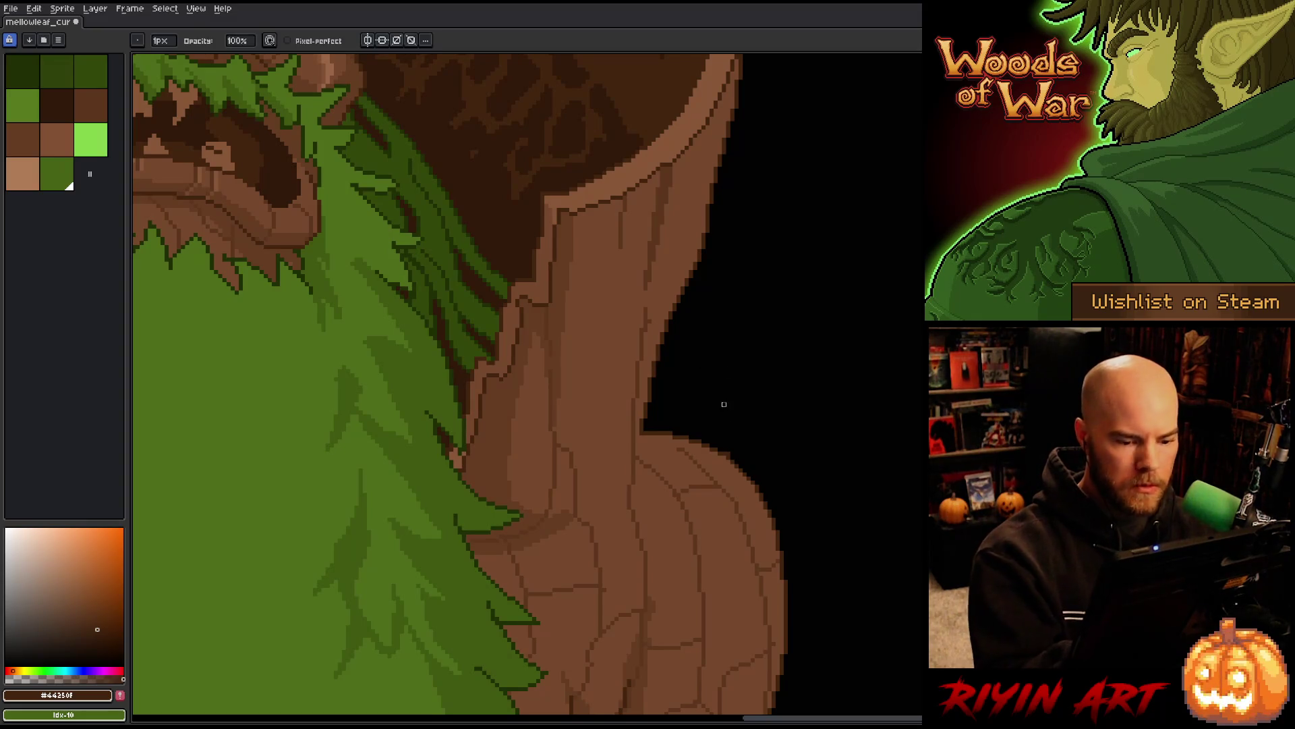
scroll(748, 412, "up", 3)
Dot a light bark-brown pixel inside the dark shoulder hollow and save the file
scroll(674, 392, "down", 3)
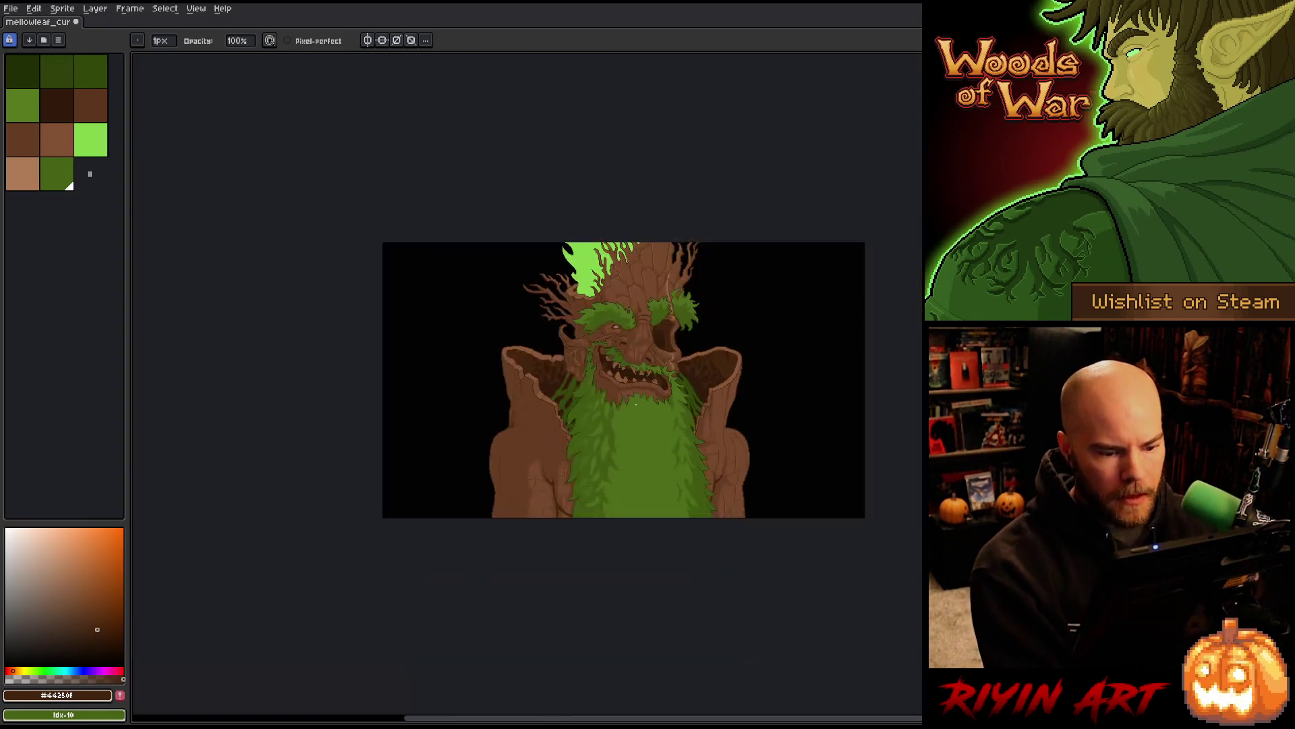
scroll(557, 363, "up", 3)
left_click_drag(582, 443, 457, 373)
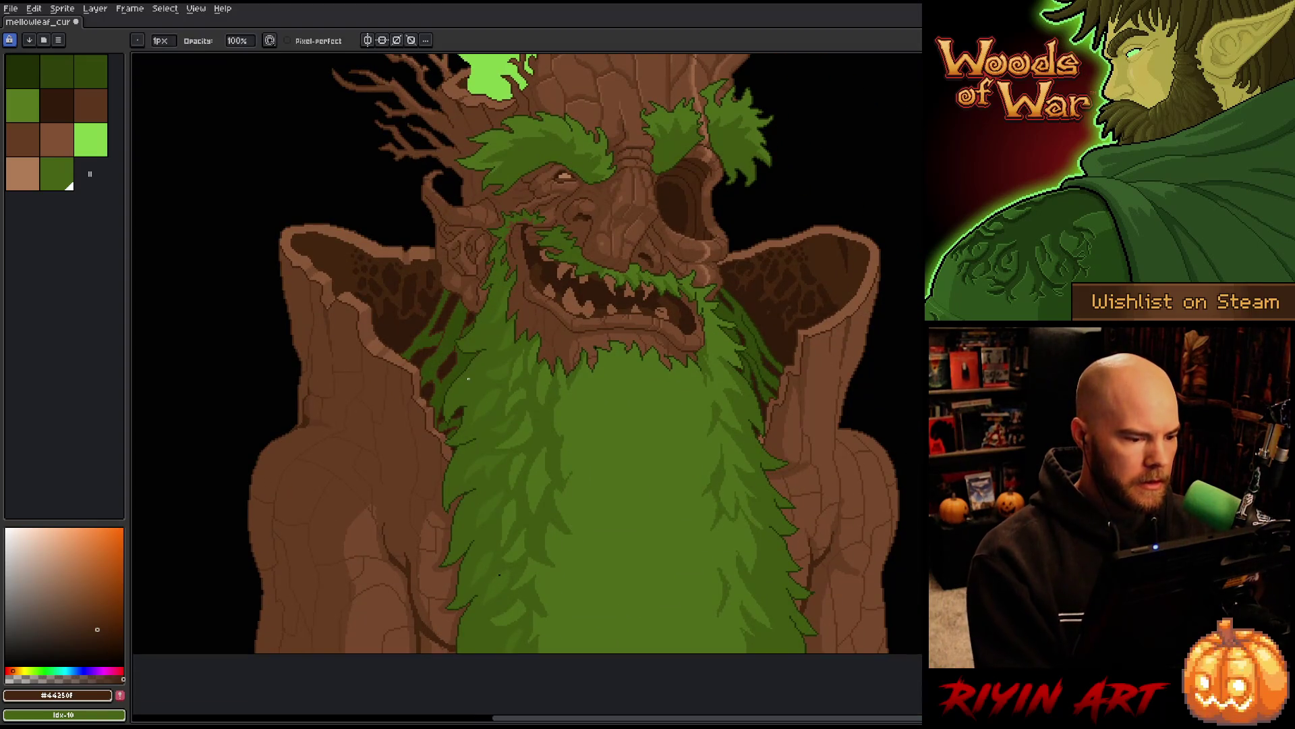
scroll(746, 284, "up", 3)
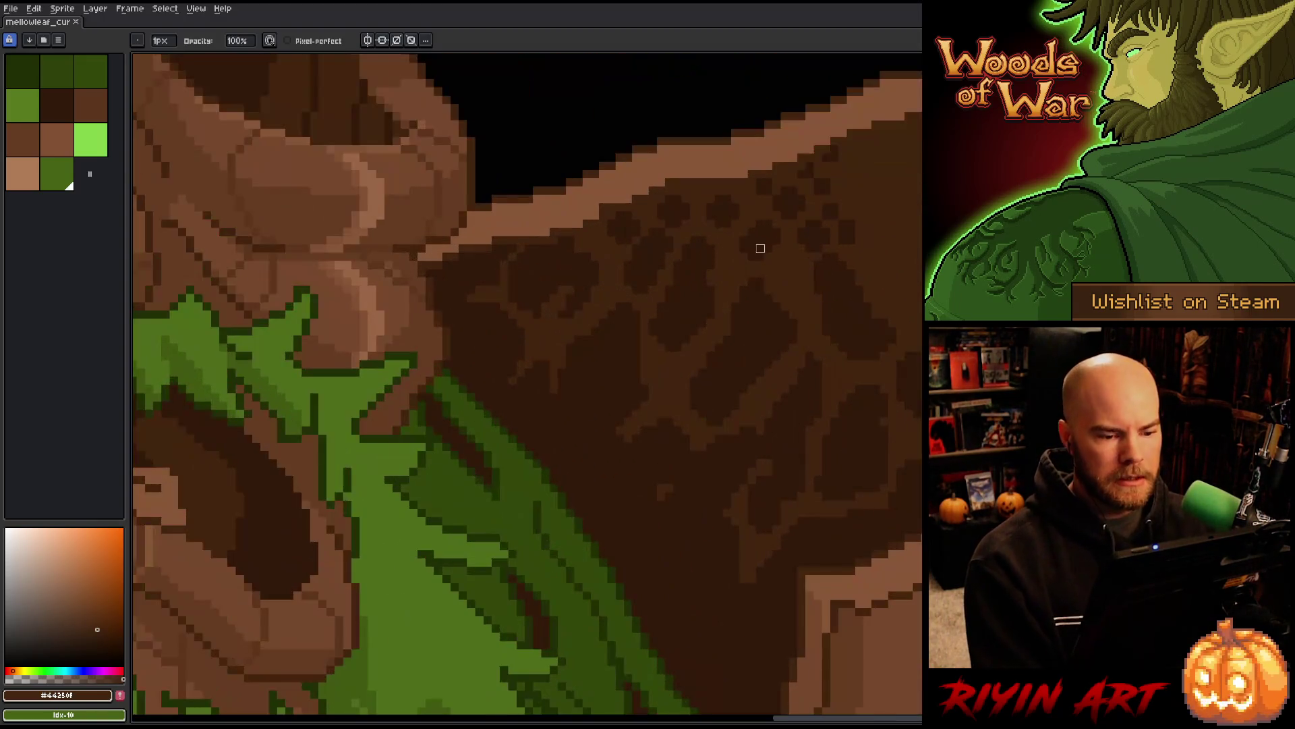
scroll(642, 220, "up", 1)
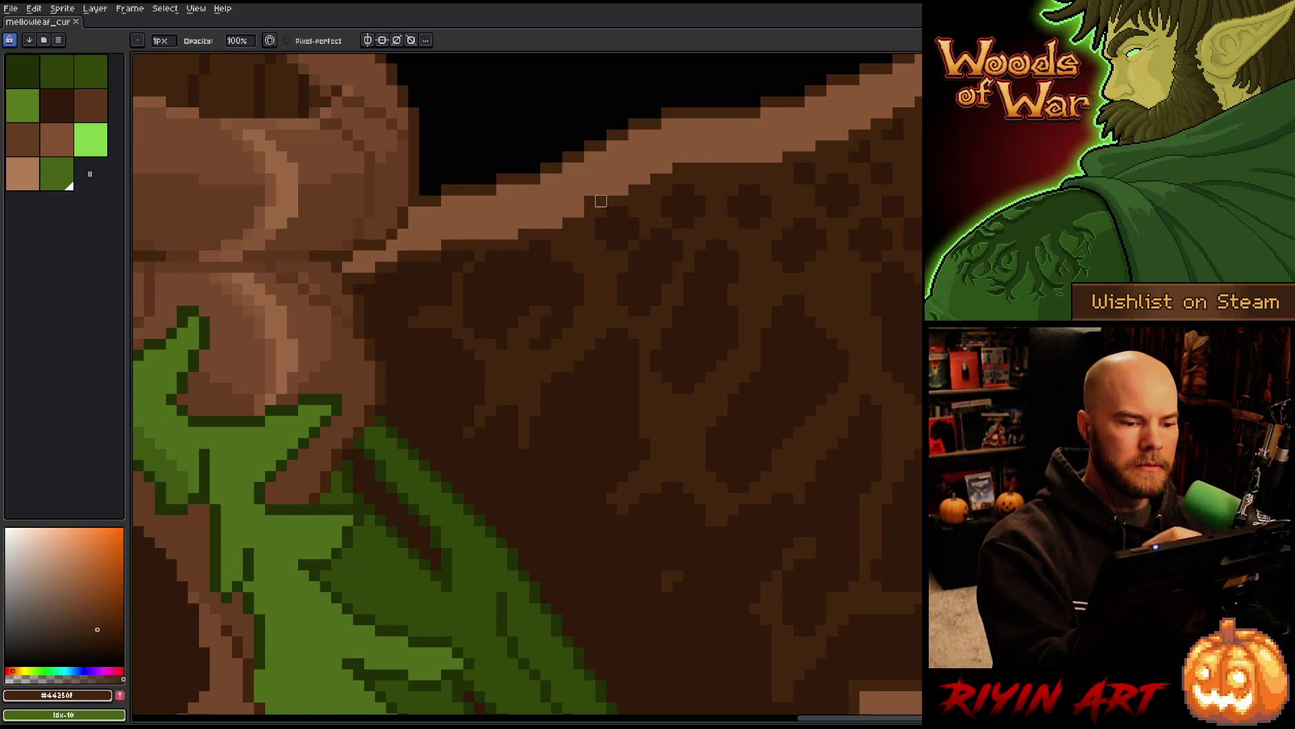
left_click(607, 182, "alt")
left_click(611, 201)
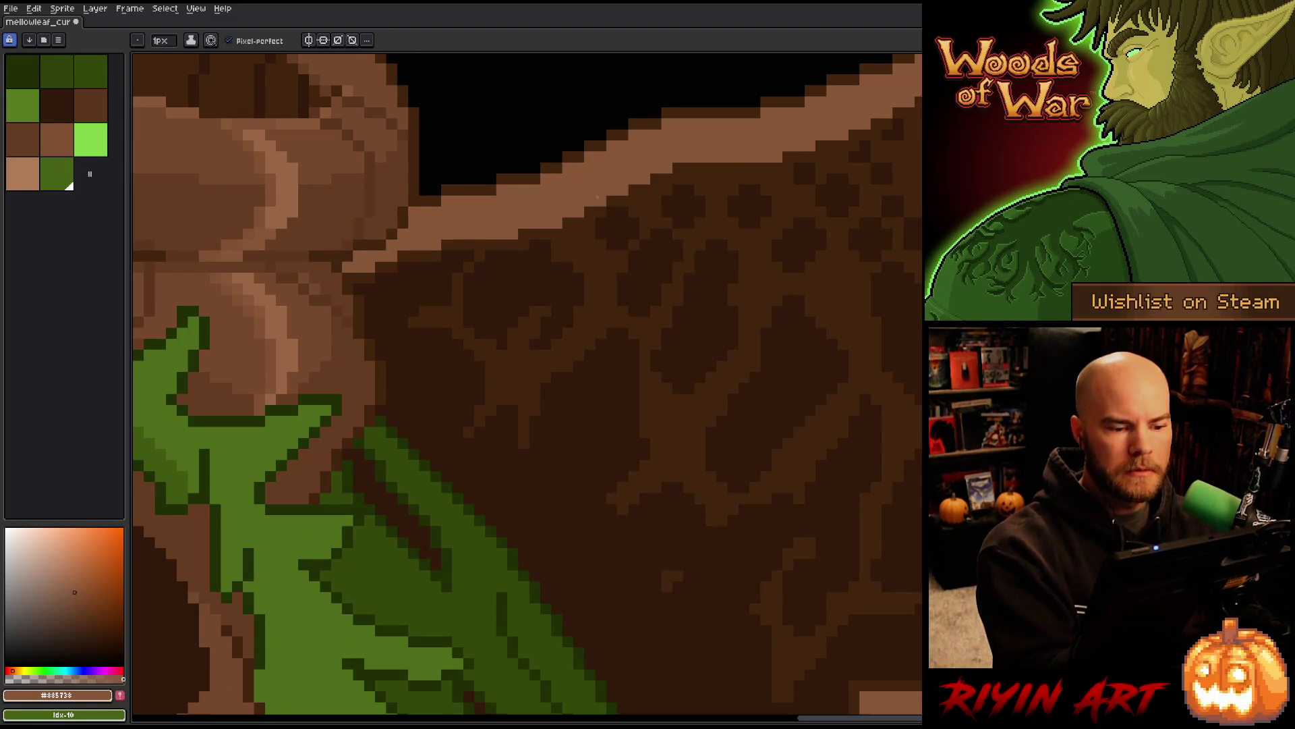
left_click_drag(882, 368, 849, 404)
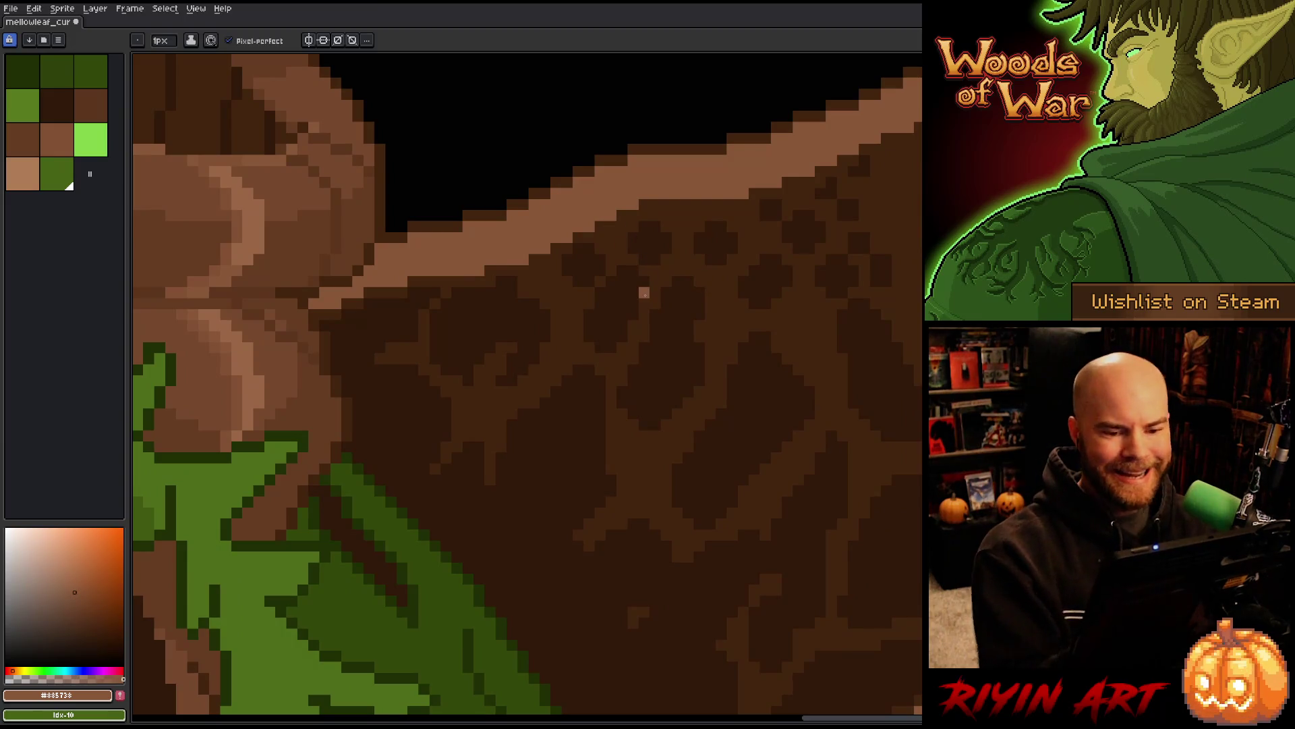
key("ctrl+s")
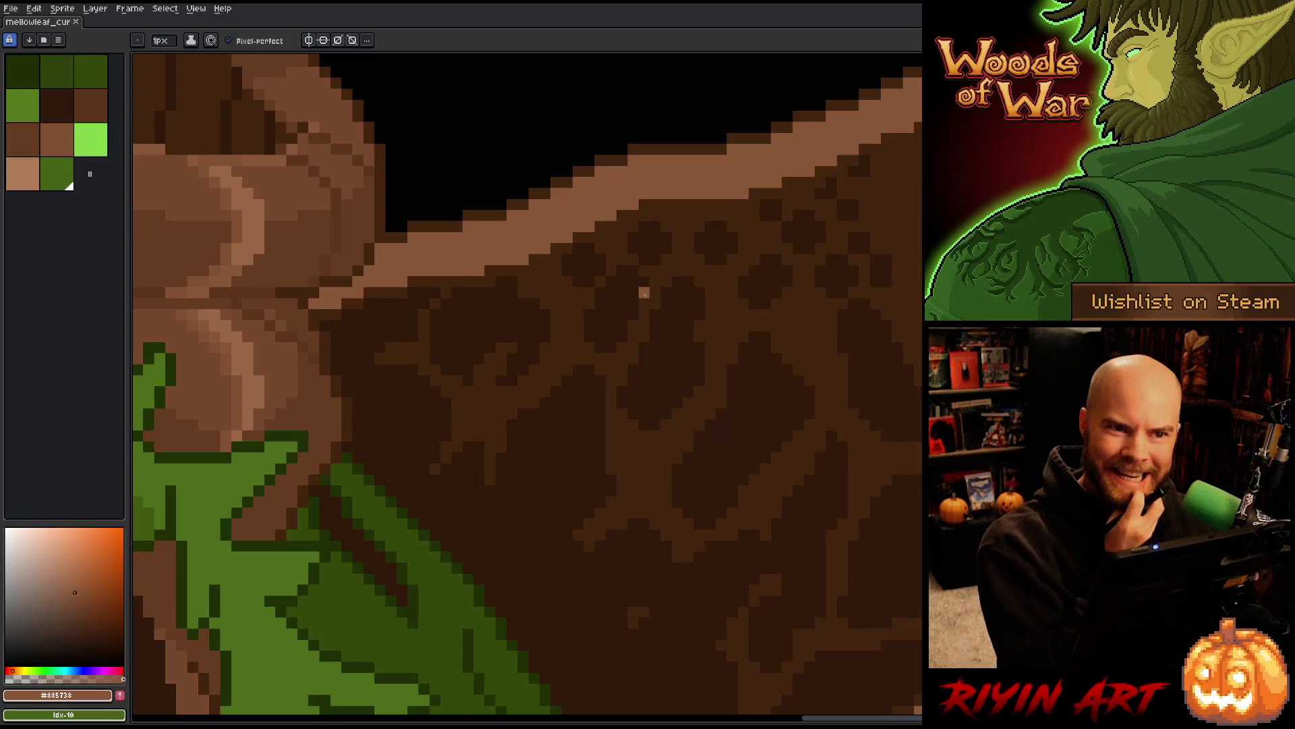
Centre the face and beard strands, then sample the dark green #33480a
scroll(633, 346, "down", 5)
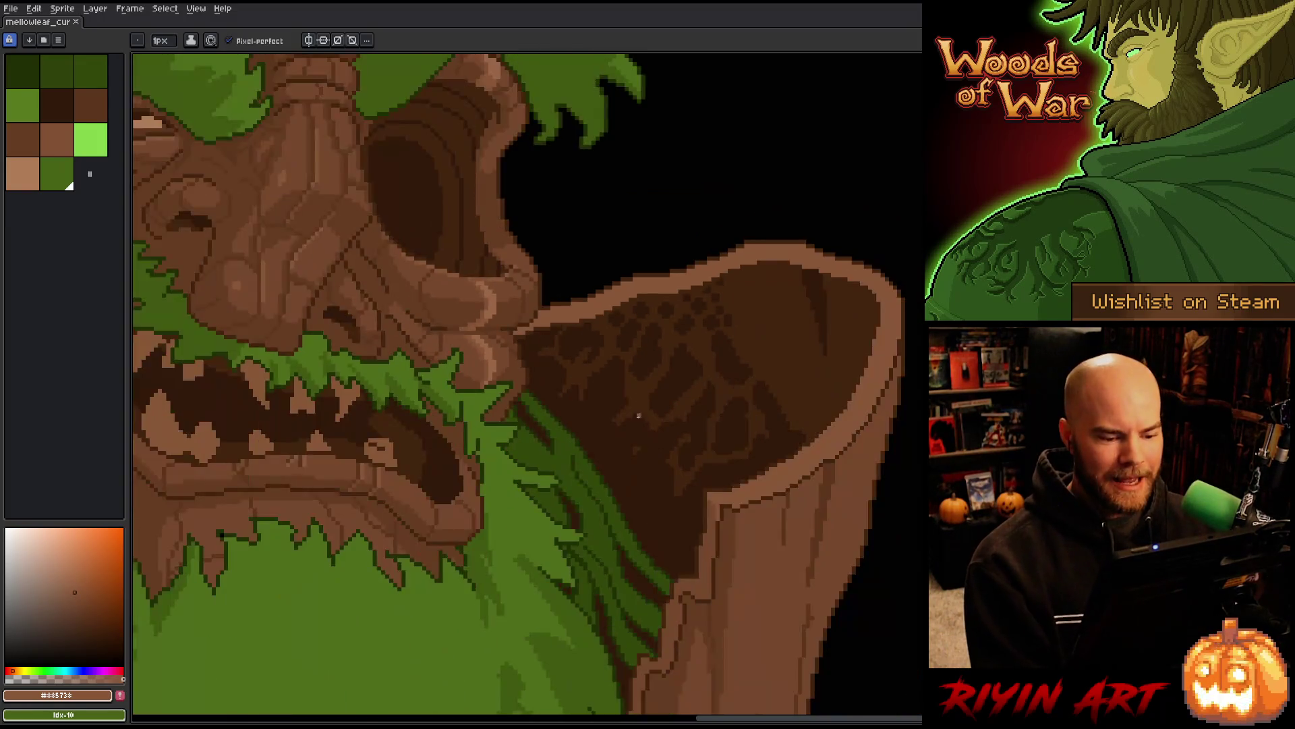
scroll(633, 347, "up", 3)
scroll(638, 434, "down", 3)
left_click_drag(158, 449, 353, 429)
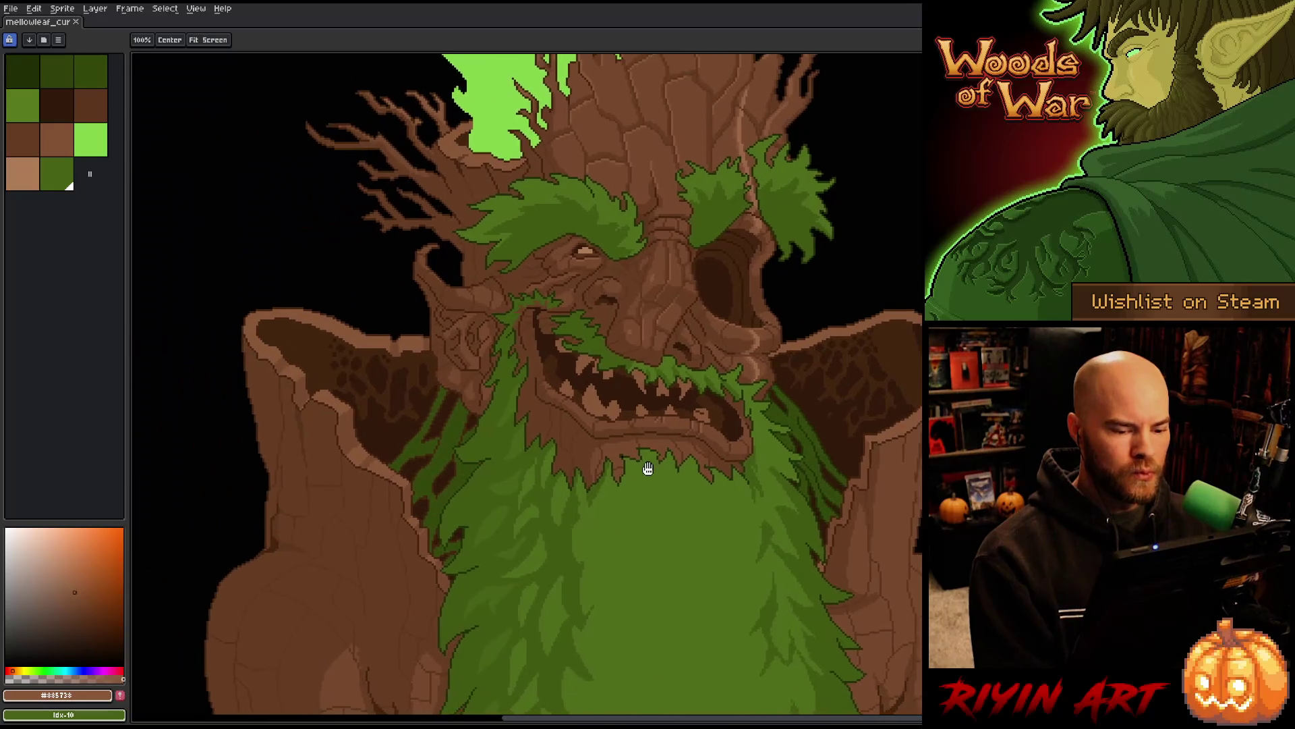
scroll(414, 403, "up", 3)
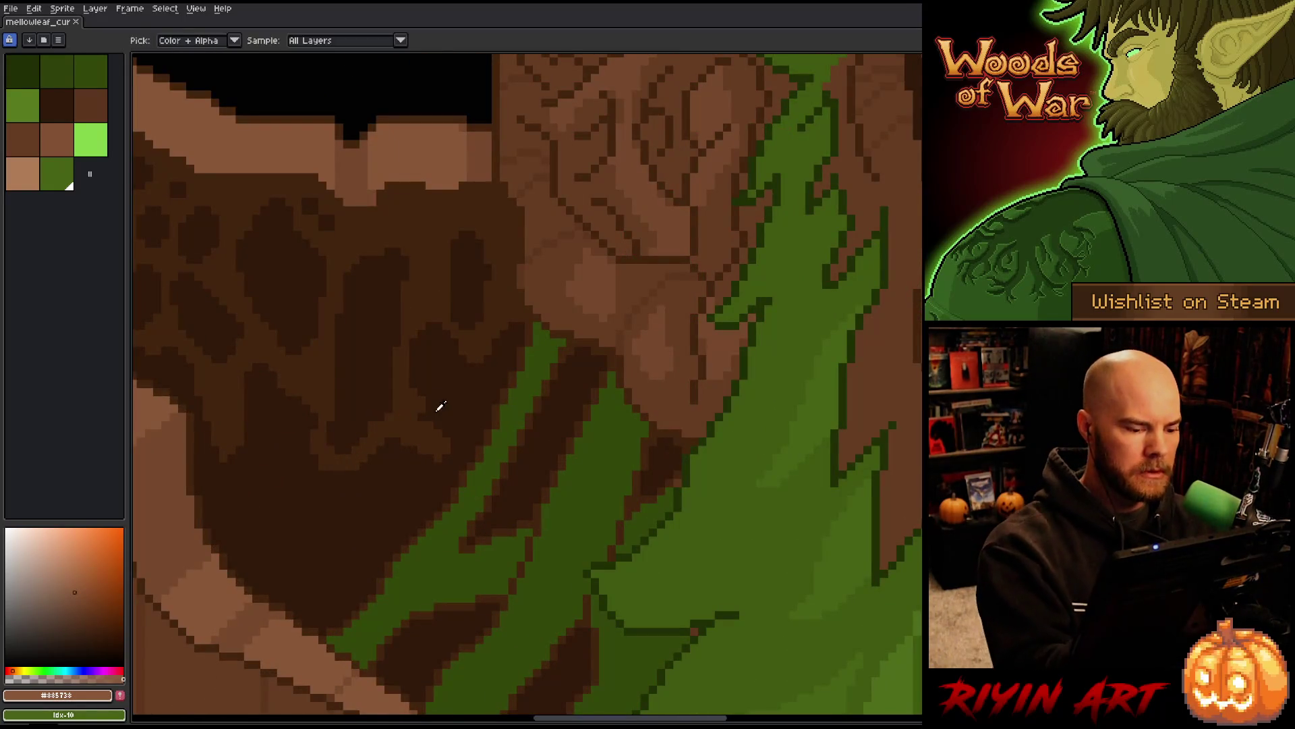
left_click(425, 425, "alt")
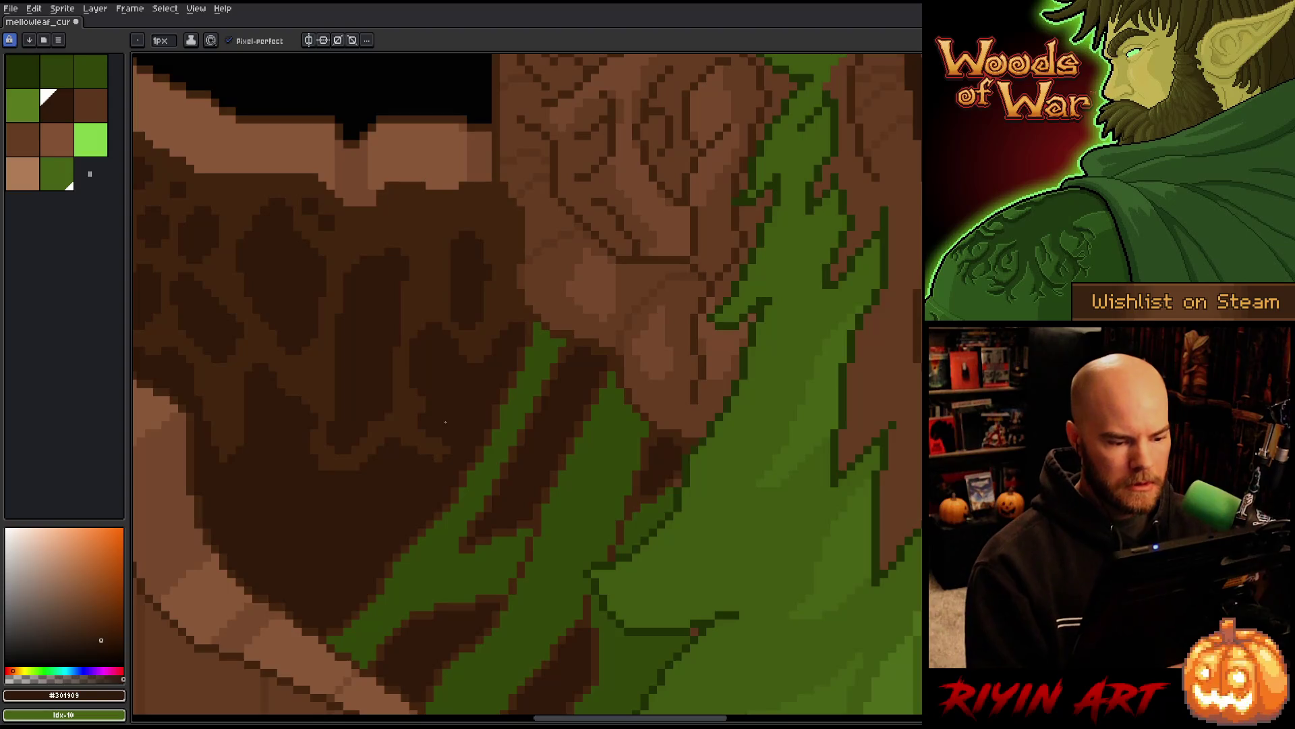
scroll(572, 496, "down", 3)
left_click_drag(571, 496, 570, 470)
scroll(558, 426, "up", 3)
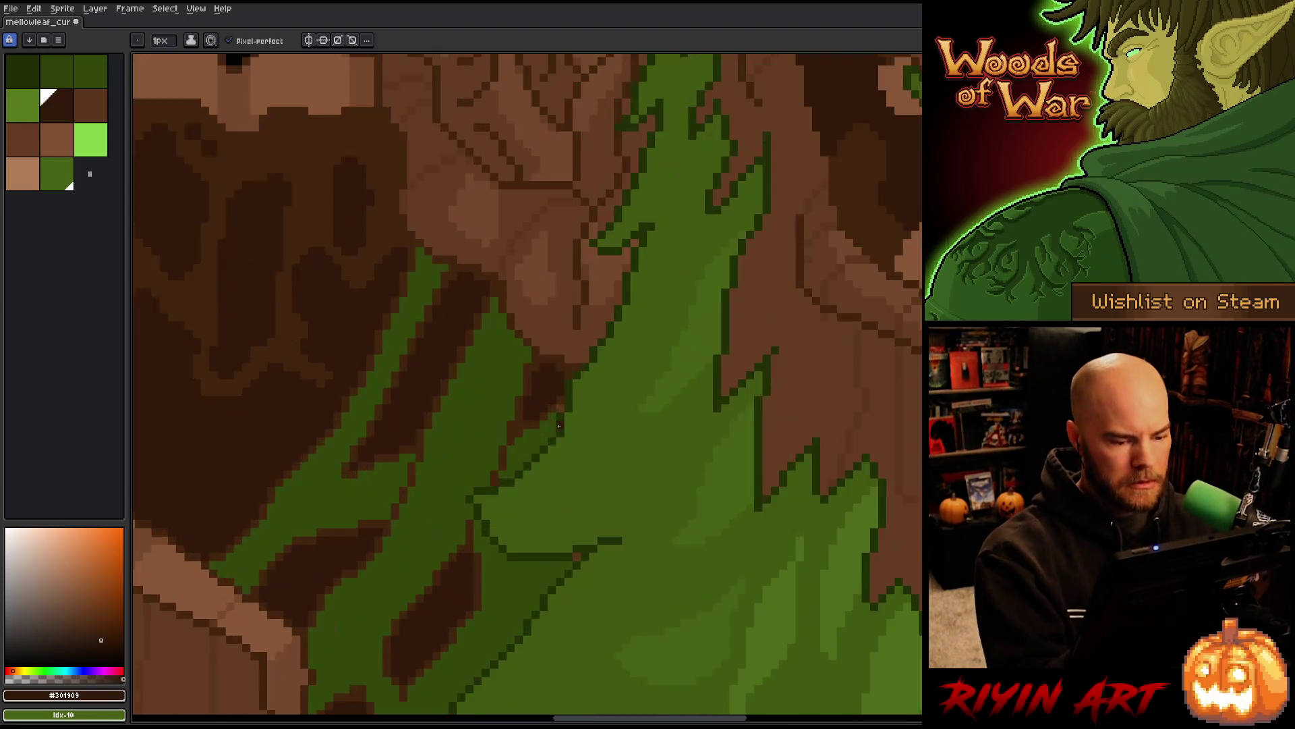
left_click(543, 433, "alt")
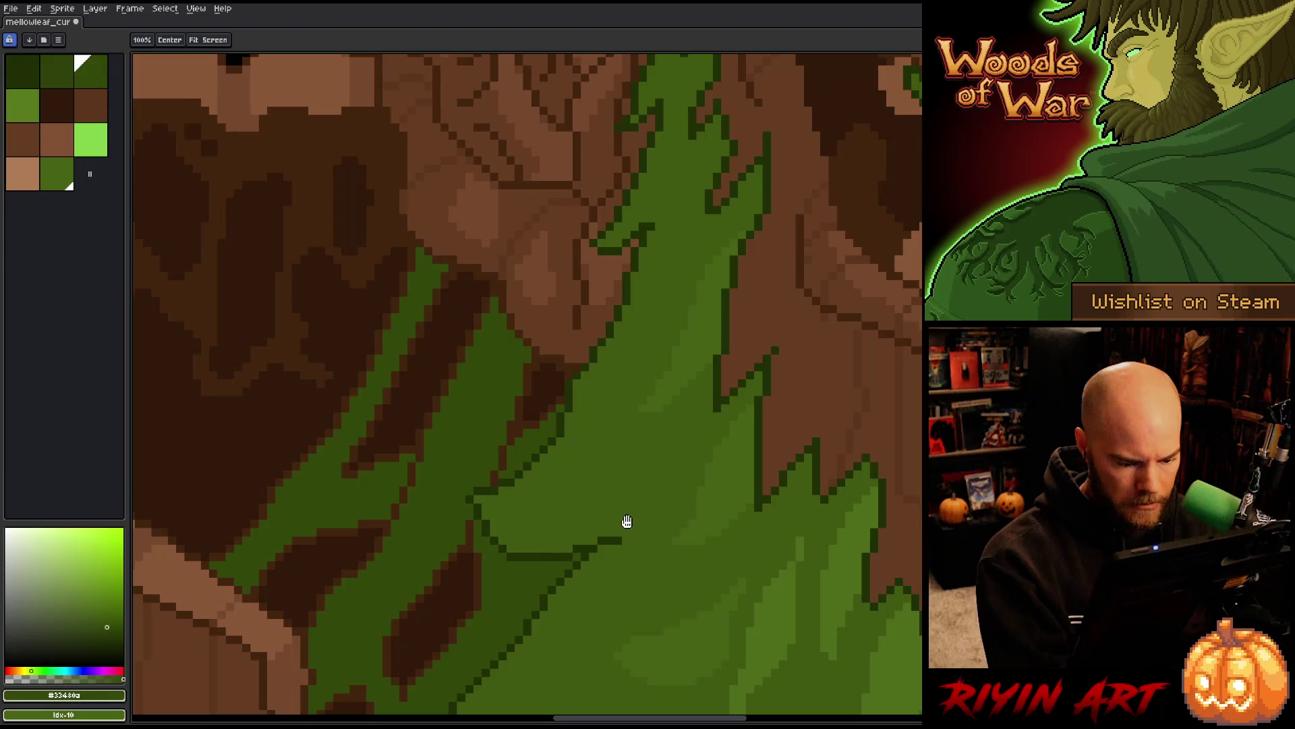
left_click_drag(656, 334, 751, 259)
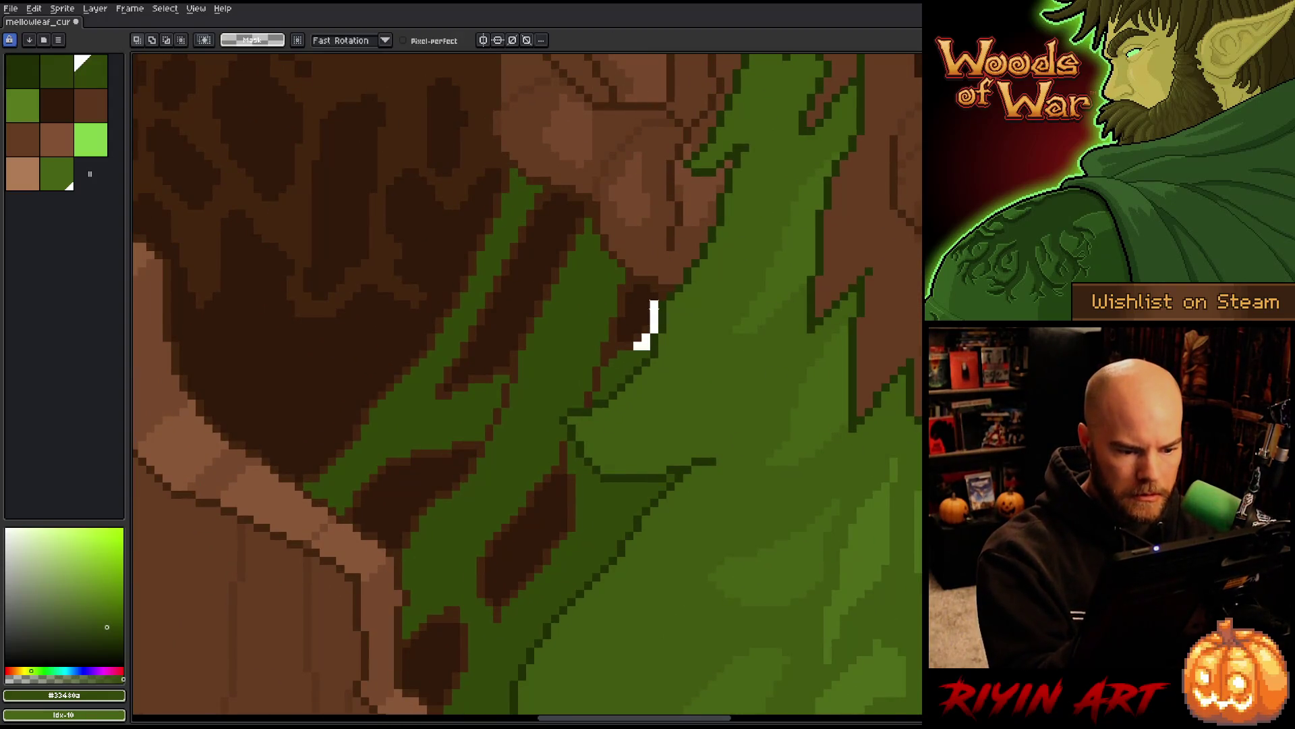
Sample dark brown #301909 and lasso-trace around the moss strands over the left shoulder
left_click(650, 304, "alt")
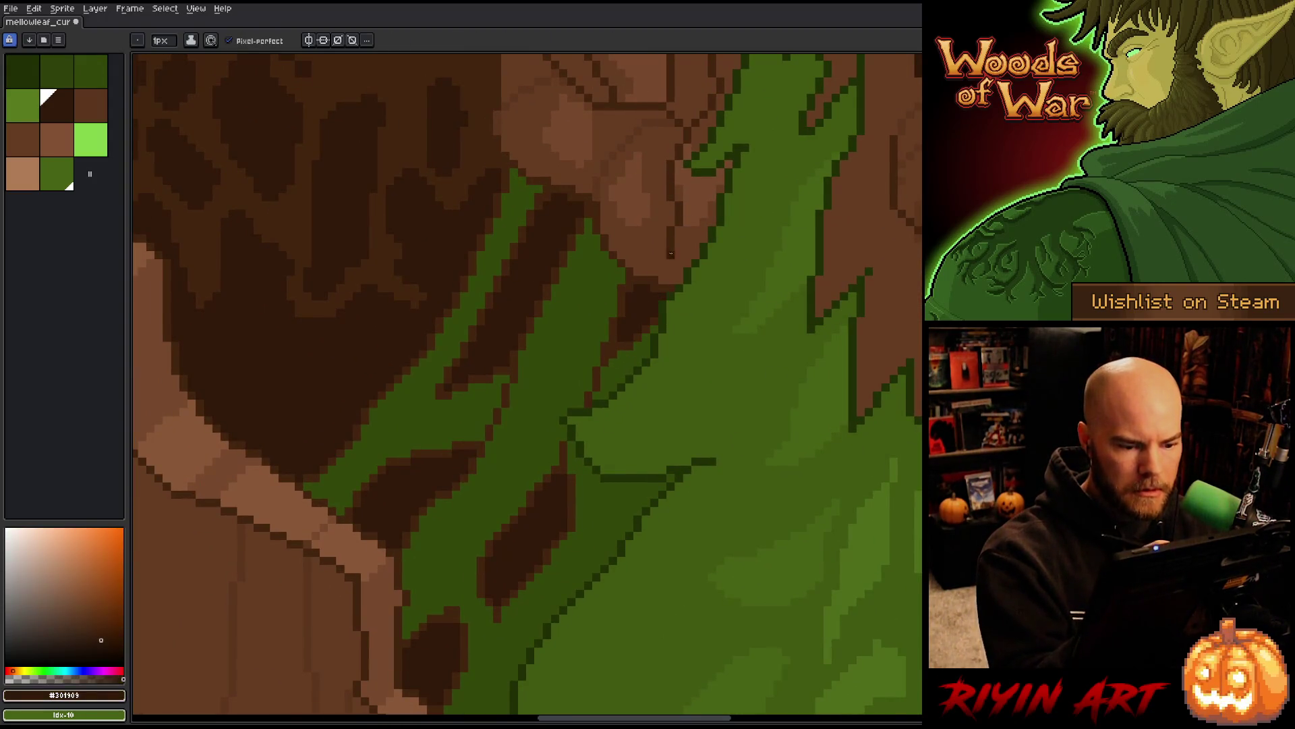
key("ctrl")
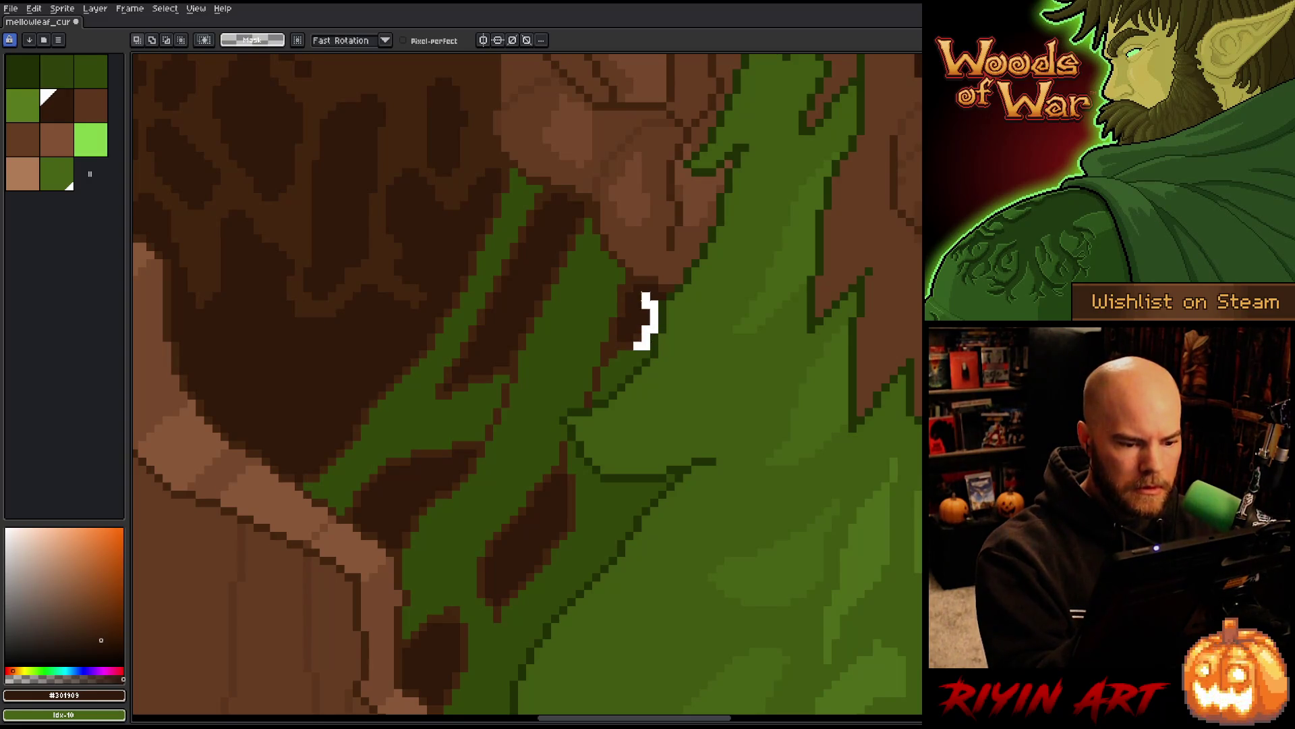
left_click_drag(605, 272, 587, 237)
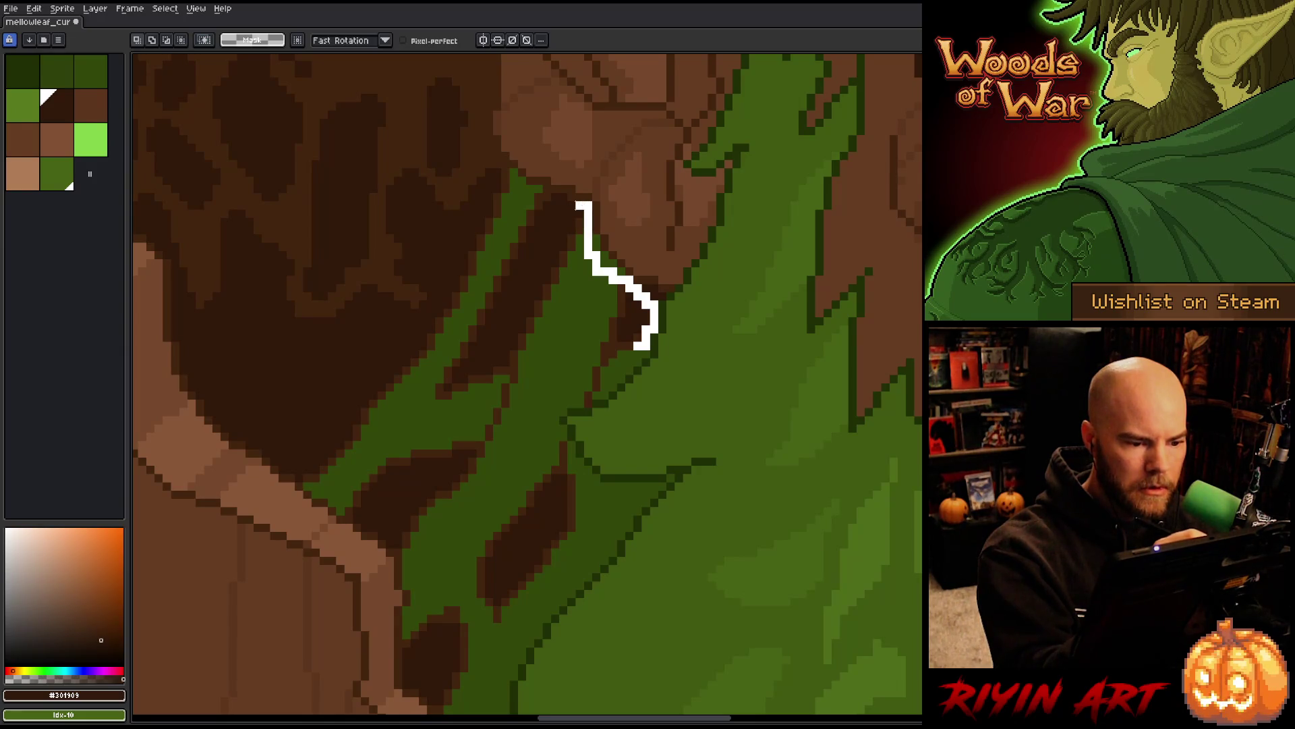
mouse_move(564, 212)
left_mouse_down()
mouse_move(532, 277)
mouse_move(546, 204)
left_mouse_up()
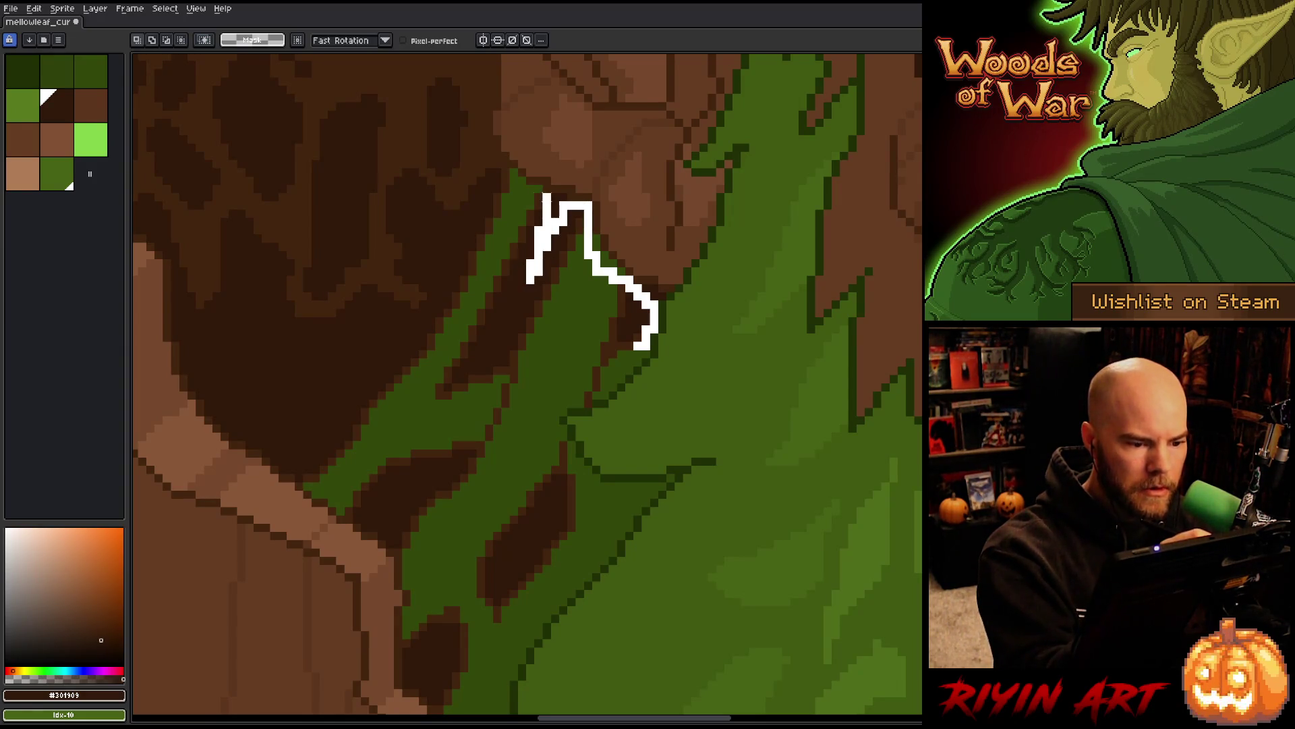
mouse_move(504, 165)
left_mouse_down()
mouse_move(405, 401)
mouse_move(494, 542)
mouse_move(573, 394)
mouse_move(617, 367)
left_mouse_up()
scroll(672, 428, "down", 5)
mouse_move(622, 492)
left_mouse_down()
mouse_move(648, 334)
mouse_move(567, 482)
left_mouse_up()
mouse_move(584, 301)
left_mouse_down()
mouse_move(555, 370)
mouse_move(491, 435)
mouse_move(481, 391)
left_mouse_up()
mouse_move(557, 277)
left_mouse_down()
mouse_move(520, 342)
mouse_move(454, 398)
mouse_move(422, 394)
mouse_move(382, 361)
mouse_move(381, 311)
left_mouse_up()
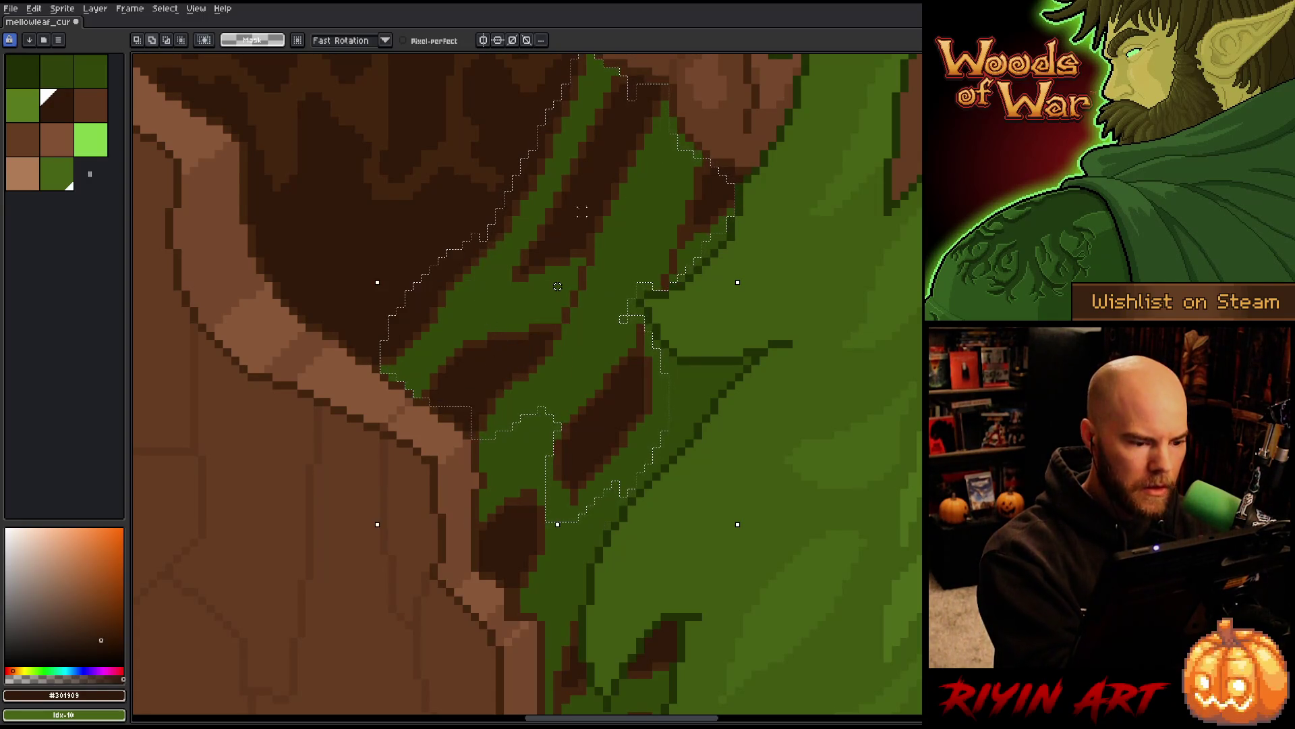
Add the upper and lower-edge strand areas to the selection and view the whole shoulder
key("space")
left_click_drag(639, 397, 605, 194)
mouse_move(543, 239)
left_mouse_down()
mouse_move(516, 356)
mouse_move(477, 407)
left_mouse_up()
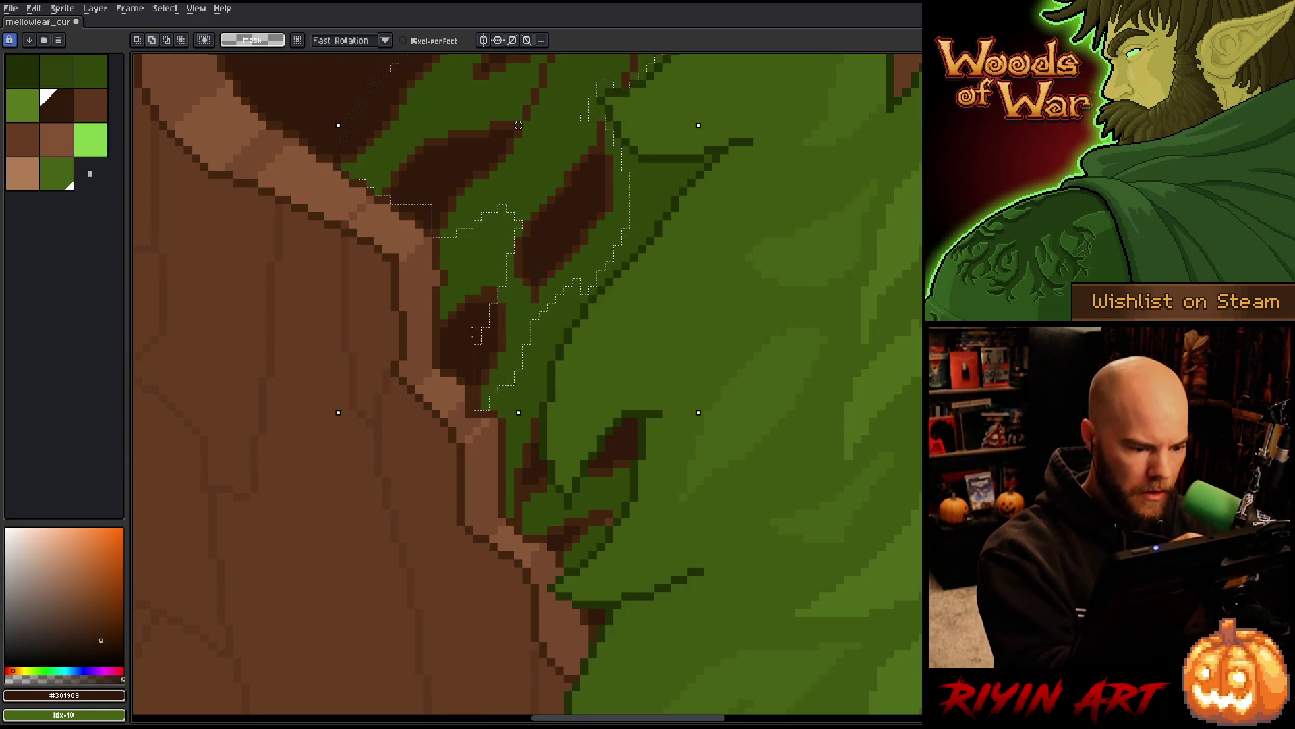
left_click_drag(449, 356, 443, 297)
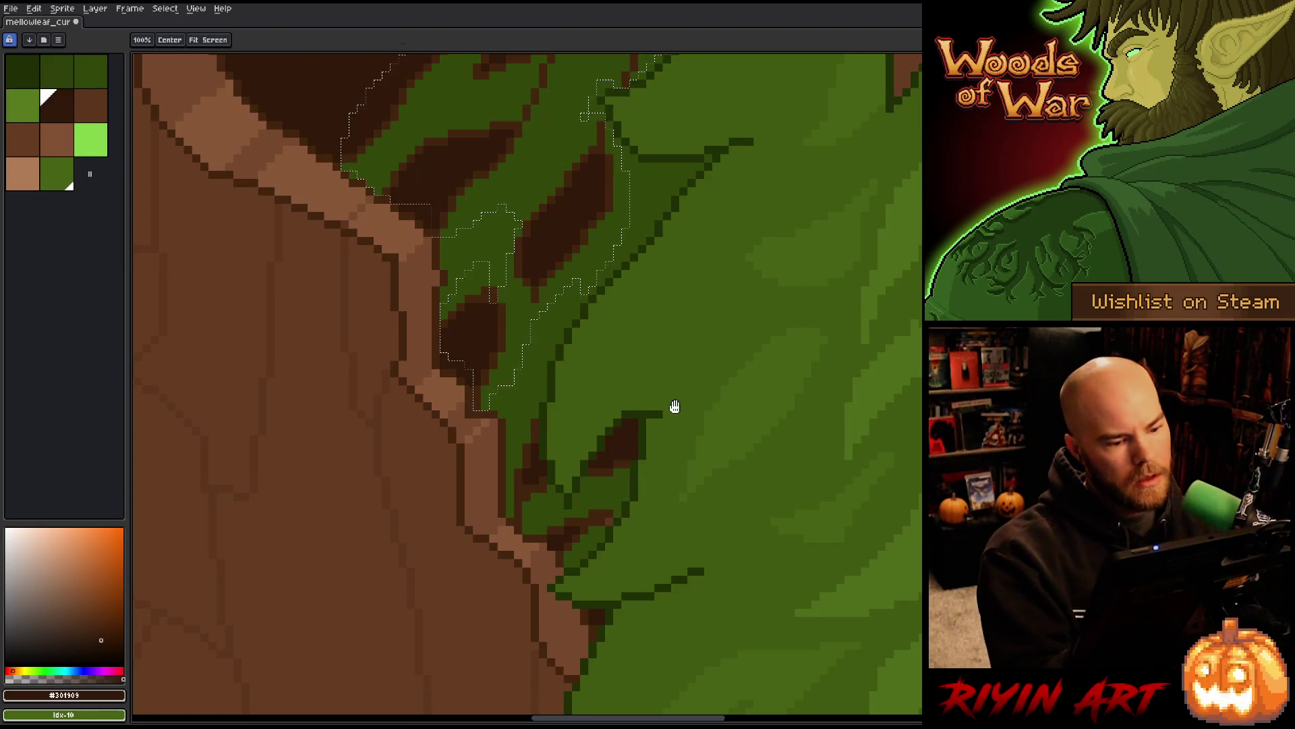
left_click_drag(674, 408, 604, 264)
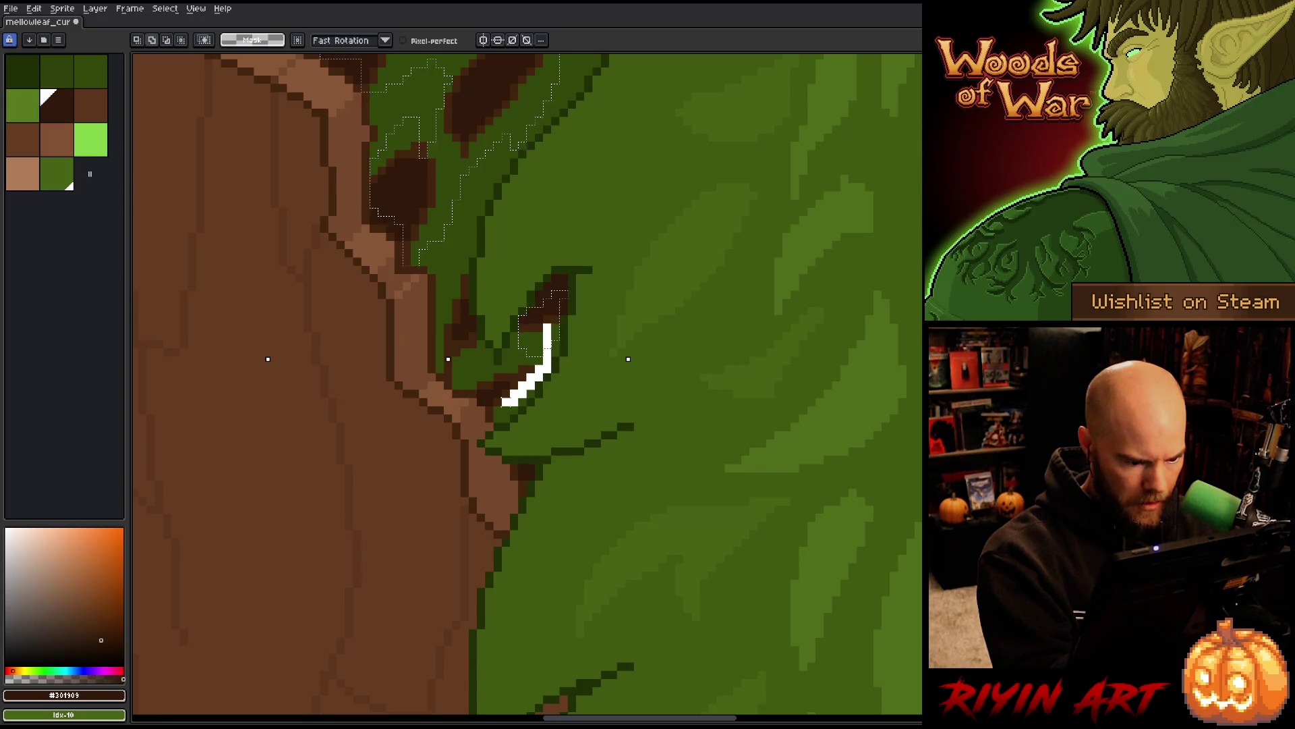
left_click_drag(489, 398, 480, 377)
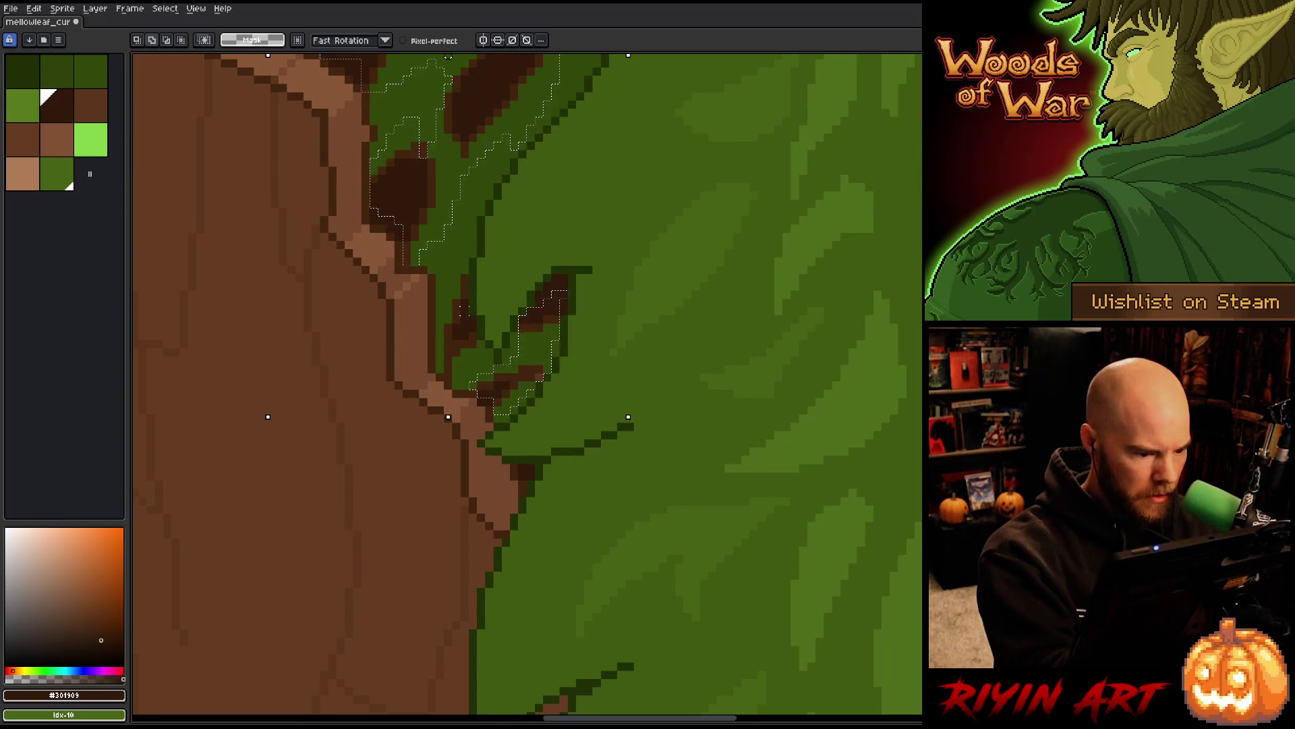
mouse_move(464, 317)
left_mouse_down()
mouse_move(472, 364)
mouse_move(446, 378)
mouse_move(447, 282)
mouse_move(464, 259)
left_mouse_up()
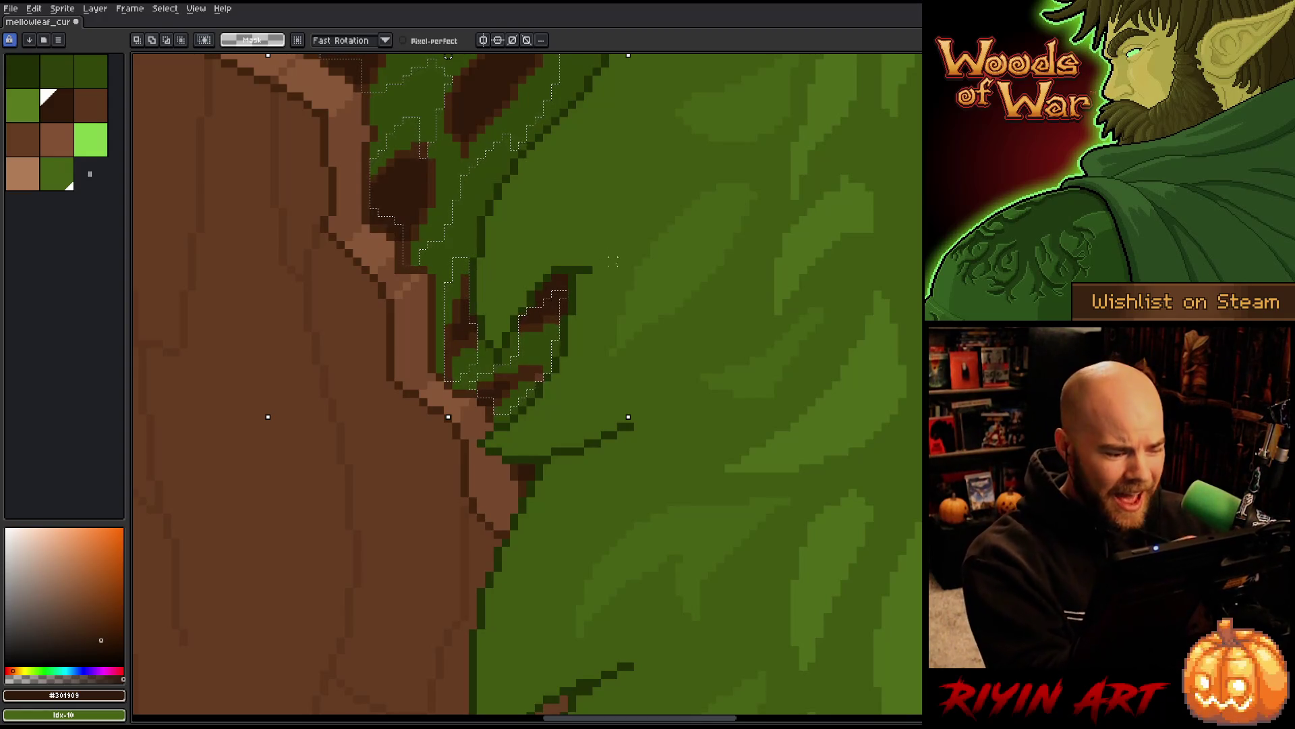
key("space")
scroll(650, 523, "down", 1)
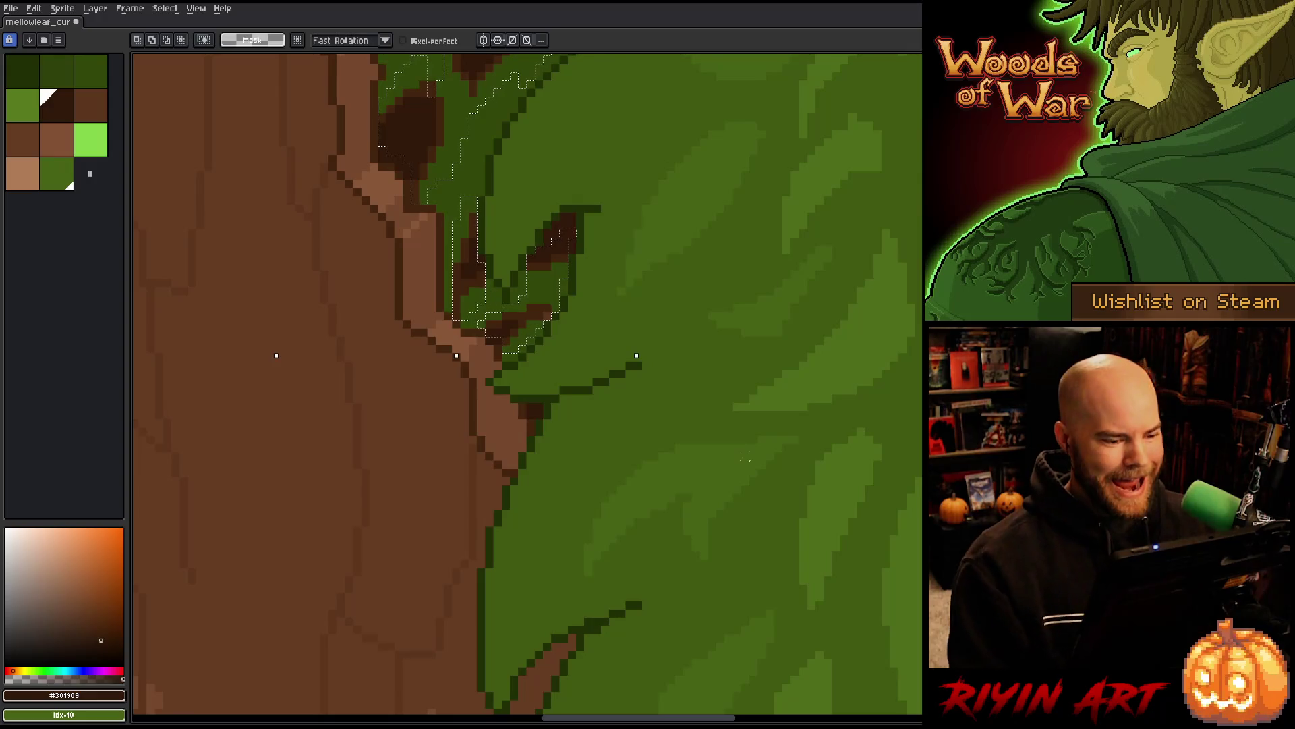
scroll(742, 457, "down", 1)
mouse_move(743, 457)
left_mouse_down()
mouse_move(758, 472)
mouse_move(677, 614)
left_mouse_up()
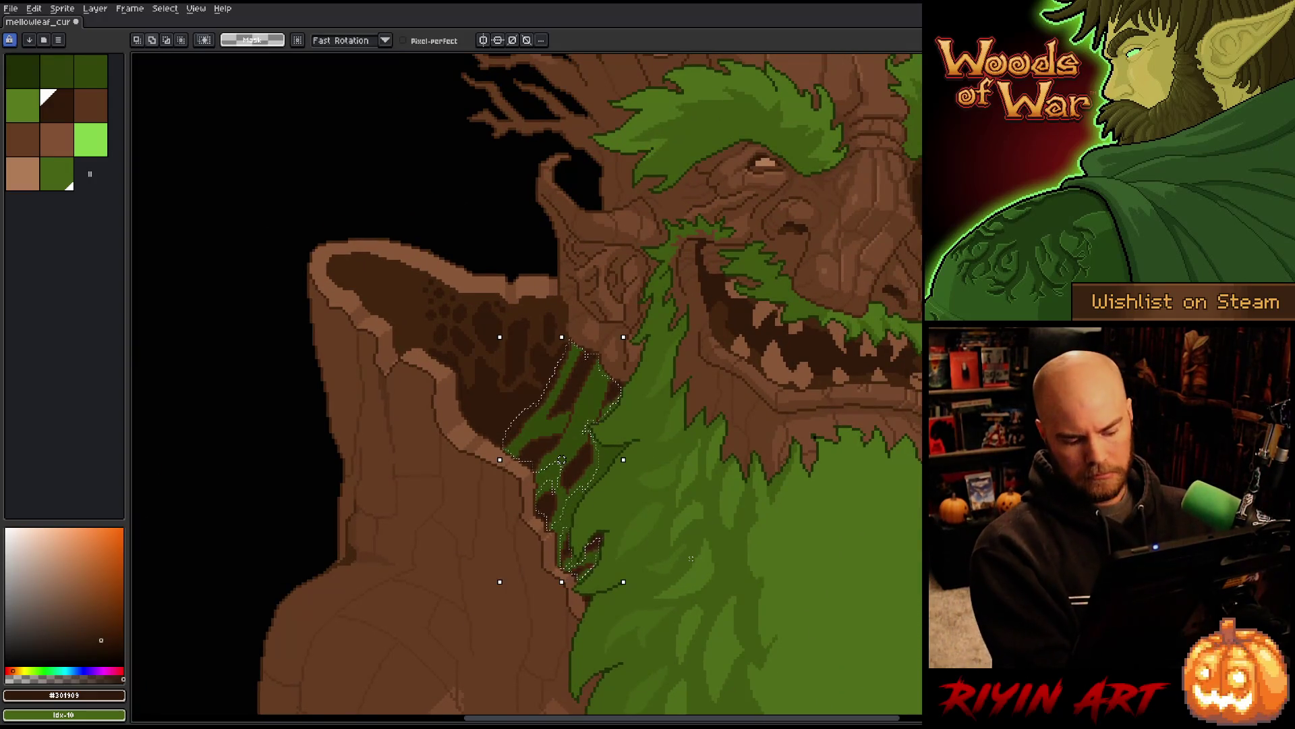
key("shift+r")
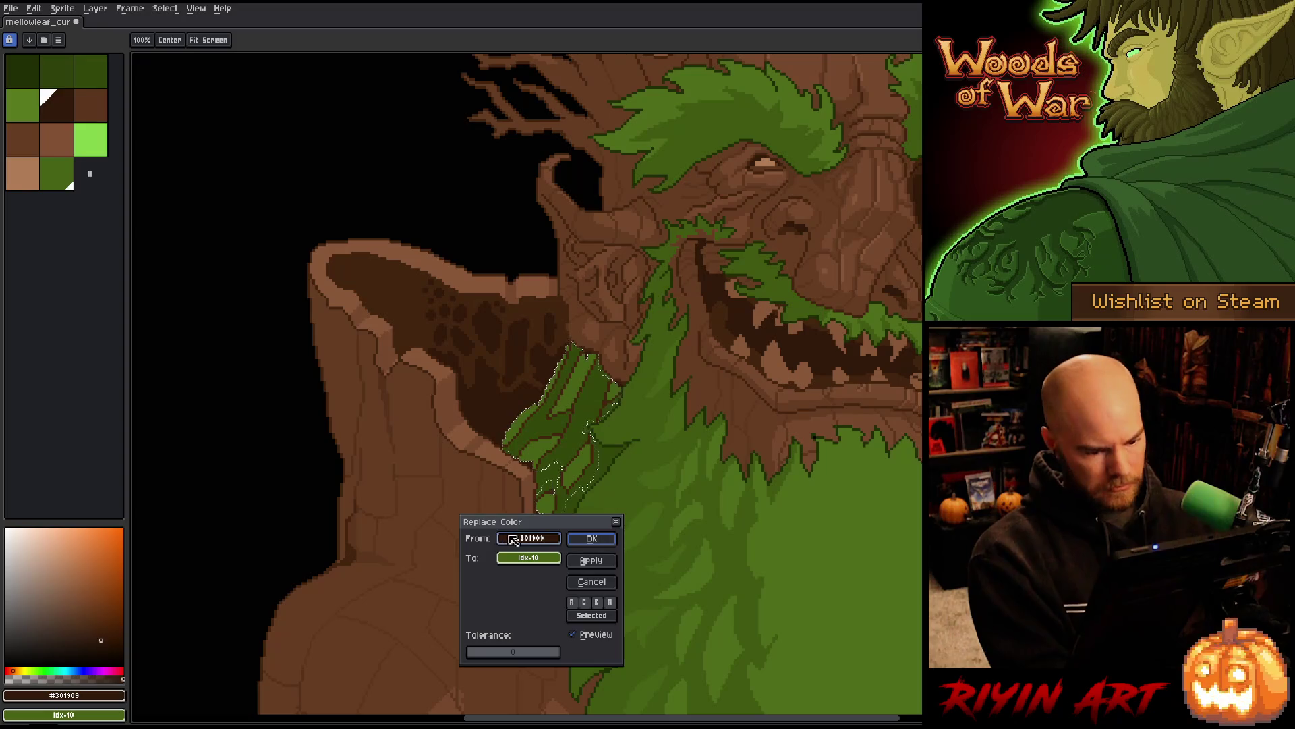
Replace brown #44250f with dark green #212F06 within the selected beard strands
left_click(547, 417)
left_click(553, 406)
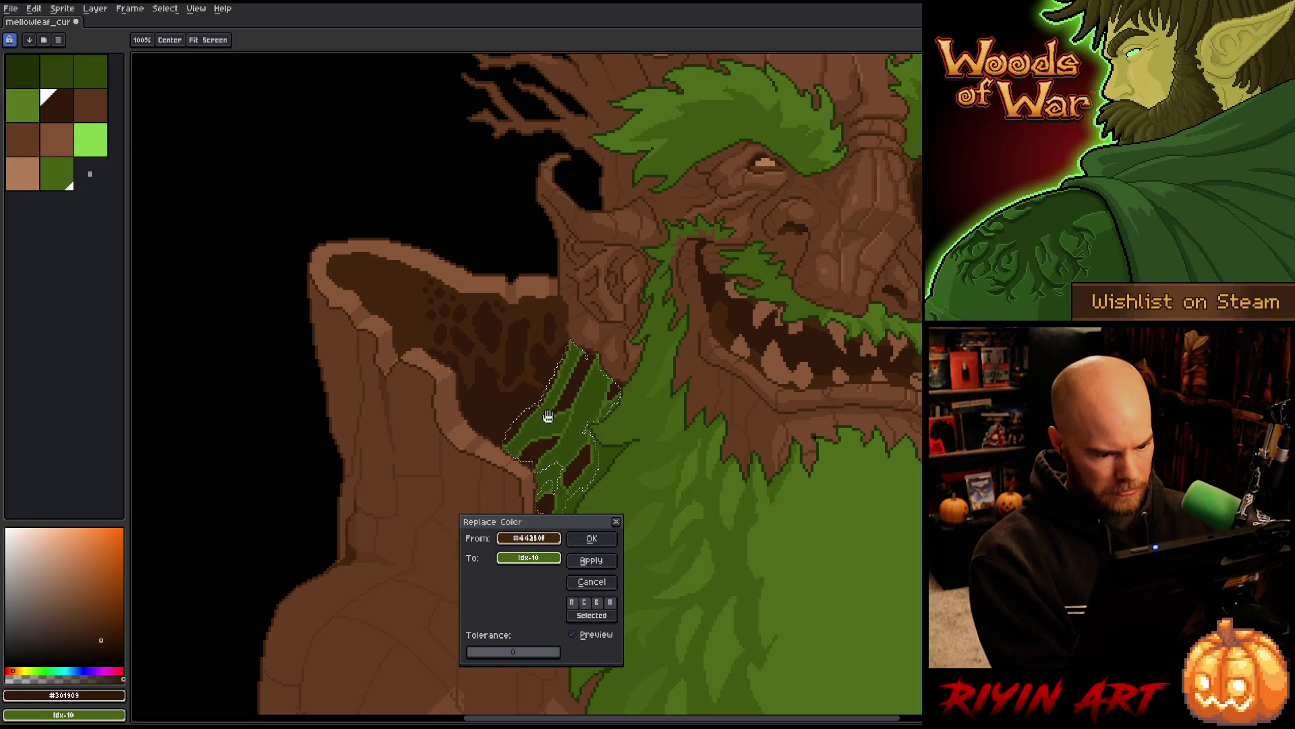
left_click(528, 558)
left_click(561, 426)
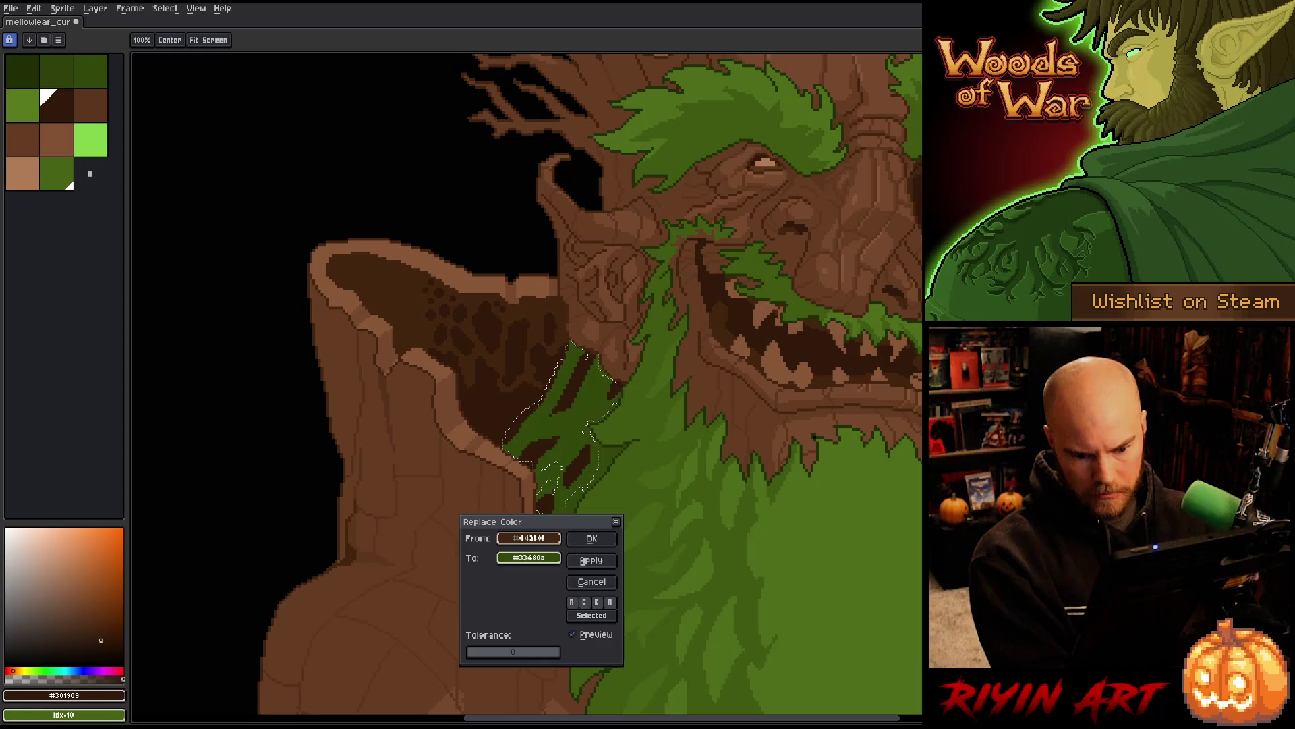
left_click(586, 357)
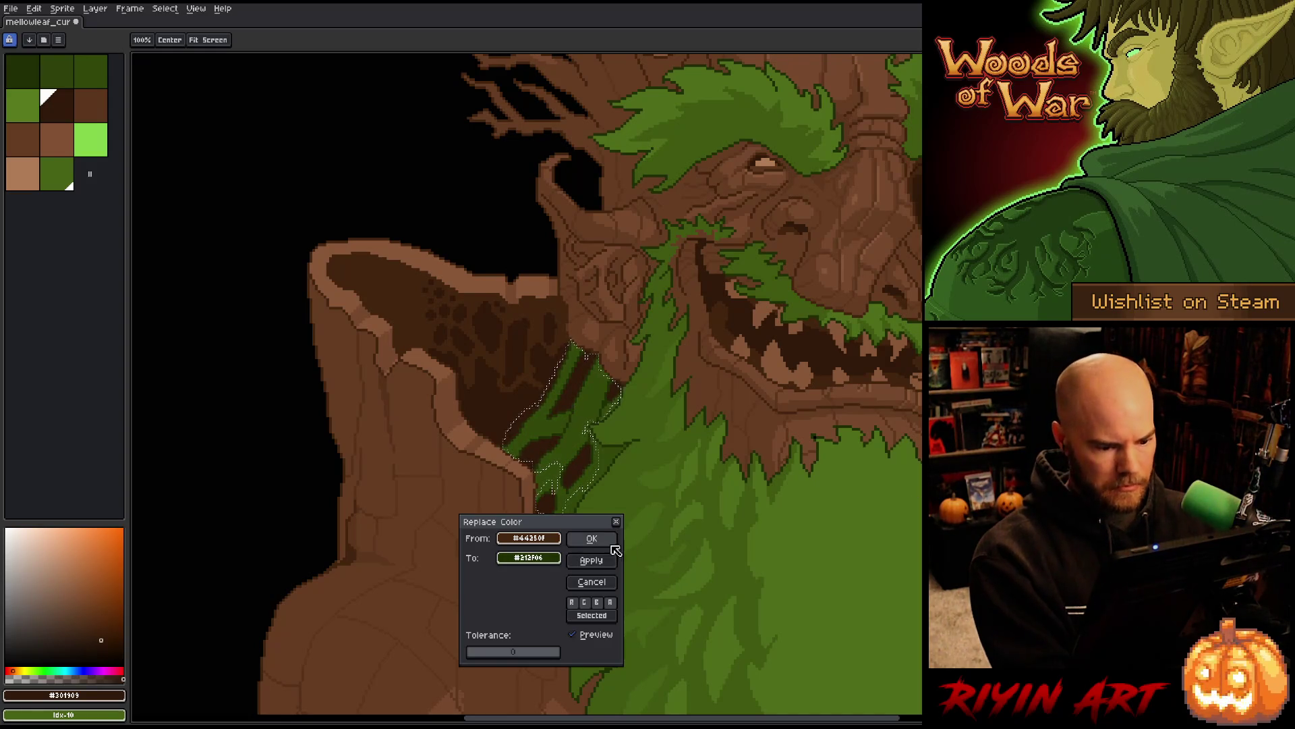
left_click(591, 537)
Clear the selection and sample dark green #212F06, green #33480a and dark brown #301909
key("ctrl+d")
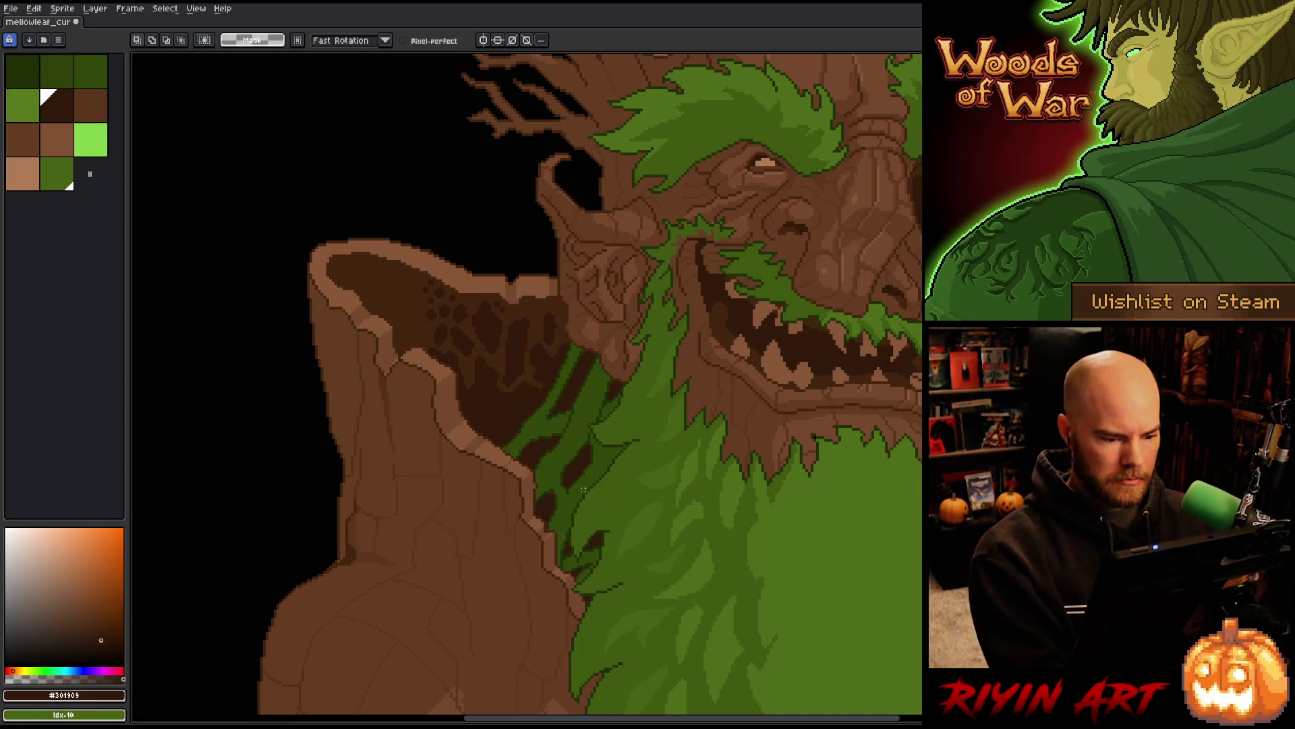
scroll(563, 514, "up", 3)
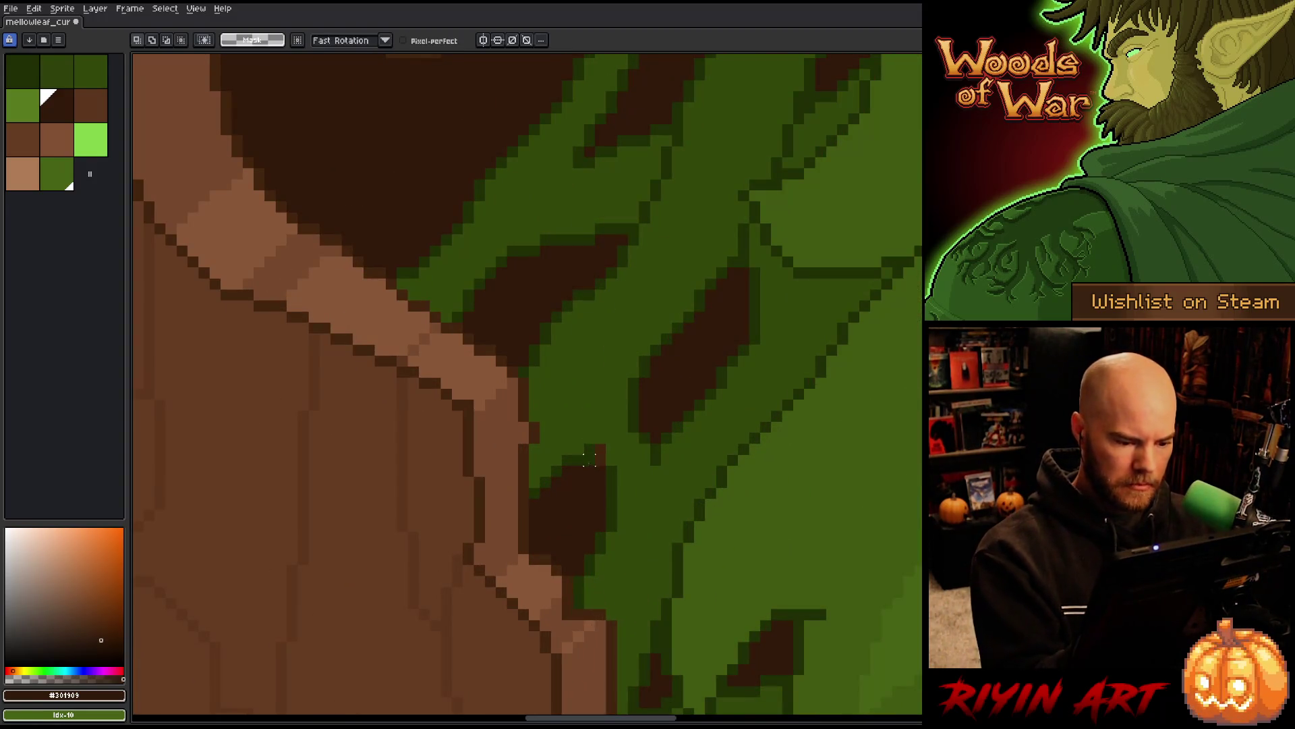
key("i")
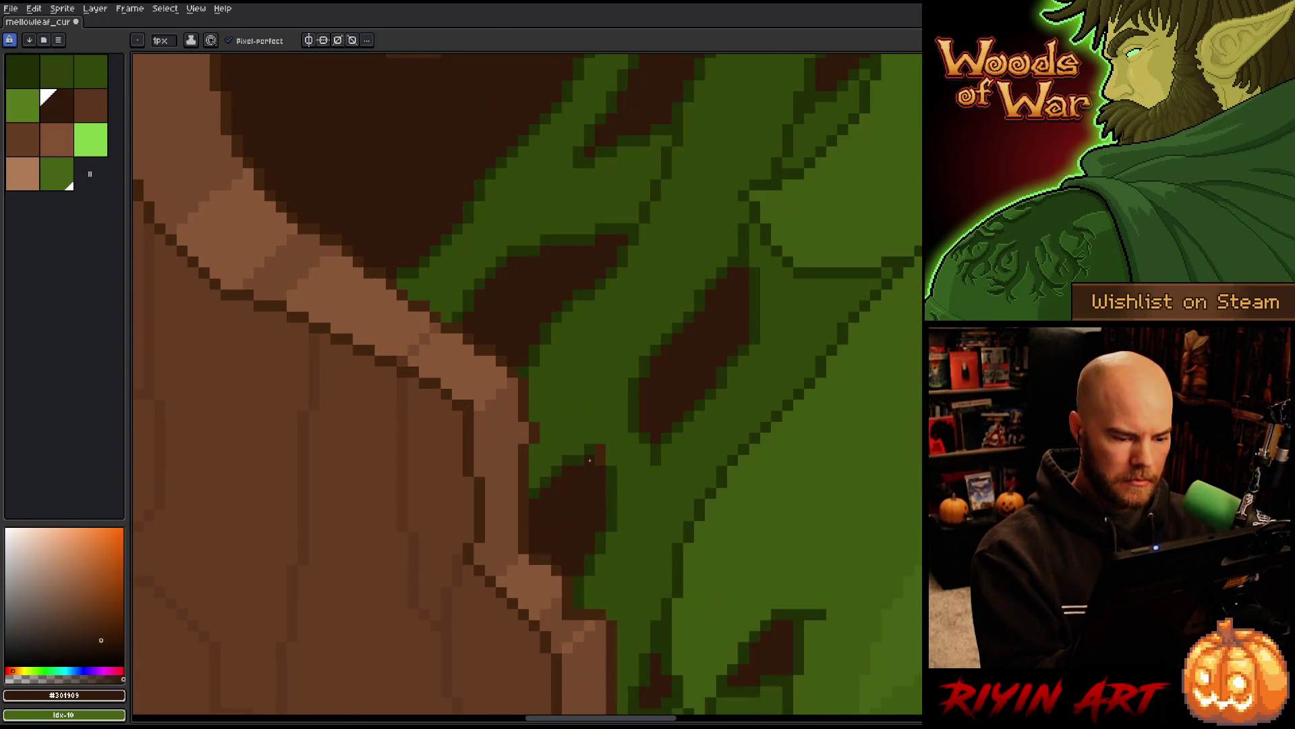
left_click(611, 474)
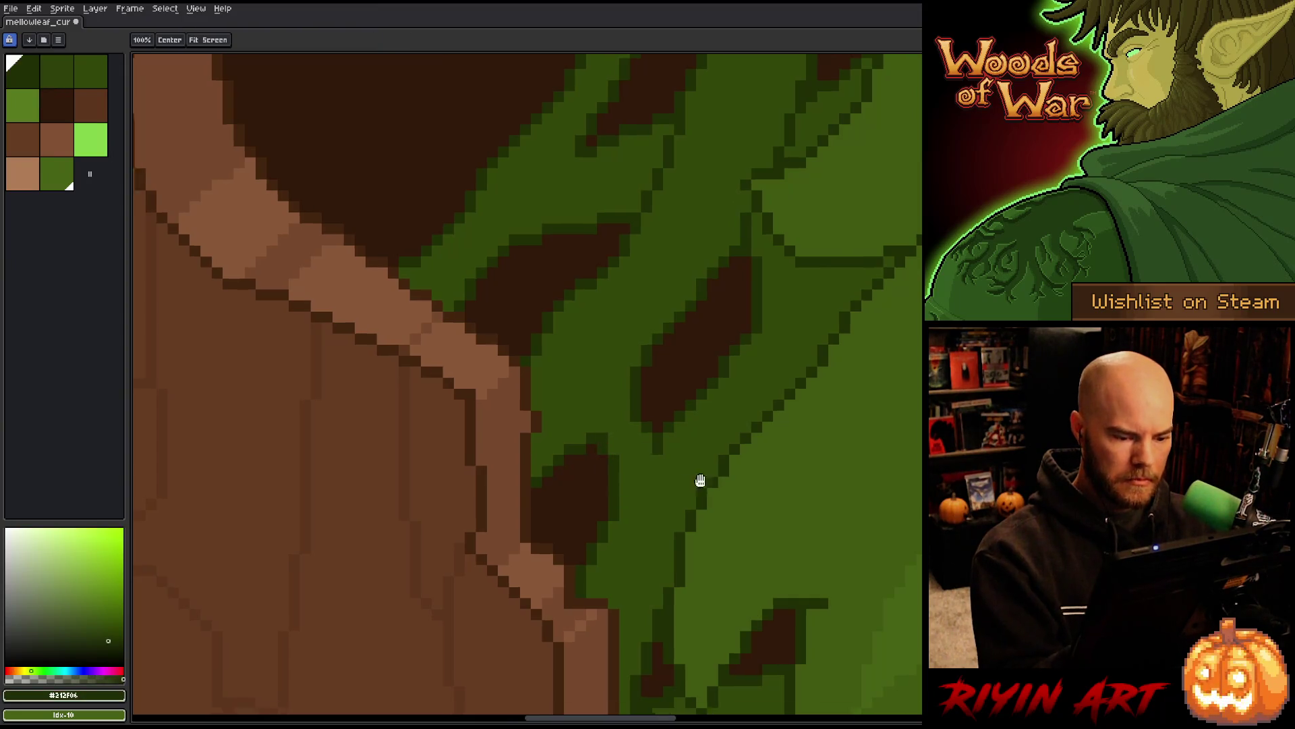
left_click_drag(699, 477, 734, 292)
left_click(742, 519)
key("b")
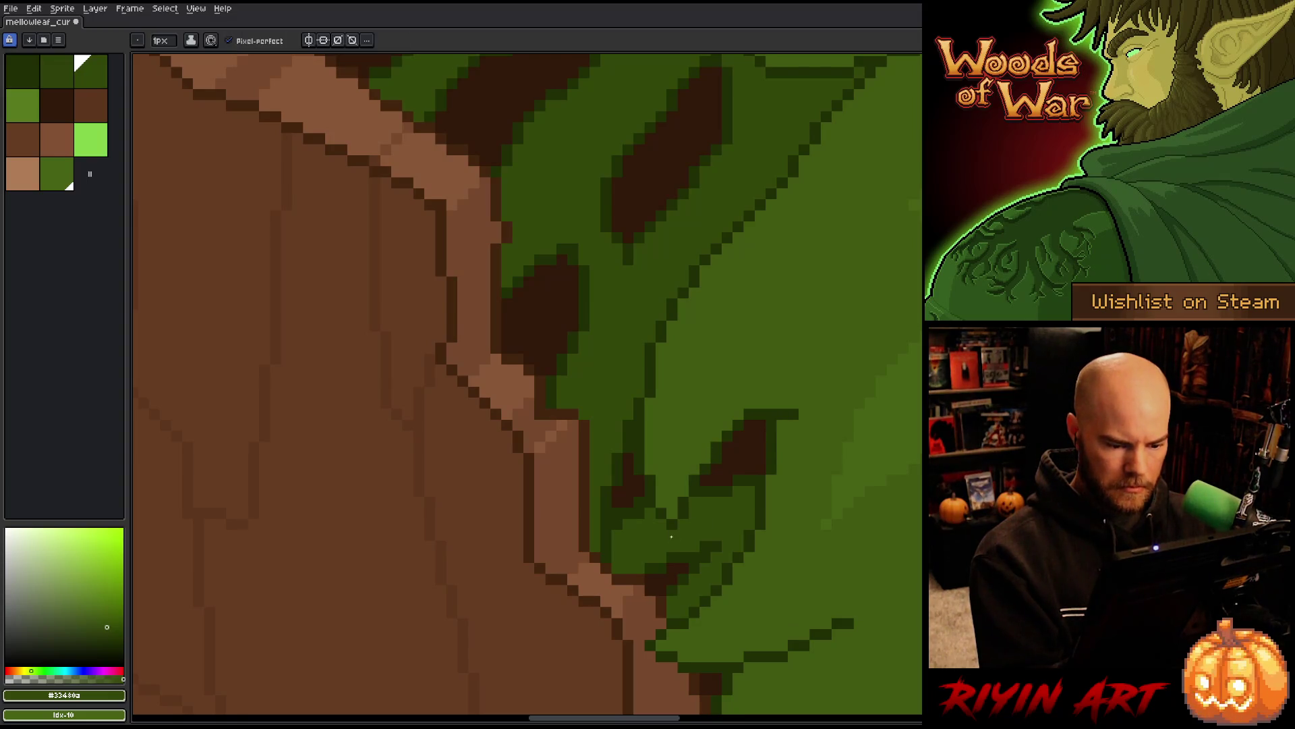
left_click(626, 478, "alt")
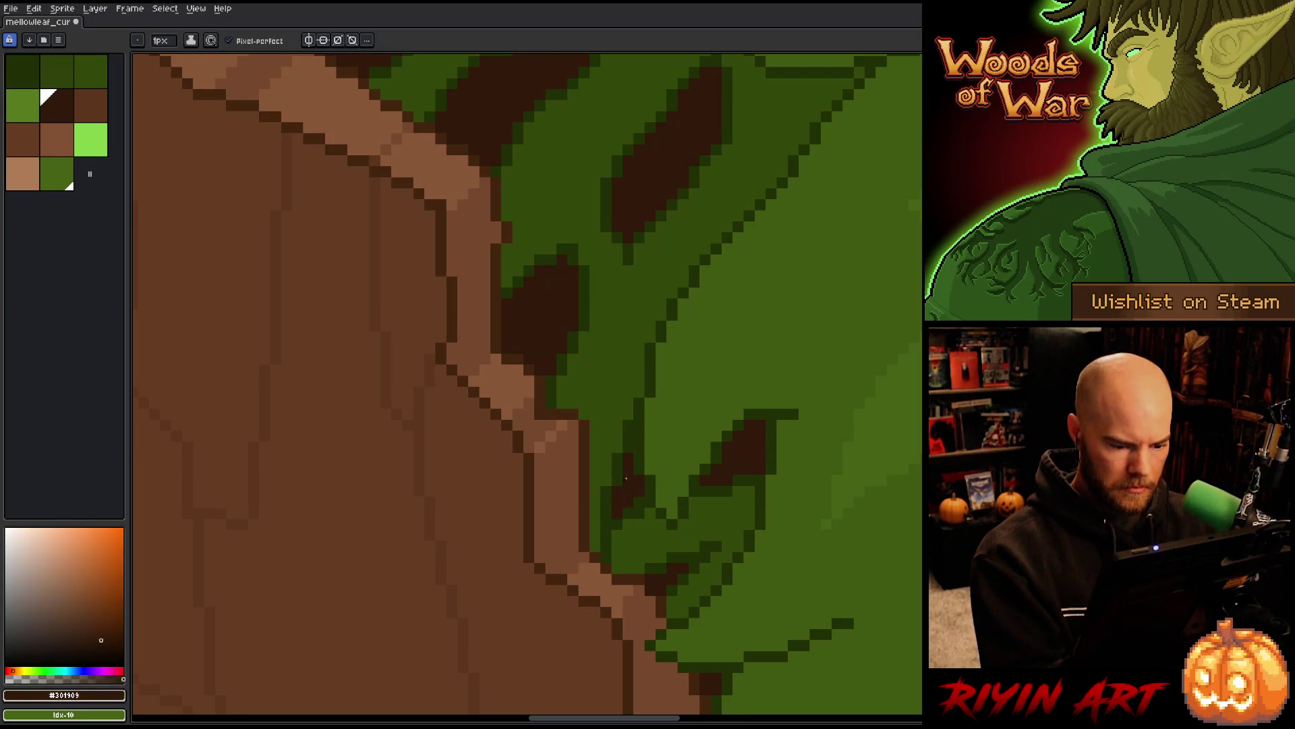
left_click(607, 549, "alt")
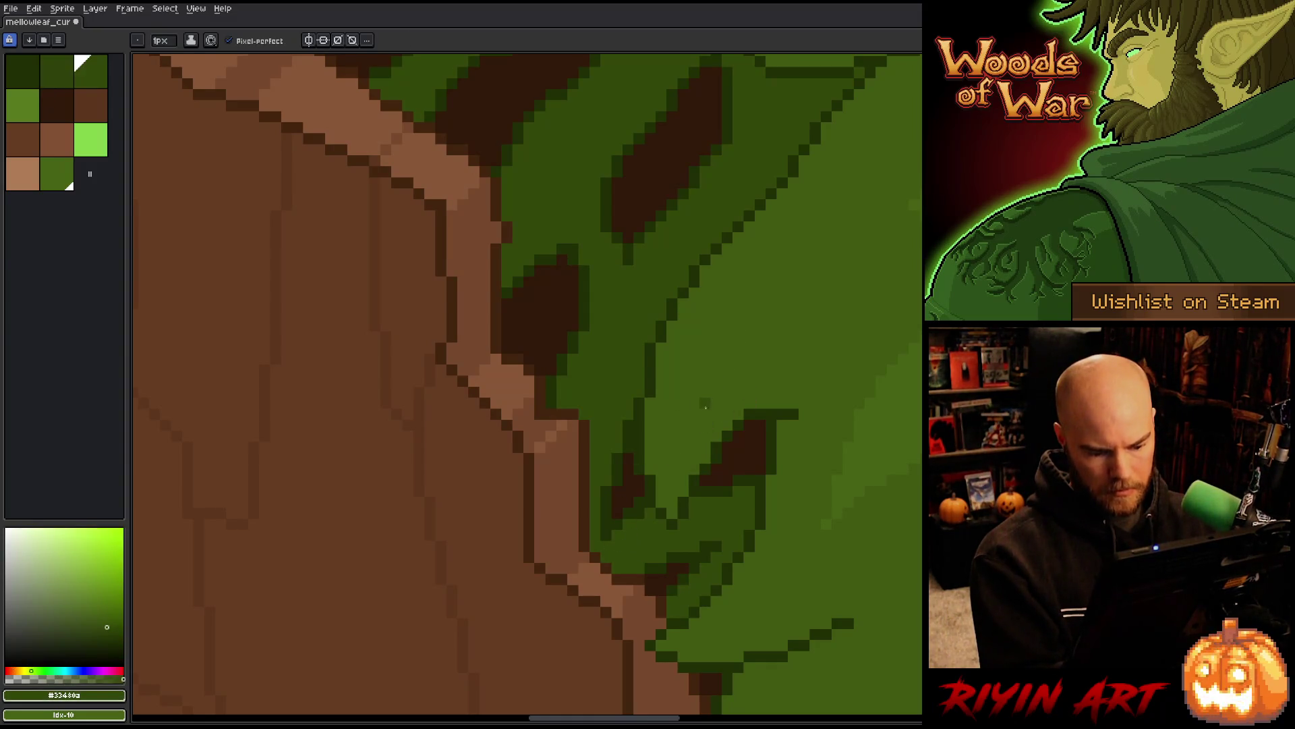
scroll(729, 405, "down", 3)
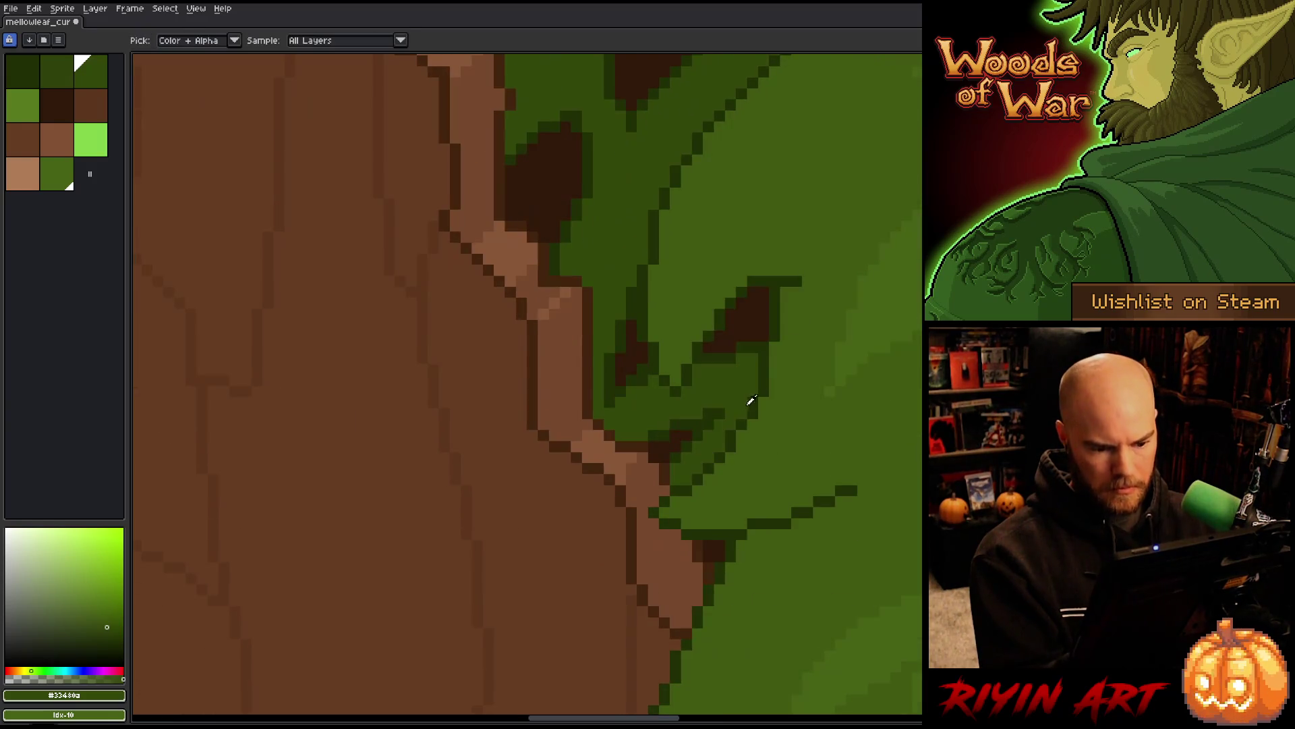
Pan along the beard edge, sampling bark brown #77492d and dark brown #301909
key("space")
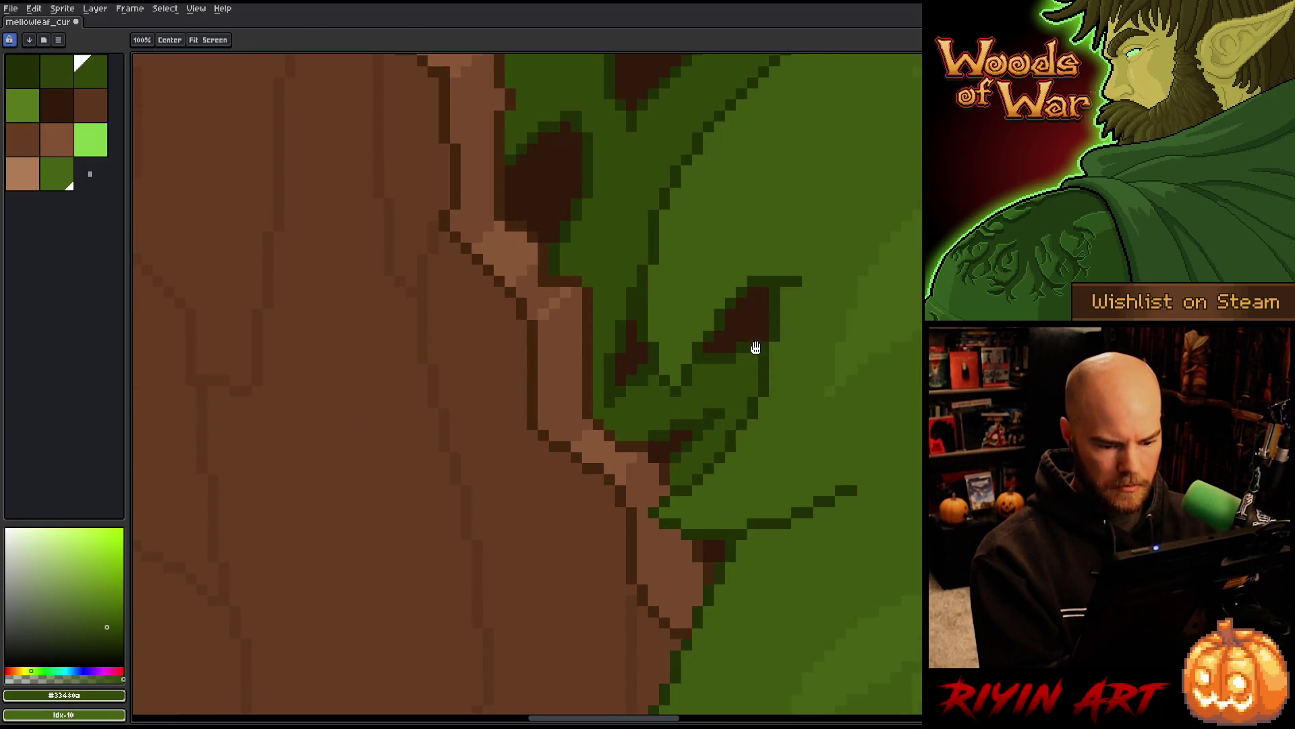
mouse_move(738, 387)
left_mouse_down()
mouse_move(714, 391)
mouse_move(719, 480)
left_mouse_up()
left_click(714, 575, "alt")
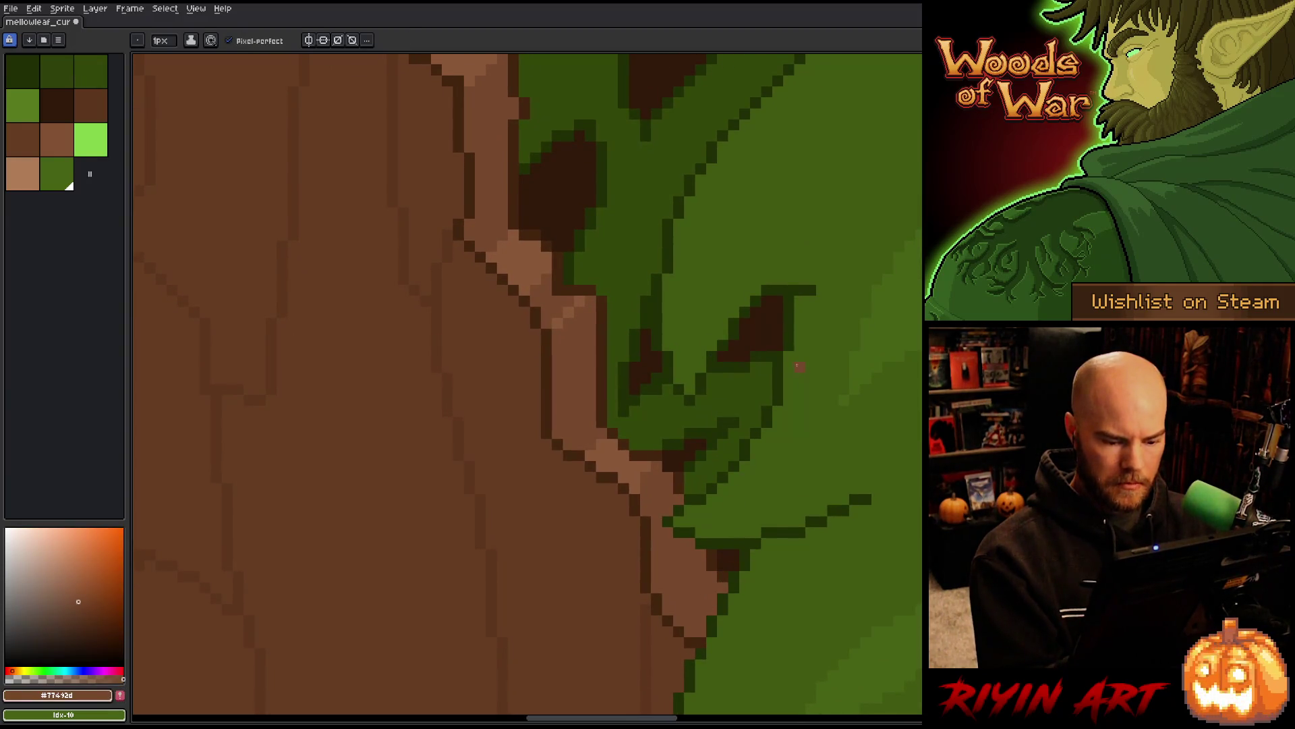
key("space")
mouse_move(720, 367)
left_mouse_down()
mouse_move(722, 326)
mouse_move(700, 319)
mouse_move(708, 500)
left_mouse_up()
left_click(689, 553, "alt")
key("space")
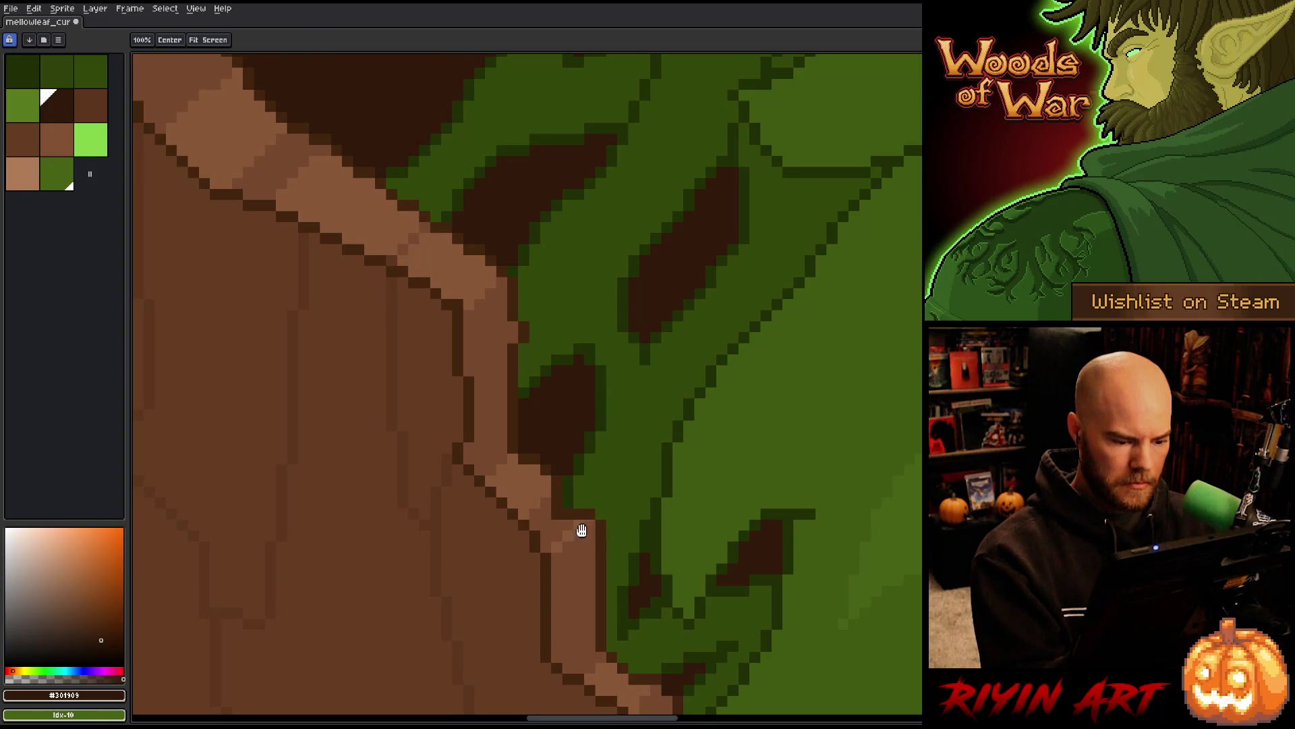
left_click(557, 515, "alt")
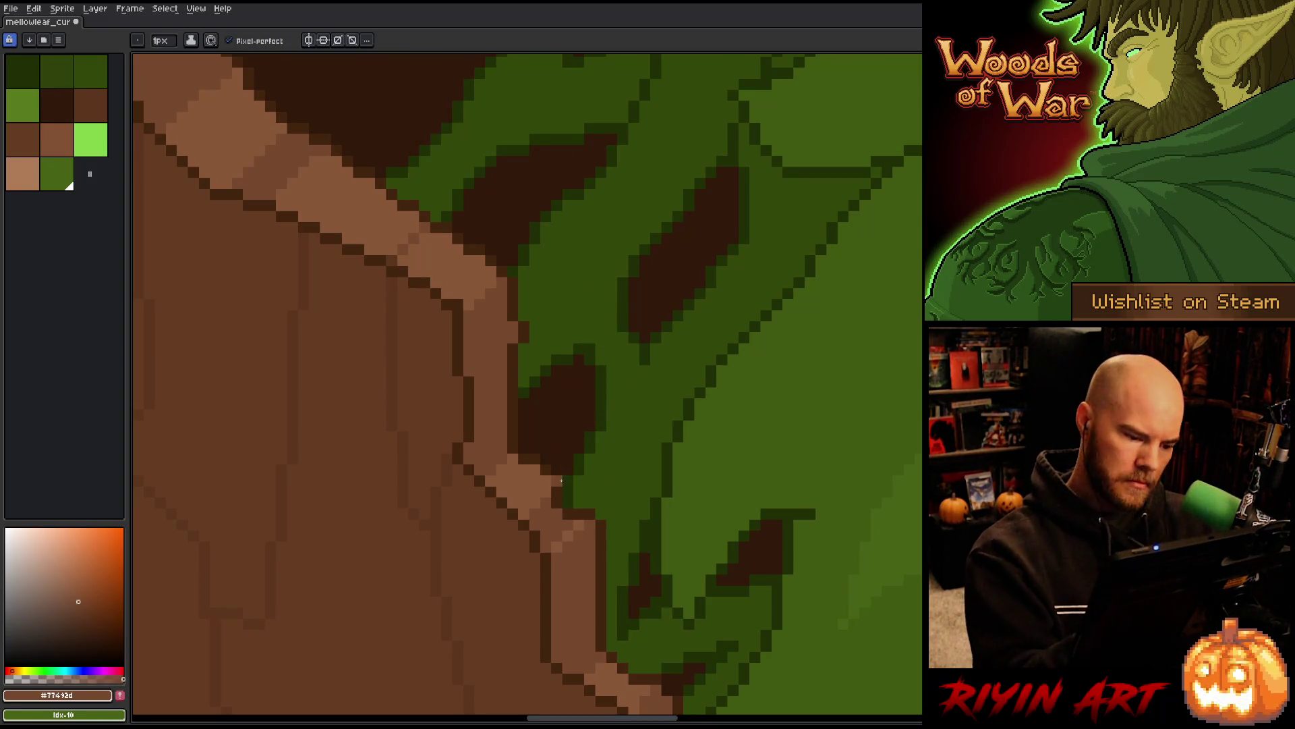
left_click(545, 478, "alt")
left_click(538, 463, "alt")
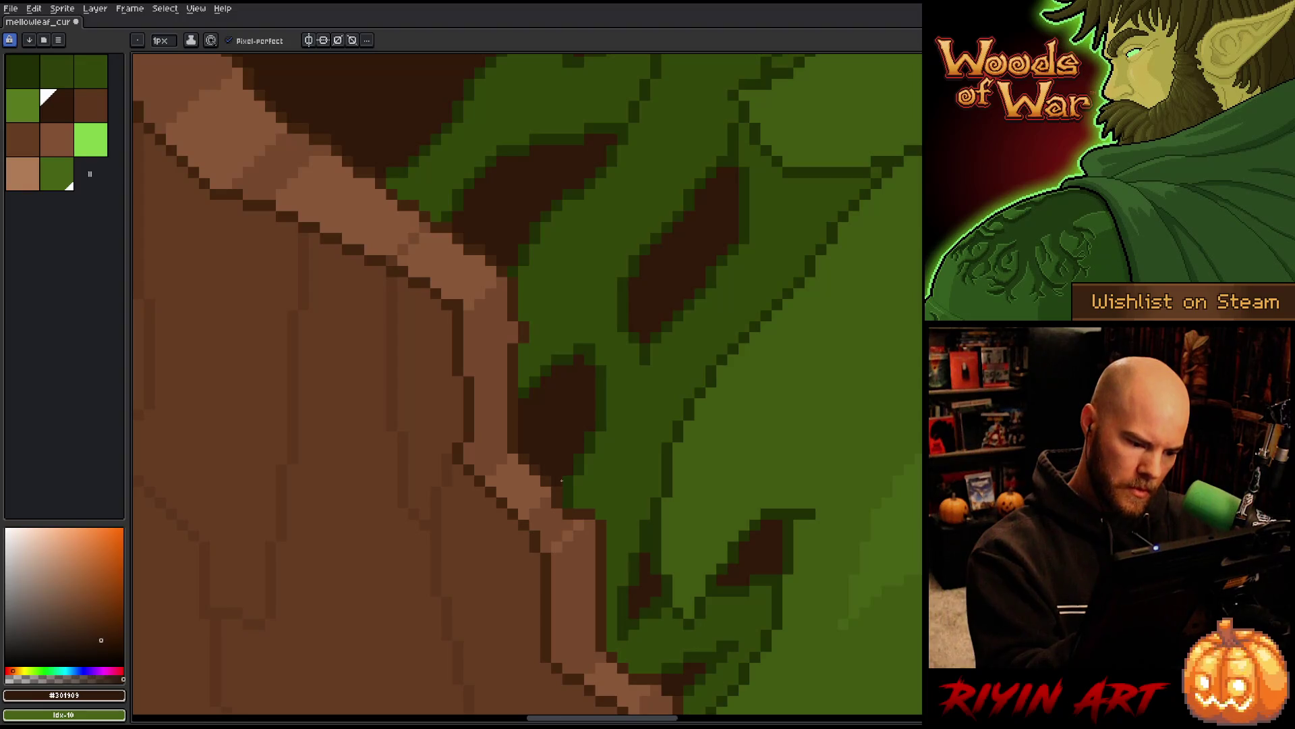
Add a darkest-brown pixel where the green beard meets the bark, then save
key("alt")
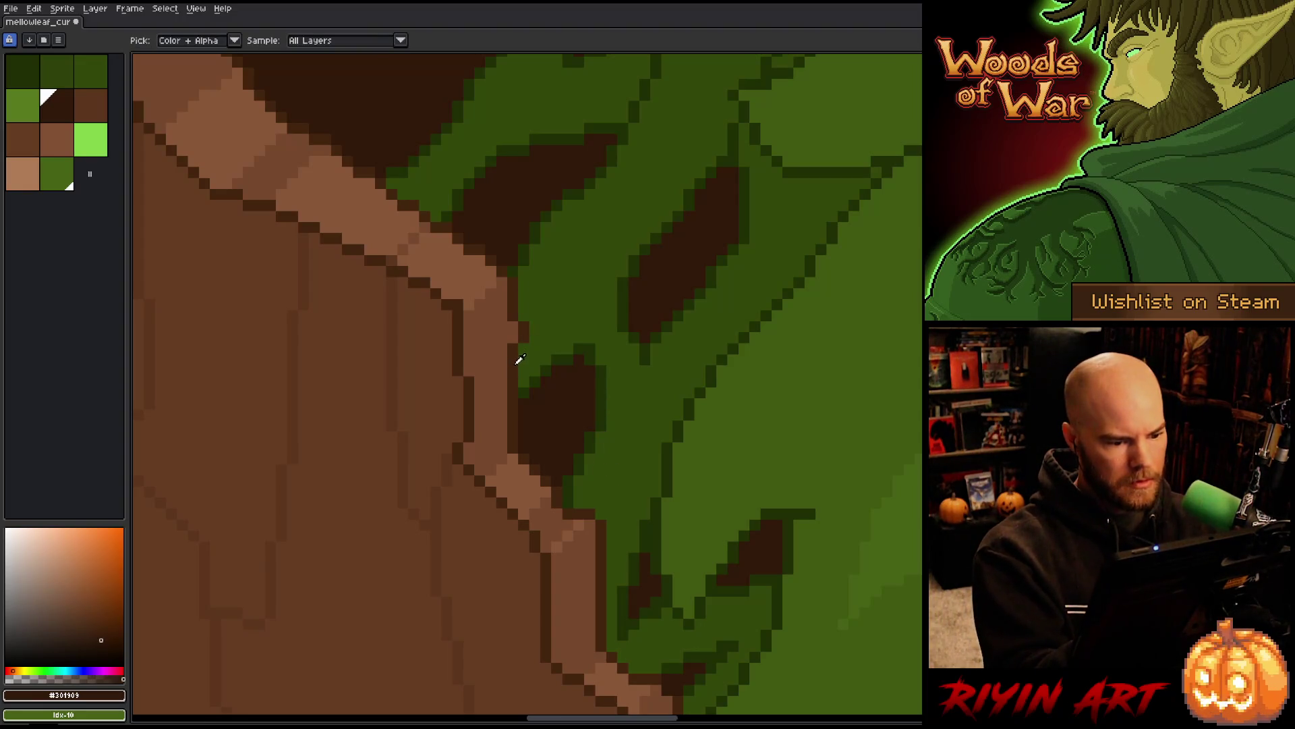
left_click(518, 393, "alt")
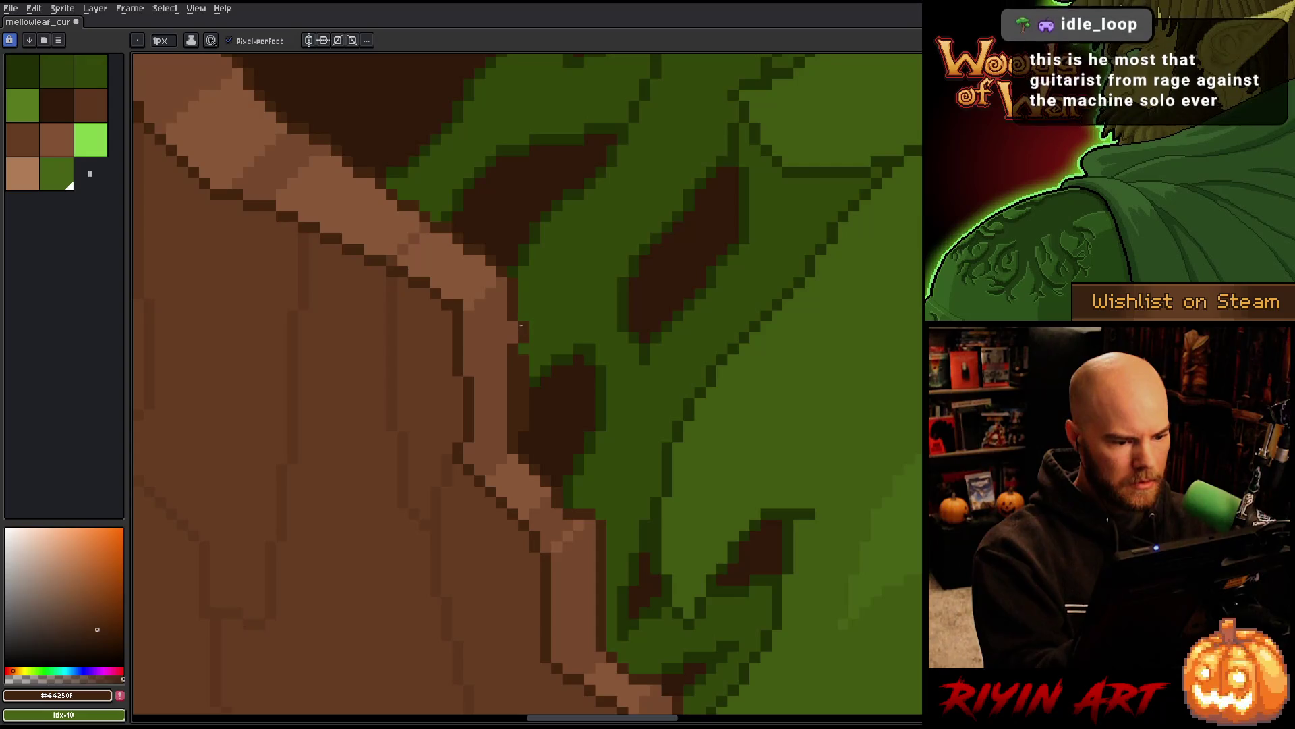
key("alt")
left_click(503, 379, "alt")
left_click_drag(512, 358, 512, 431)
left_click_drag(575, 299, 609, 440)
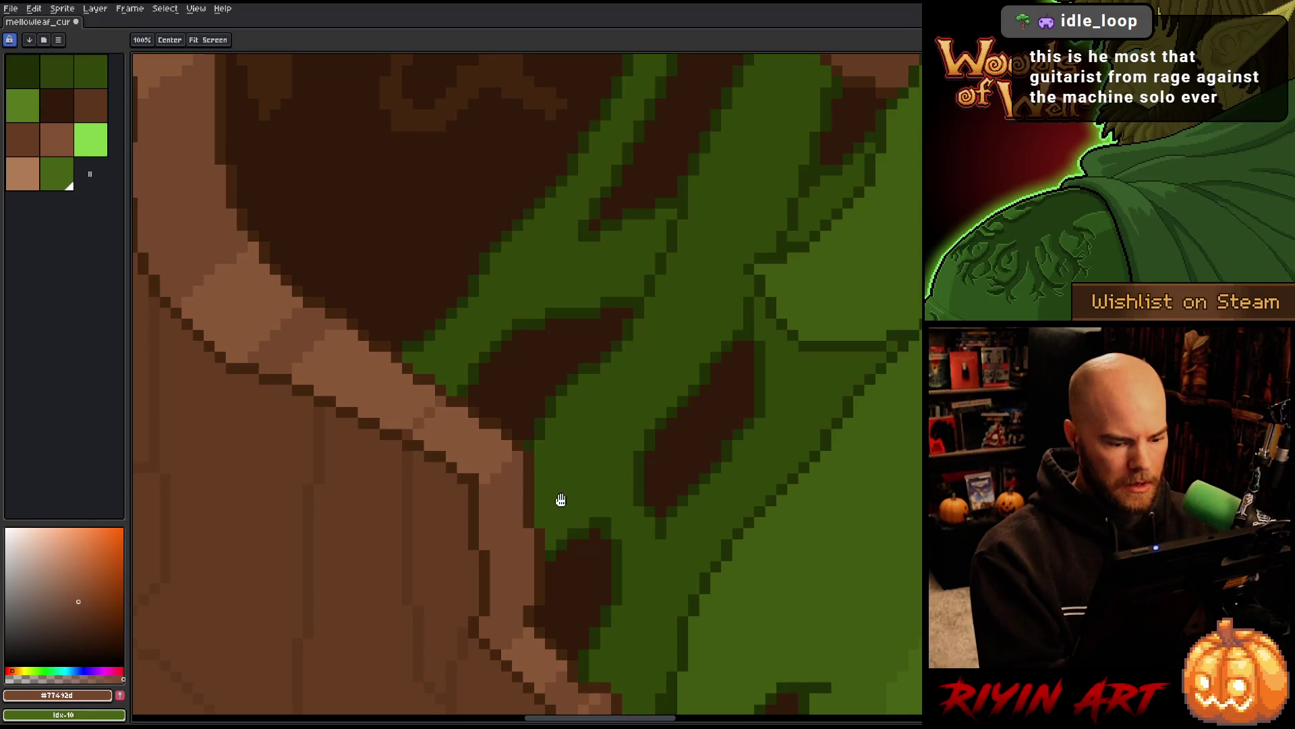
left_click(541, 600, "alt")
left_click(626, 544)
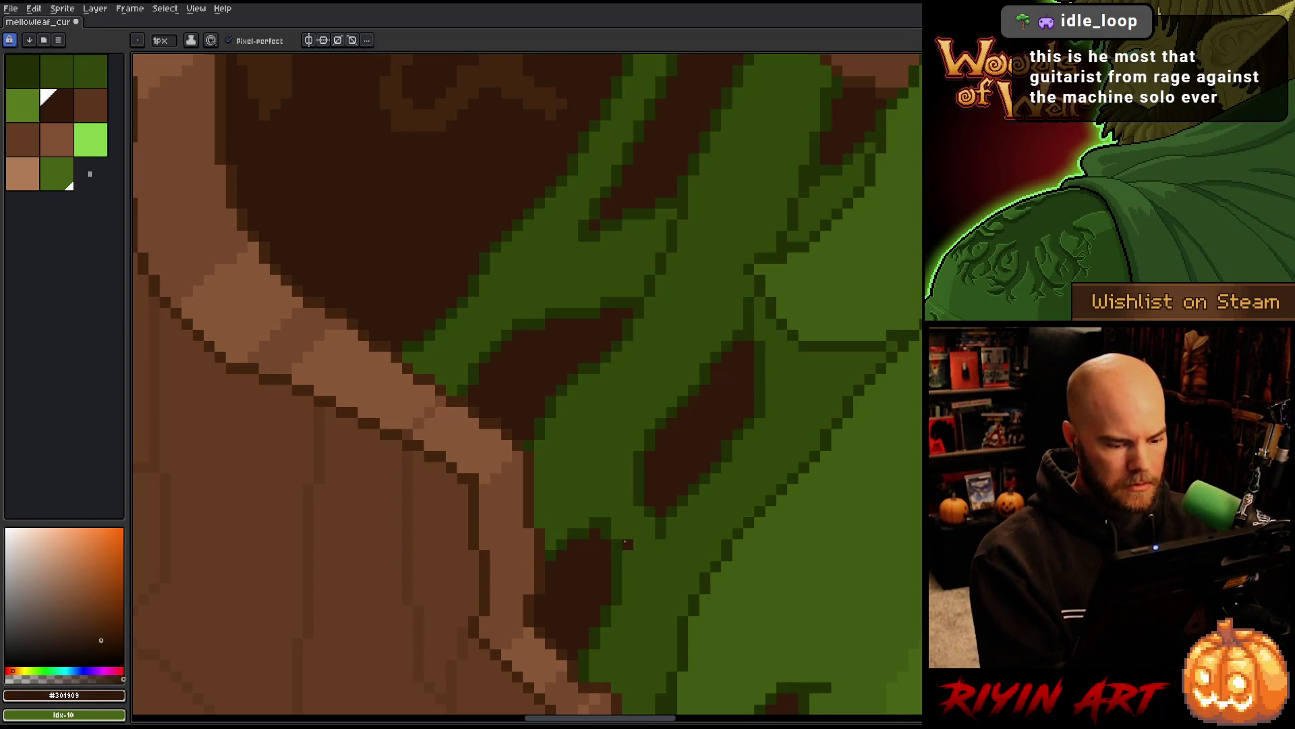
key("ctrl+s")
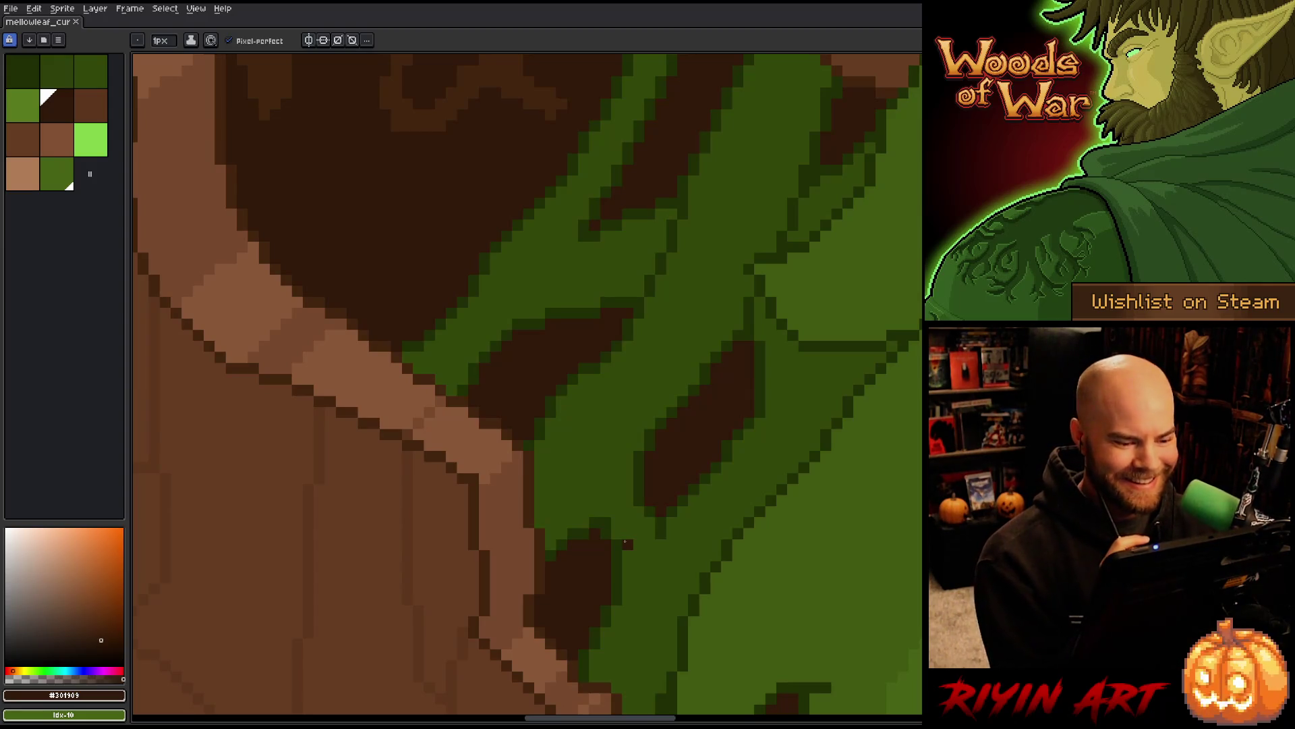
Outline the upper beard strands with dark green pixels and a short dark green stroke
left_click(408, 347)
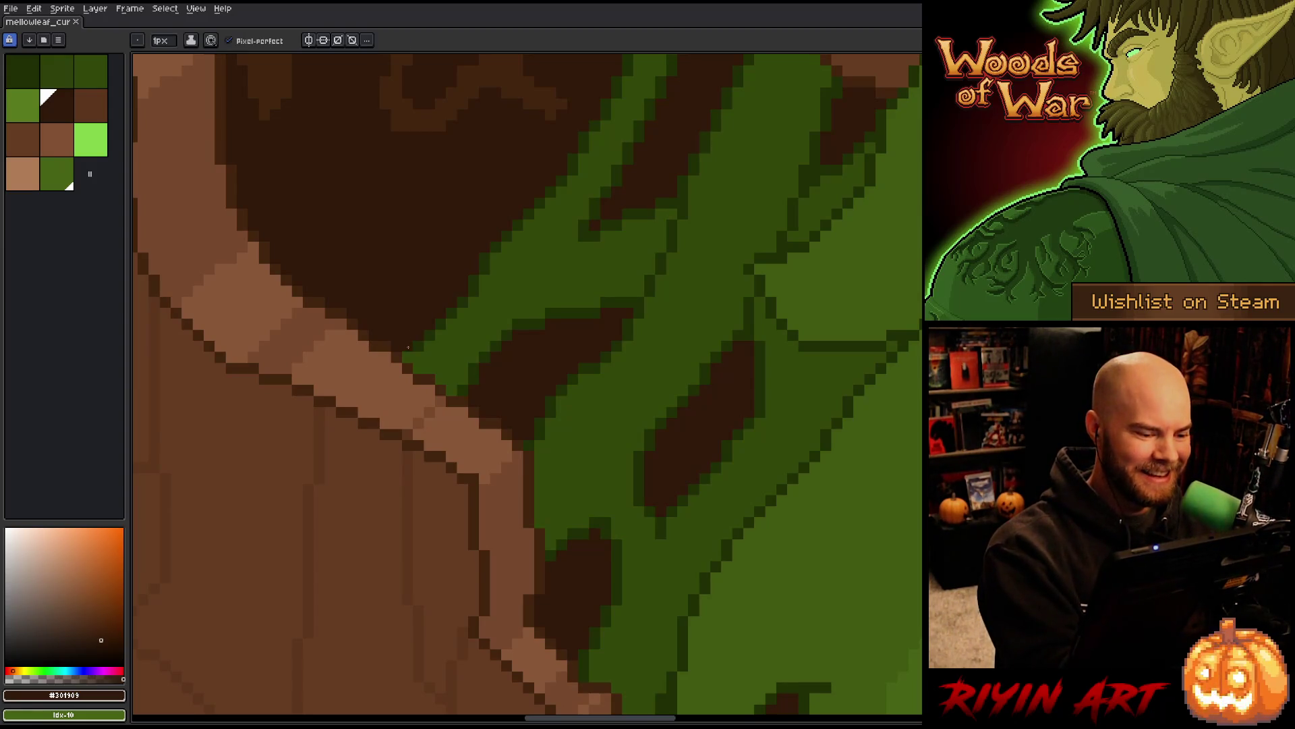
key("alt")
left_click(422, 342)
key("space")
mouse_move(424, 339)
left_mouse_down()
mouse_move(657, 428)
mouse_move(624, 475)
left_mouse_up()
left_click(490, 507)
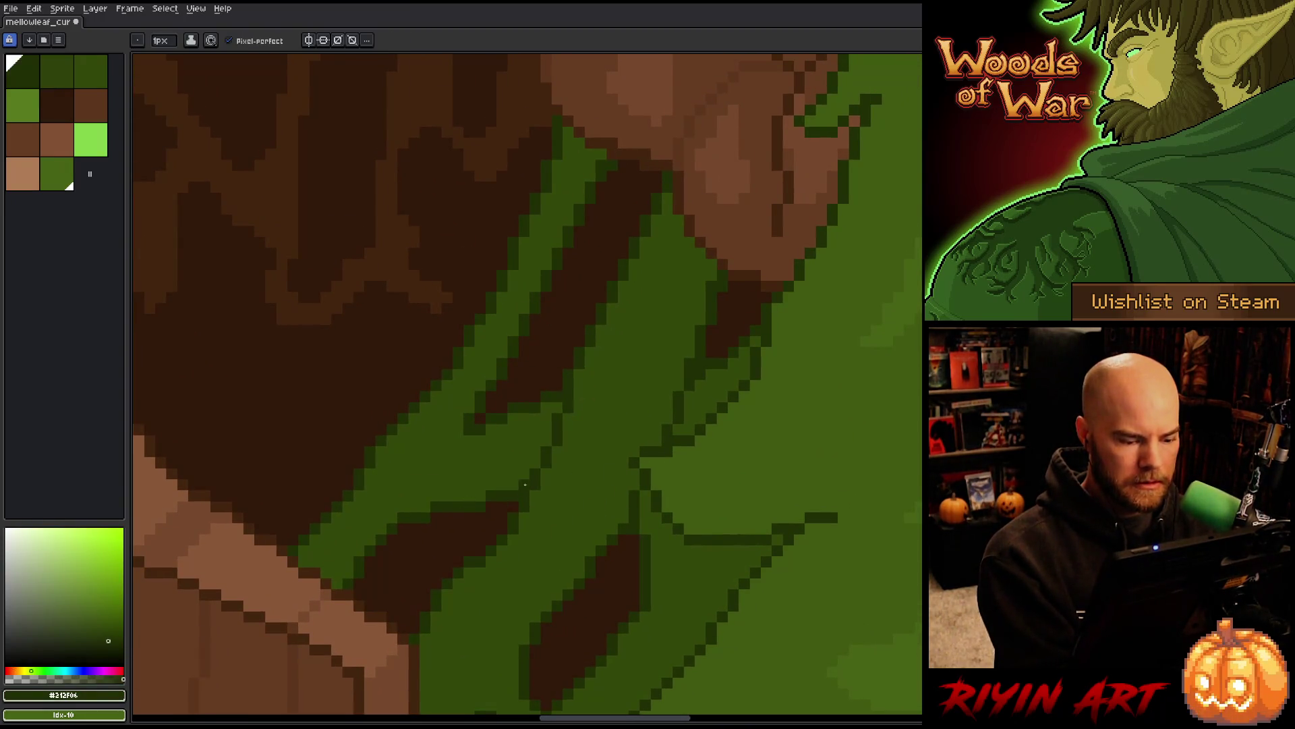
left_click_drag(525, 485, 478, 493)
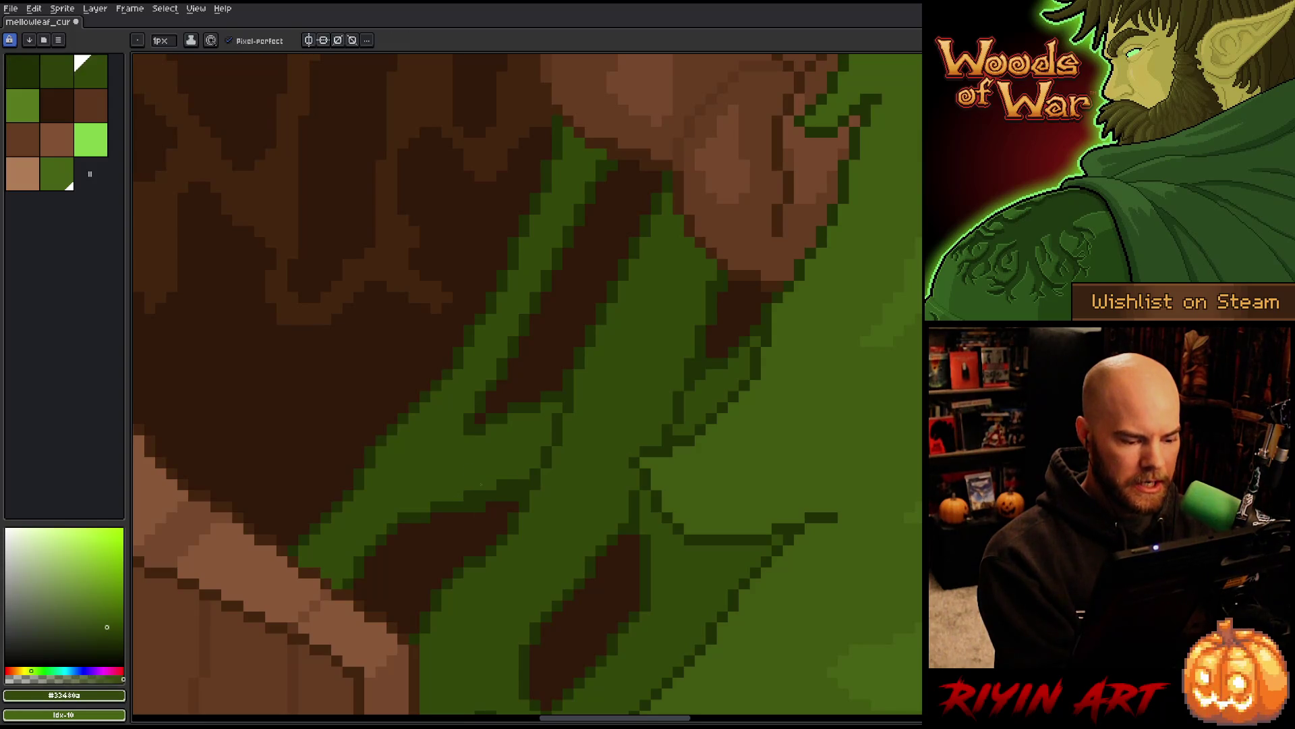
left_click(469, 505, "alt")
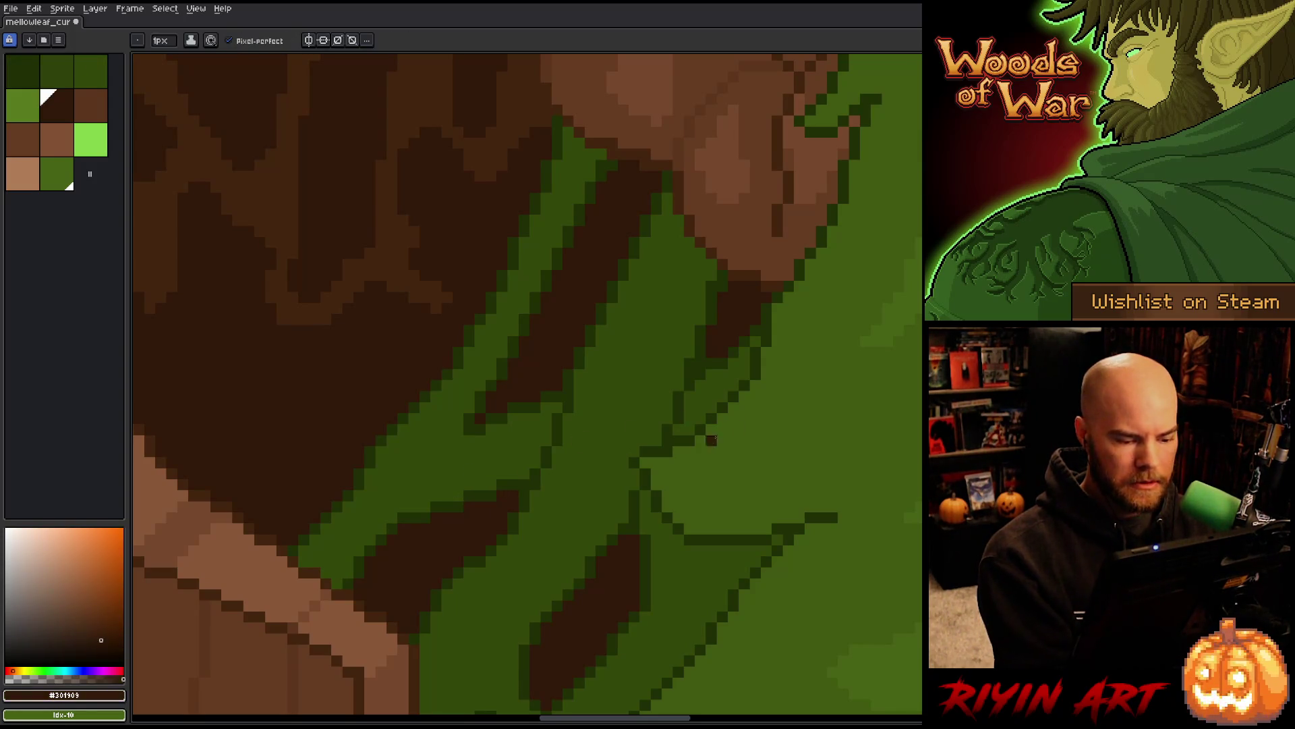
left_click_drag(720, 452, 704, 496)
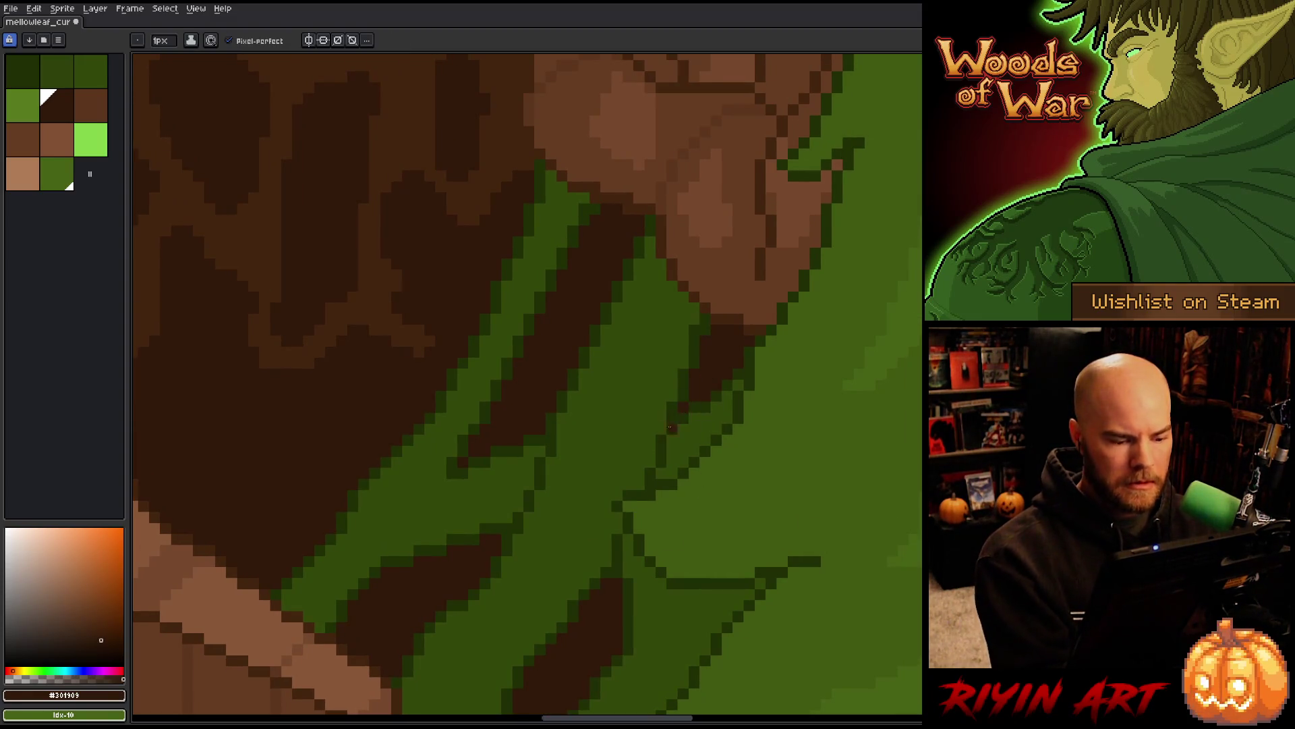
key("space")
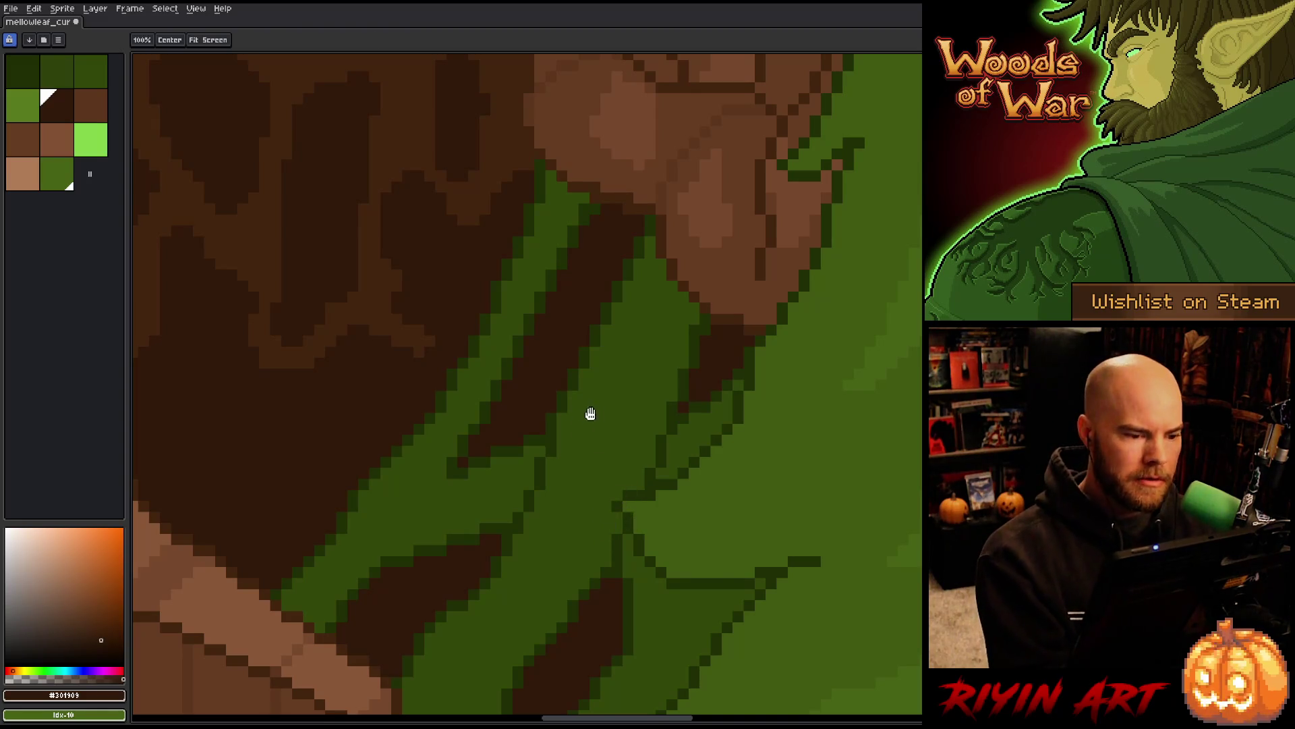
left_click_drag(553, 252, 574, 347)
left_click(570, 259, "alt")
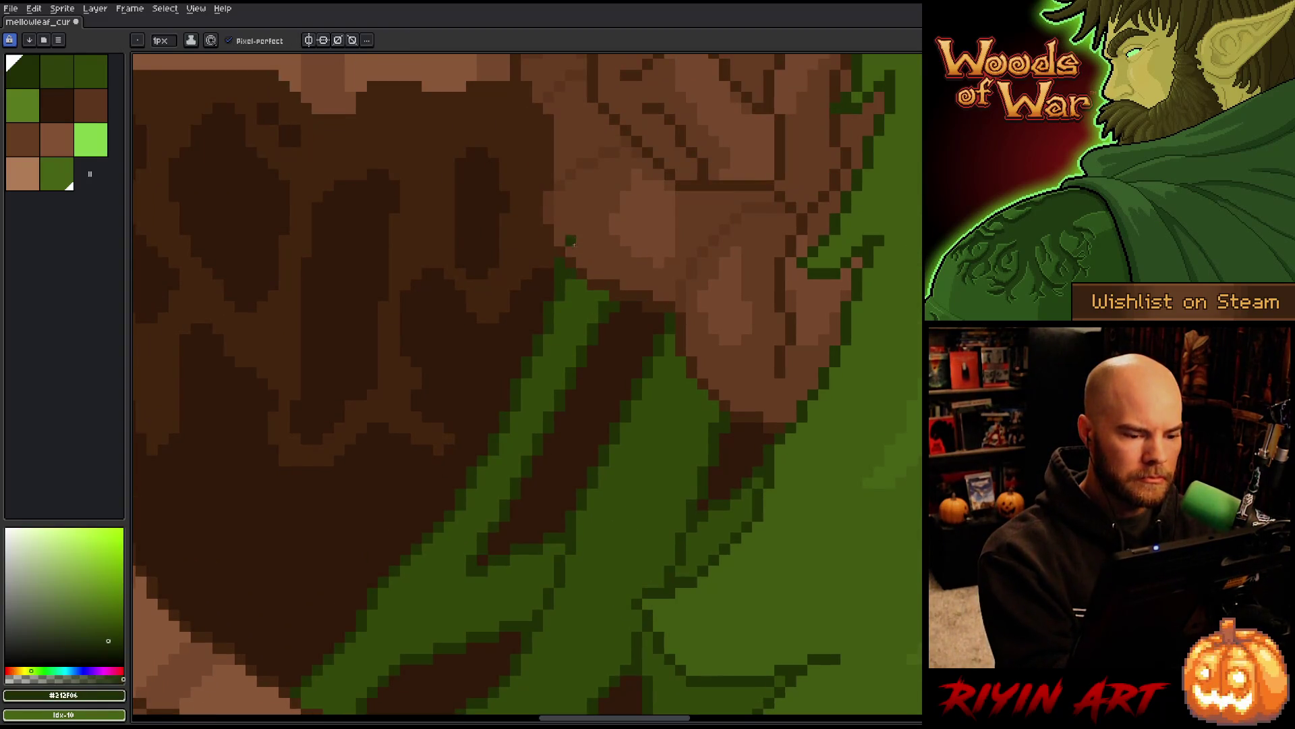
left_click(549, 281, "alt")
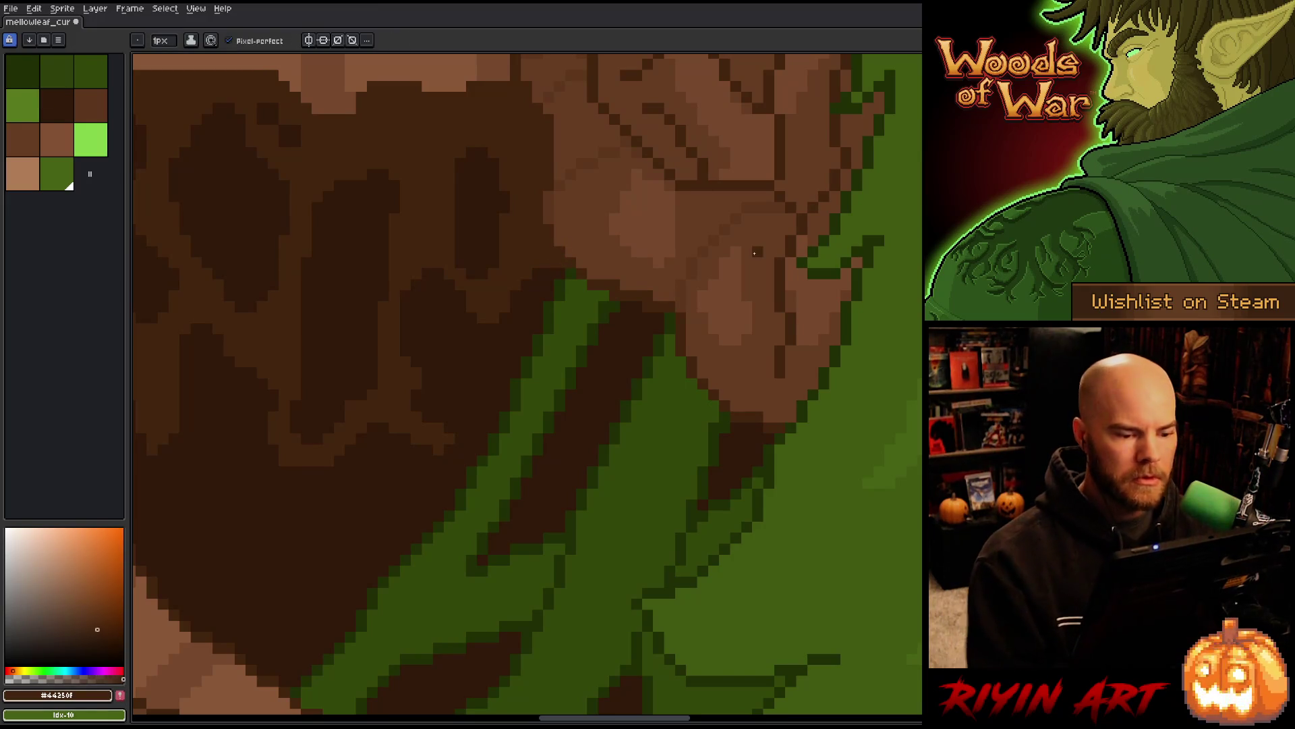
left_click(613, 311, "alt")
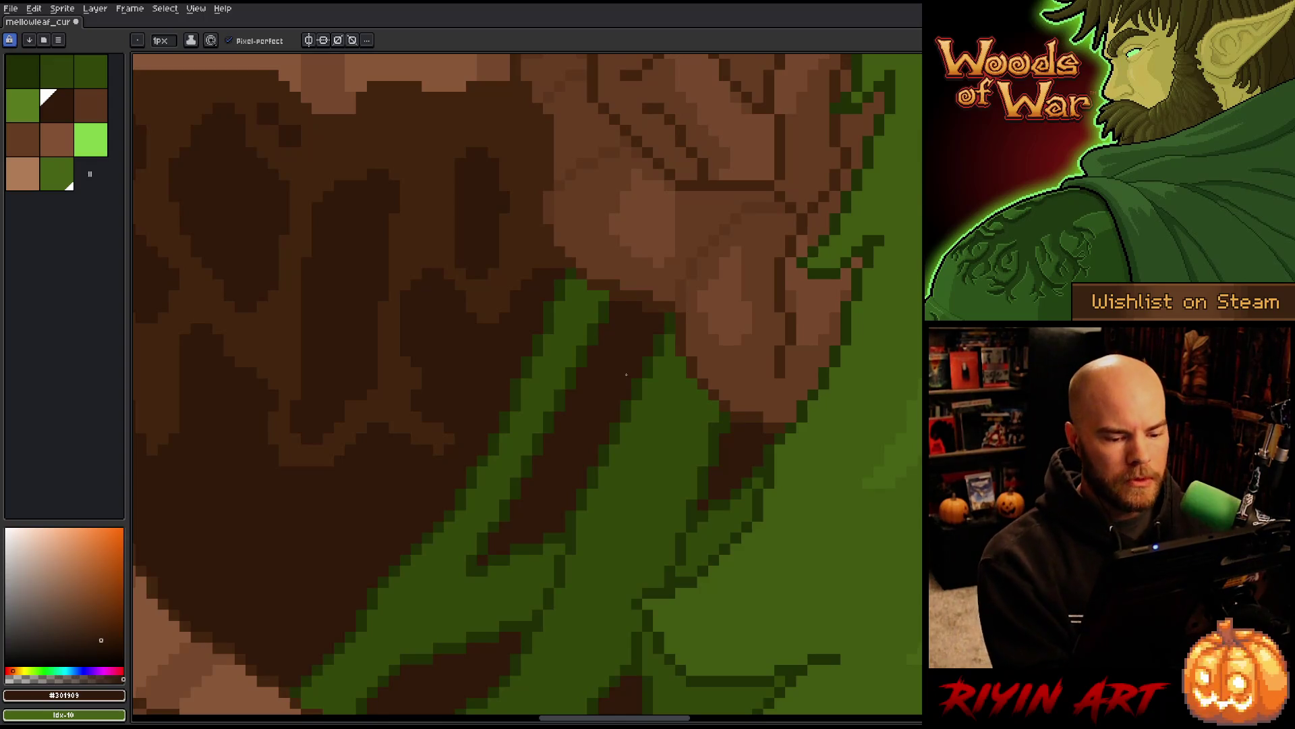
key("space")
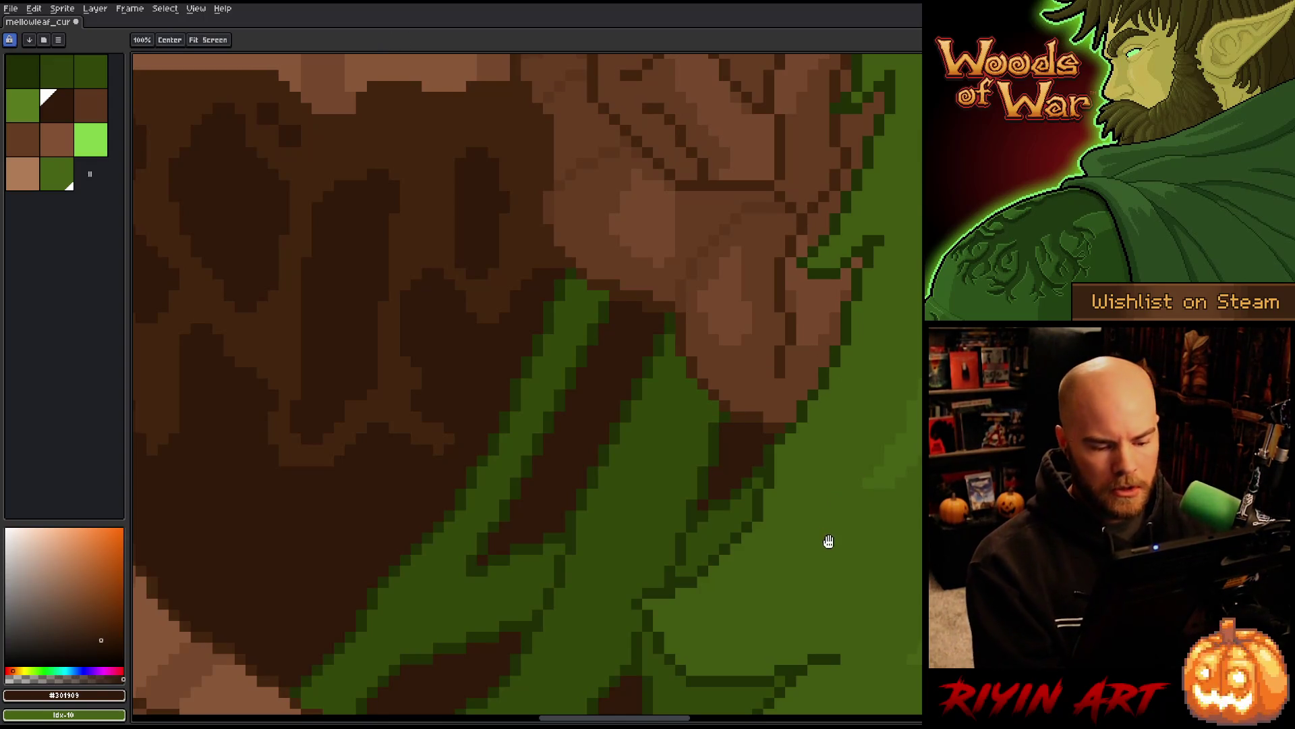
scroll(828, 541, "down", 3)
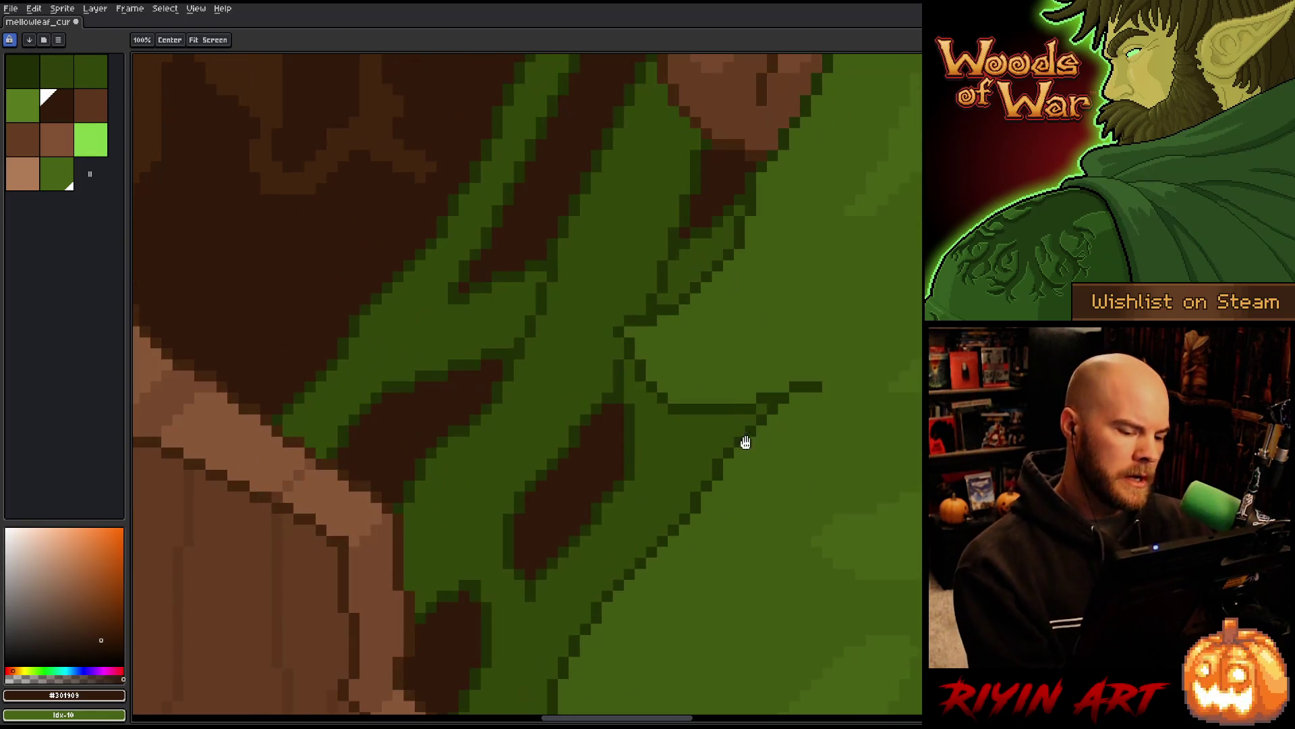
left_click_drag(760, 483, 709, 388)
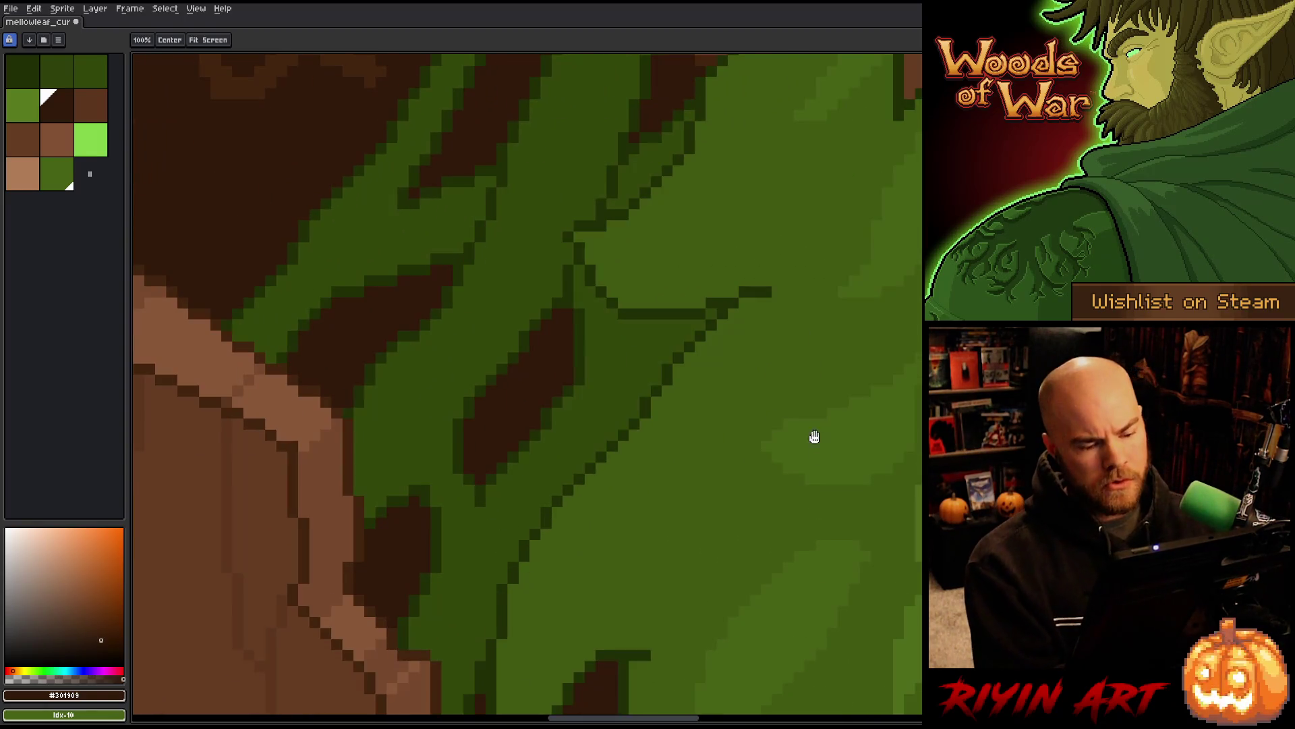
left_click(644, 395, "alt")
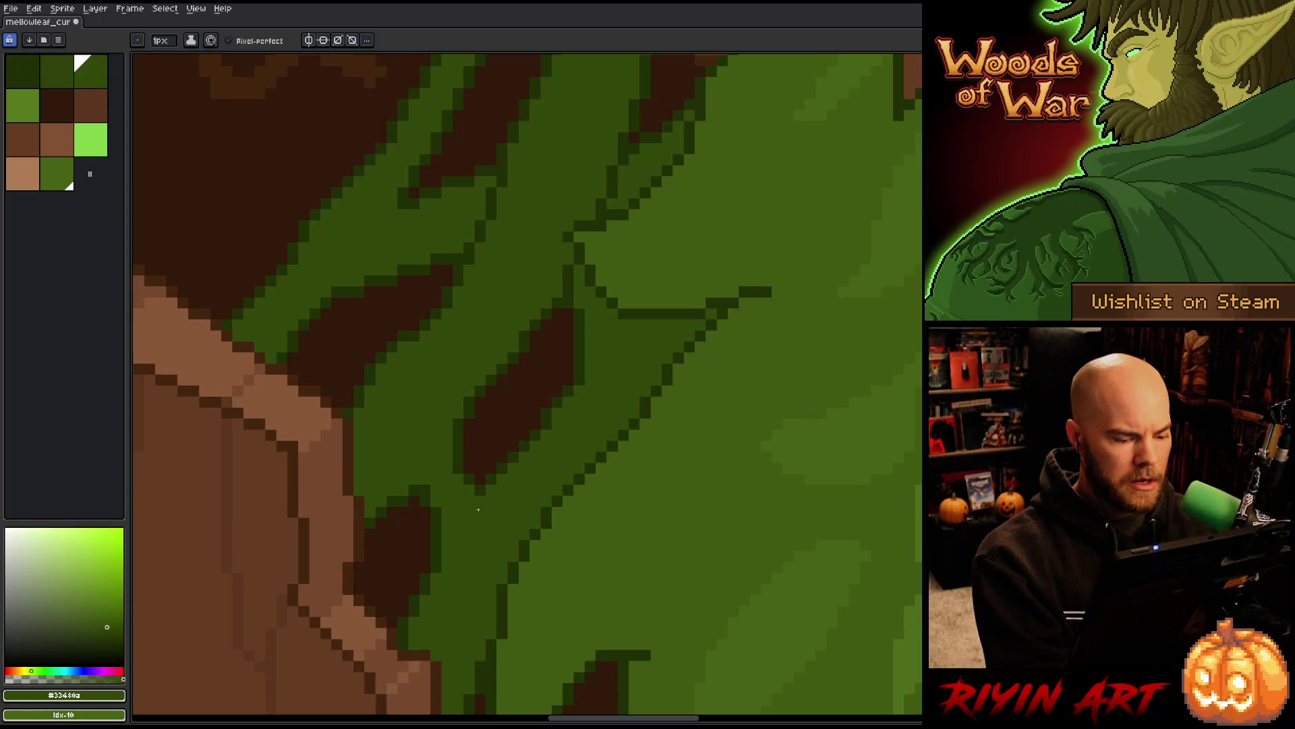
key("alt")
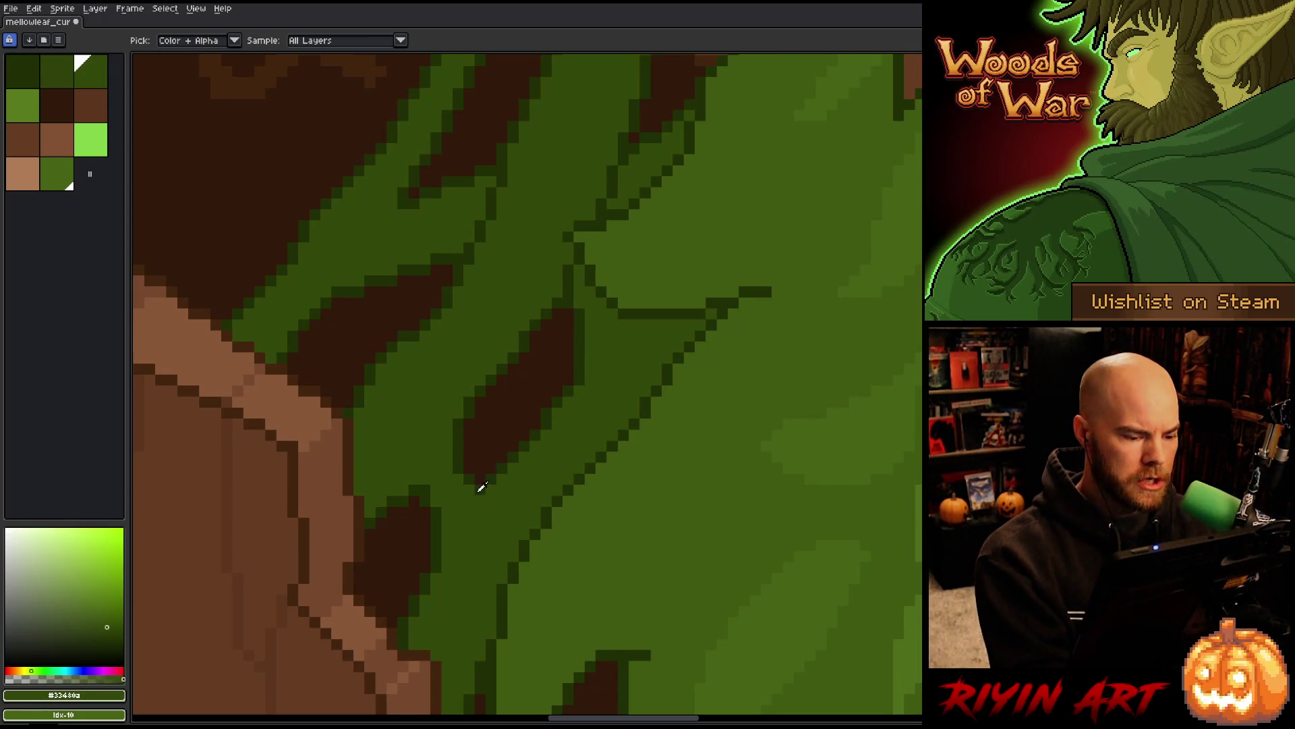
left_click(478, 490, "alt")
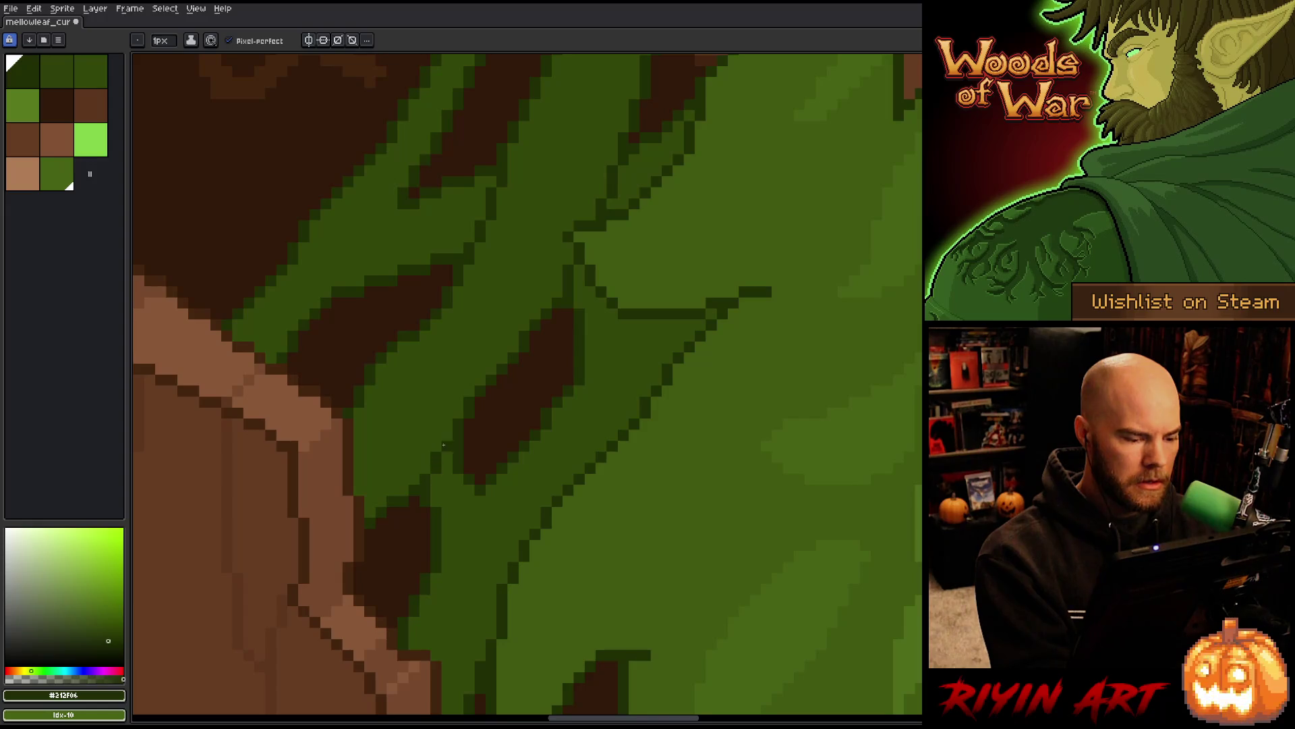
mouse_move(415, 489)
left_mouse_down()
mouse_move(439, 517)
mouse_move(437, 576)
left_mouse_up()
key("ctrl+z")
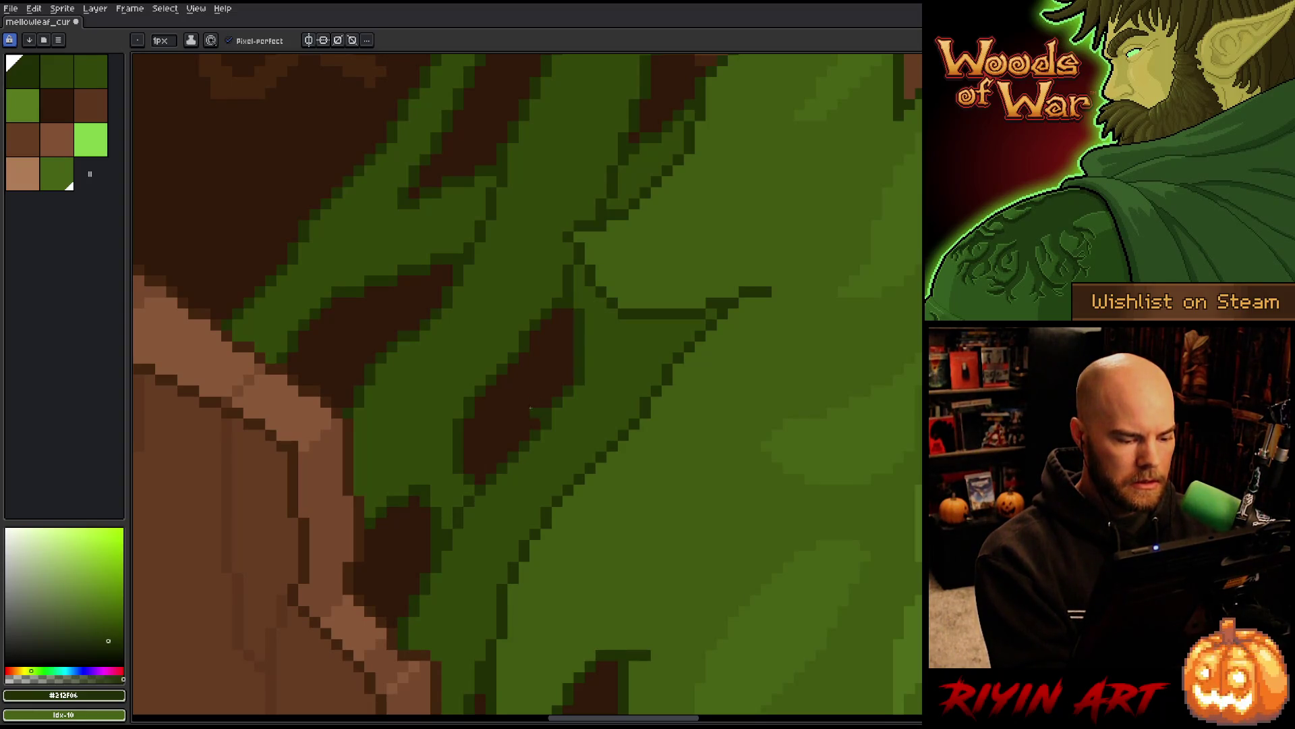
key("alt")
left_click(429, 533)
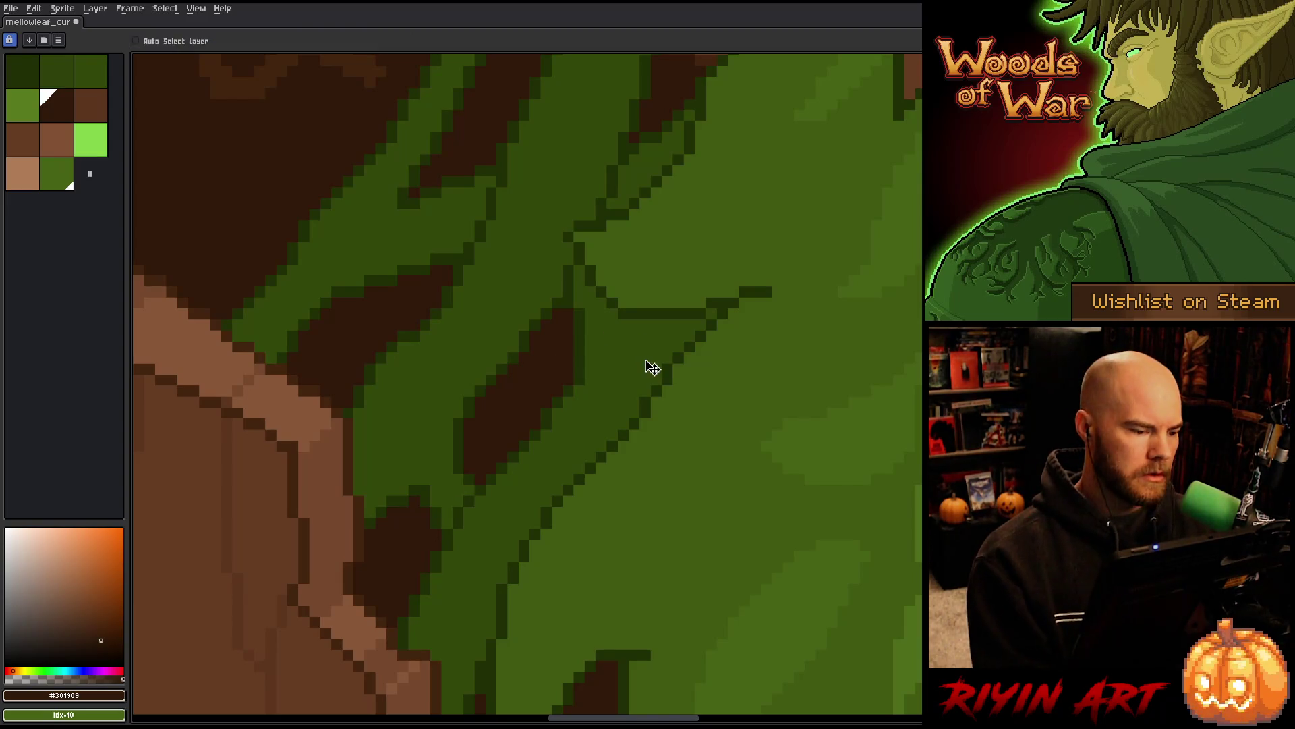
Zoom out to view the whole treant sprite and save the artwork
scroll(642, 358, "down", 5)
left_click_drag(745, 371, 594, 414)
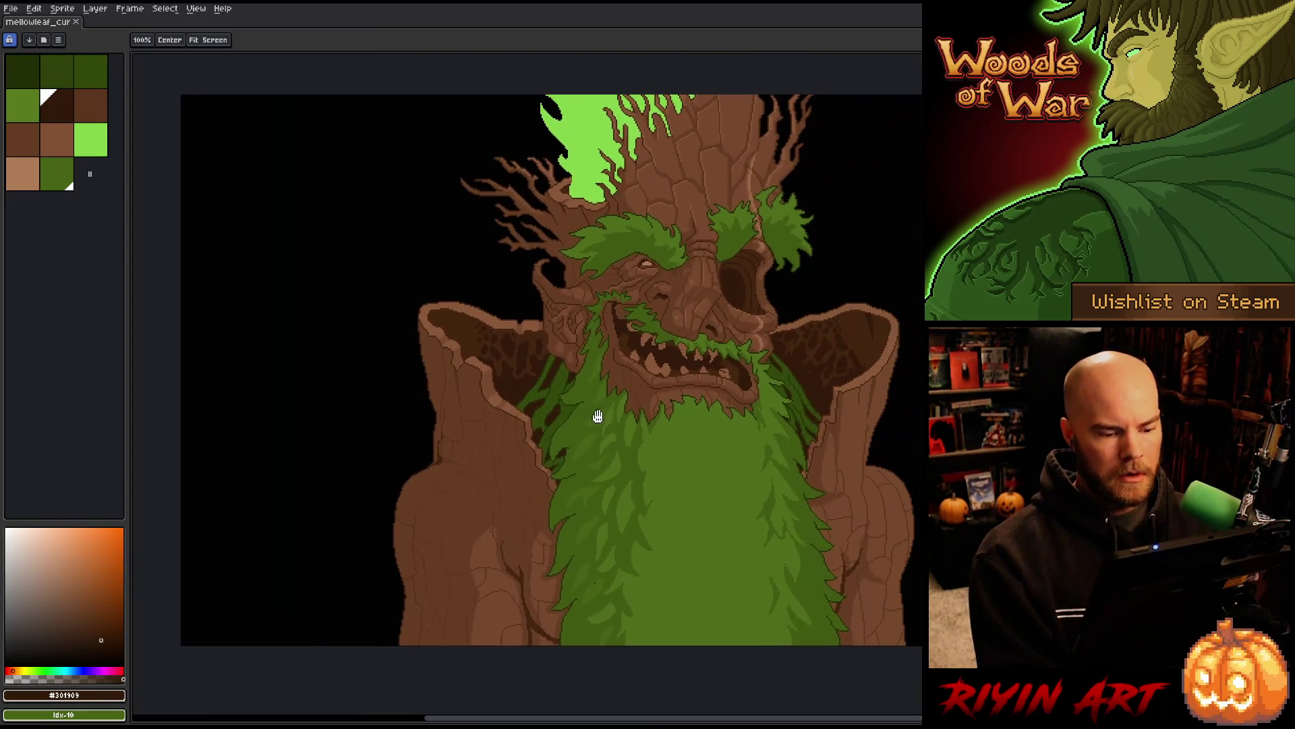
scroll(593, 414, "up", 1)
scroll(594, 405, "up", 1)
scroll(594, 405, "down", 1)
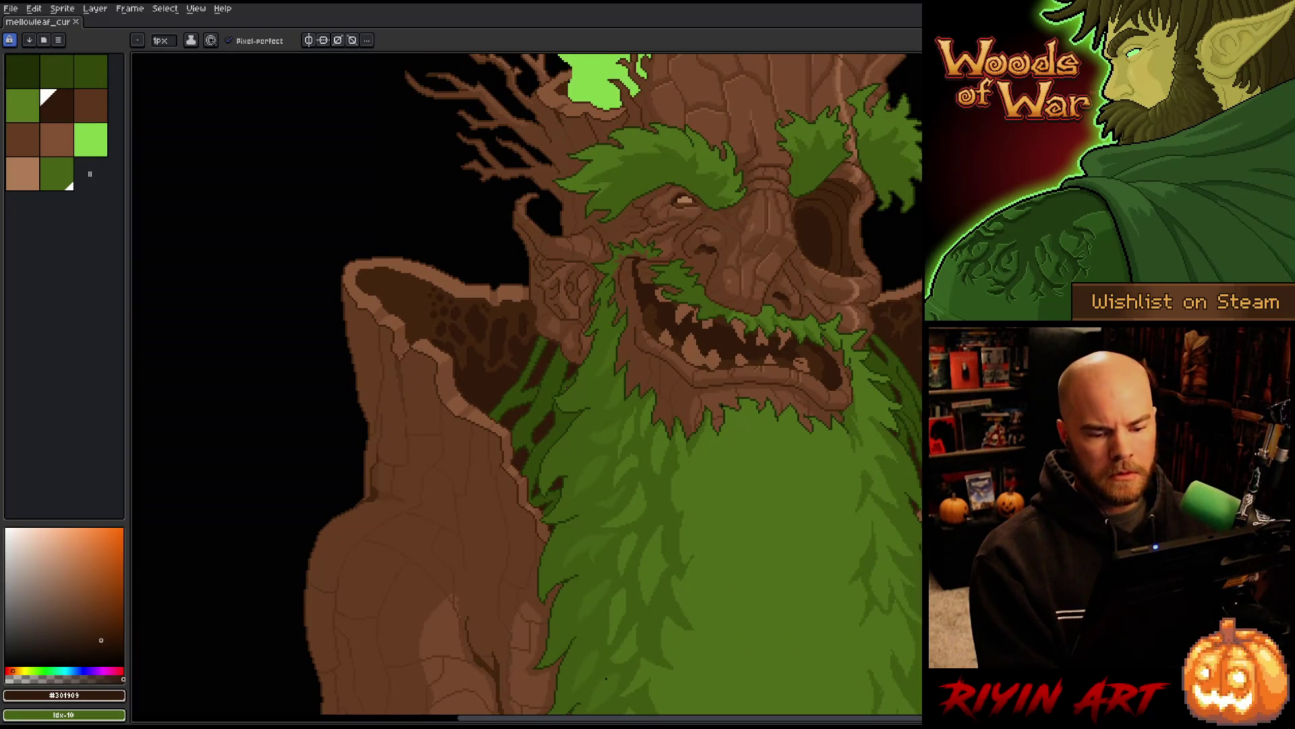
scroll(562, 397, "up", 2)
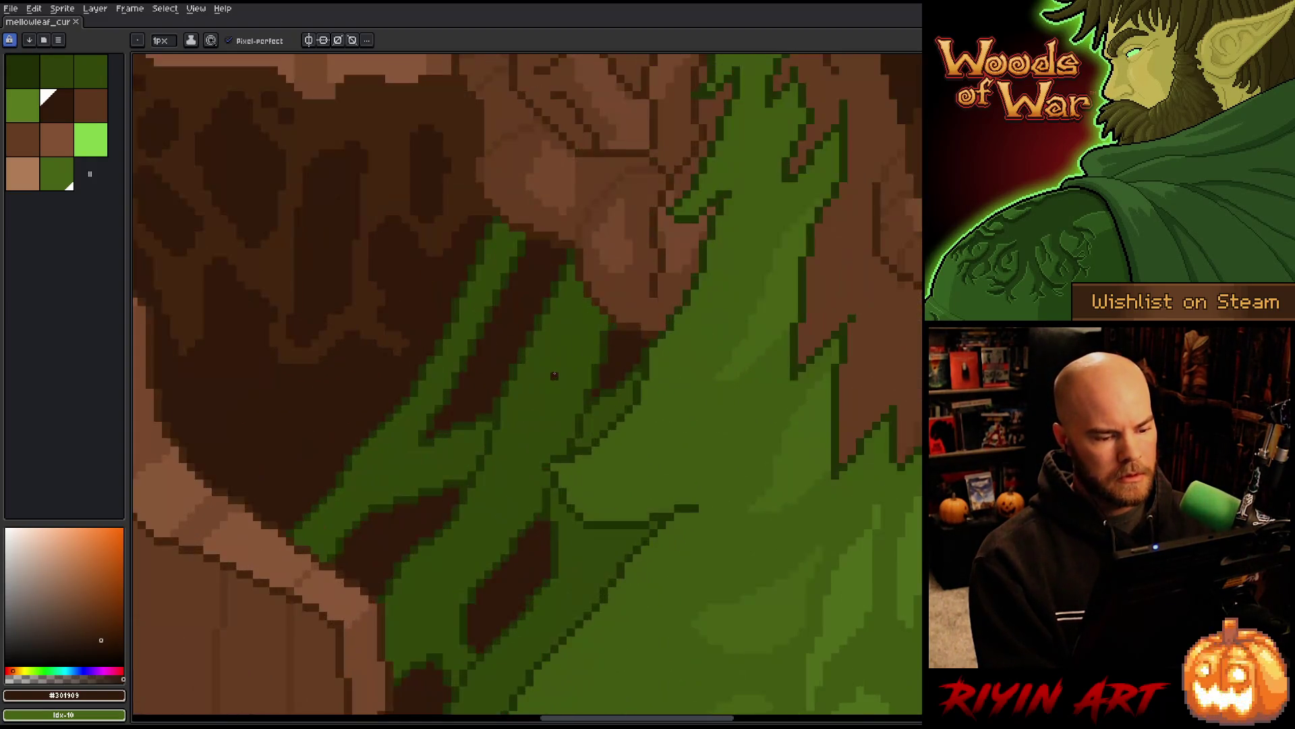
scroll(554, 375, "down", 4)
scroll(554, 375, "up", 1)
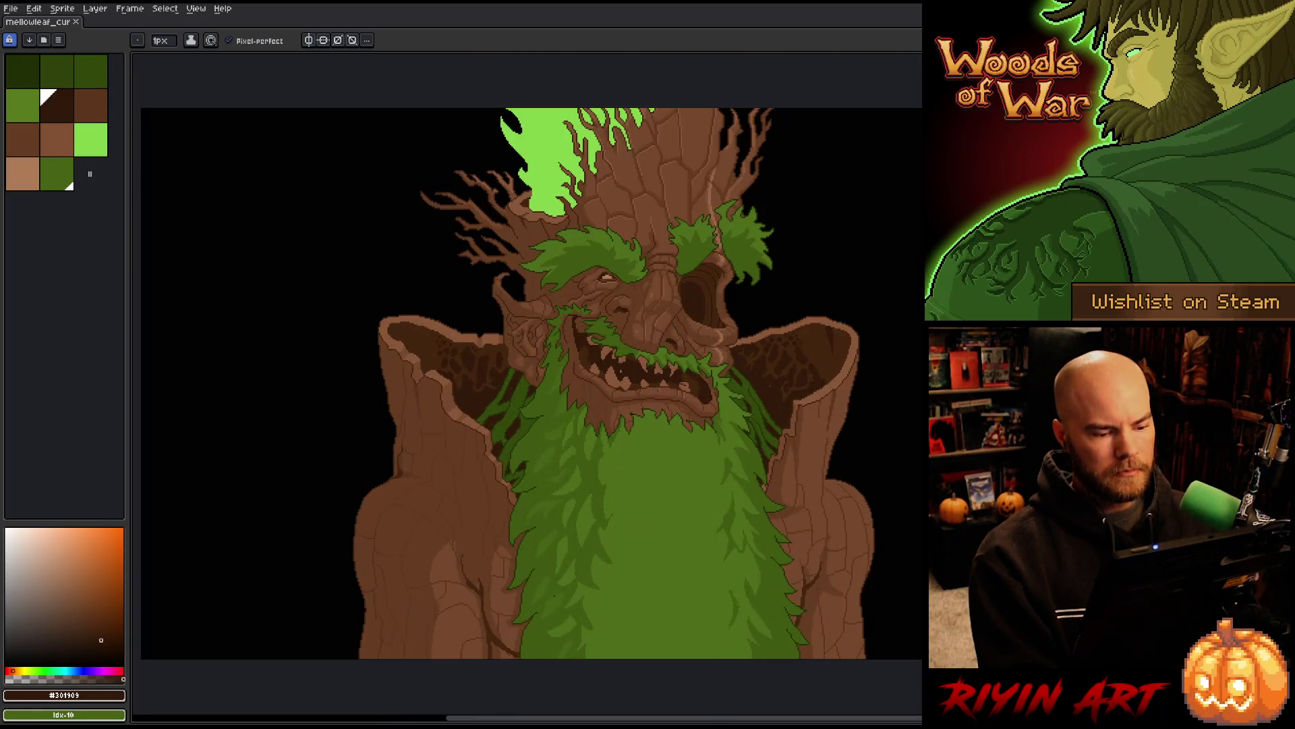
left_click_drag(722, 360, 641, 390)
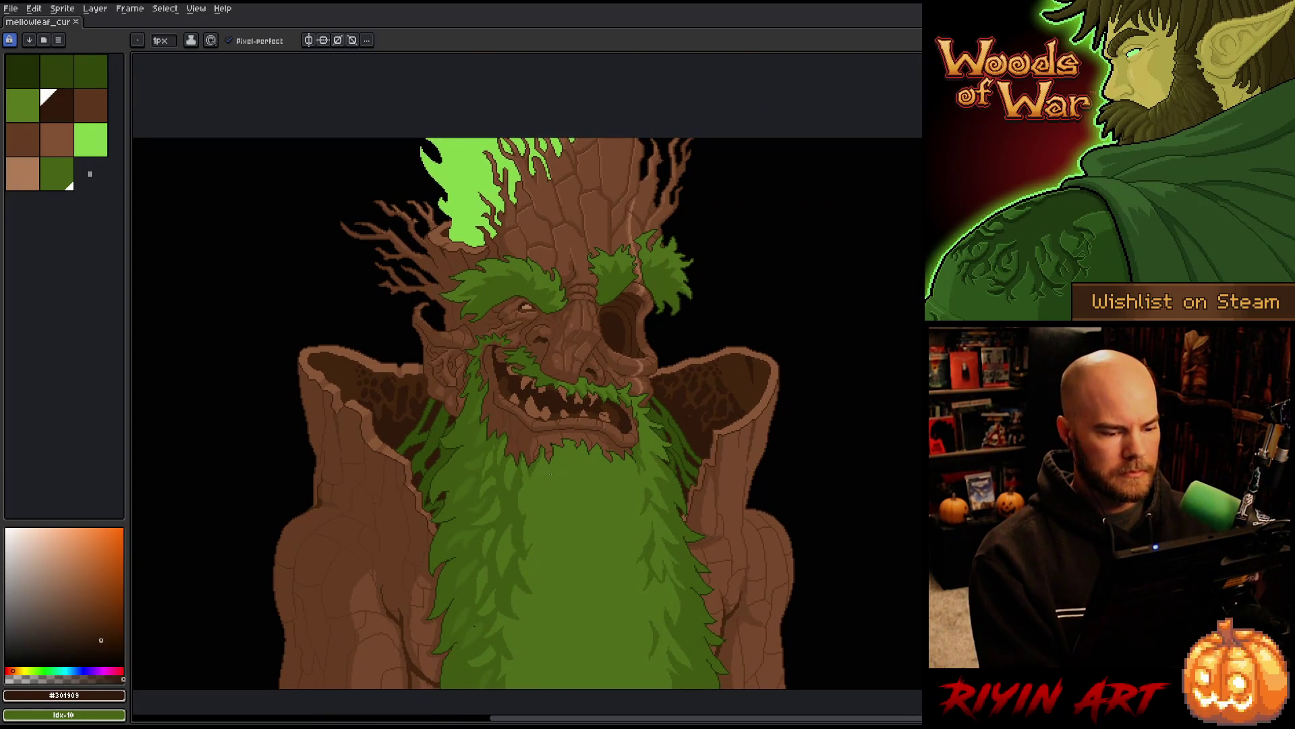
key("ctrl+s")
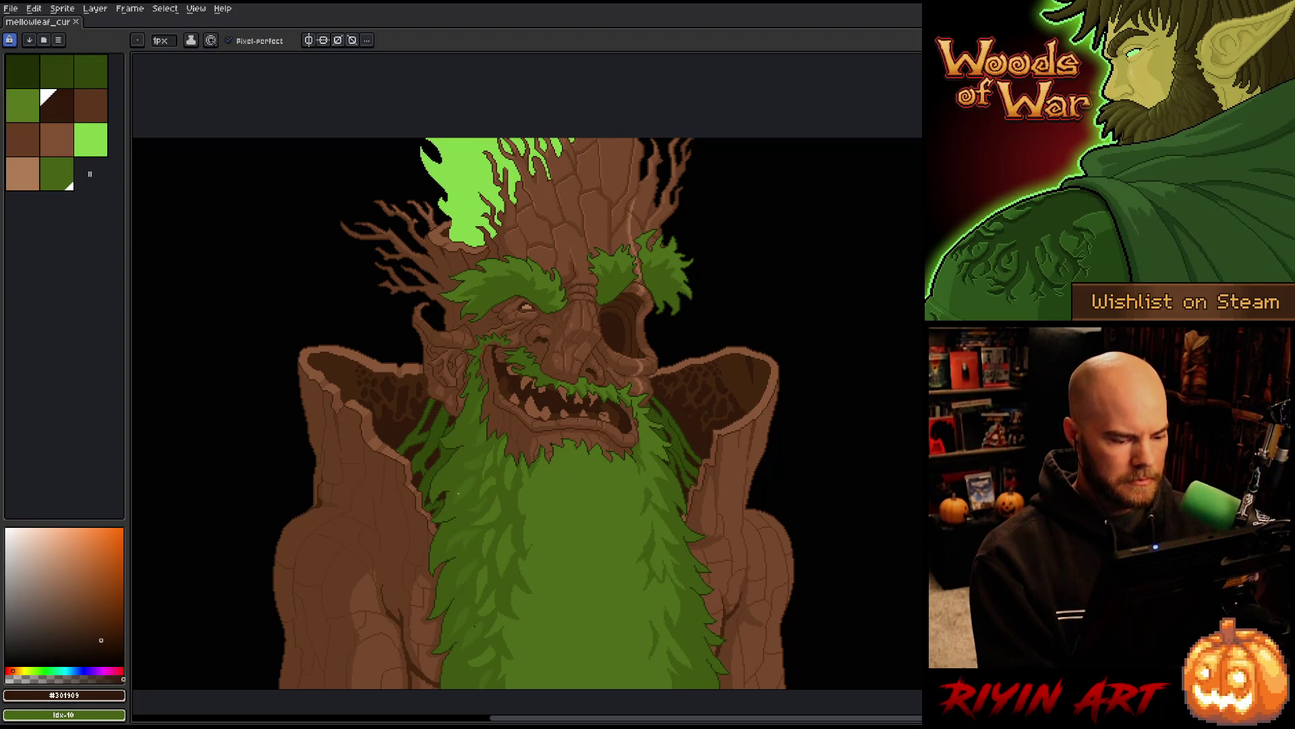
Pick the beard's mid green and zoom in on the left bark shoulder
scroll(487, 629, "up", 3)
left_click(509, 582, "alt")
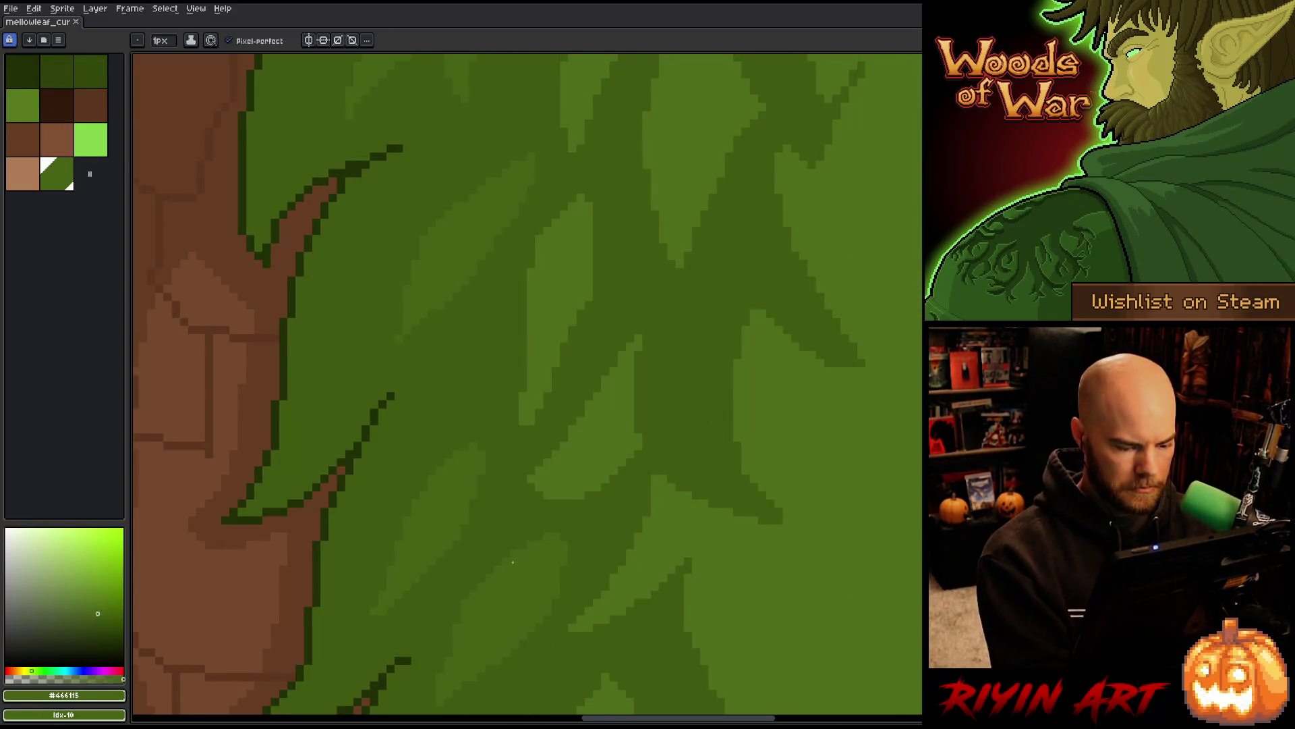
scroll(508, 583, "down", 5)
scroll(492, 482, "up", 5)
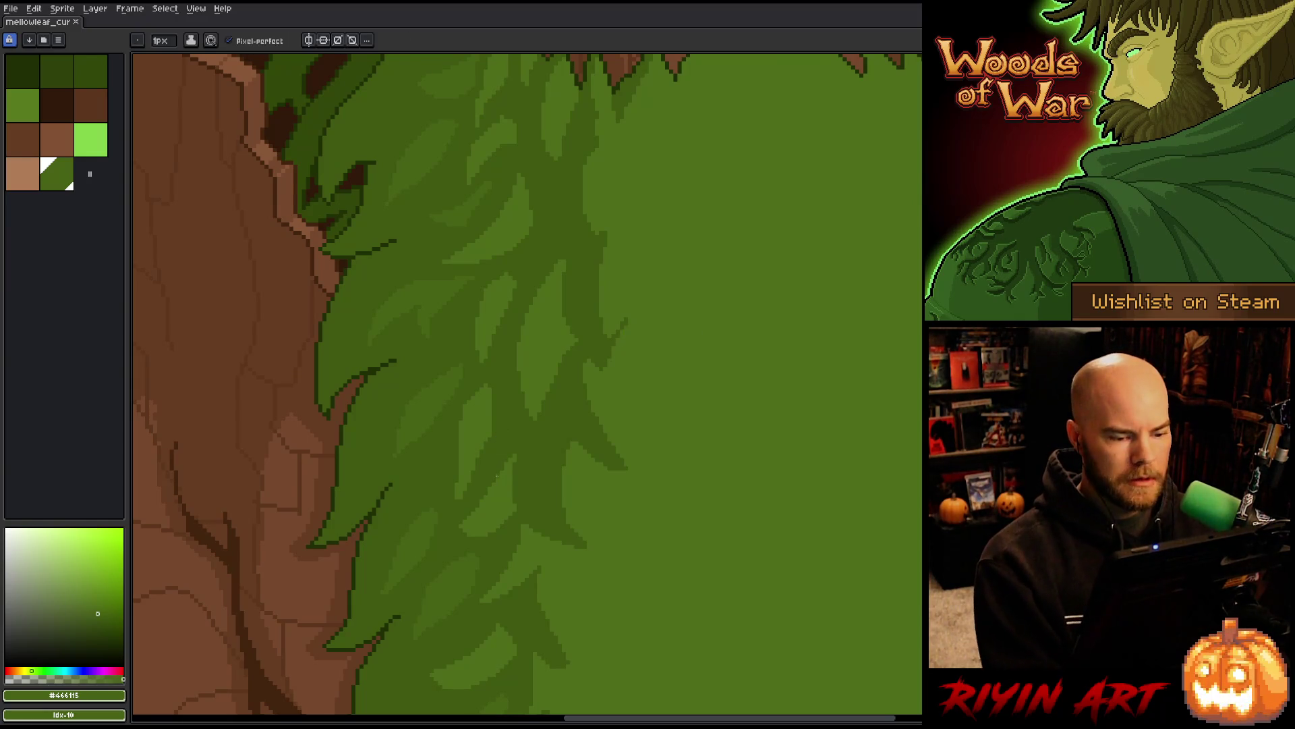
scroll(500, 479, "down", 5)
scroll(564, 346, "up", 3)
scroll(564, 346, "down", 3)
scroll(552, 410, "up", 3)
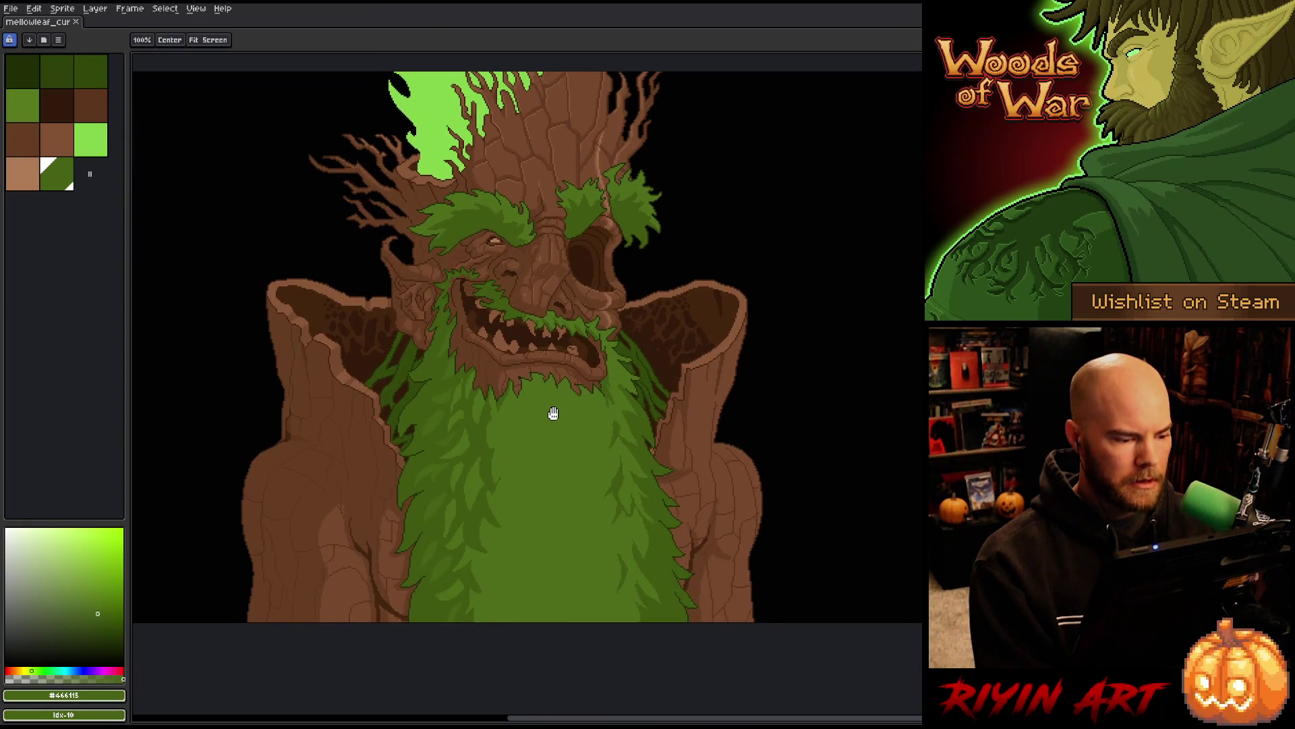
scroll(513, 432, "up", 2)
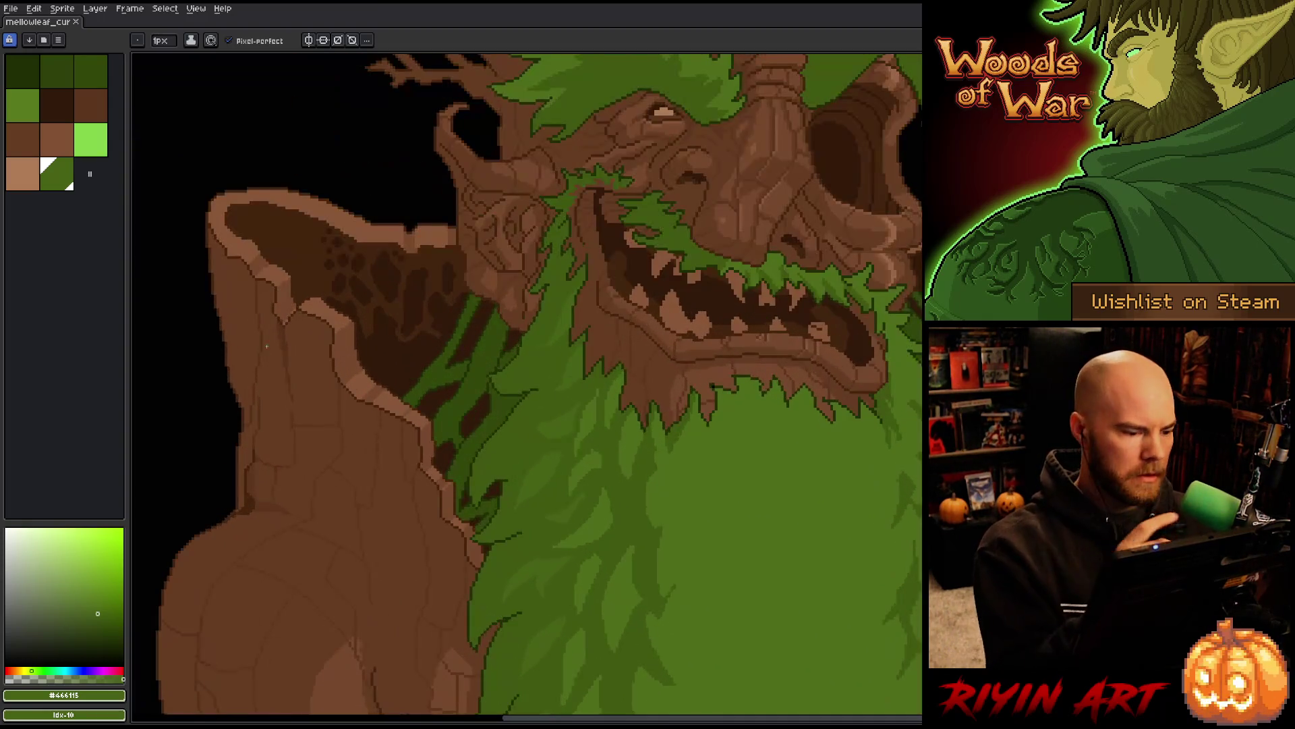
scroll(589, 339, "up", 1)
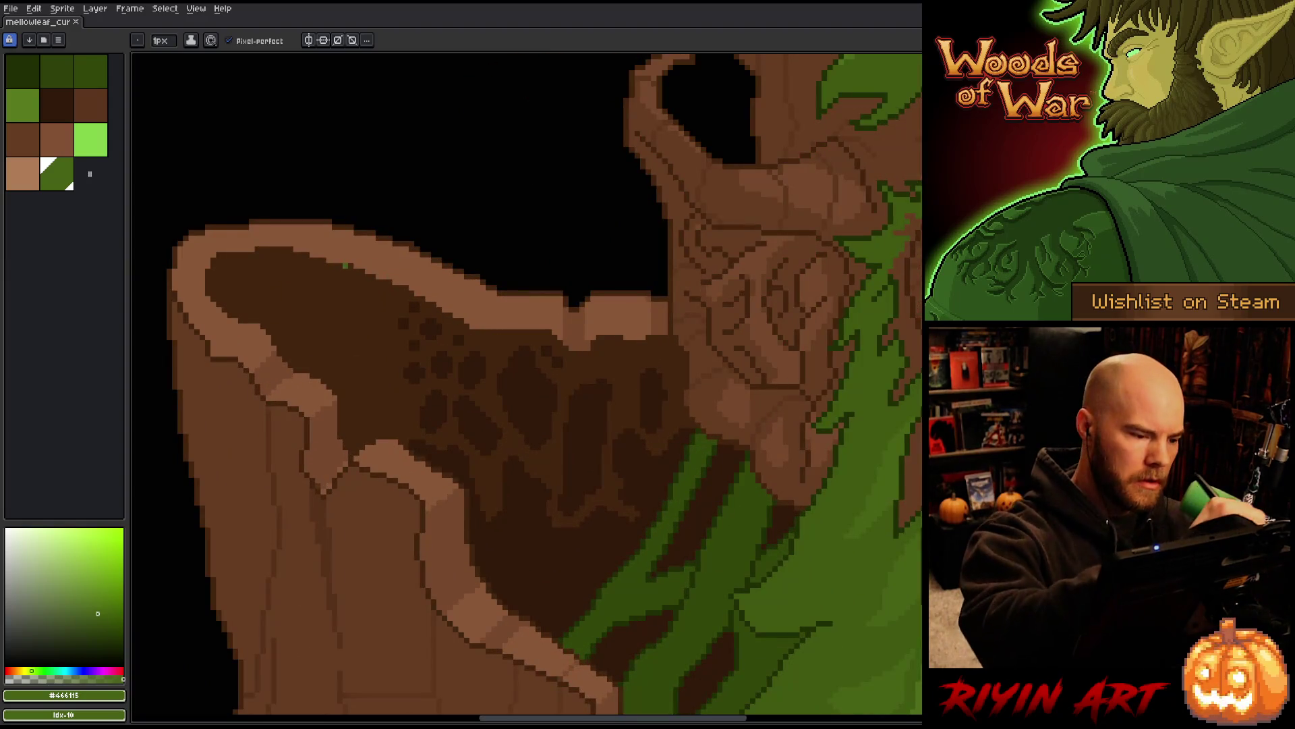
Extend the hollow's top edge, then paint darker strokes inside the magic-wand-selected dark-brown hollow
left_click(292, 250, "alt")
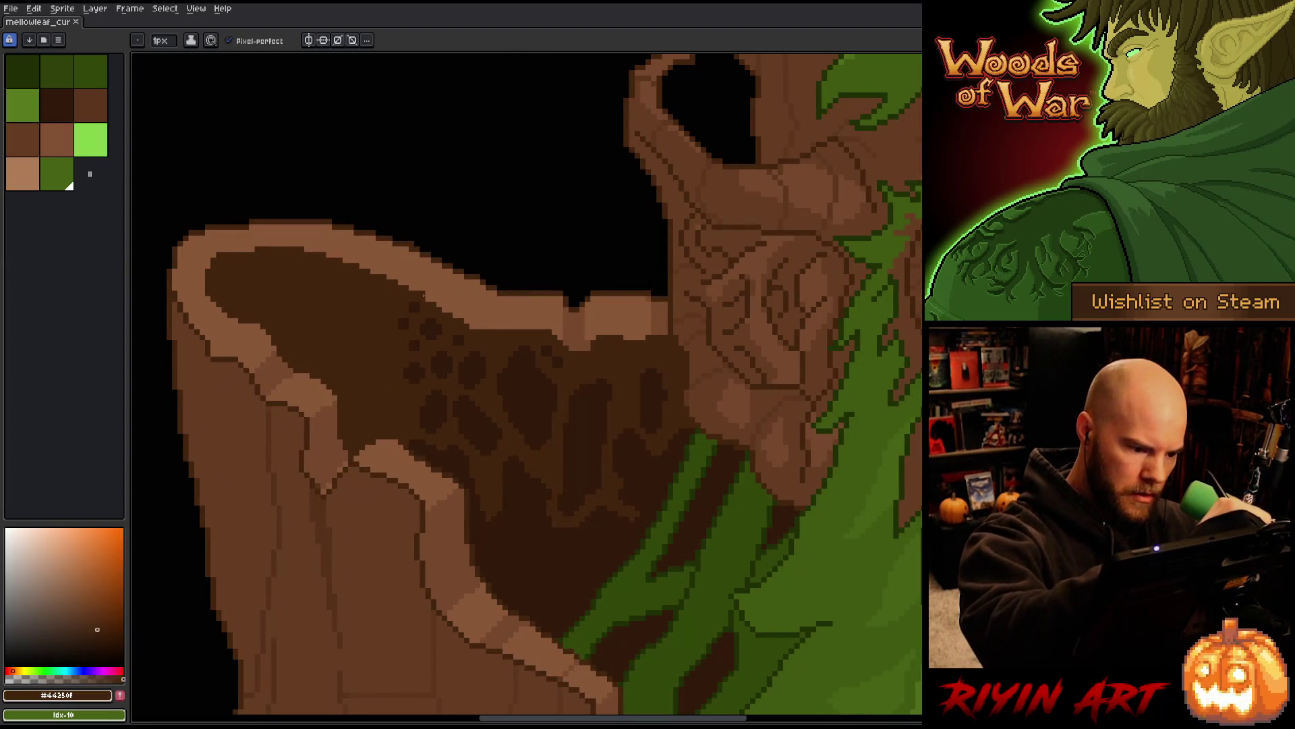
left_click_drag(292, 250, 443, 306)
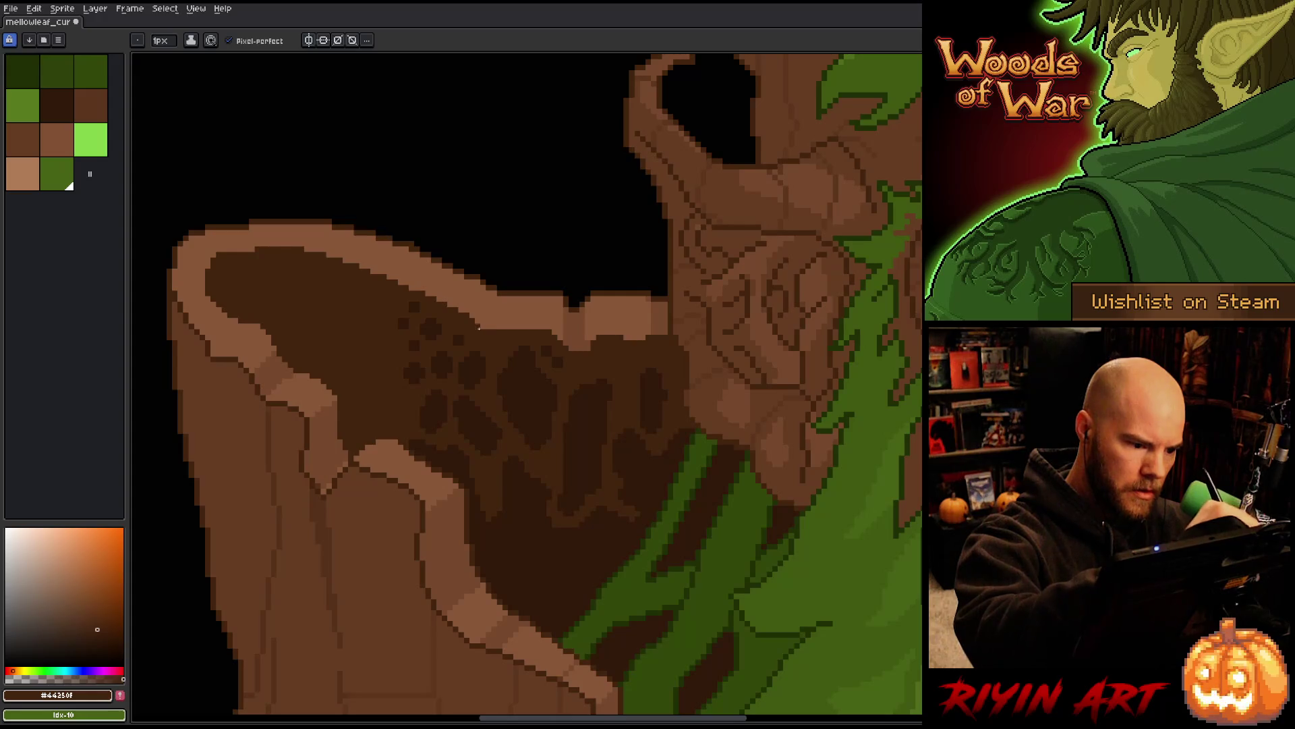
left_click(458, 320, "alt")
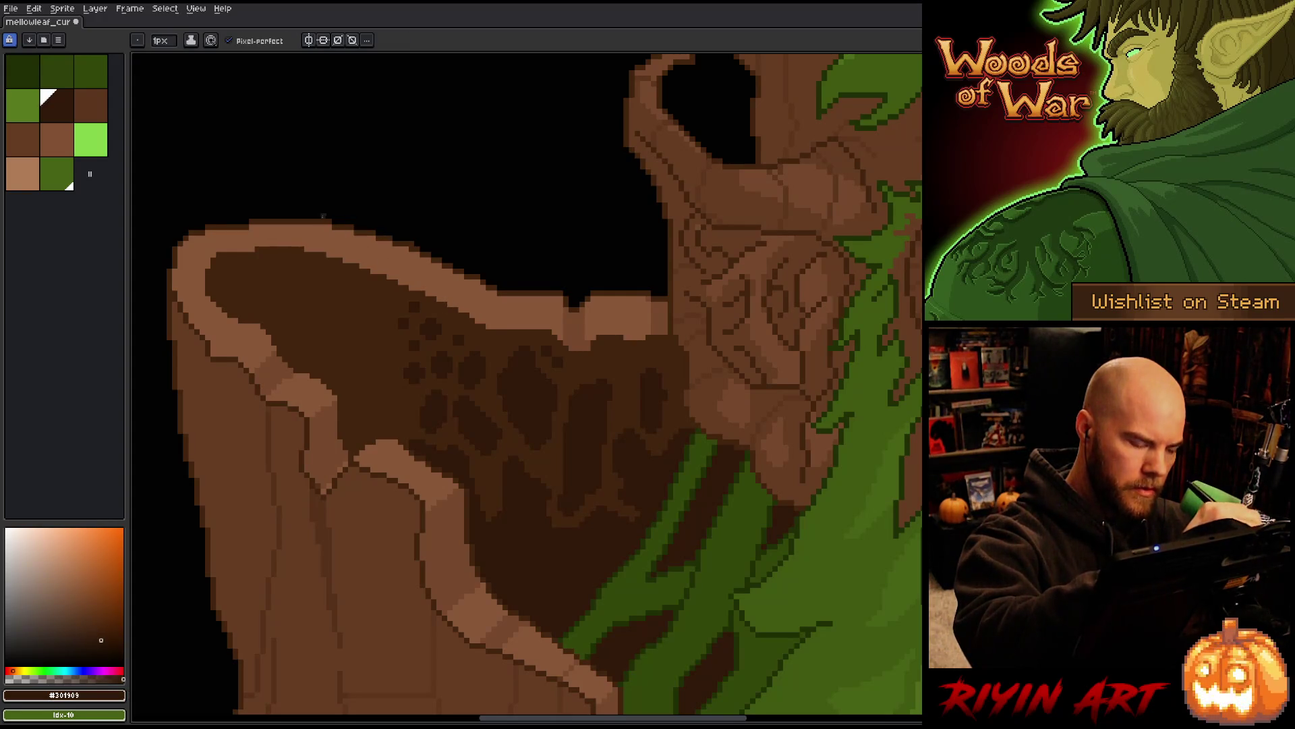
key("w")
left_click(237, 274)
left_click_drag(237, 275, 236, 312)
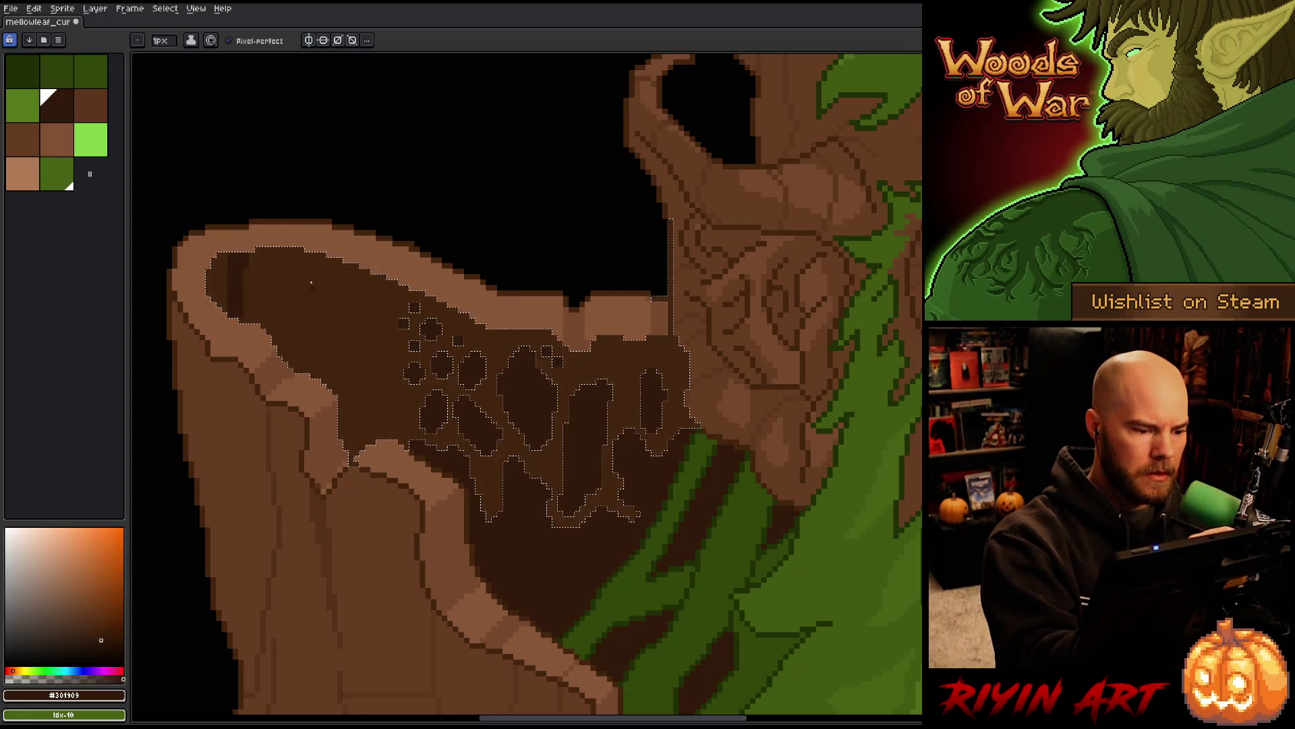
left_click_drag(308, 255, 312, 284)
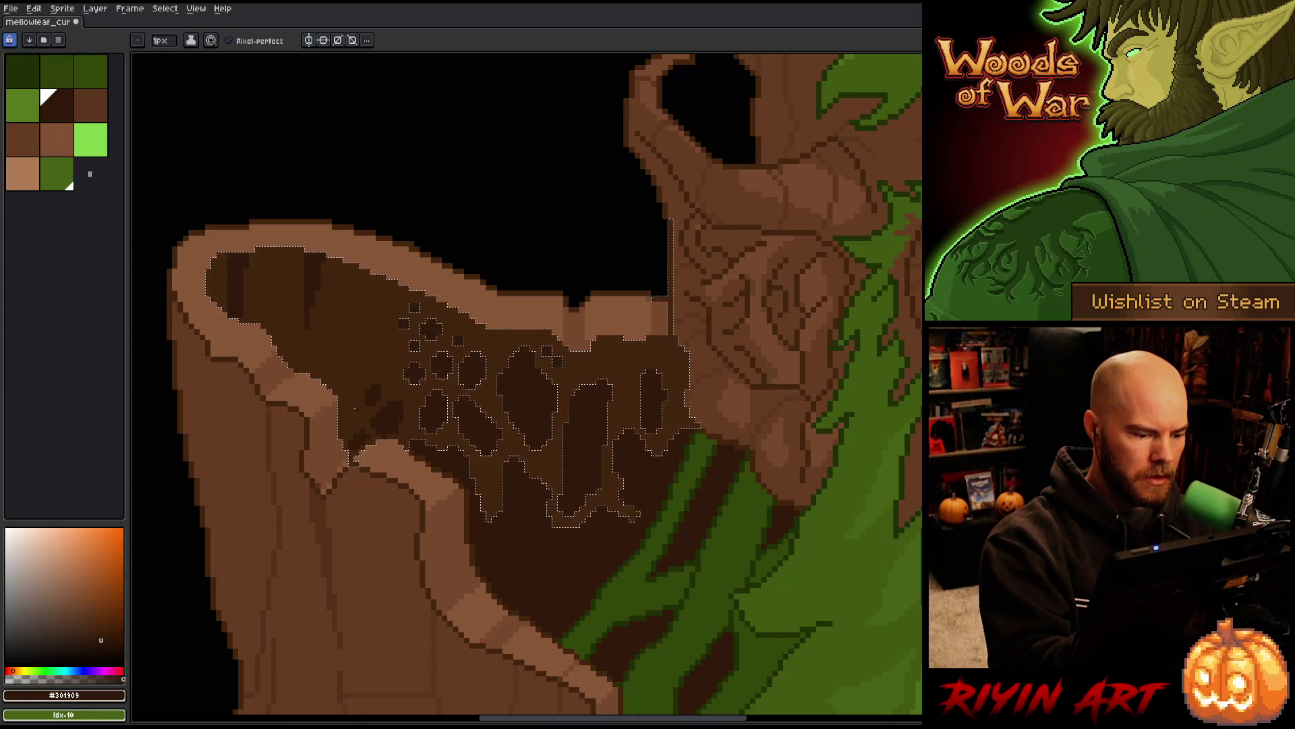
key("ctrl+d")
Paint a darkest-brown stroke running down into the shoulder hollow
left_click(354, 460, "alt")
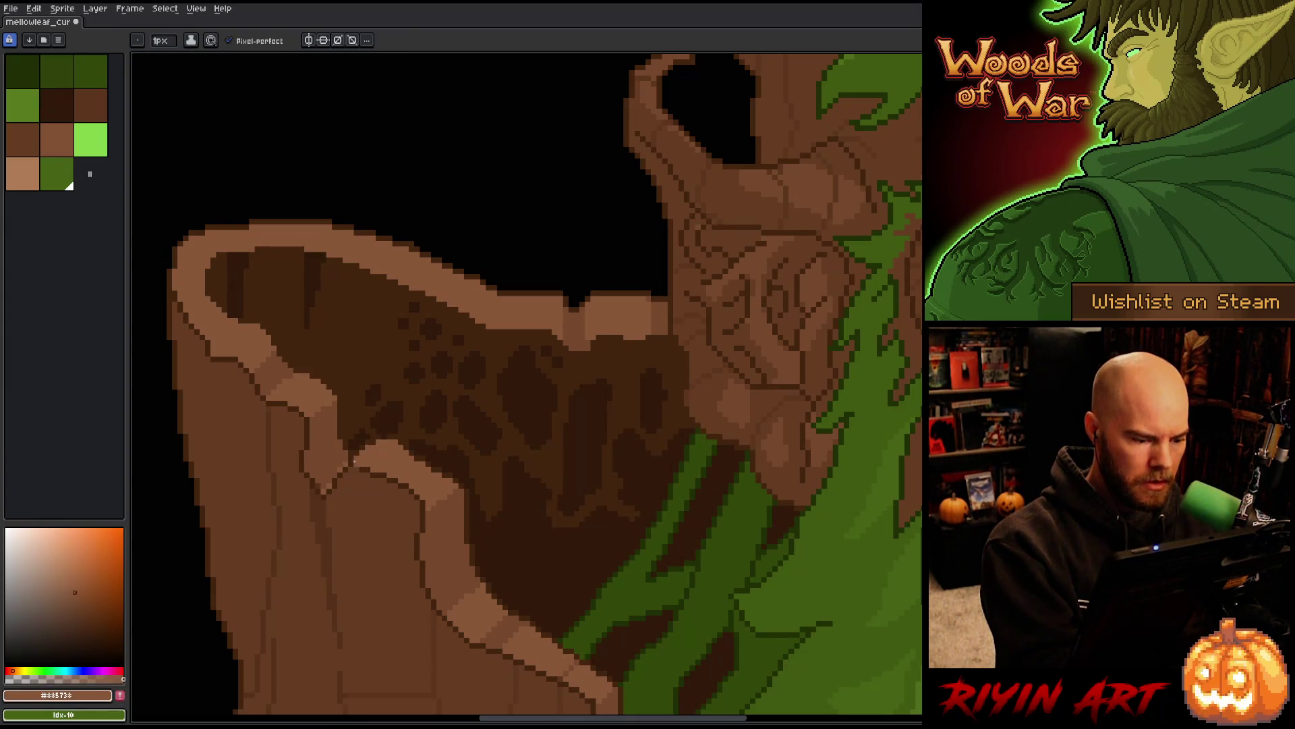
left_click(349, 460, "alt")
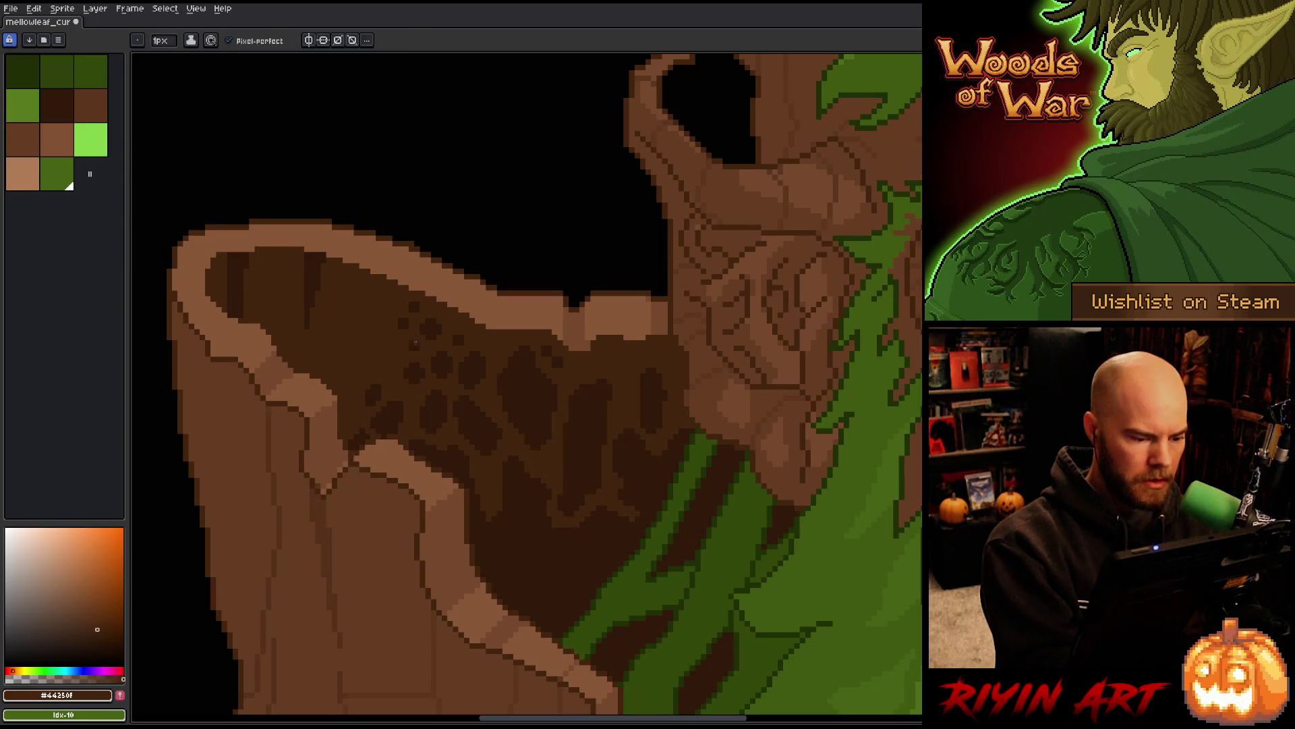
key("alt")
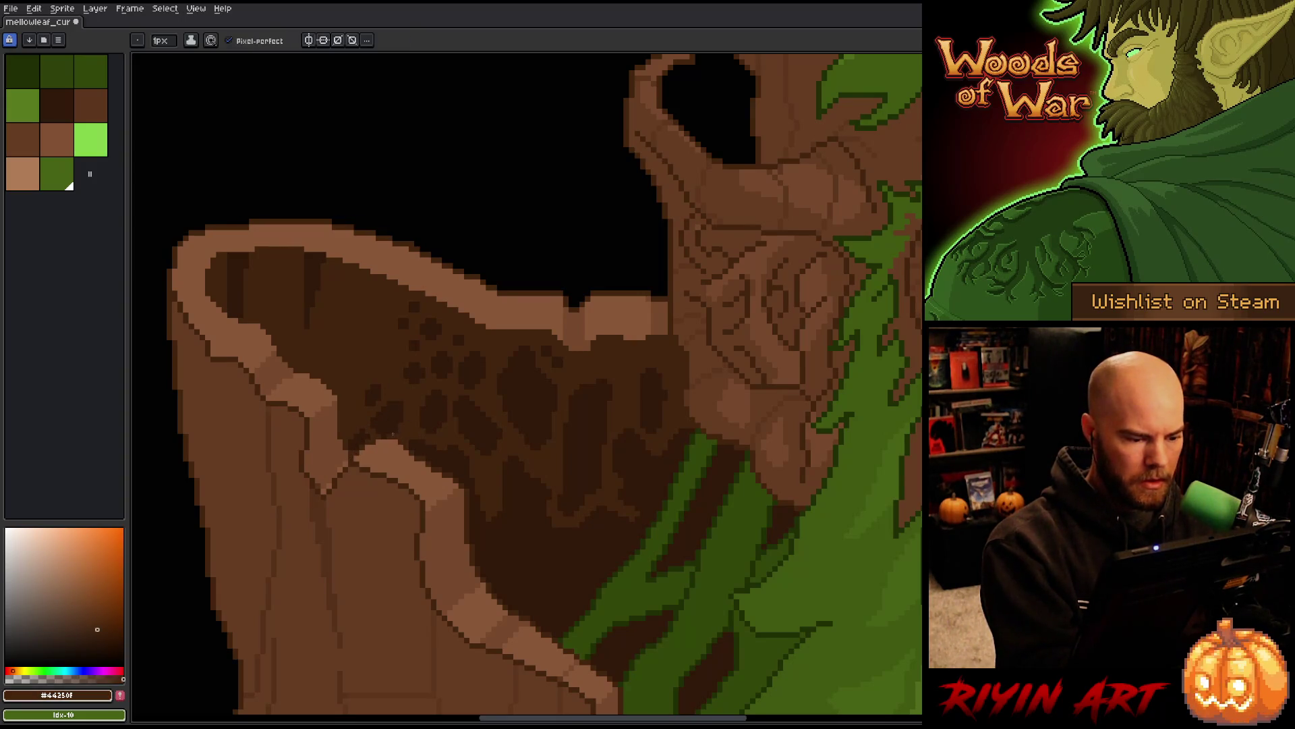
scroll(671, 549, "down", 1)
scroll(535, 491, "up", 1)
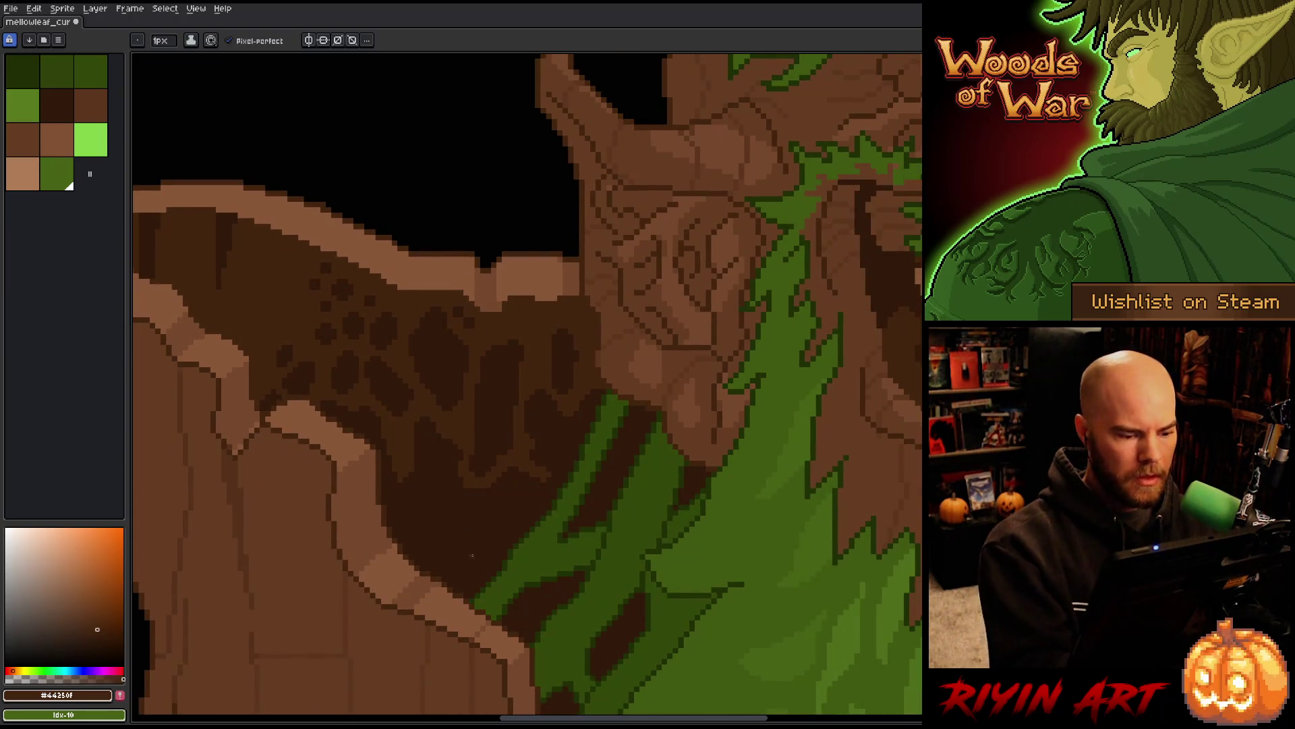
scroll(660, 480, "down", 2)
scroll(781, 537, "down", 1)
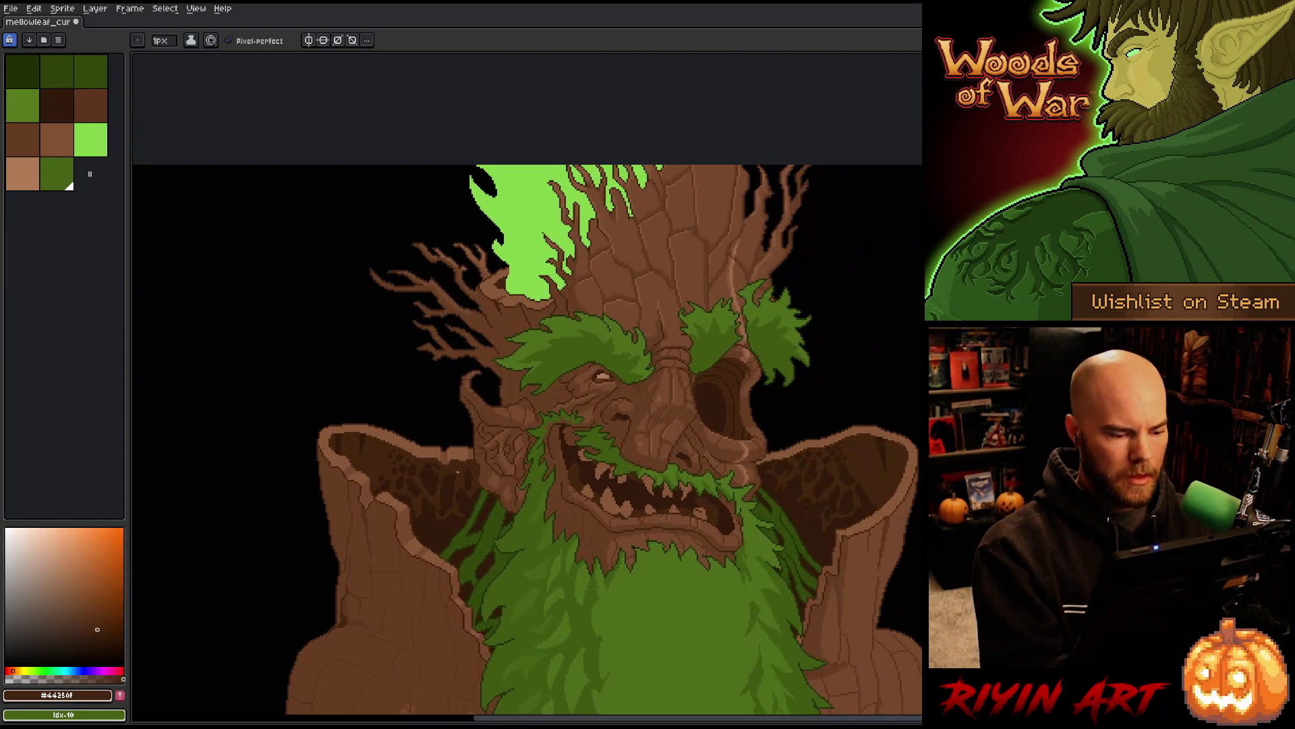
scroll(458, 486, "up", 4)
left_click(504, 327, "alt")
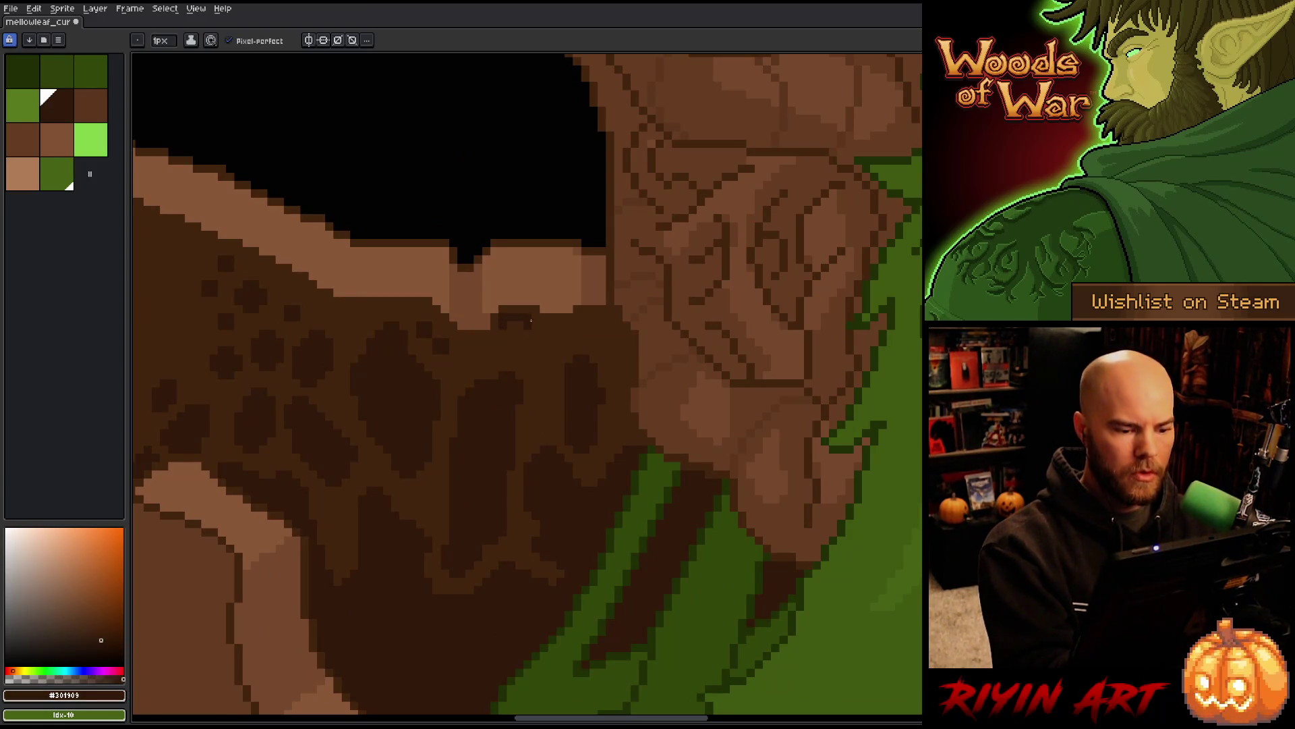
mouse_move(511, 332)
left_mouse_down()
mouse_move(550, 352)
mouse_move(547, 370)
mouse_move(535, 354)
left_mouse_up()
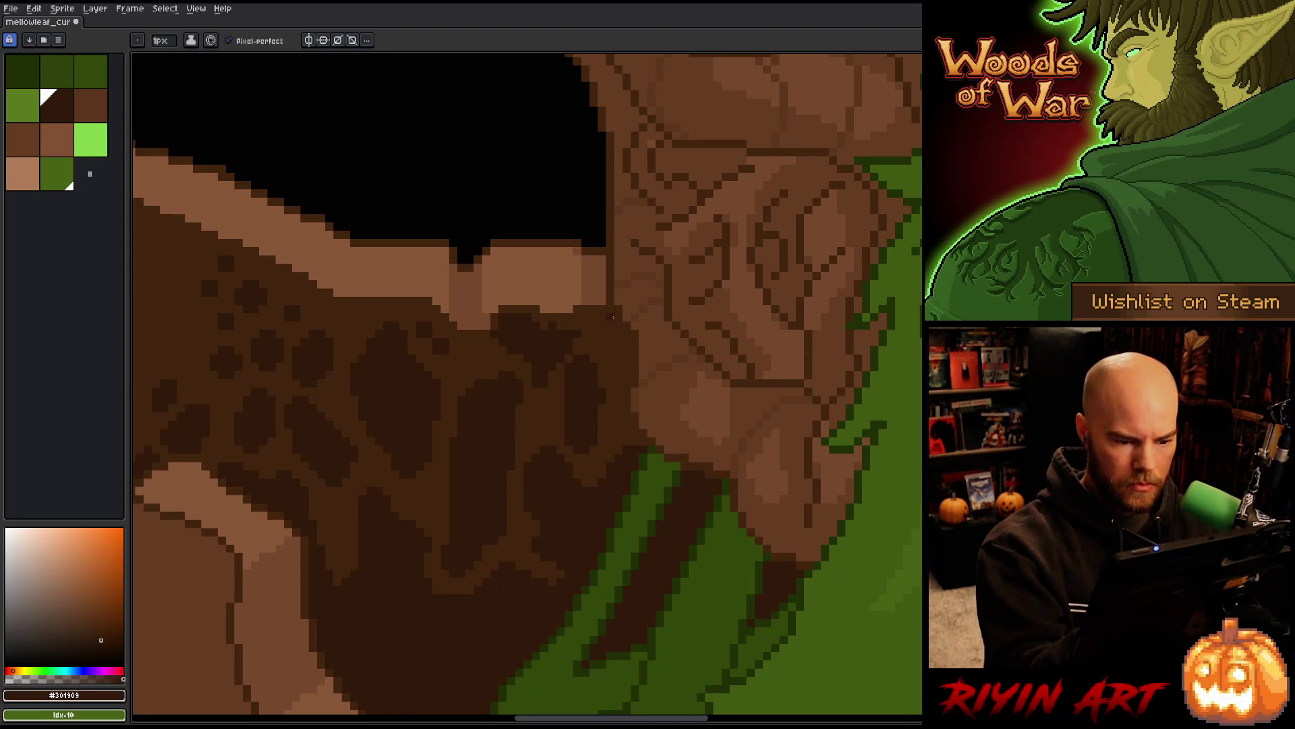
Add dark pixels and a darkened strip near the hollow's right edge
mouse_move(610, 322)
left_mouse_down()
mouse_move(625, 378)
mouse_move(607, 332)
left_mouse_up()
left_click_drag(619, 414, 621, 436)
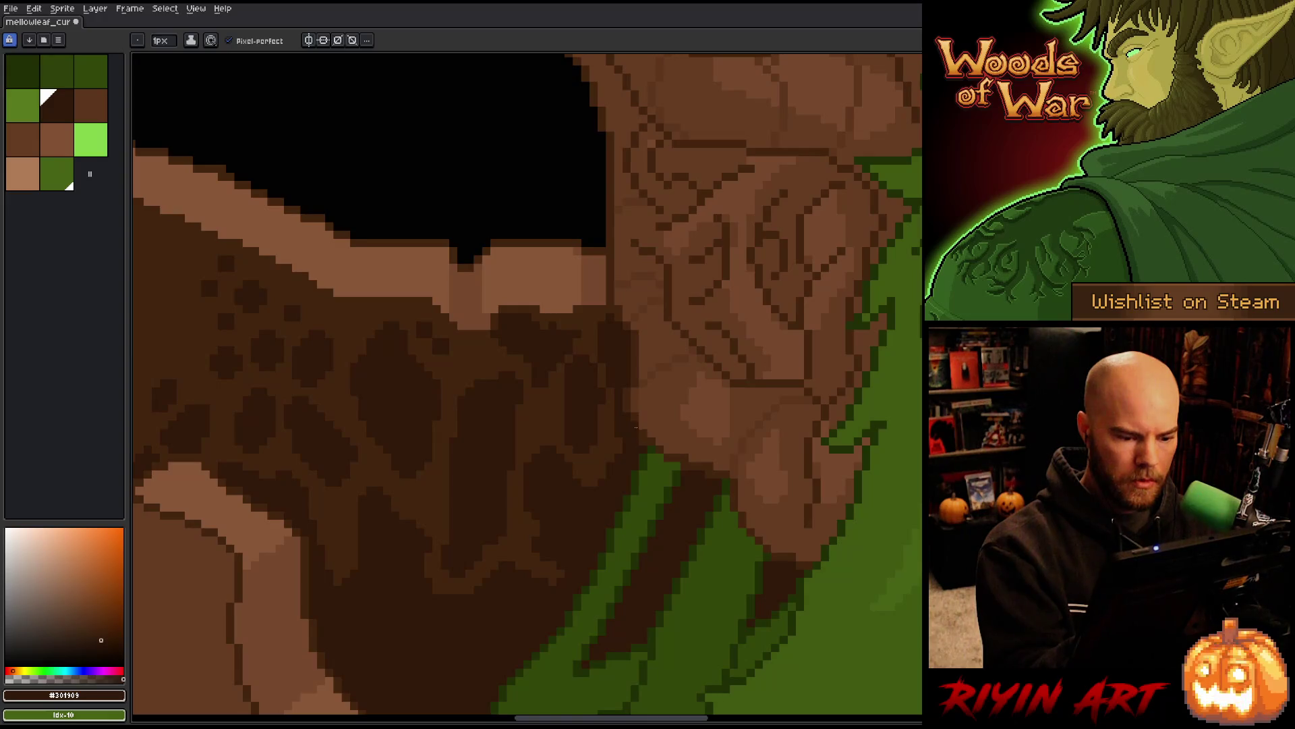
left_click(613, 415, "alt")
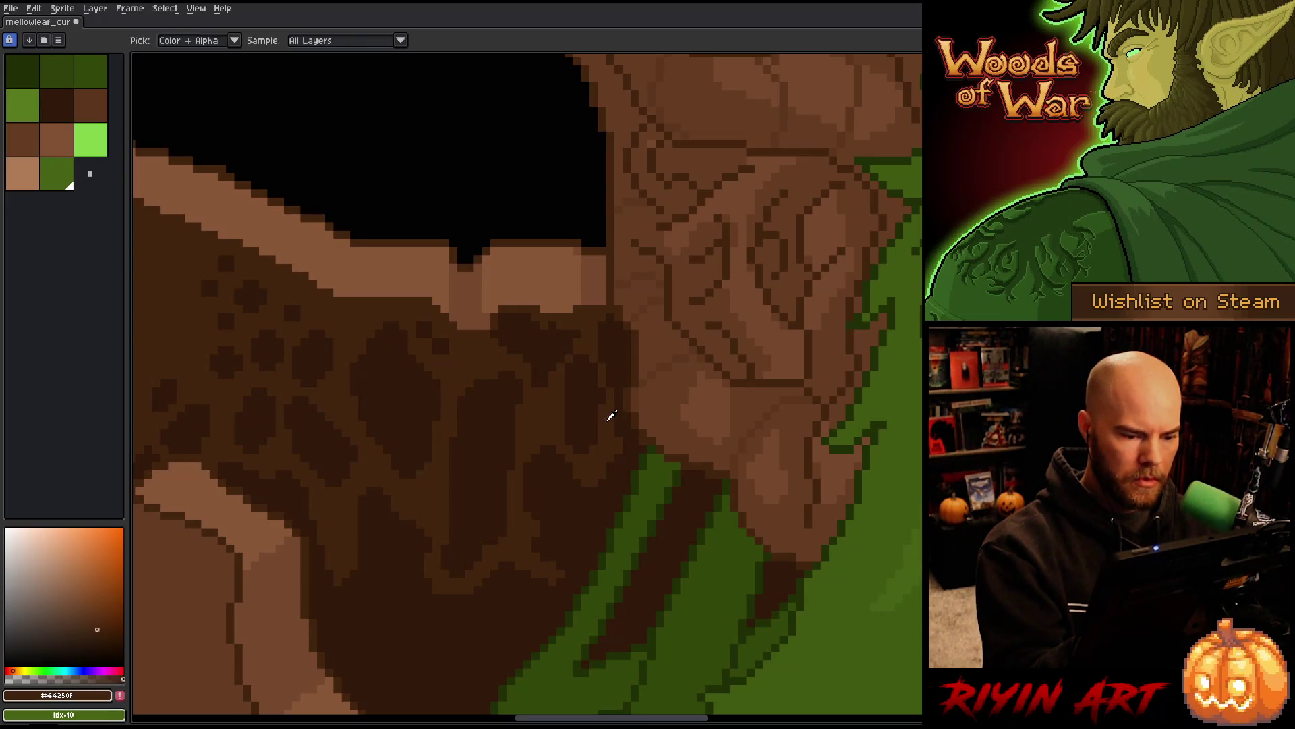
left_click(617, 428, "alt")
left_click_drag(615, 413, 618, 442)
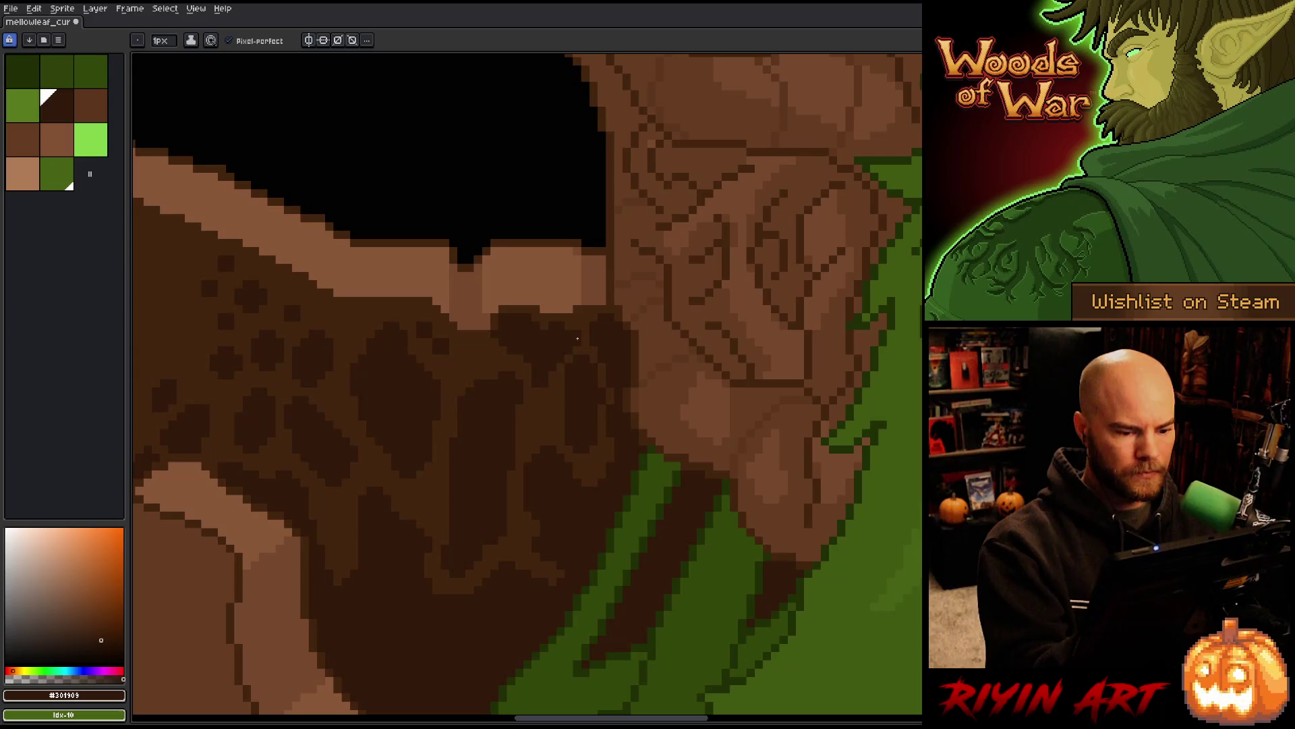
Add a short dark stroke along the beard edge and save the sprite
scroll(577, 338, "down", 5)
key("ctrl+s")
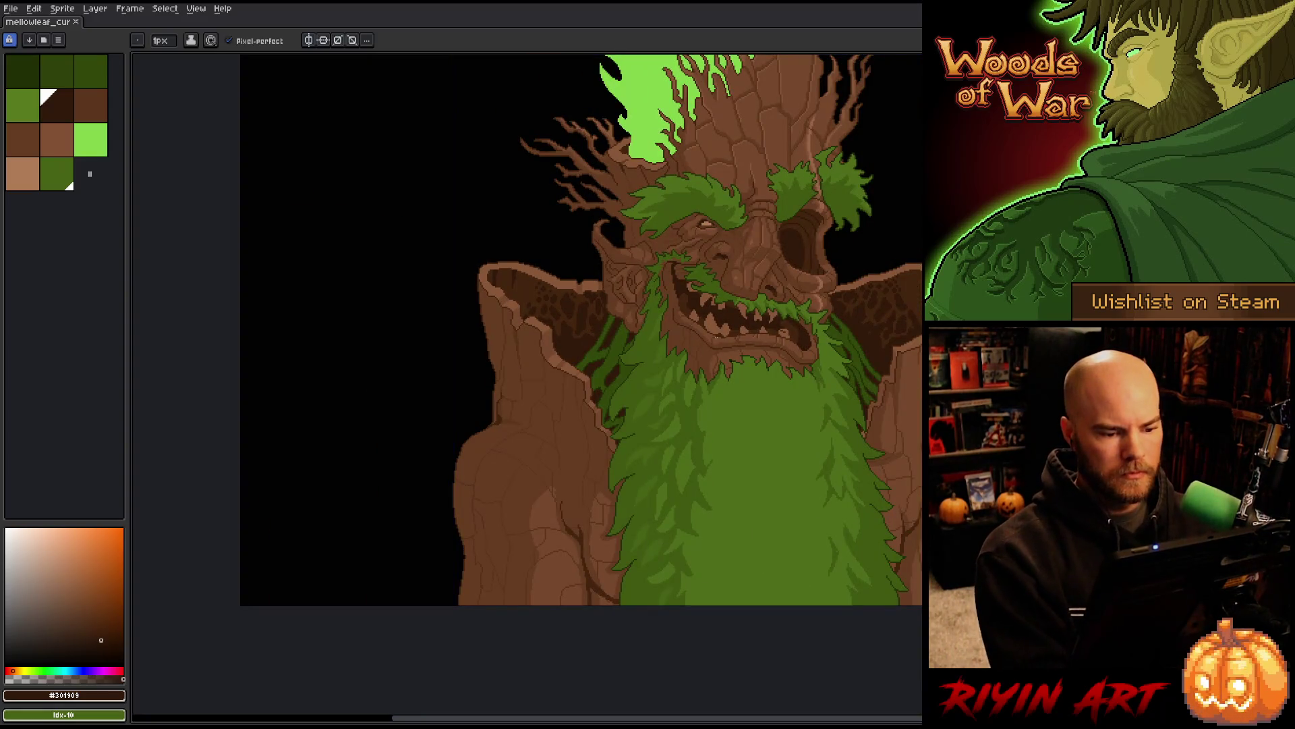
scroll(717, 337, "up", 2)
scroll(305, 228, "up", 4)
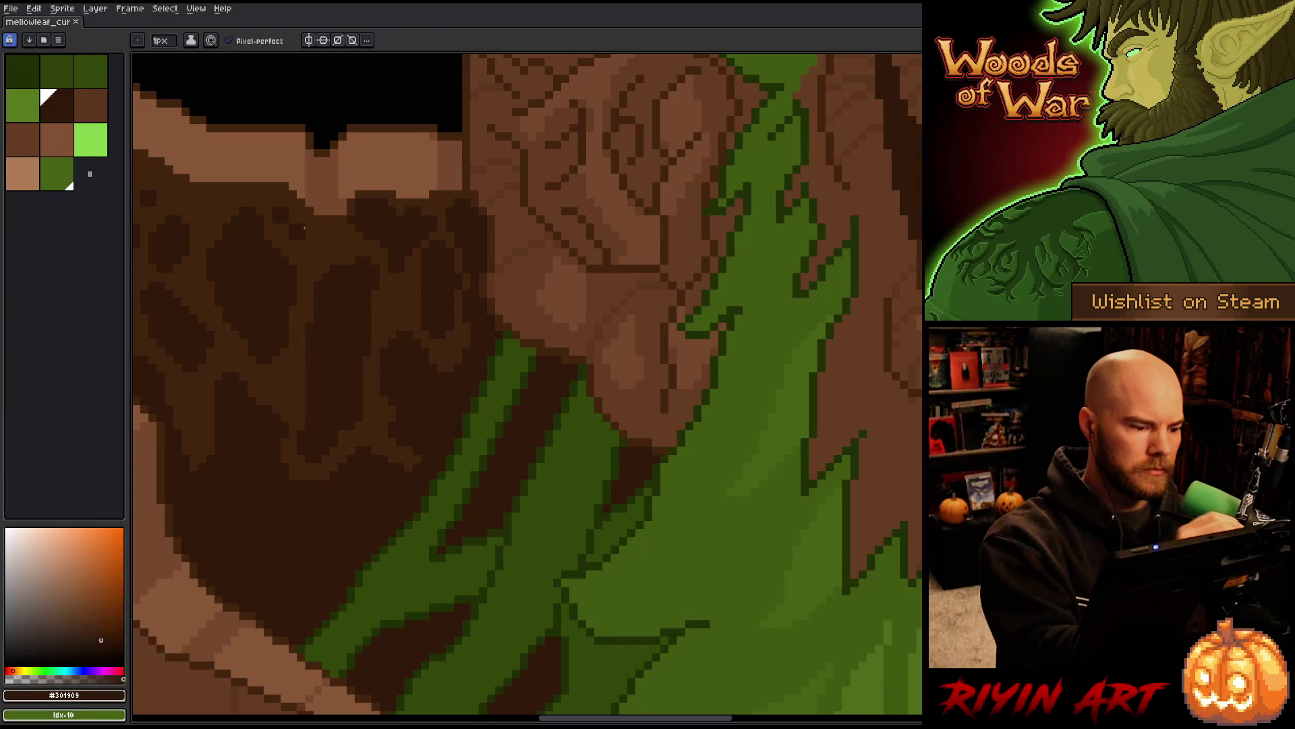
left_click_drag(300, 251, 337, 241)
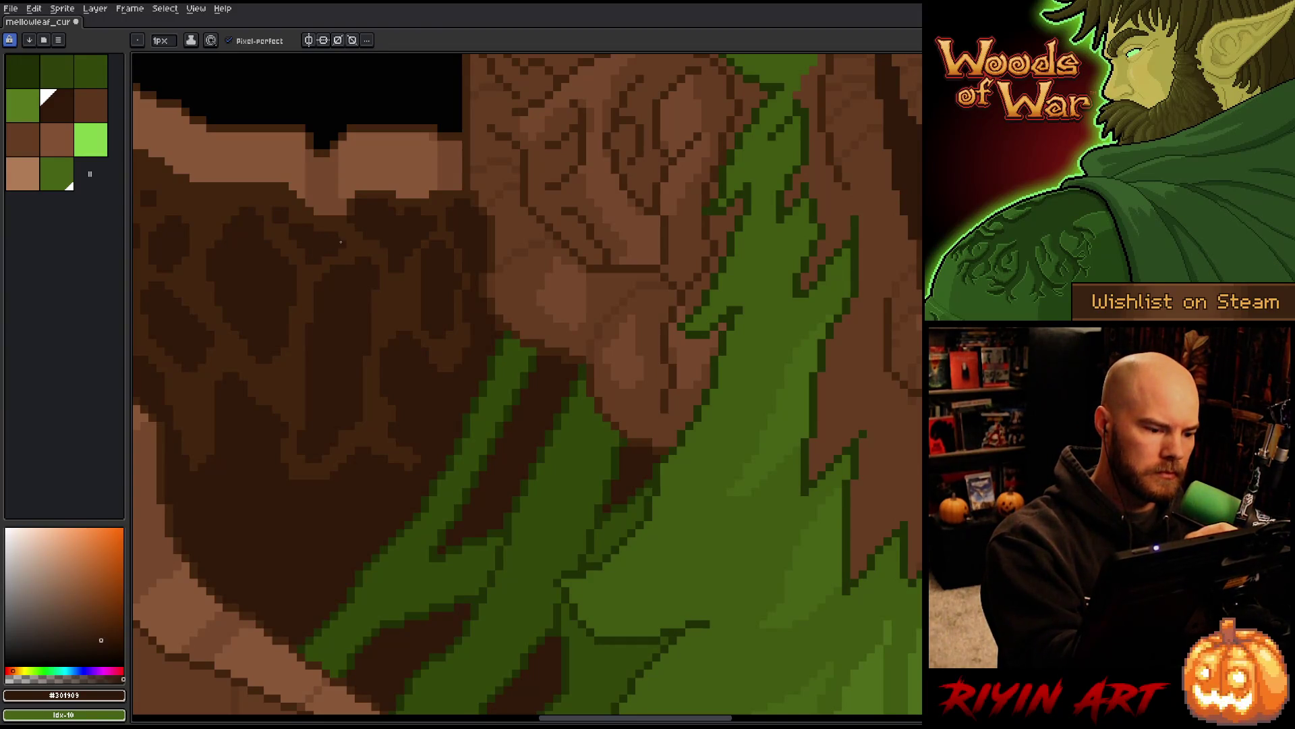
key("]")
scroll(334, 229, "down", 5)
Duplicate Layer 7, hide the original, and nudge the eye-socket pixels on Layer 7 Copy
key("ctrl+s")
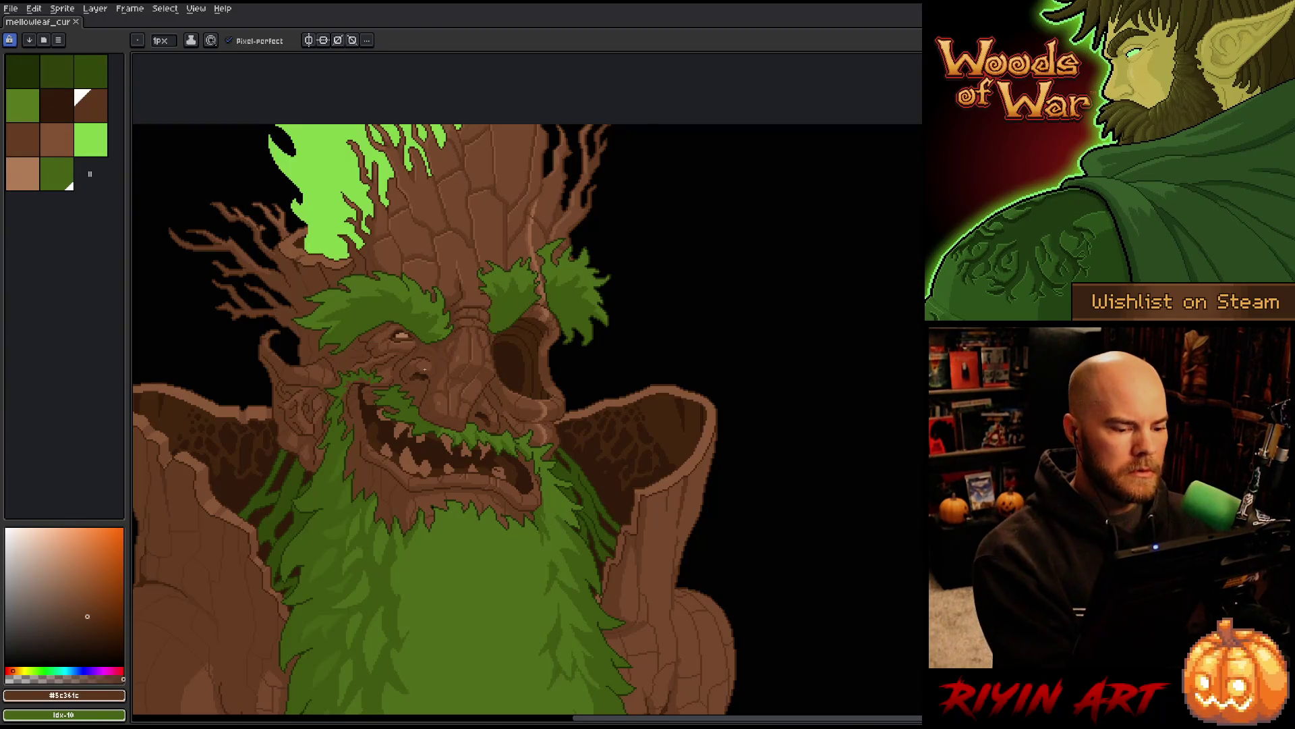
key("Tab")
left_click(138, 660)
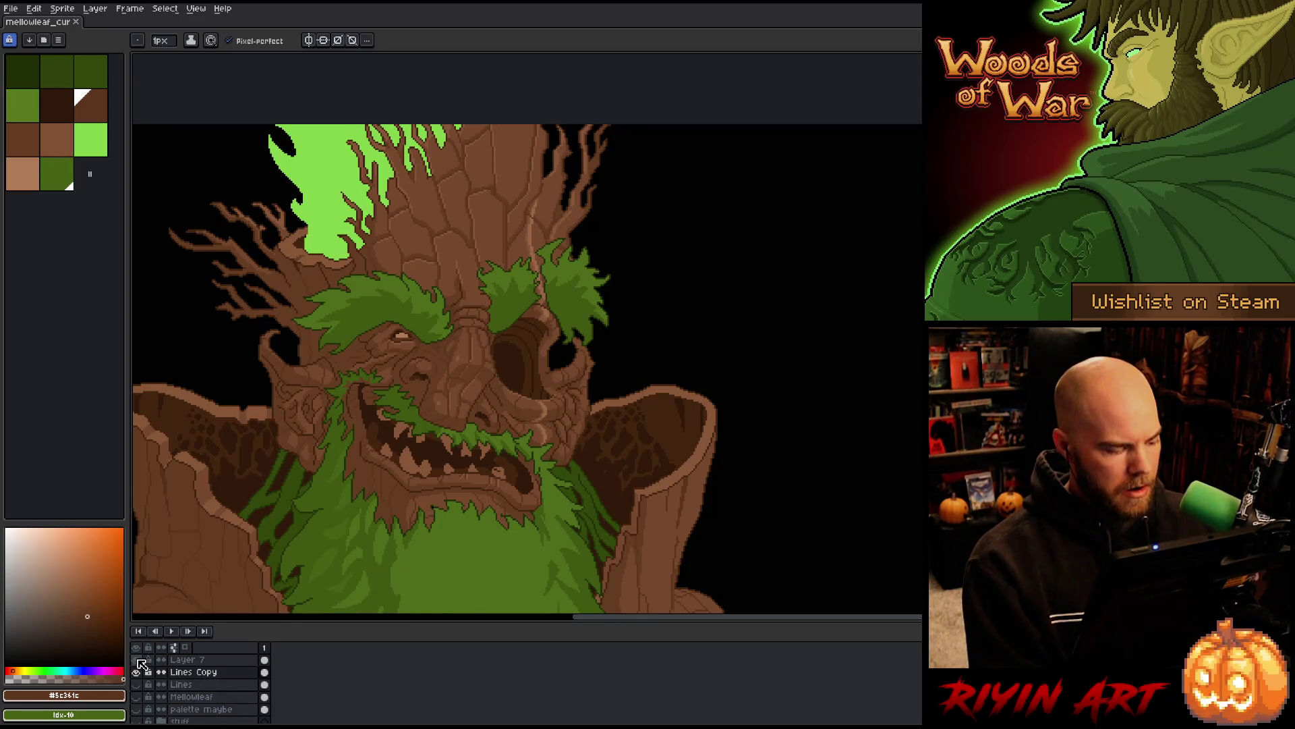
left_click(185, 660)
right_click(200, 662)
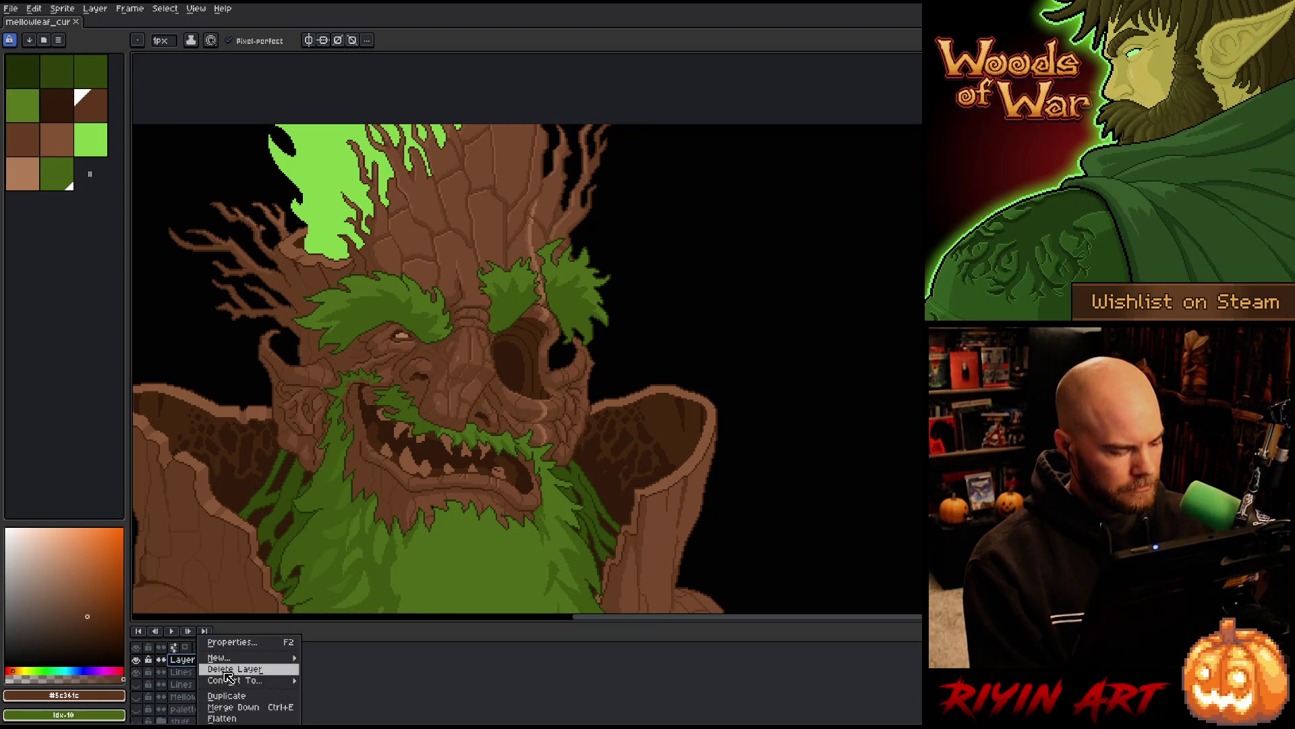
left_click(226, 696)
left_click(135, 672)
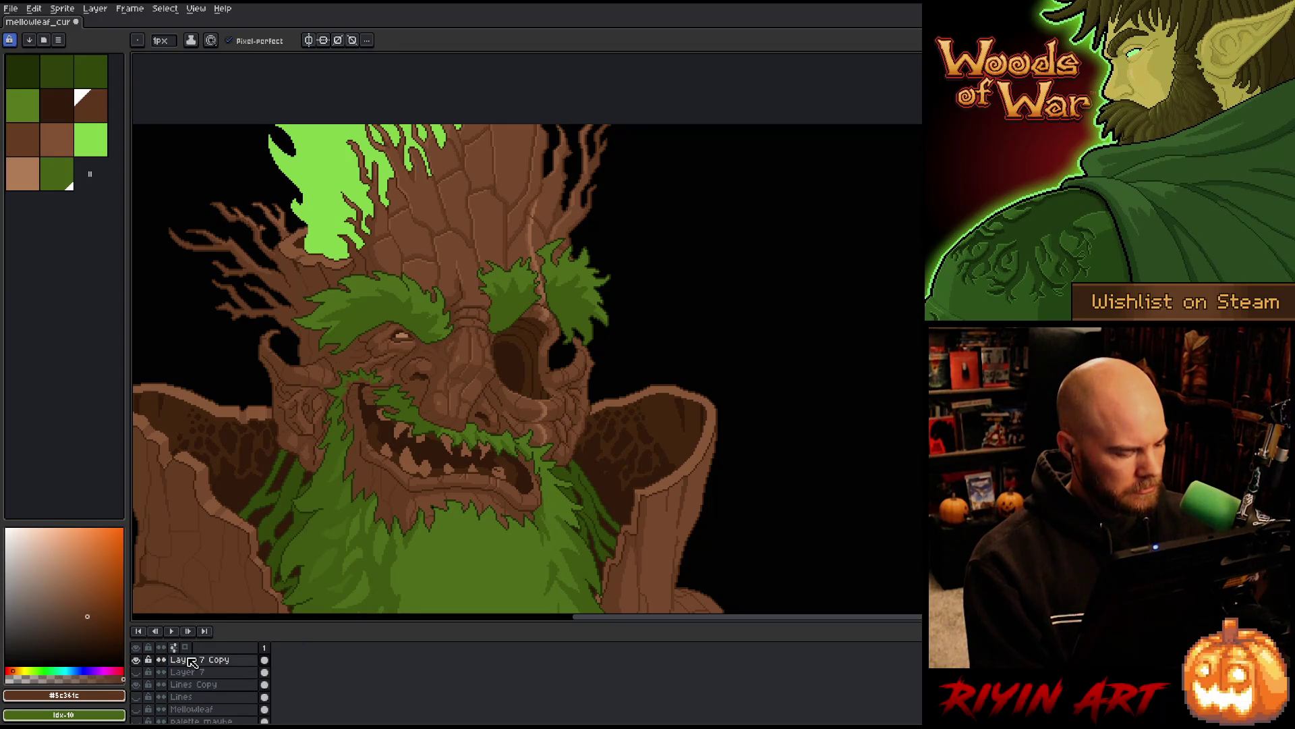
left_click(192, 662)
key("v")
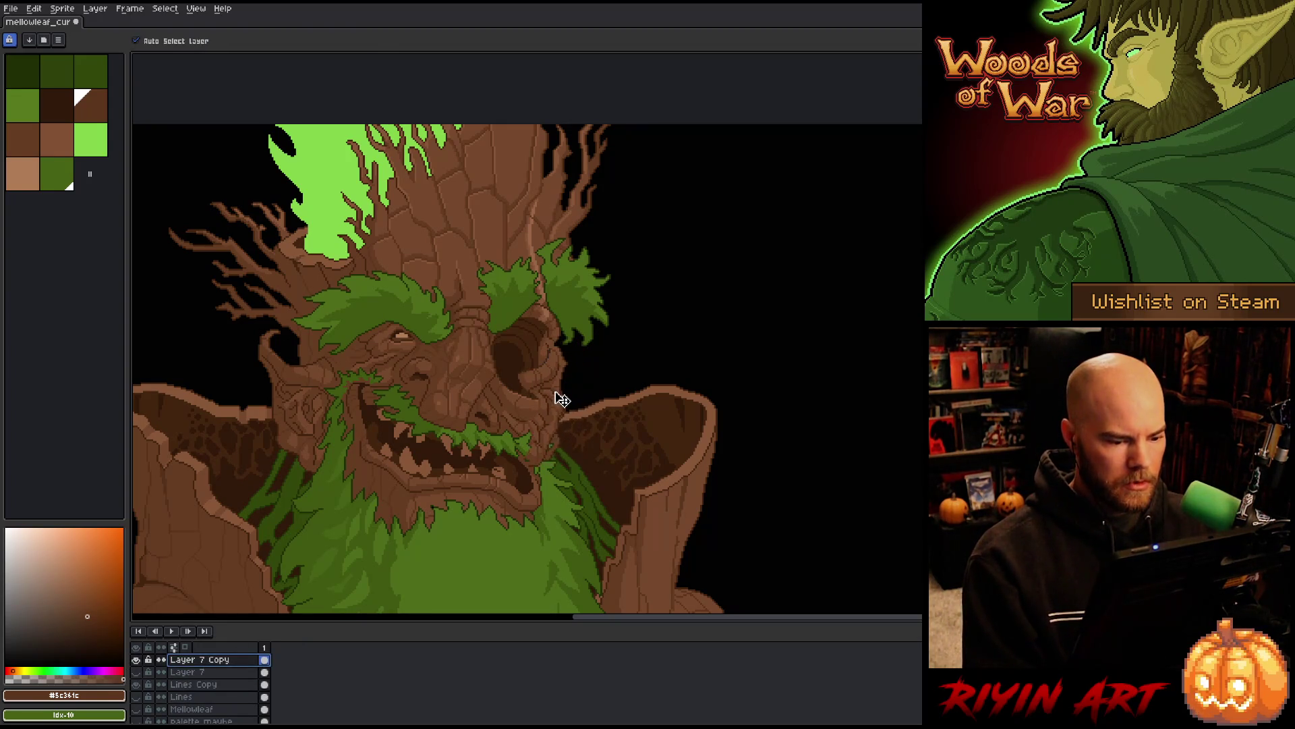
left_click_drag(562, 399, 566, 399)
Magic-wand the black background and hollow on Lines Copy, drop the bark piece, and deselect
left_click(206, 685)
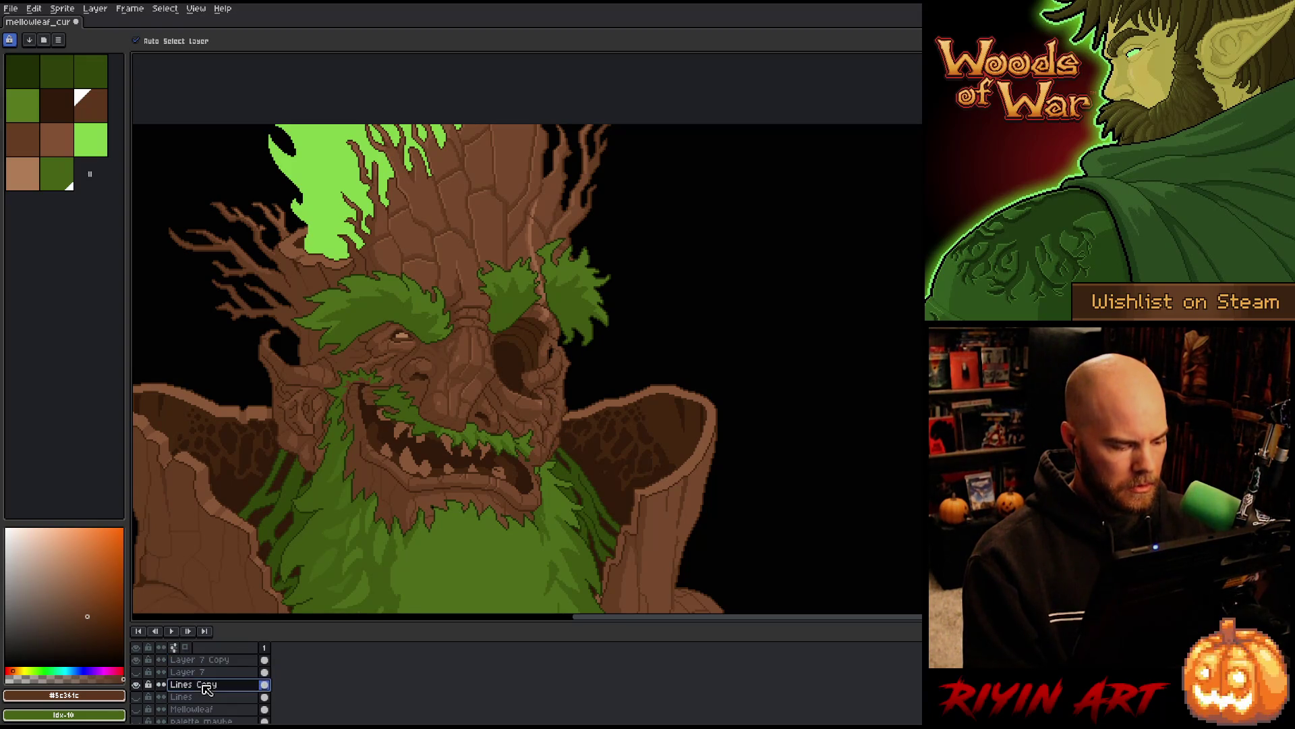
key("w")
left_click(599, 396)
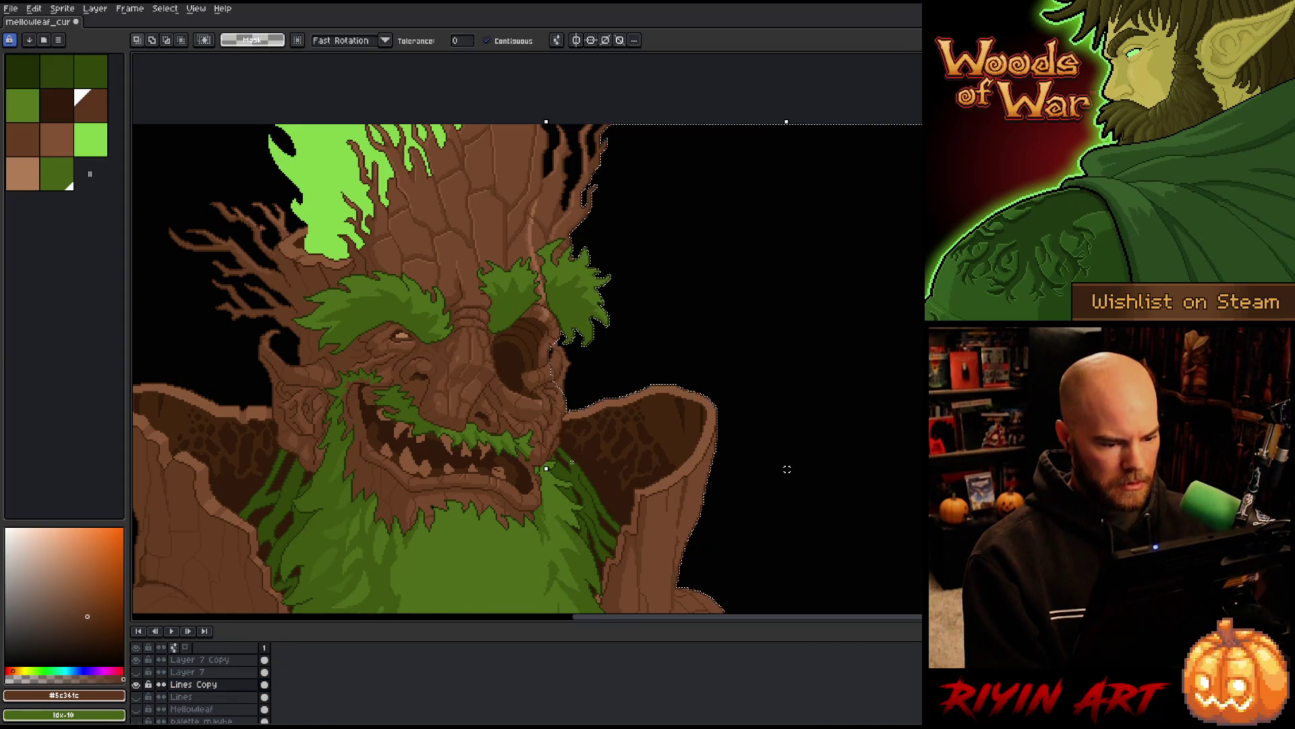
left_click(572, 427, "shift")
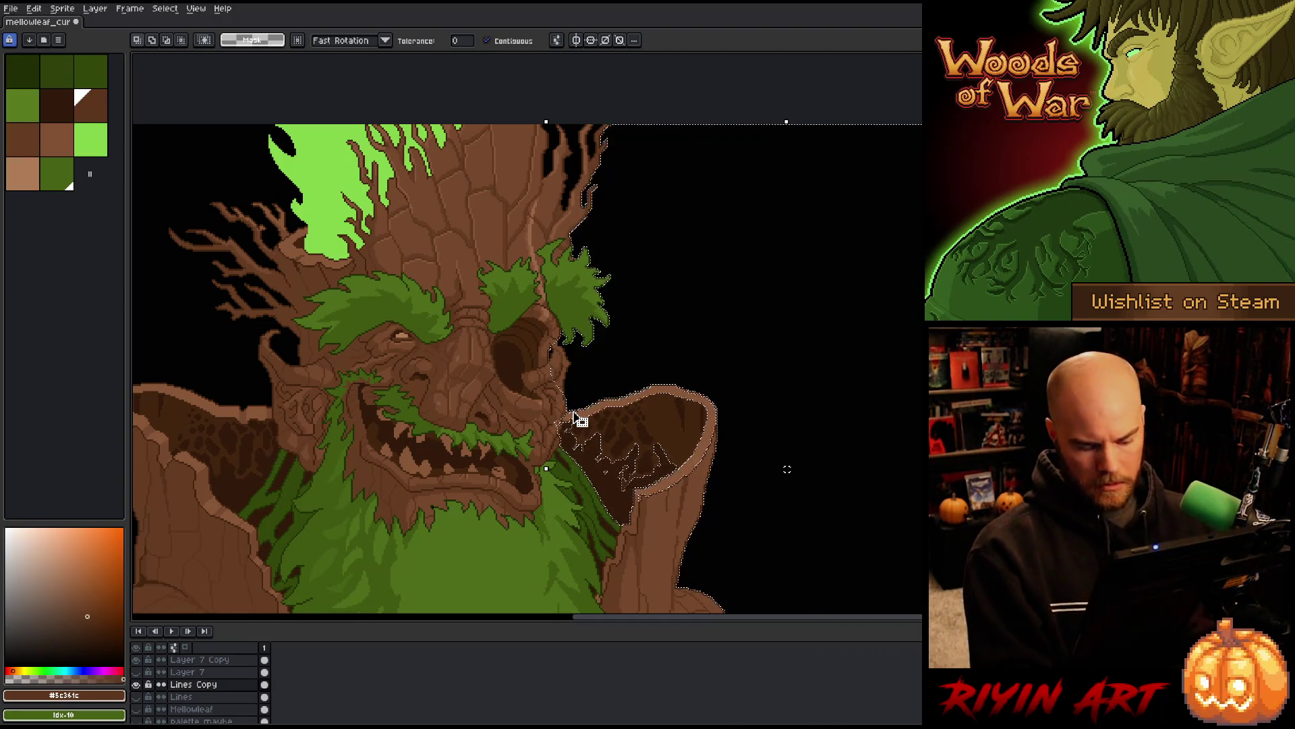
left_click(577, 418)
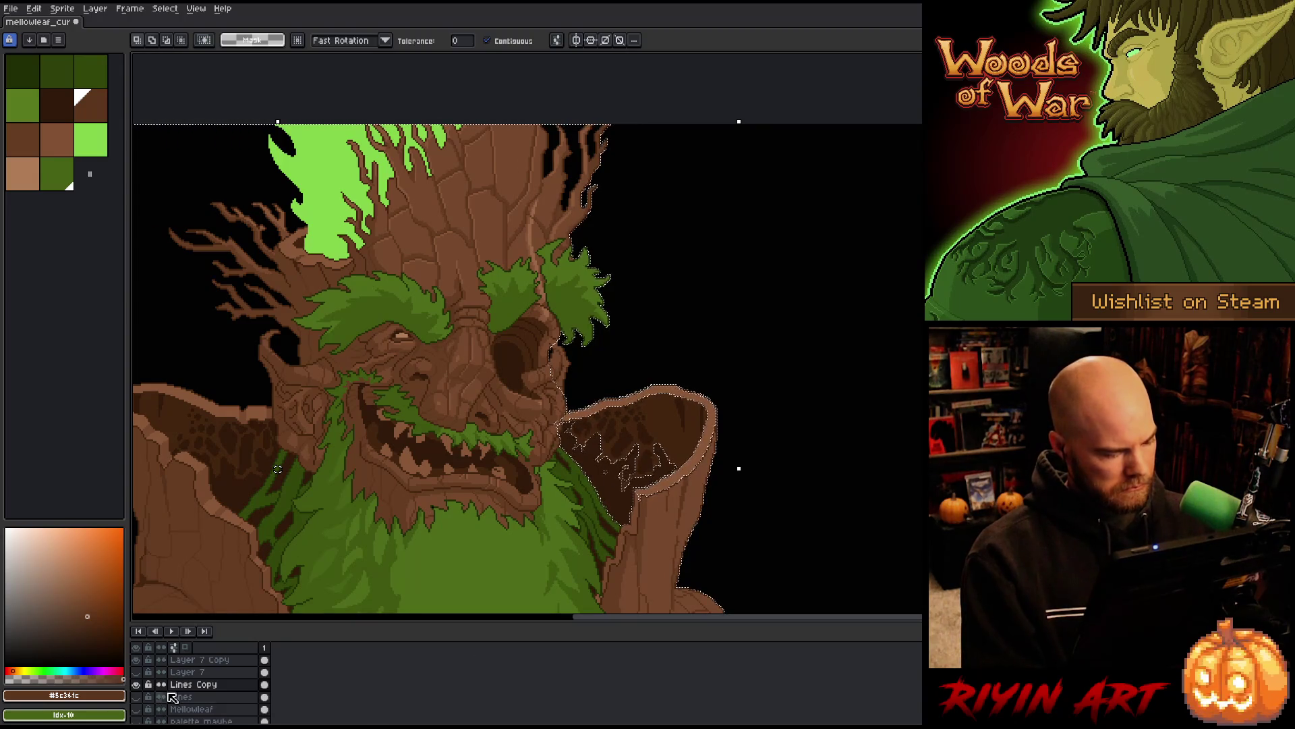
left_click(198, 661)
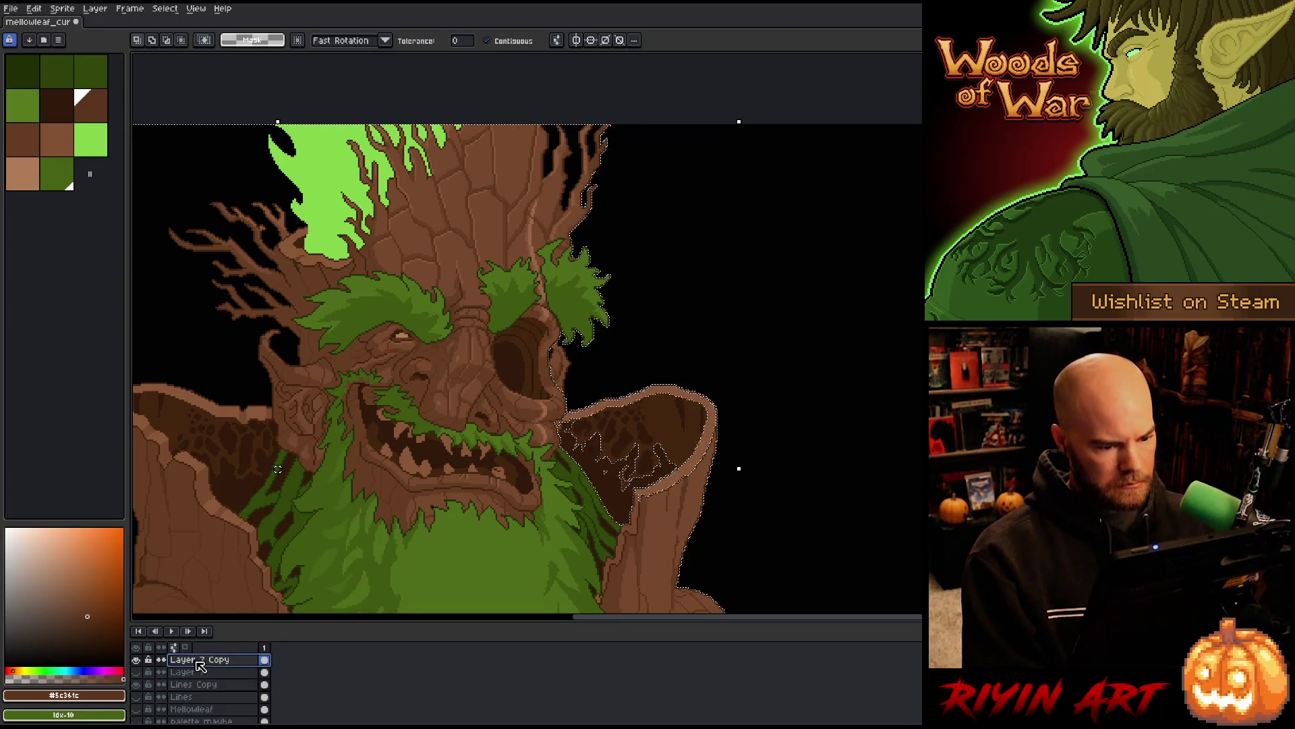
key("ctrl+d")
scroll(371, 491, "down", 3)
Toggle Layer 7 Copy and Layer 7 visibility to compare eye sockets, leaving Layer 7 Copy hidden
scroll(391, 417, "up", 1)
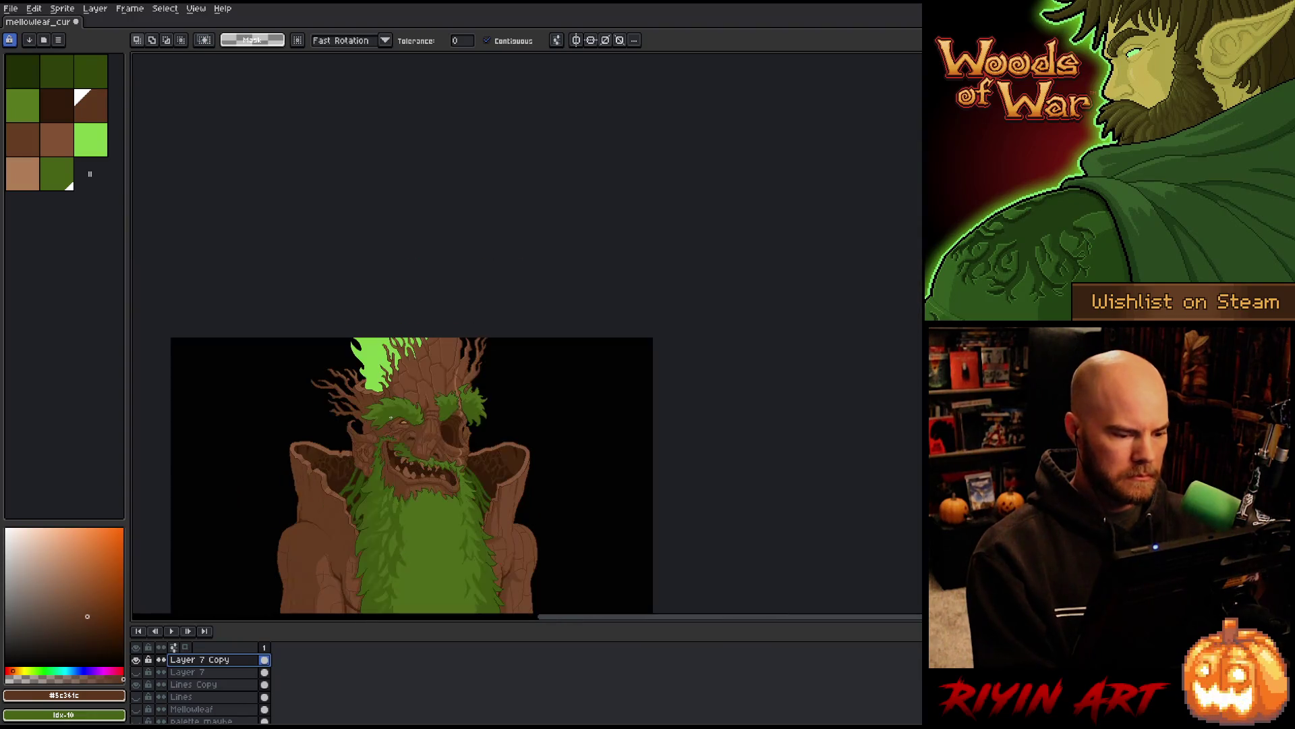
scroll(347, 485, "down", 1)
scroll(347, 479, "up", 2)
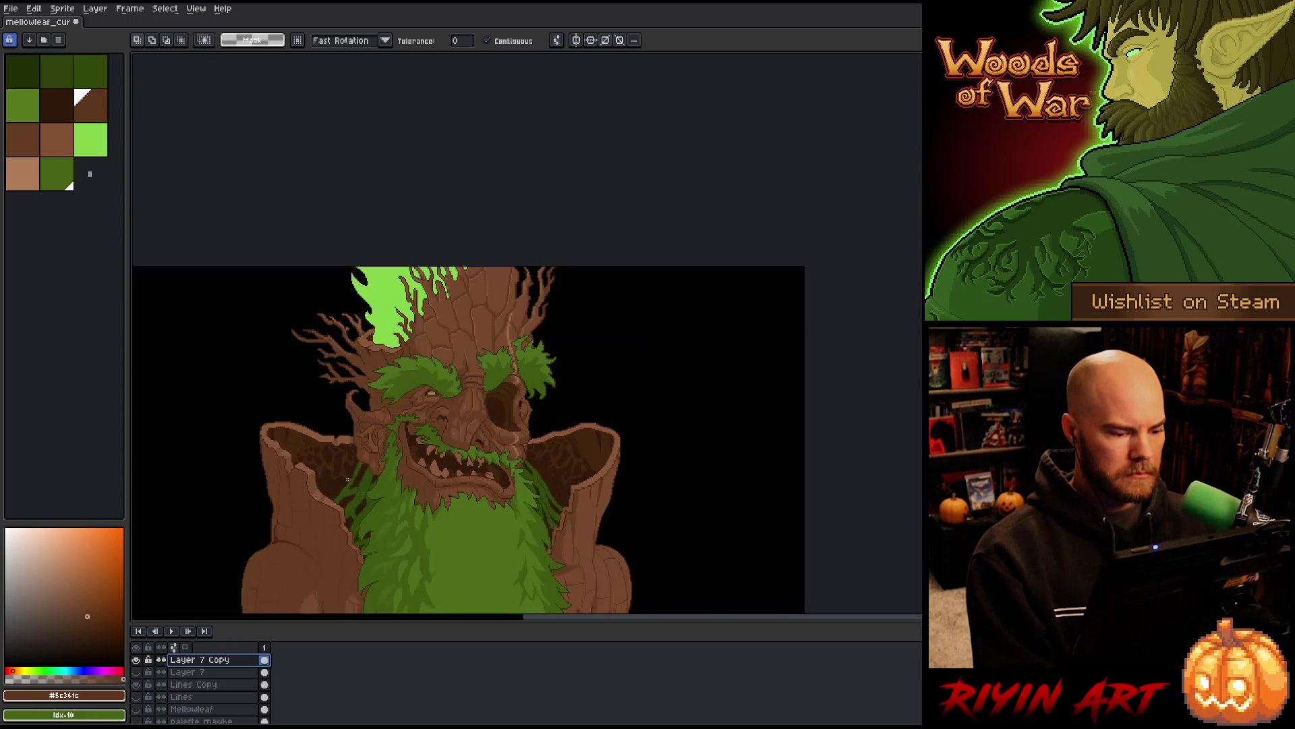
scroll(491, 467, "up", 1)
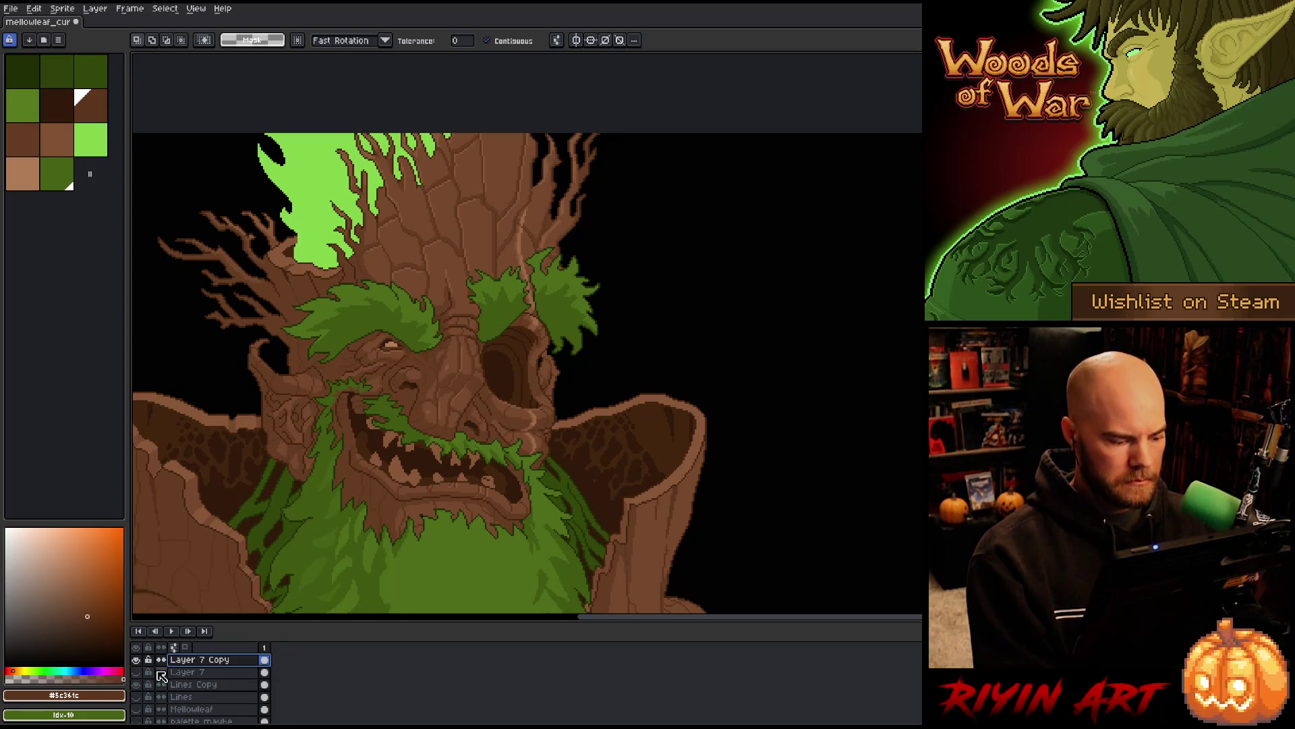
left_click(138, 658)
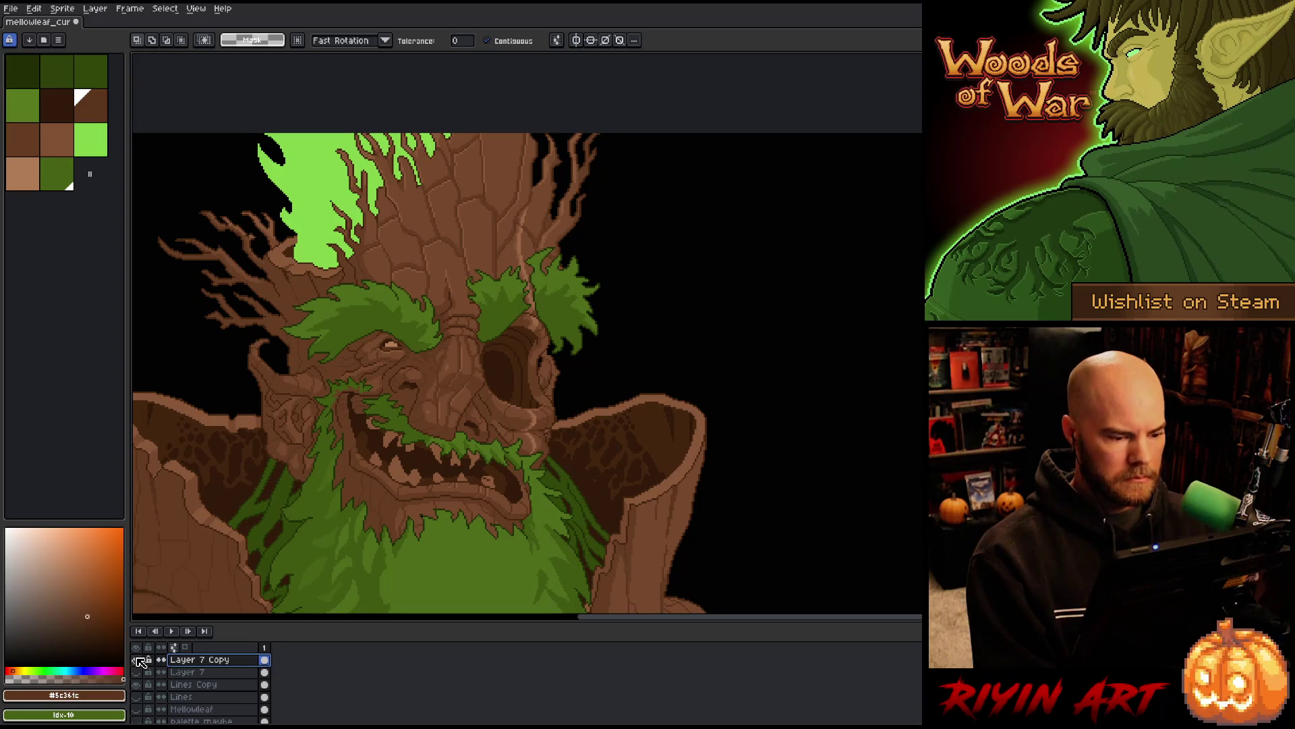
left_click(138, 659)
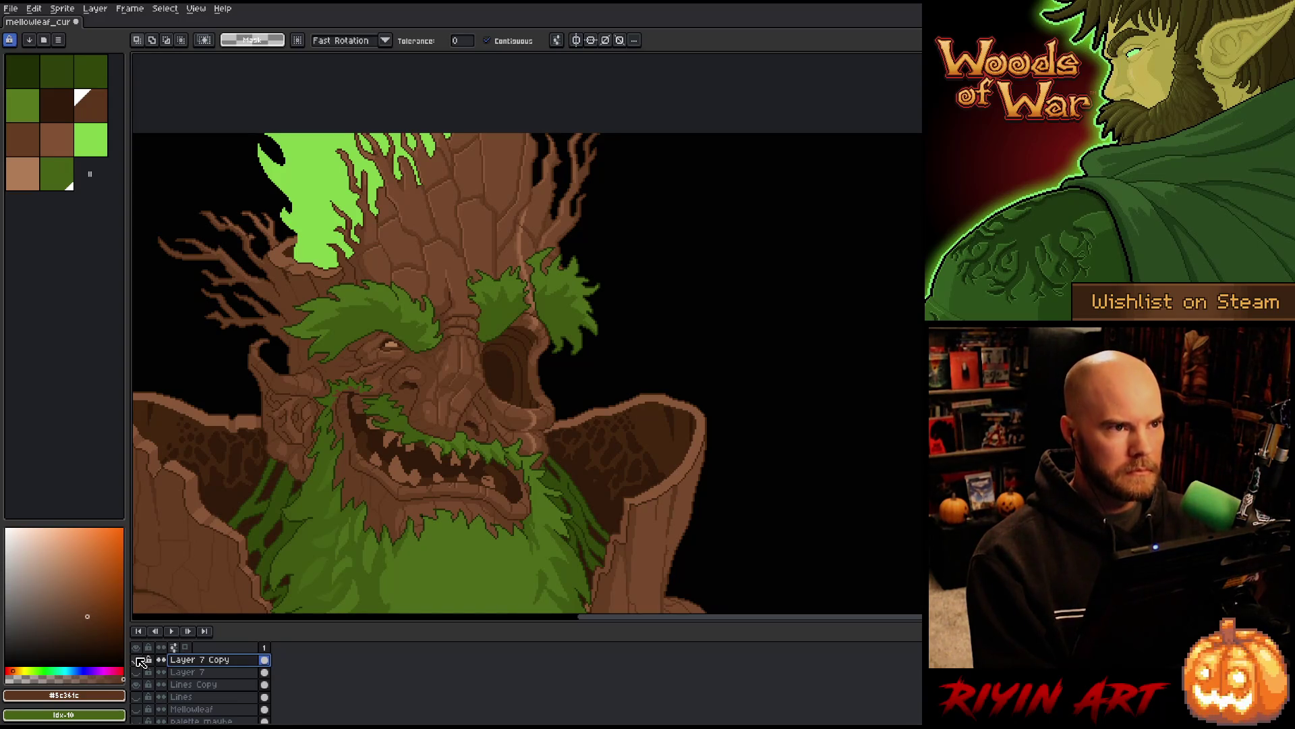
left_click(138, 659)
left_click(137, 659)
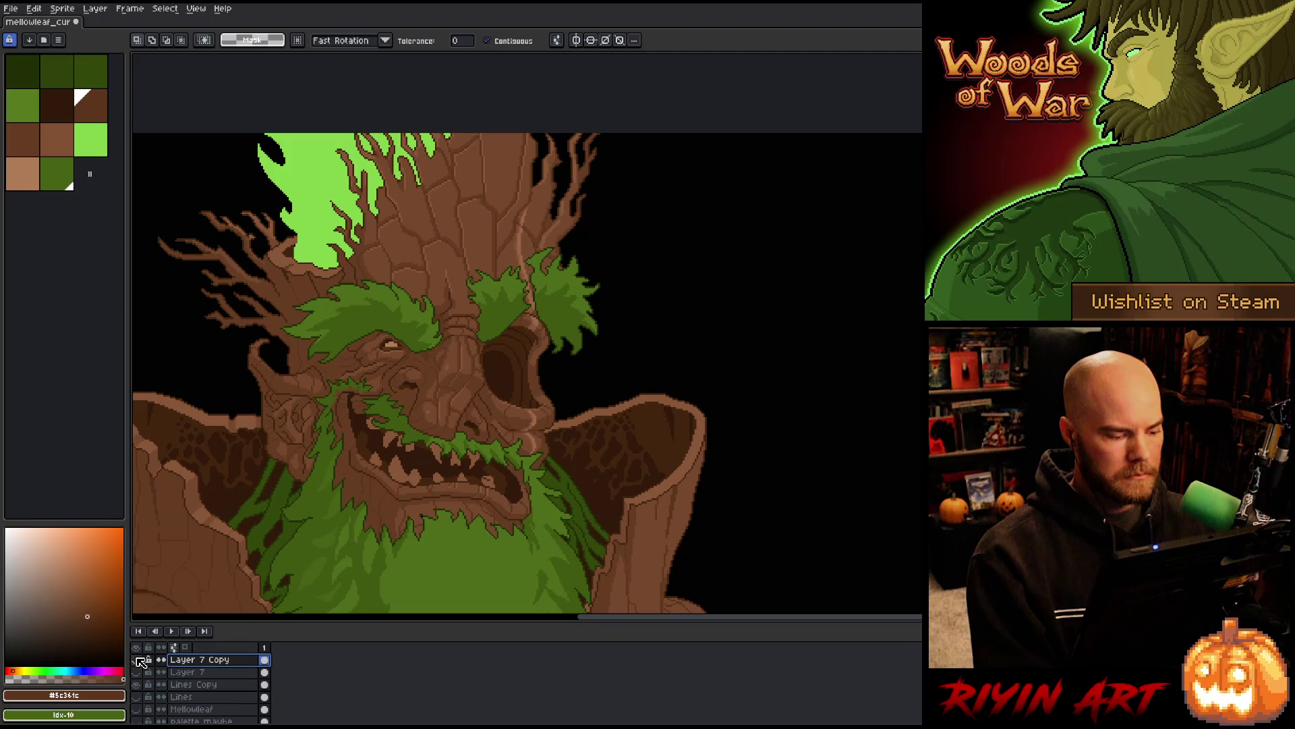
left_click(137, 671)
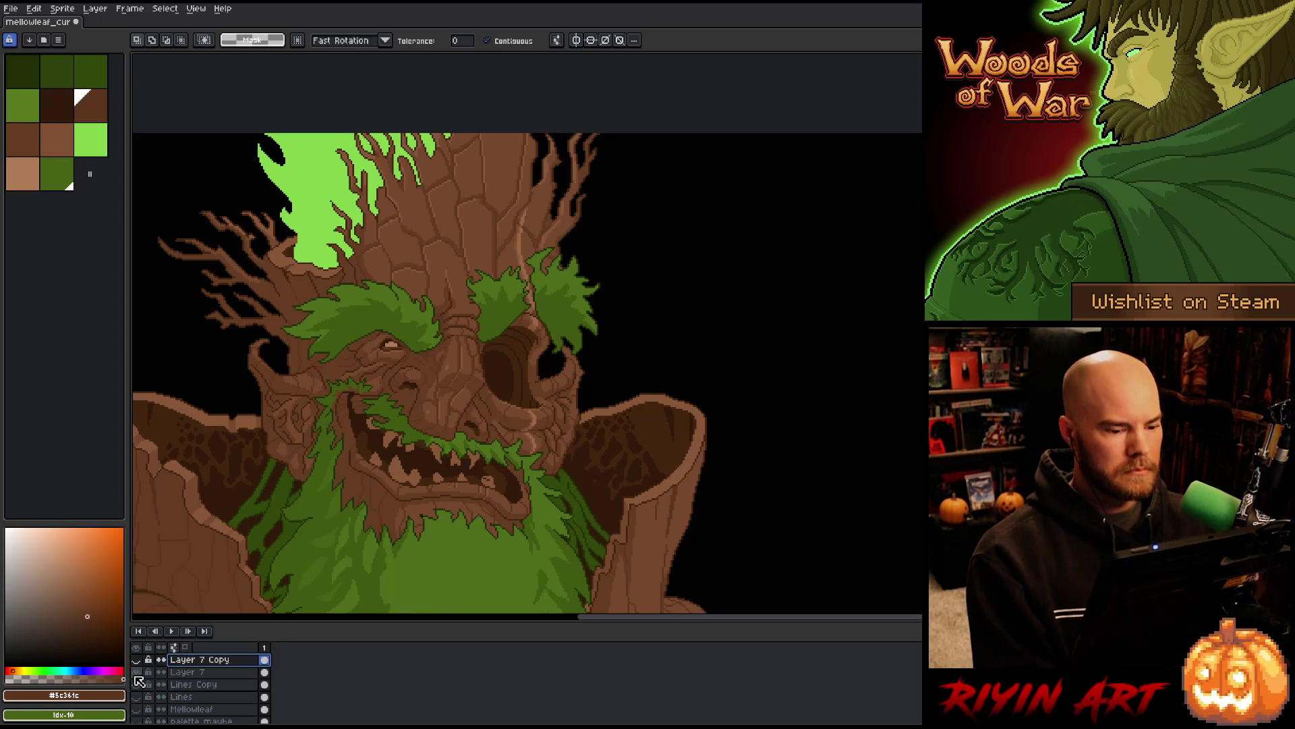
left_click(135, 676)
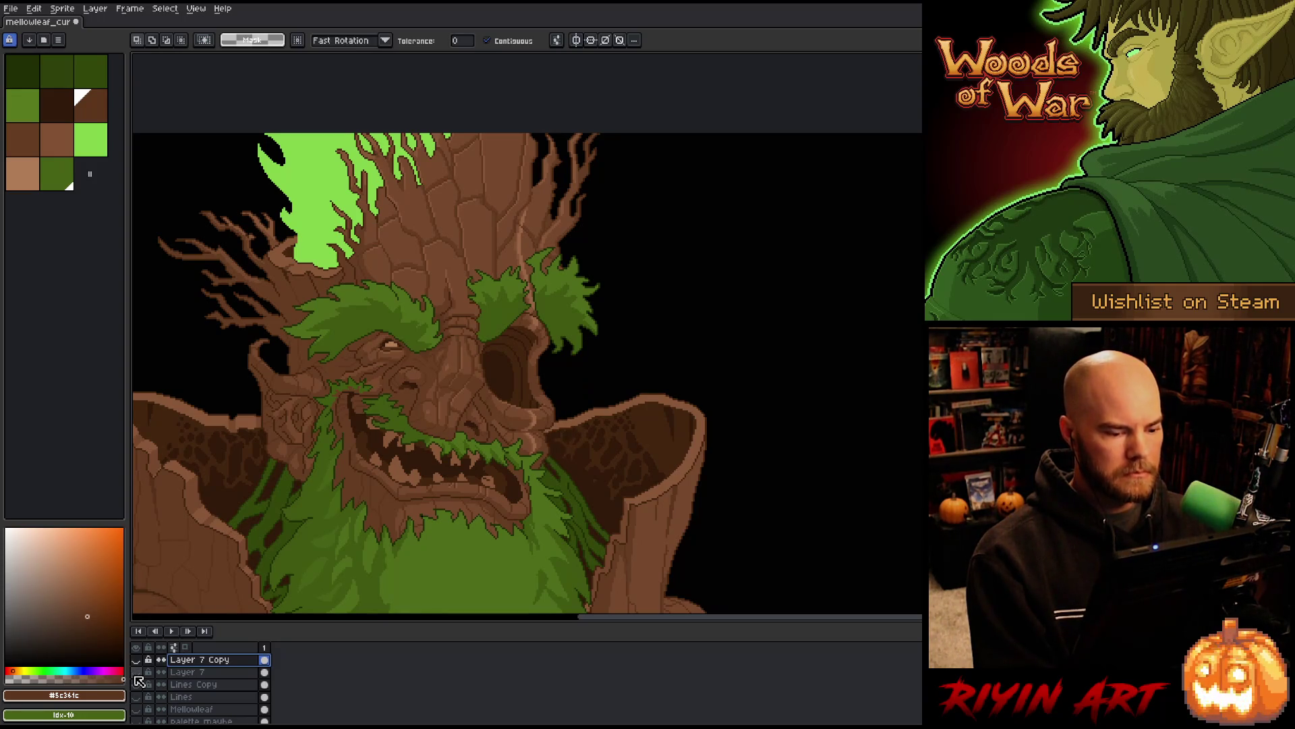
left_click(136, 676)
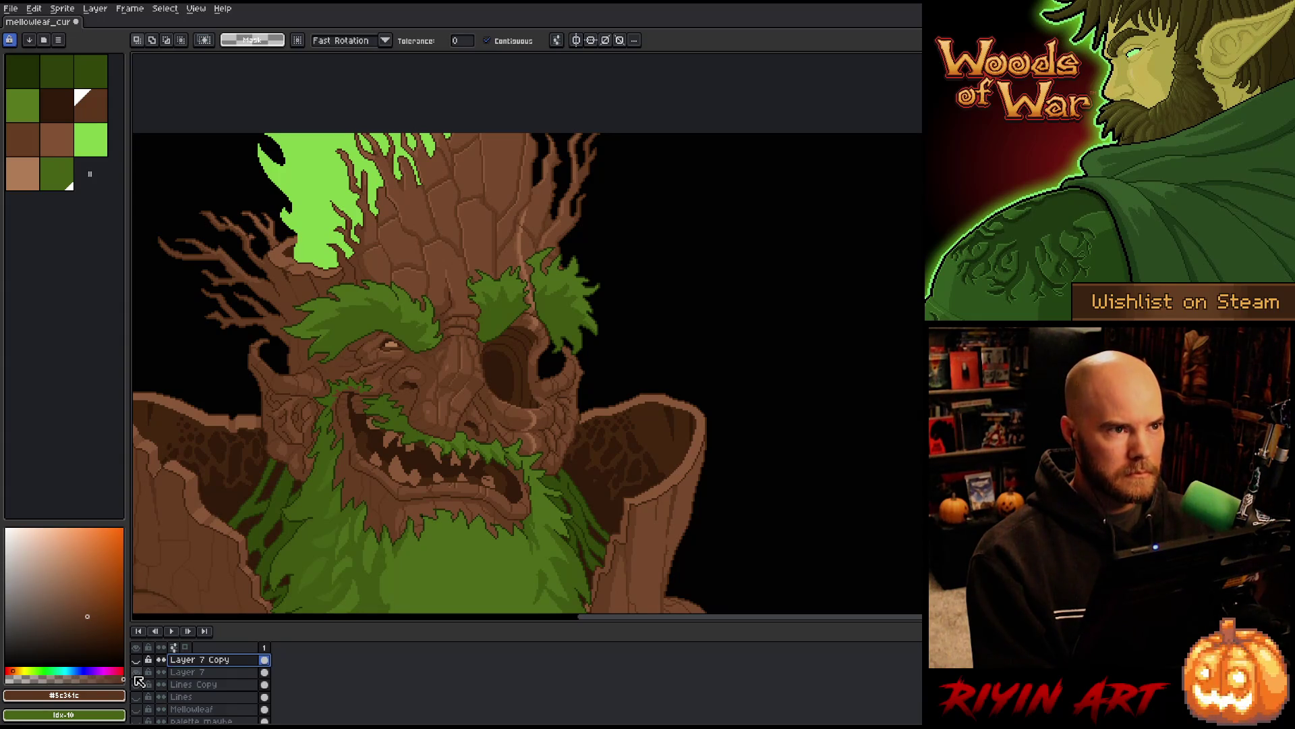
Magic-wand the black background on Lines Copy, then switch to Layer 7 with a 17px Pencil
scroll(580, 432, "up", 3)
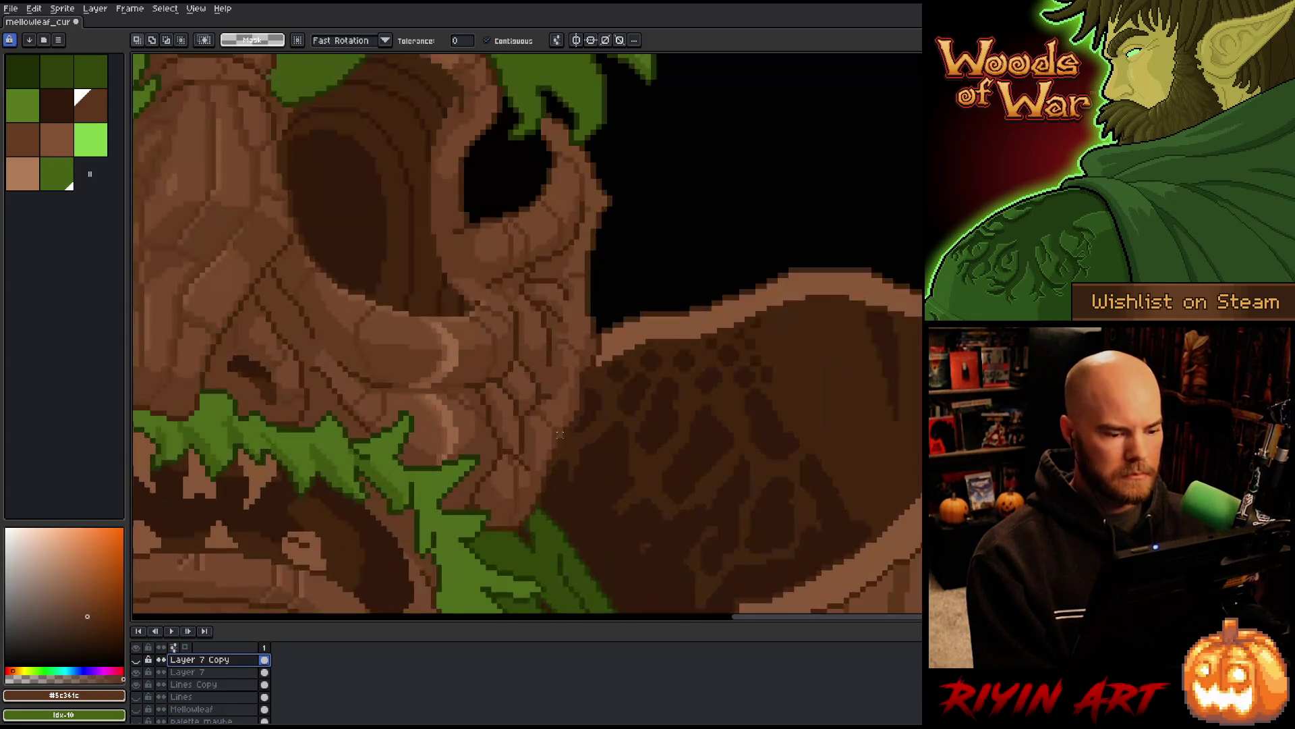
left_click(229, 684)
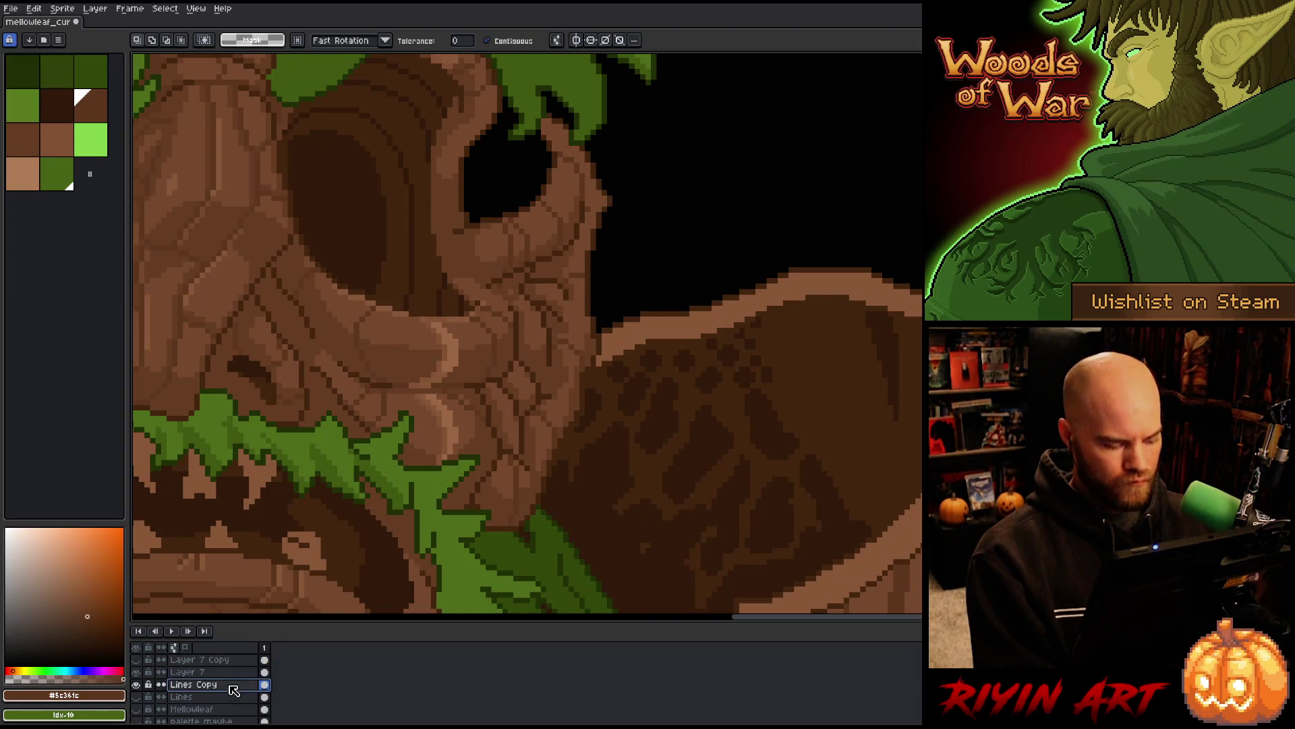
left_click(669, 197)
left_click(670, 197)
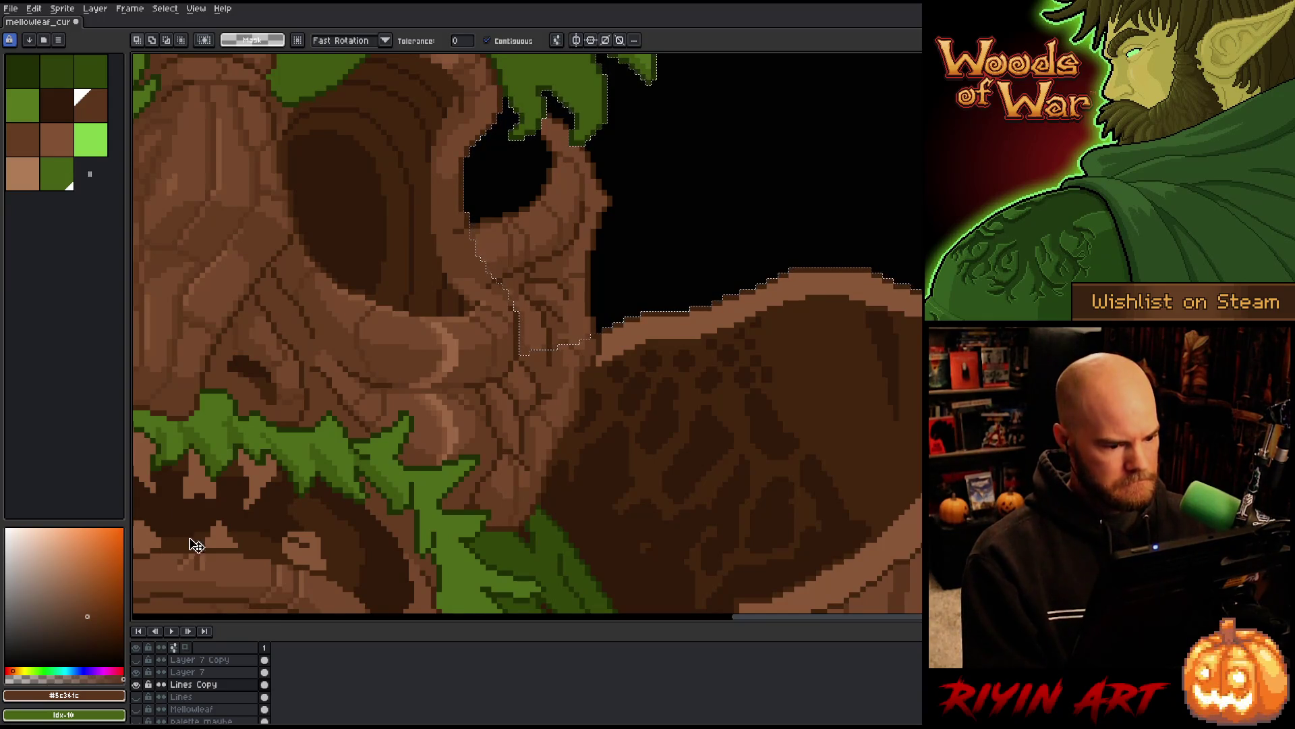
left_click(230, 672)
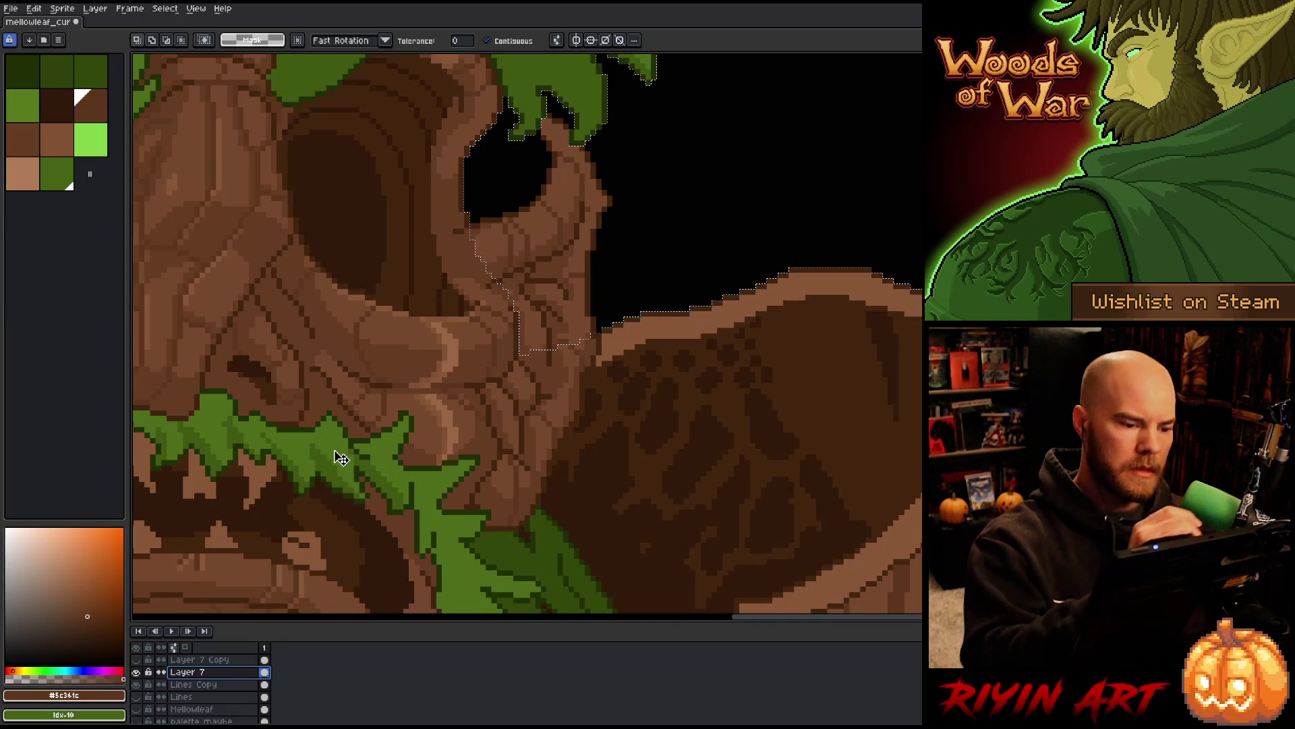
key("b")
key("plus")
key("plus")
key("plus")
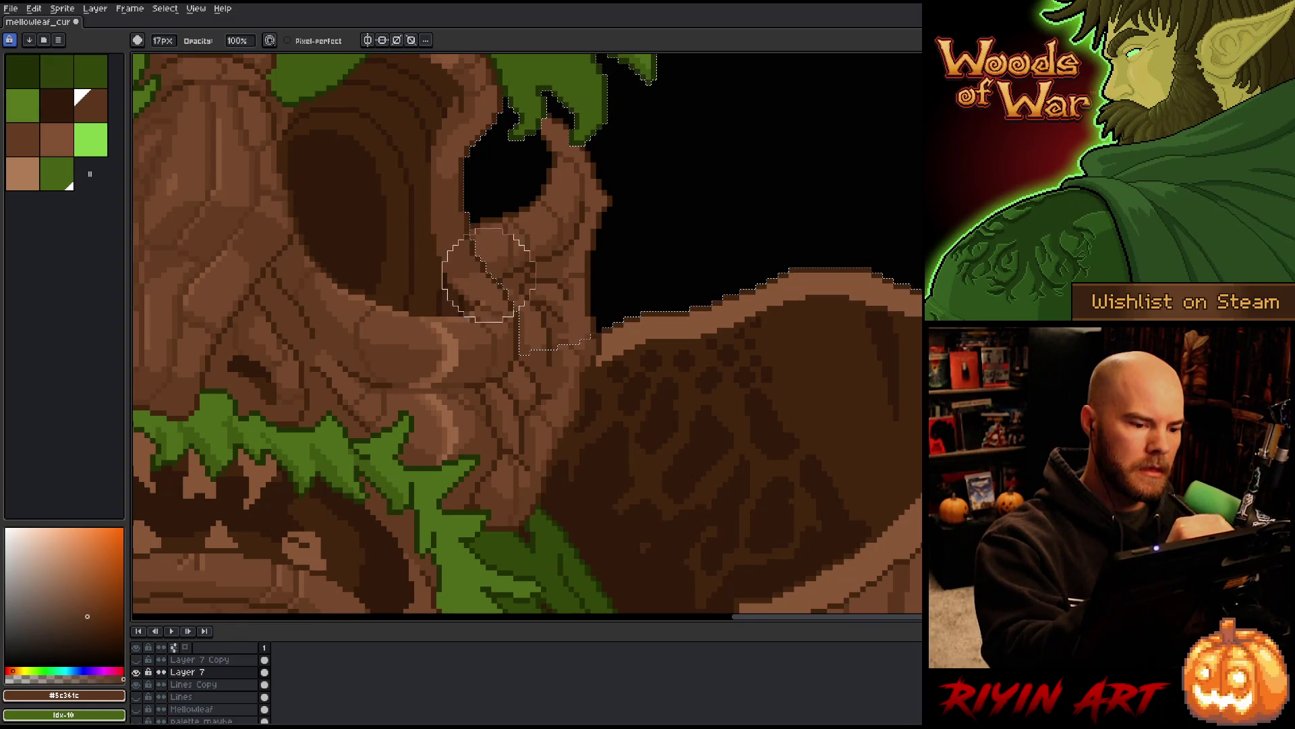
Zoom out over the whole treant and make Lines Copy active by picking its pixels
key("v")
scroll(481, 197, "down", 4)
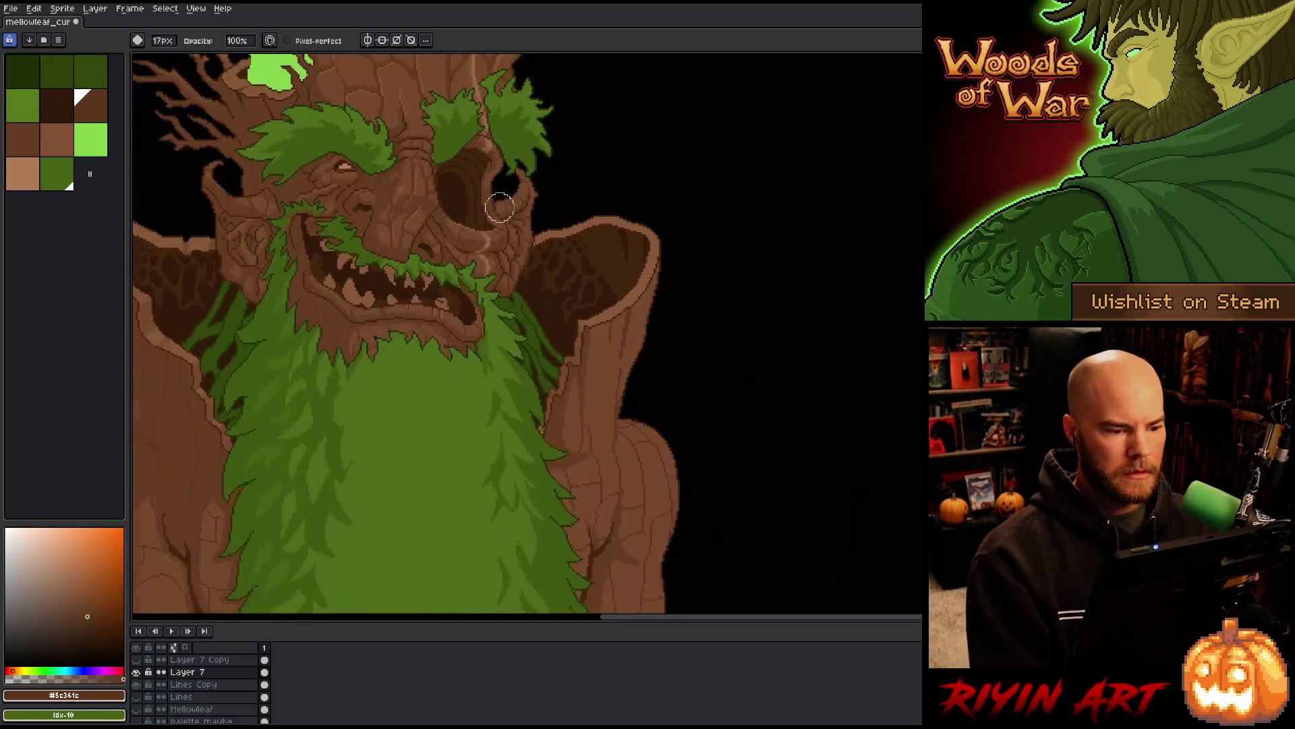
key("h")
key("b")
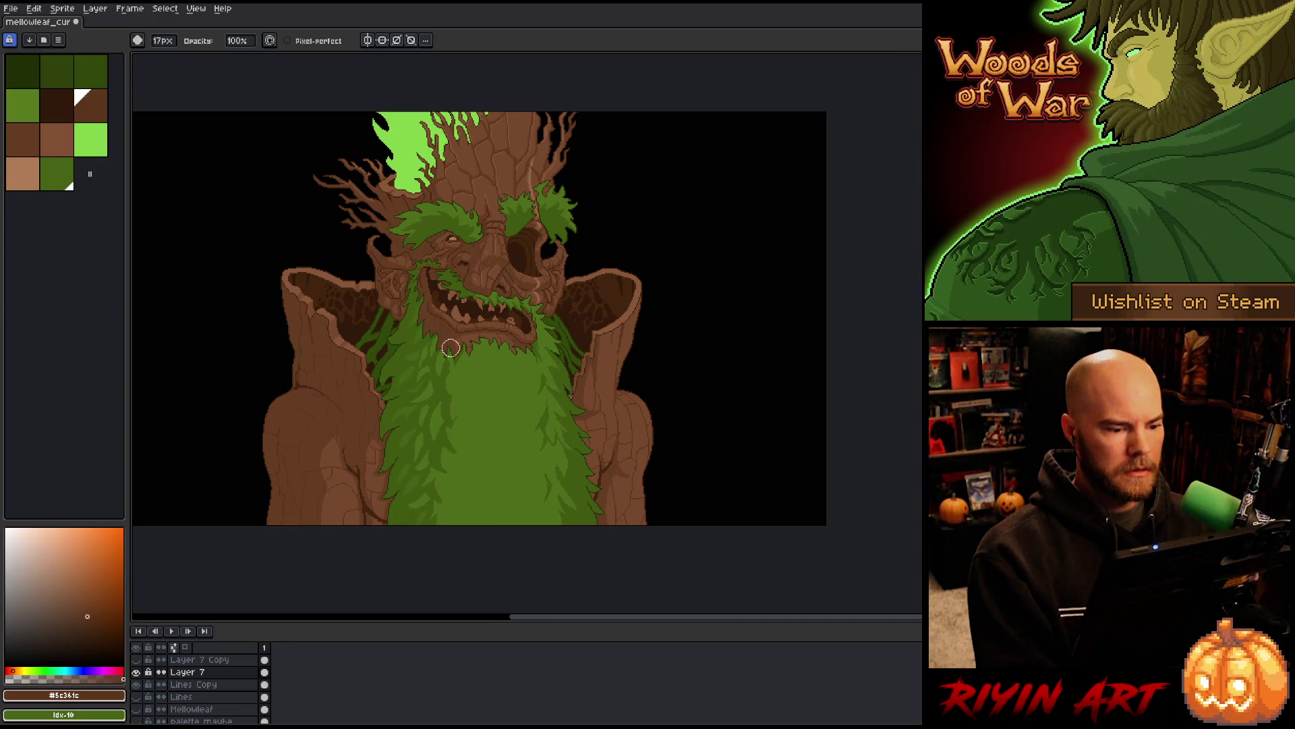
scroll(491, 302, "up", 2)
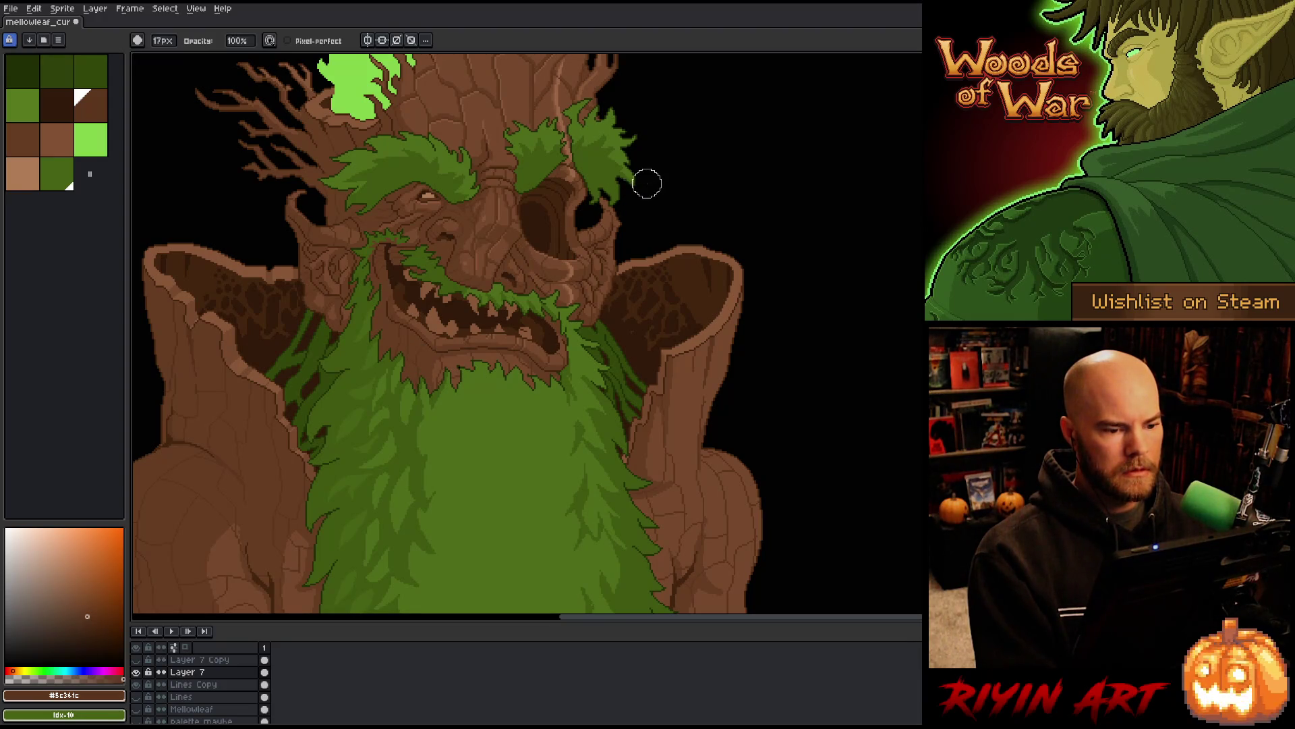
scroll(638, 186, "up", 3)
scroll(729, 347, "down", 3)
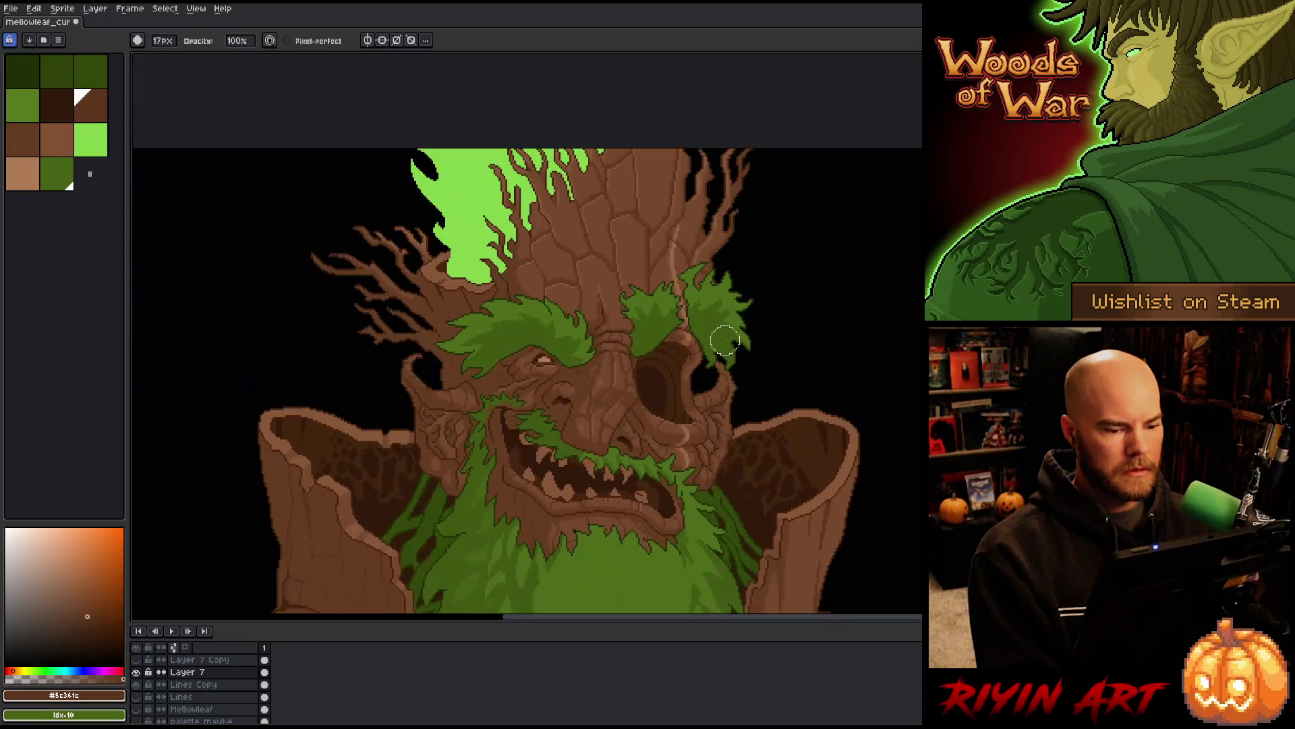
scroll(724, 339, "up", 1)
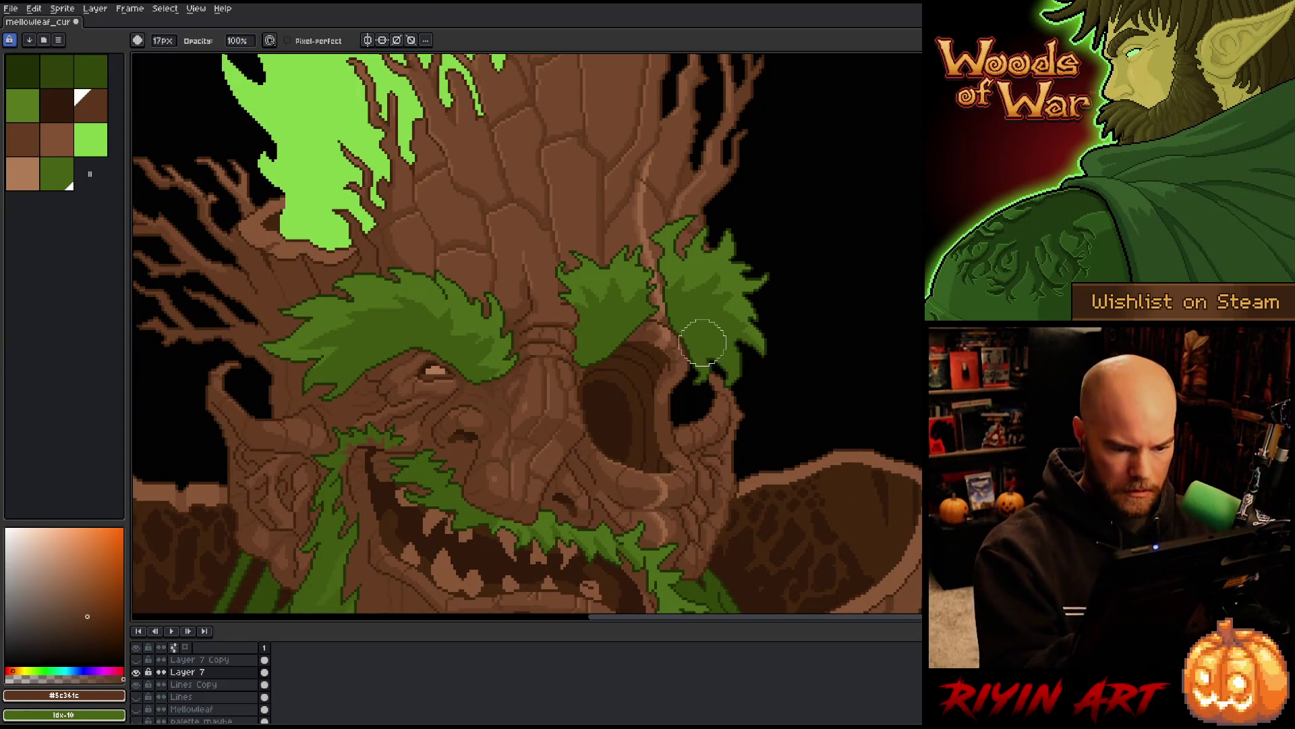
left_click(717, 330, "ctrl")
Lasso-select the bark beside the eye socket and shift it up and right into a curved rim
key("q")
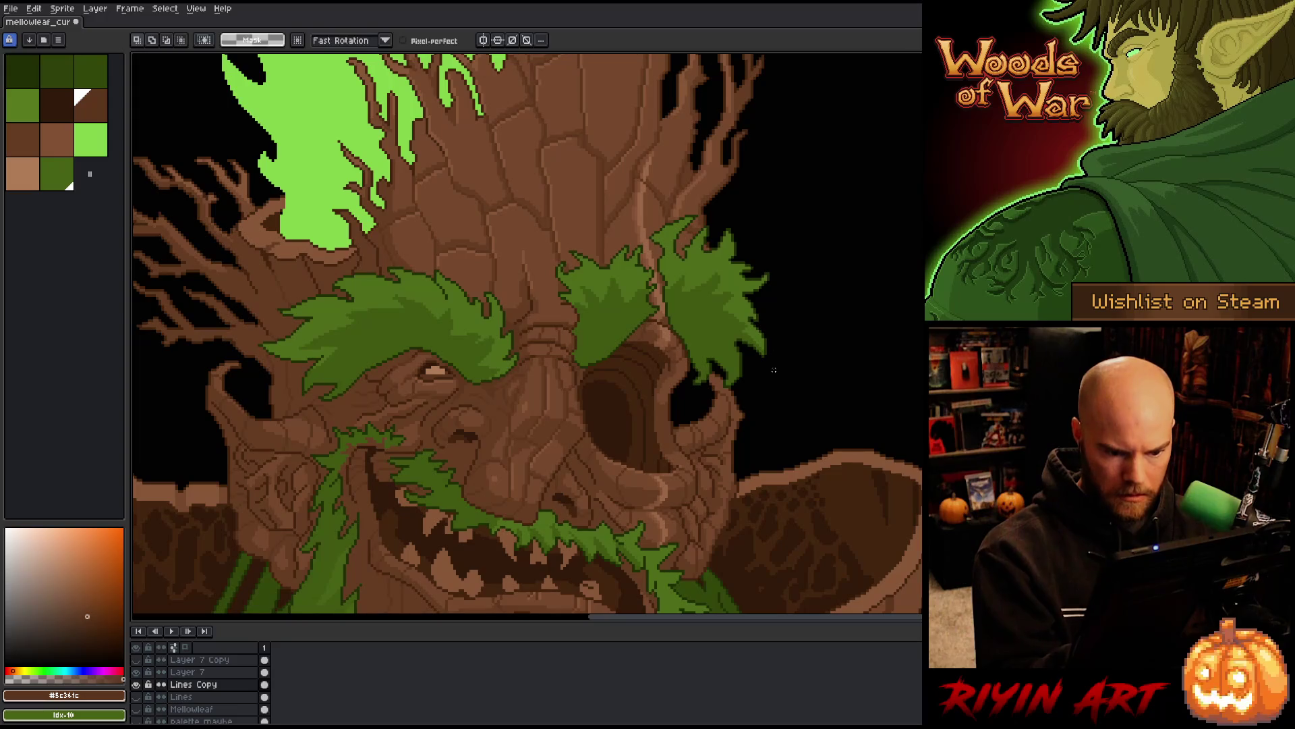
mouse_move(755, 382)
left_mouse_down()
mouse_move(710, 348)
mouse_move(691, 367)
mouse_move(695, 395)
mouse_move(737, 390)
mouse_move(737, 375)
left_mouse_up()
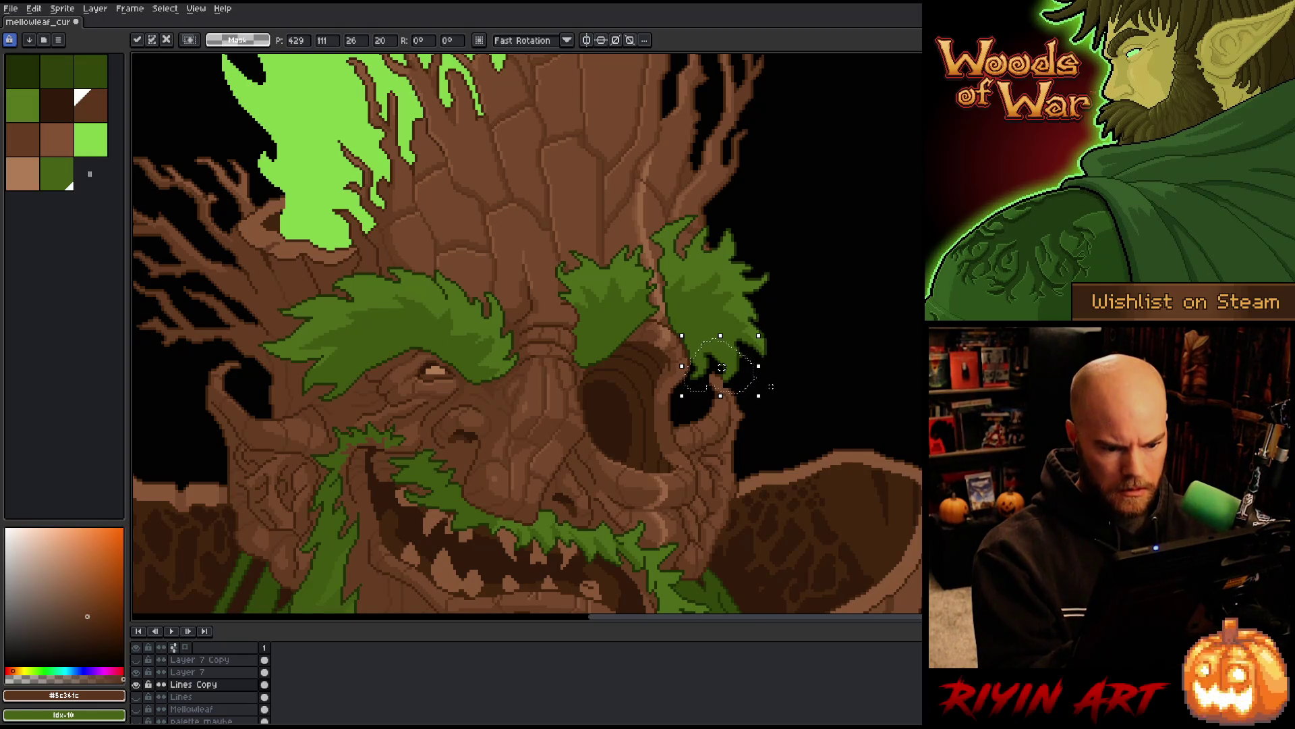
key("ctrl+d")
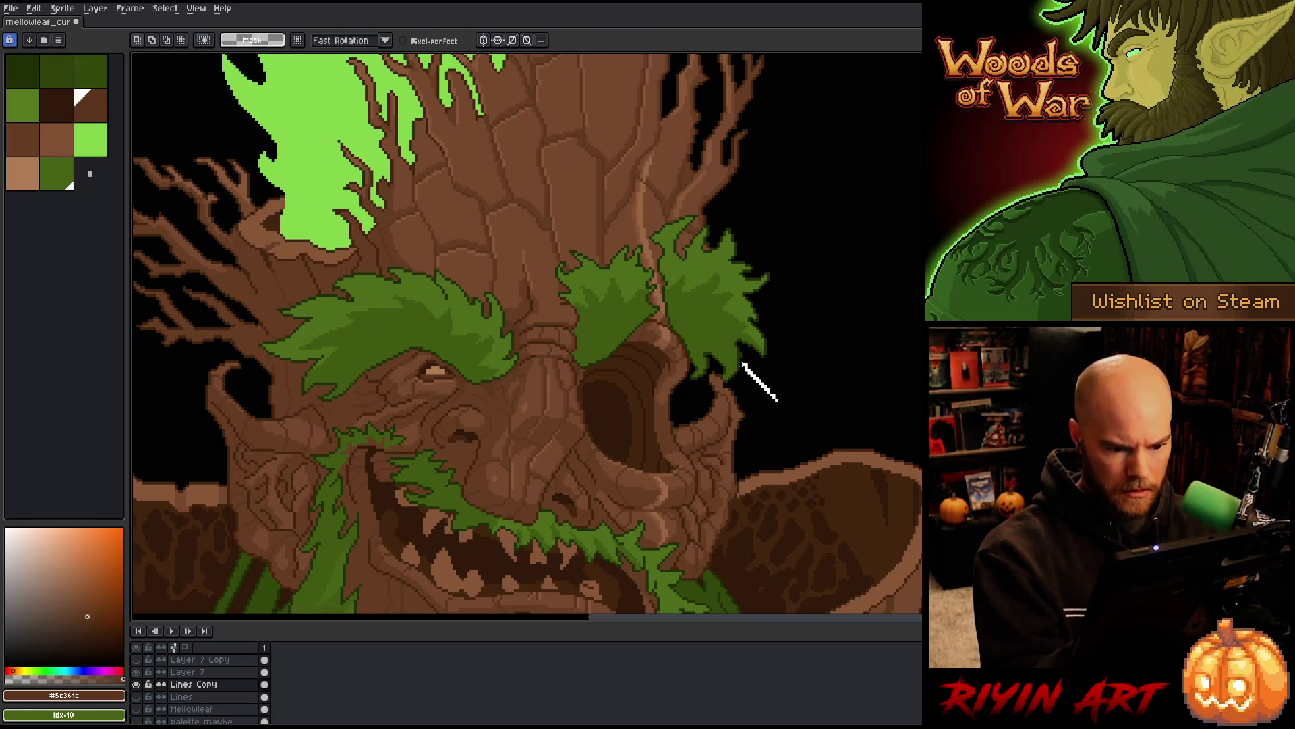
mouse_move(778, 399)
left_mouse_down()
mouse_move(676, 381)
mouse_move(691, 350)
mouse_move(681, 346)
left_mouse_up()
left_click_drag(739, 377, 742, 371)
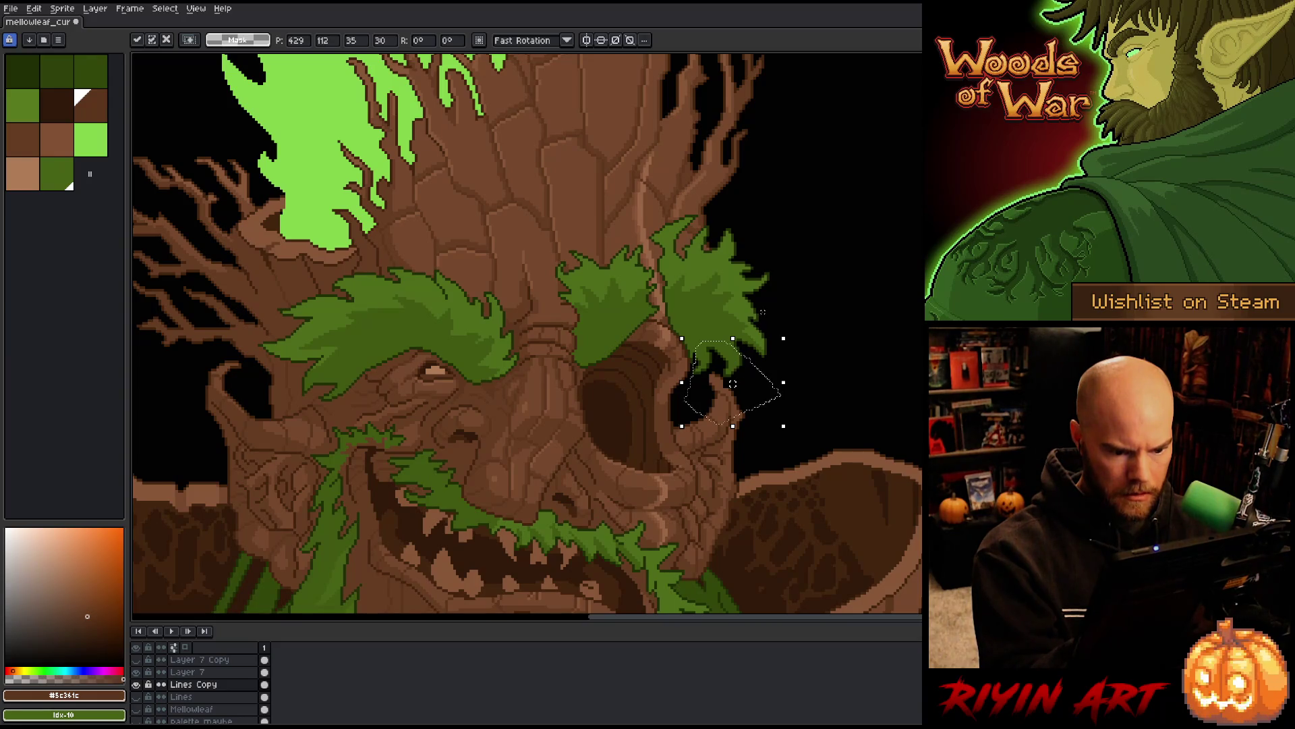
left_click(757, 319)
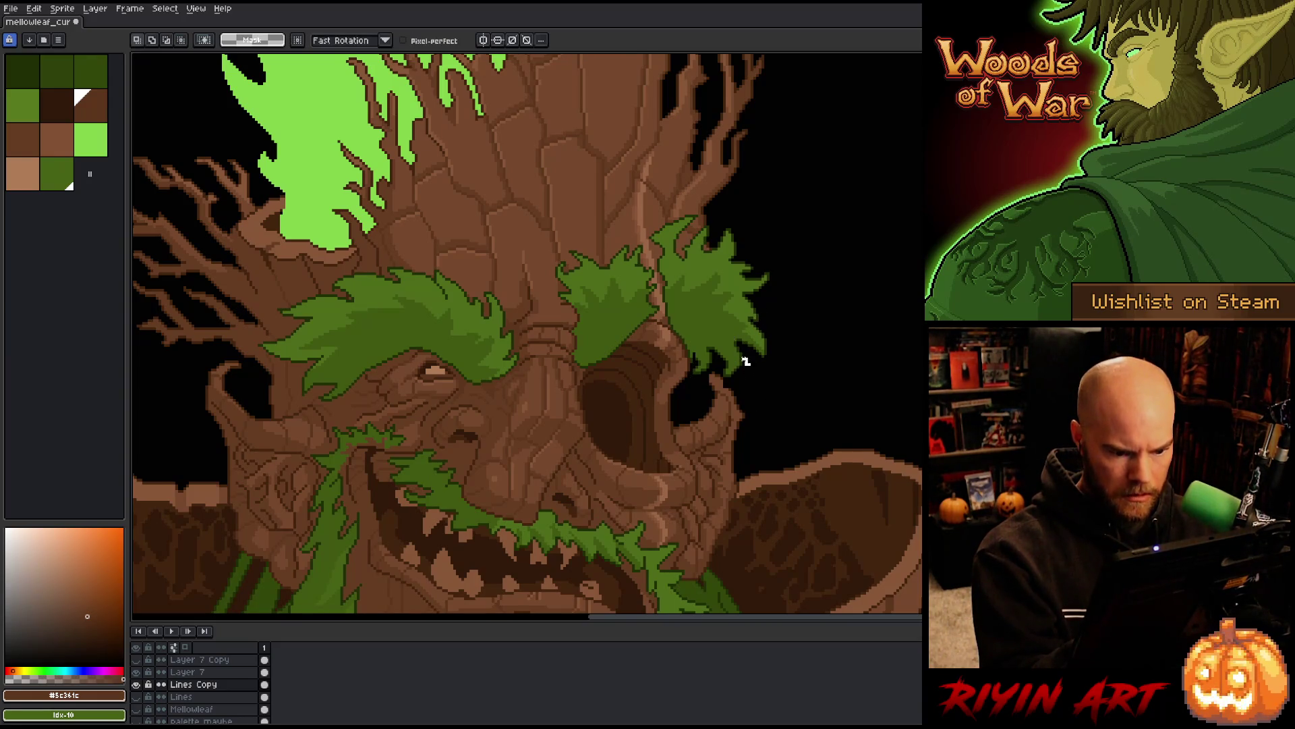
left_click_drag(750, 373, 745, 367)
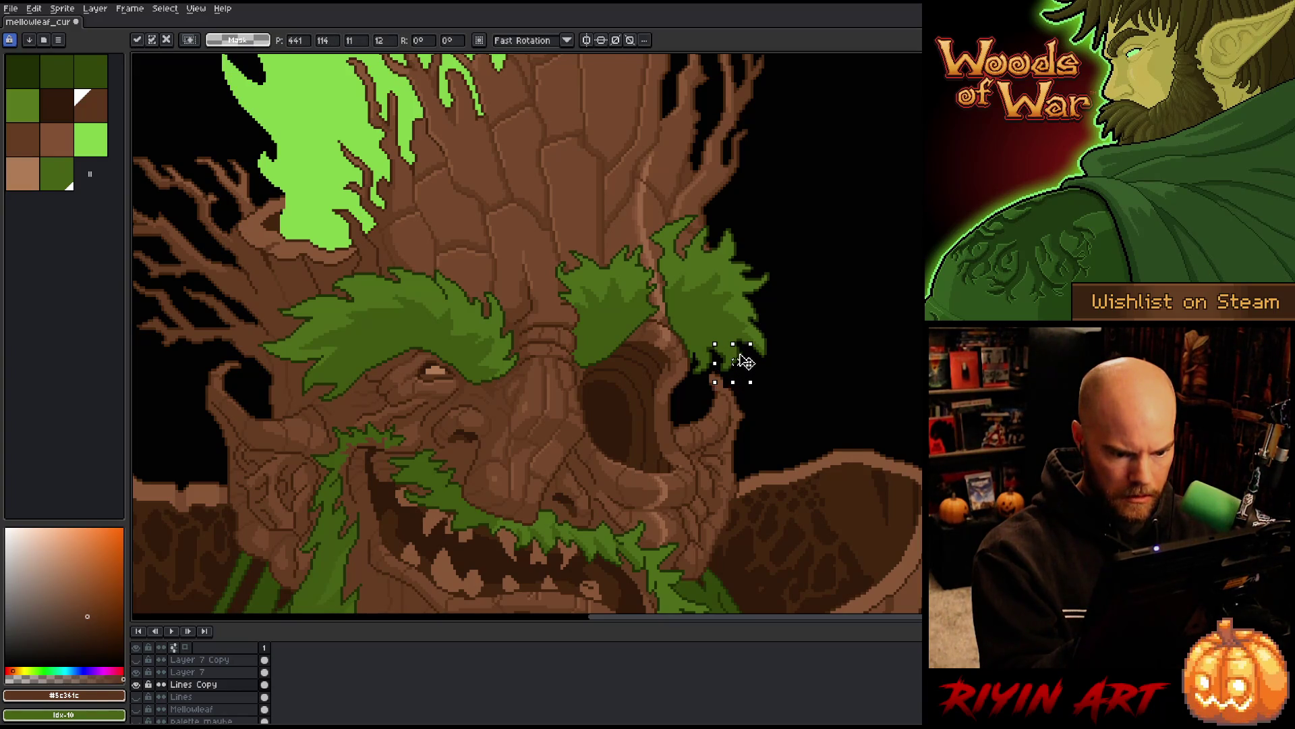
left_click(713, 334)
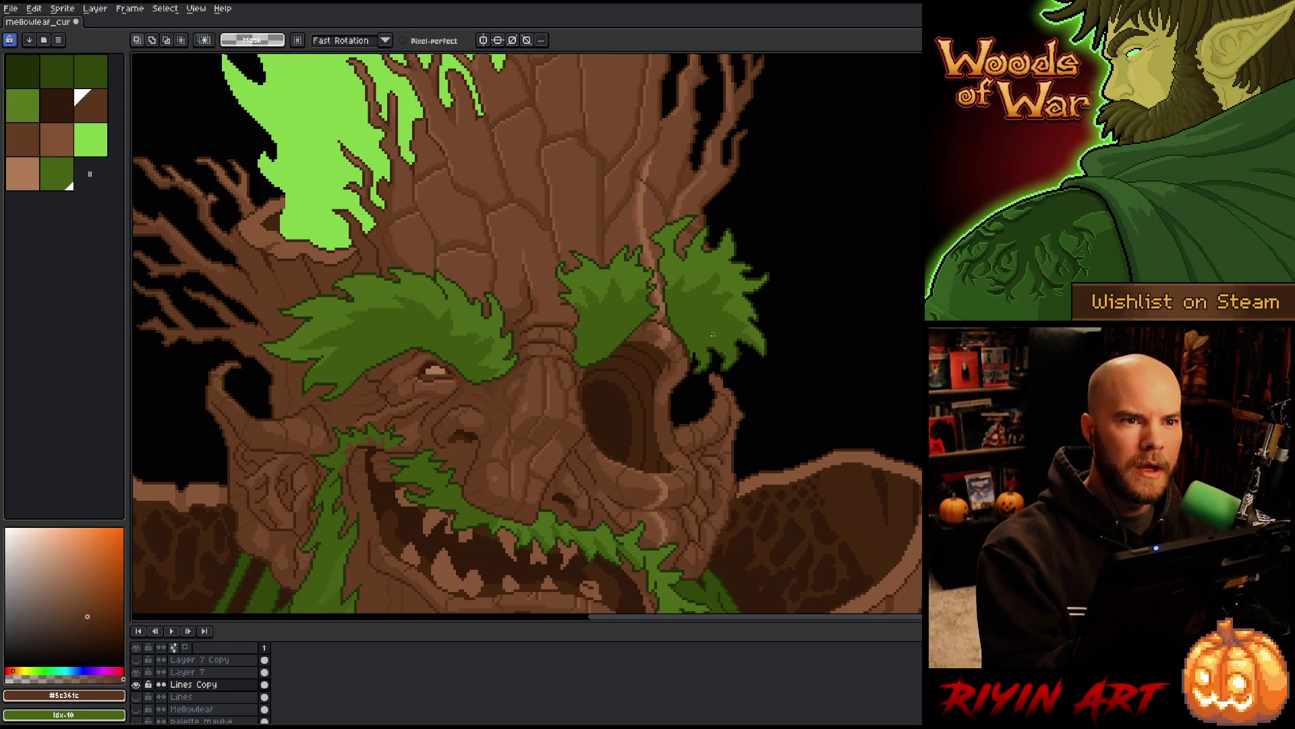
Switch to a 1px pencil and sample the leaf green, darker green and black
key("b")
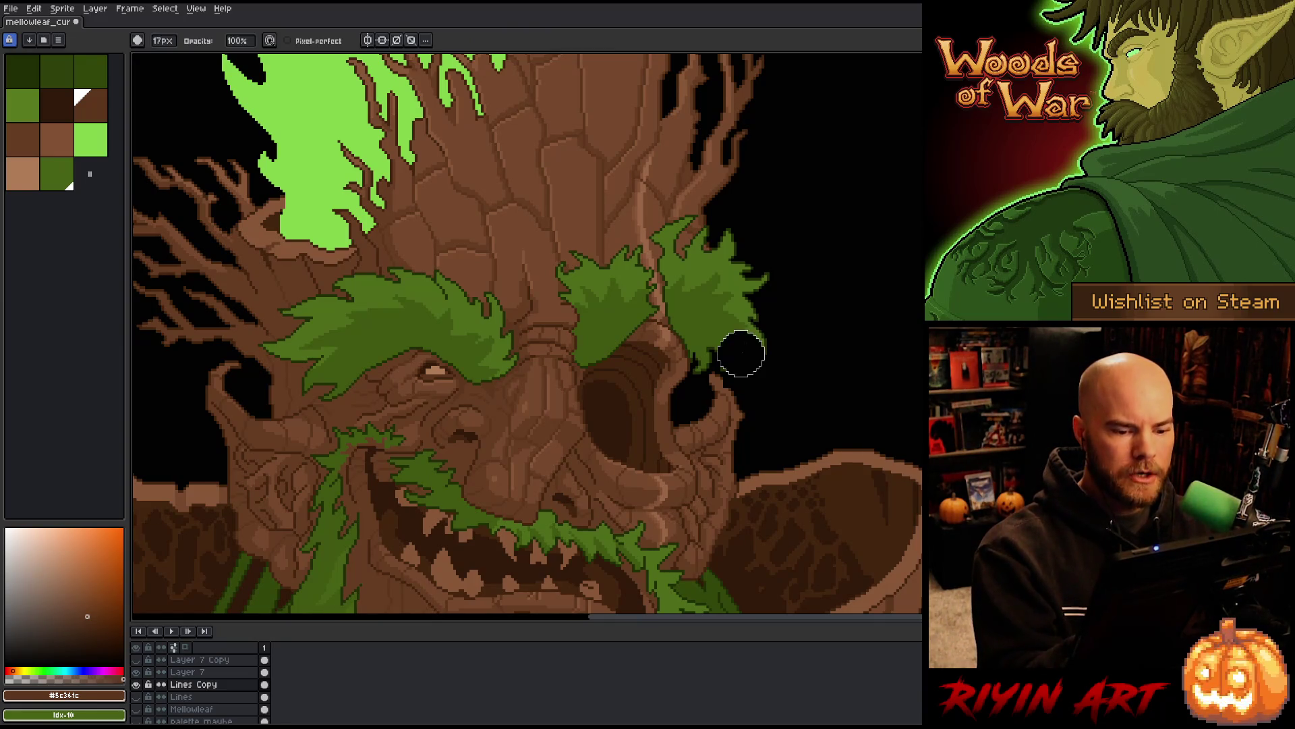
left_click(160, 40)
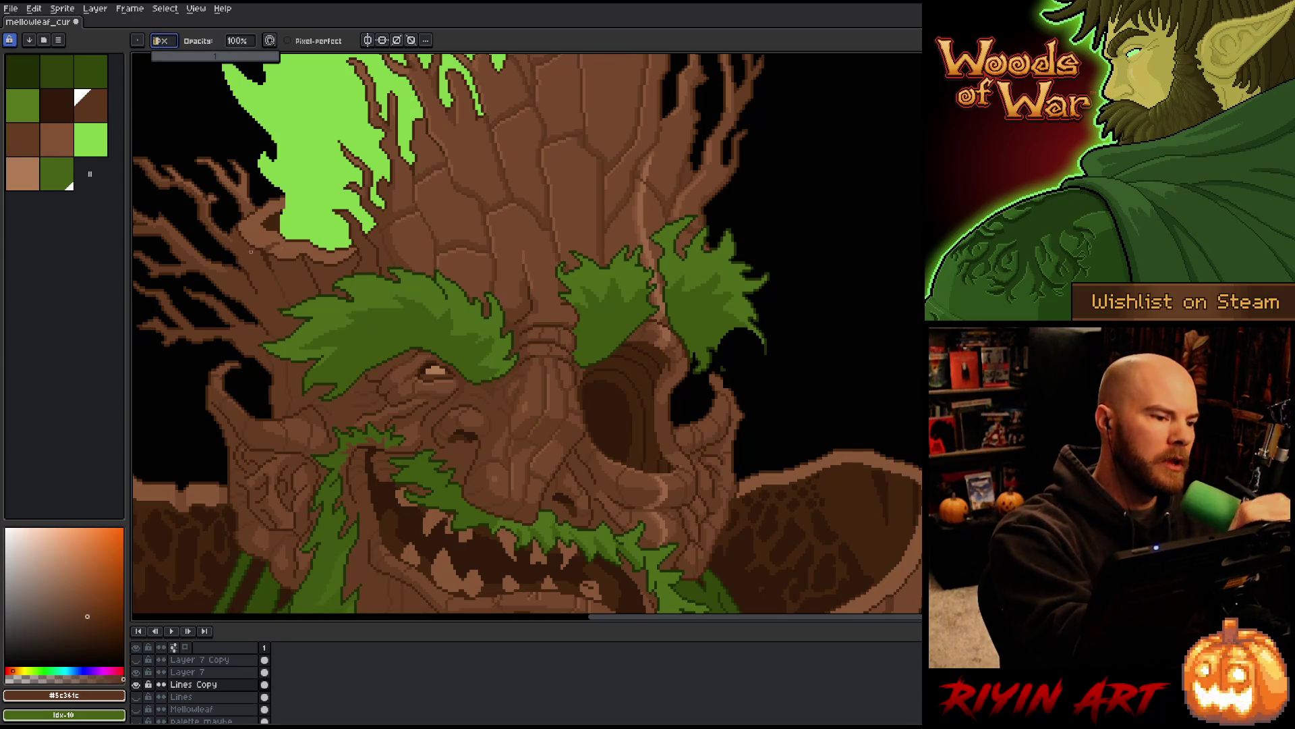
key("Return")
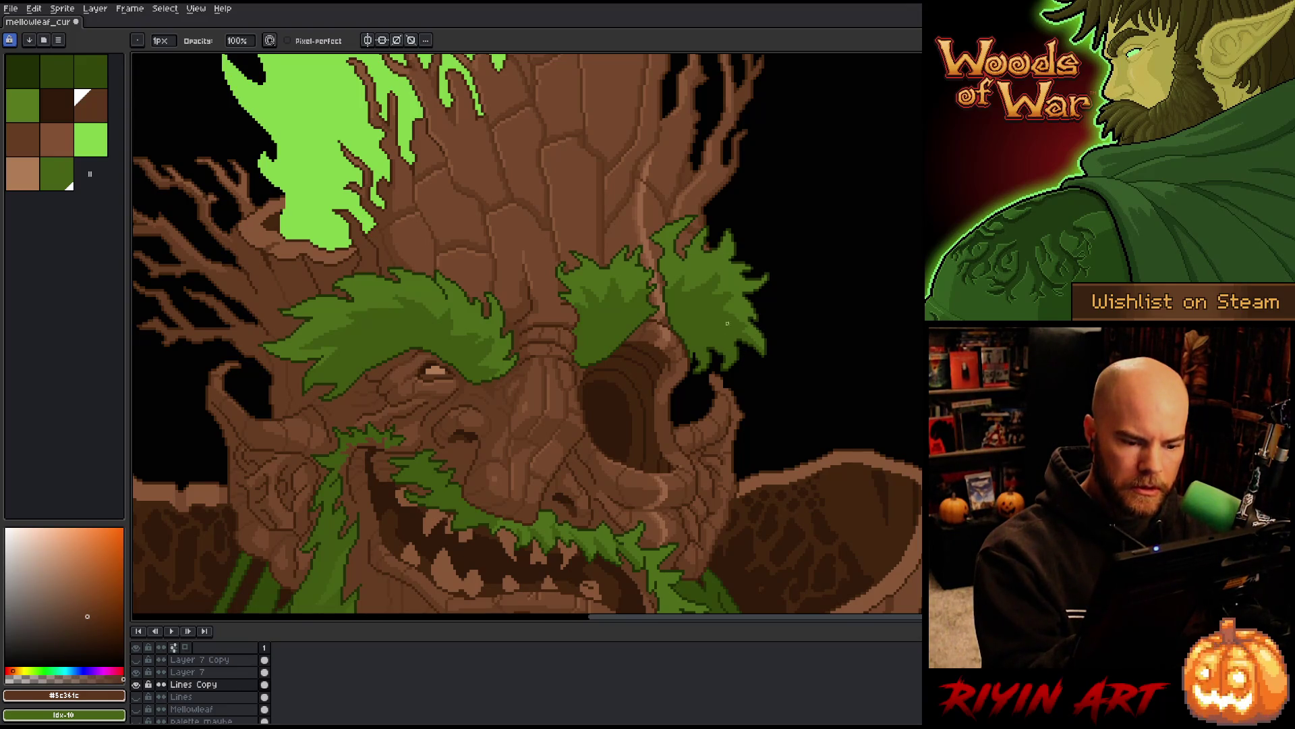
left_click(701, 349, "alt")
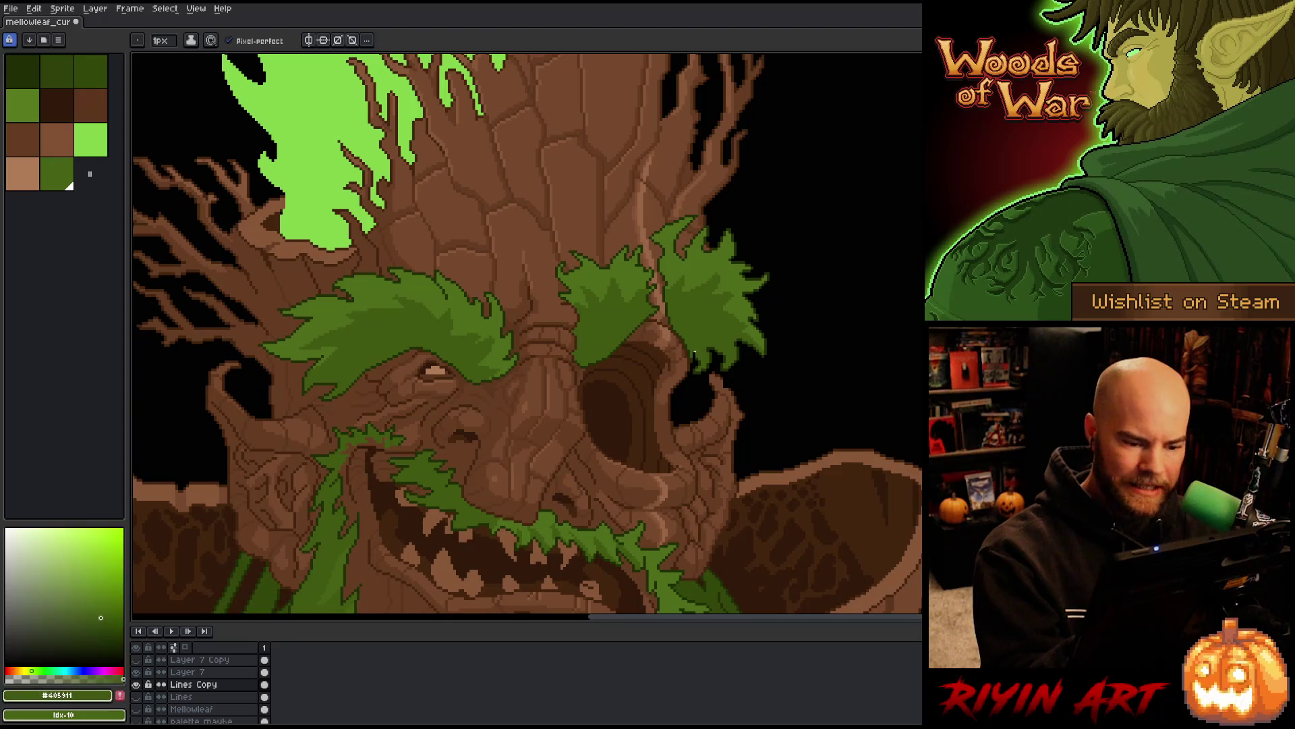
left_click(694, 356, "alt")
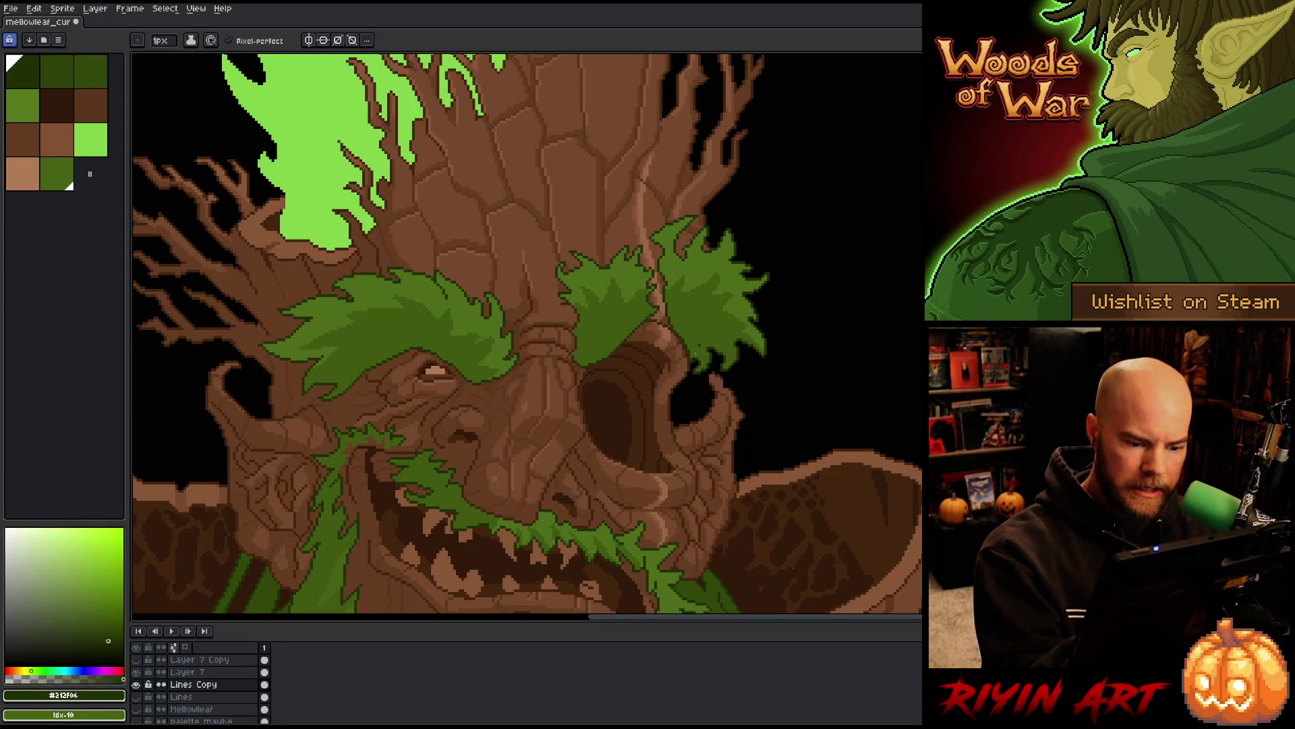
left_click(696, 357, "alt")
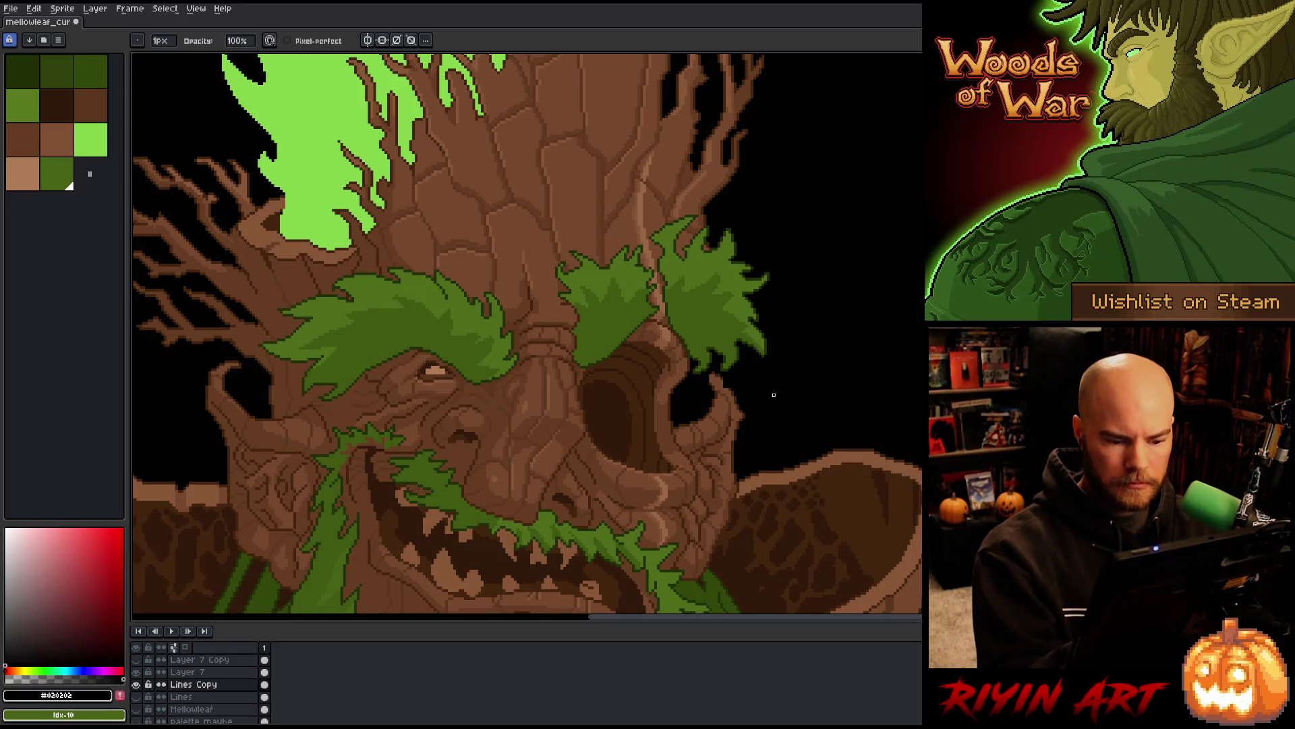
Pan to the face, select Layer 7, and sample dark bark brown #44250f
left_click_drag(813, 430, 806, 282)
left_click_drag(795, 231, 804, 268)
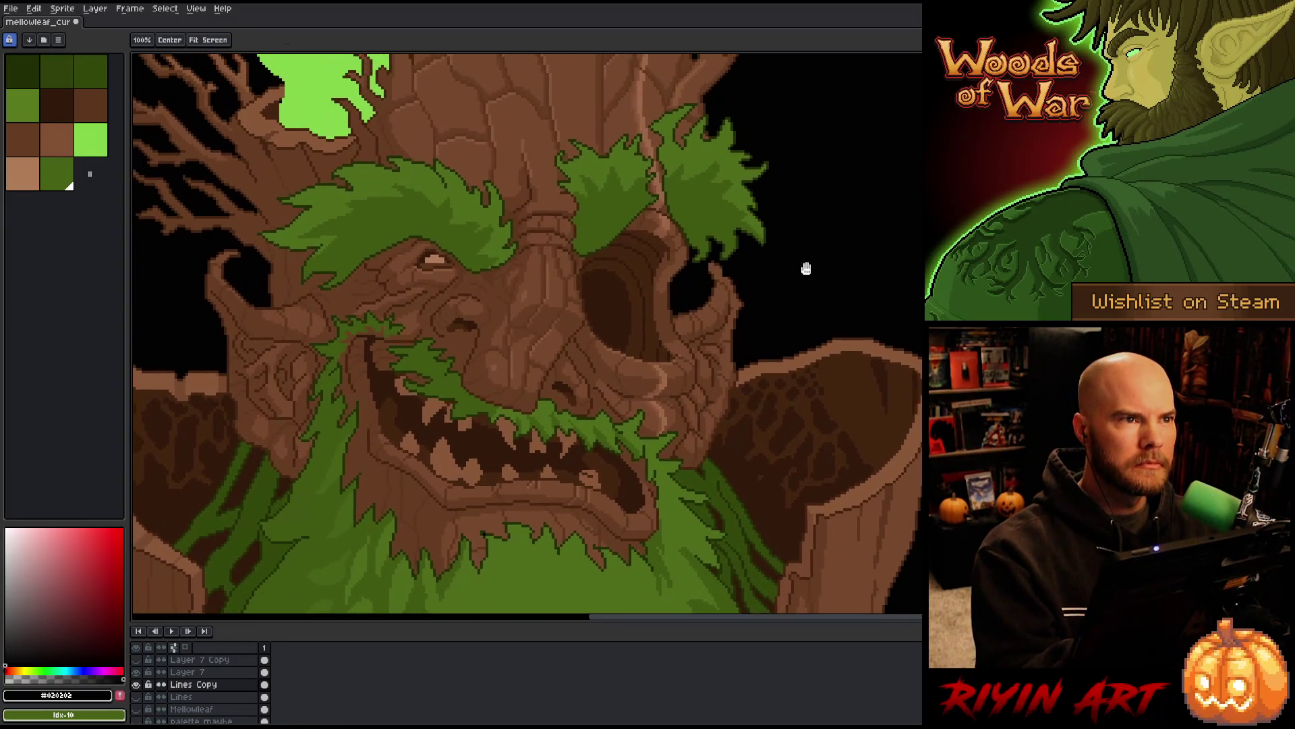
left_click(720, 284, "ctrl")
left_click(707, 250, "alt")
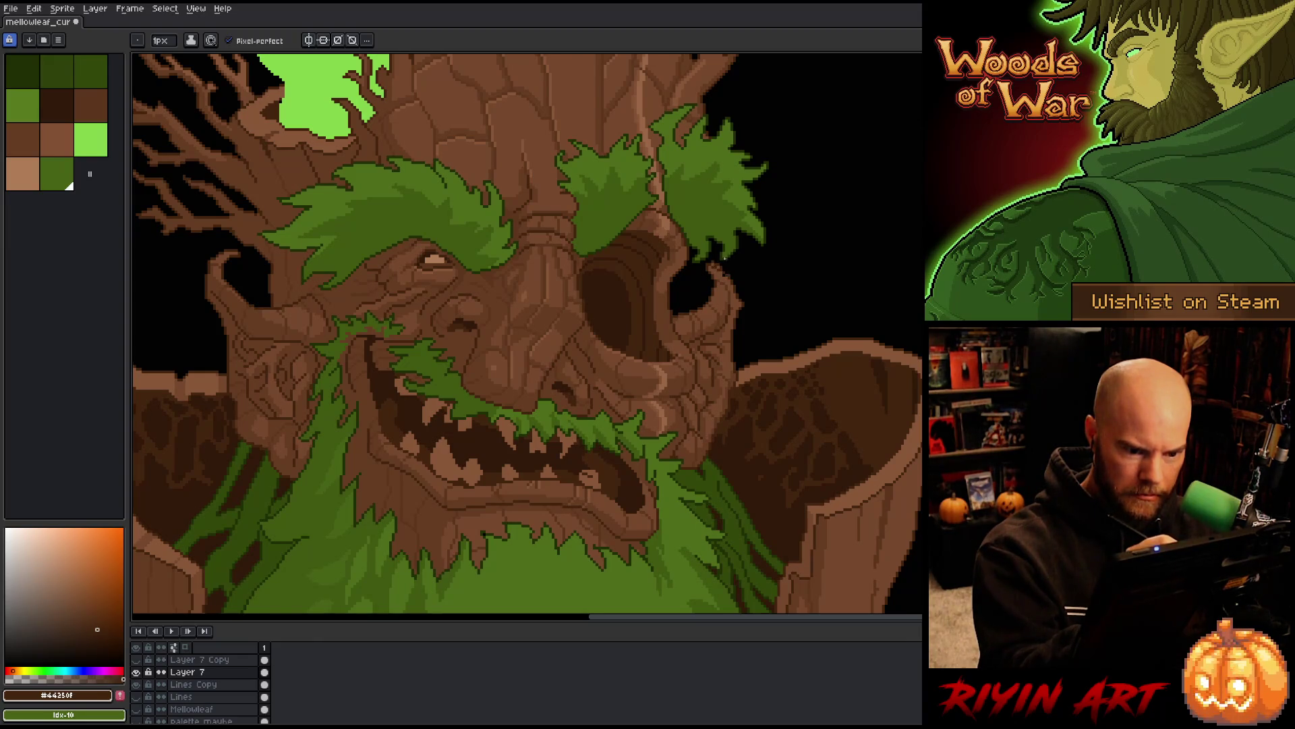
Sample the mid and darker wood browns and bucket-fill the bark cell beside the right eye
key("e")
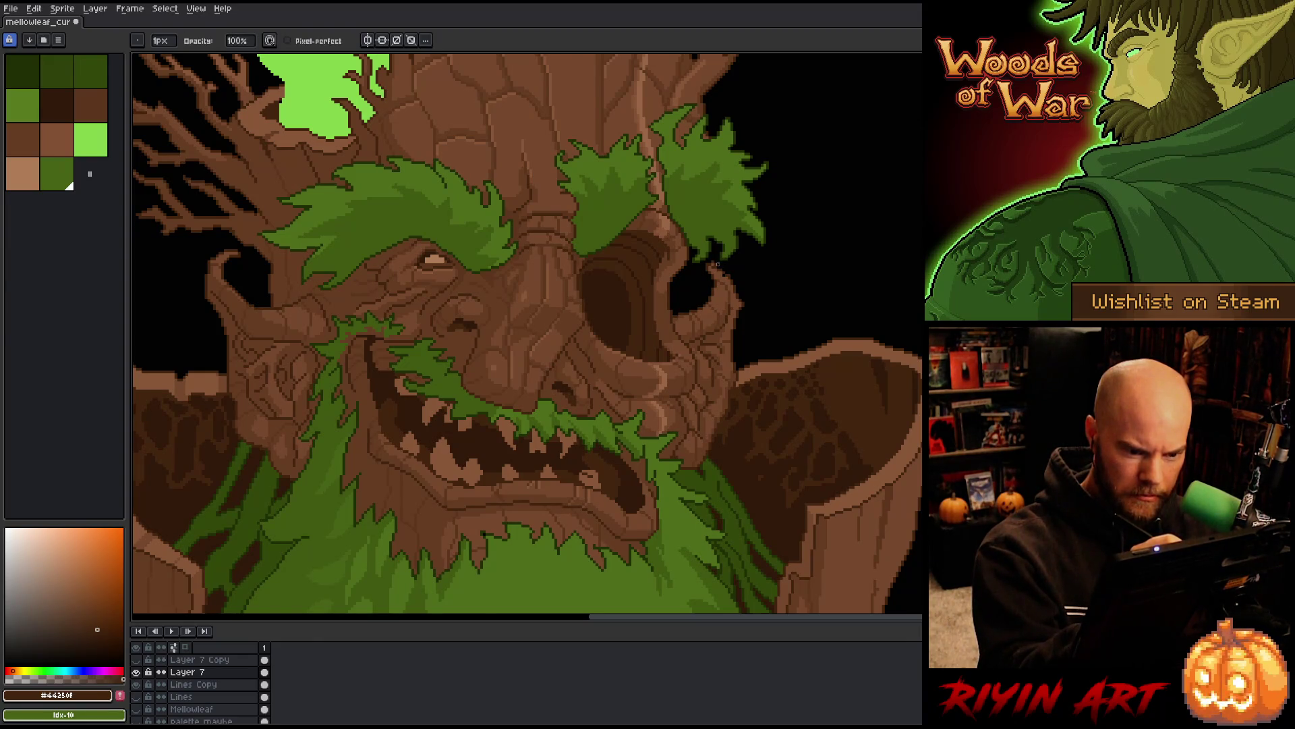
key("b")
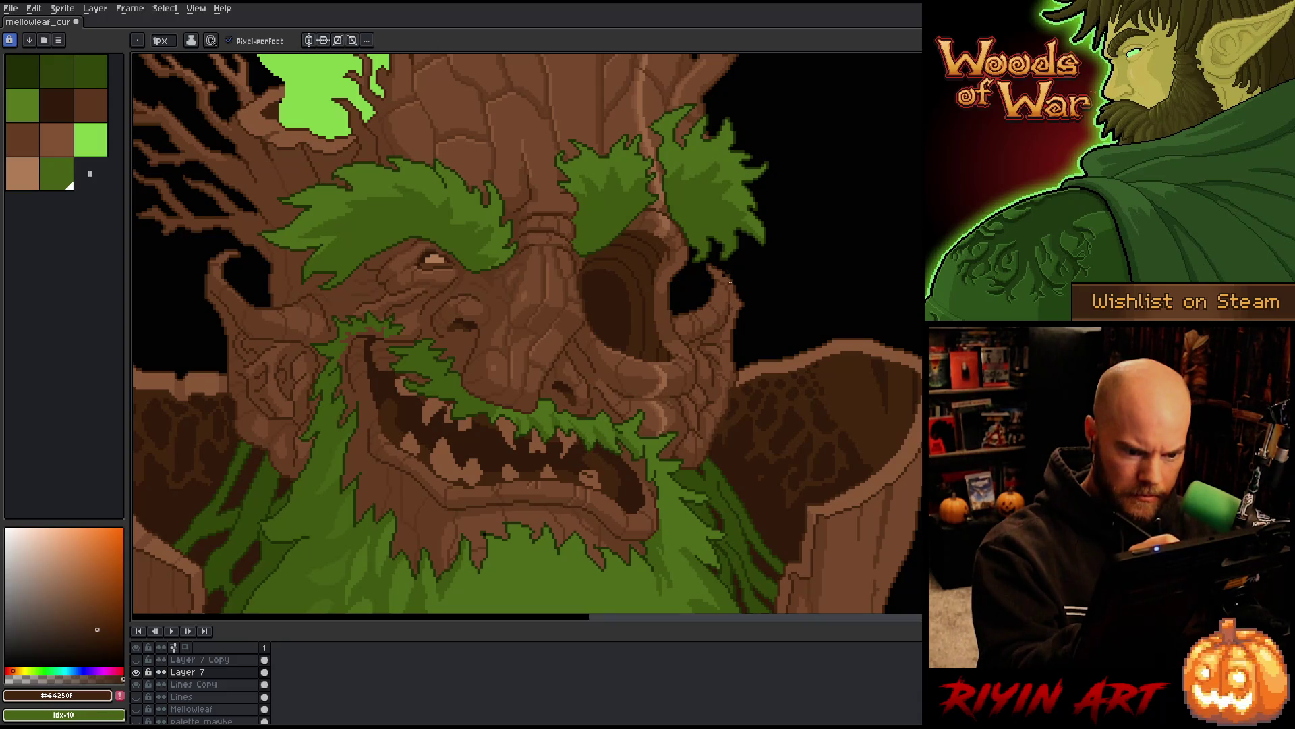
key("e")
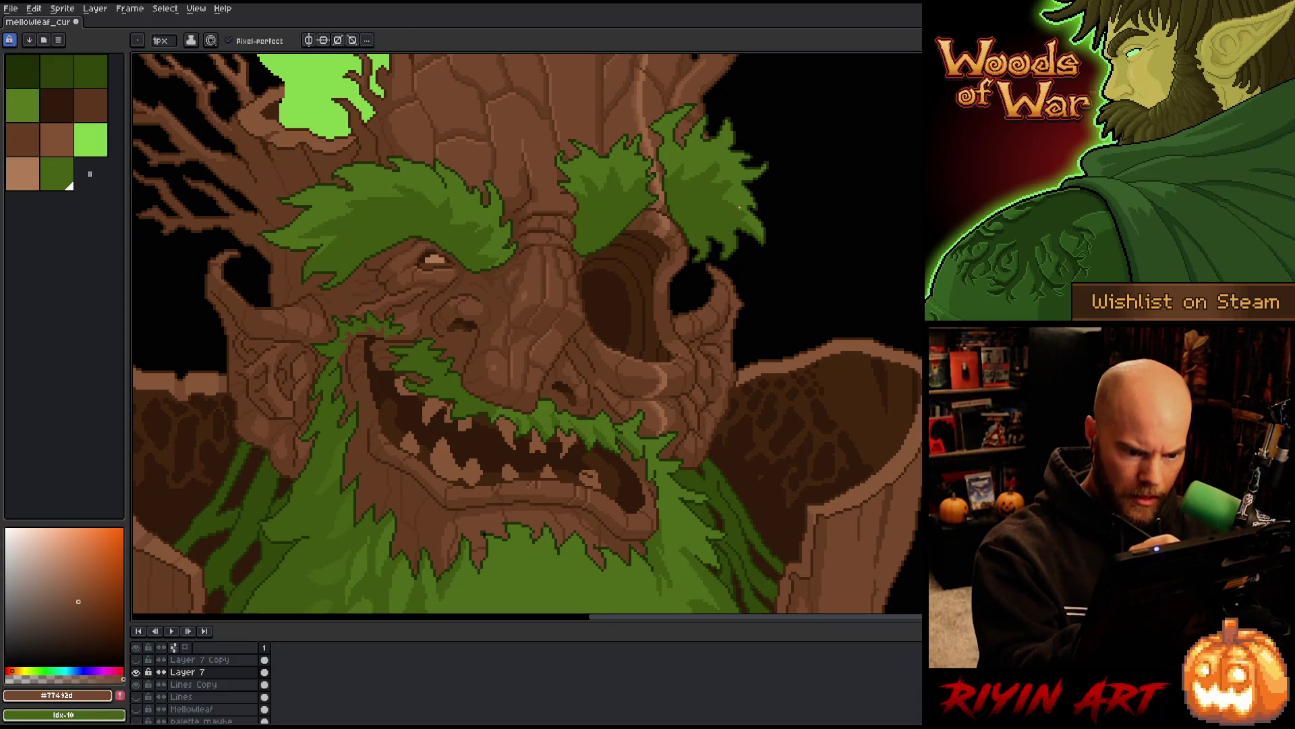
left_click(738, 298, "alt")
left_click(732, 300, "alt")
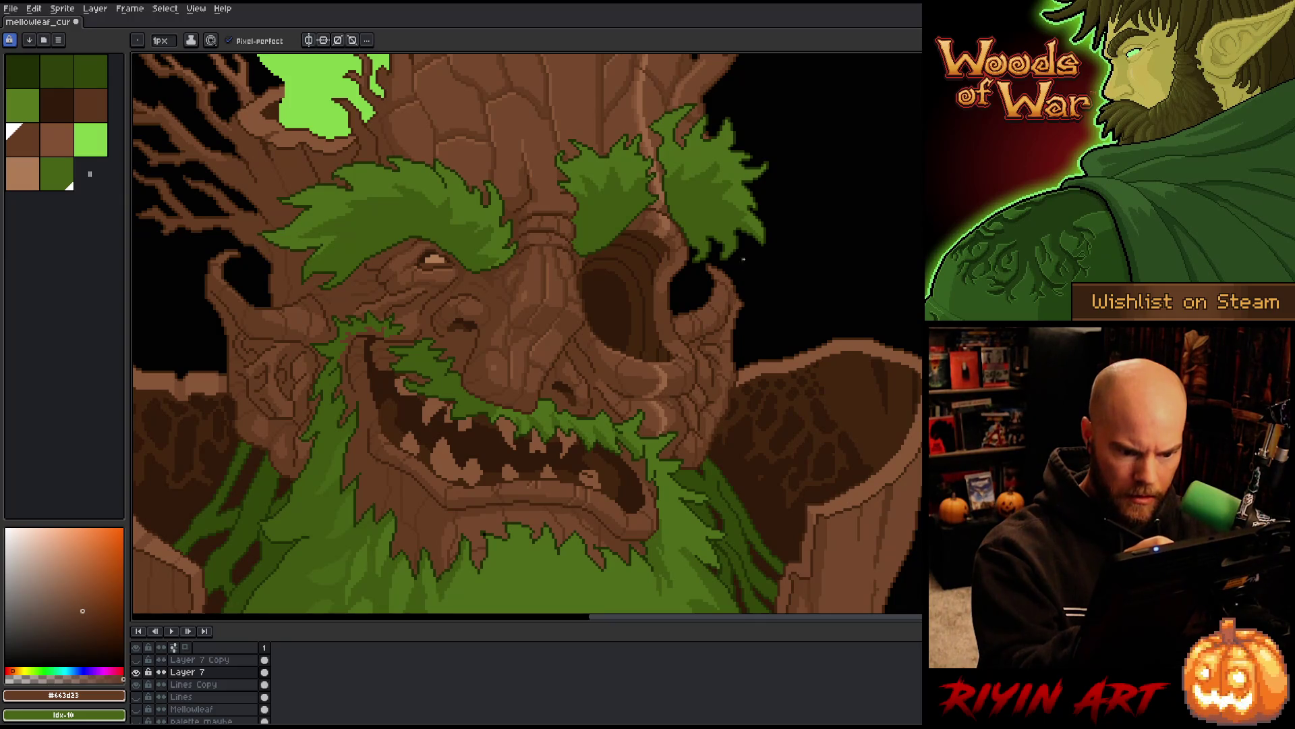
key("g")
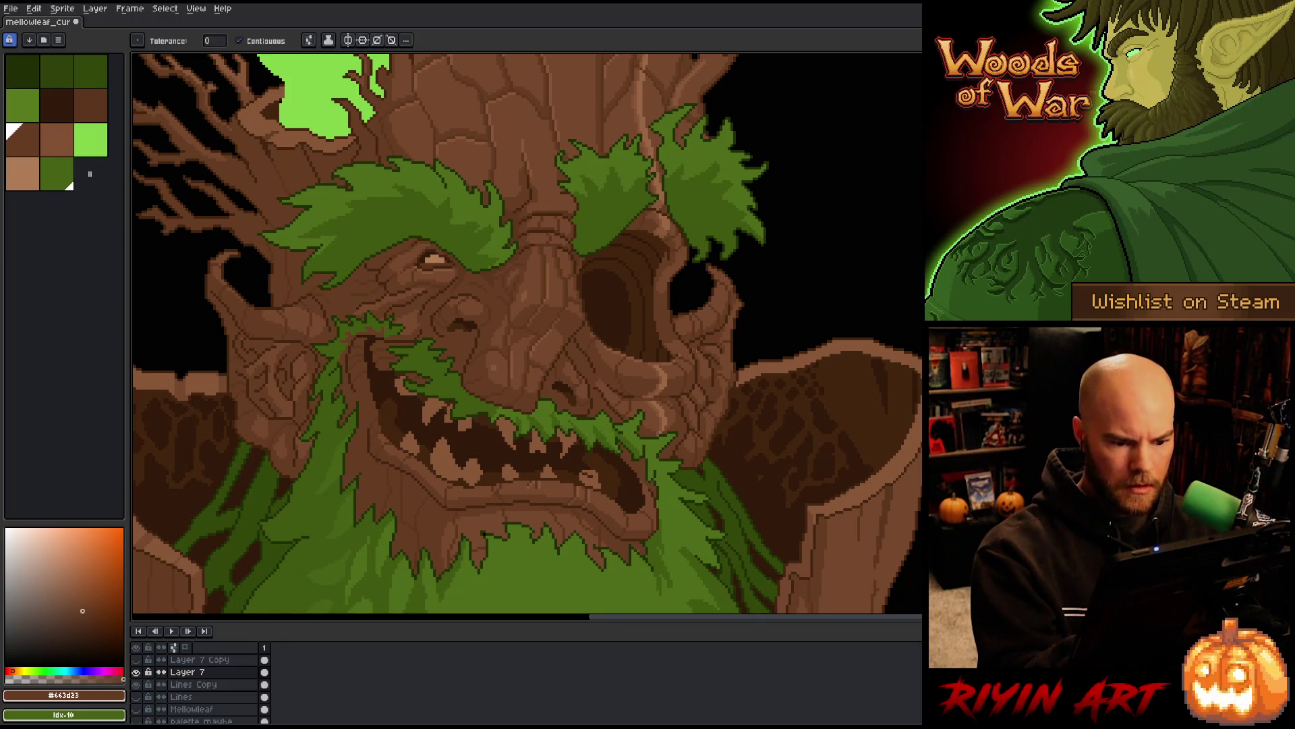
key("b")
key("g")
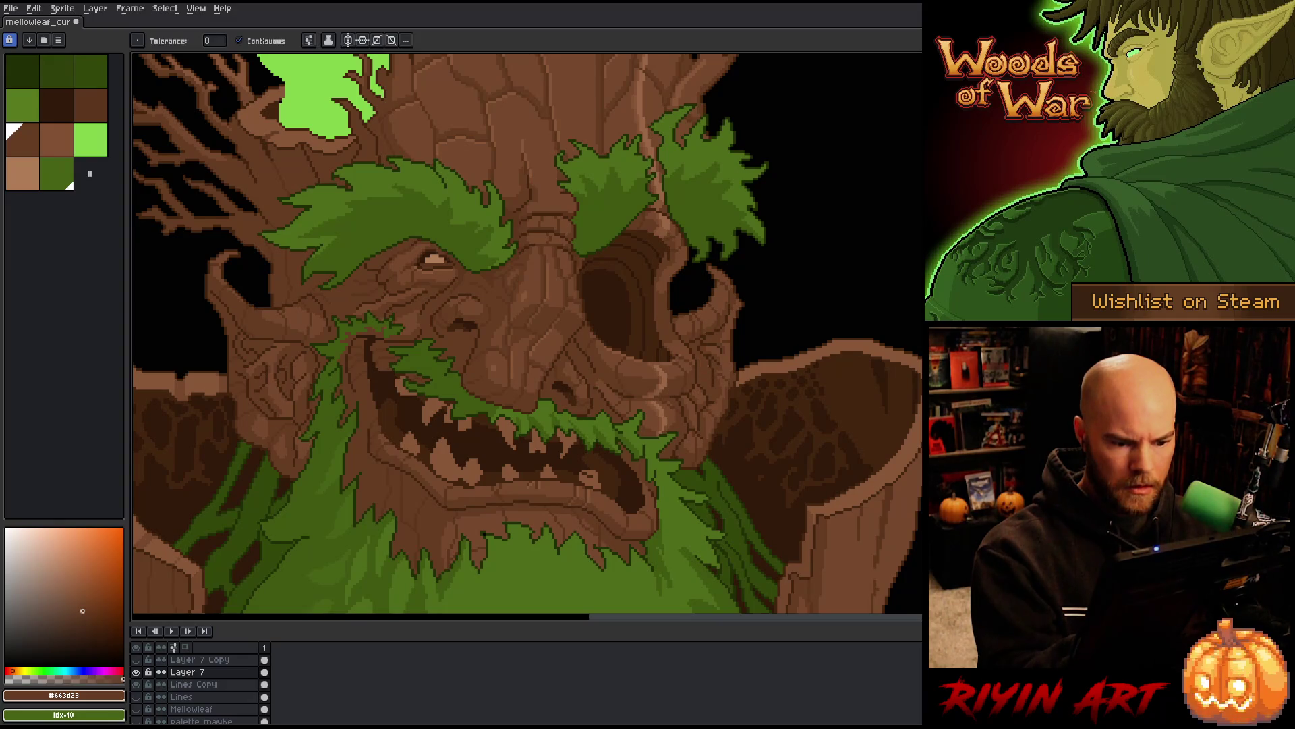
left_click(692, 404)
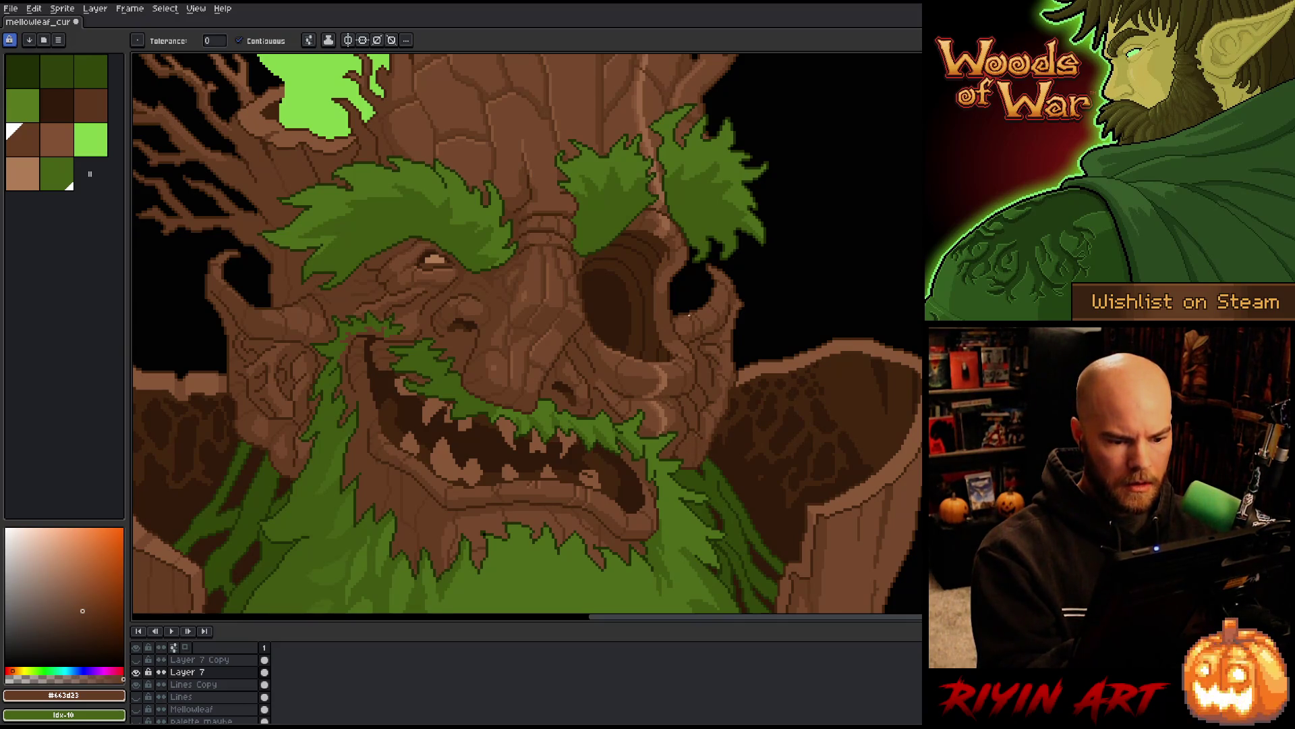
Pick the lighter wood brown #77492d with the pencil and save the sprite
key("b")
key("g")
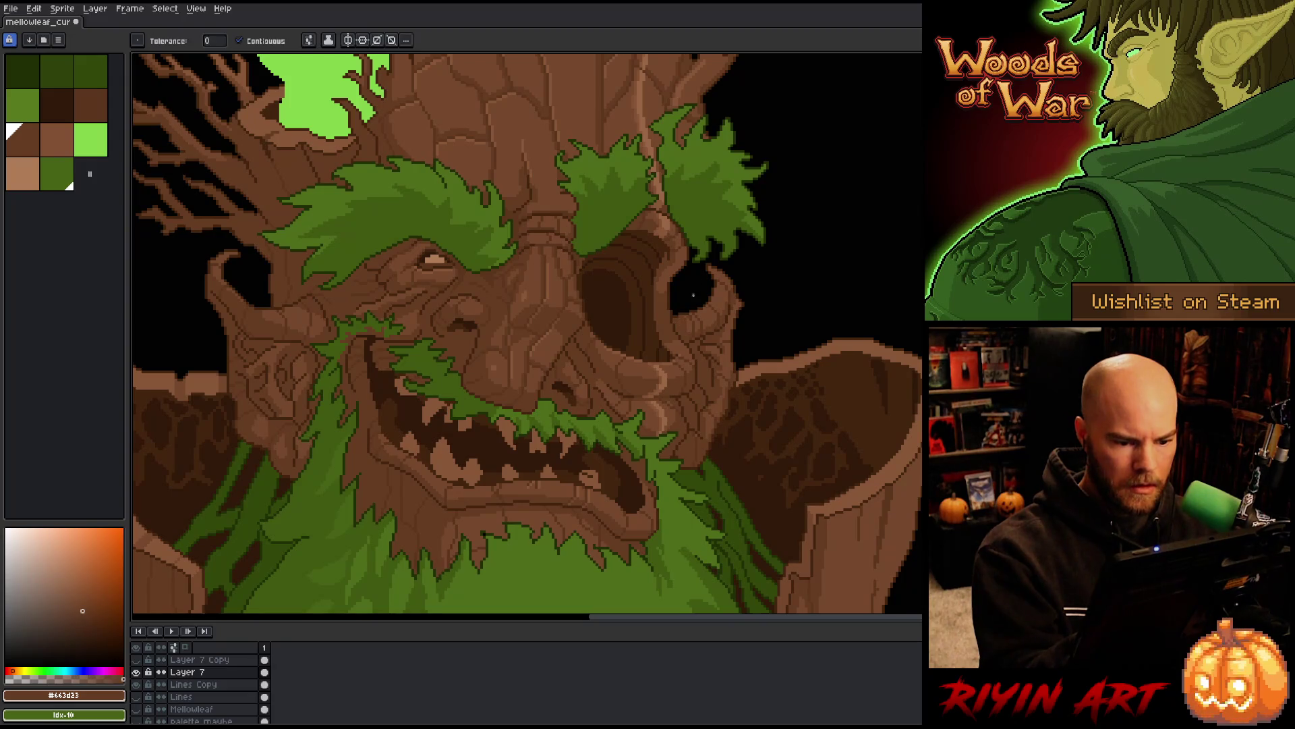
key("b")
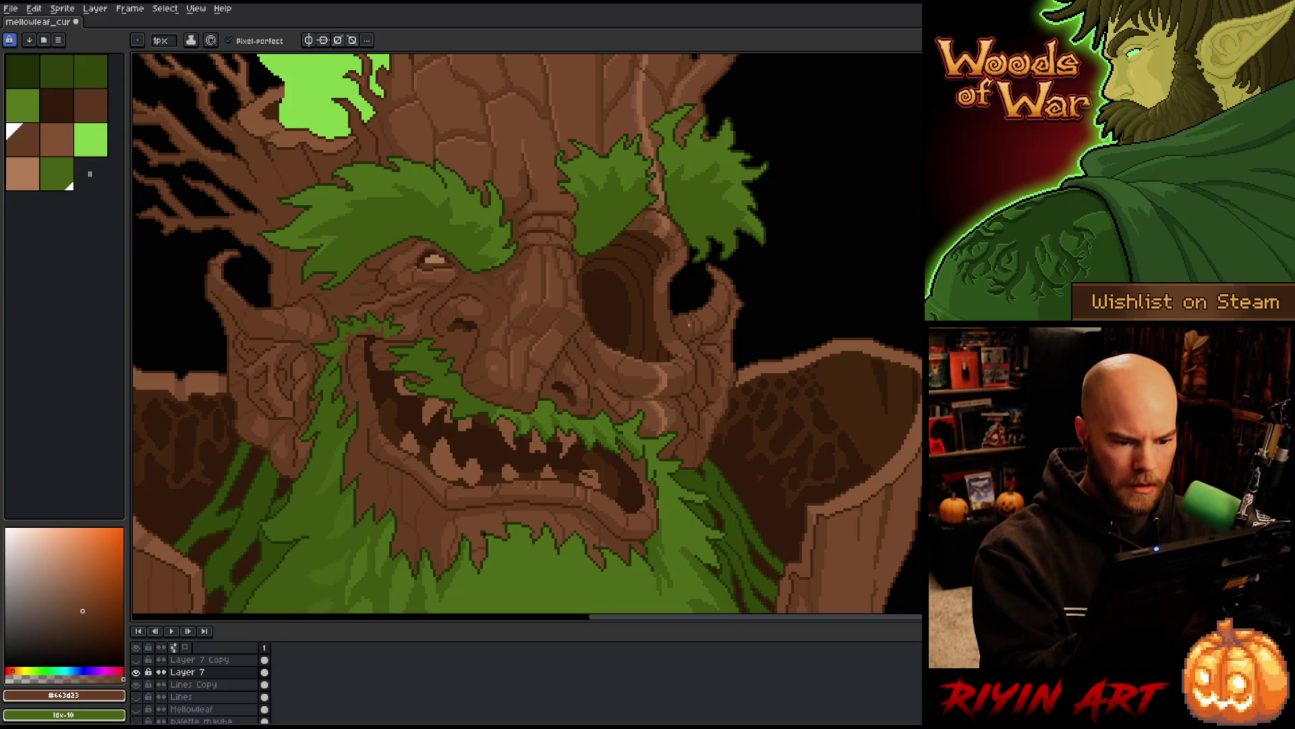
key("g")
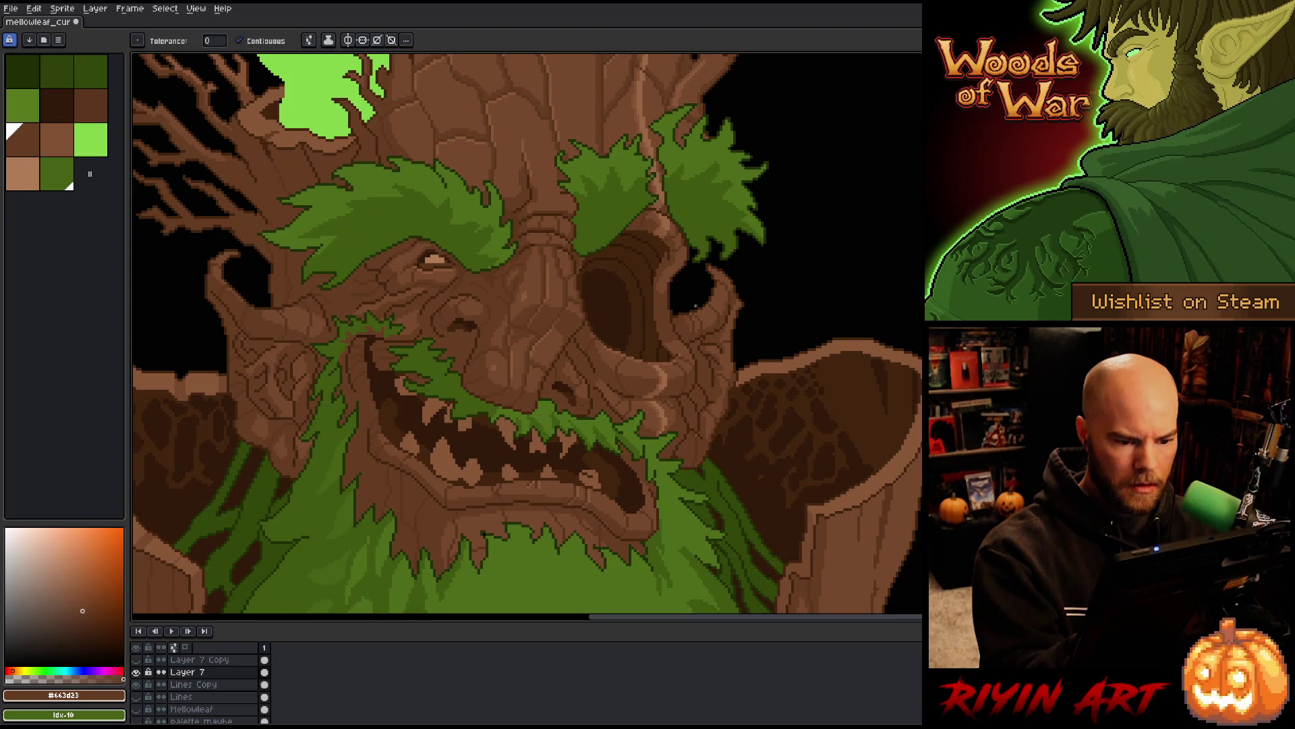
key("b")
left_click(687, 315, "alt")
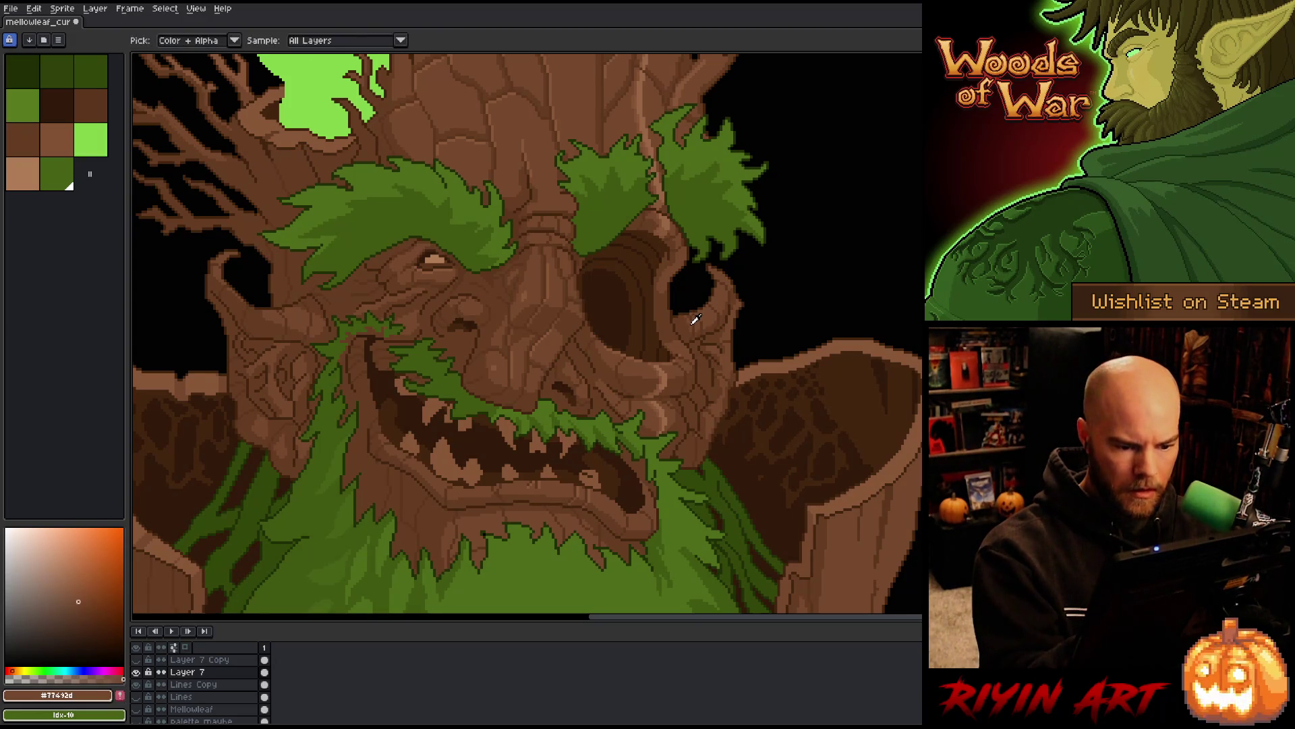
key("ctrl+s")
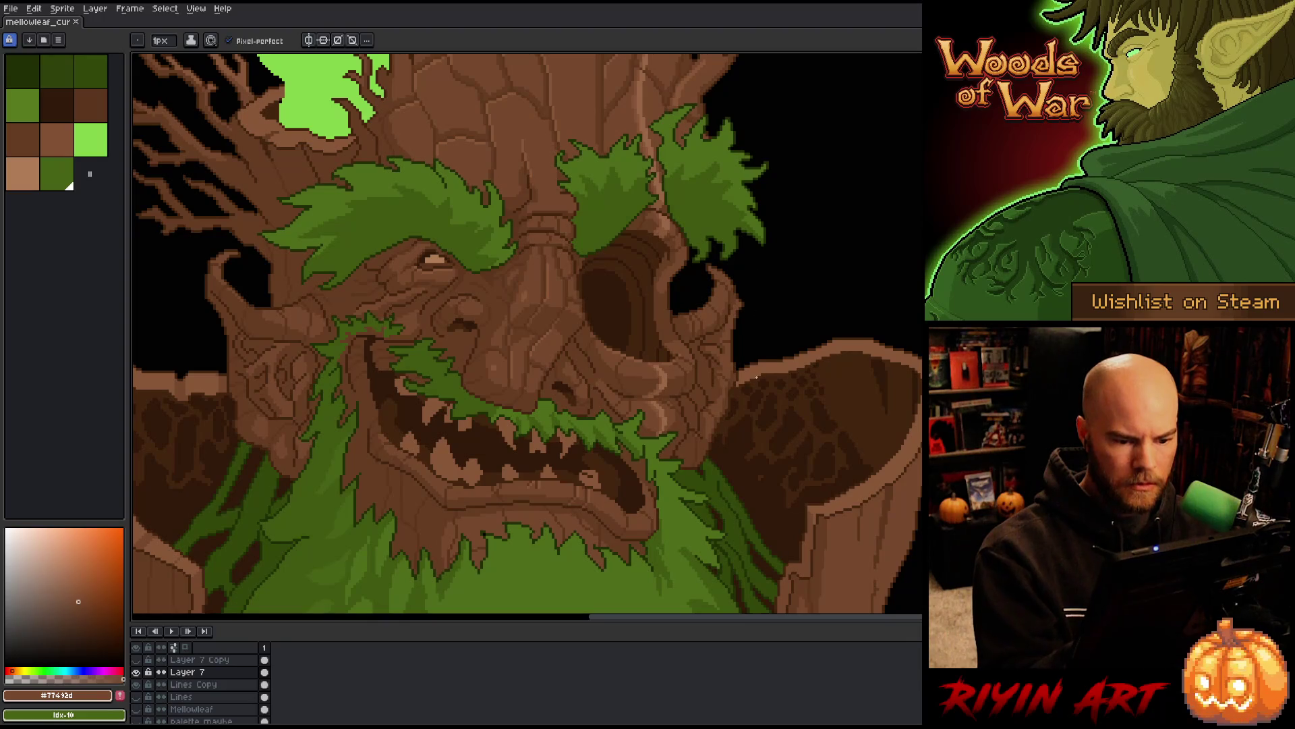
Frame the whole treant, select Layer 7, and add new Layer 8 above it
scroll(754, 283, "down", 5)
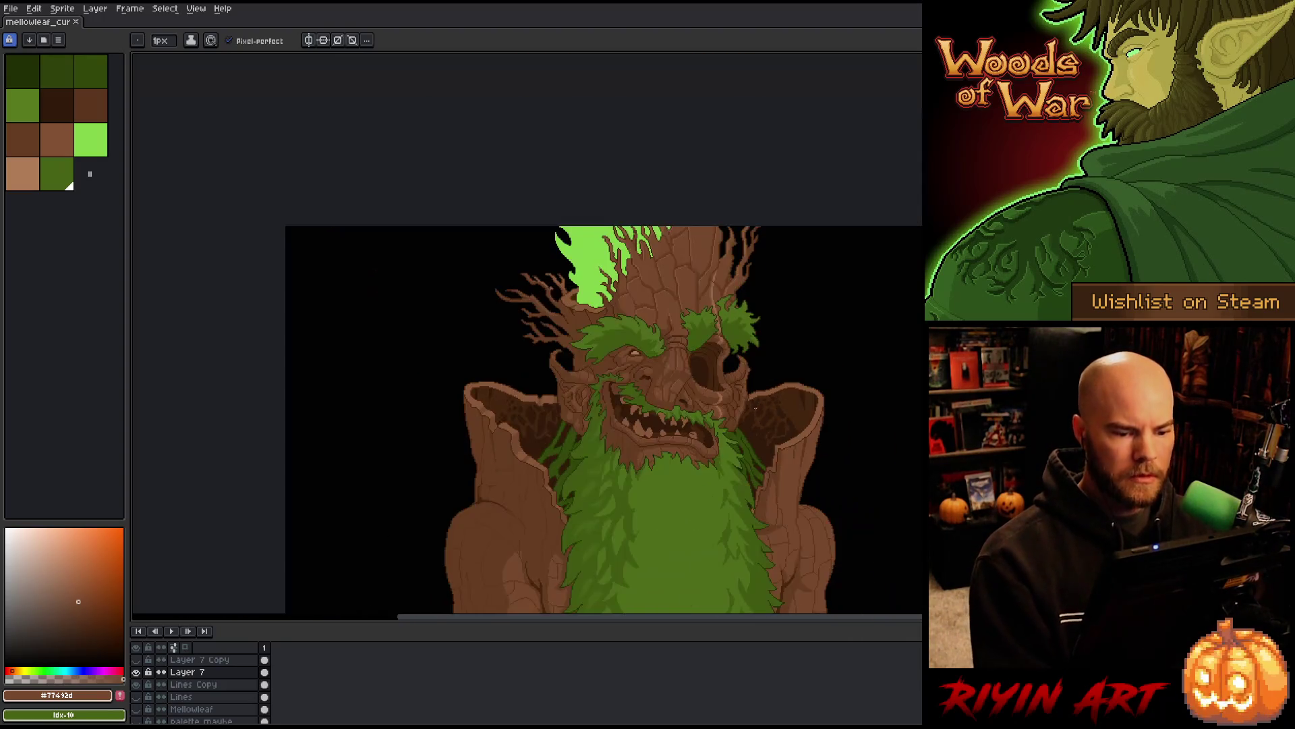
key("h")
left_click_drag(717, 538, 559, 430)
key("b")
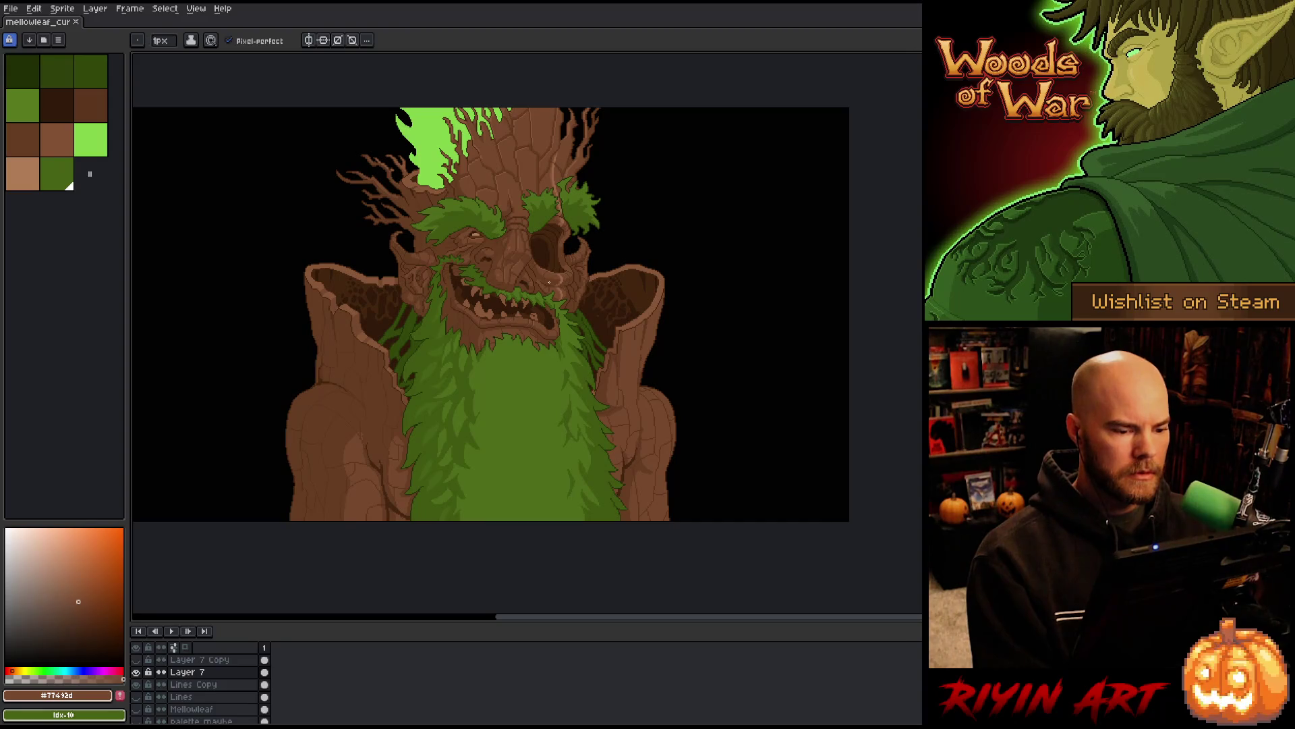
scroll(567, 261, "up", 4)
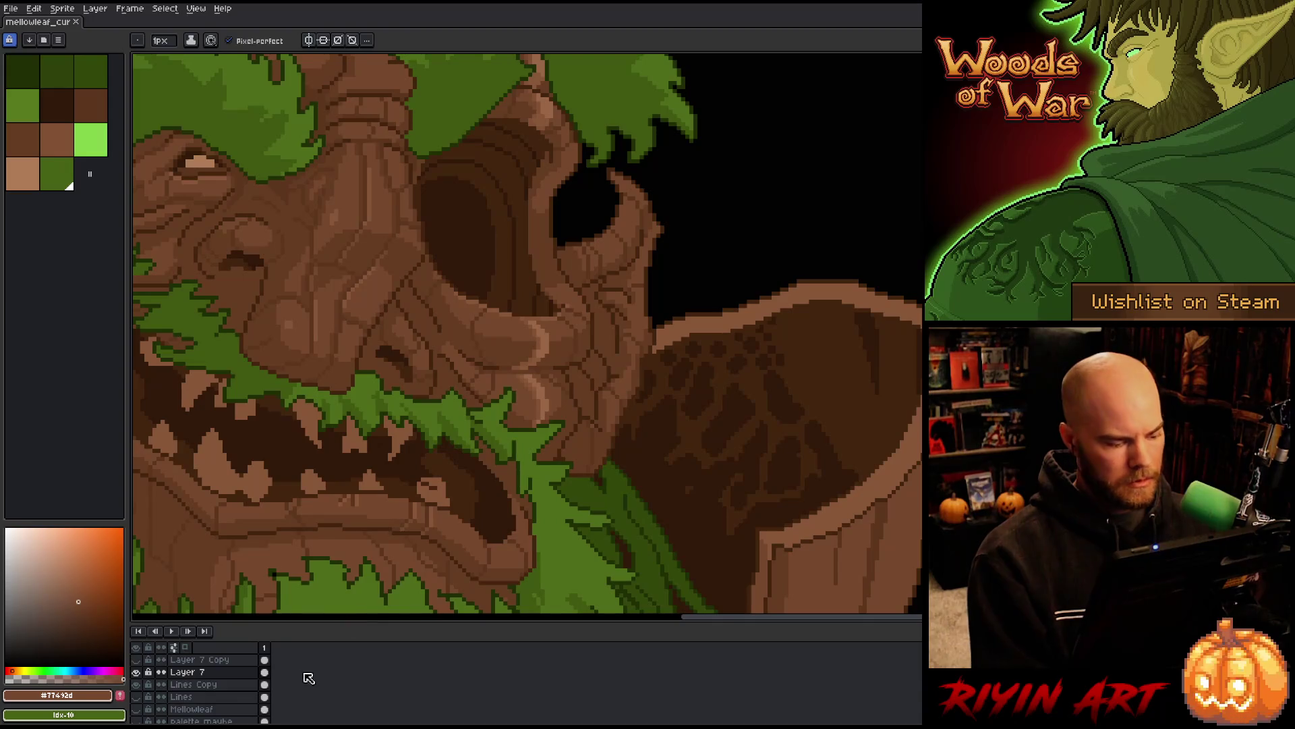
left_click(269, 663)
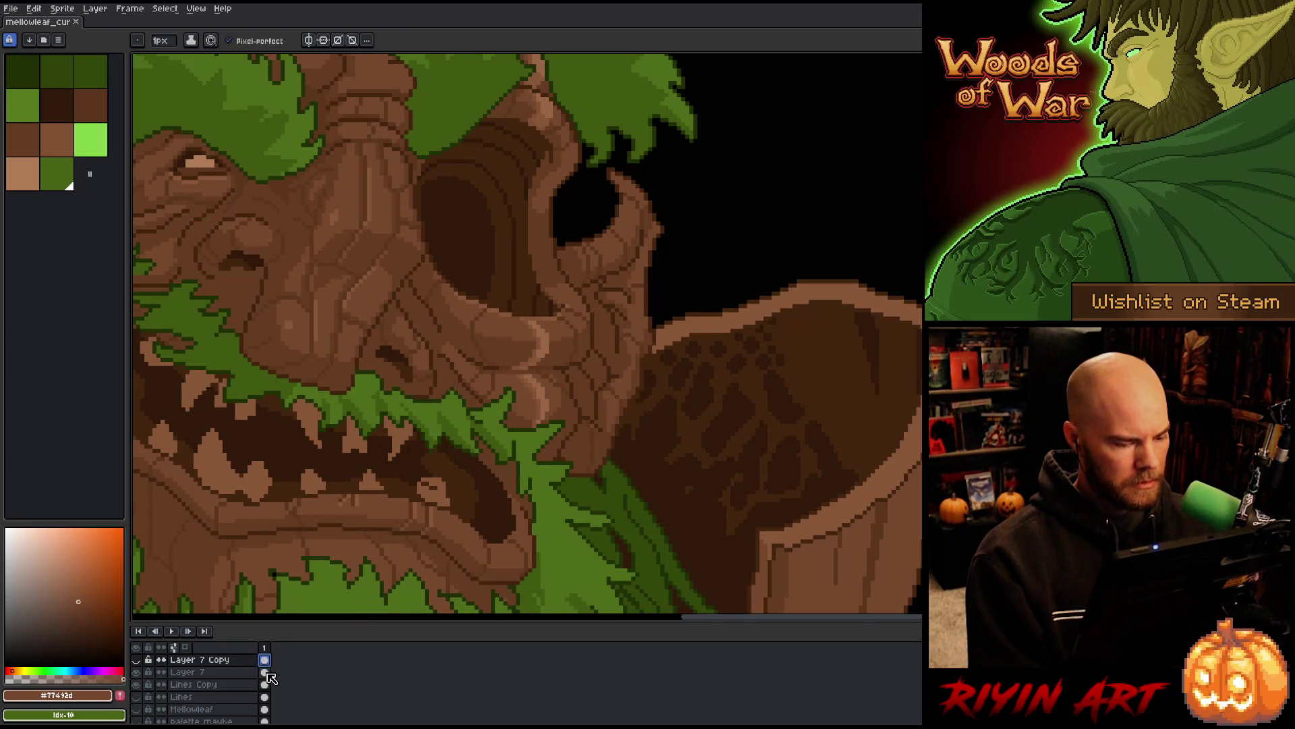
left_click(267, 673)
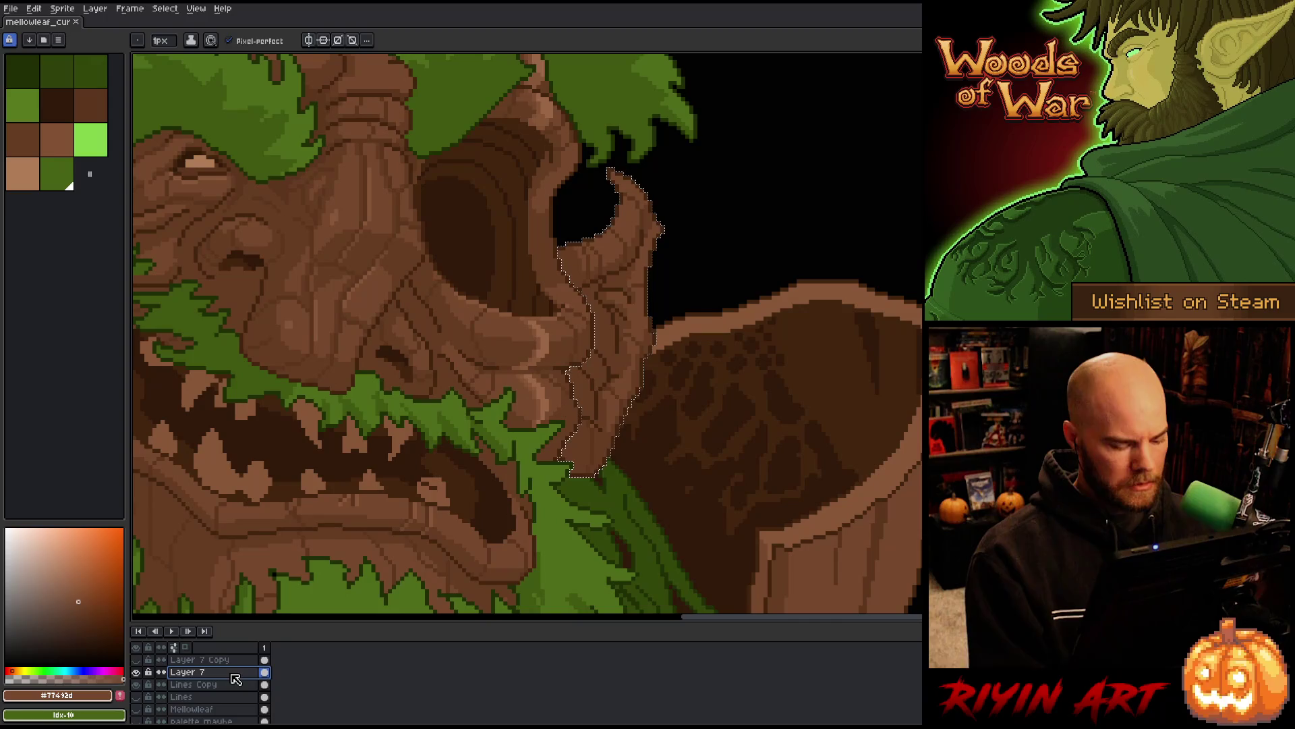
key("shift+n")
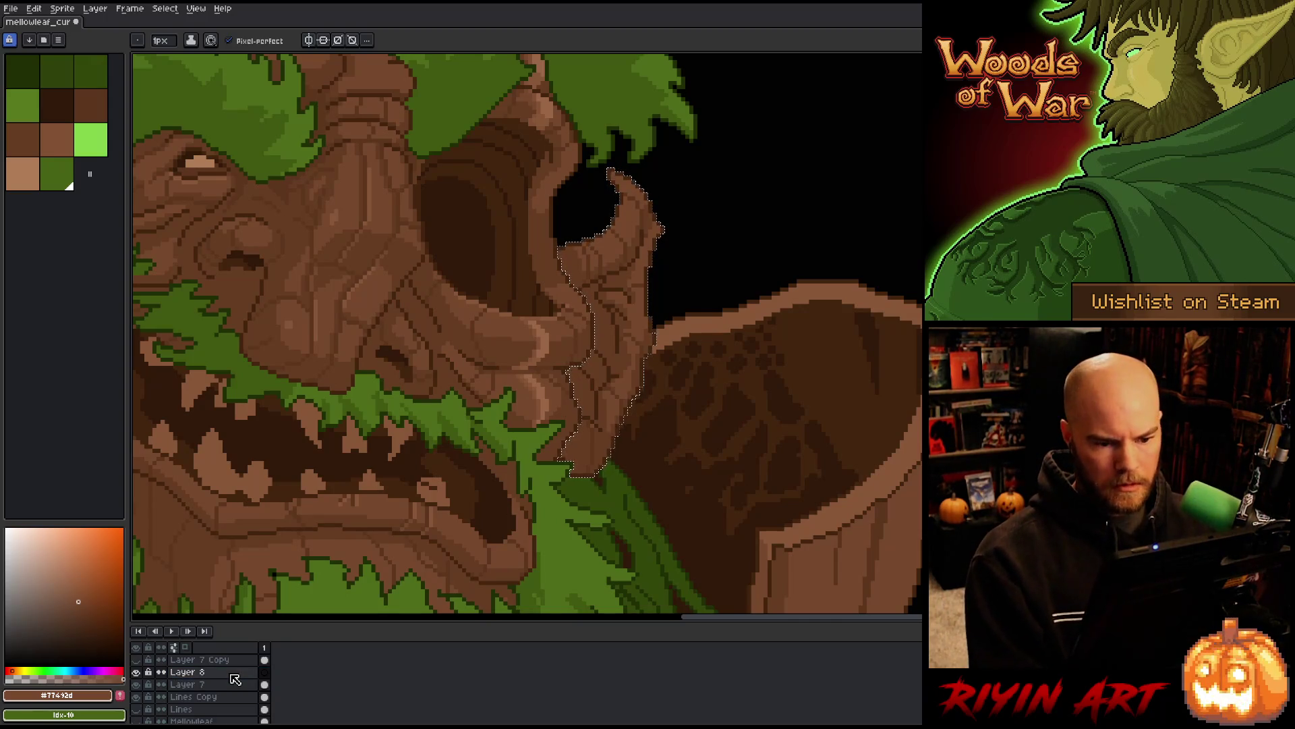
Bucket-fill the selected cheek bark on Layer 8 with dark brown, then deselect
left_click(529, 289, "alt")
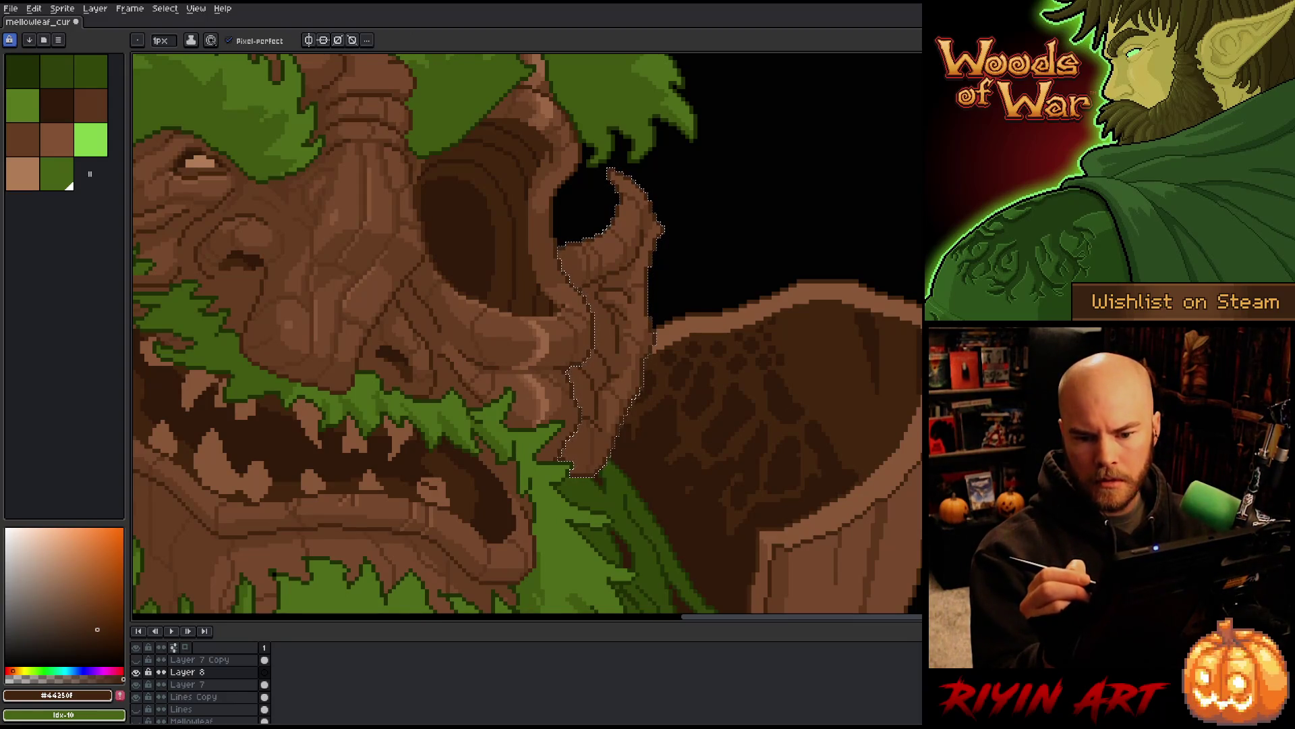
key("x")
key("g")
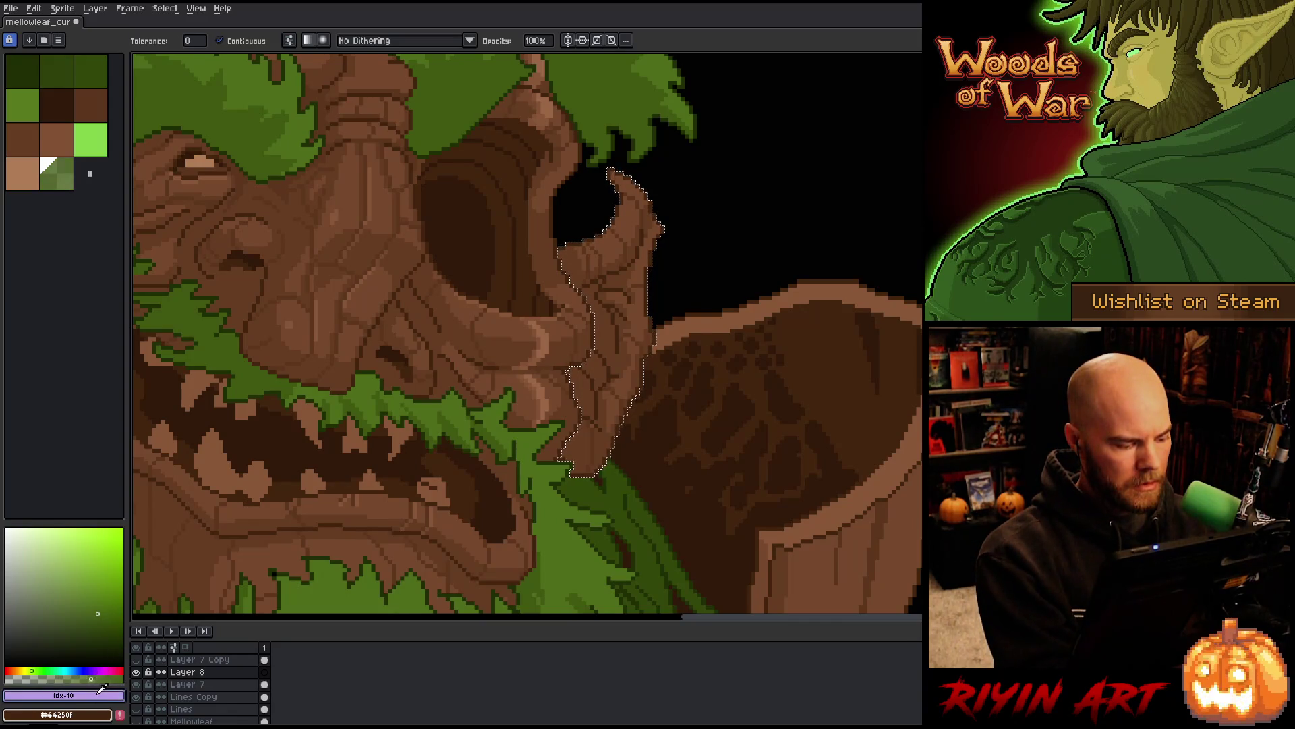
mouse_move(107, 713)
left_mouse_down()
mouse_move(108, 699)
mouse_move(5, 678)
left_mouse_up()
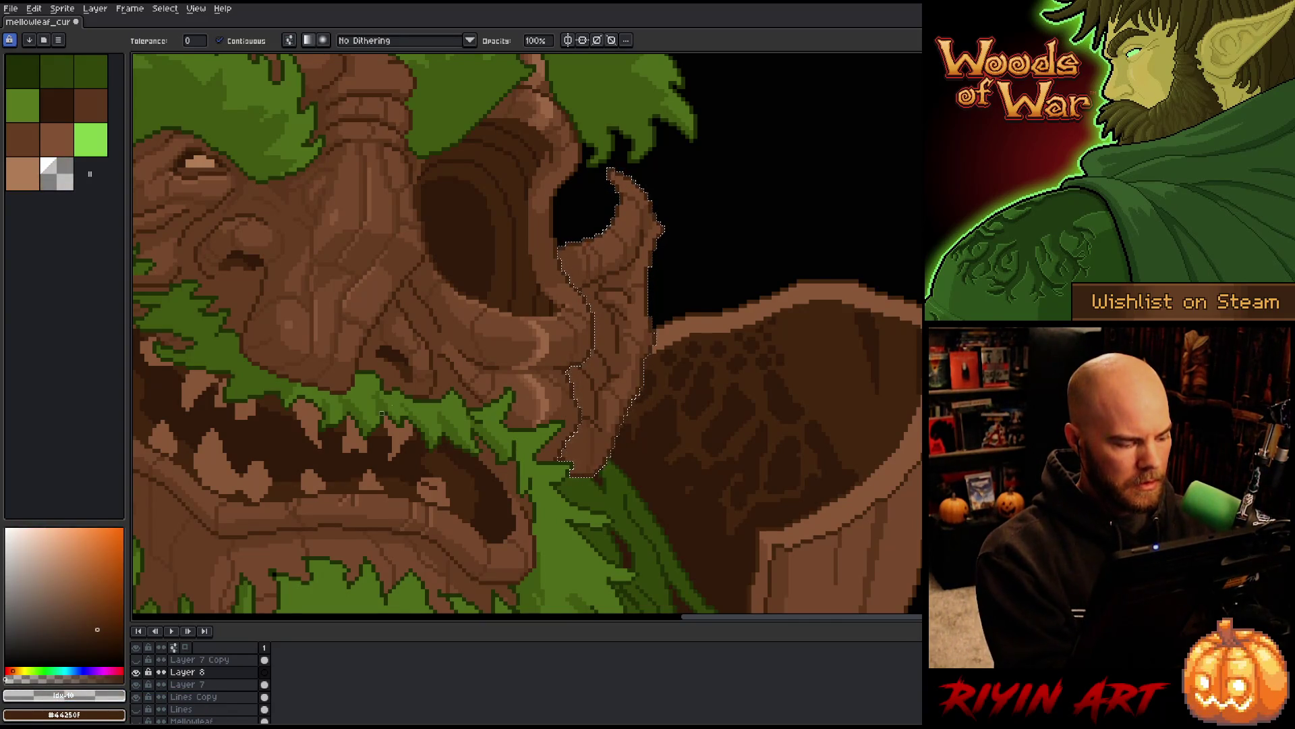
left_click(621, 334)
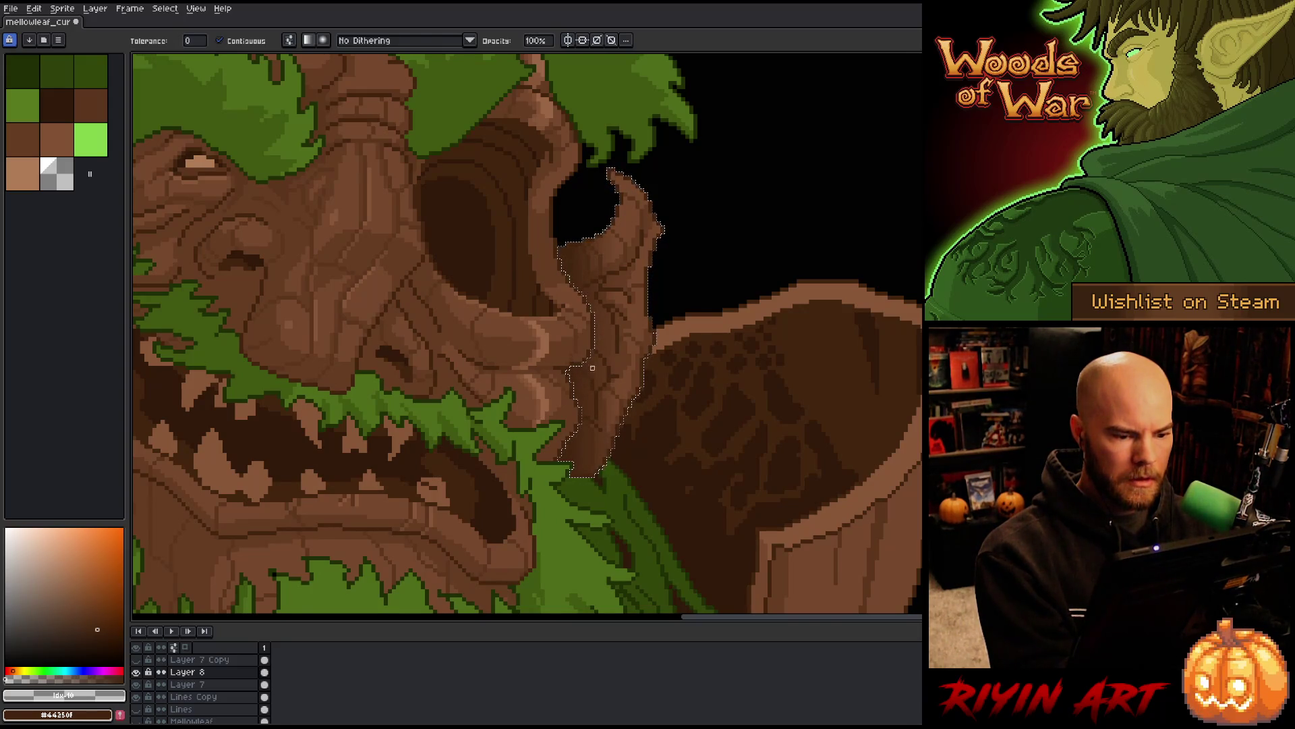
key("ctrl+d")
Give Layer 8 Multiply blending and trim its opacity to about 27%
key("v")
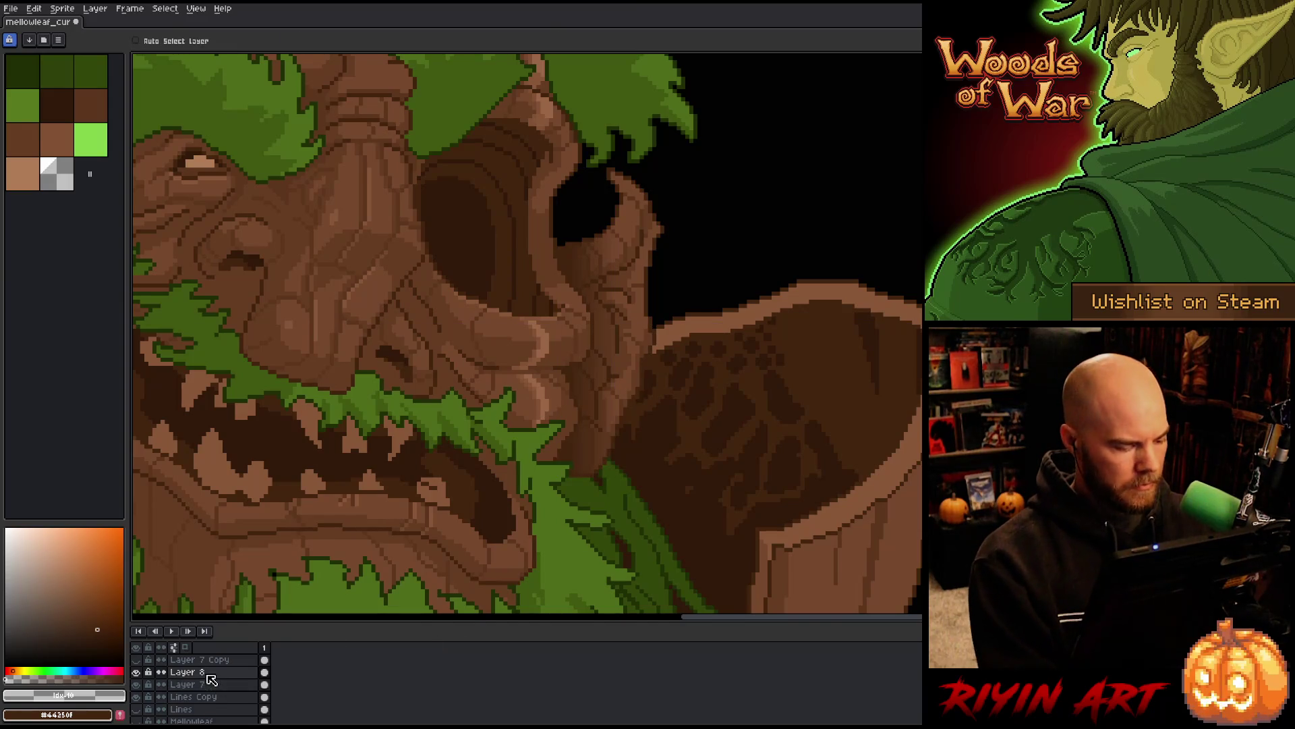
double_click(211, 674)
key("g")
left_click(292, 511)
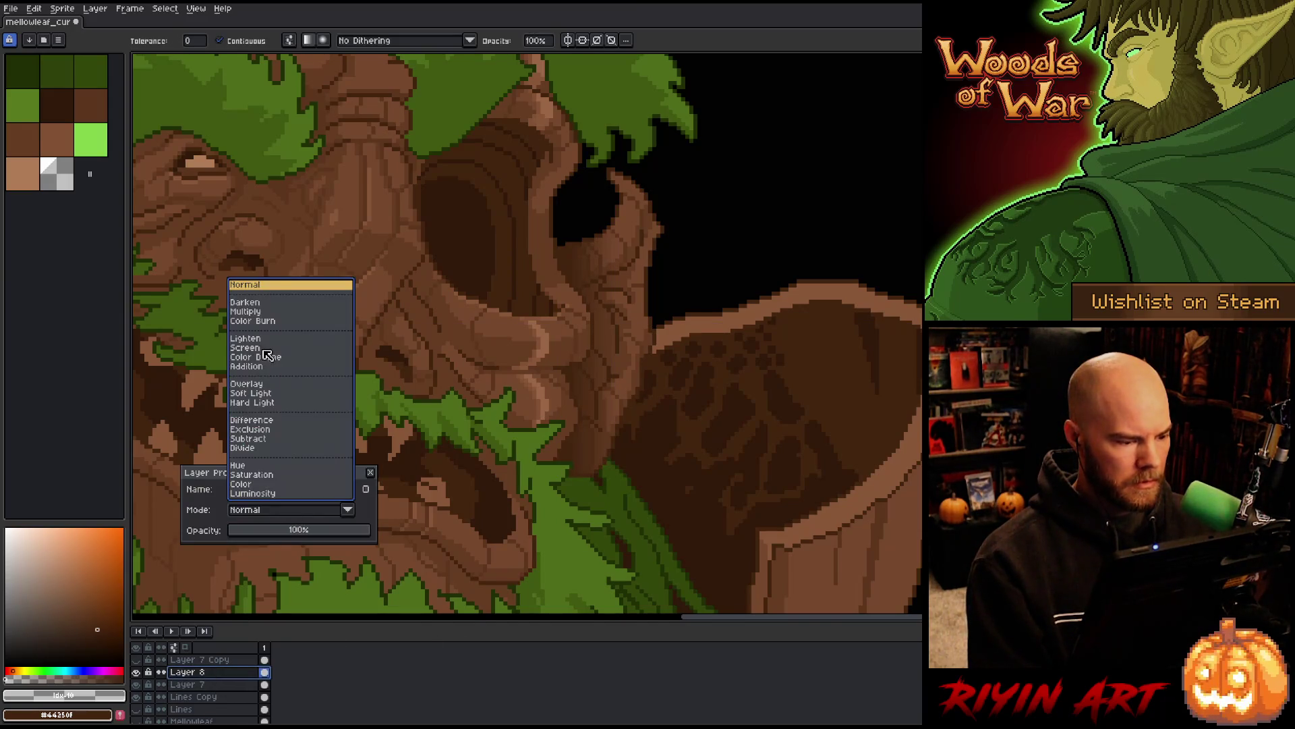
left_click(258, 312)
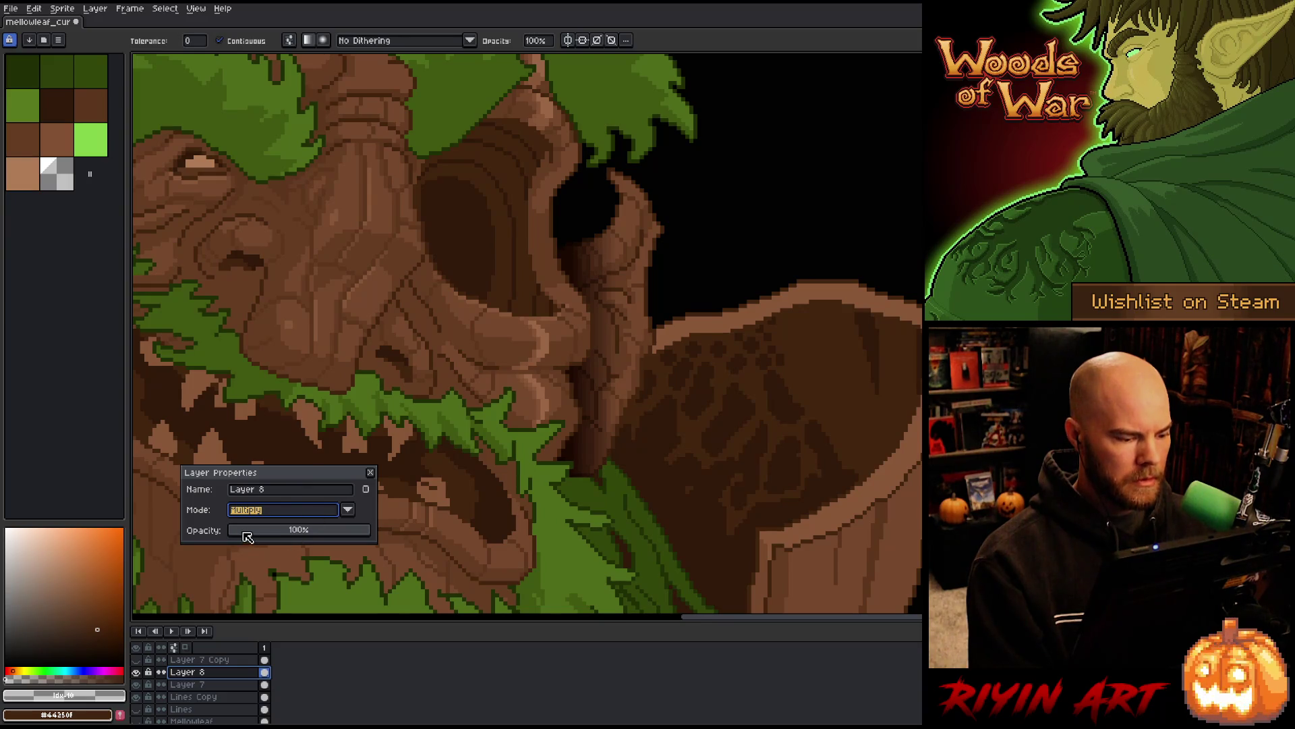
left_click(265, 530)
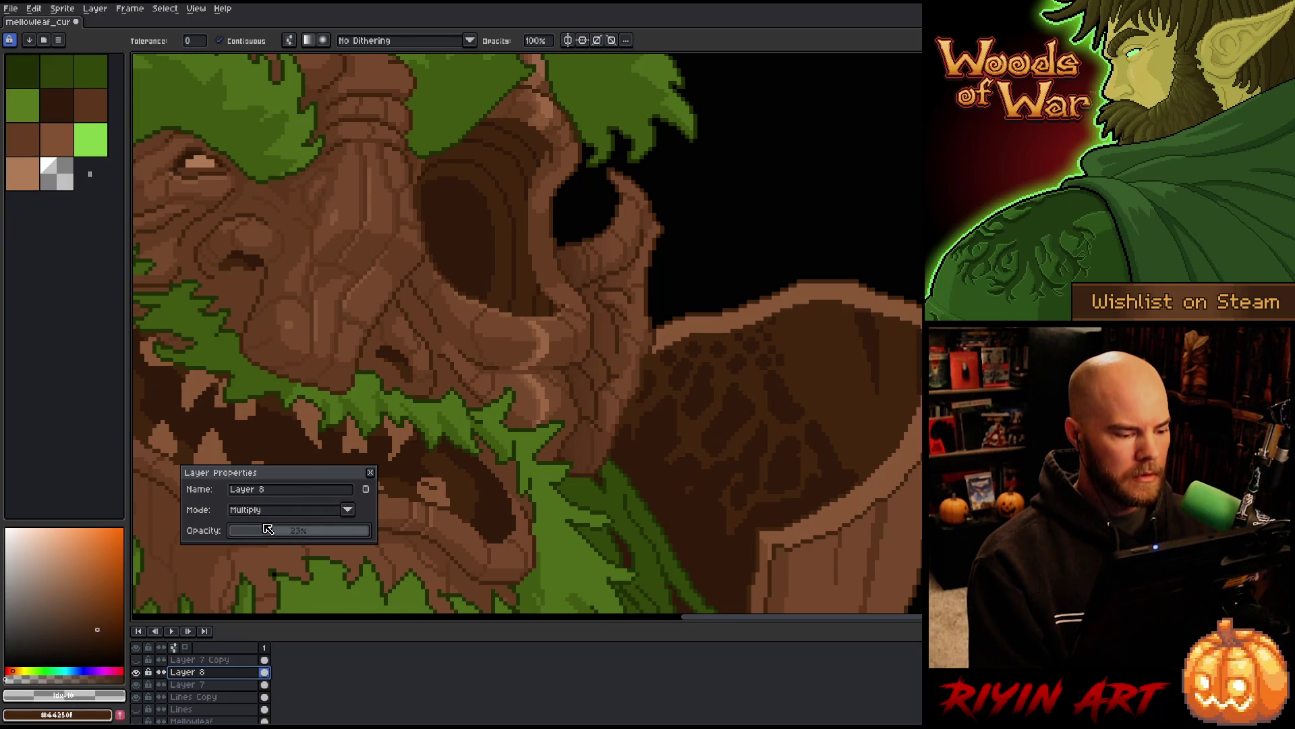
left_click_drag(265, 530, 288, 534)
key("minus")
key("minus")
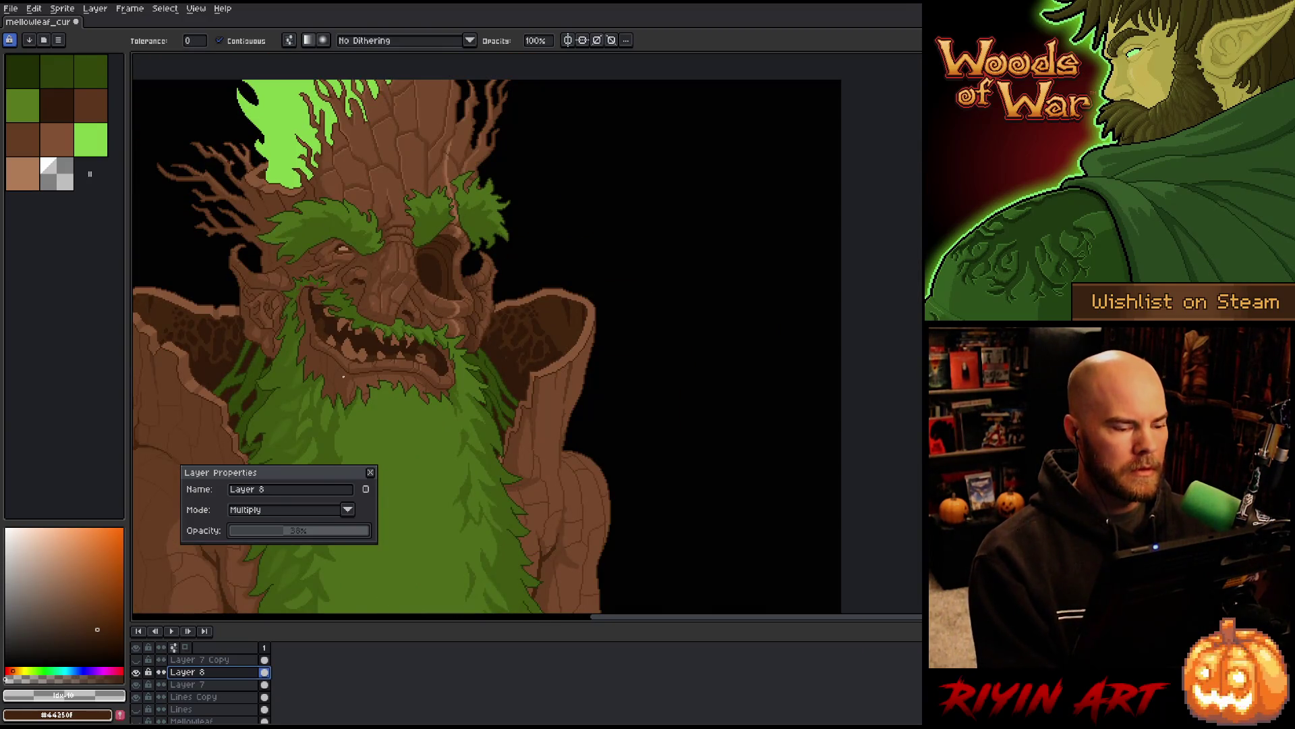
scroll(313, 309, "up", 1)
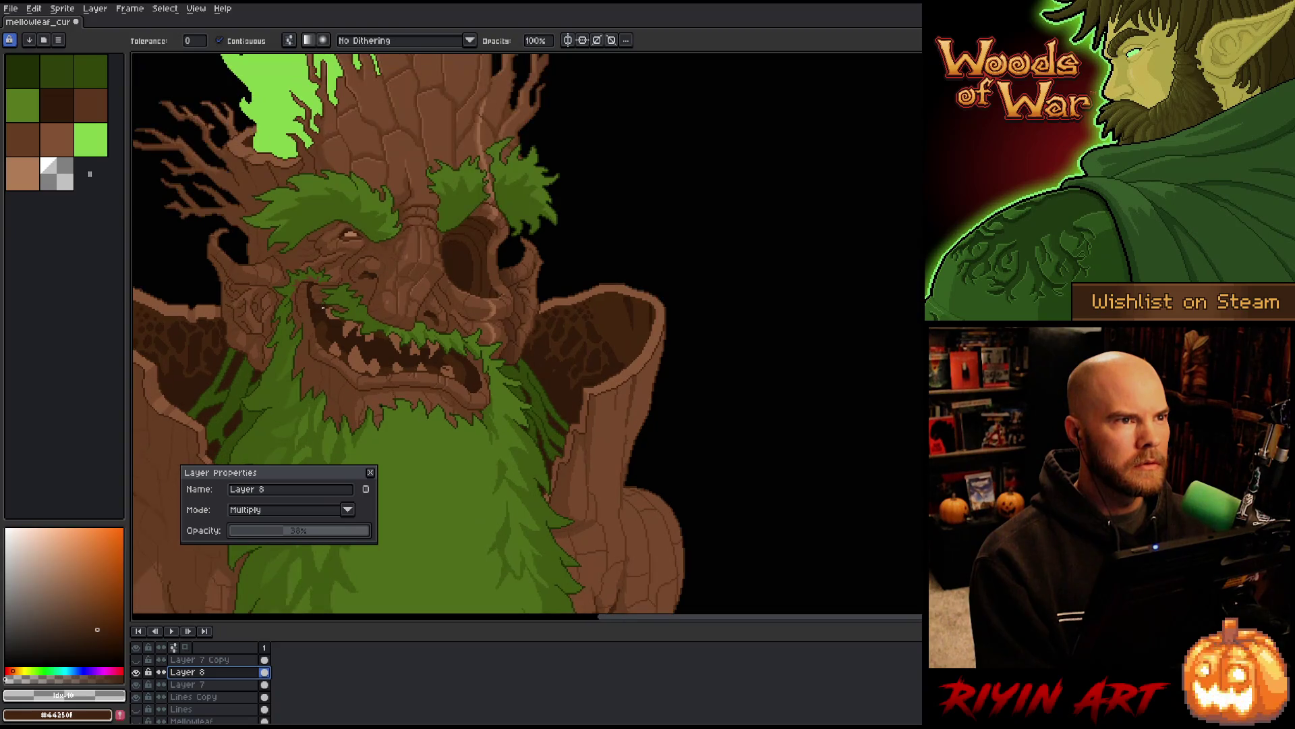
left_click(273, 532)
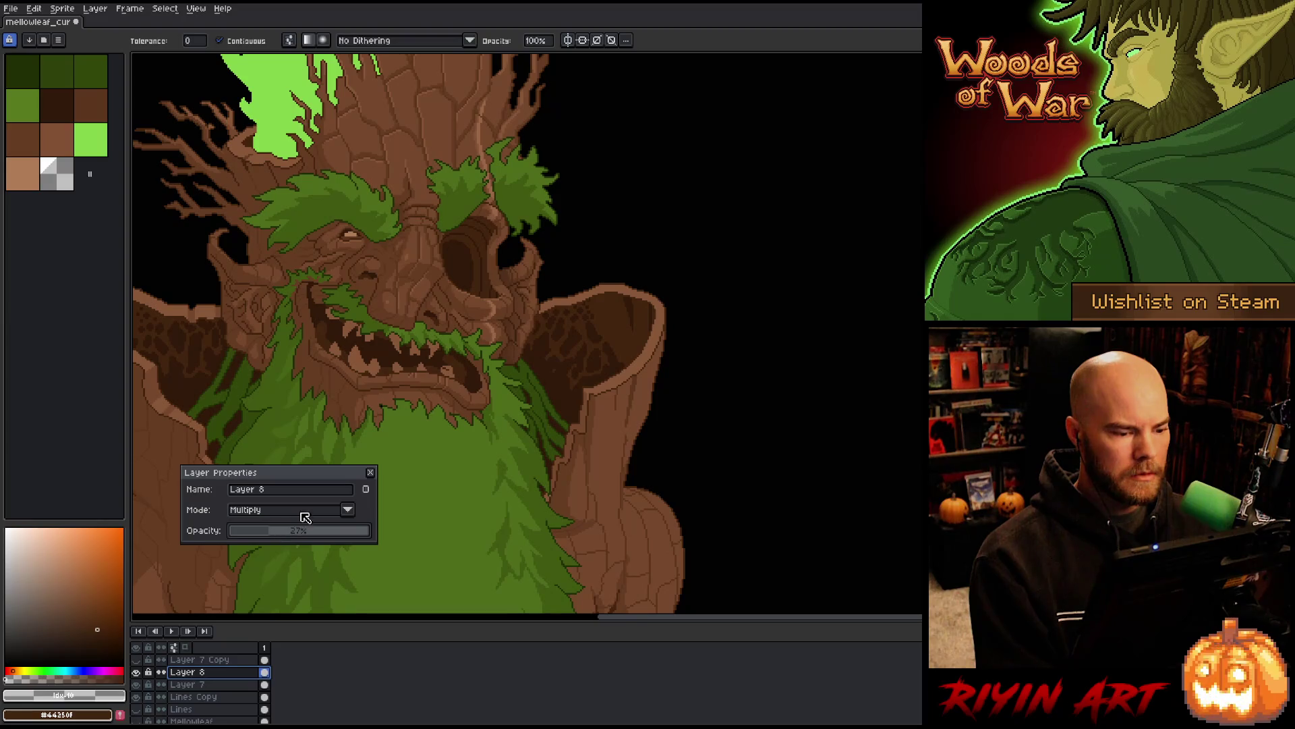
left_click(375, 472)
Hide Layer 8 to compare the shading and make Layer 7 active with the pencil
scroll(376, 486, "up", 2)
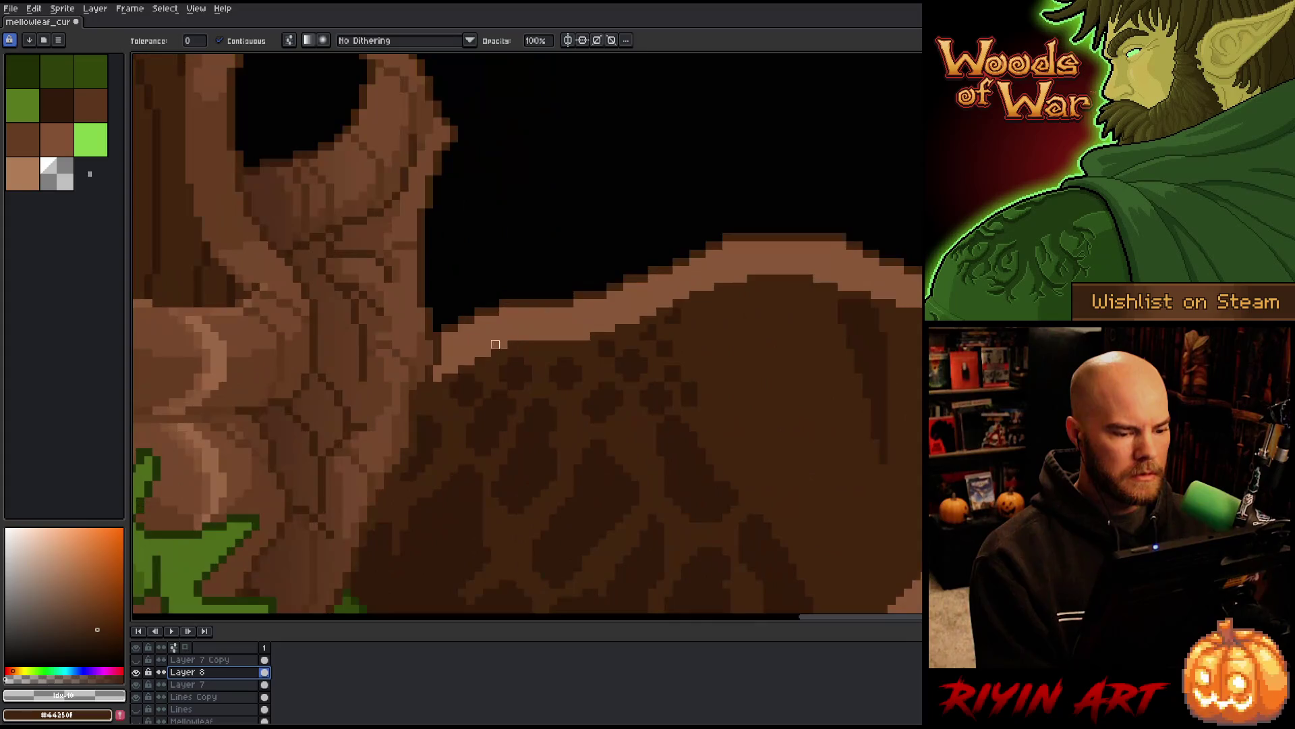
scroll(586, 328, "up", 1)
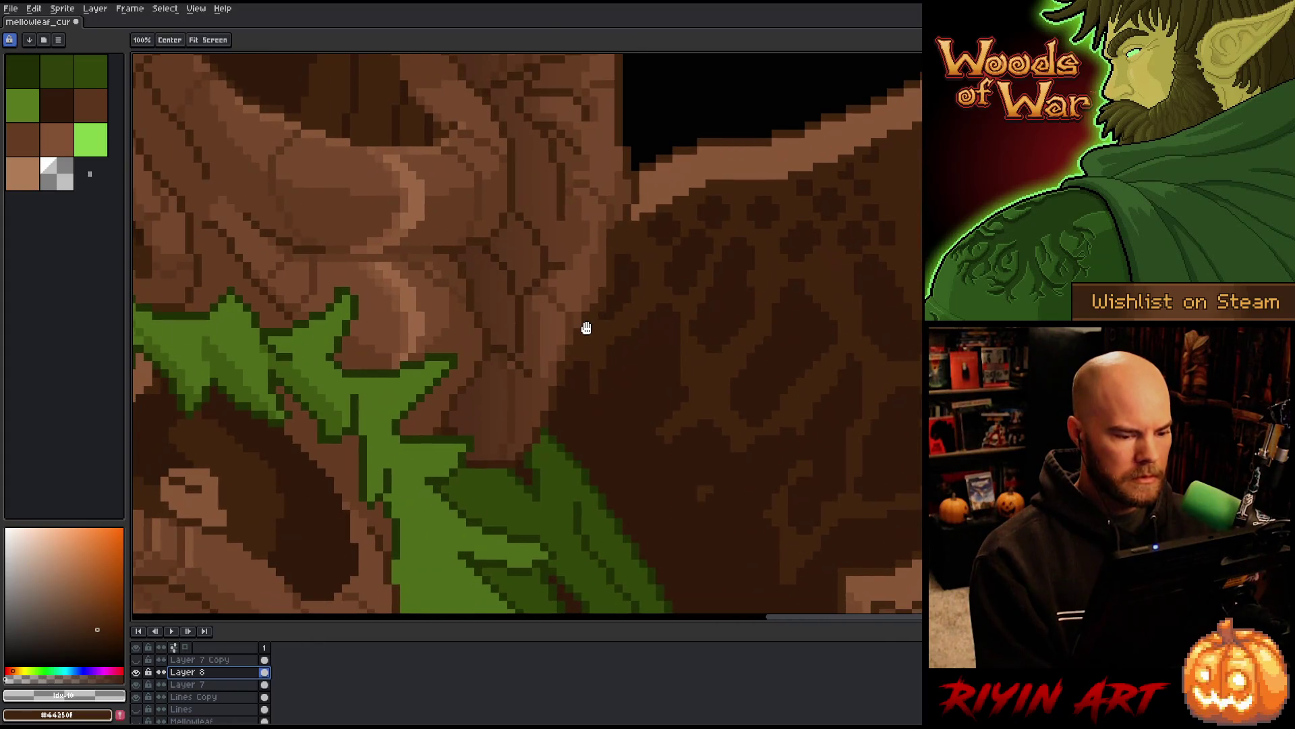
left_click(136, 672)
left_click(190, 686)
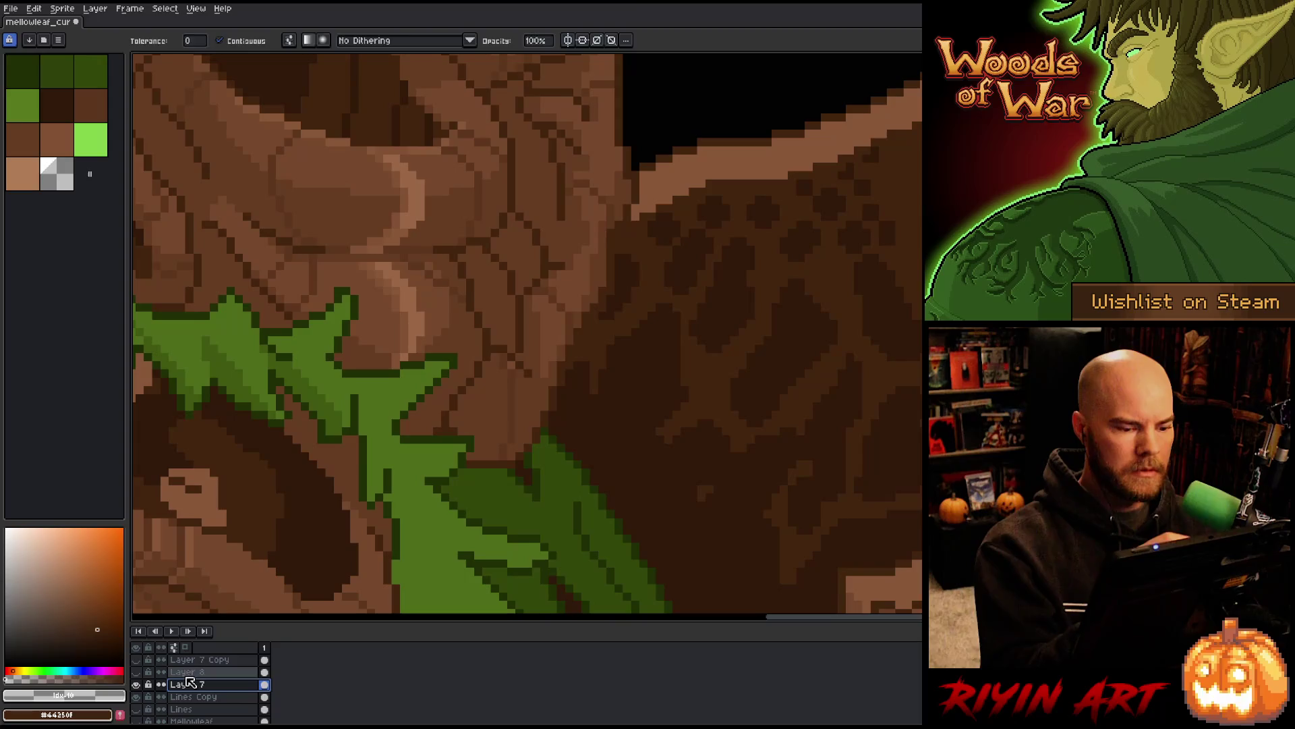
key("b")
left_click(511, 365, "alt")
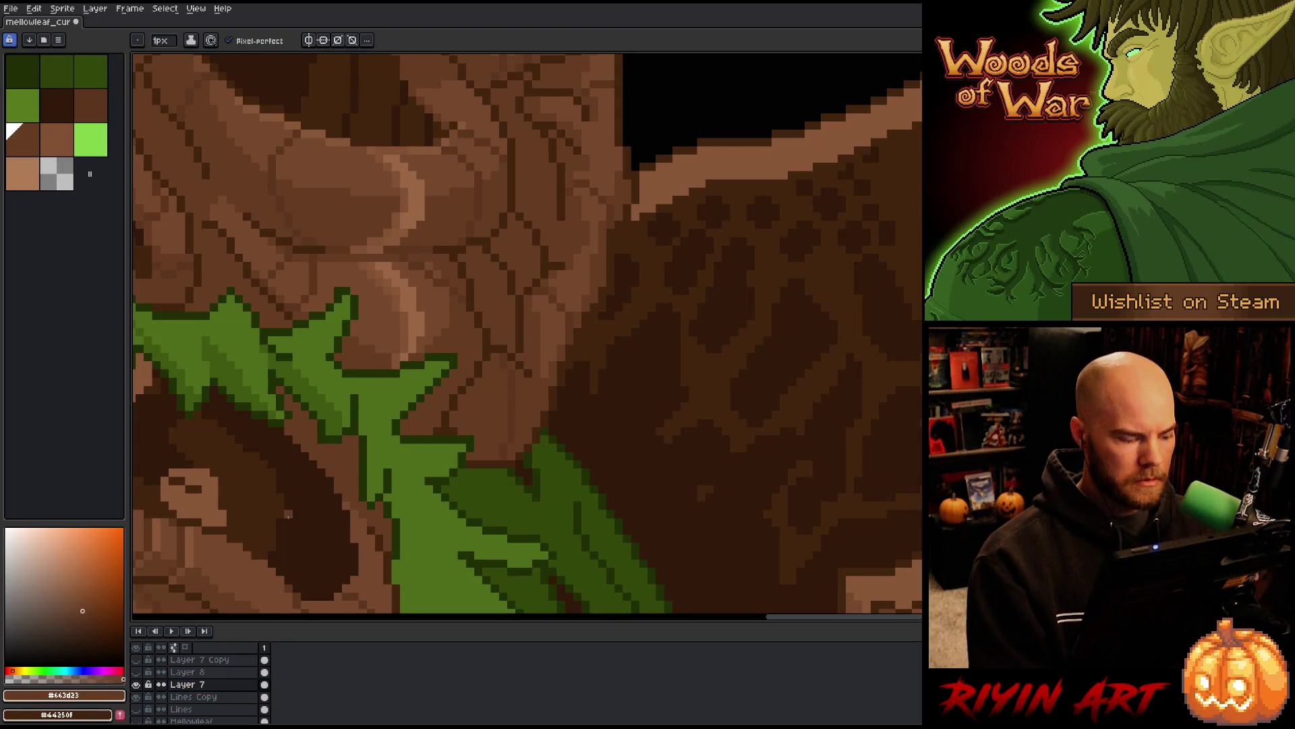
Zoom in and out to review the treant, then reopen Layer 8's properties and lower its opacity
scroll(574, 283, "down", 4)
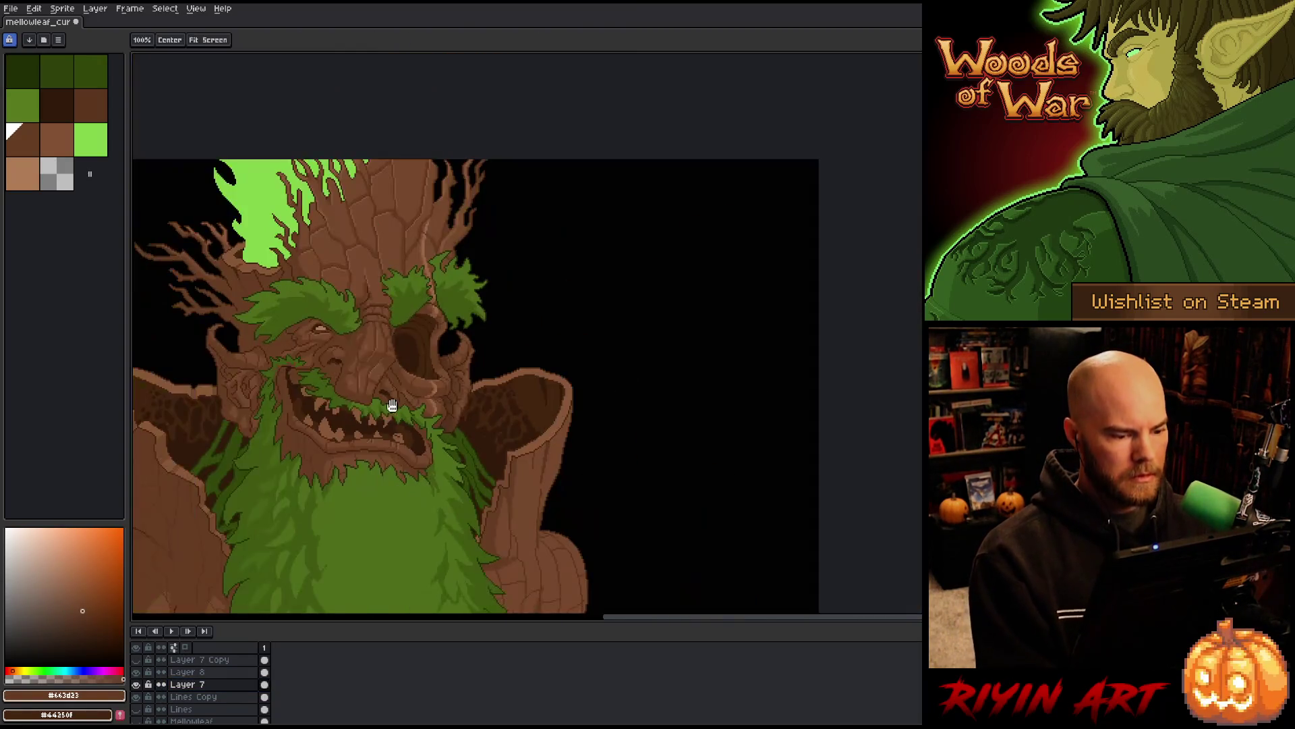
scroll(572, 284, "up", 2)
scroll(593, 238, "up", 1)
scroll(593, 238, "down", 5)
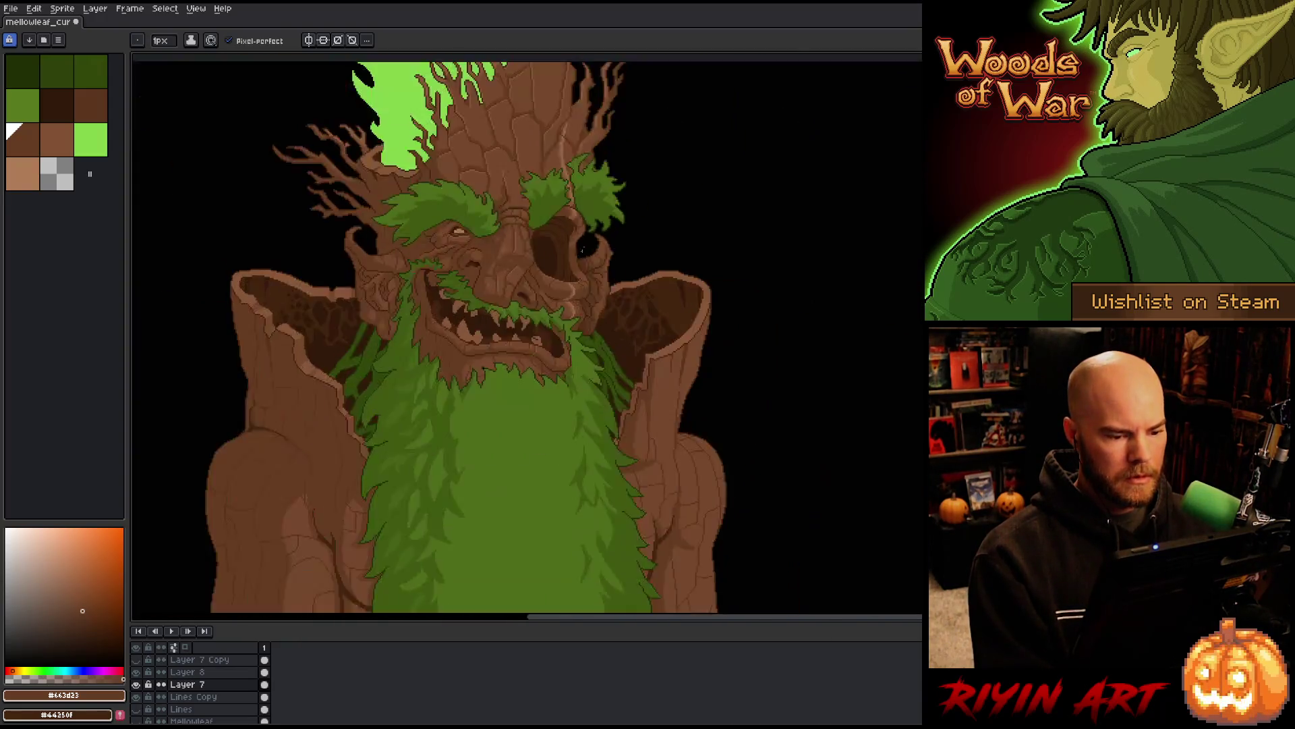
scroll(509, 208, "up", 2)
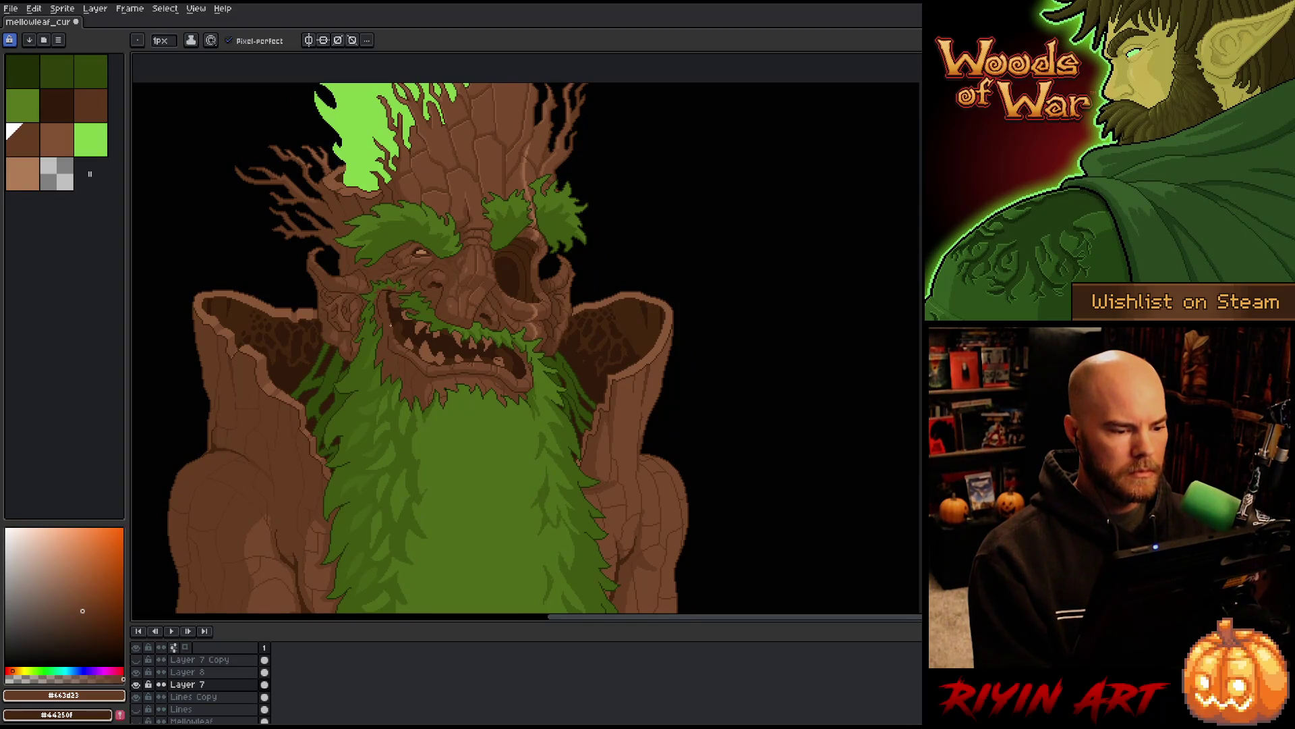
scroll(391, 324, "down", 1)
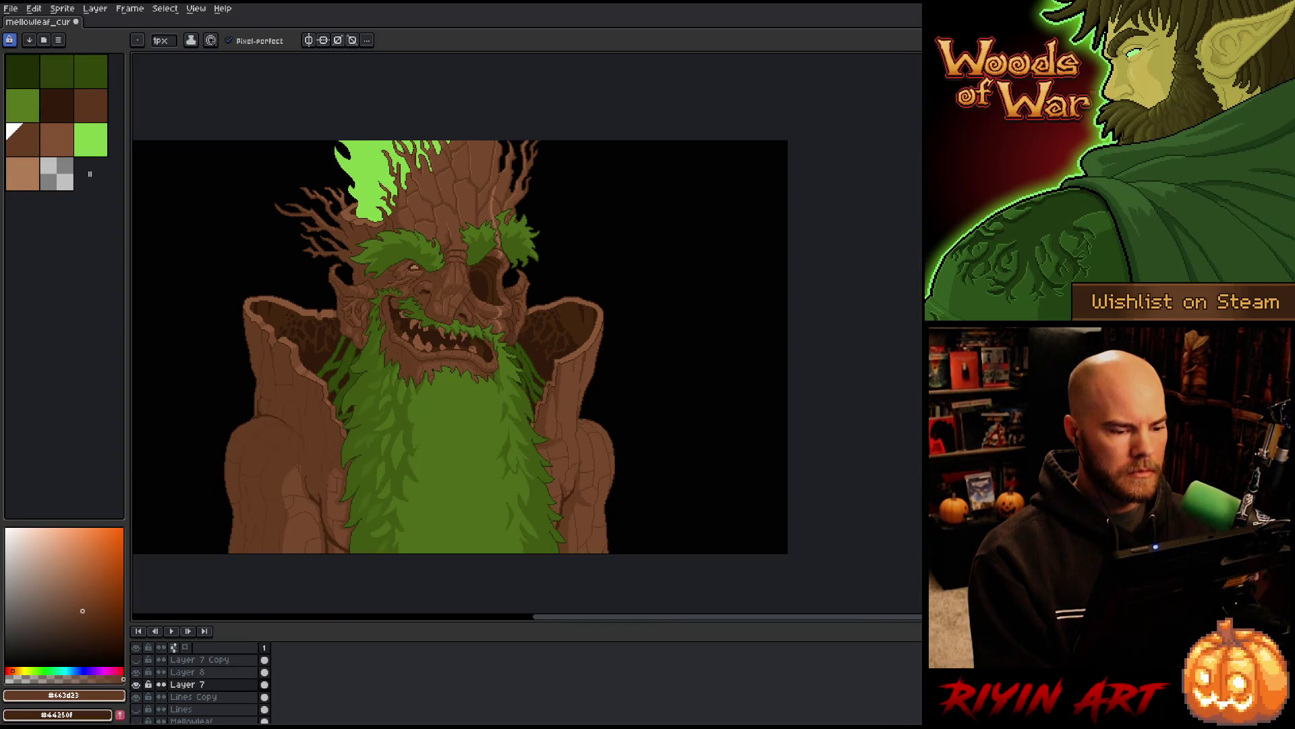
scroll(451, 295, "up", 1)
double_click(187, 672)
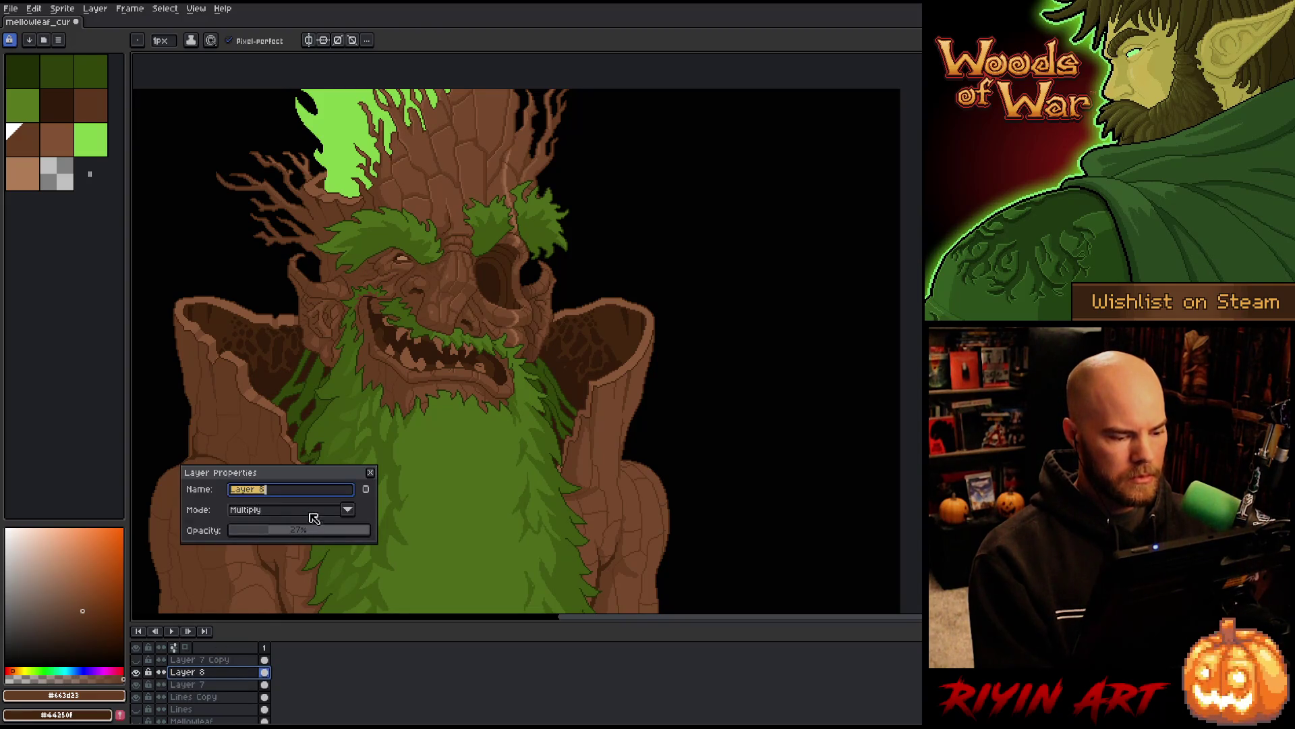
left_click_drag(261, 532, 251, 532)
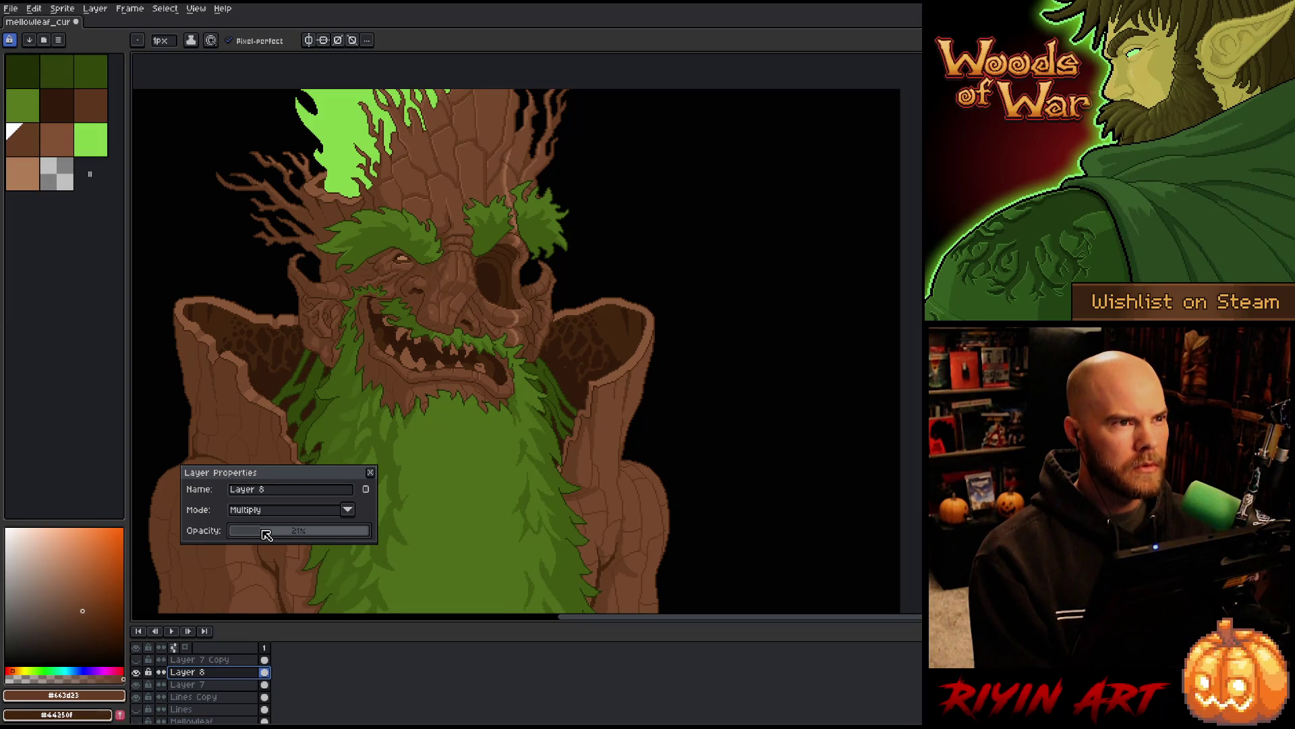
Retune Layer 8's Multiply opacity through 19% and 26%, settling on 23%
left_click_drag(266, 534, 261, 533)
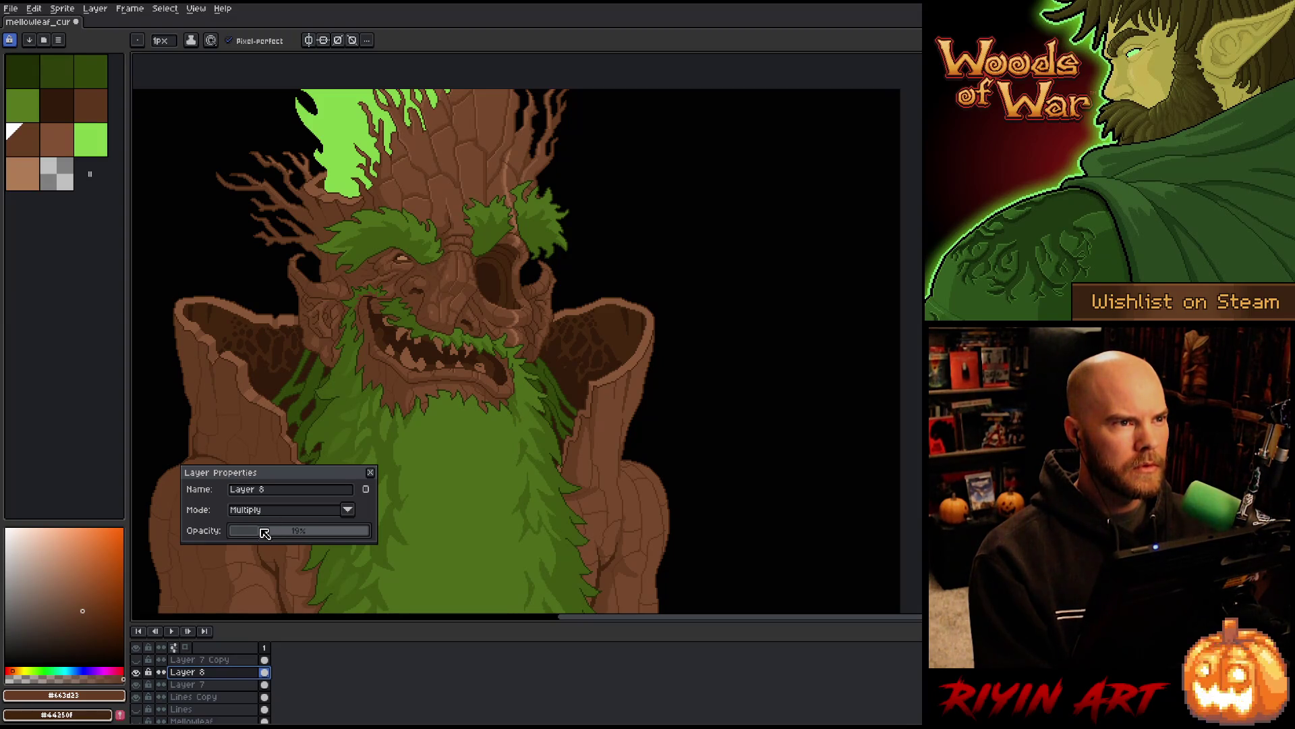
left_click(371, 473)
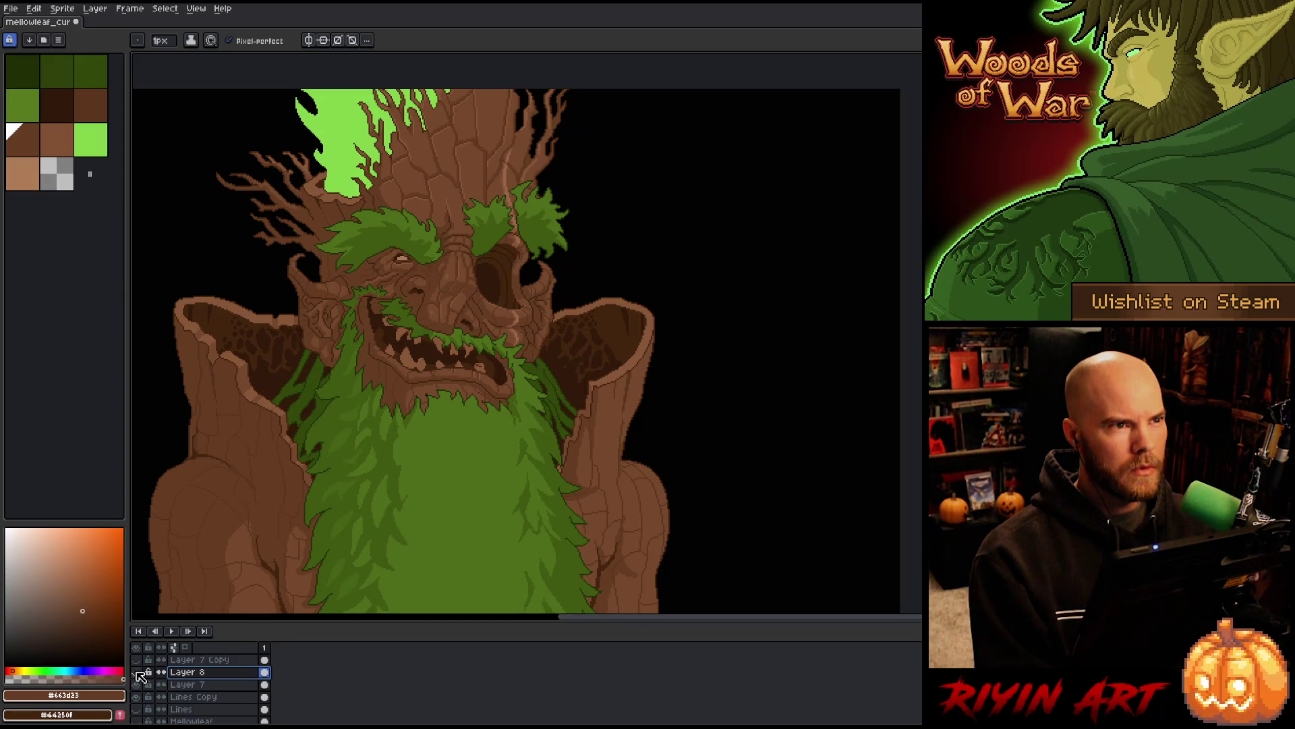
double_click(183, 672)
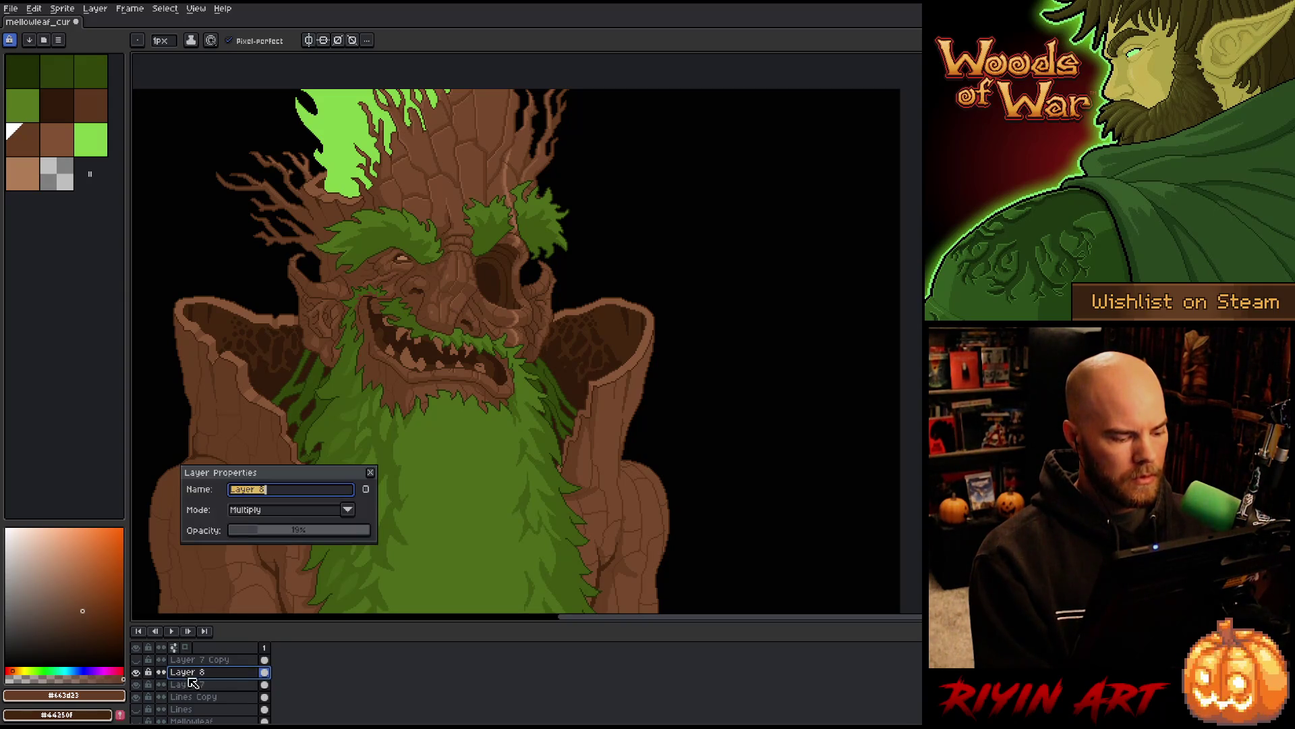
left_click(269, 532)
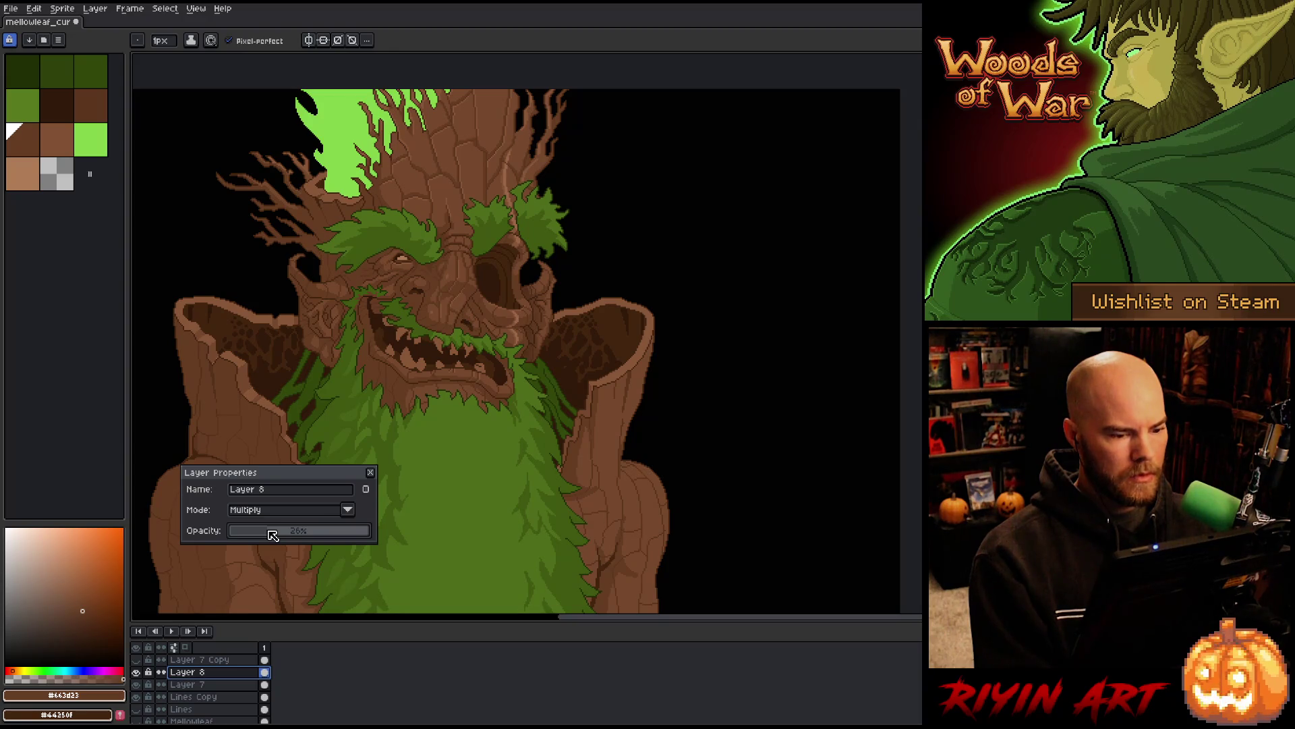
left_click_drag(269, 531, 265, 531)
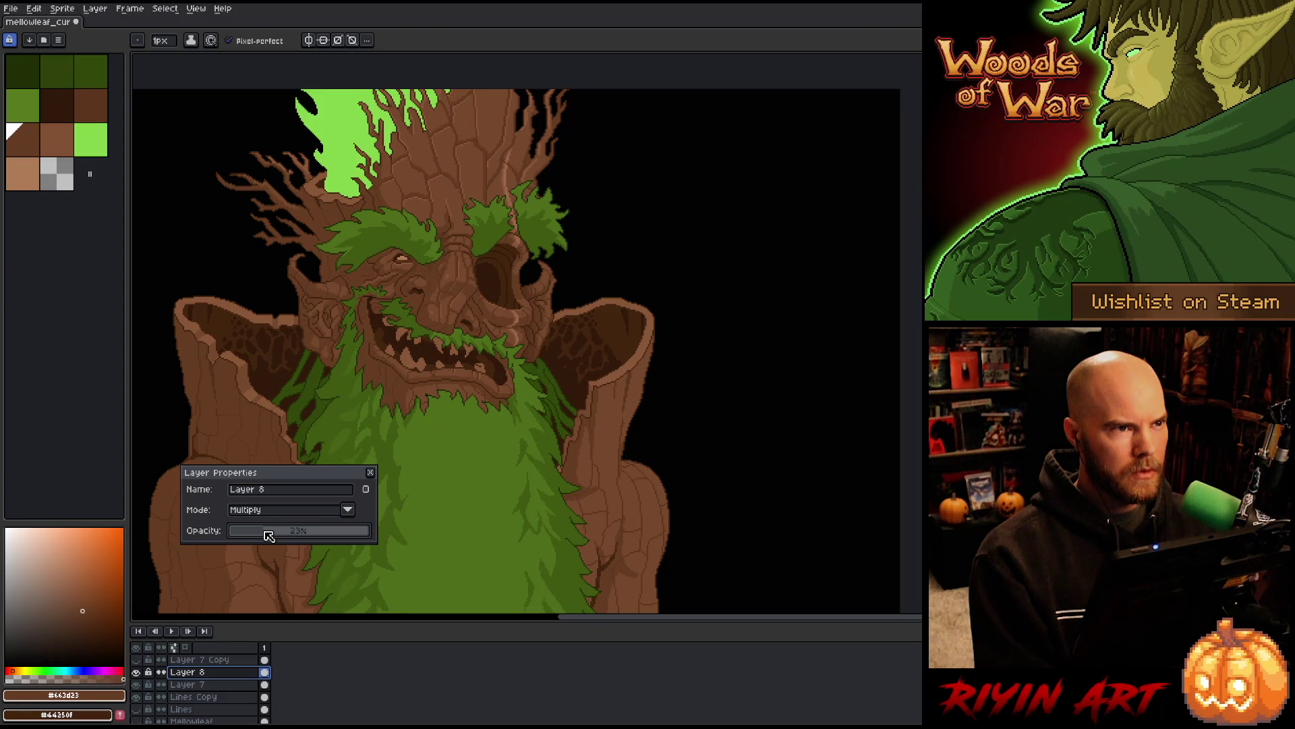
left_click(370, 472)
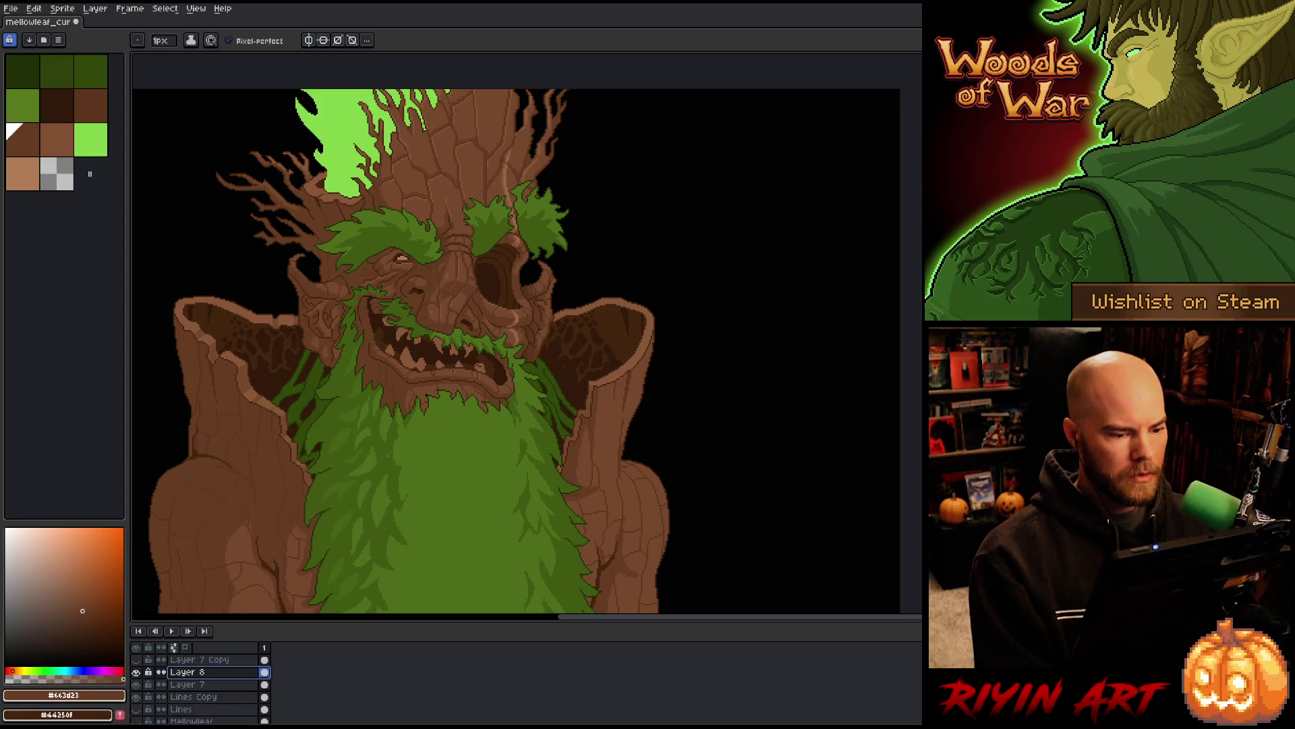
Zoom around the eye socket, sample #44250f, and select Layer 8
scroll(503, 303, "up", 3)
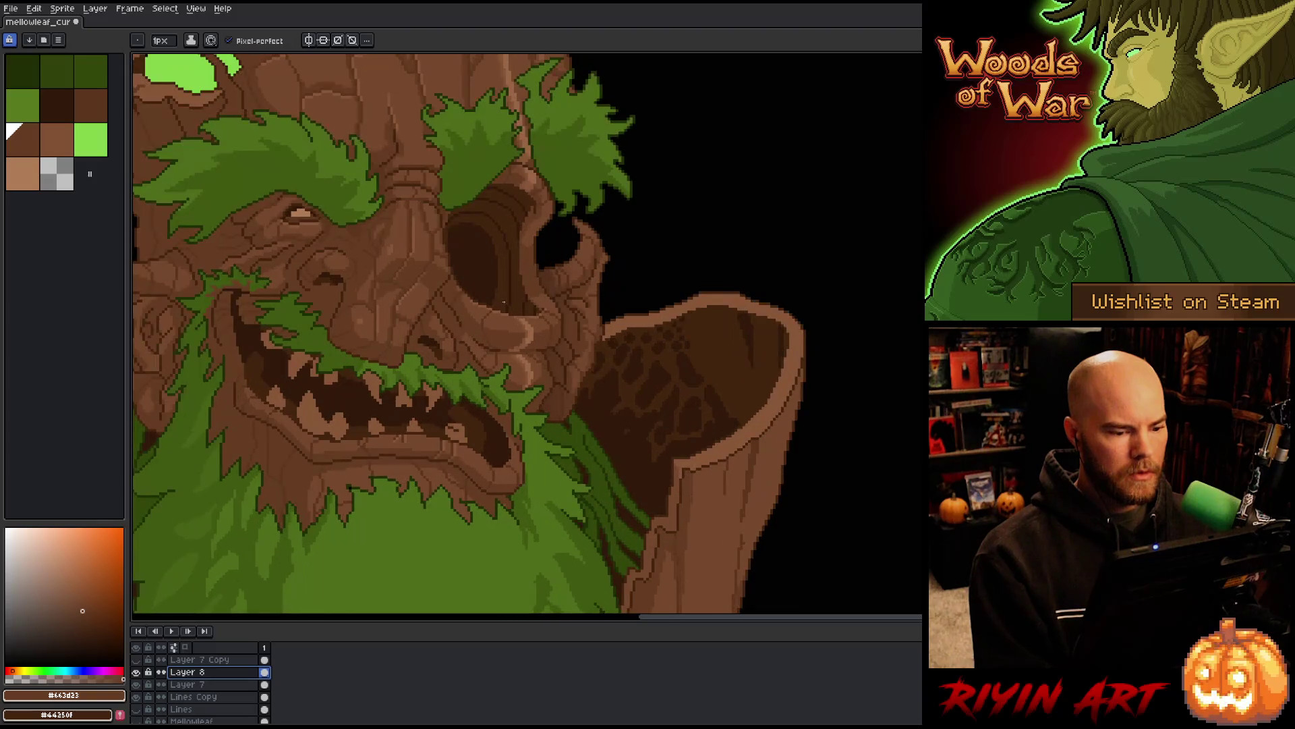
scroll(517, 315, "up", 3)
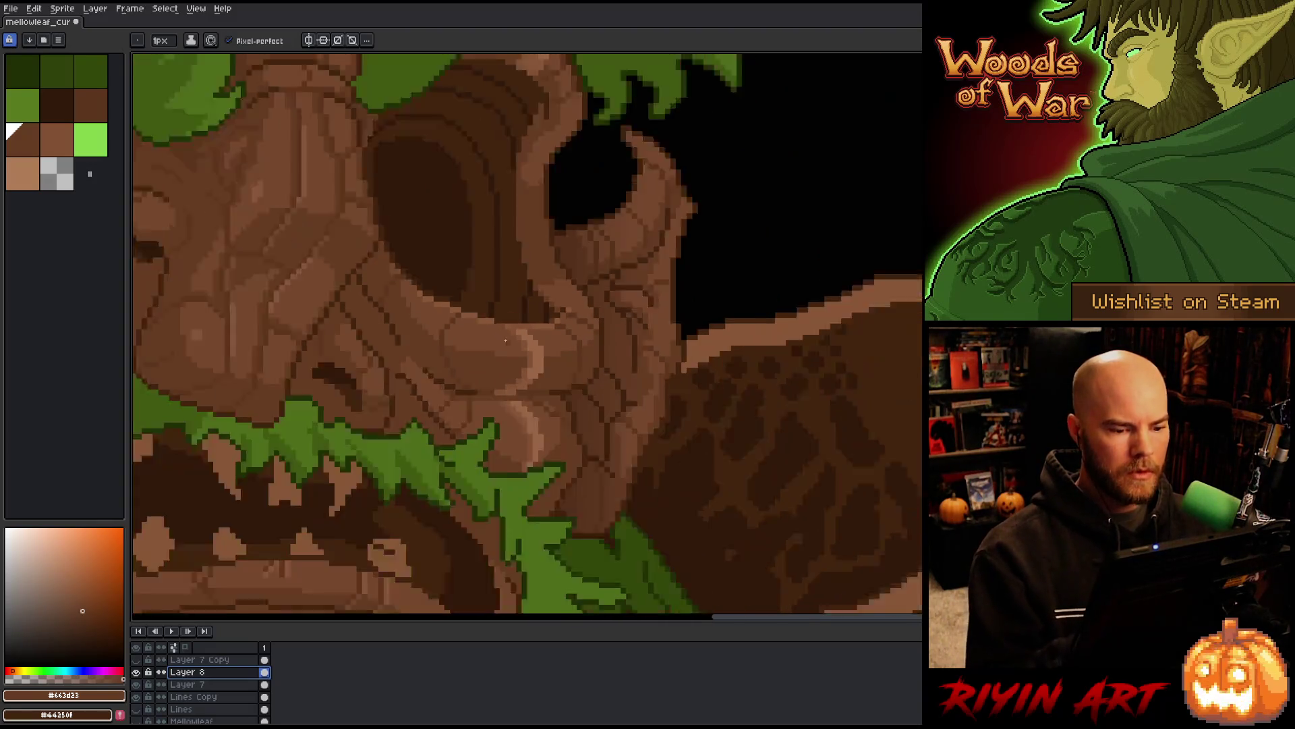
scroll(508, 336, "down", 2)
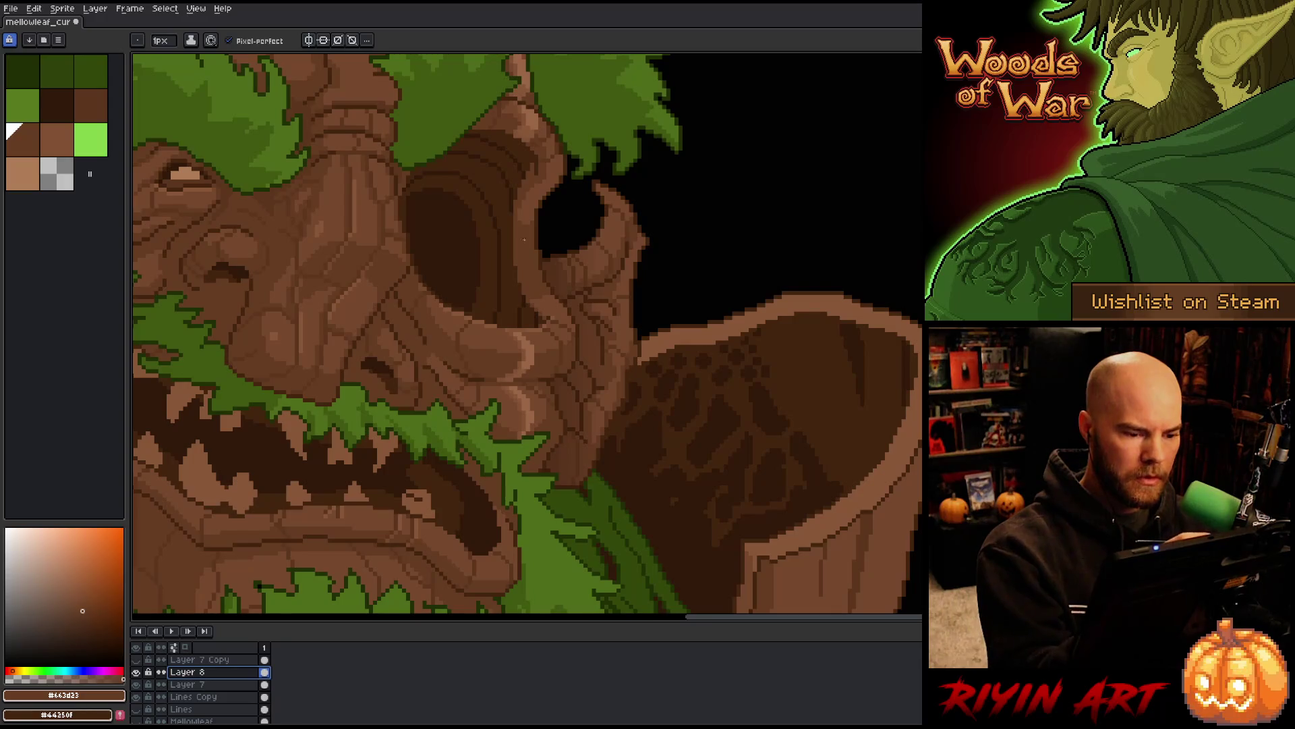
scroll(552, 300, "up", 3)
left_click(556, 276, "alt")
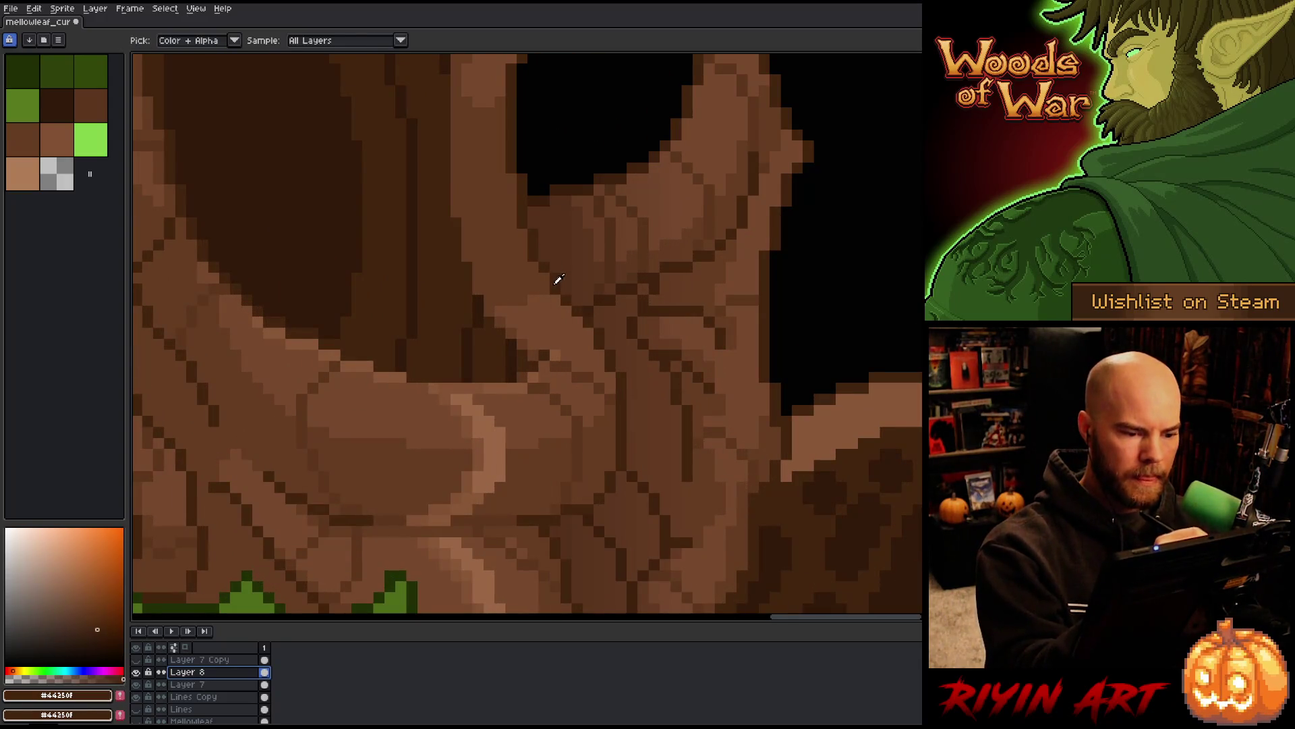
left_click(203, 672)
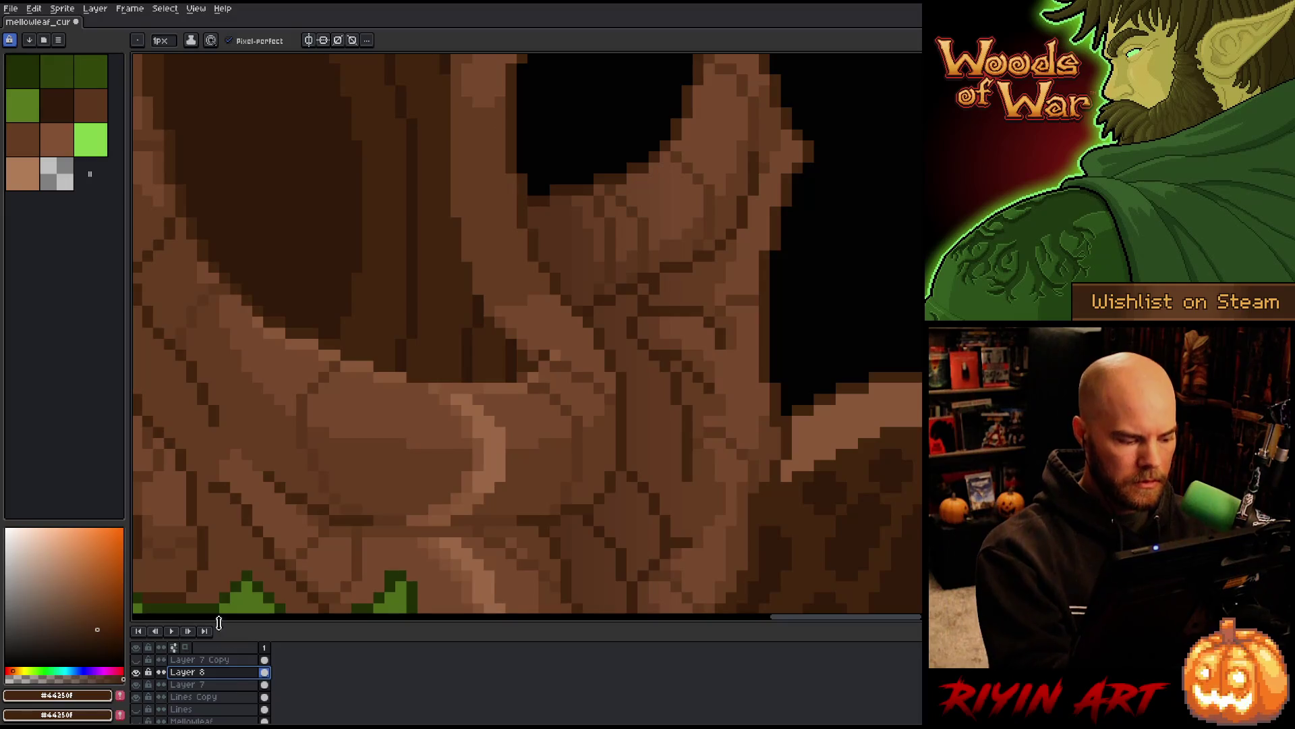
On Lines Copy, erase a stray eye-socket pixel and sample bark browns #55311c and #77492d
left_click(230, 697)
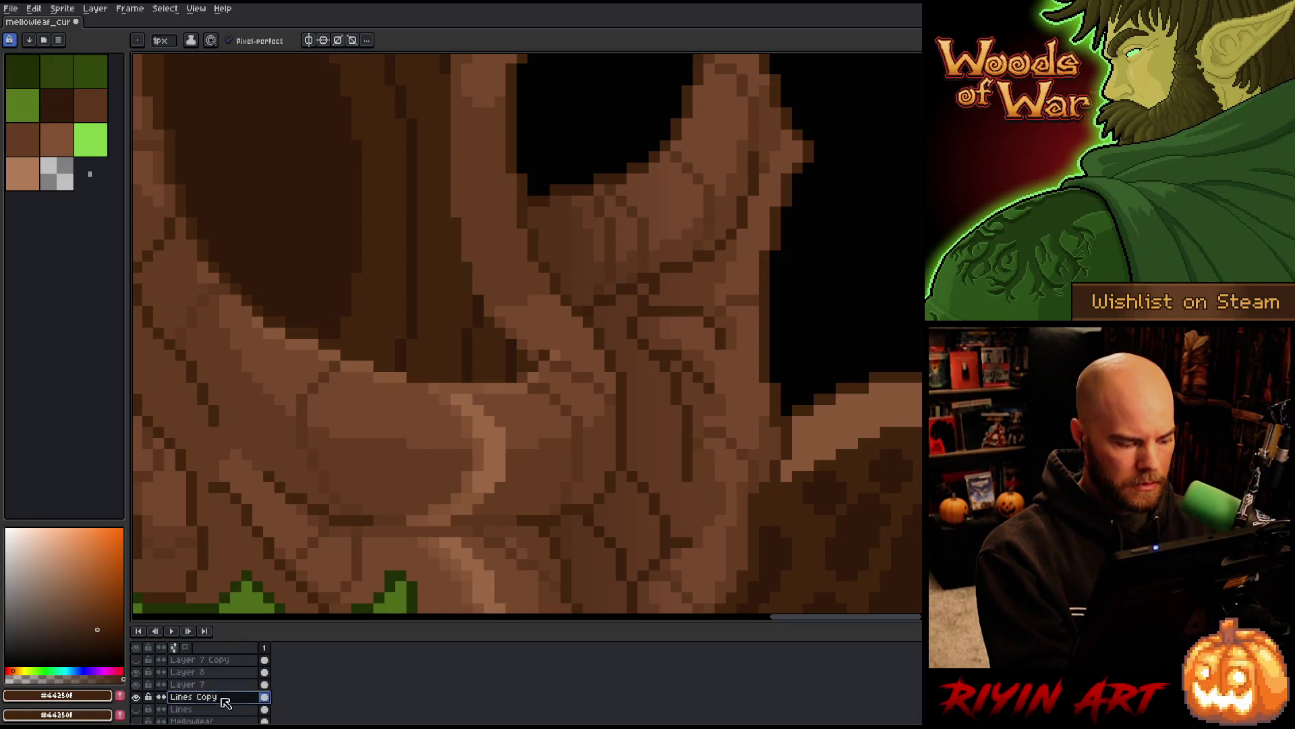
key("e")
left_click(556, 278)
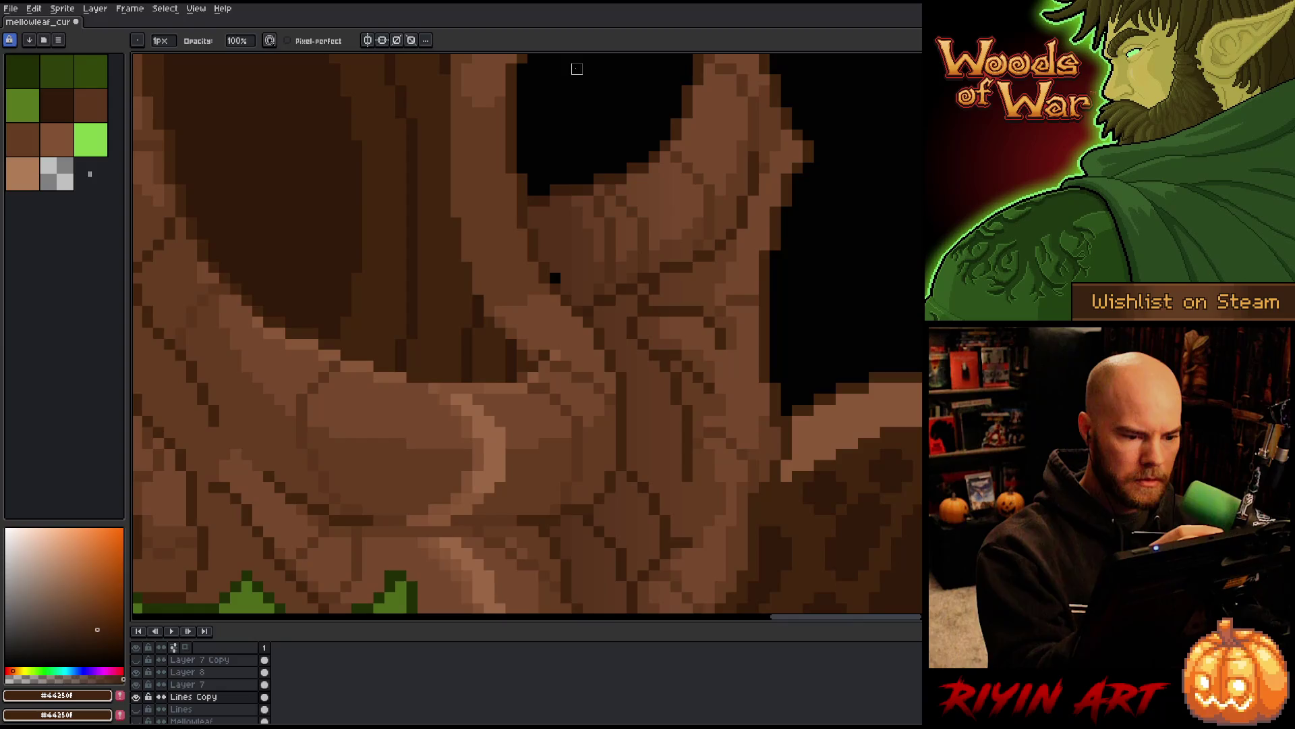
key("b")
left_click(567, 112, "alt")
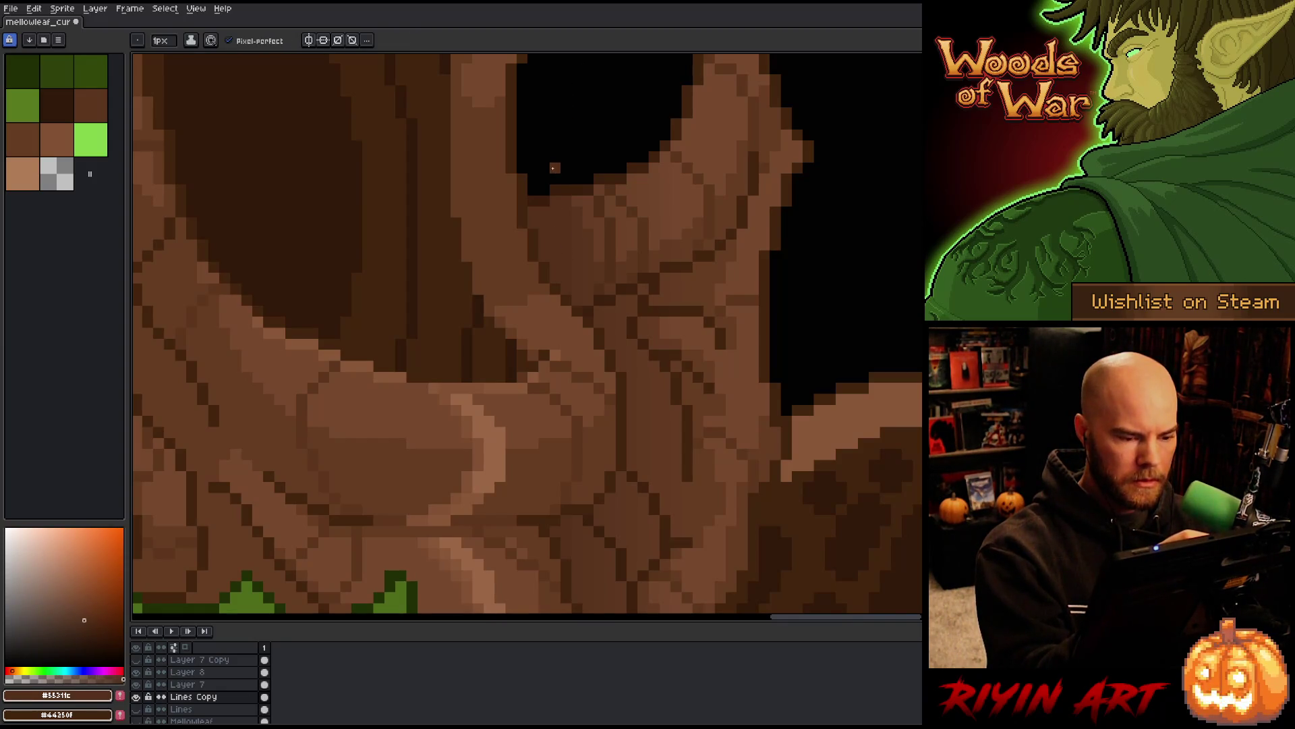
left_click(544, 300, "alt")
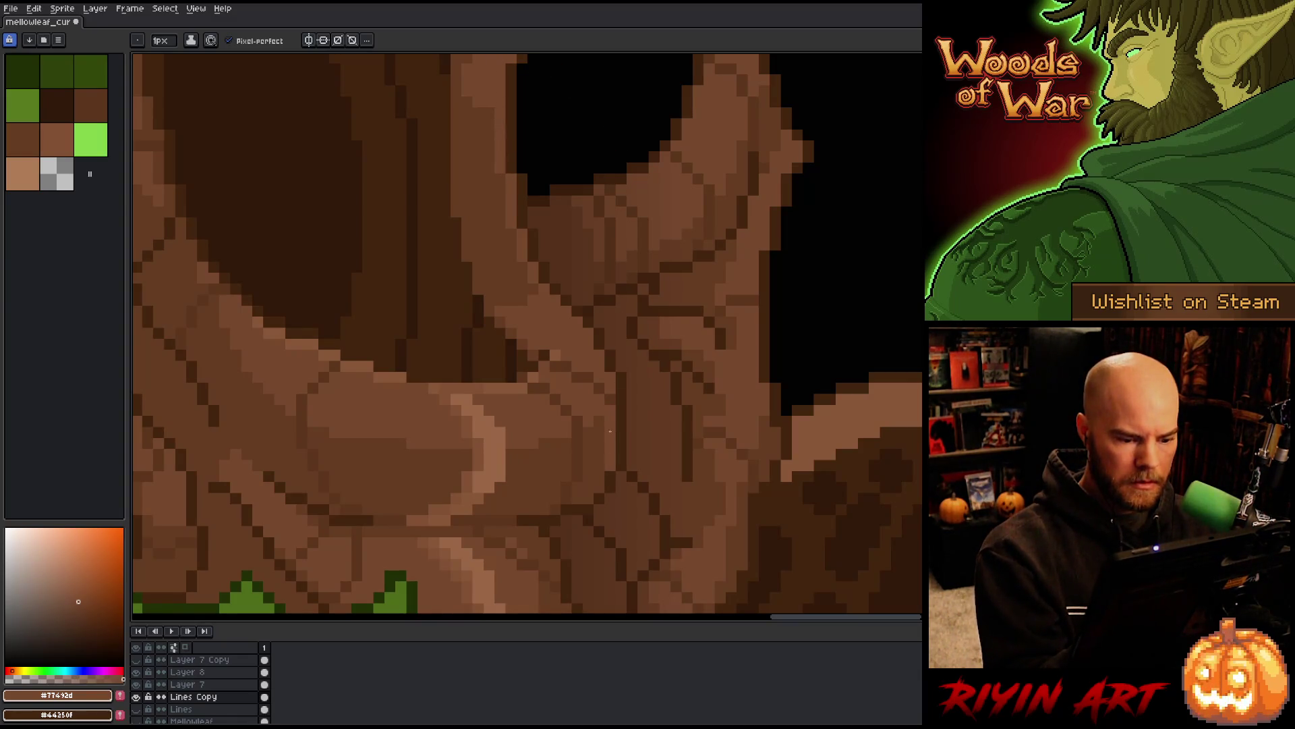
left_click_drag(648, 445, 649, 280)
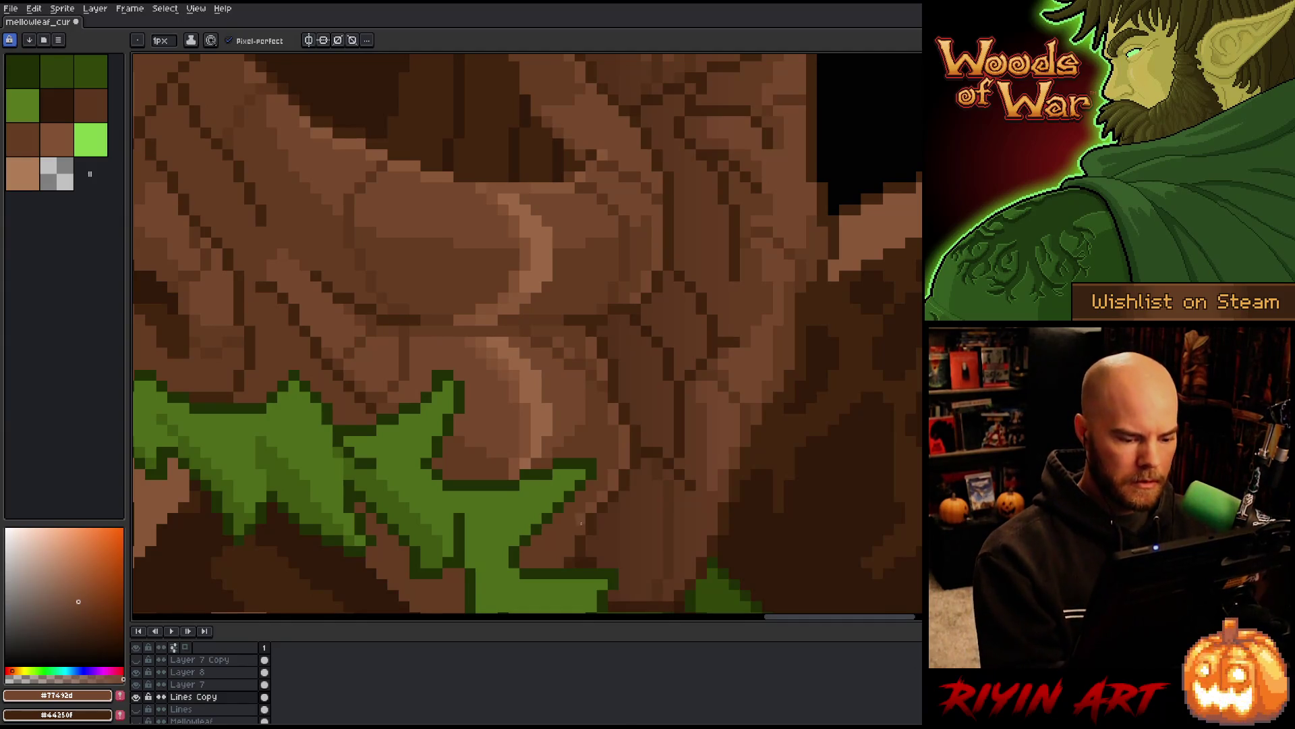
Sample the darker face bark brown #643d23, comparing it with the mid brown
scroll(514, 471, "down", 5)
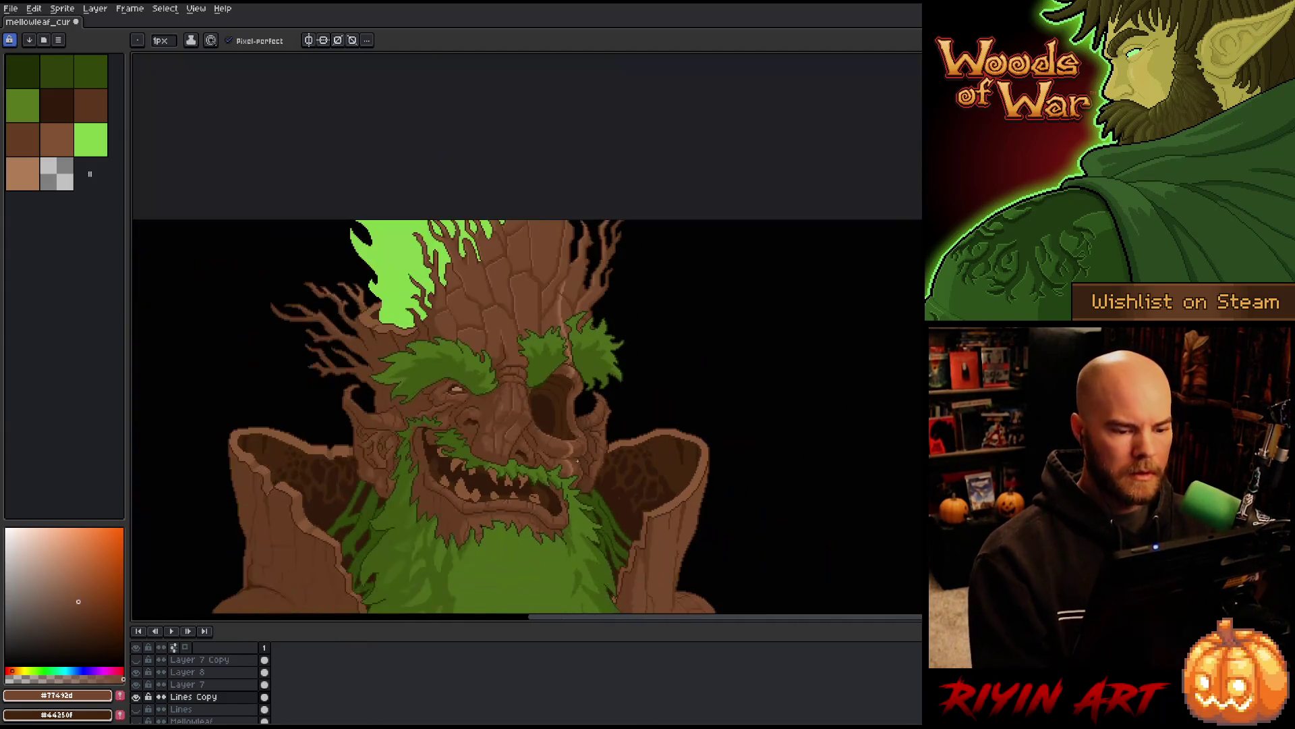
scroll(527, 423, "up", 5)
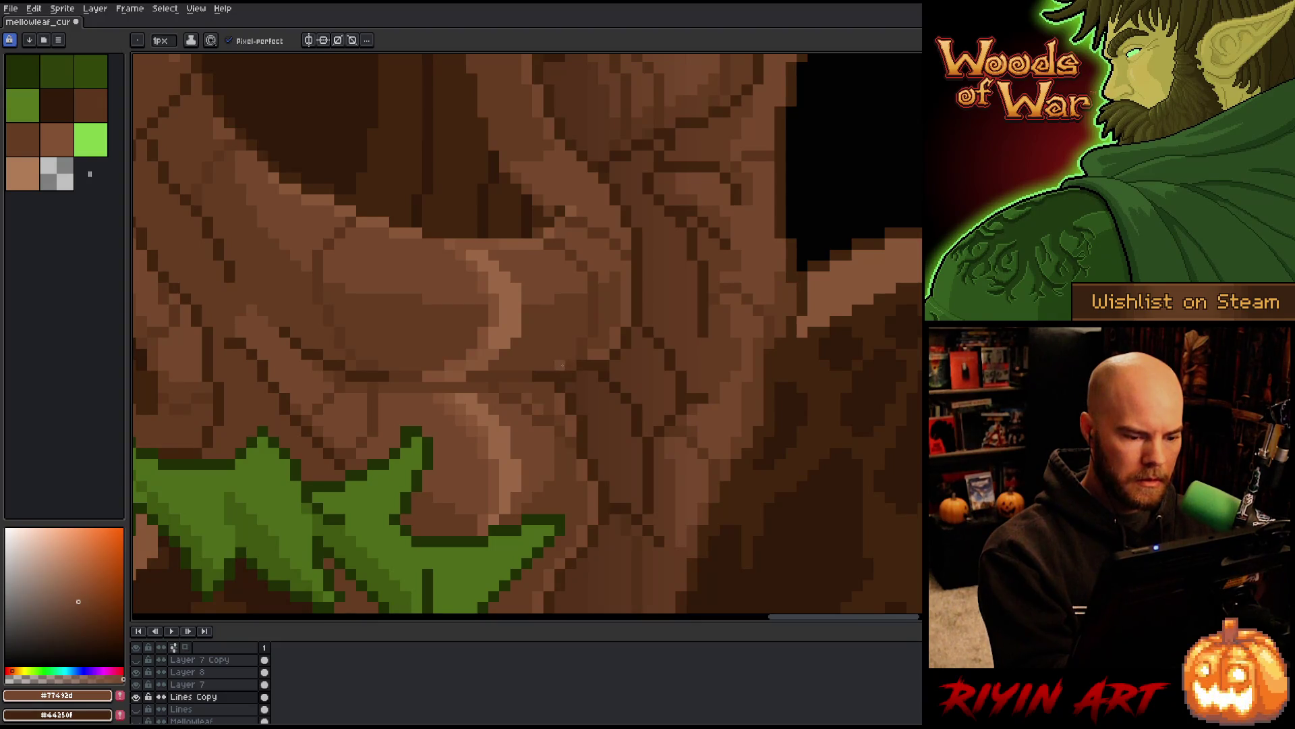
left_click(571, 362, "alt")
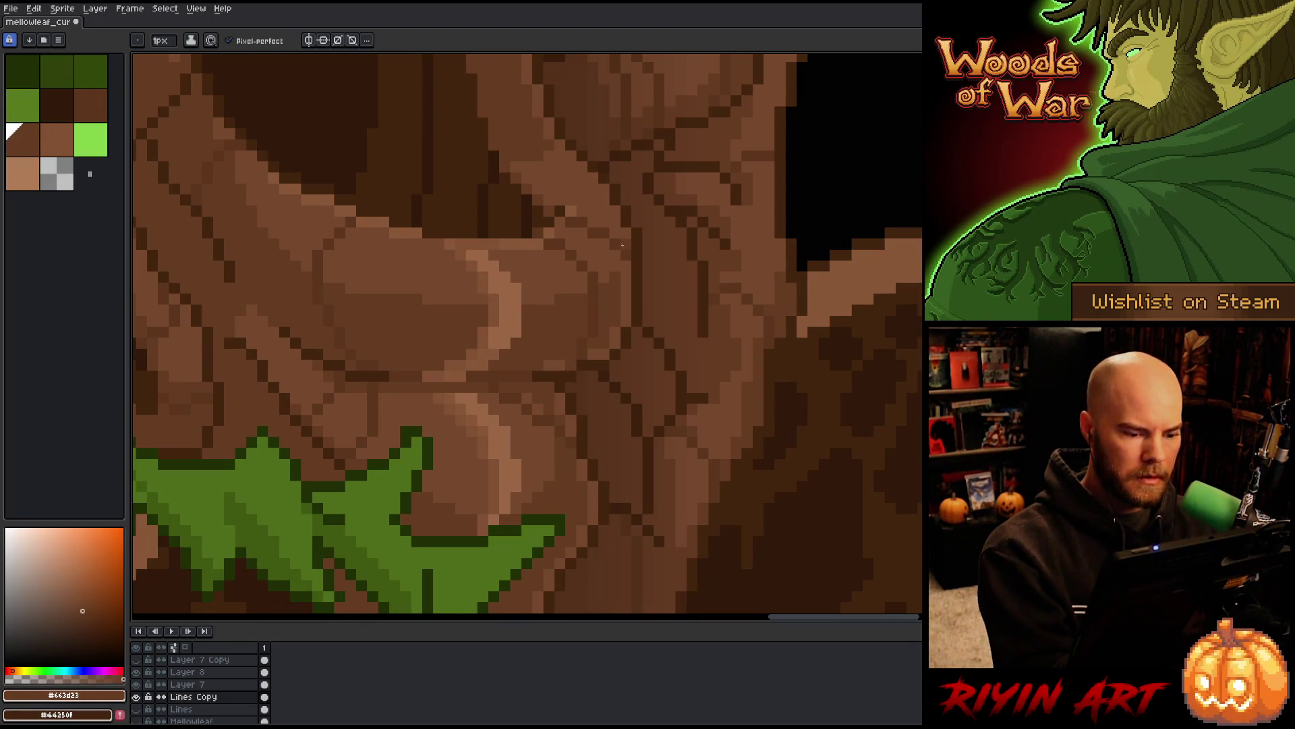
left_click(577, 296, "alt")
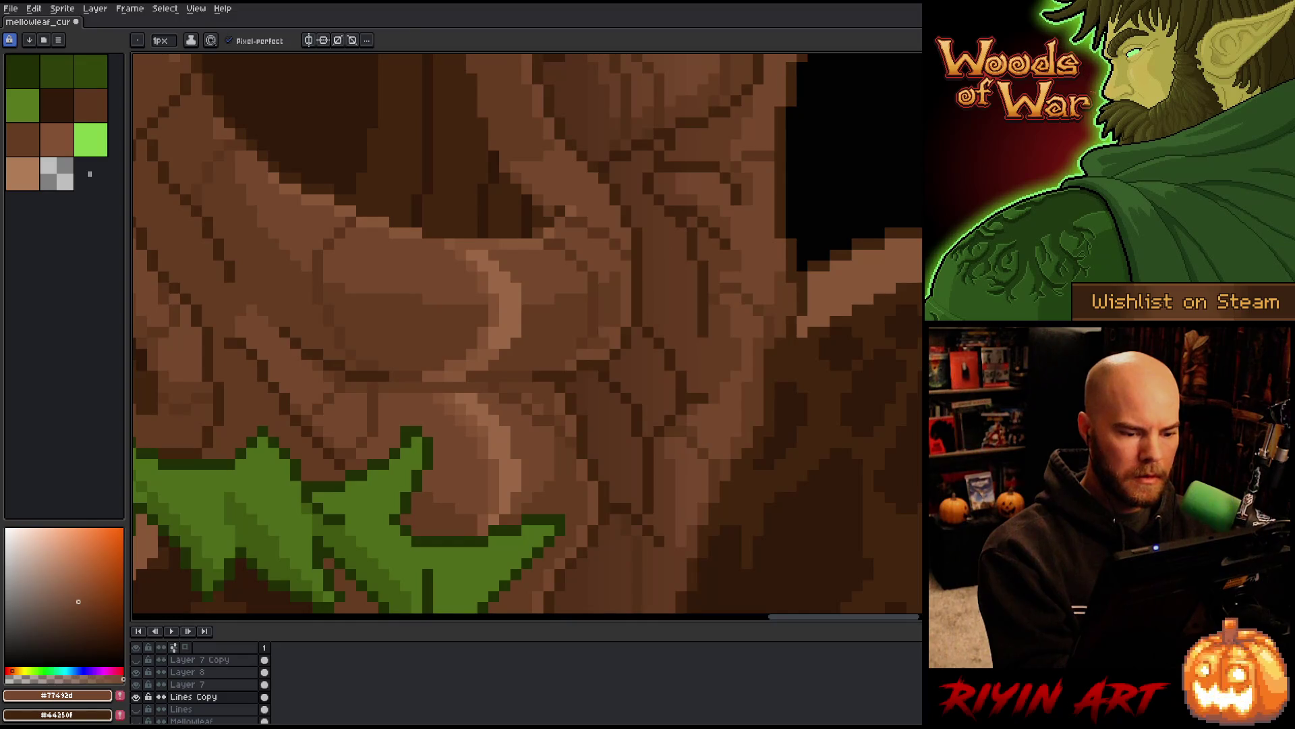
left_click(626, 276, "alt")
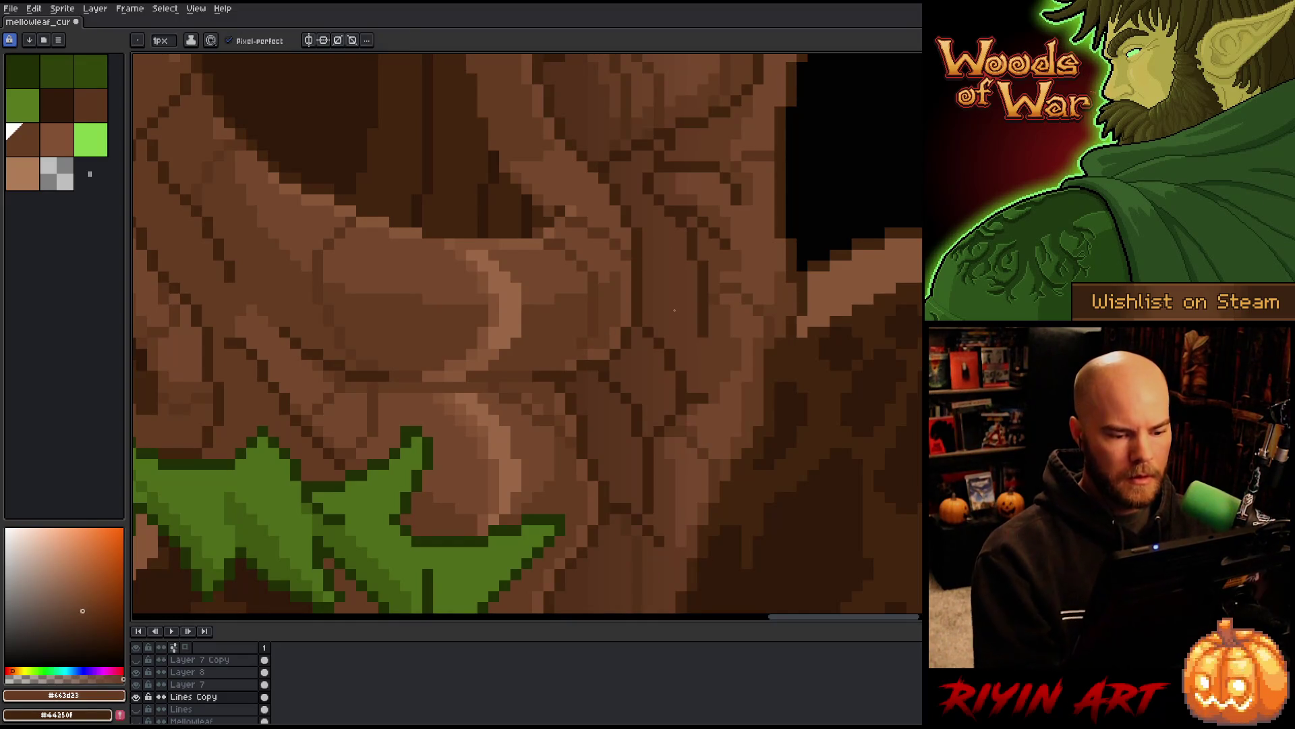
scroll(675, 309, "down", 4)
scroll(546, 332, "down", 1)
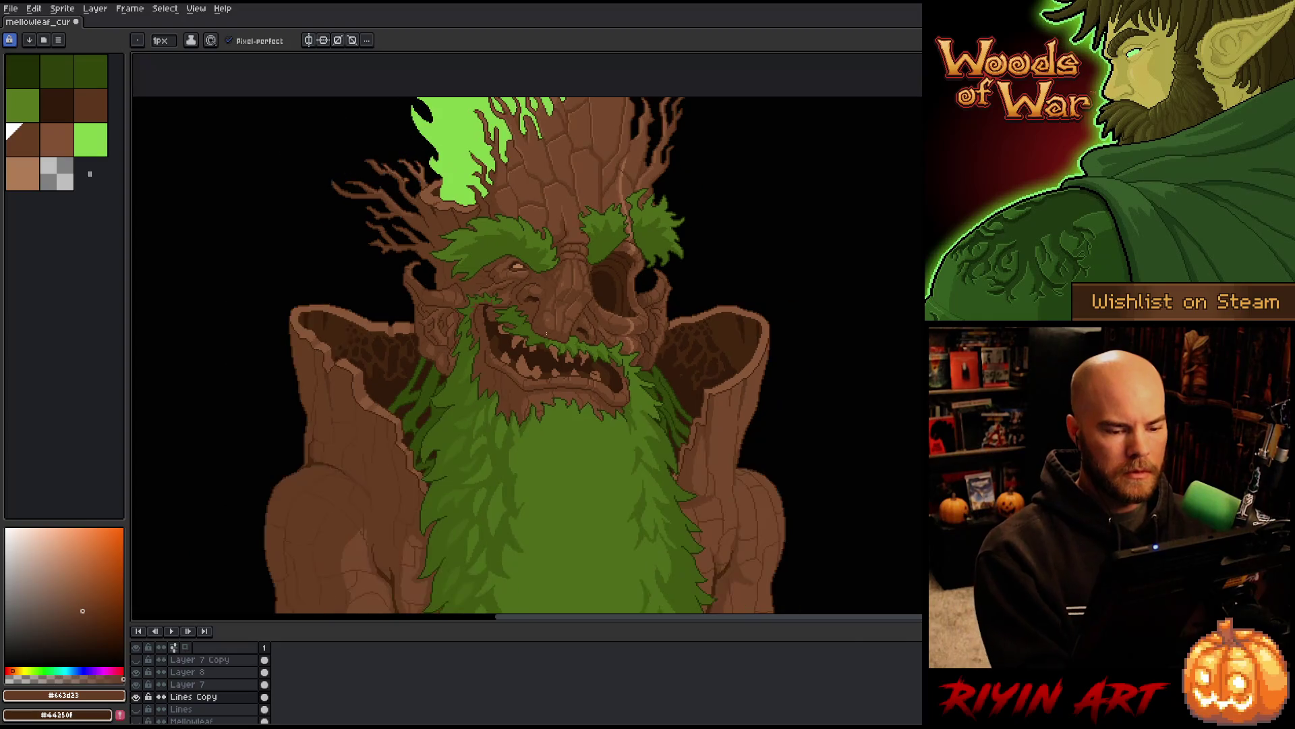
scroll(546, 332, "down", 1)
scroll(648, 310, "up", 1)
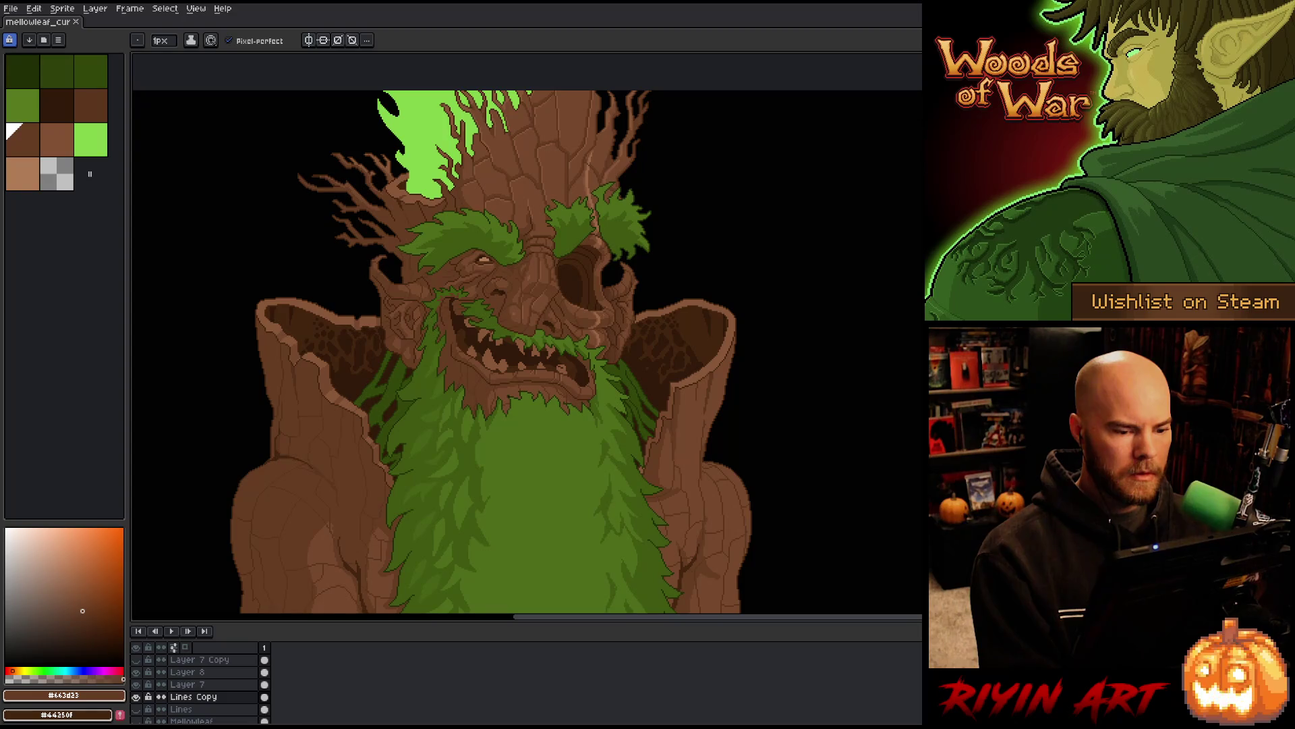
scroll(611, 273, "up", 3)
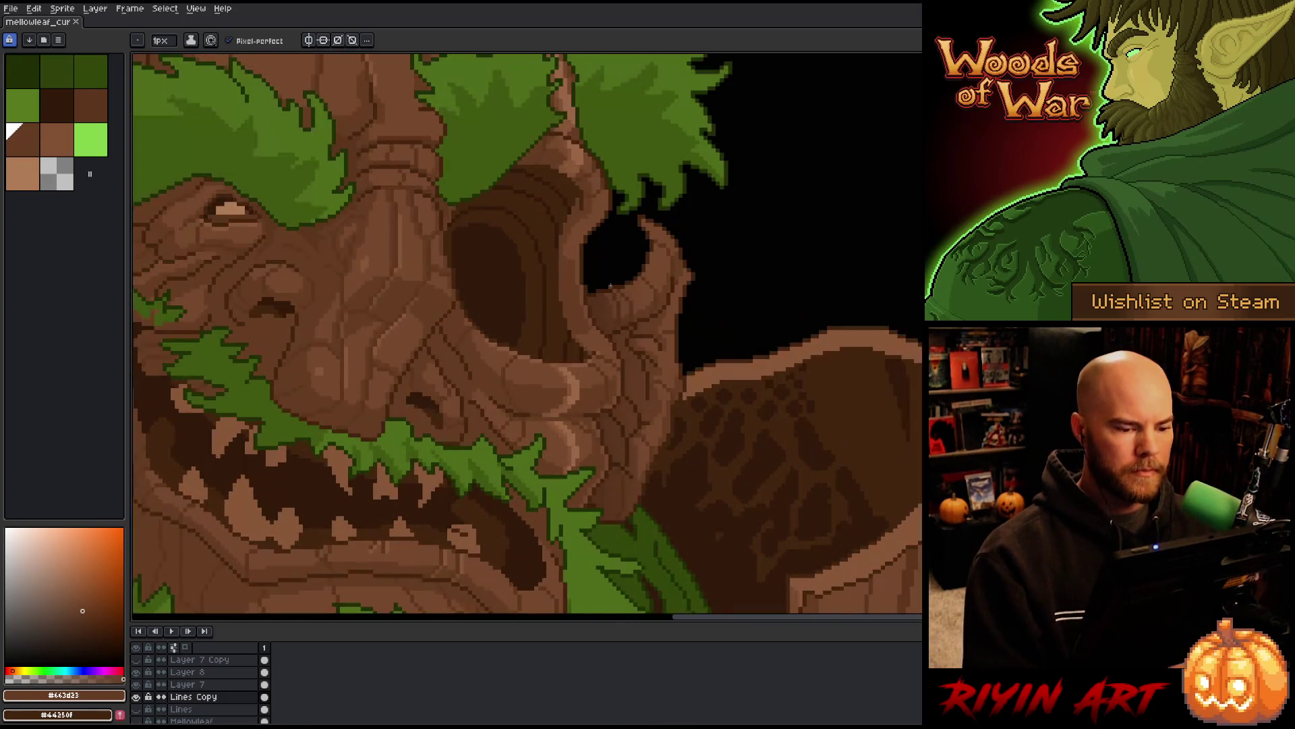
left_click(591, 336, "alt")
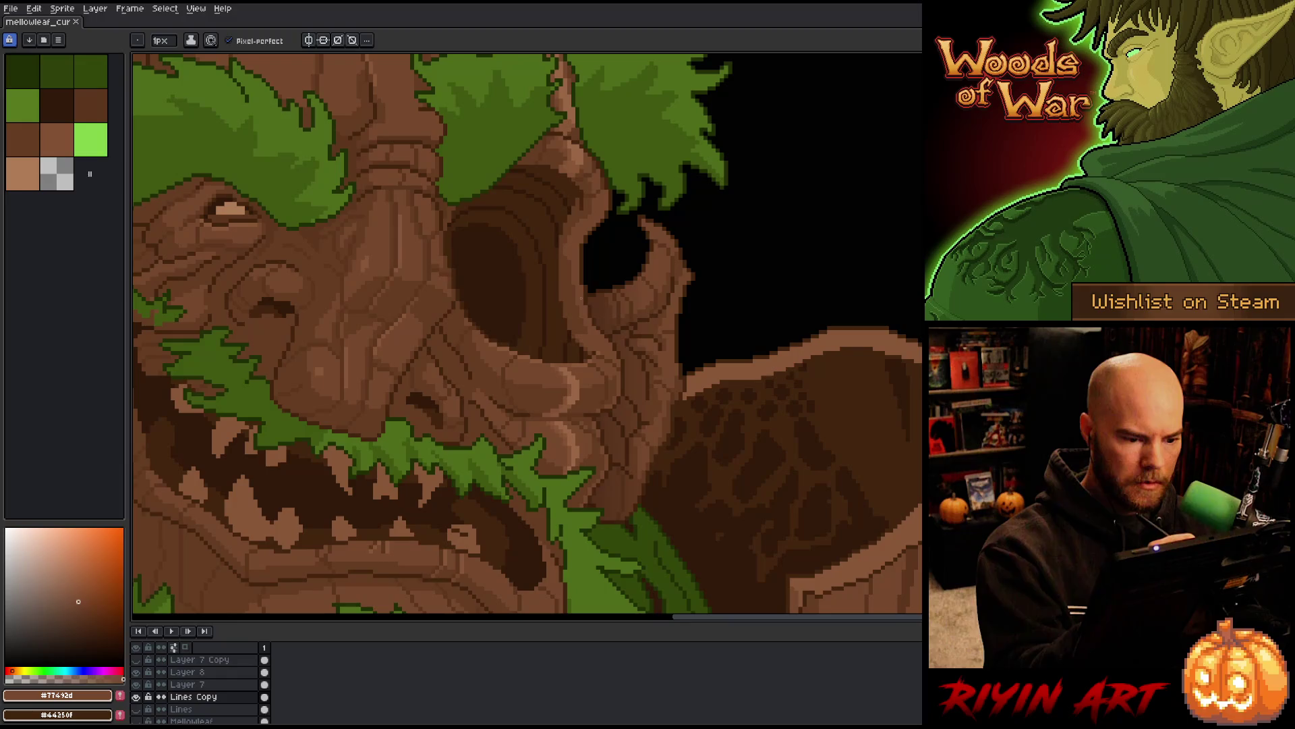
left_click(570, 266, "alt")
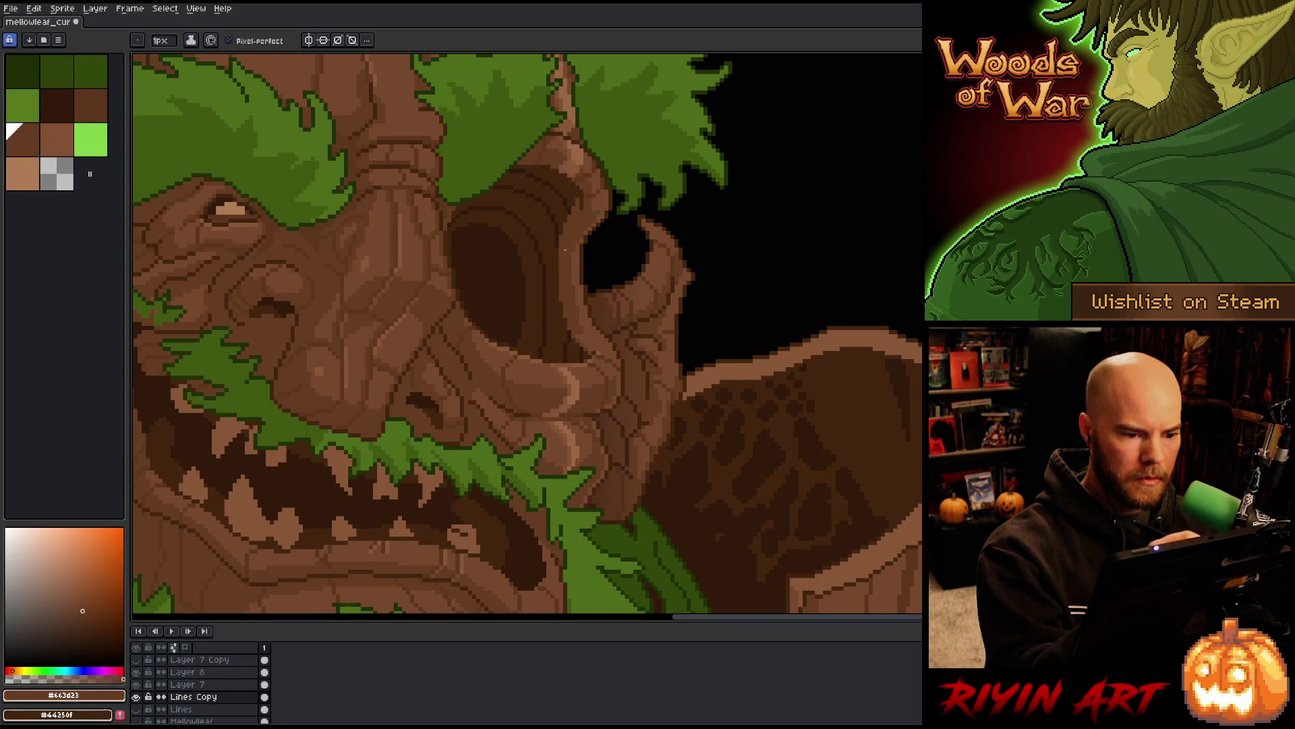
left_click(584, 290, "alt")
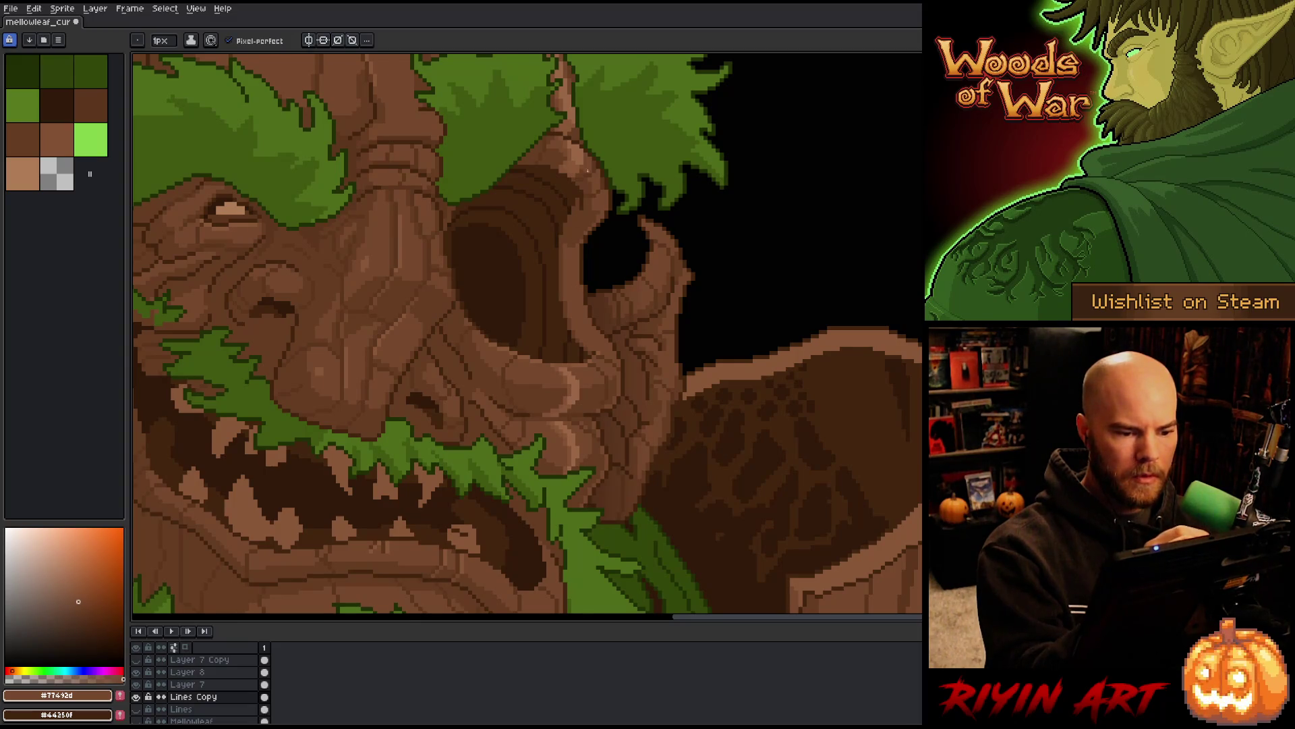
left_click(579, 226, "alt")
Draw dark brown #44250f crack lines across the bark beside the nose
scroll(578, 317, "down", 3)
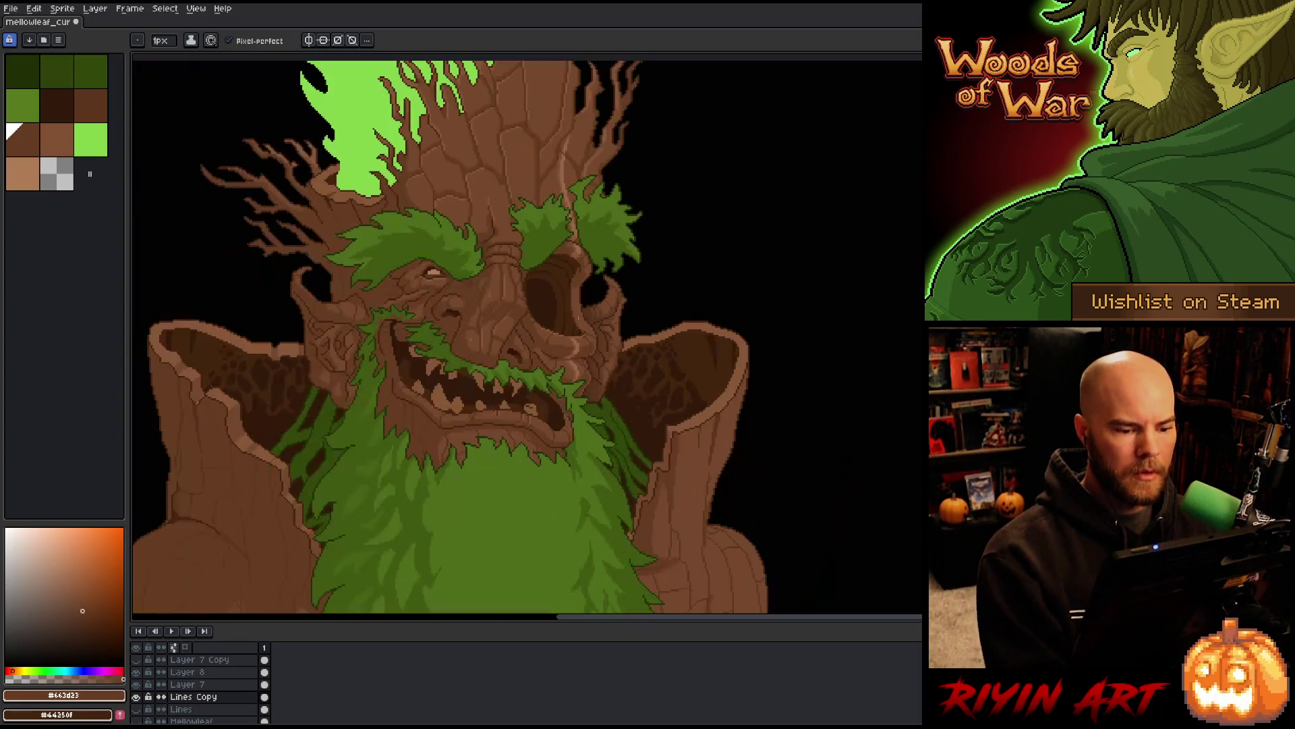
scroll(485, 362, "down", 1)
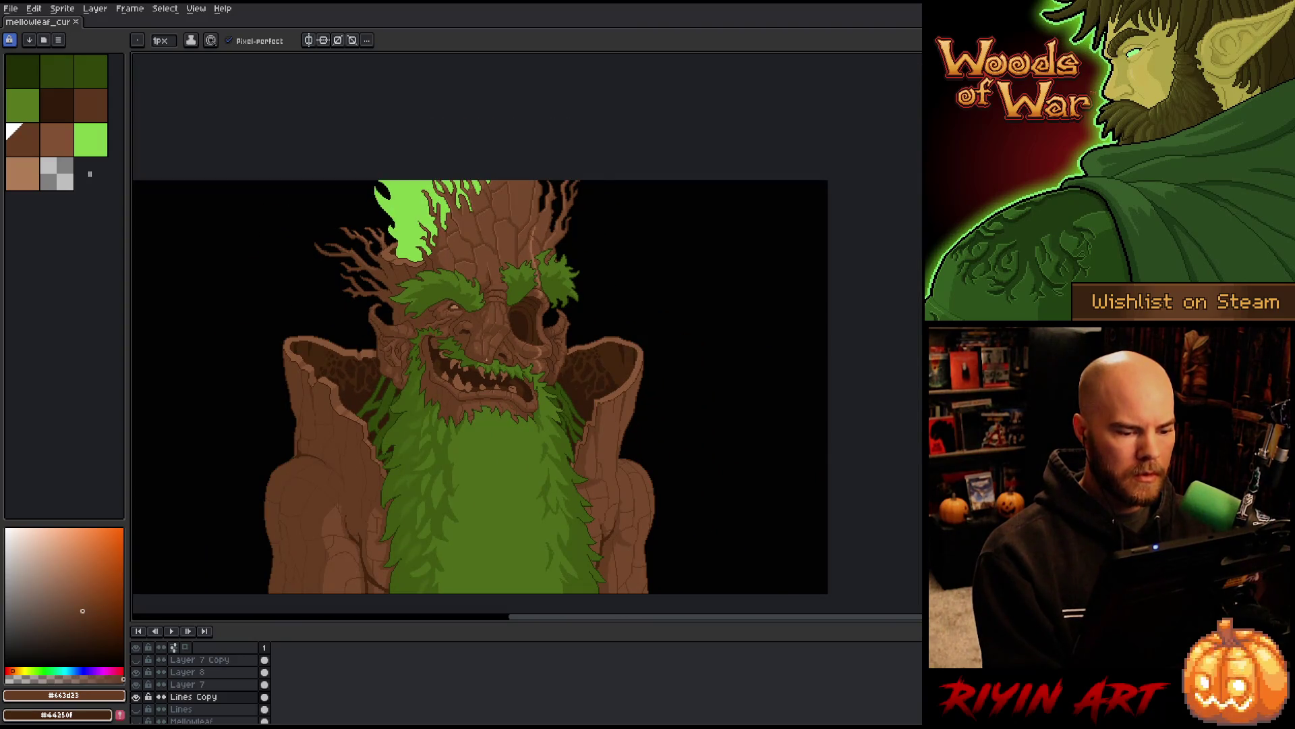
scroll(519, 359, "up", 2)
scroll(461, 376, "down", 2)
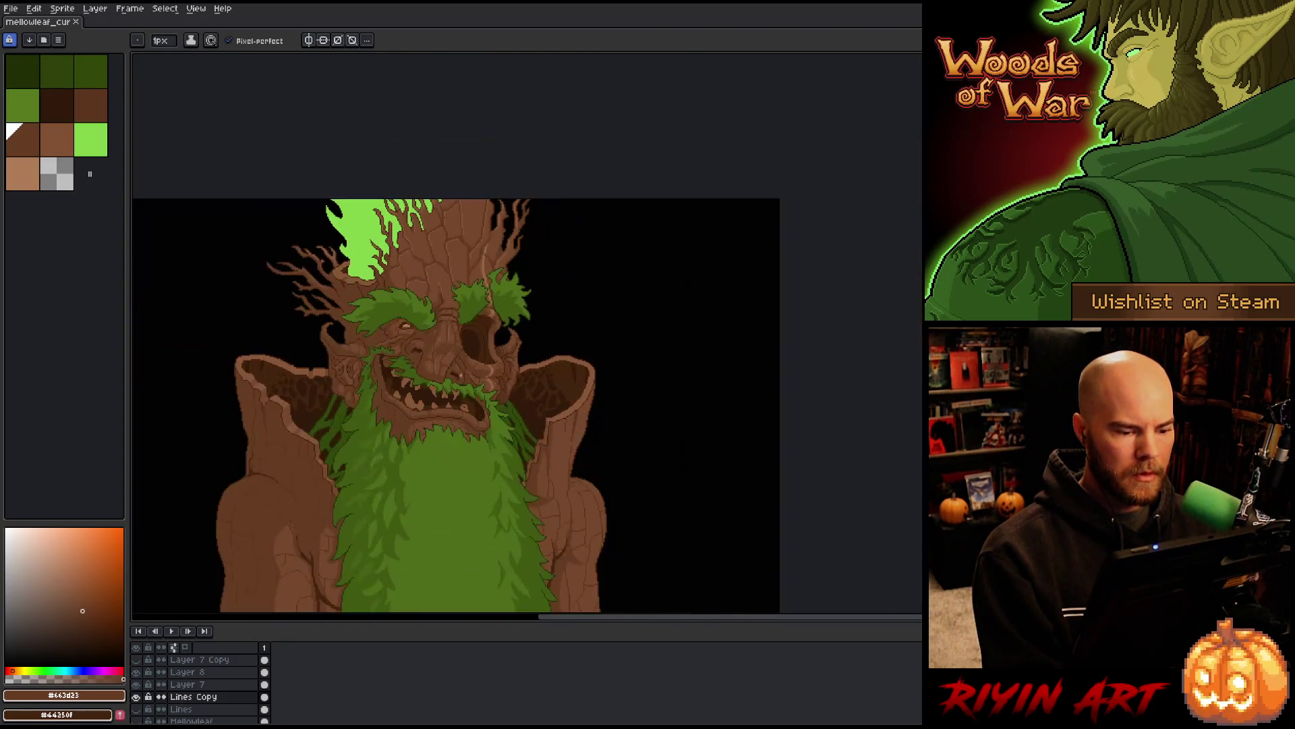
scroll(641, 195, "up", 4)
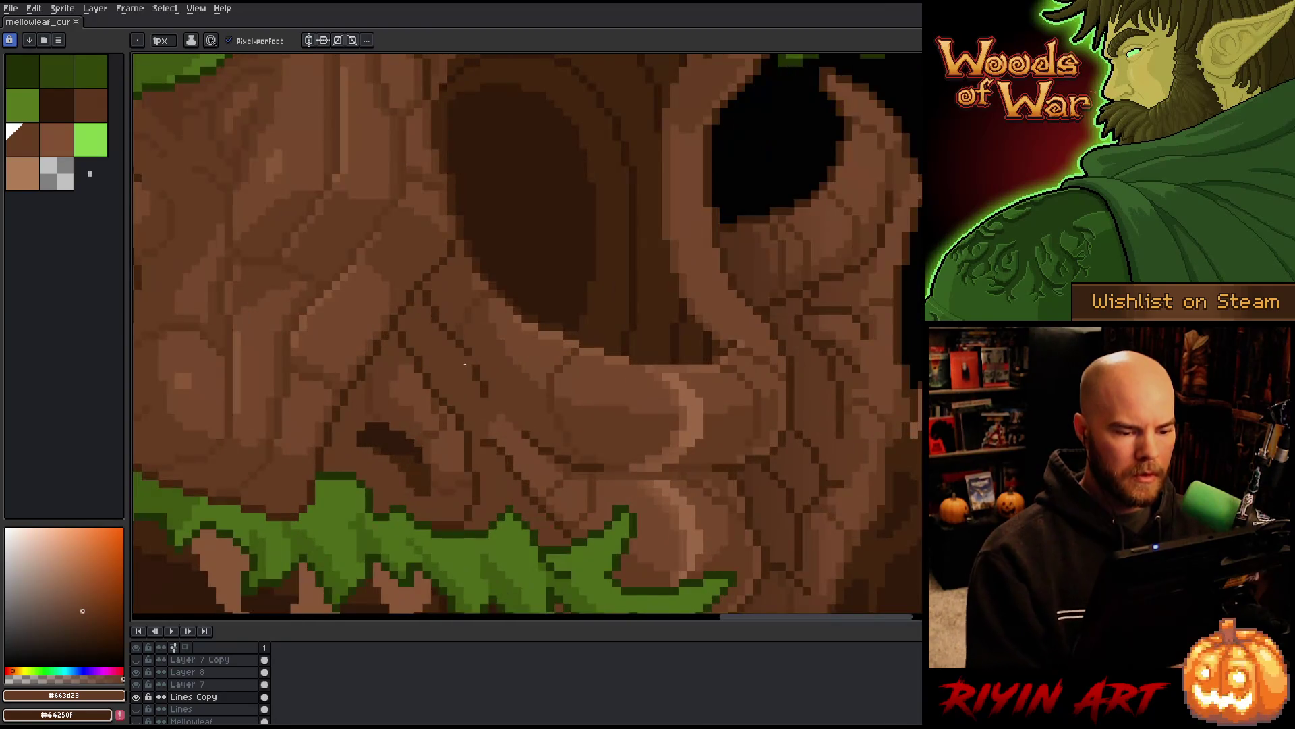
left_click(649, 347, "alt")
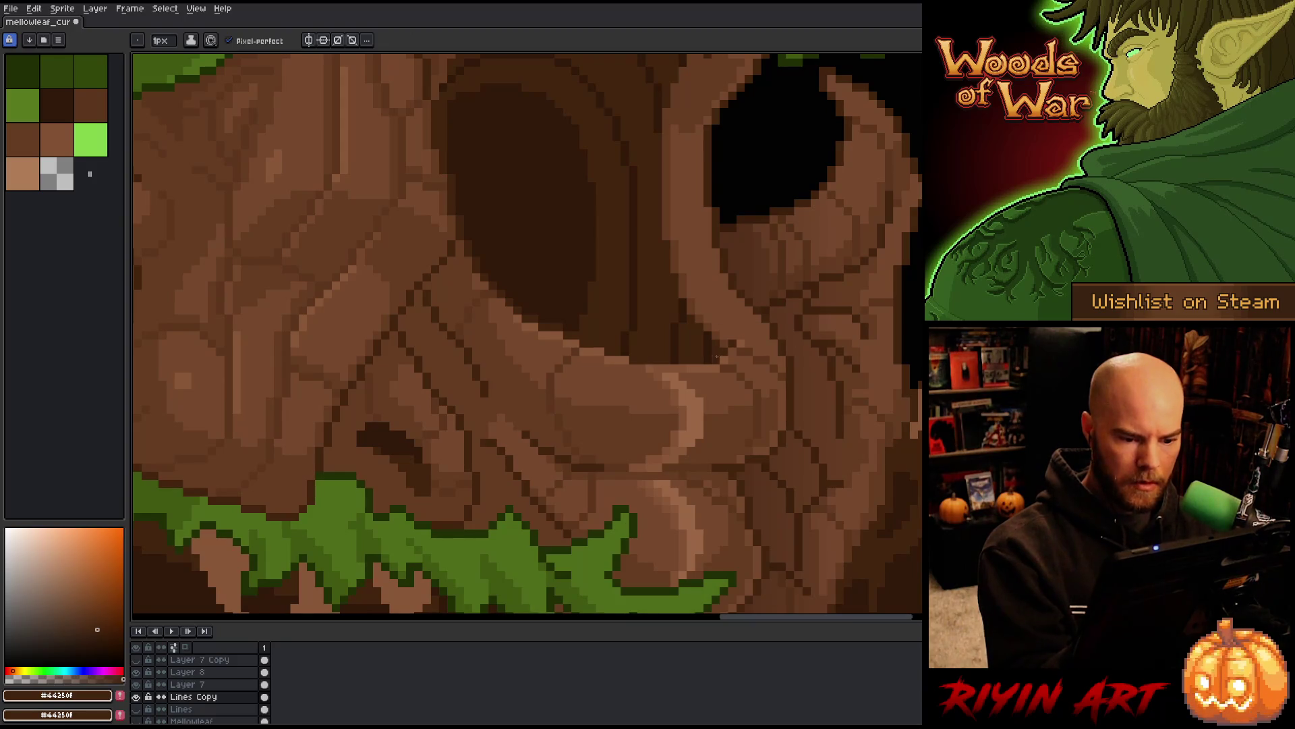
mouse_move(631, 361)
left_mouse_down()
mouse_move(574, 357)
mouse_move(503, 303)
left_mouse_up()
left_click_drag(606, 351, 552, 334)
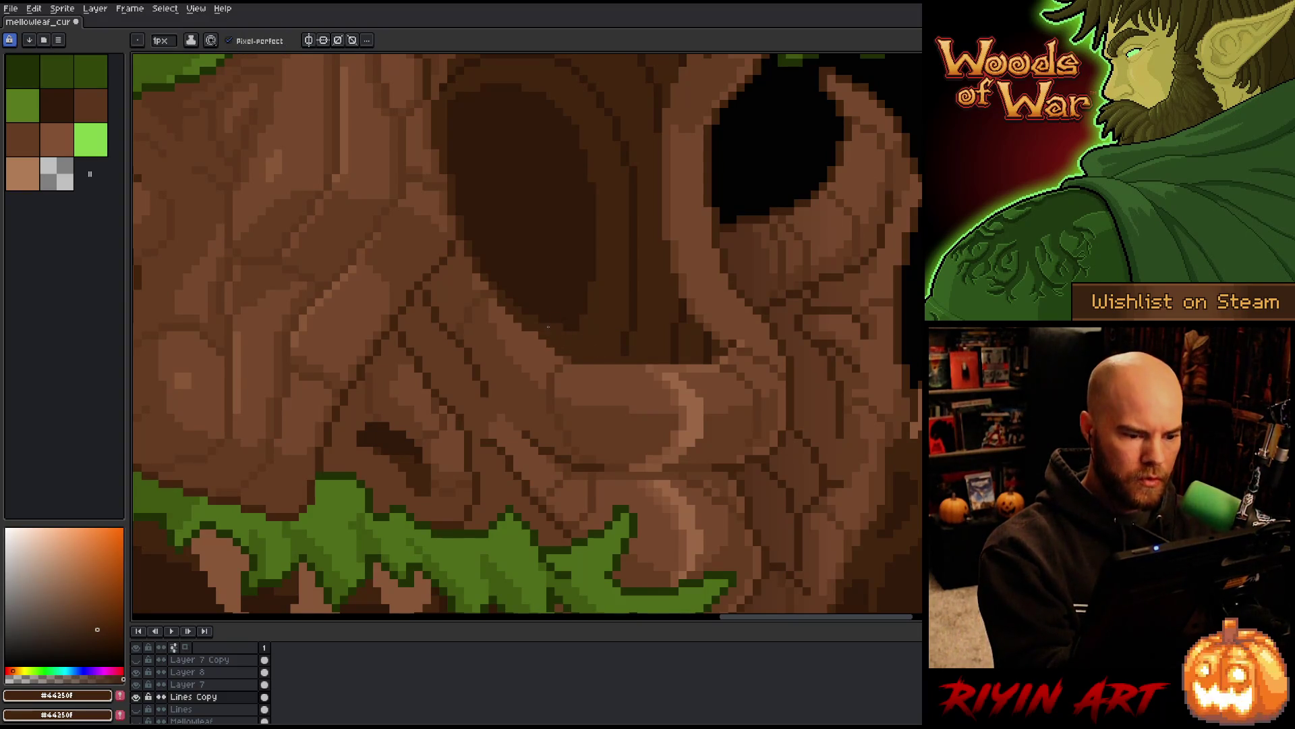
Sample the bark browns in turn, ending on the light brown #885738
left_click(548, 327, "alt")
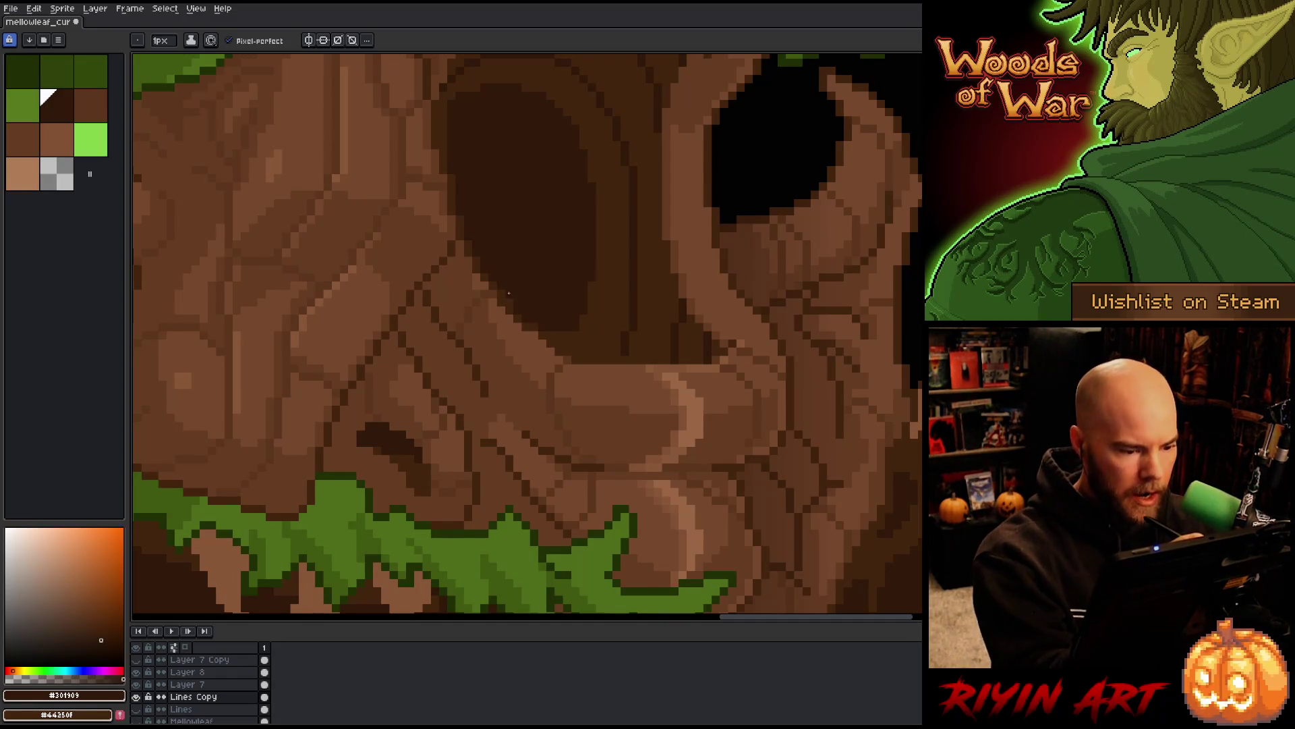
left_click(539, 319, "alt")
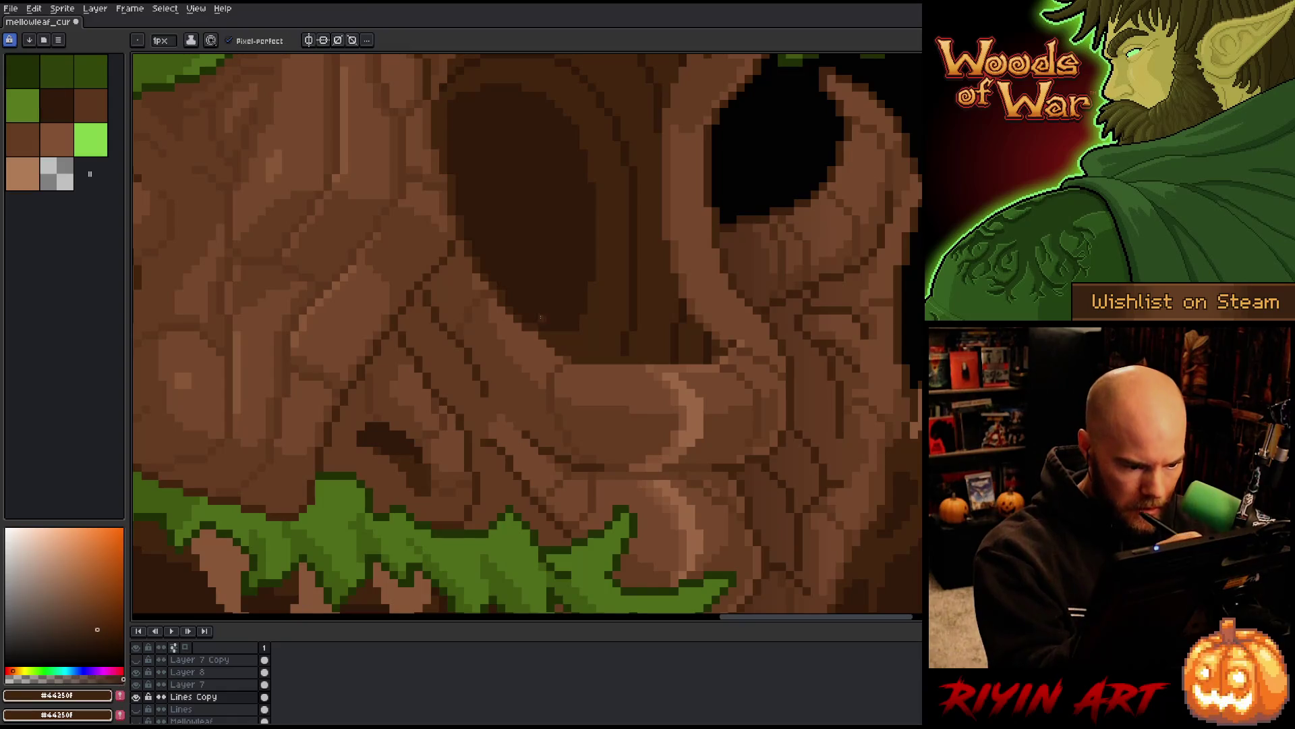
left_click(537, 323, "alt")
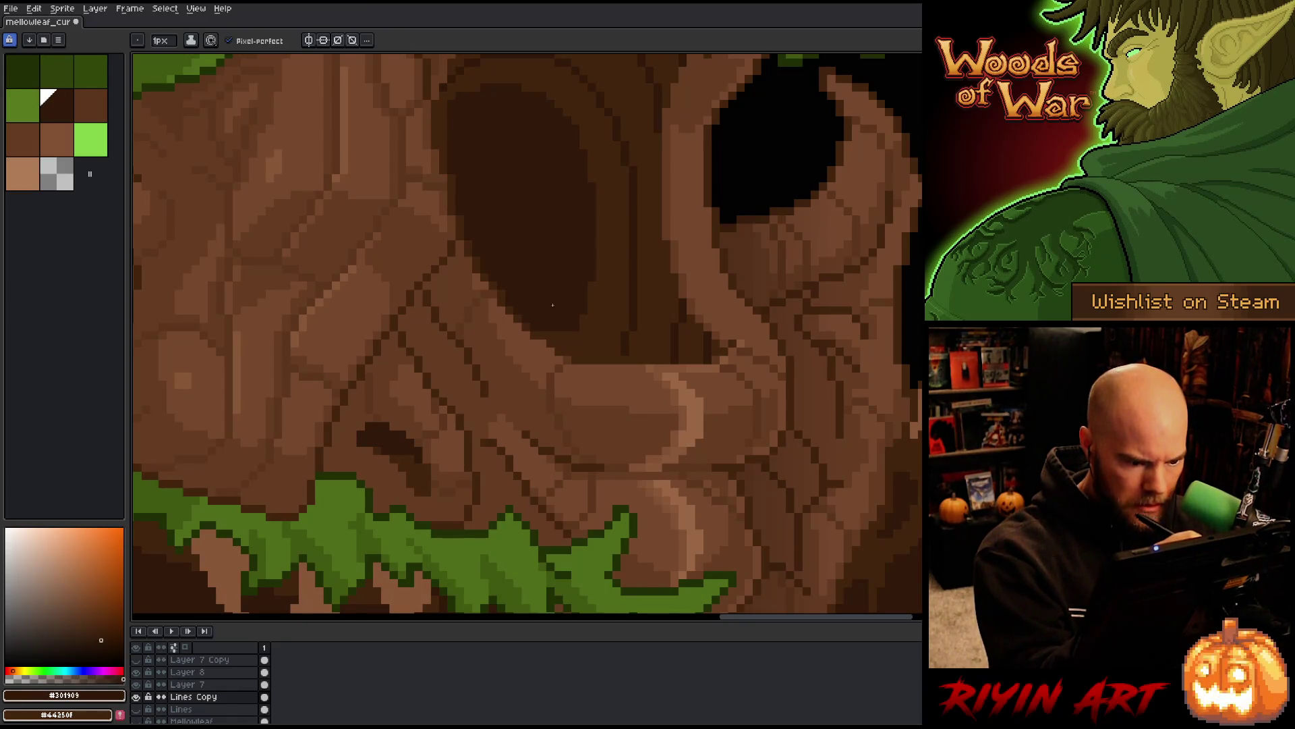
left_click(699, 361, "alt")
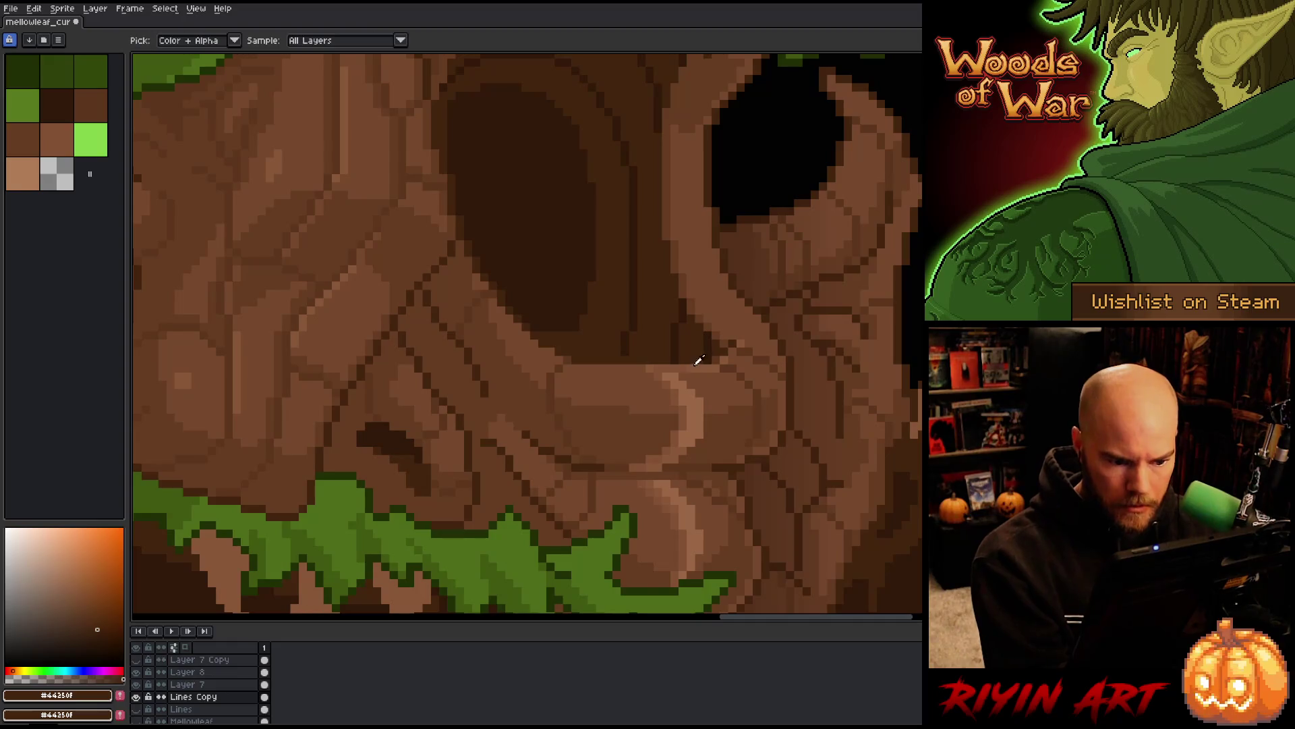
left_click(651, 364, "alt")
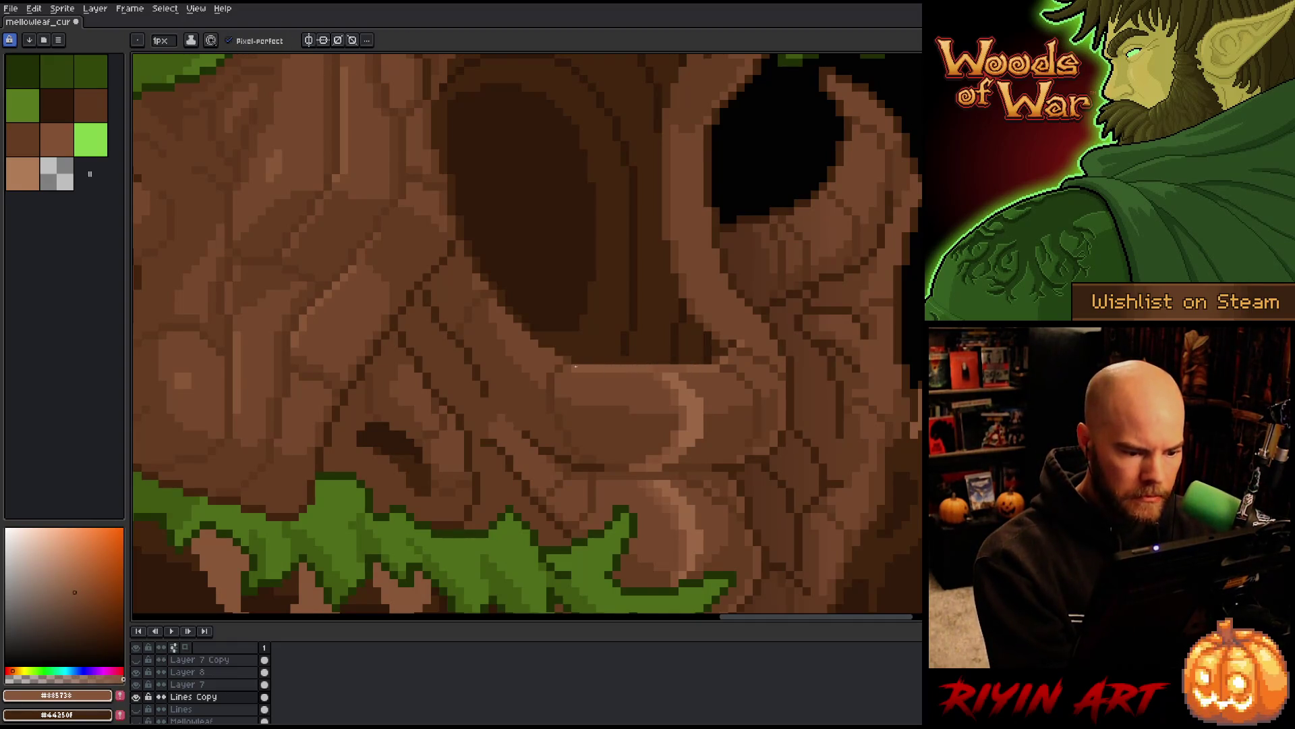
scroll(575, 365, "down", 4)
Sample #301909 from the dark eye-socket pixels
scroll(632, 360, "up", 2)
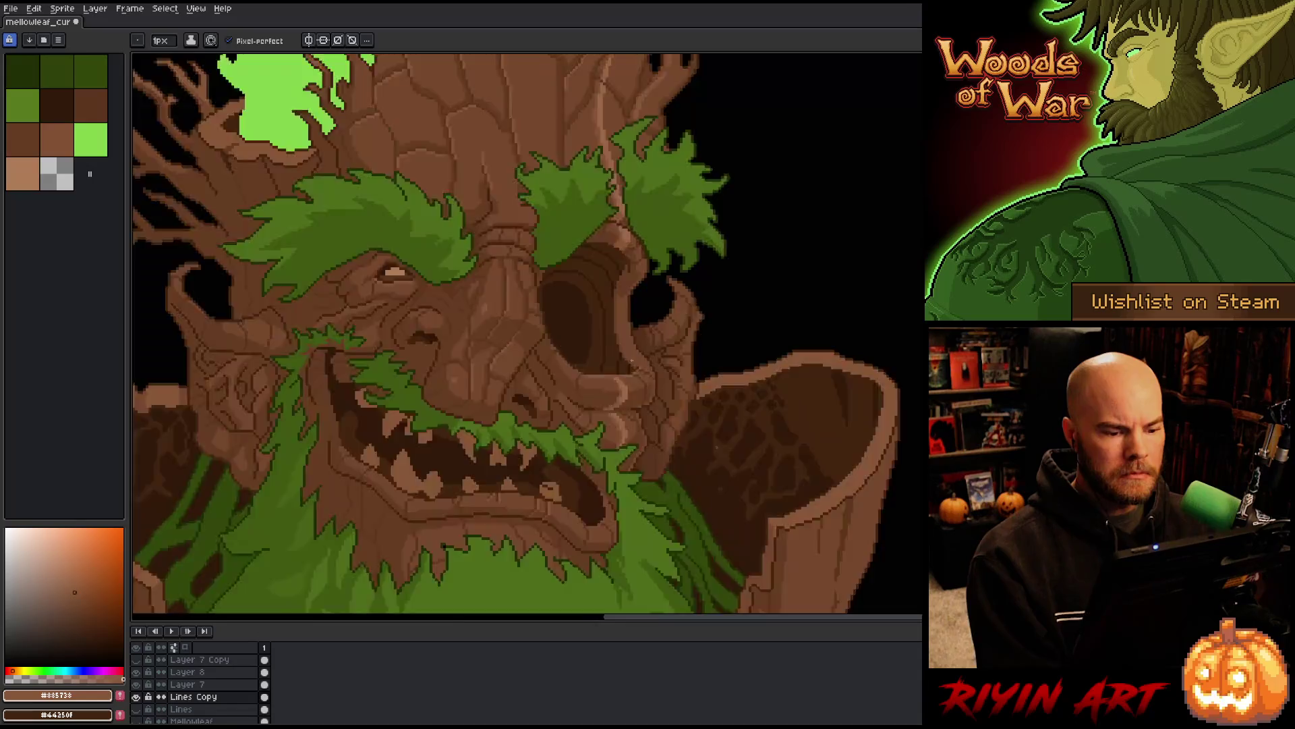
scroll(631, 360, "up", 2)
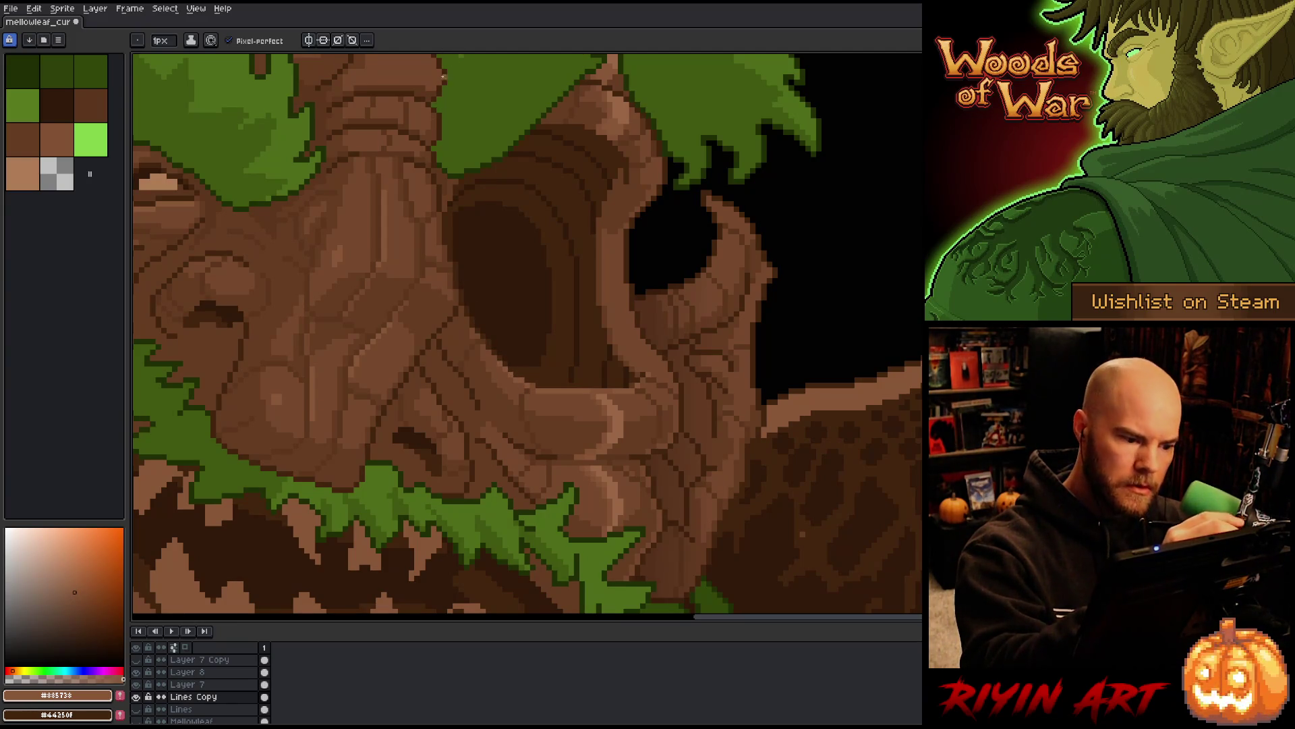
left_click(503, 365, "alt")
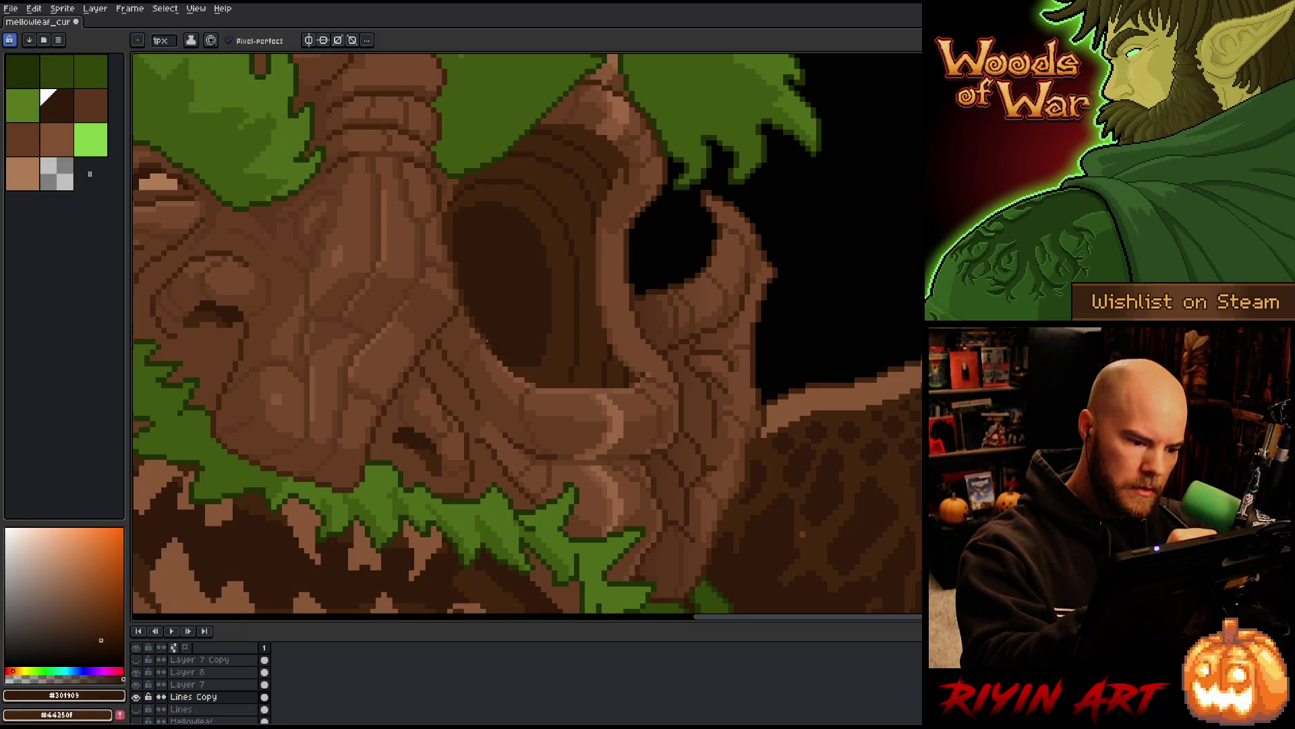
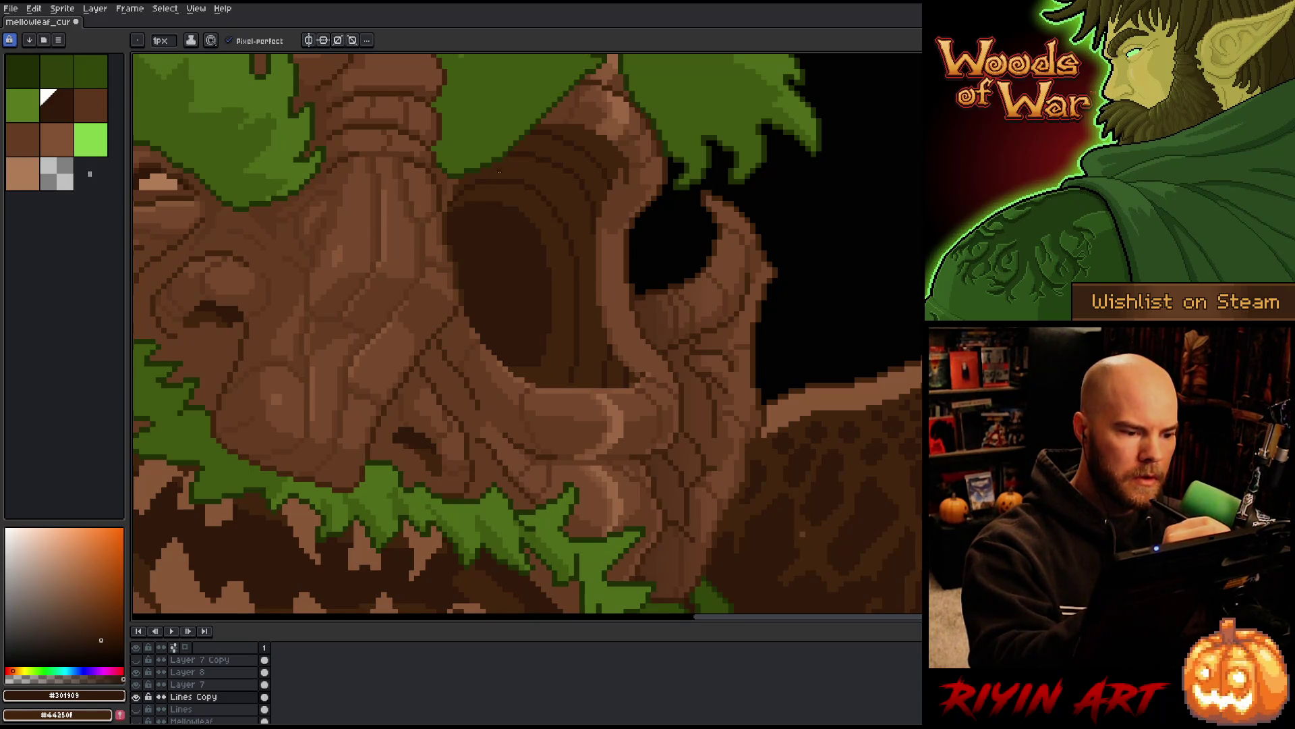
Try the #44250f brown, return to dark brown #301909, and save the tree creature sprite
left_click(499, 173, "alt")
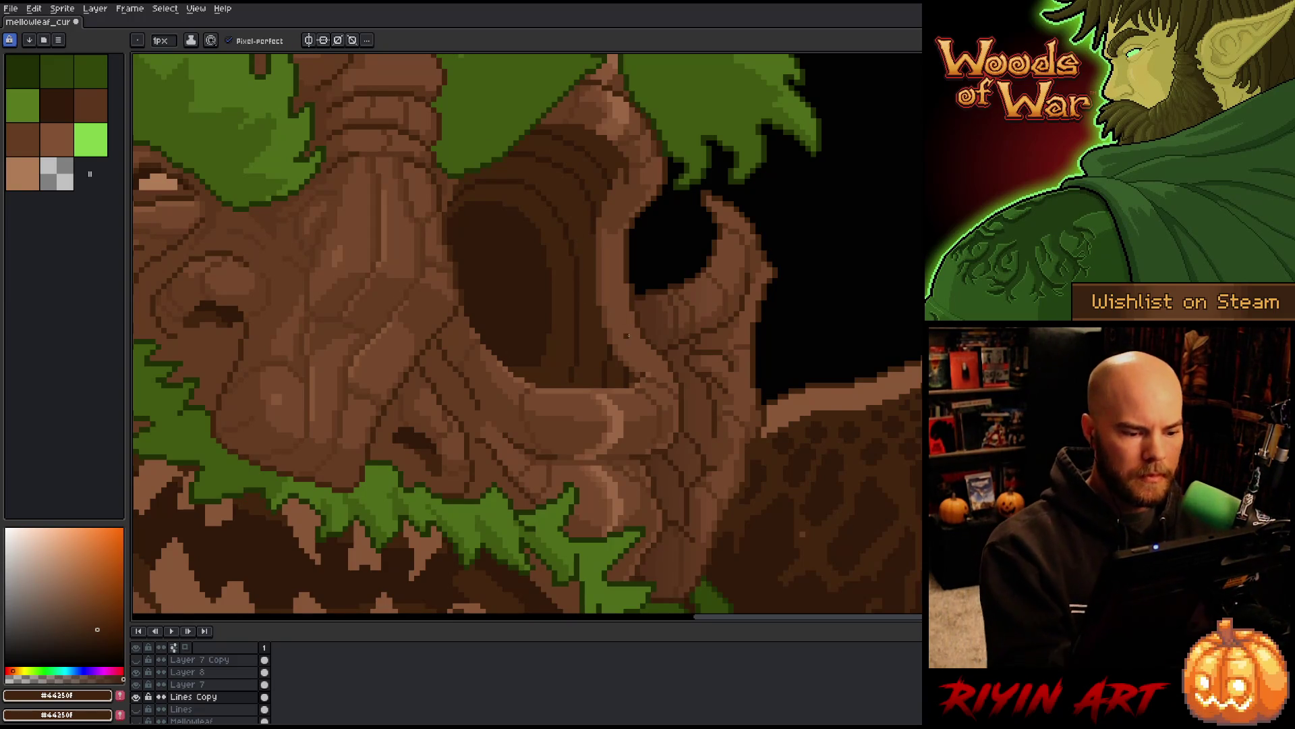
left_click(531, 367, "alt")
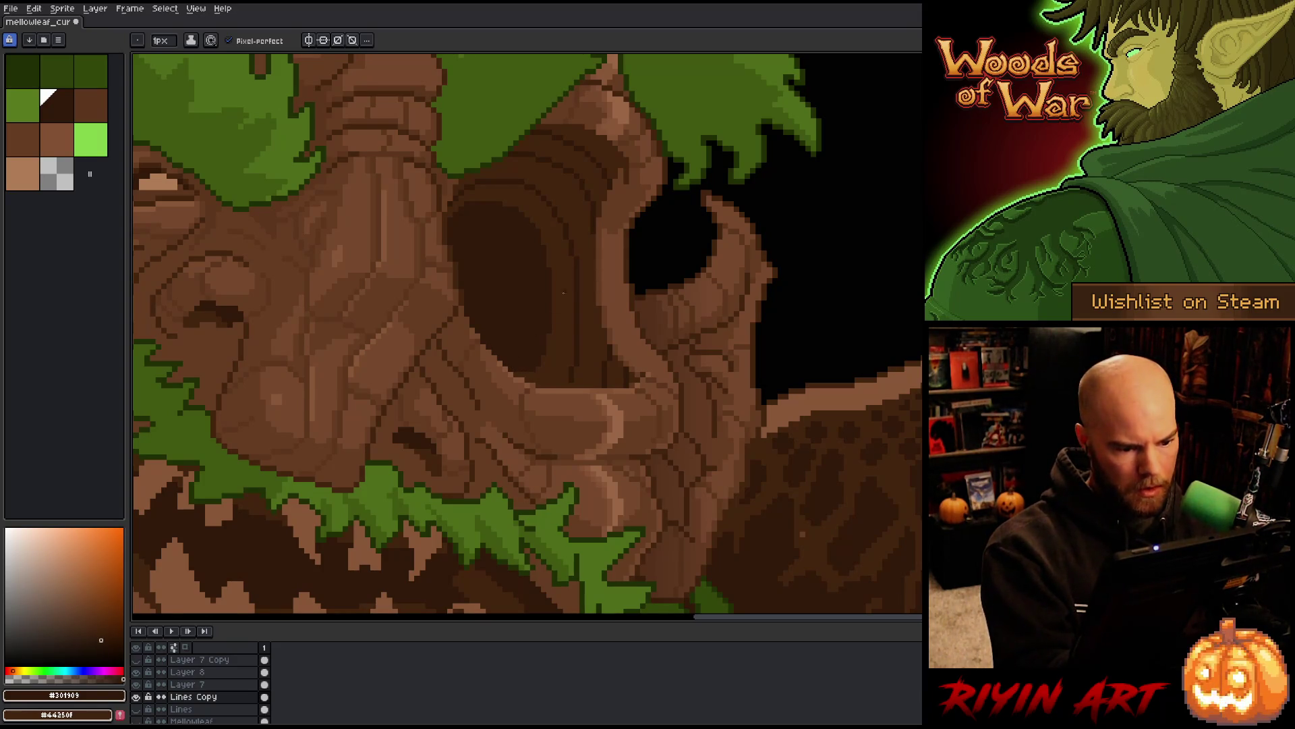
scroll(540, 297, "down", 4)
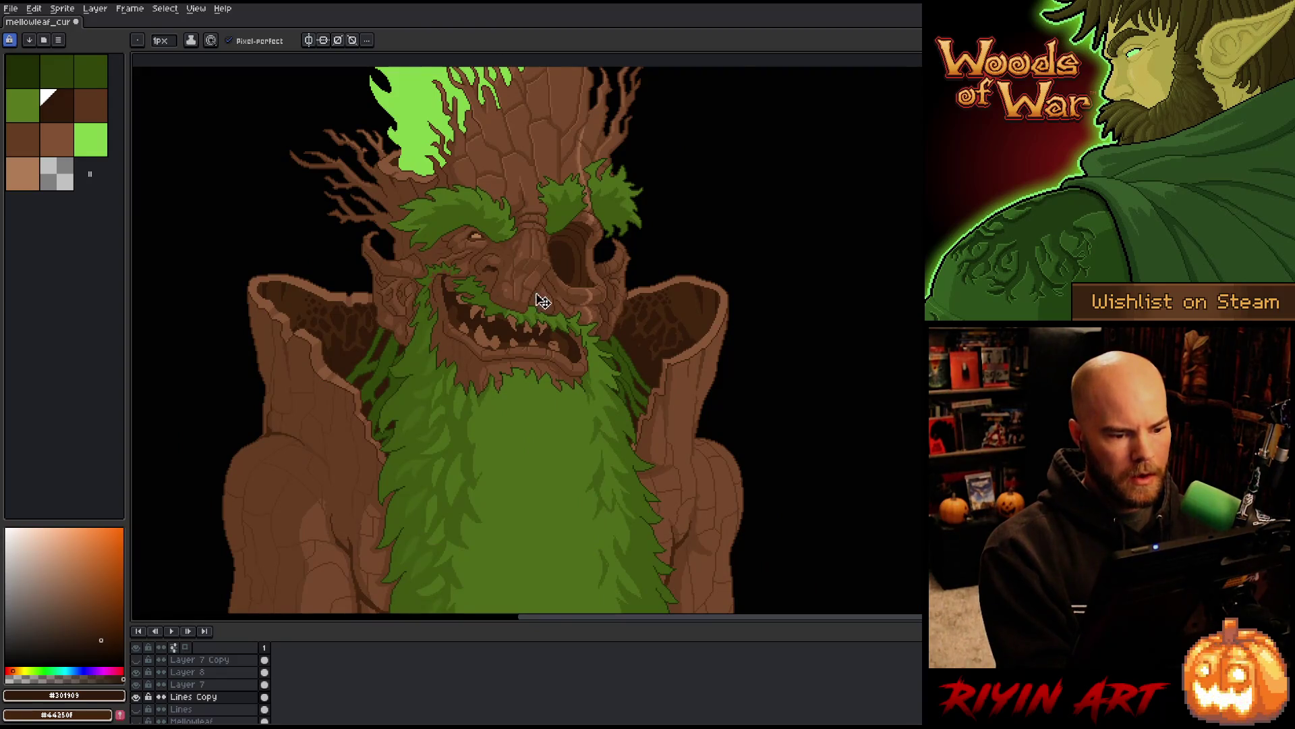
key("ctrl+s")
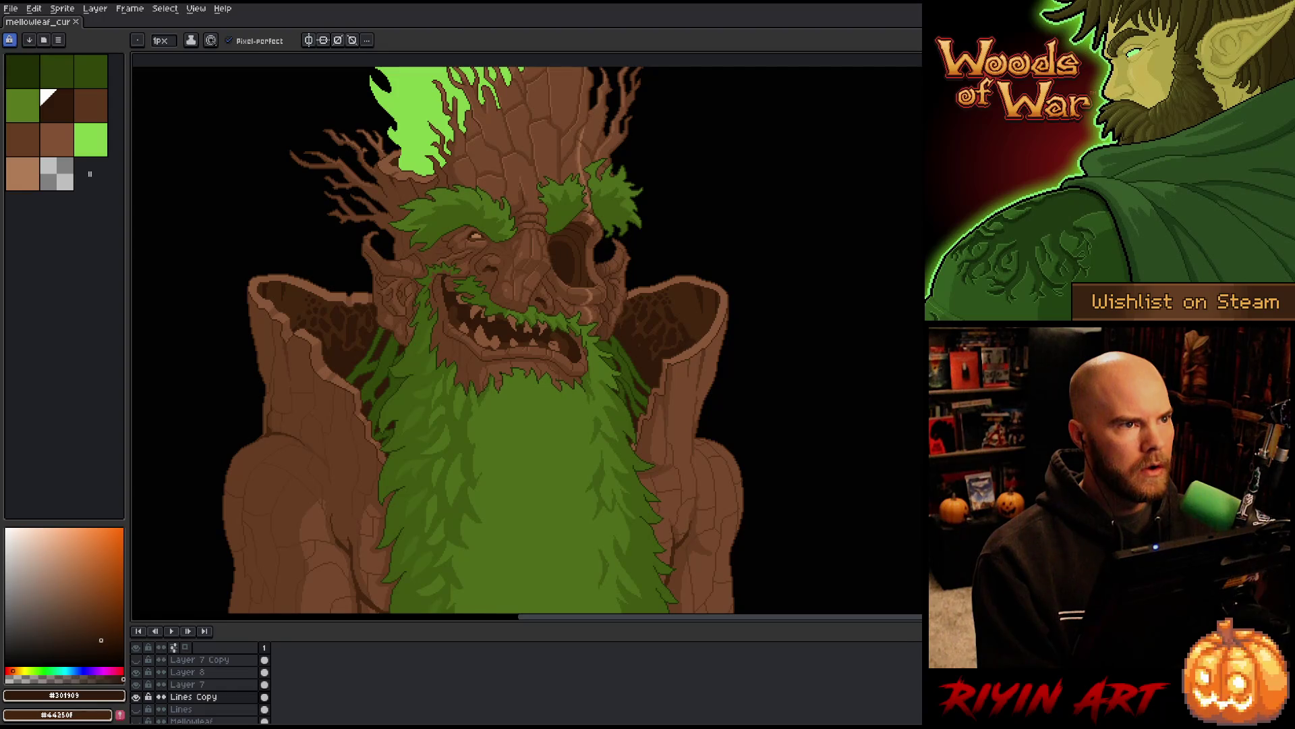
scroll(486, 254, "up", 4)
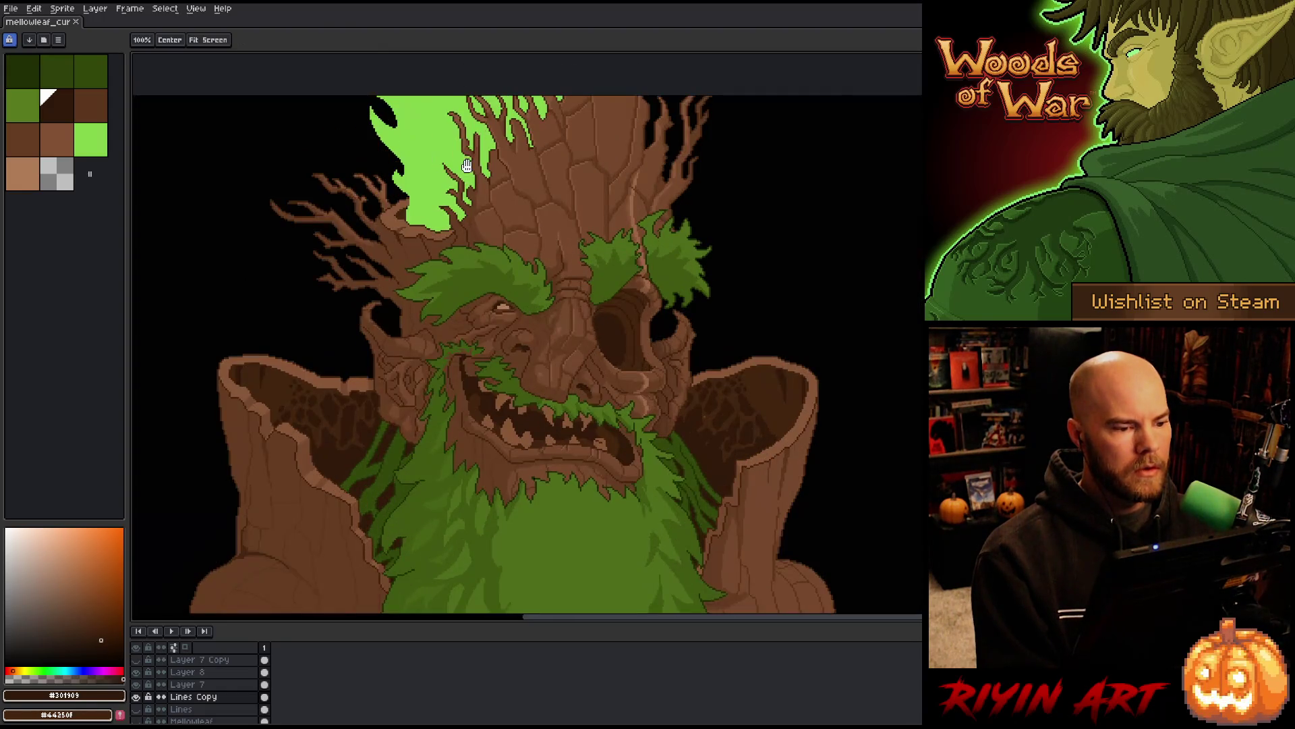
Select all the bright green flame pixels with Color Range
key("shift+c")
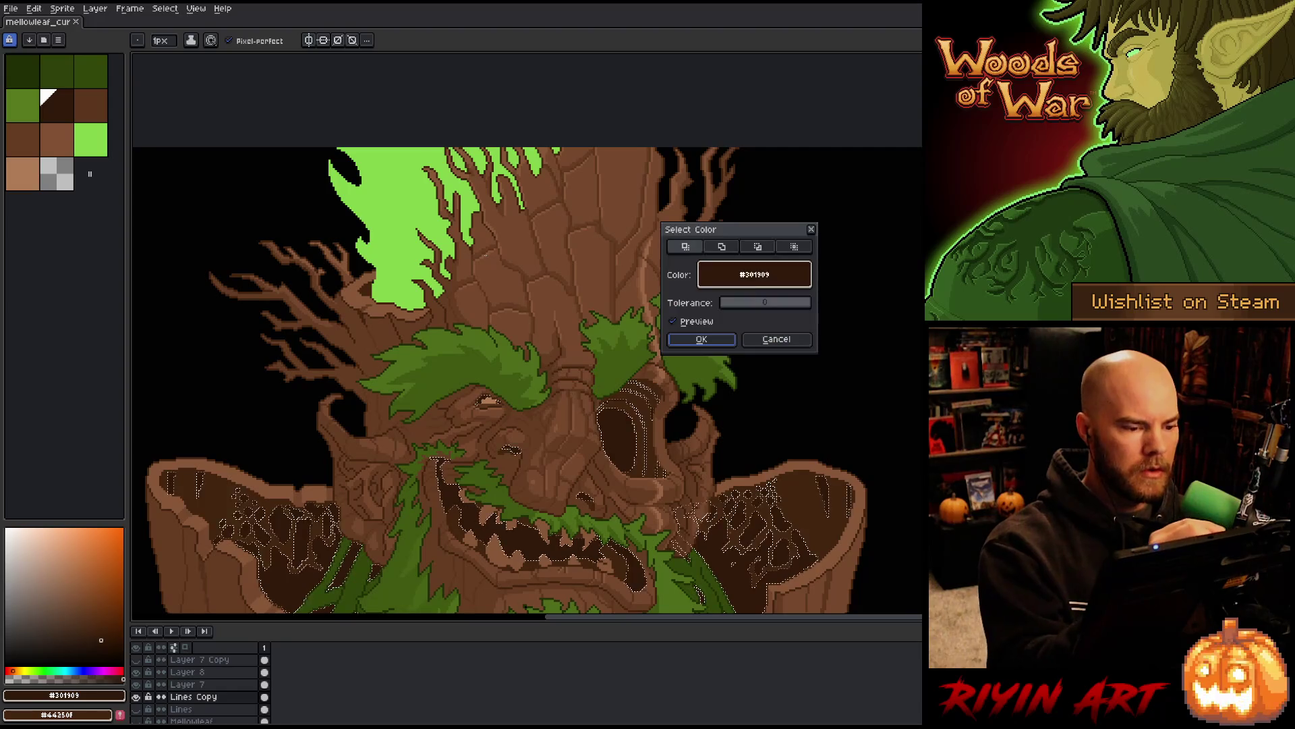
left_click(456, 205)
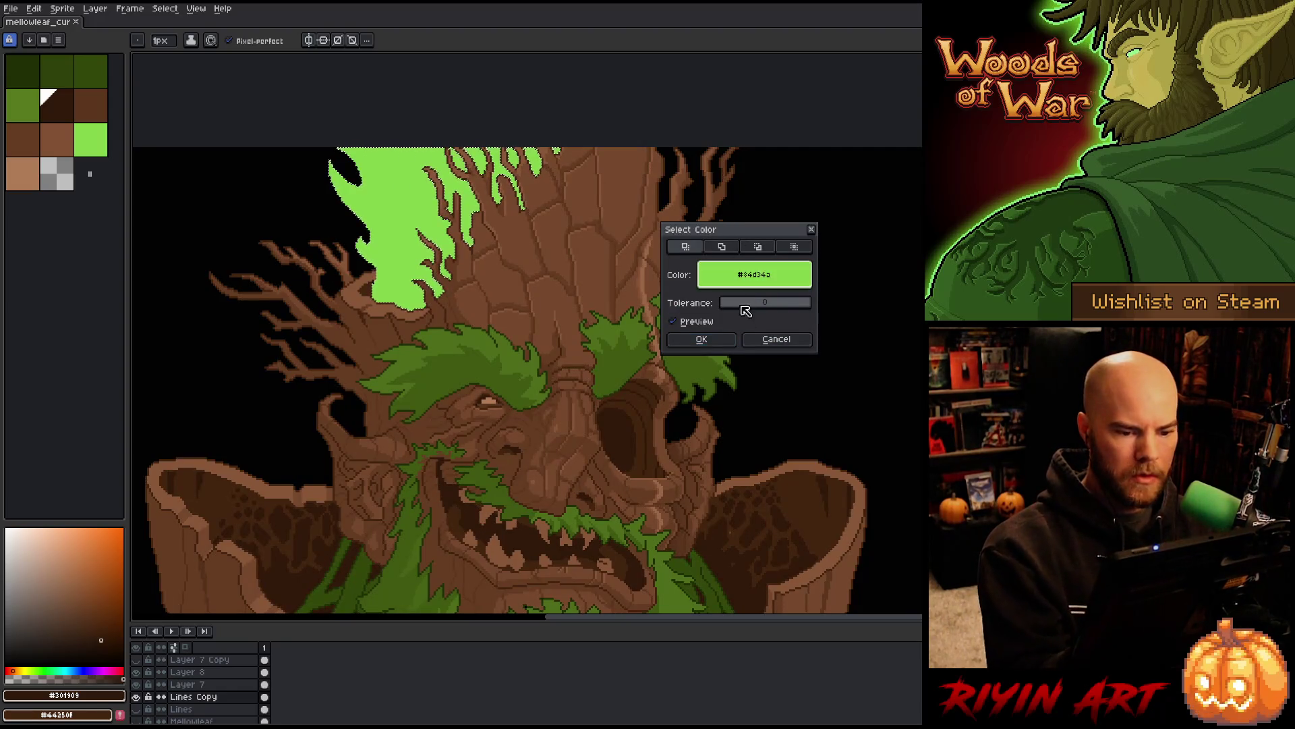
left_click(701, 338)
Draw a light green streak up through the selected flames
left_click(90, 139)
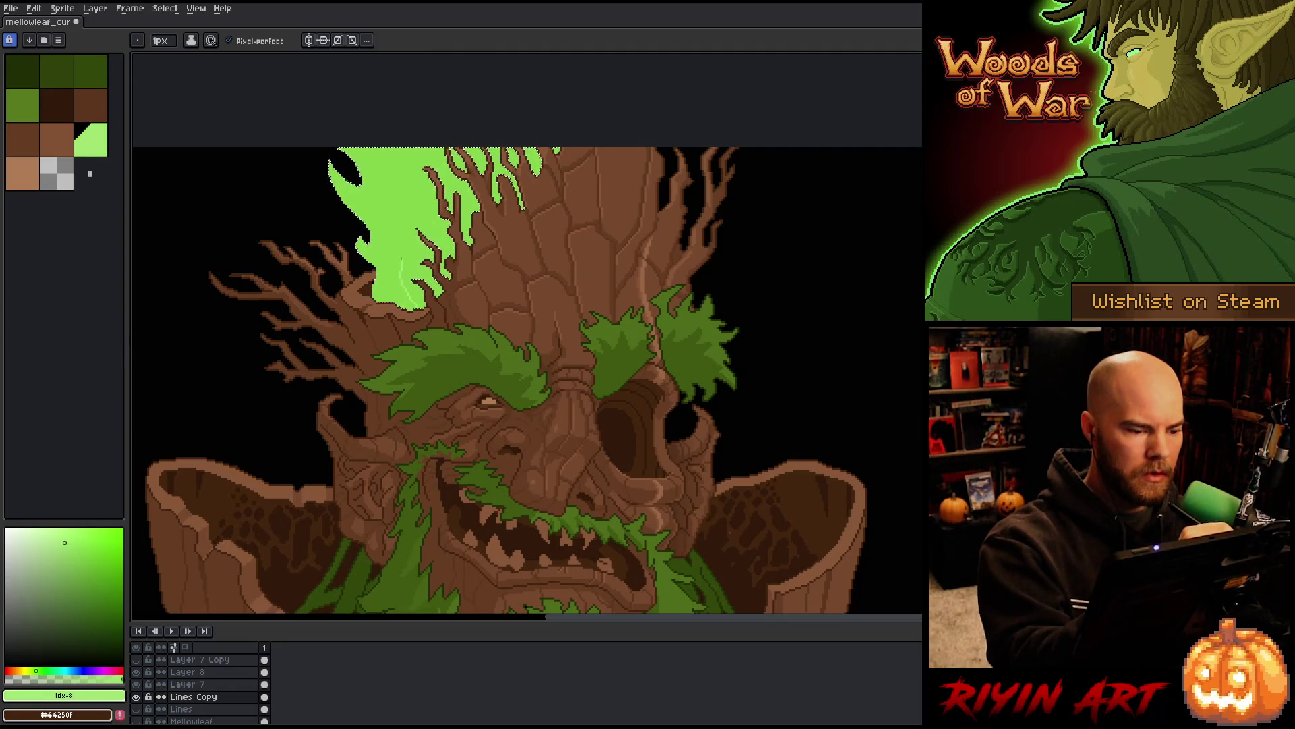
mouse_move(404, 277)
left_mouse_down()
mouse_move(384, 218)
mouse_move(406, 154)
left_mouse_up()
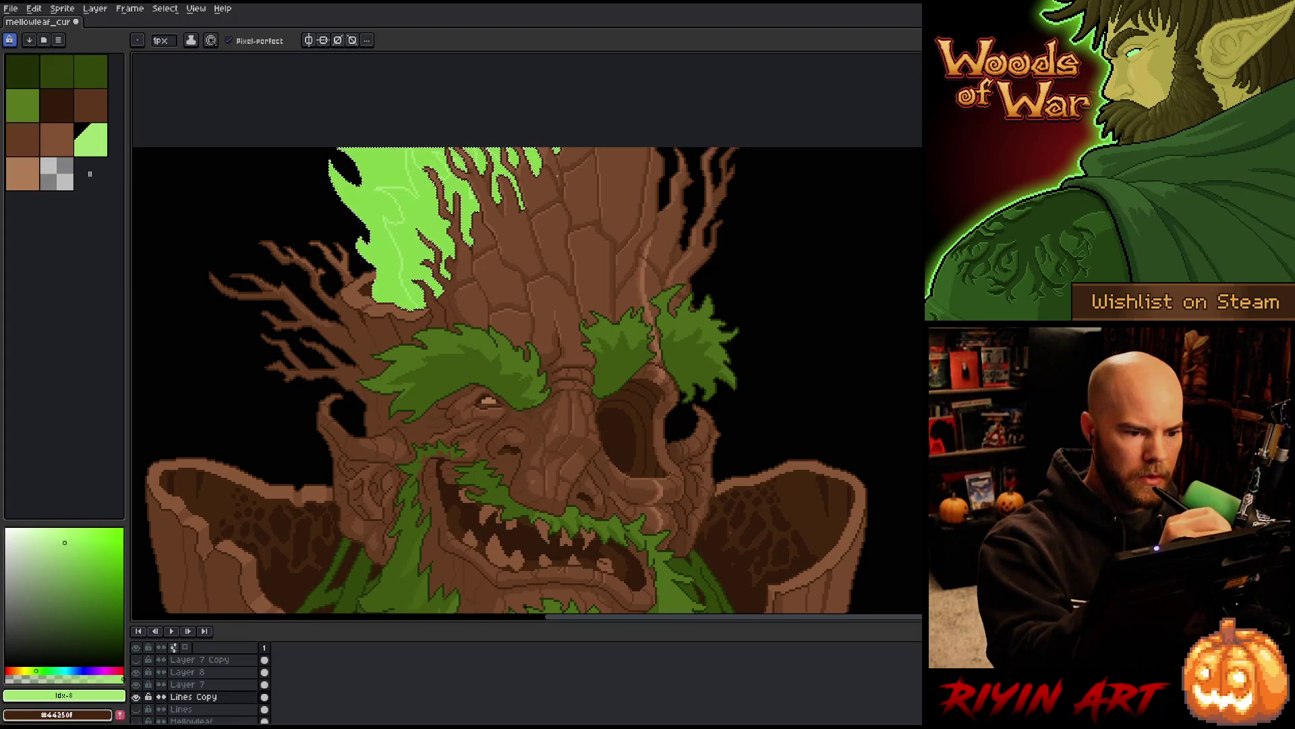
key("g")
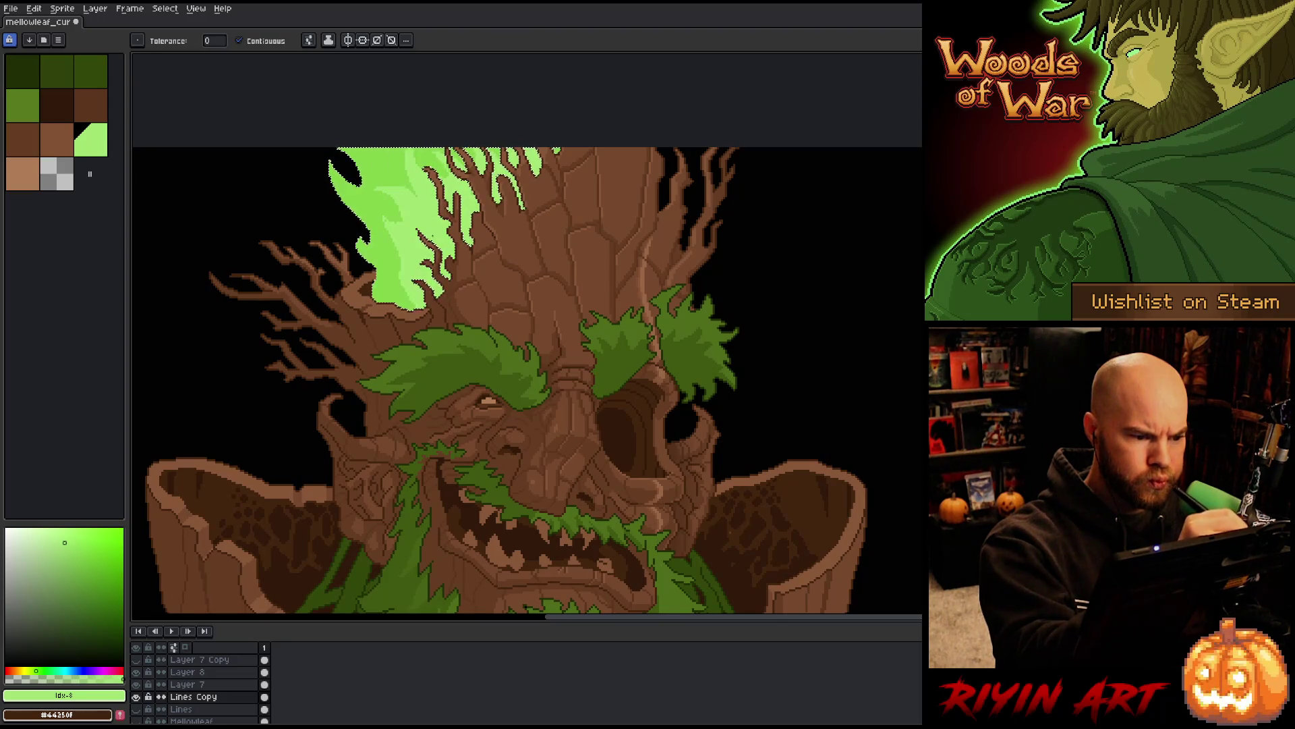
Inspect the flames and trunk up close, then eyedrop the flames' bright green #84d34a
scroll(432, 189, "up", 2)
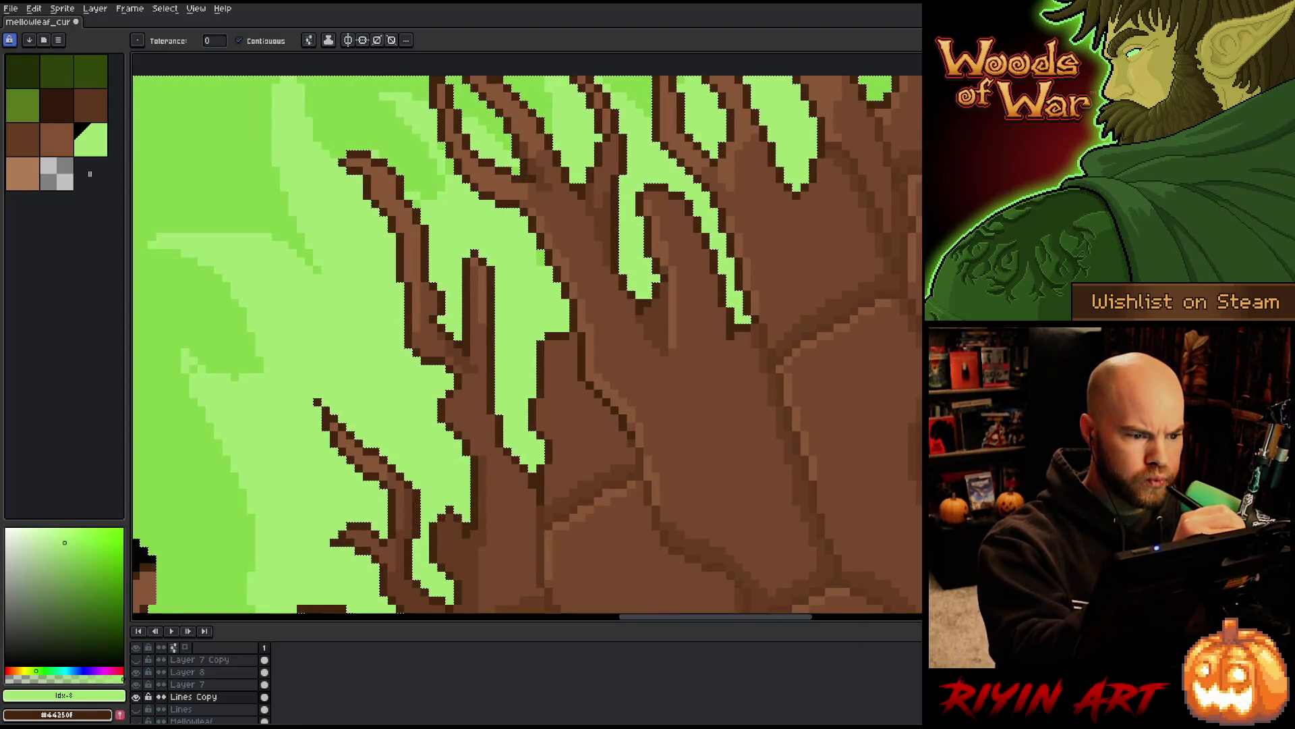
key("b")
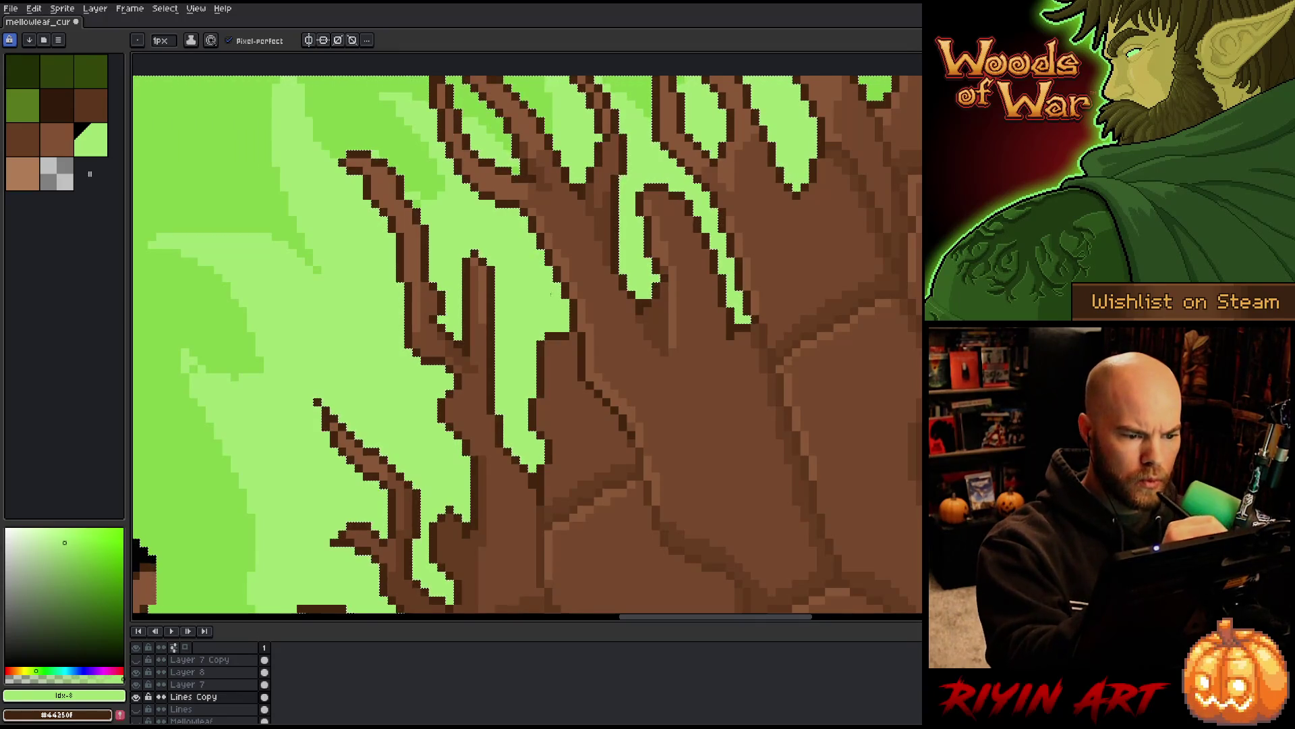
left_click_drag(593, 191, 539, 335)
left_click_drag(739, 417, 682, 407)
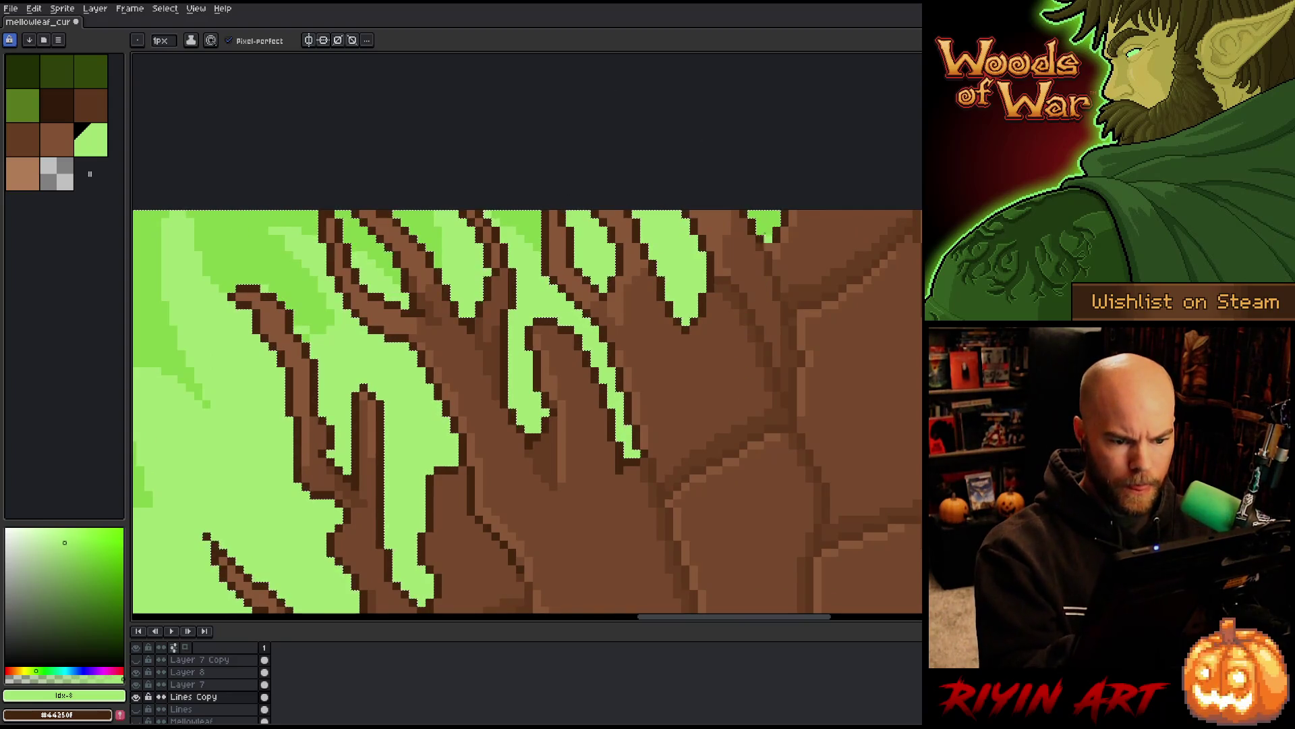
left_click_drag(720, 364, 801, 277)
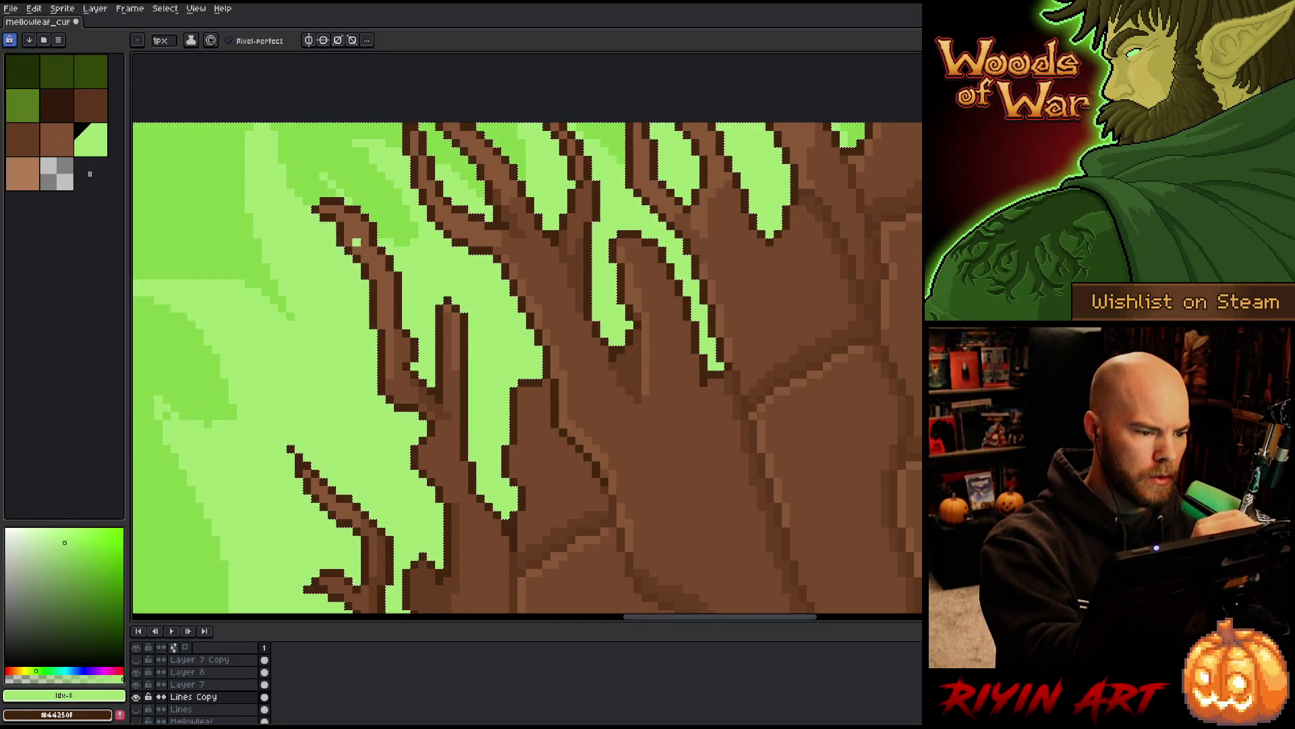
mouse_move(513, 404)
left_mouse_down()
mouse_move(573, 353)
mouse_move(627, 350)
mouse_move(675, 297)
left_mouse_up()
left_click(382, 303, "alt")
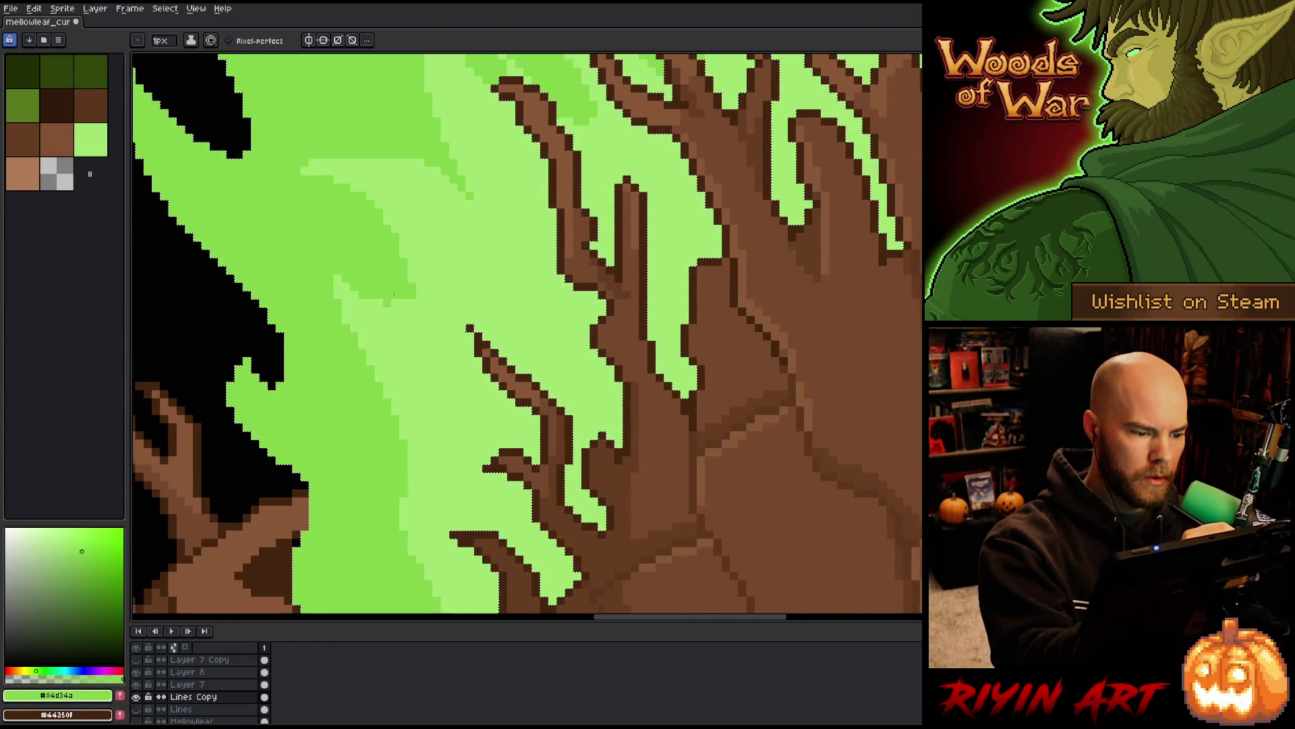
left_click_drag(382, 303, 335, 134)
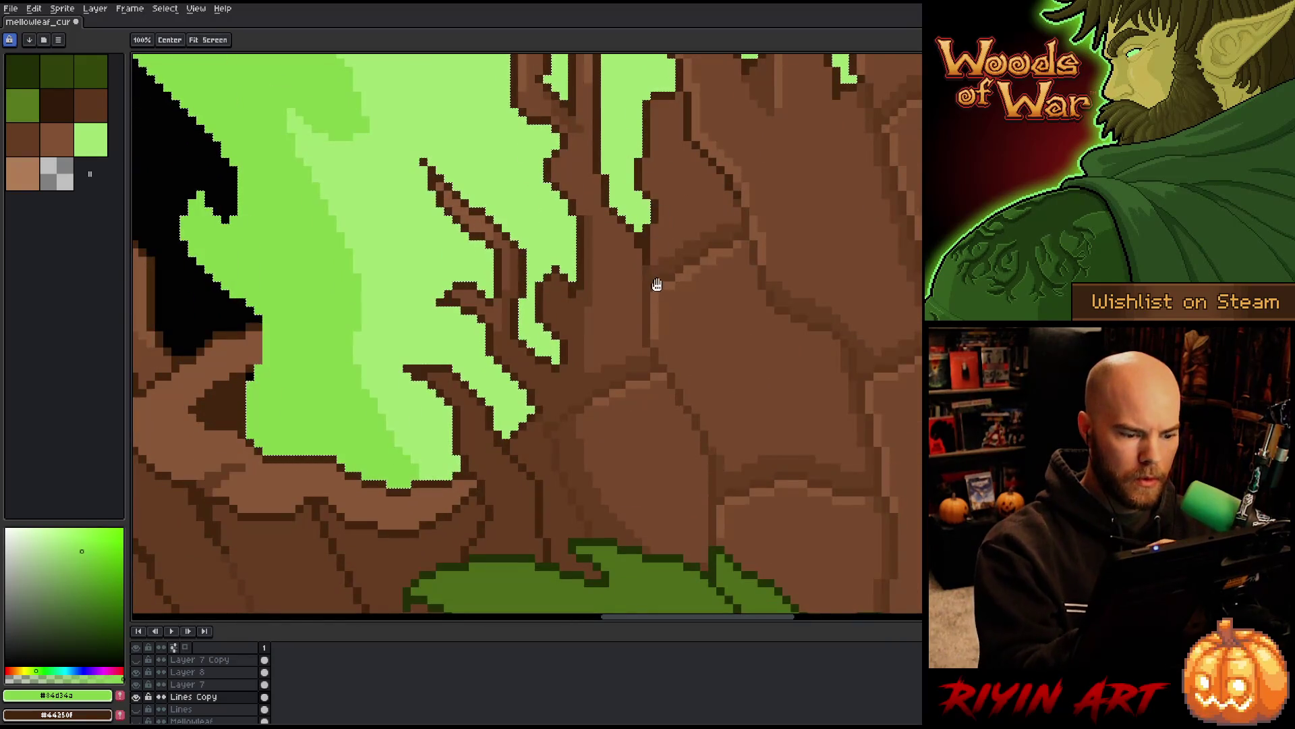
scroll(634, 422, "down", 5)
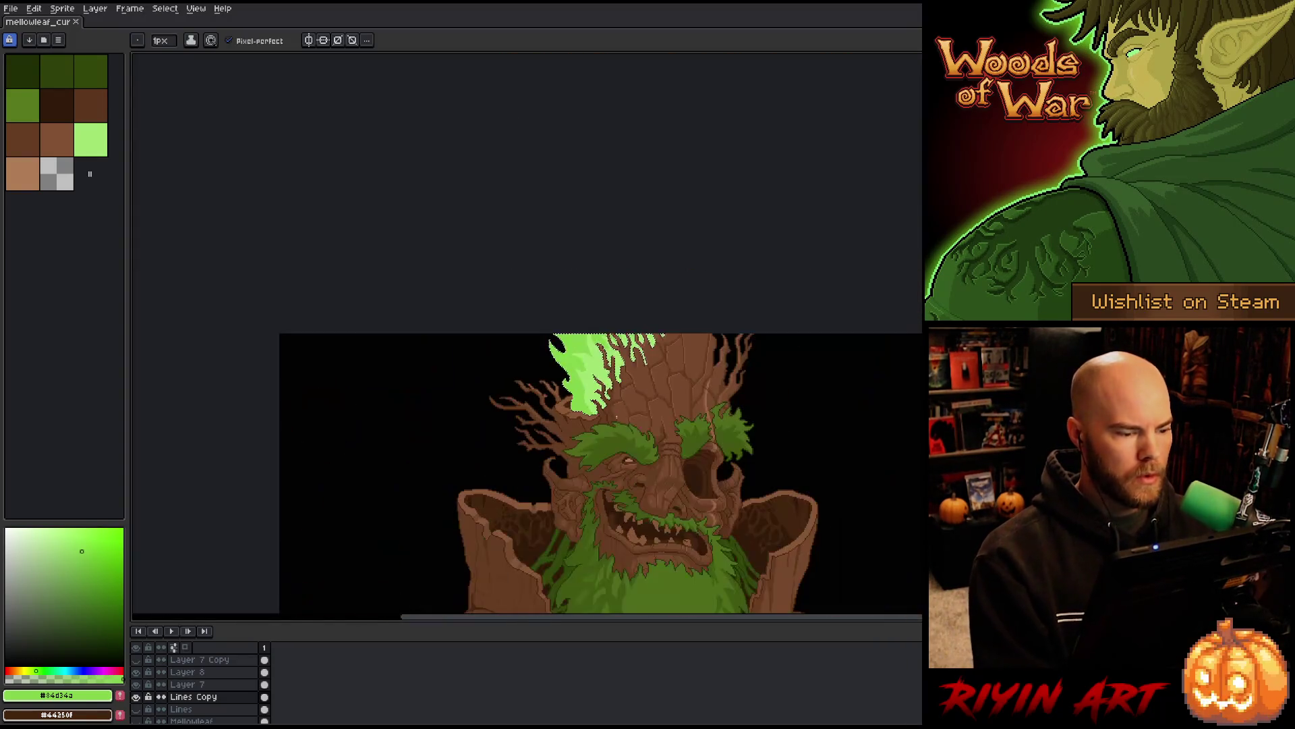
scroll(656, 425, "down", 3)
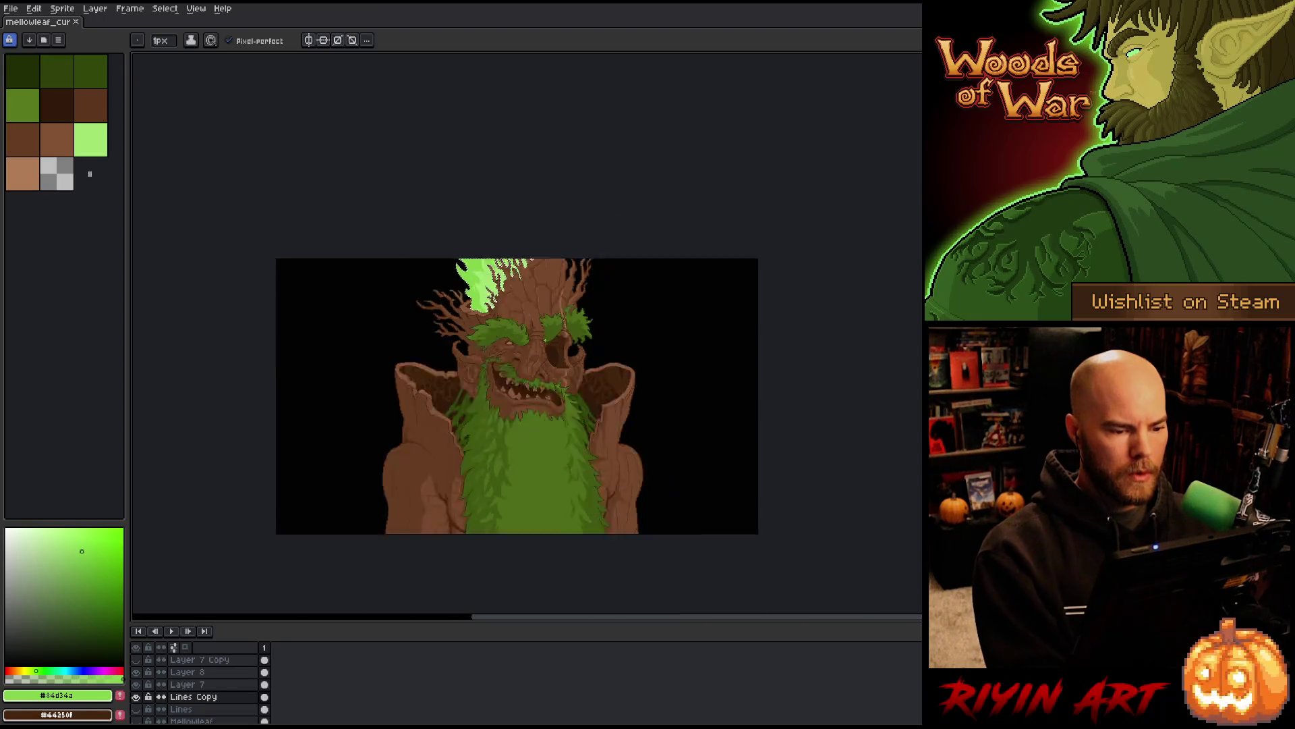
scroll(573, 351, "up", 1)
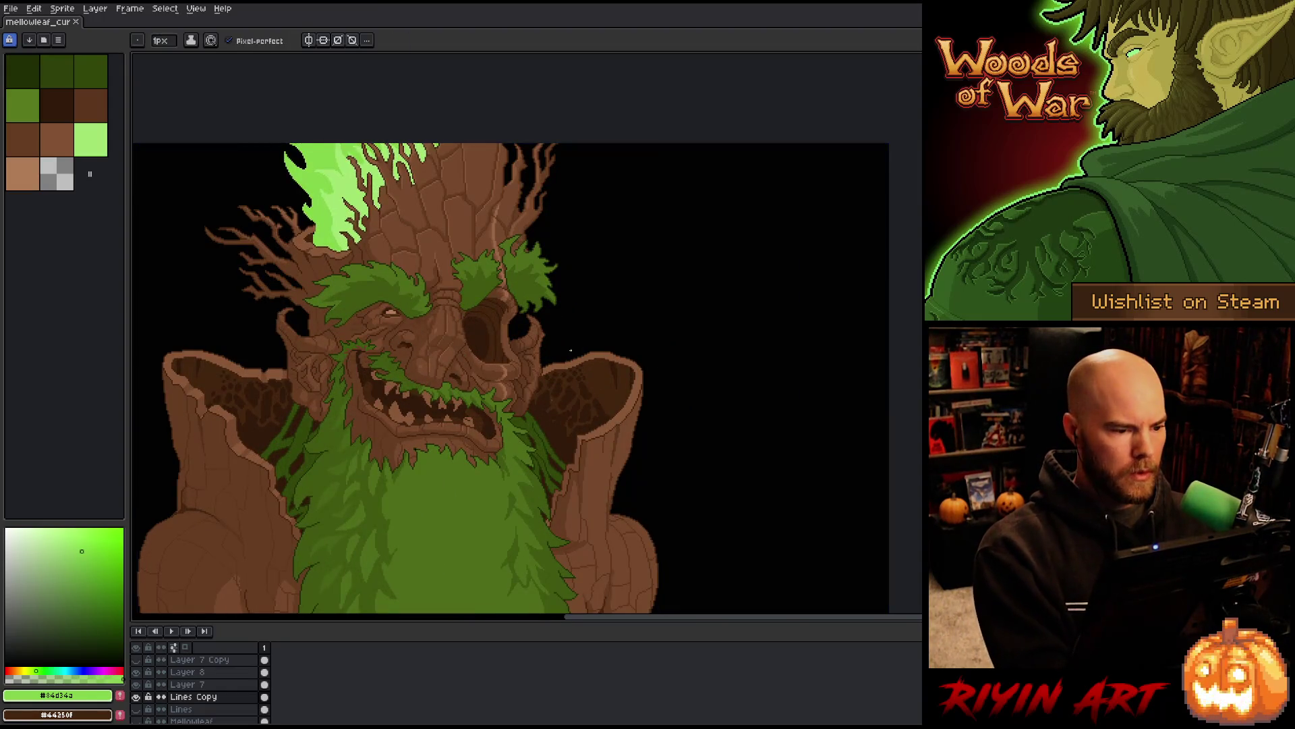
scroll(565, 349, "down", 1)
scroll(567, 348, "up", 3)
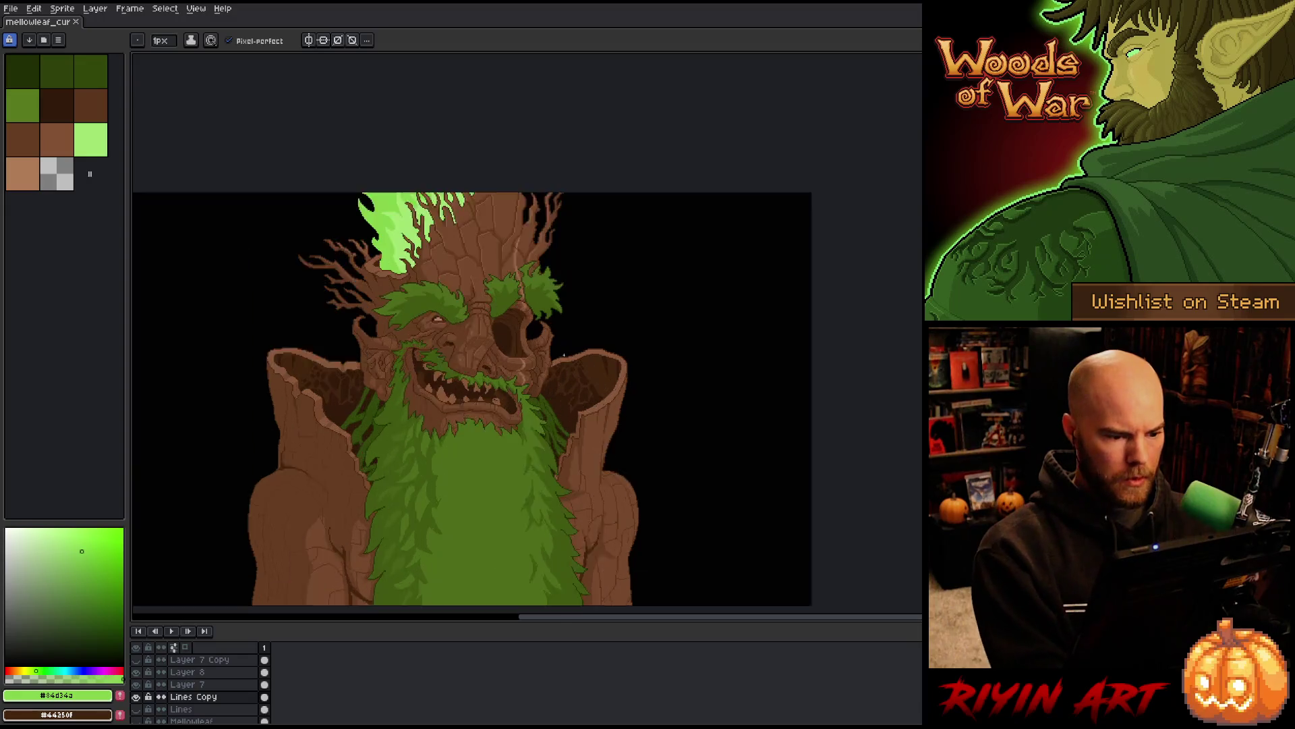
key("space")
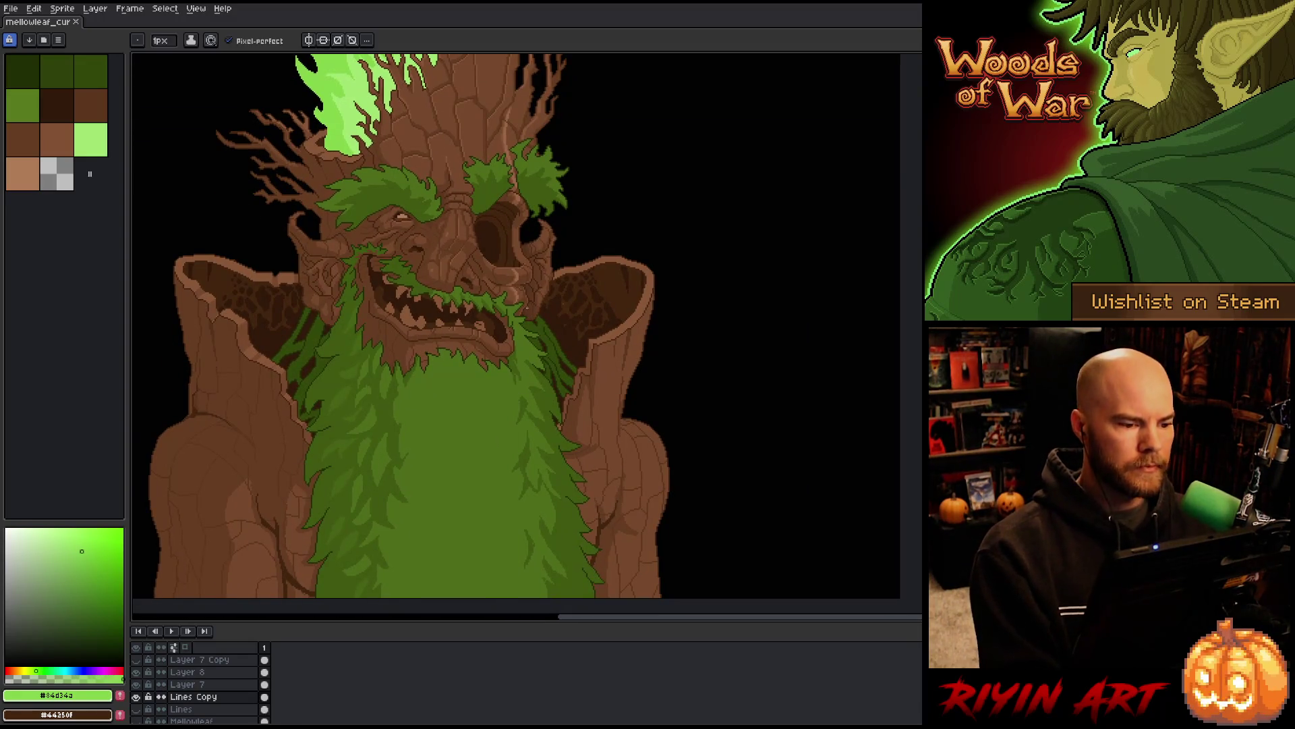
scroll(528, 308, "down", 1)
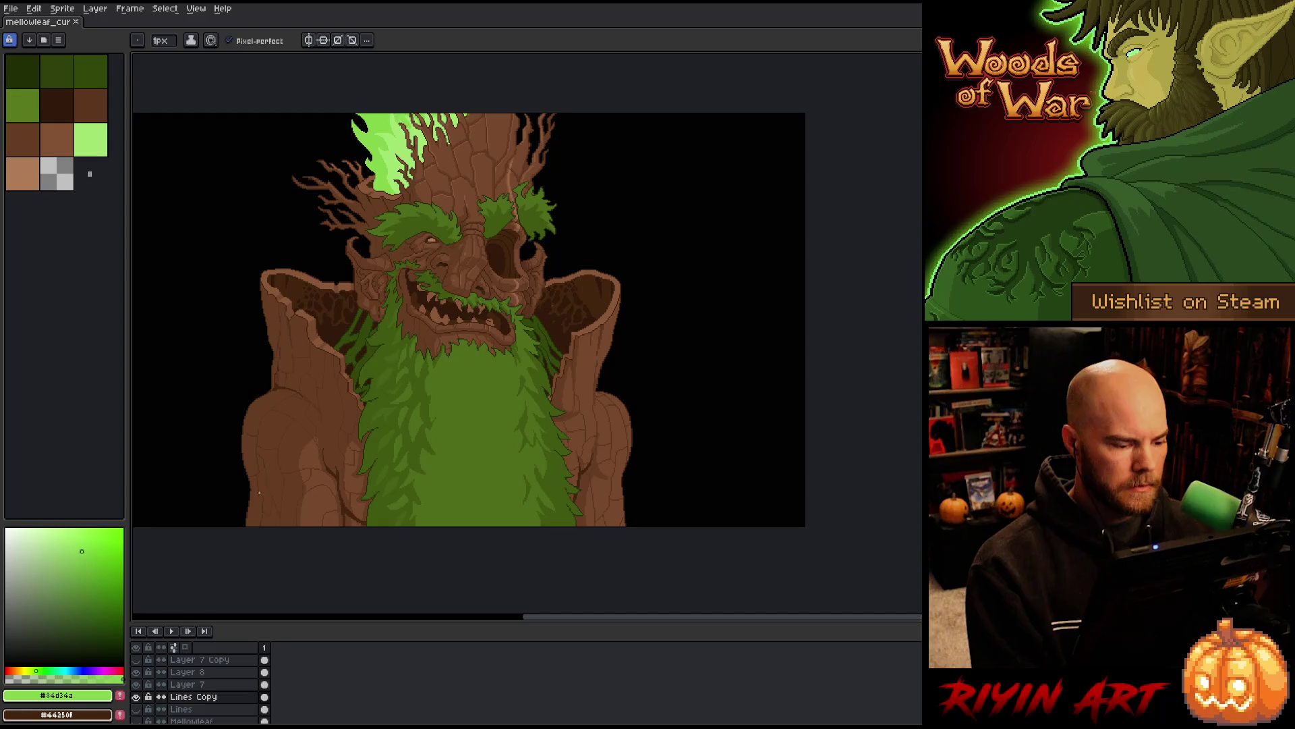
scroll(259, 492, "up", 3)
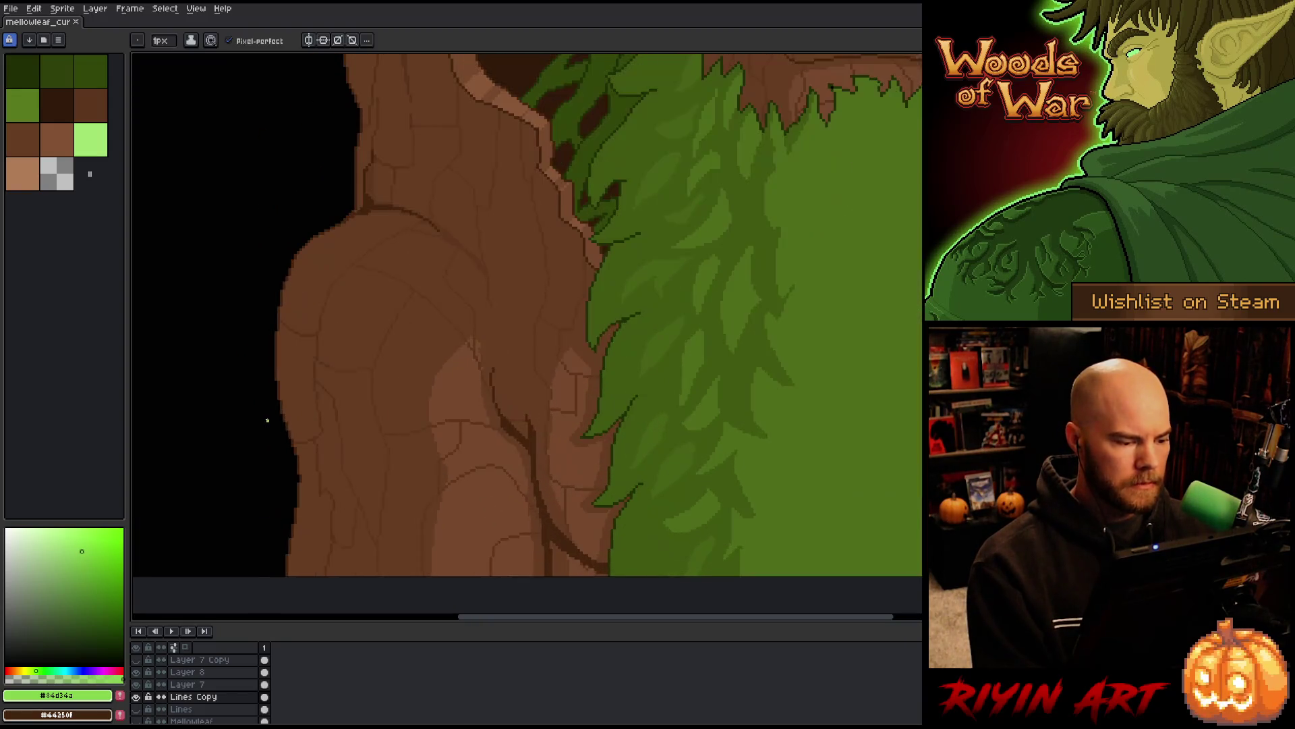
left_click_drag(267, 421, 344, 396)
Lasso the area left of the arm, then check the Lines Copy layer by toggling its visibility
key("q")
mouse_move(365, 202)
left_mouse_down()
mouse_move(419, 230)
mouse_move(309, 550)
mouse_move(484, 429)
left_mouse_up()
key("shift+r")
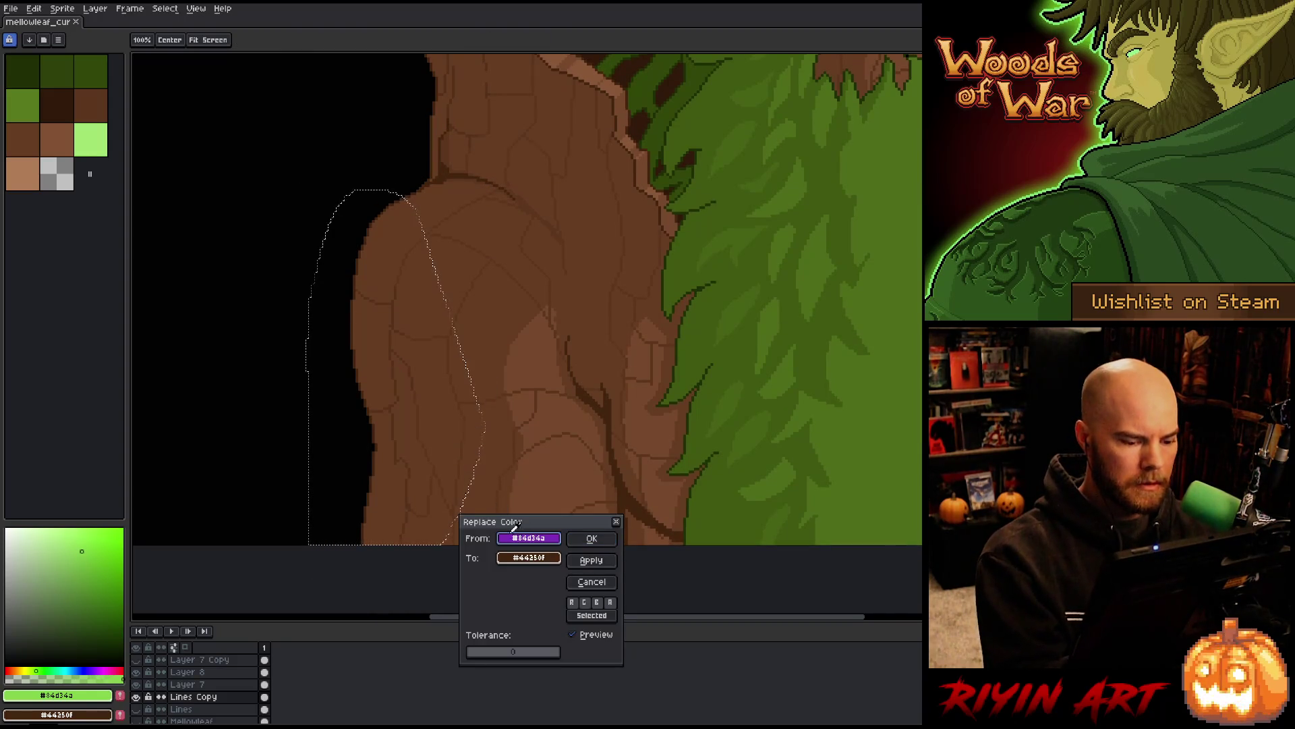
left_click(369, 514)
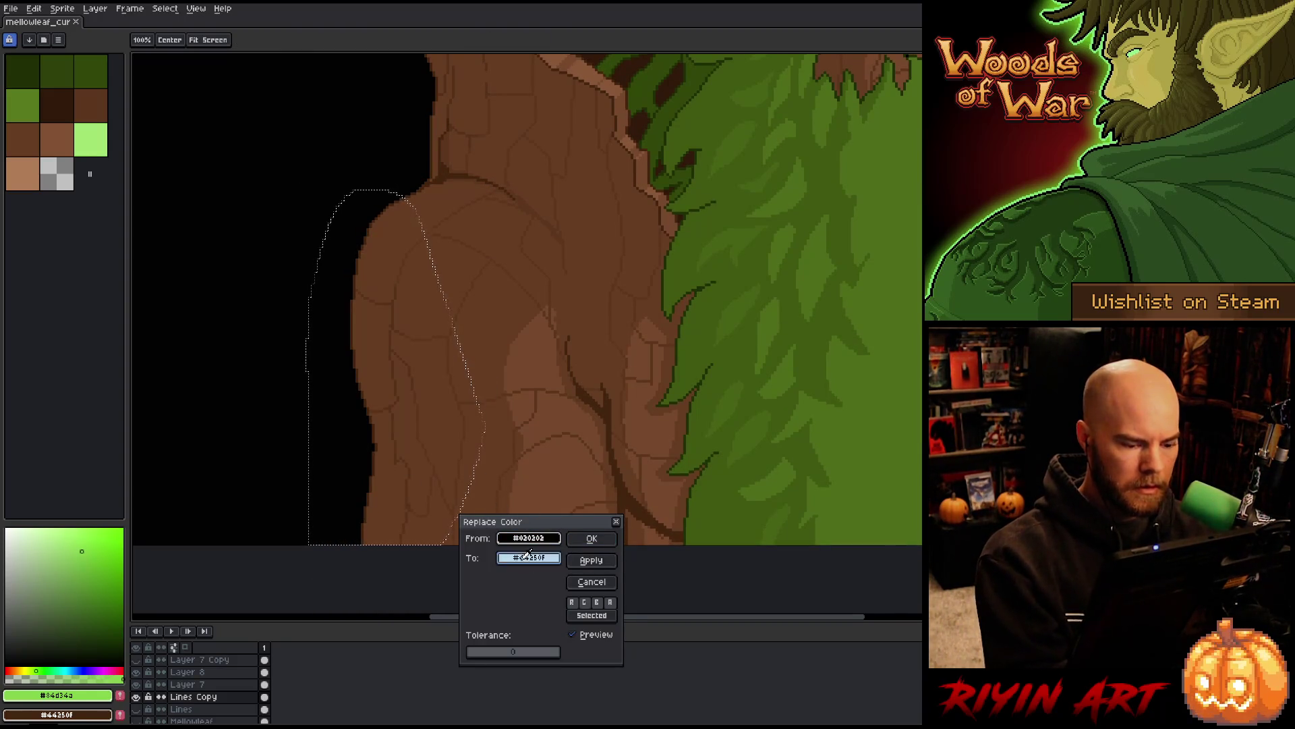
left_click(435, 409)
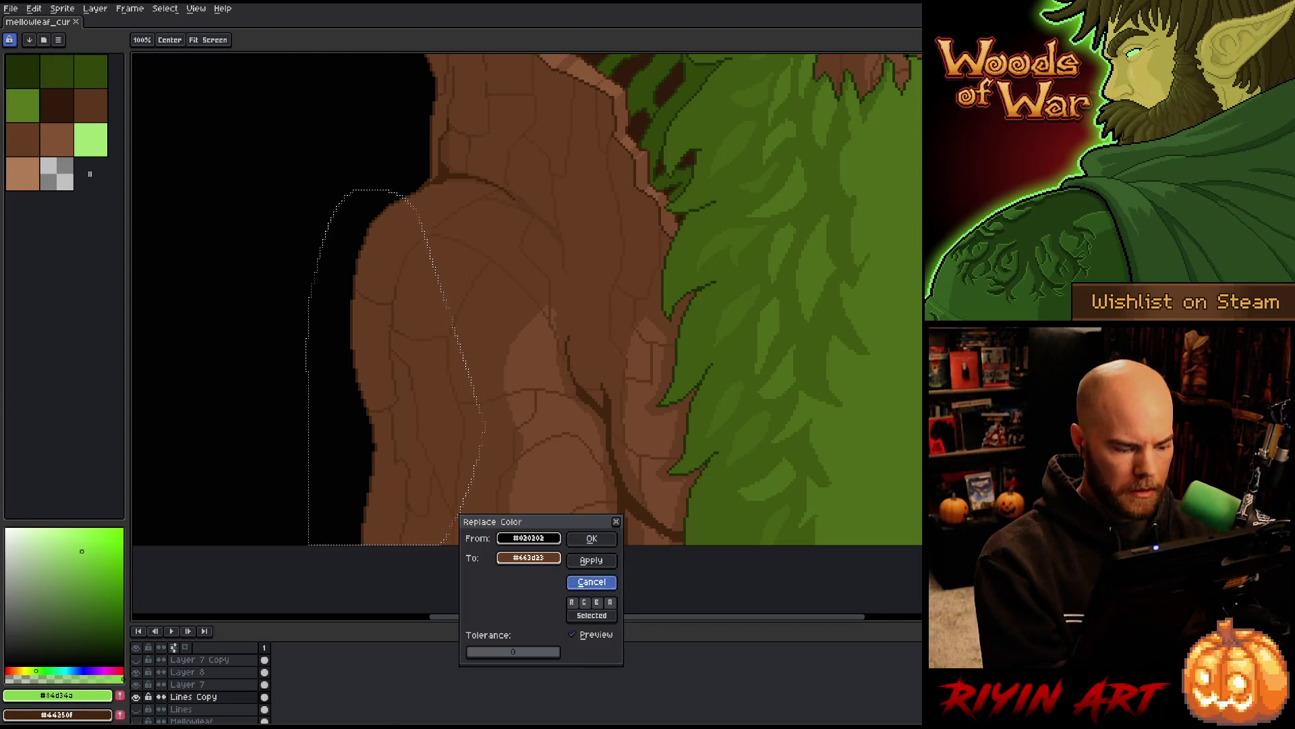
left_click(590, 580)
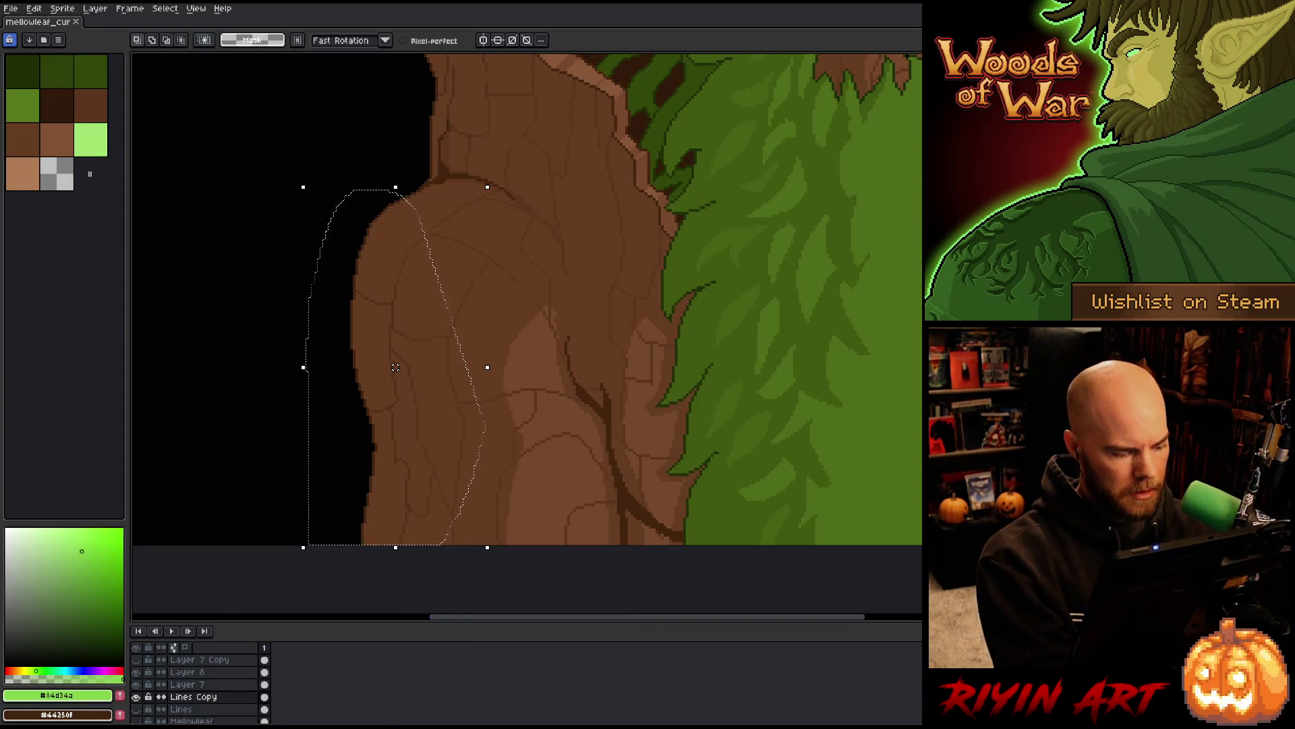
left_click(136, 697)
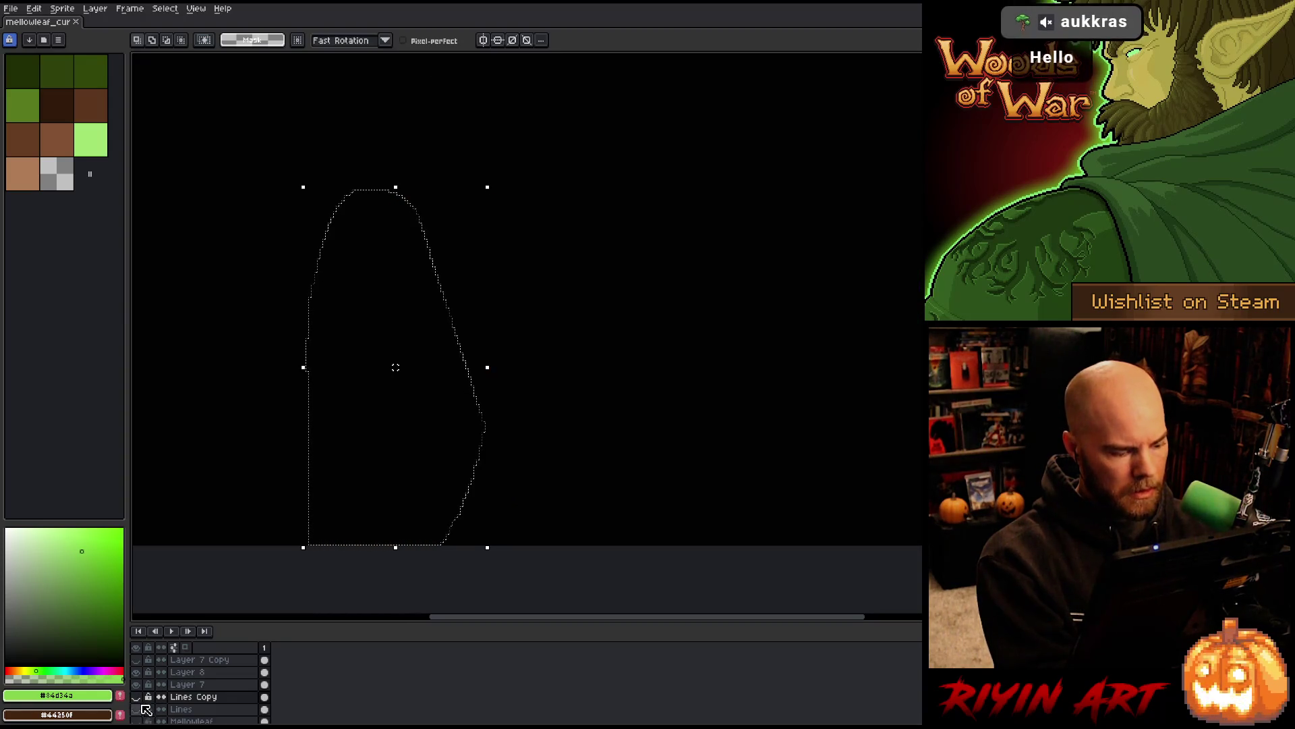
left_click(136, 697)
Replace dark brown #44250f with mid brown #663d23 inside the selection, then deselect
key("shift+r")
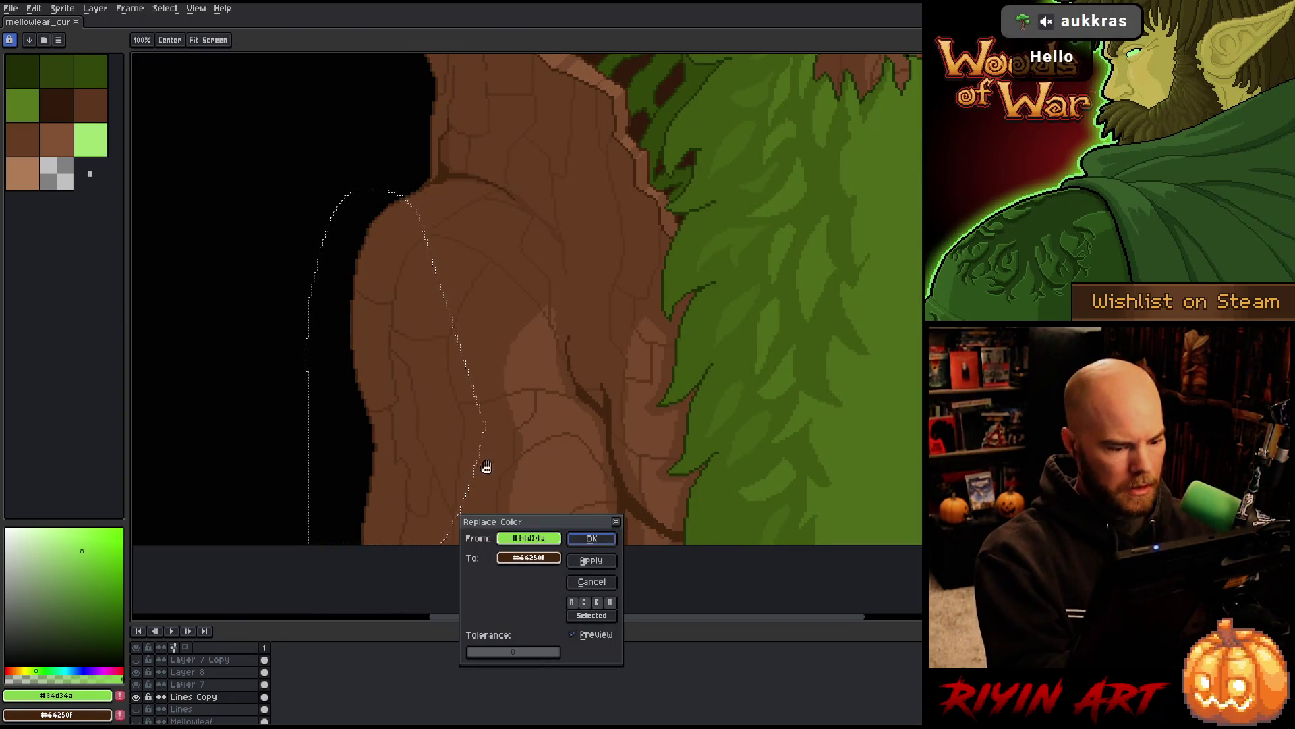
left_click(482, 464)
left_click(378, 464)
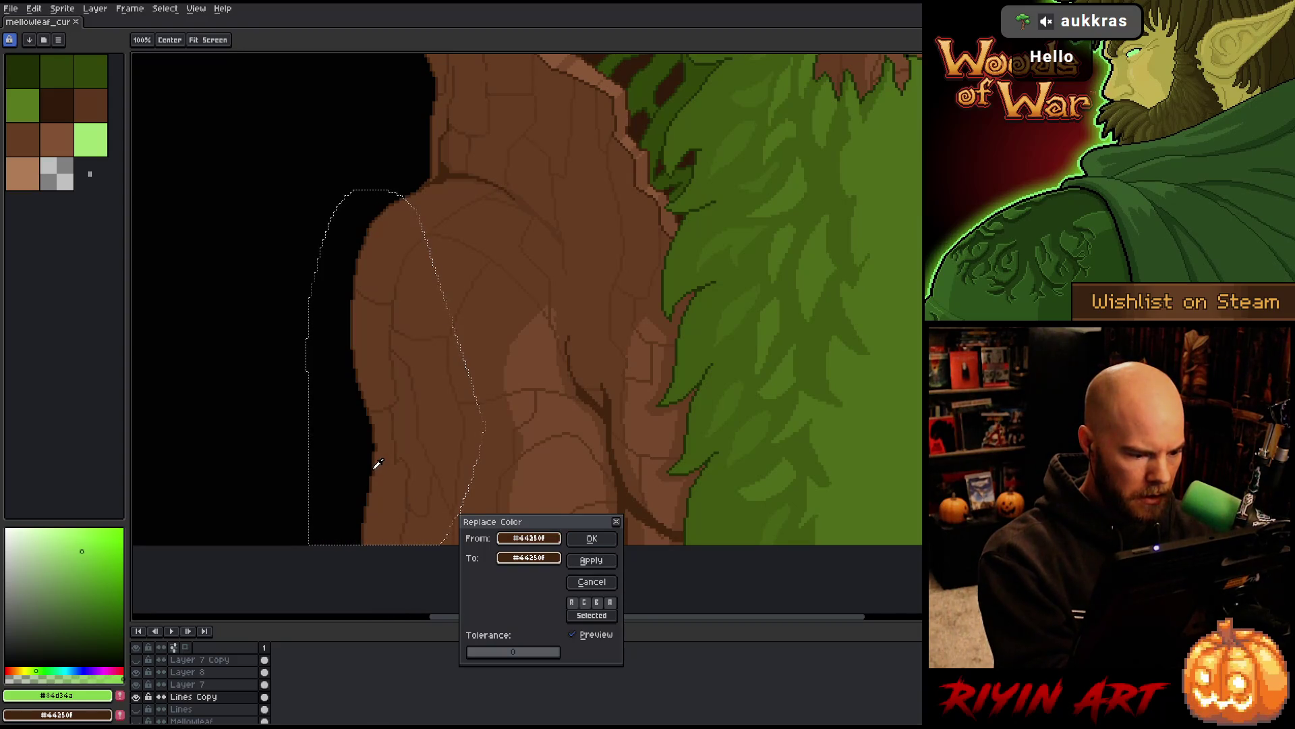
right_click(434, 439)
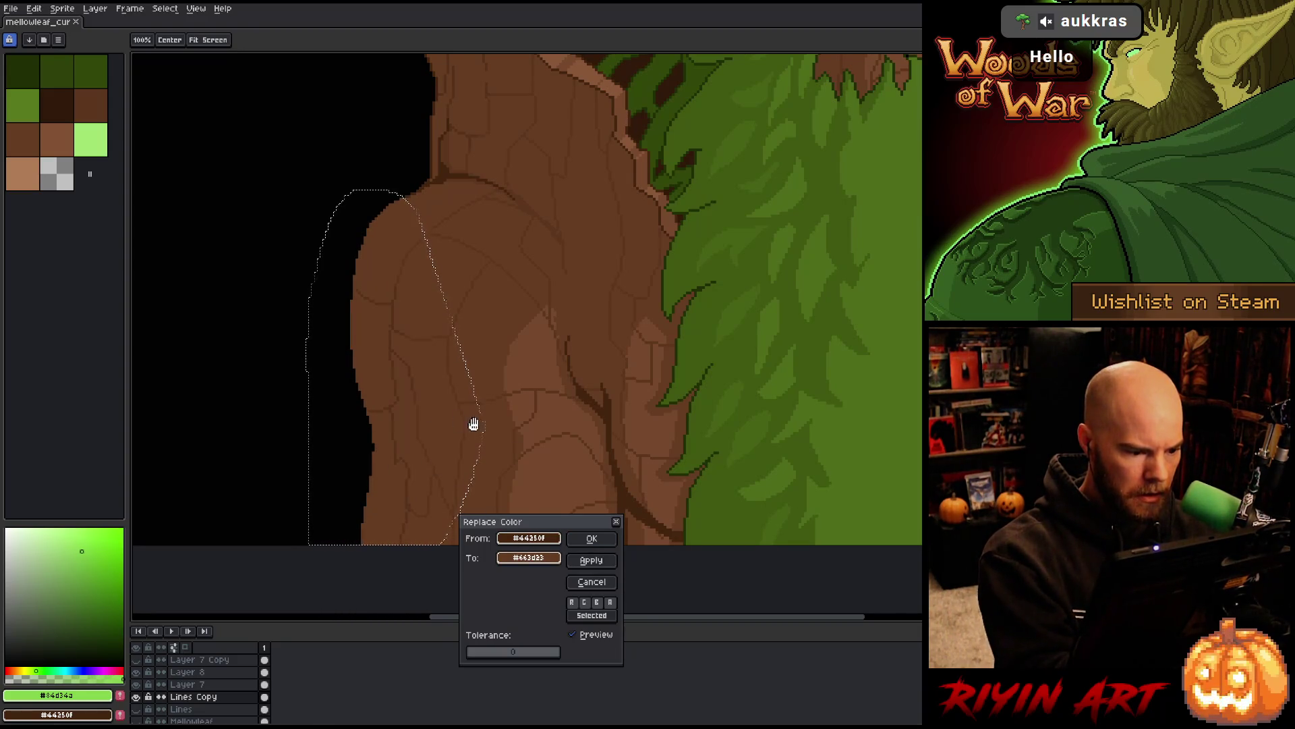
left_click(591, 537)
key("ctrl+d")
scroll(728, 471, "down", 3)
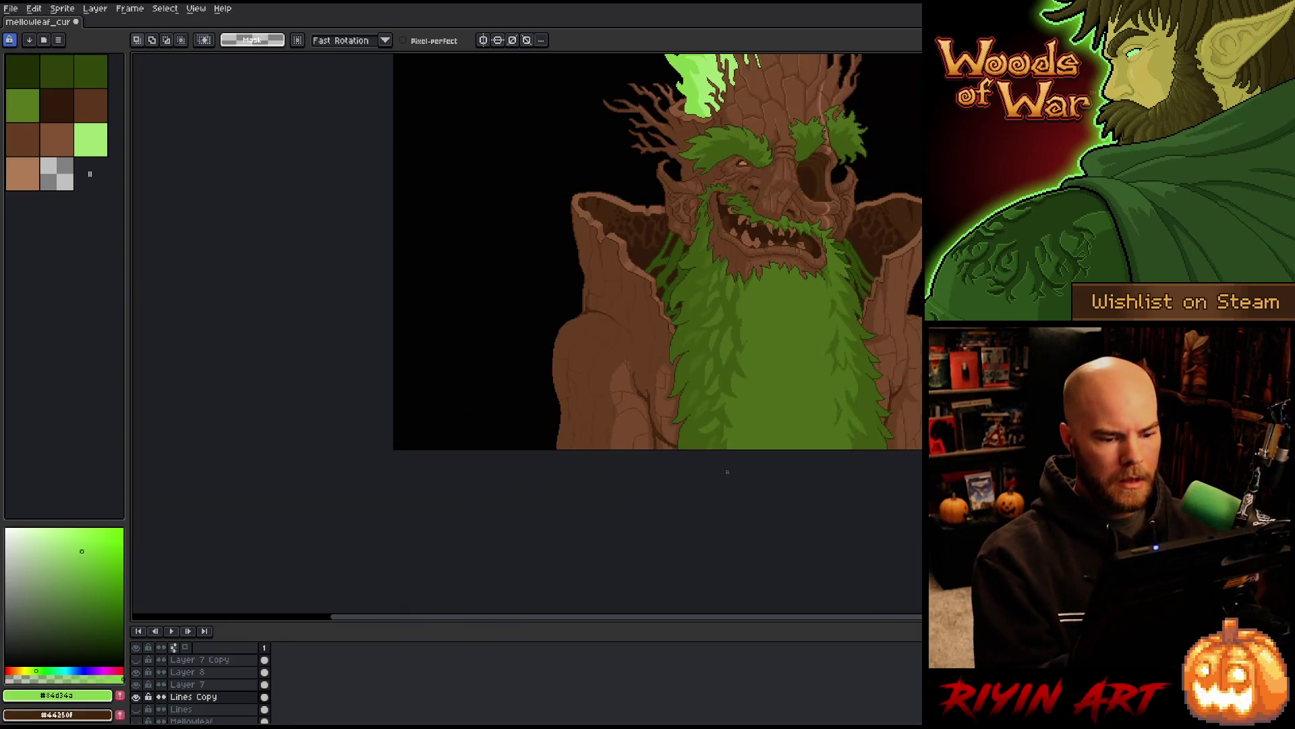
scroll(564, 454, "up", 2)
Sample mid brown #663d23 and draw a new outer curve down the left arm
key("alt")
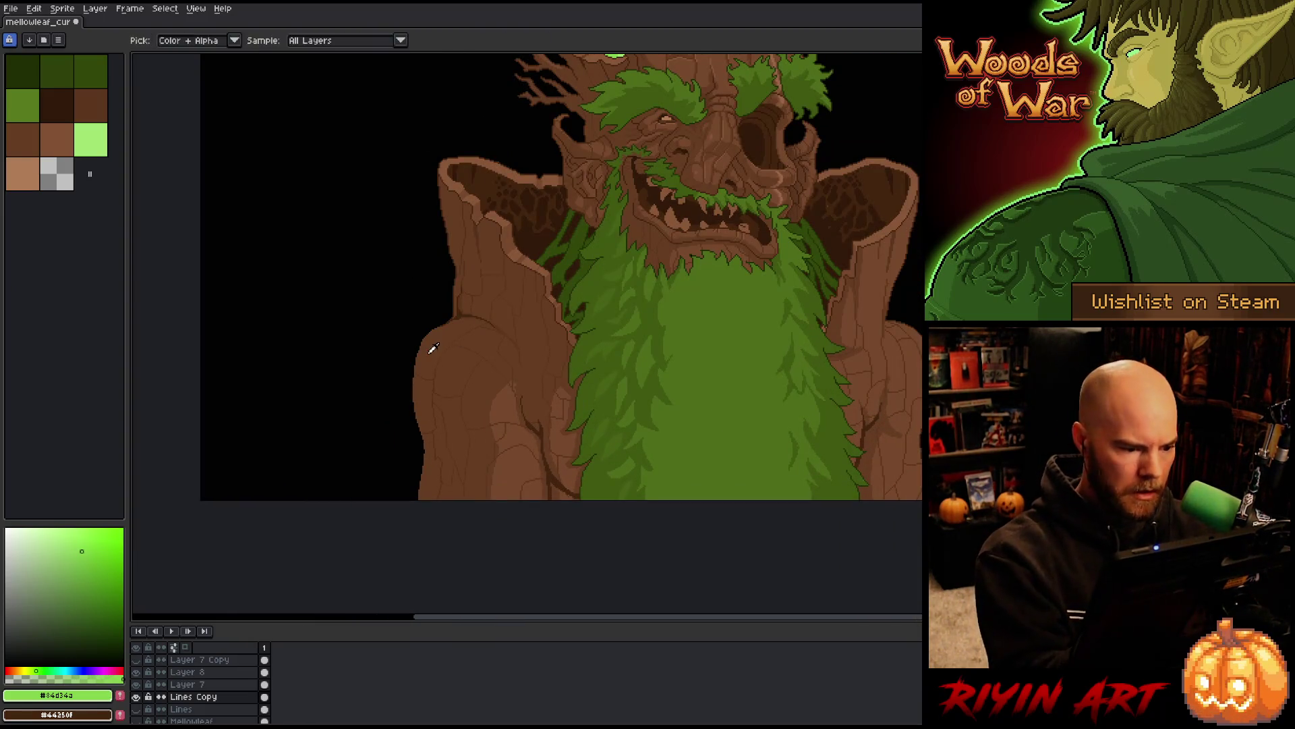
left_click(434, 348)
left_click_drag(418, 346, 404, 408)
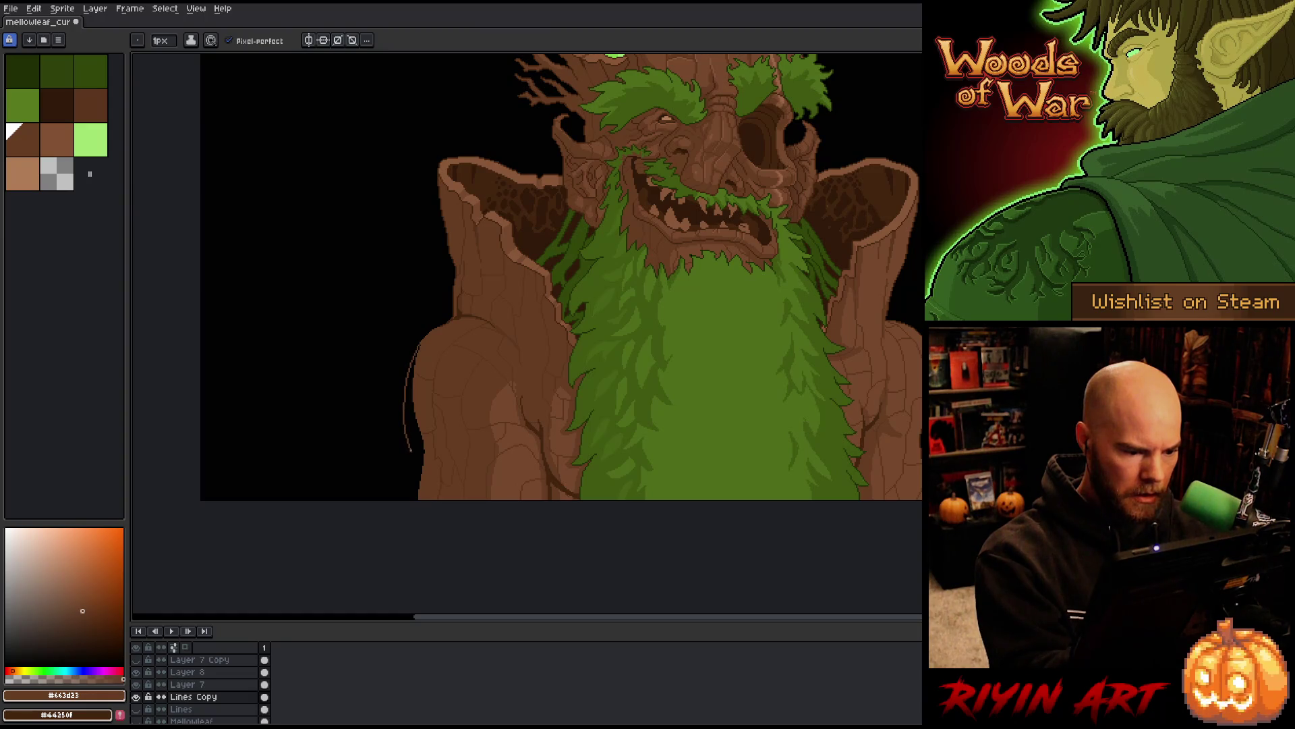
key("ctrl+z")
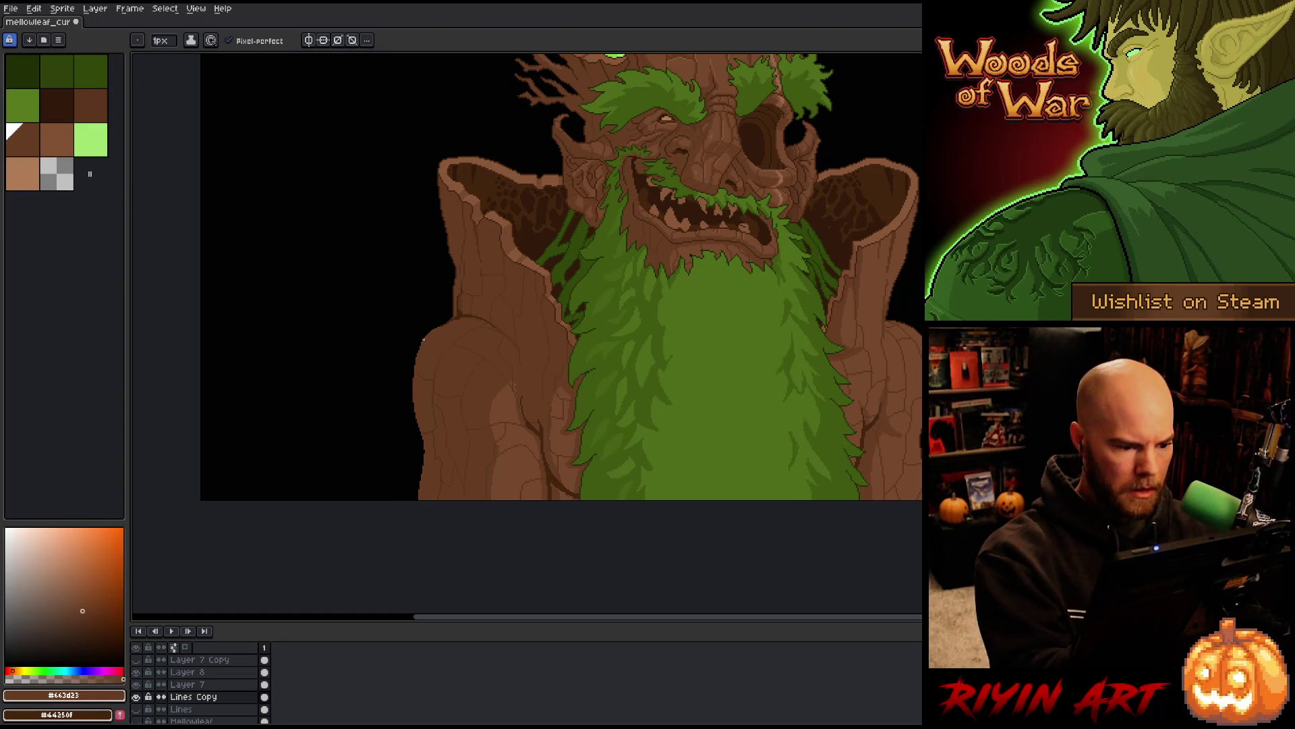
mouse_move(412, 360)
left_mouse_down()
mouse_move(398, 445)
mouse_move(407, 499)
left_mouse_up()
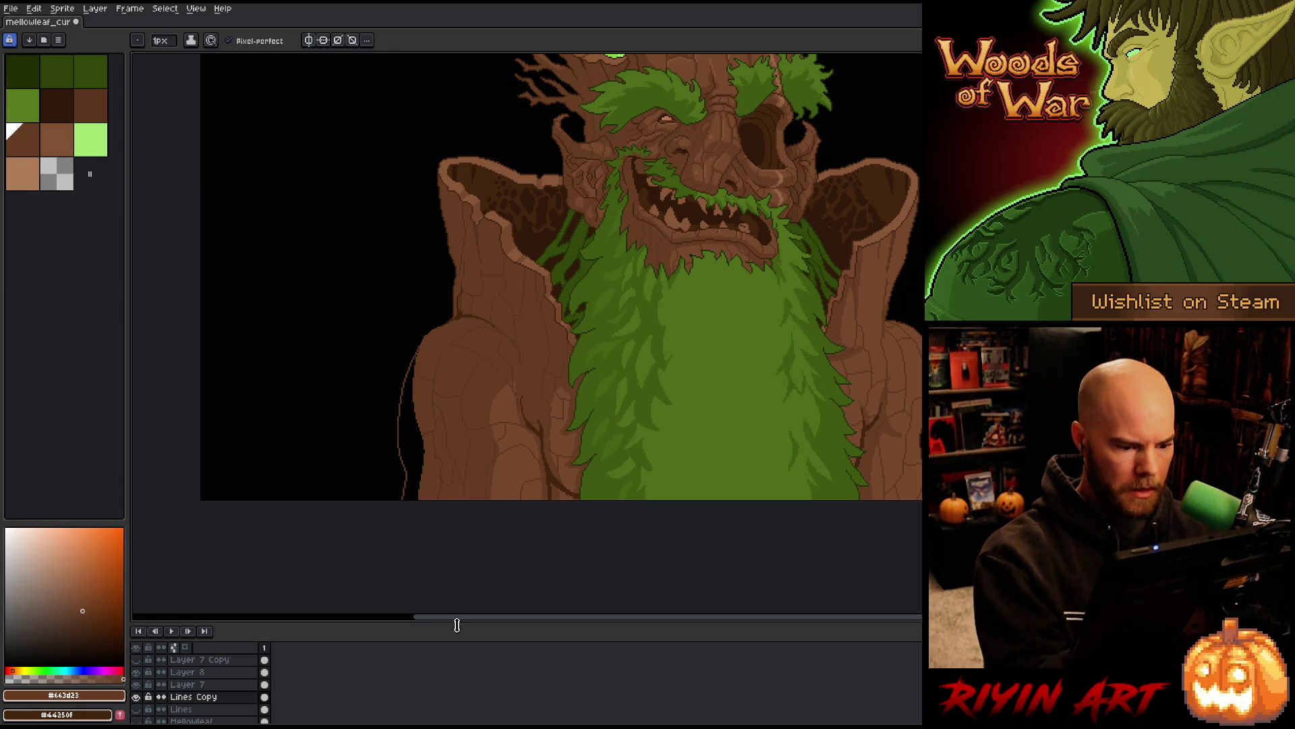
key("ctrl+z")
left_click_drag(413, 352, 392, 433)
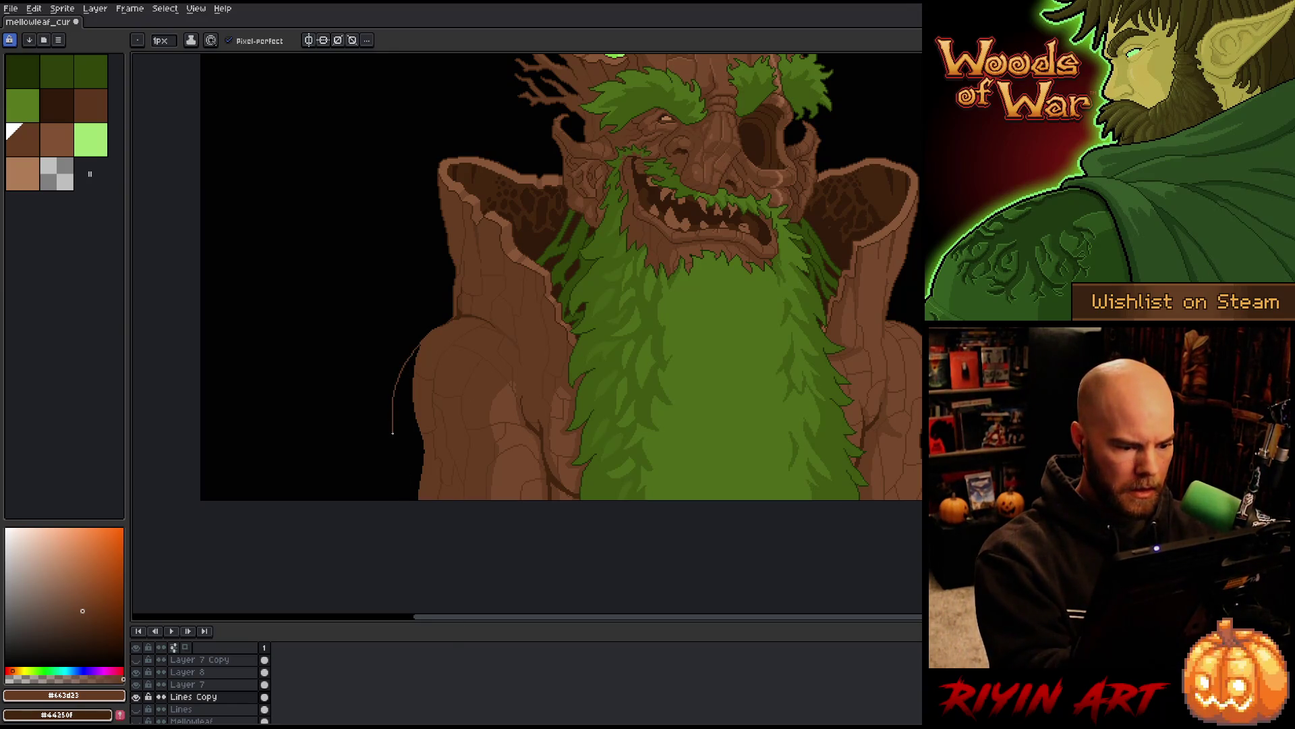
key("ctrl+z")
left_click_drag(412, 358, 405, 499)
Fill inside the new arm edge and paint extra pixels along its outer side
key("g")
left_click(410, 431)
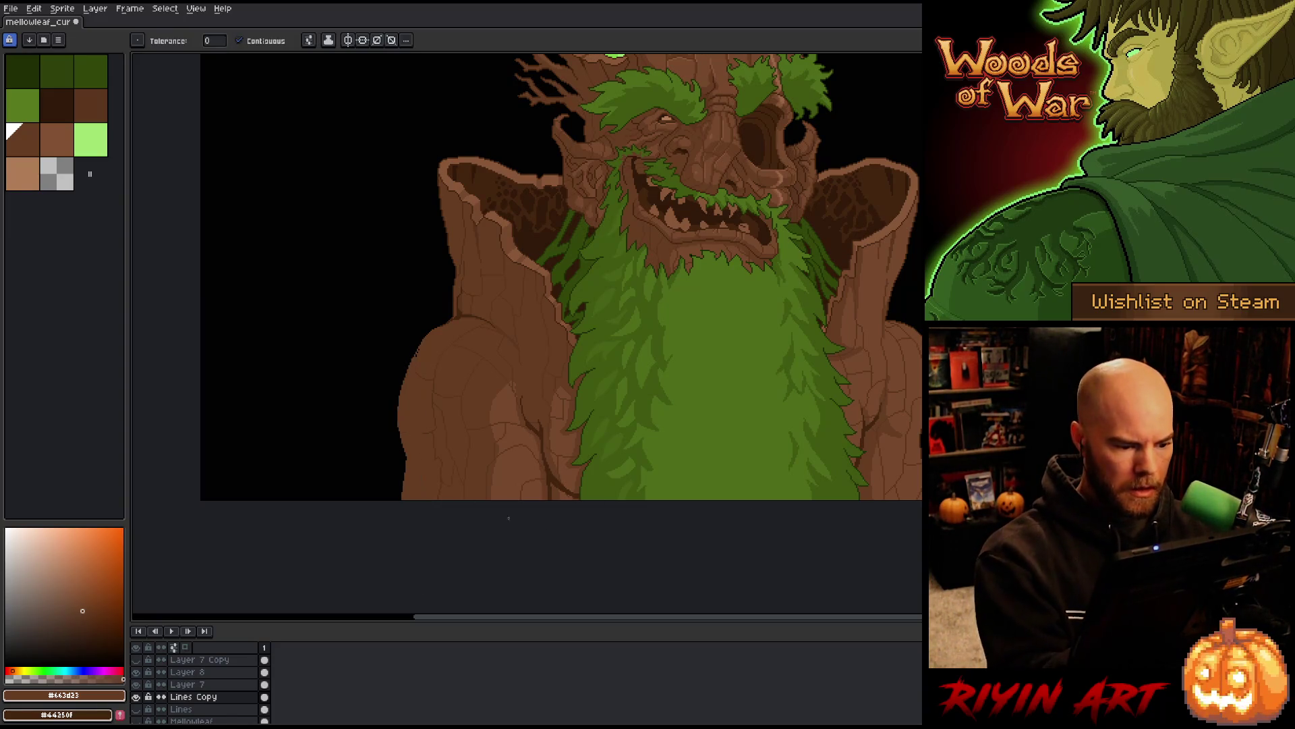
left_click_drag(918, 481, 856, 515)
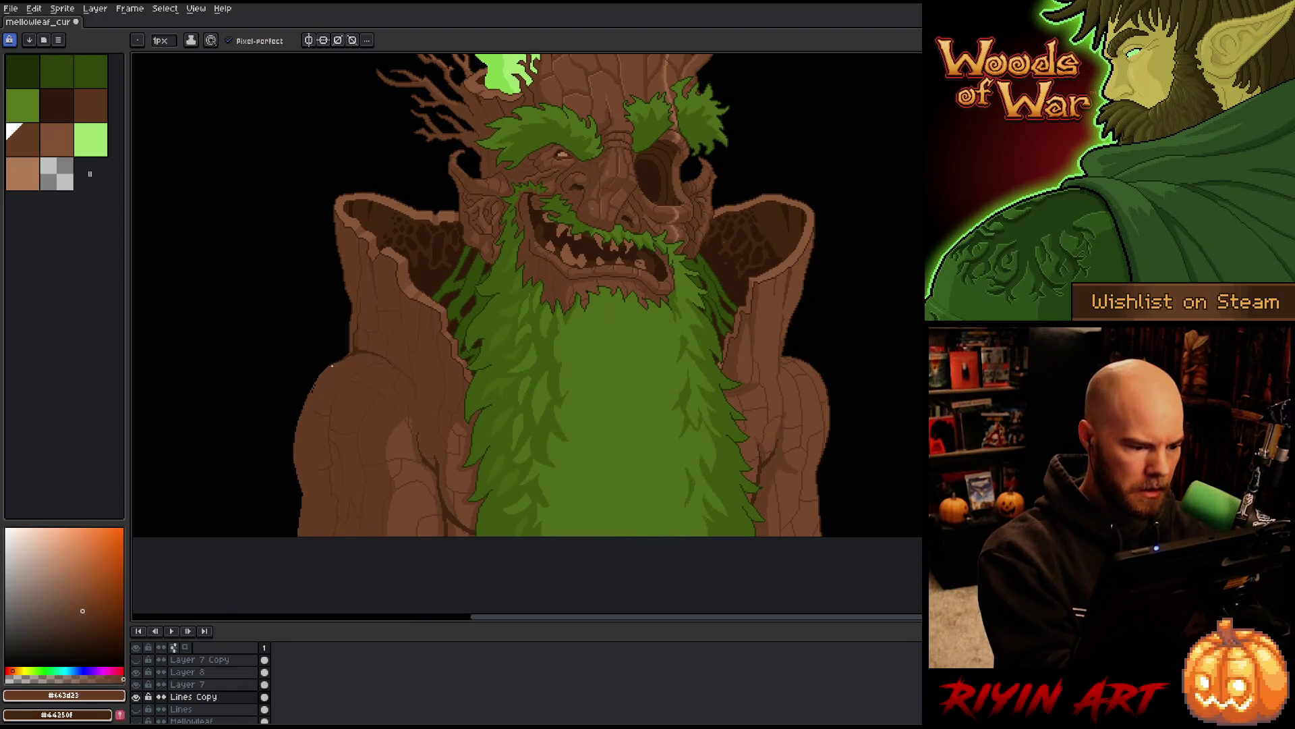
left_click_drag(293, 455, 314, 383)
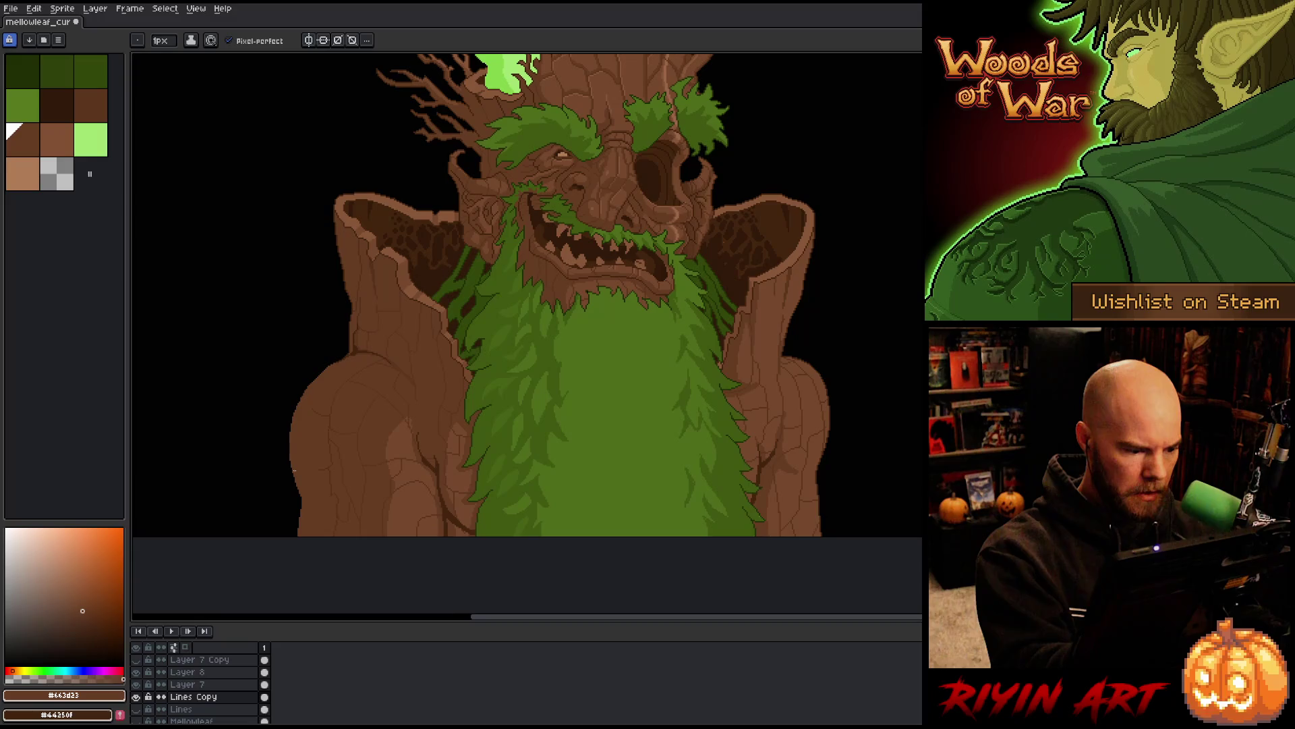
left_click_drag(848, 436, 821, 414)
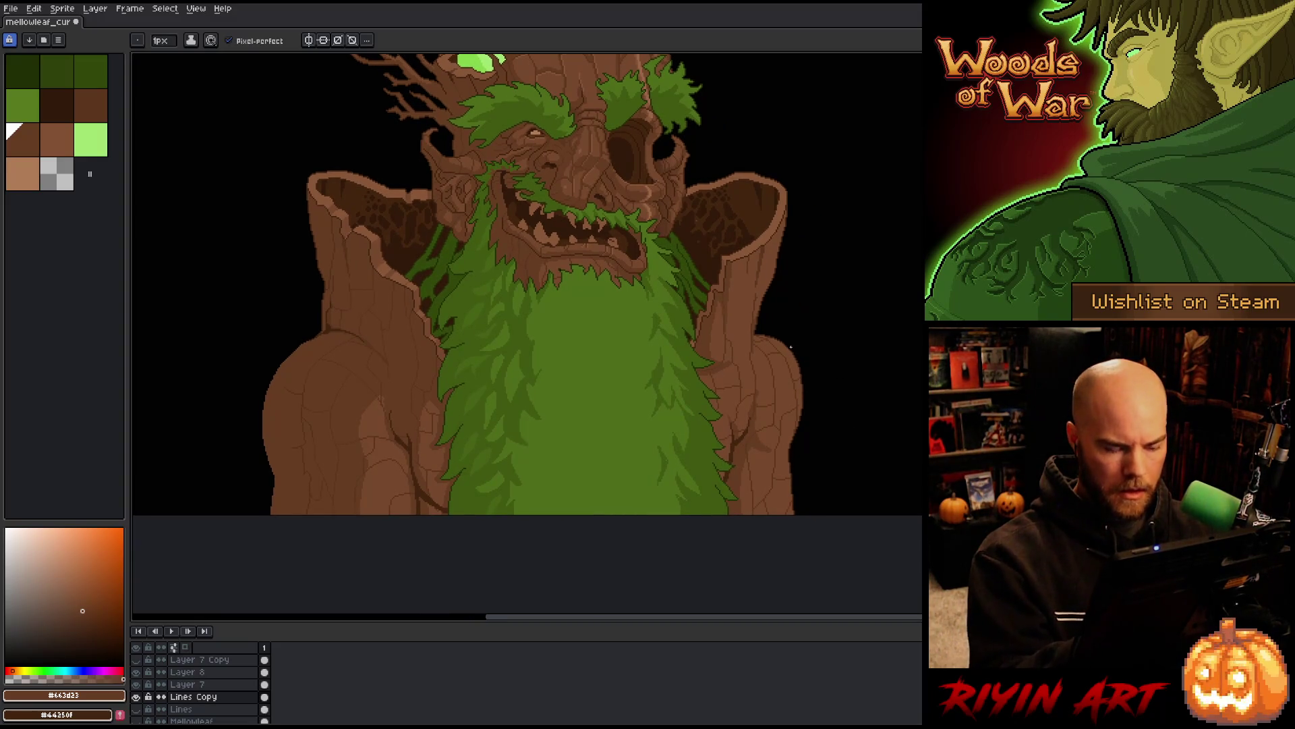
Sample lighter brown #77492d and draw an outline curve along the right shoulder
left_click(782, 342, "alt")
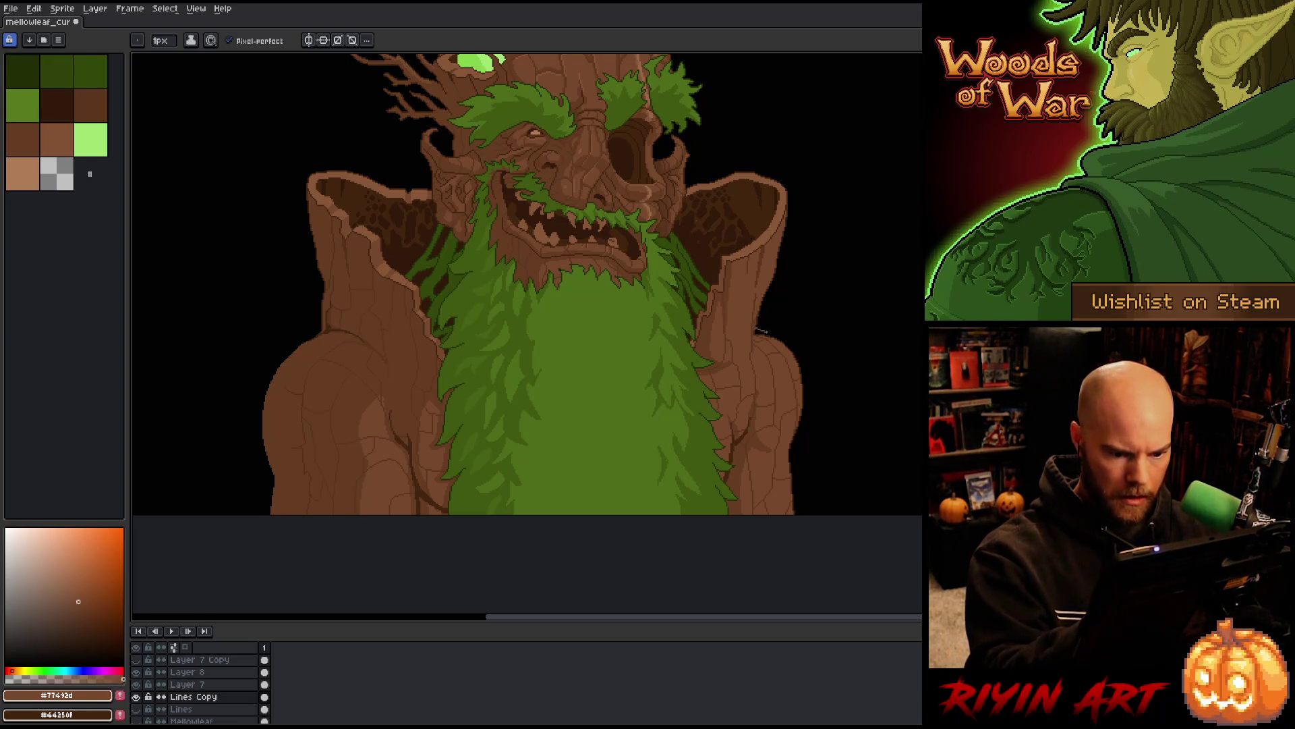
mouse_move(757, 328)
left_mouse_down()
mouse_move(802, 361)
mouse_move(815, 408)
mouse_move(800, 452)
left_mouse_up()
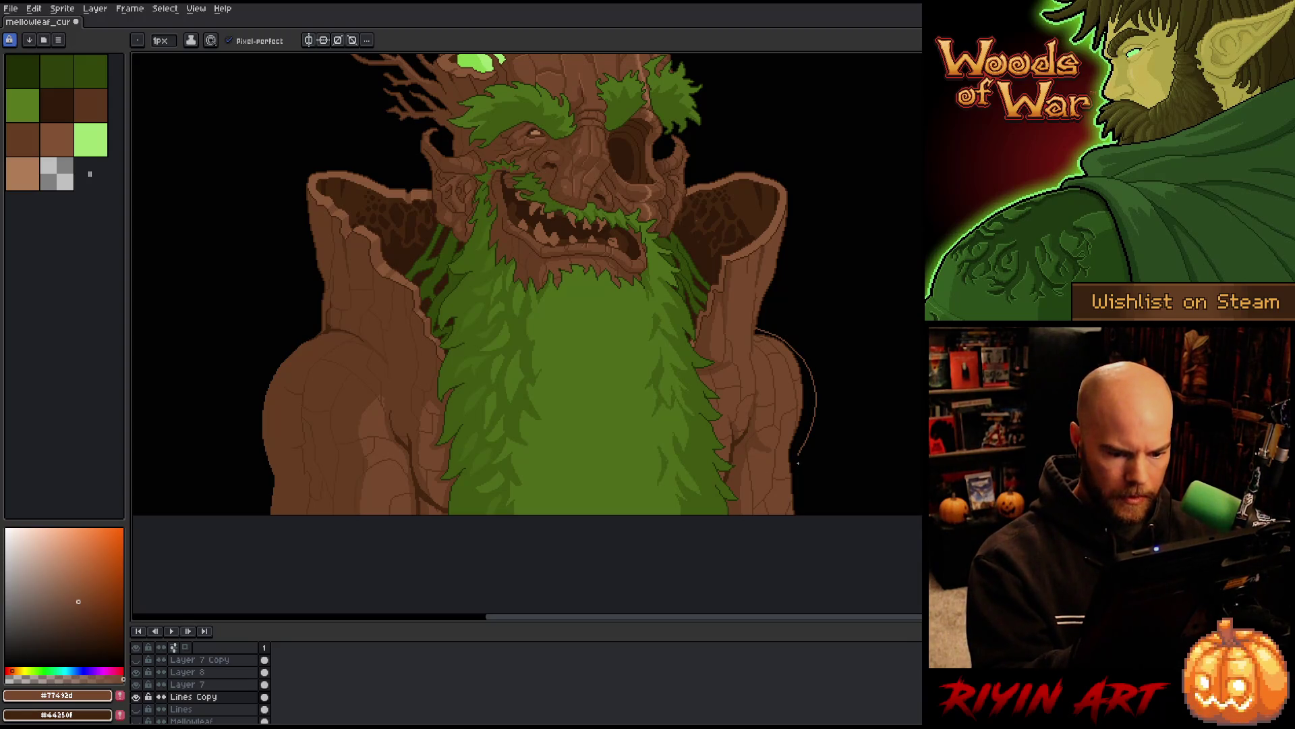
left_click_drag(798, 462, 809, 440)
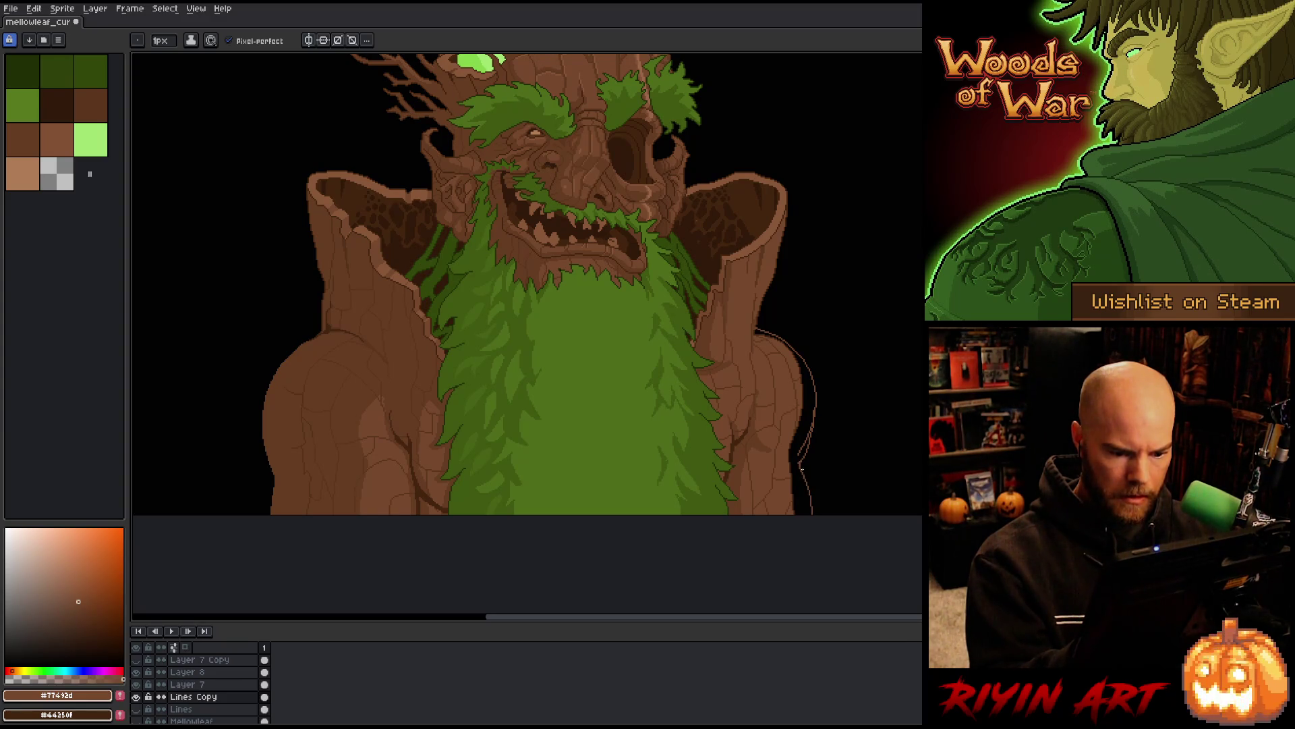
key("ctrl+z")
key("ctrl+z")
left_click_drag(800, 461, 801, 483)
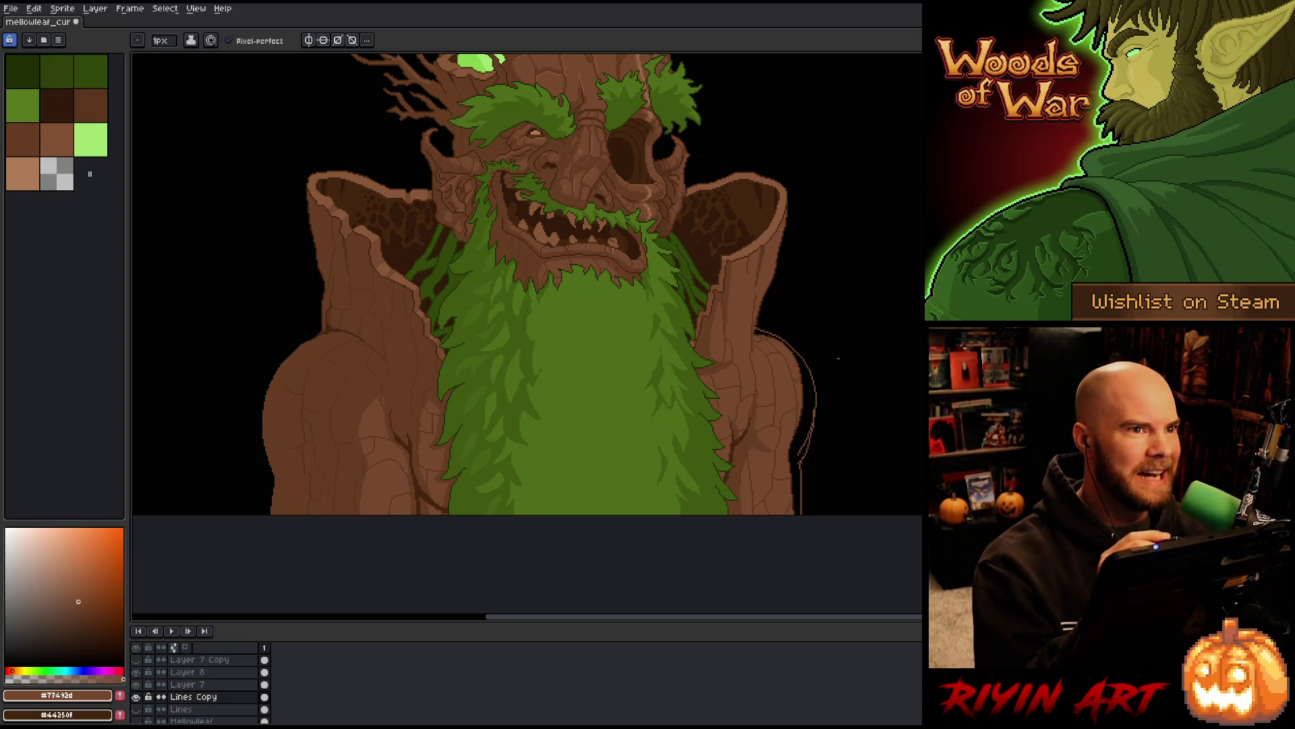
left_click_drag(789, 448, 740, 454)
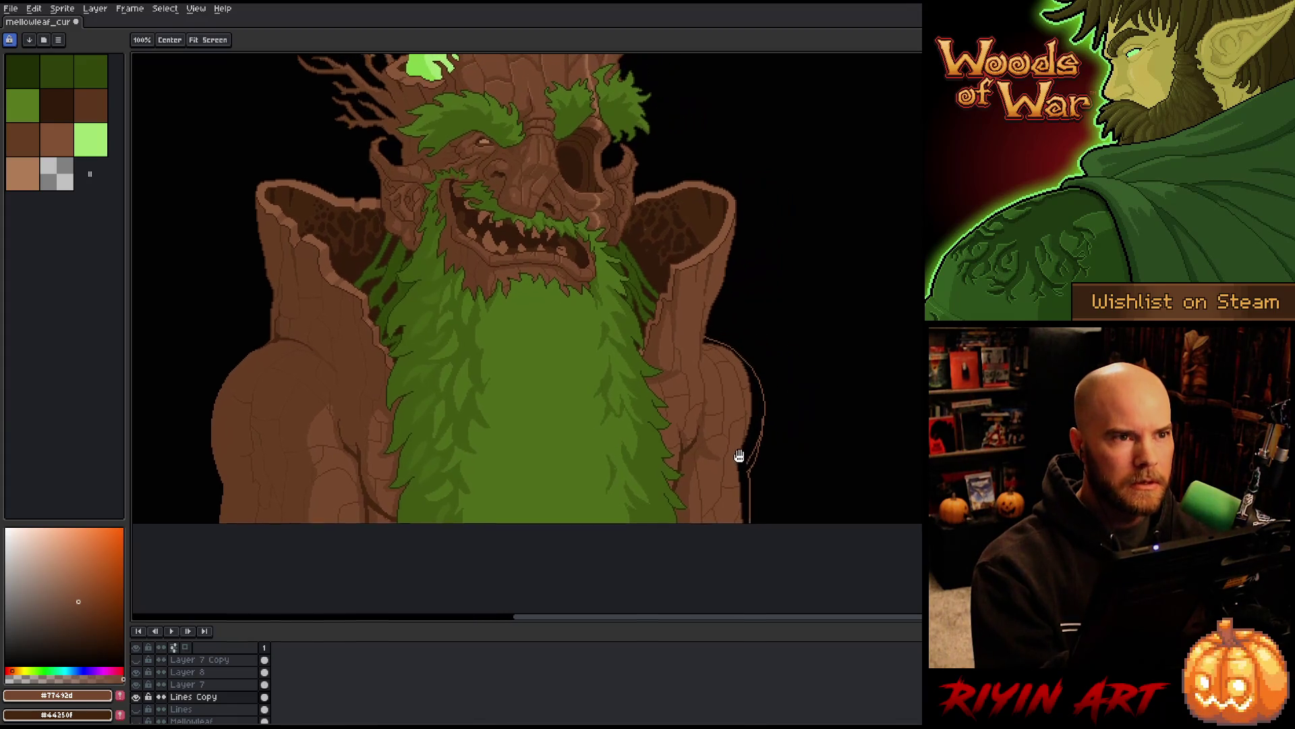
Bucket-fill the gaps along the shoulder's right and top edges
key("b")
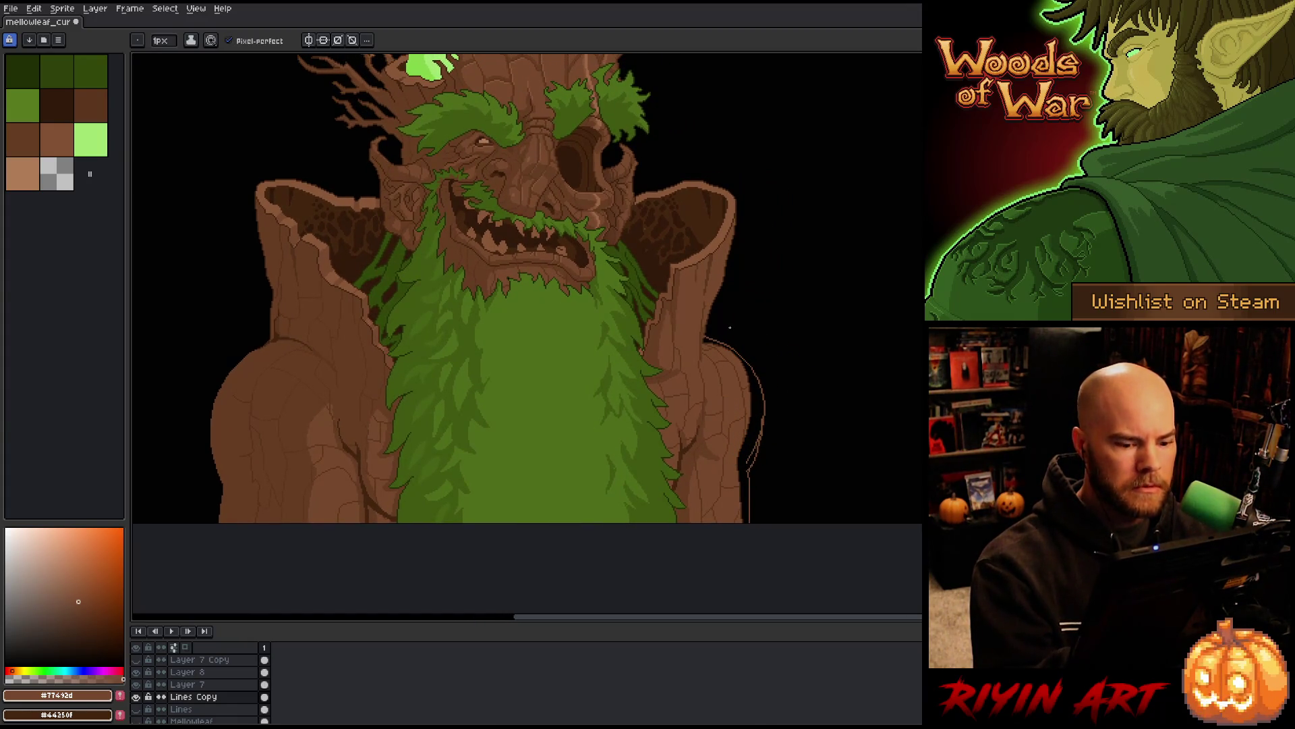
key("q")
mouse_move(705, 335)
left_mouse_down()
mouse_move(698, 523)
mouse_move(701, 344)
left_mouse_up()
scroll(806, 465, "up", 2)
key("ctrl+d")
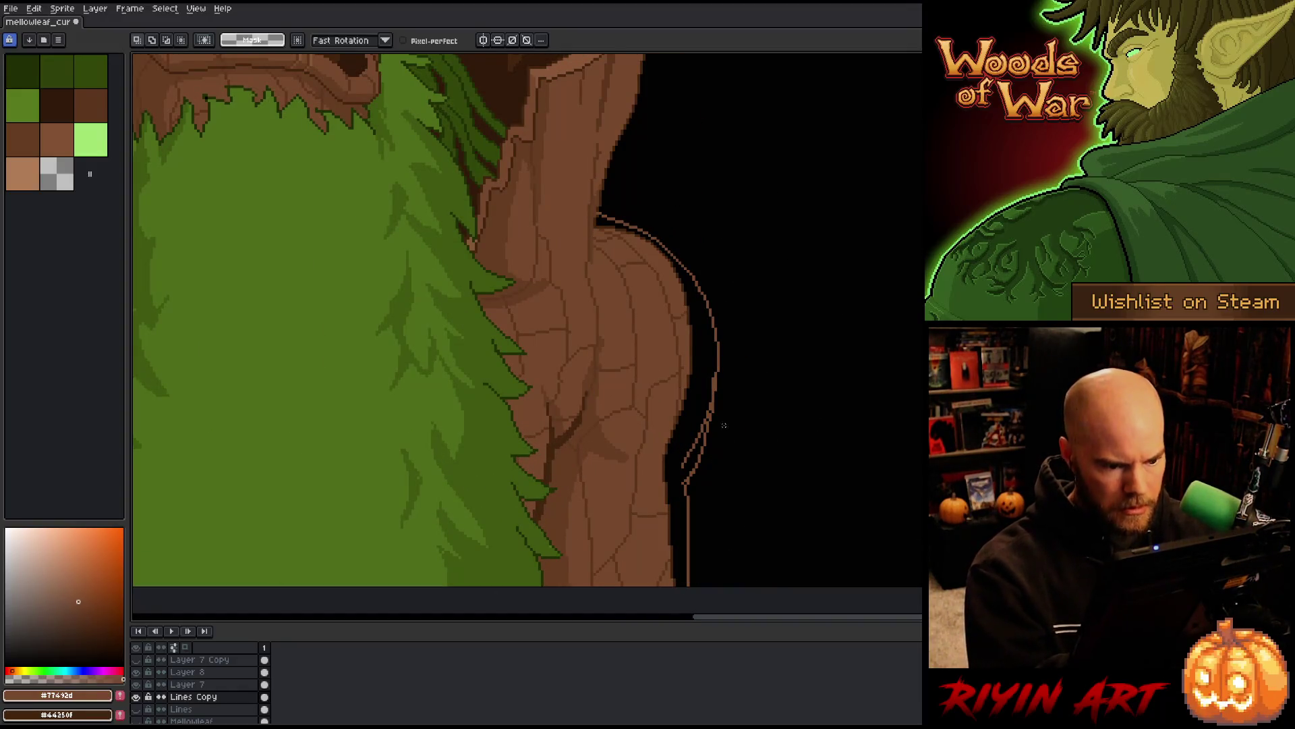
key("g")
left_click(702, 384)
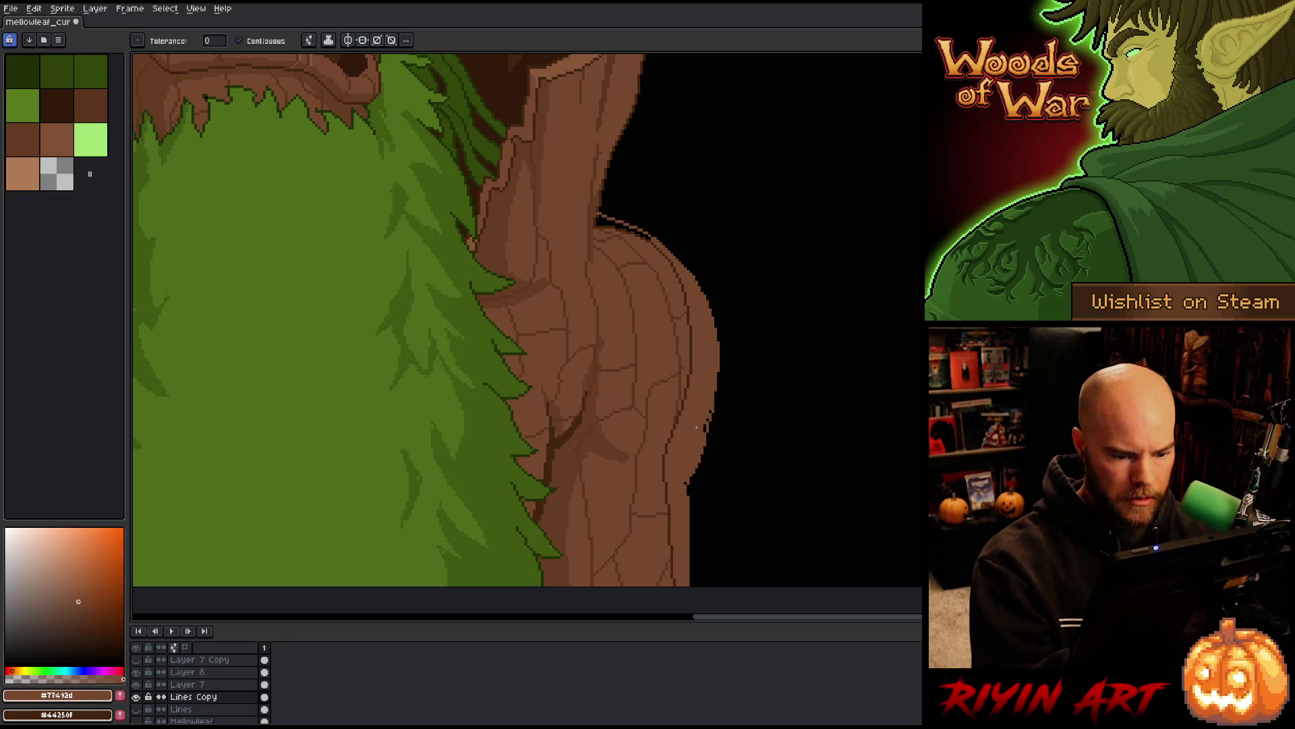
key("b")
key("g")
left_click(604, 222)
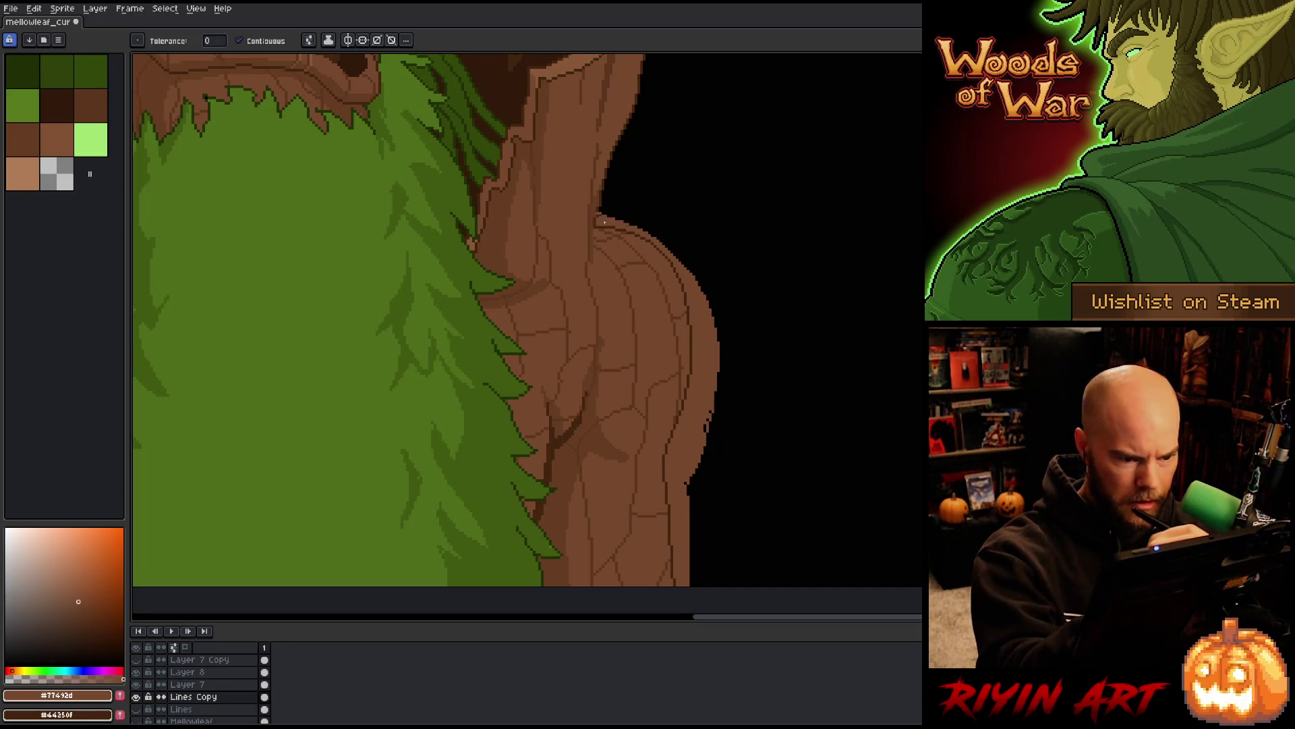
Lasso the shoulder and replace #44250f with #77492d, then deselect
key("m")
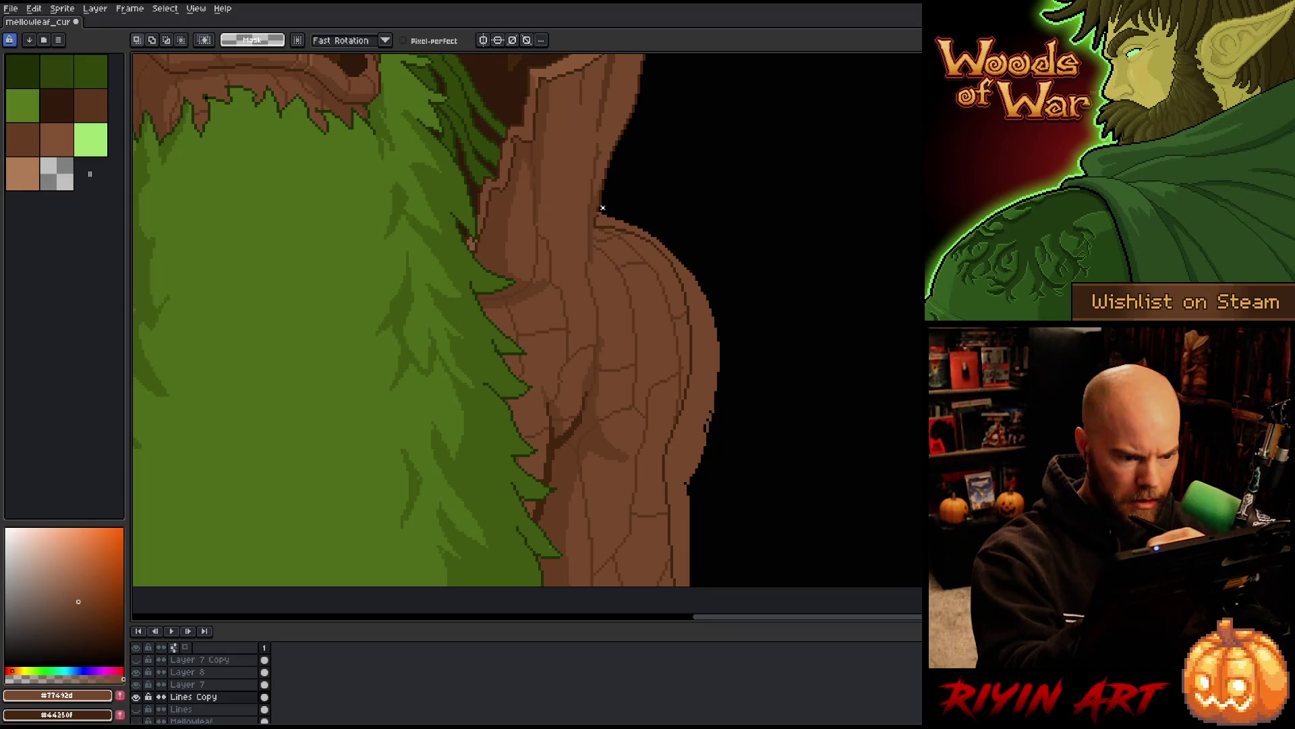
mouse_move(598, 222)
left_mouse_down()
mouse_move(665, 297)
mouse_move(638, 581)
mouse_move(782, 202)
left_mouse_up()
key("shift+r")
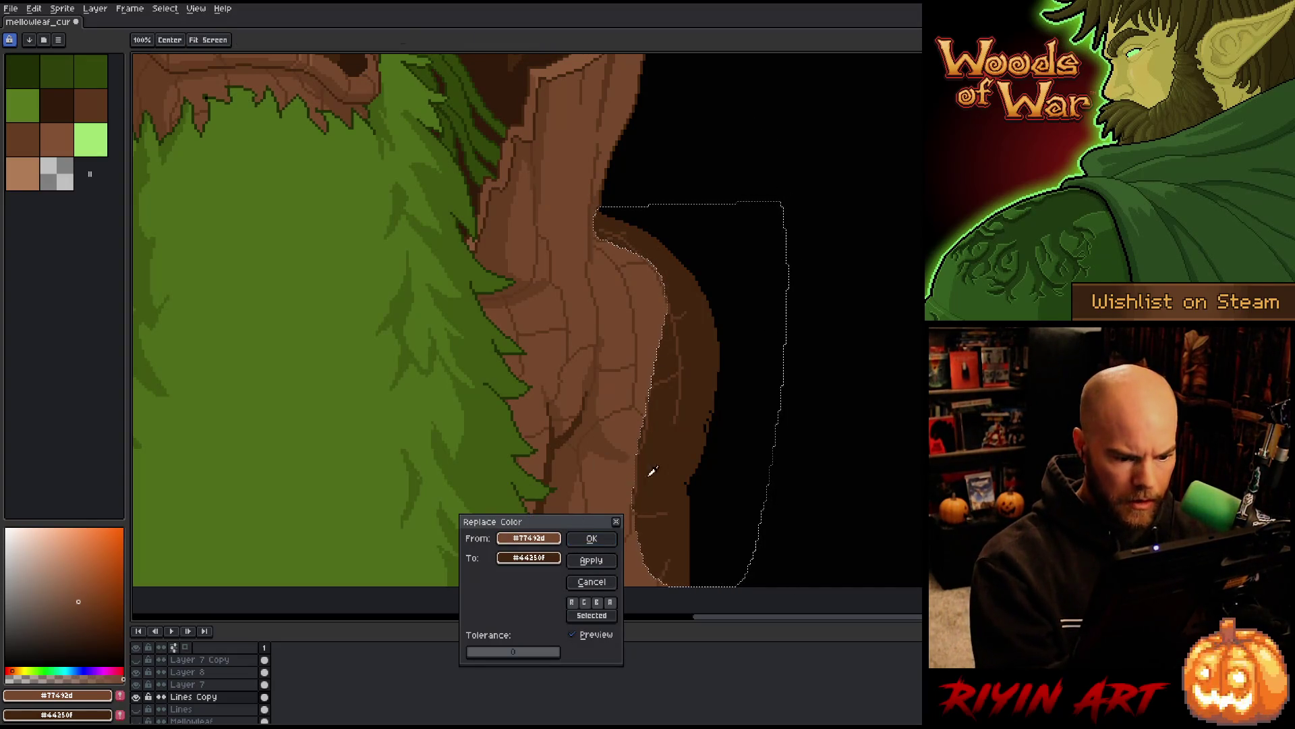
left_click(684, 405)
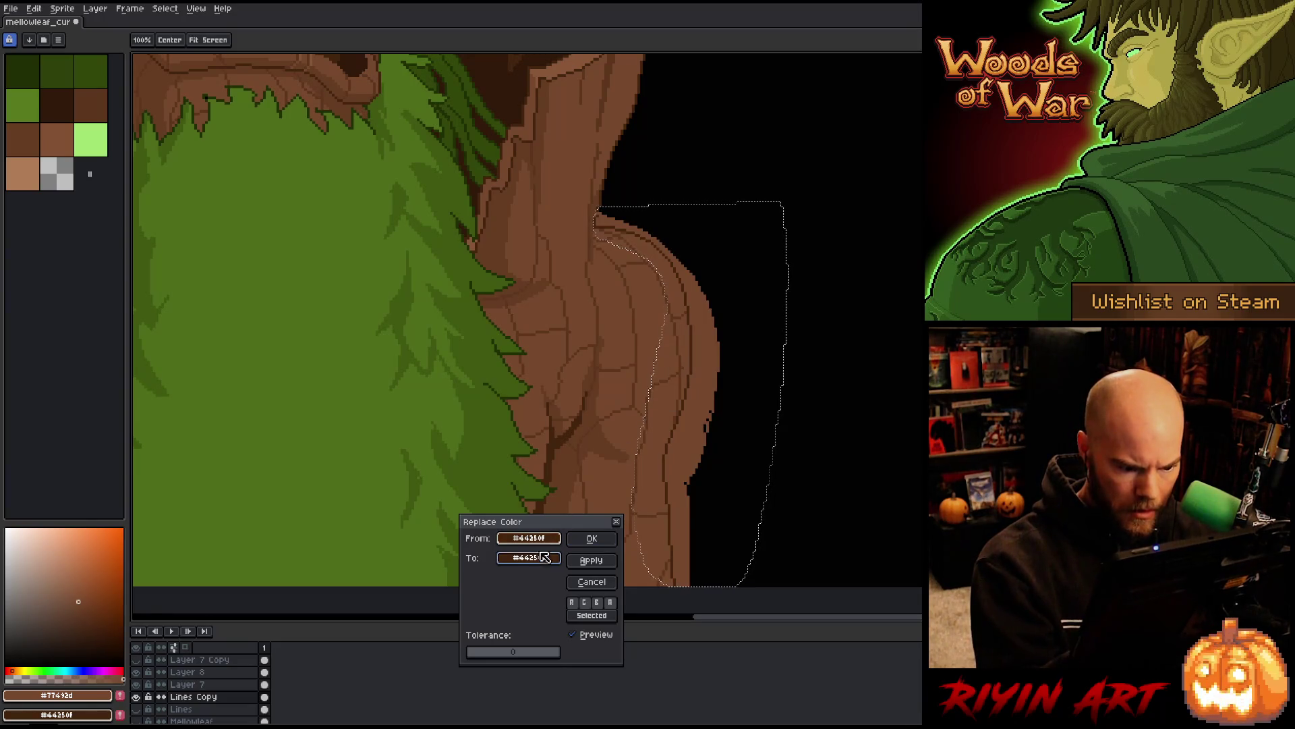
right_click(687, 400)
left_click(591, 538)
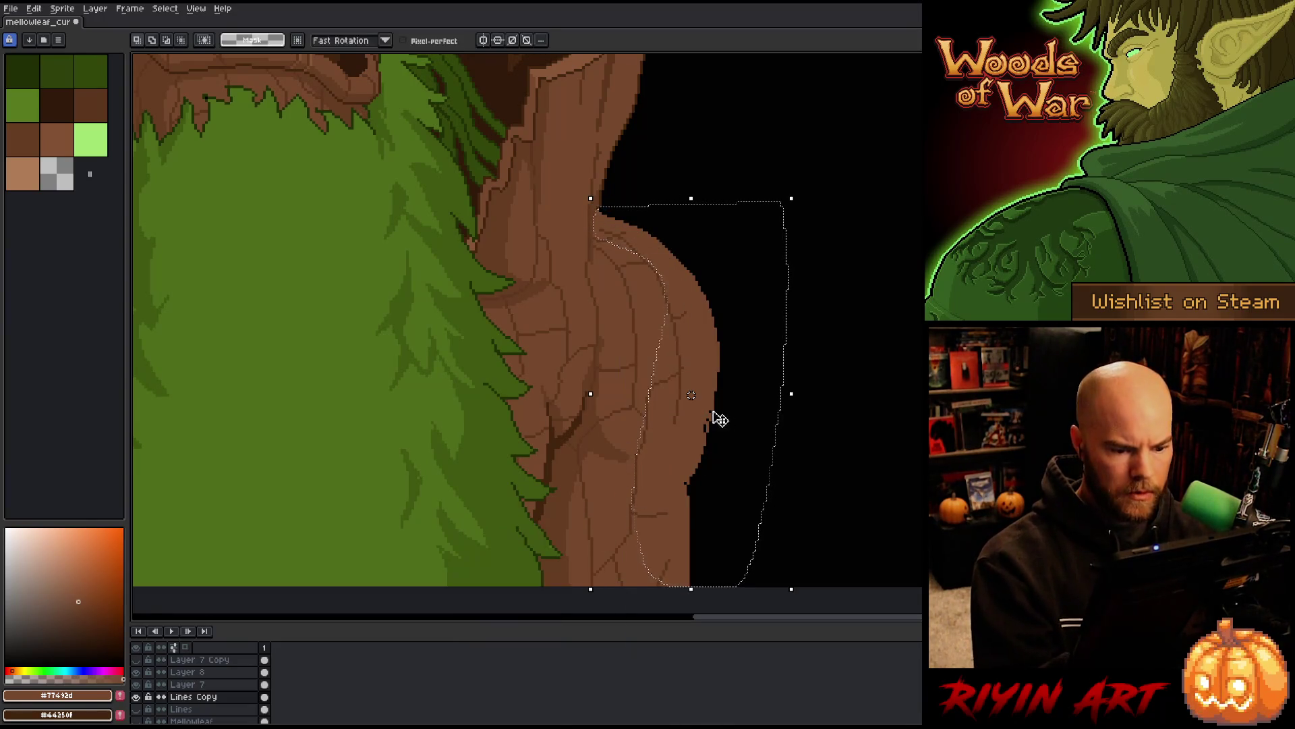
key("ctrl+d")
key("b")
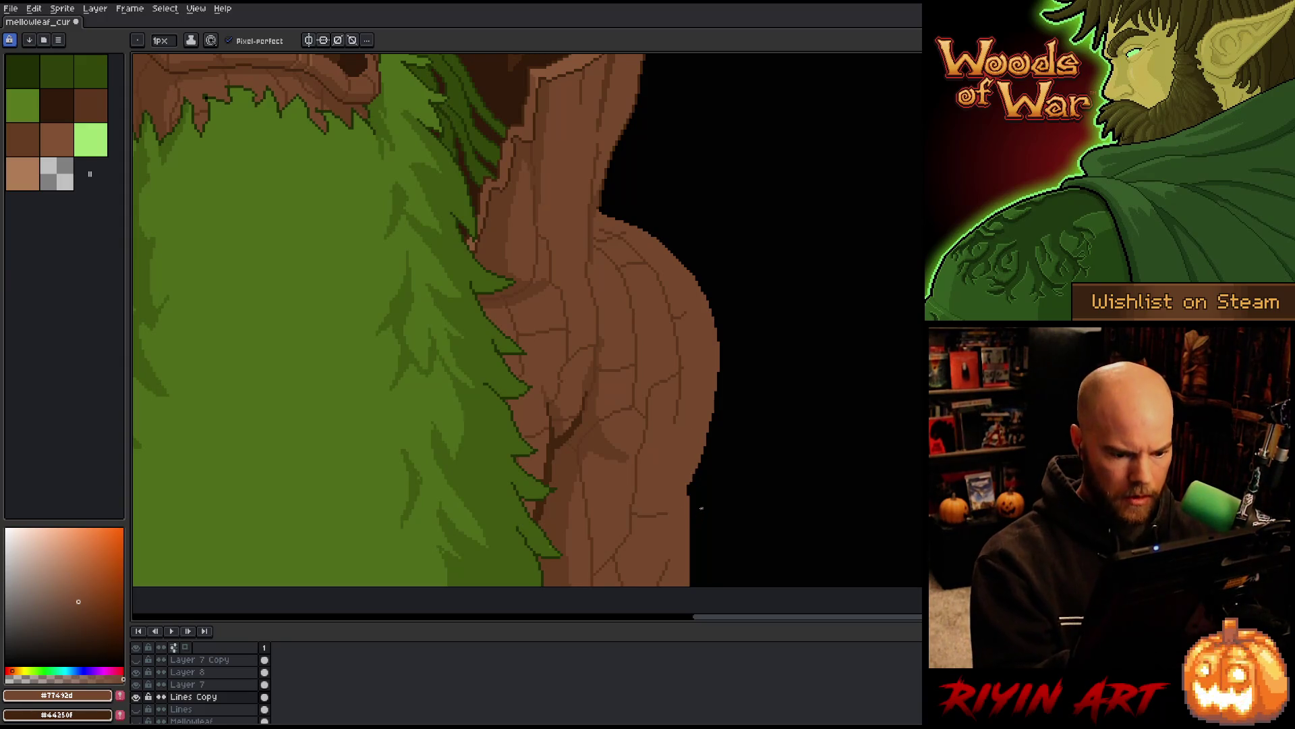
scroll(705, 497, "down", 3)
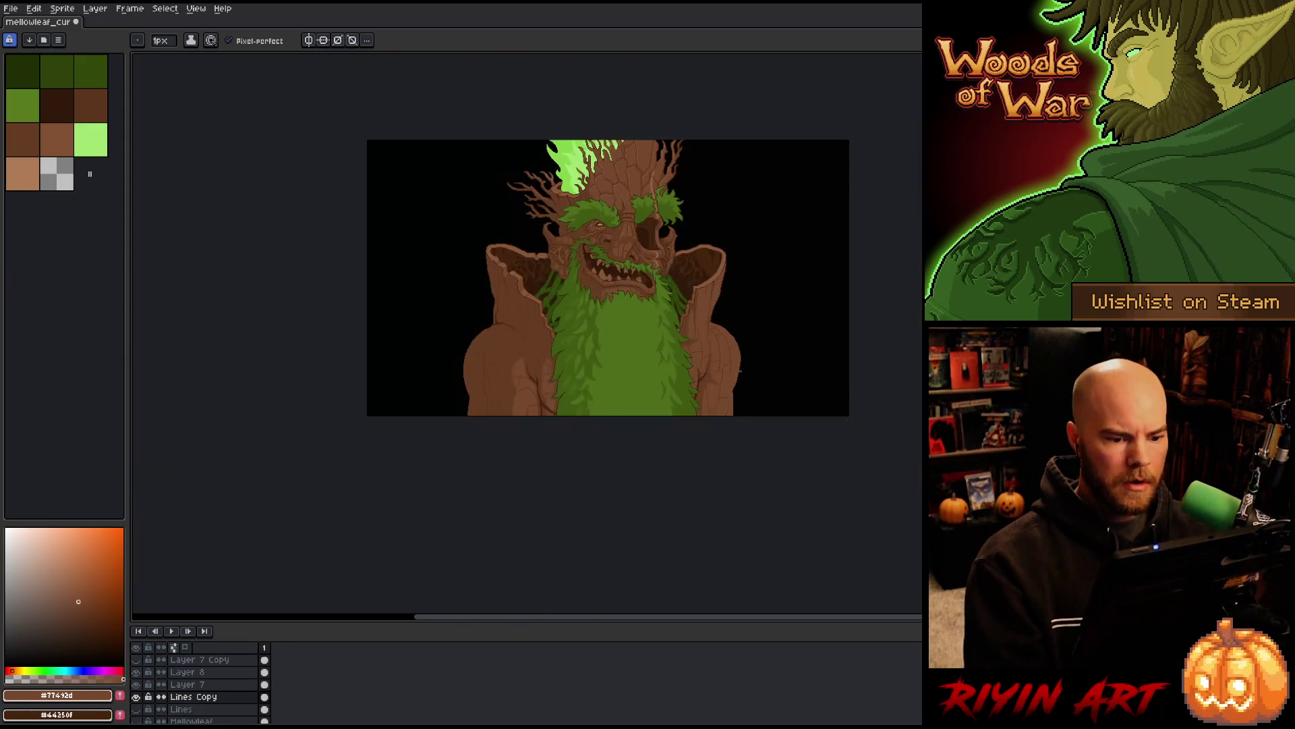
scroll(728, 350, "up", 2)
scroll(728, 350, "up", 2)
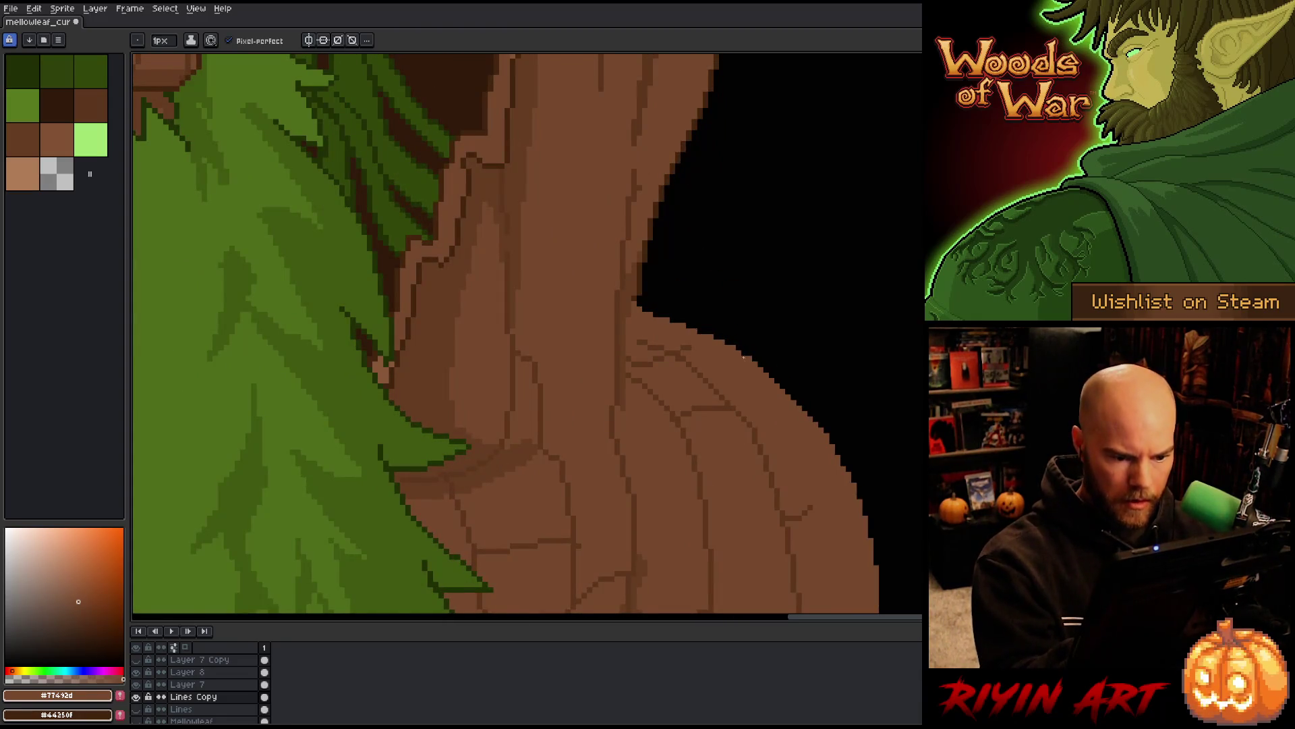
scroll(742, 354, "down", 4)
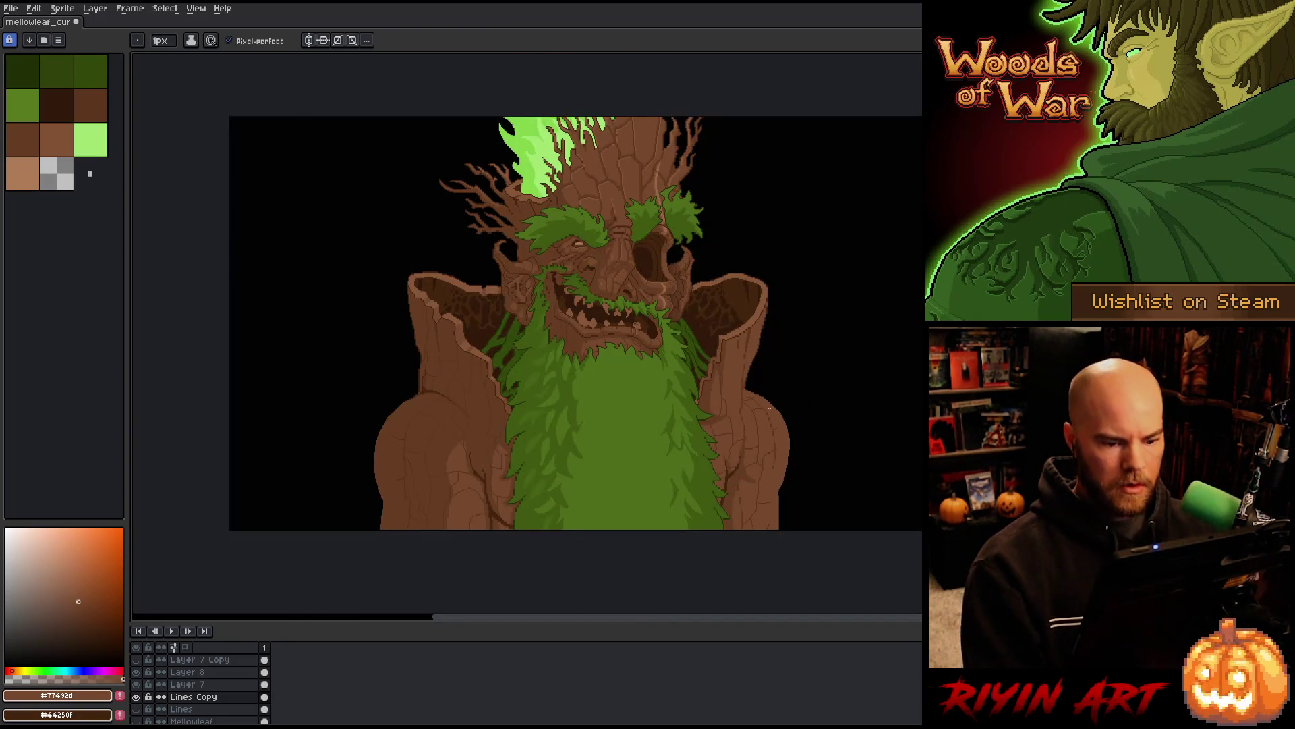
scroll(695, 498, "down", 1)
scroll(630, 506, "down", 1)
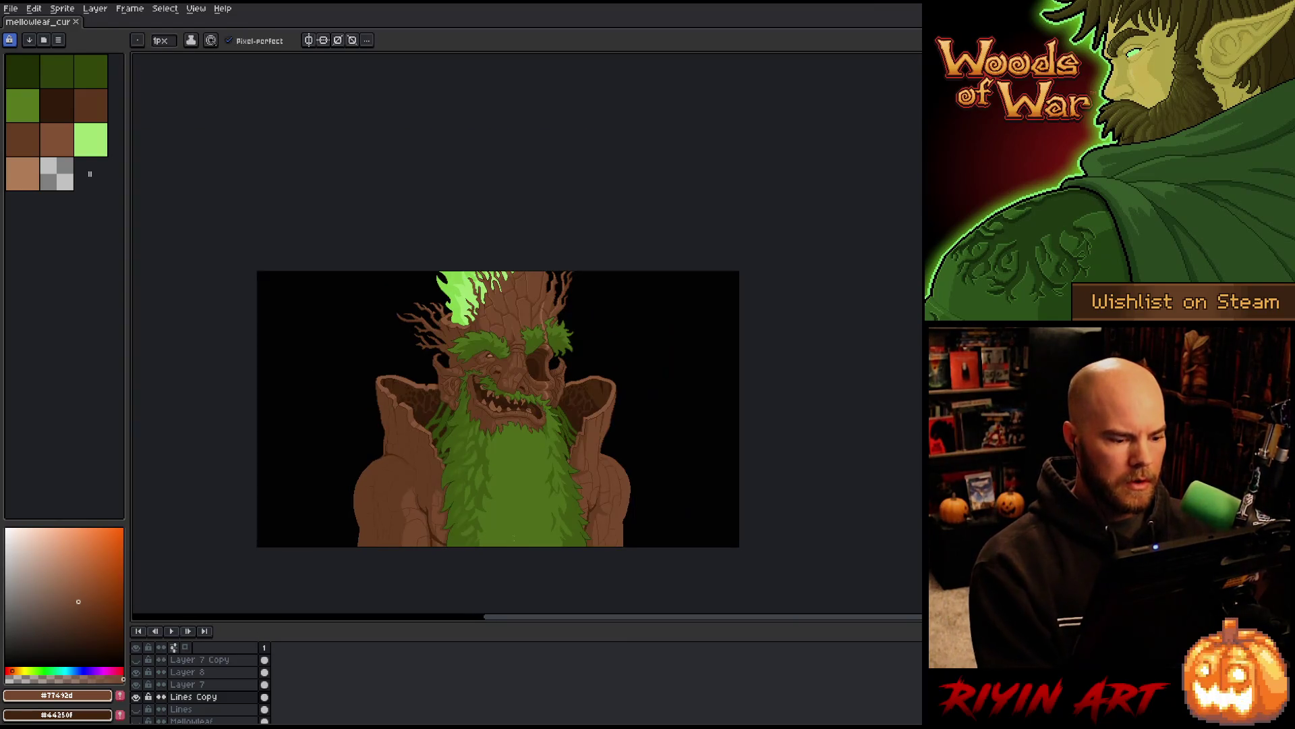
scroll(529, 494, "up", 2)
scroll(533, 472, "down", 1)
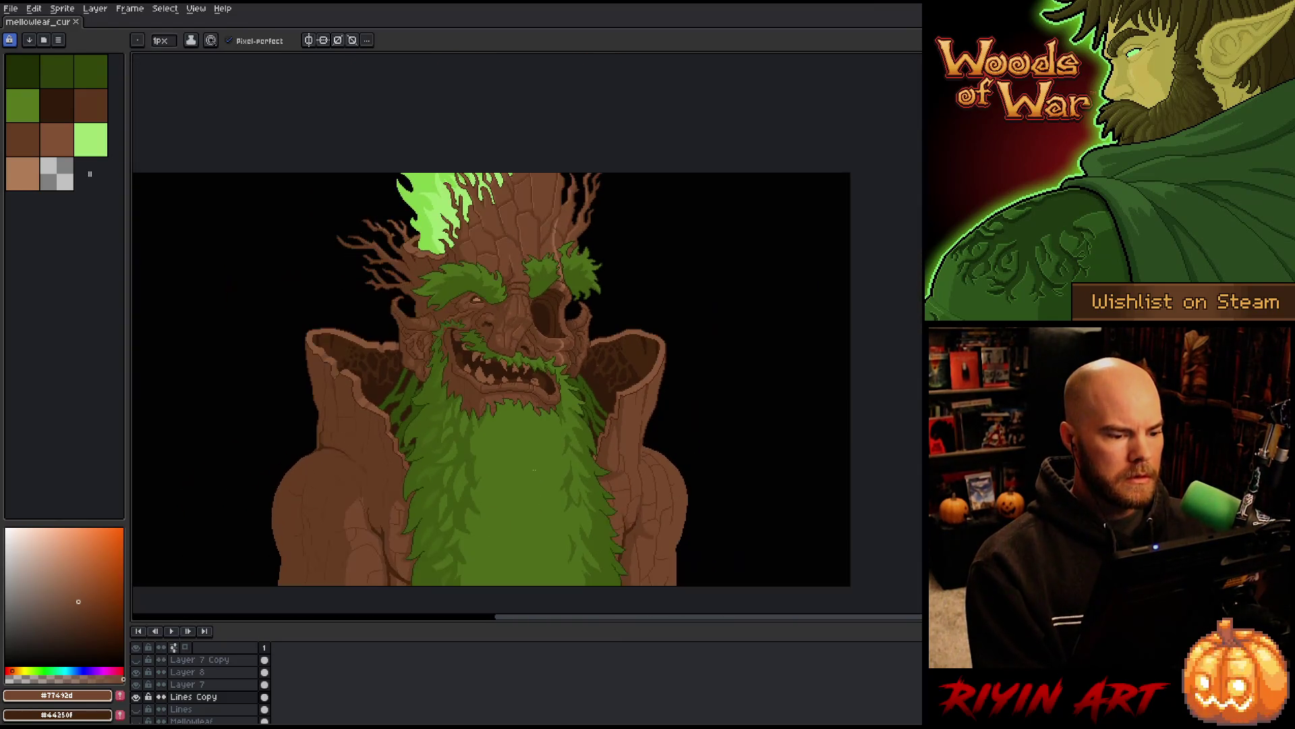
scroll(533, 463, "down", 1)
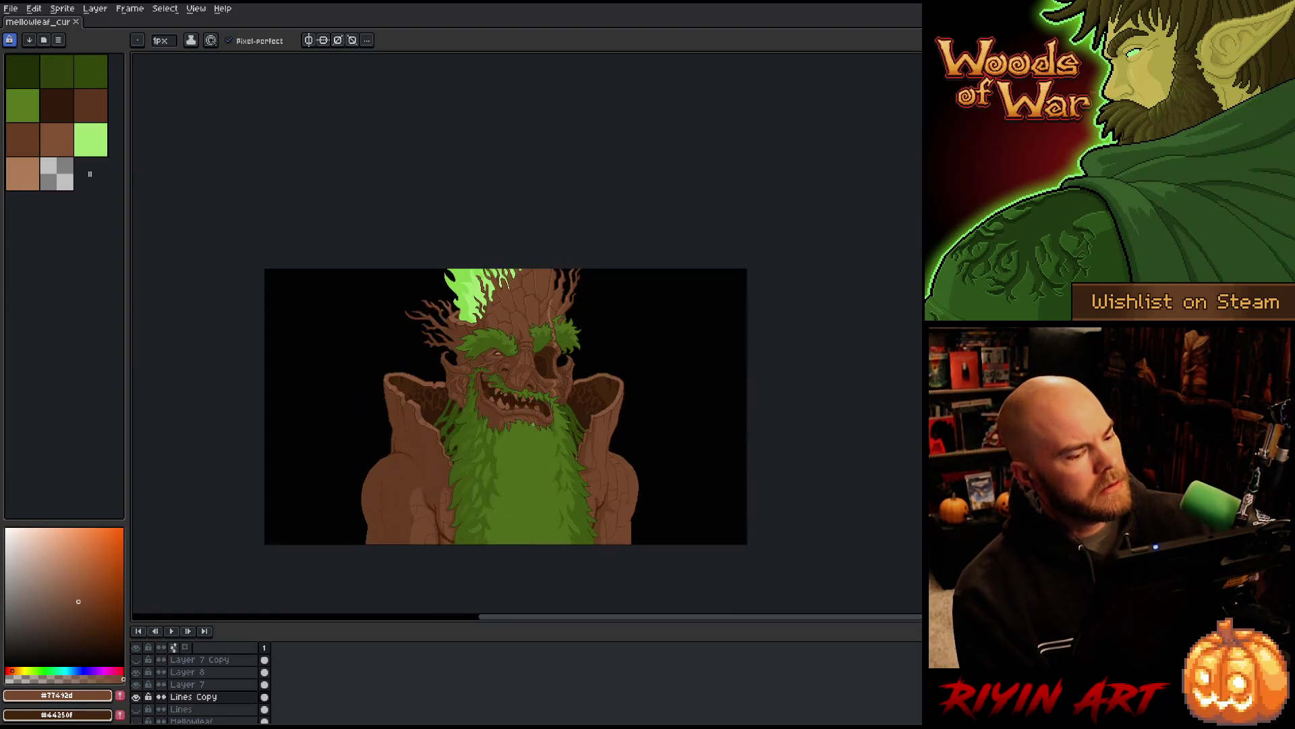
scroll(534, 463, "up", 1)
scroll(534, 464, "down", 1)
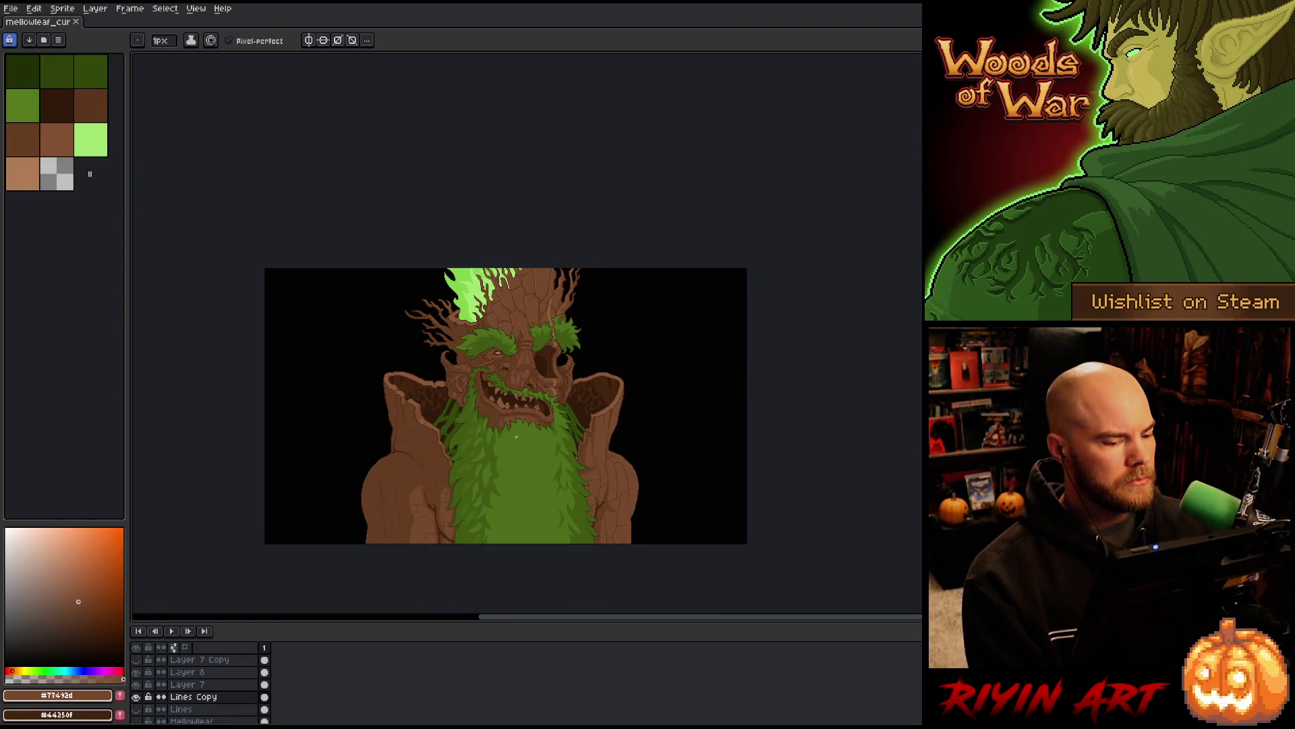
scroll(517, 431, "up", 1)
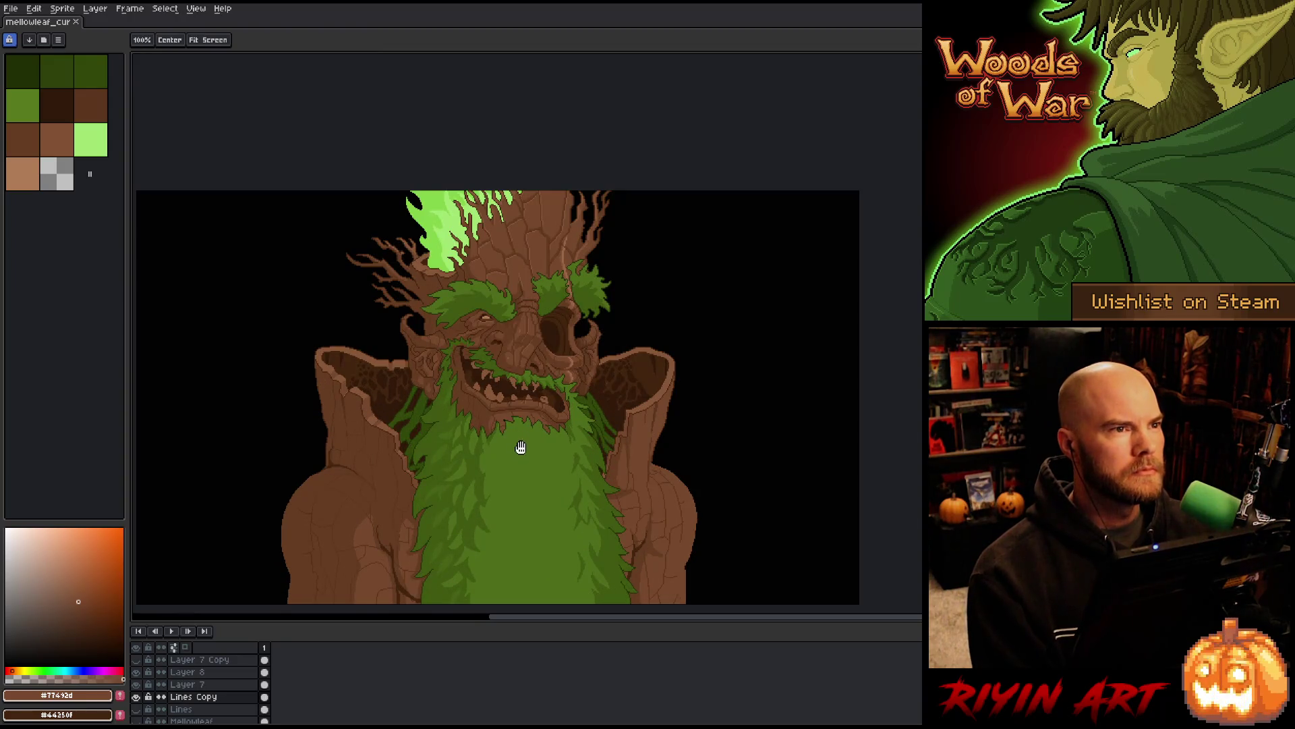
left_click_drag(520, 448, 535, 395)
scroll(536, 396, "up", 1)
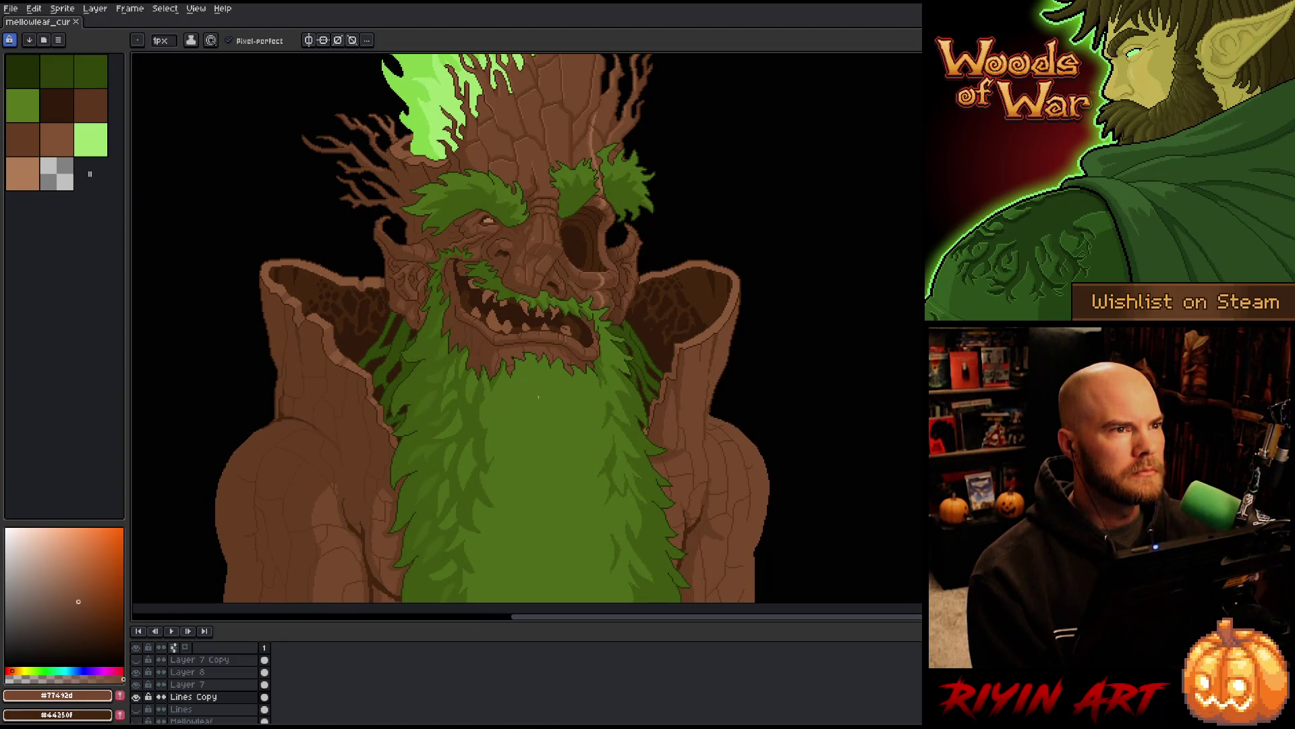
left_click_drag(535, 423, 524, 391)
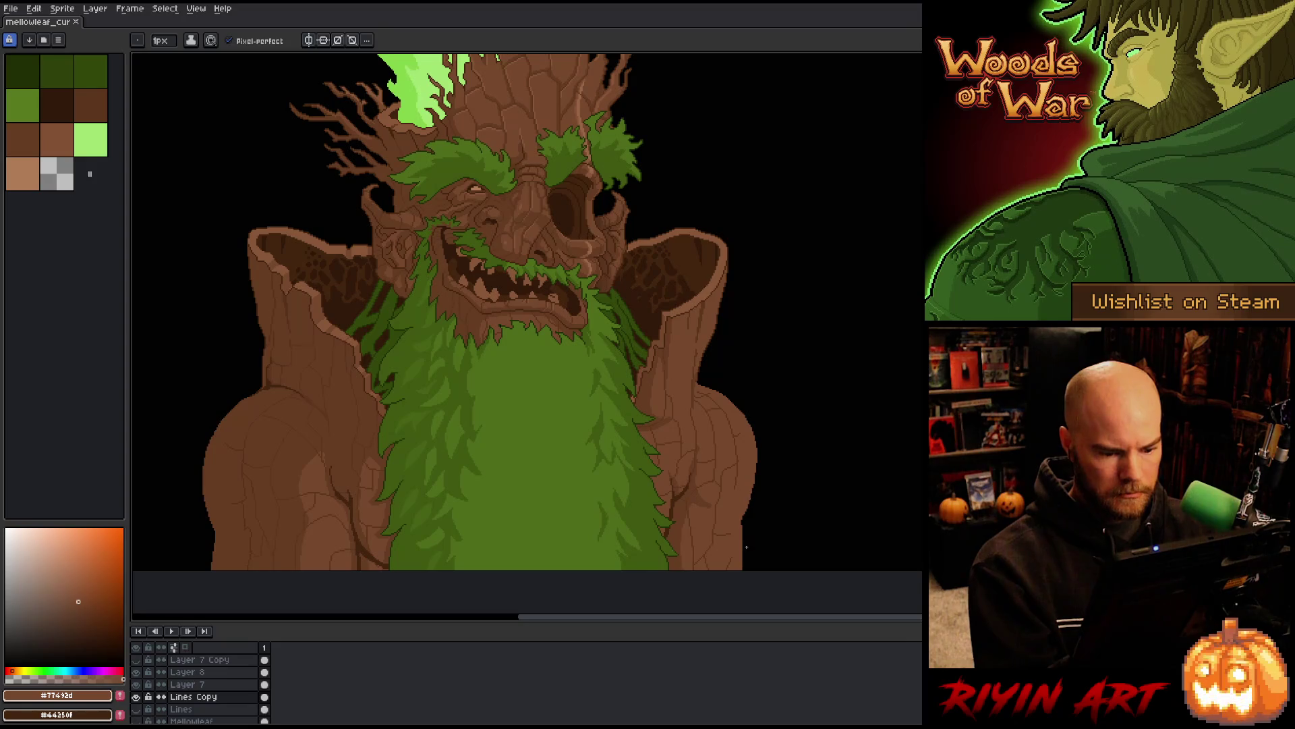
Draw dark crack lines across the shoulder bark, undoing the stray strokes
scroll(732, 449, "up", 4)
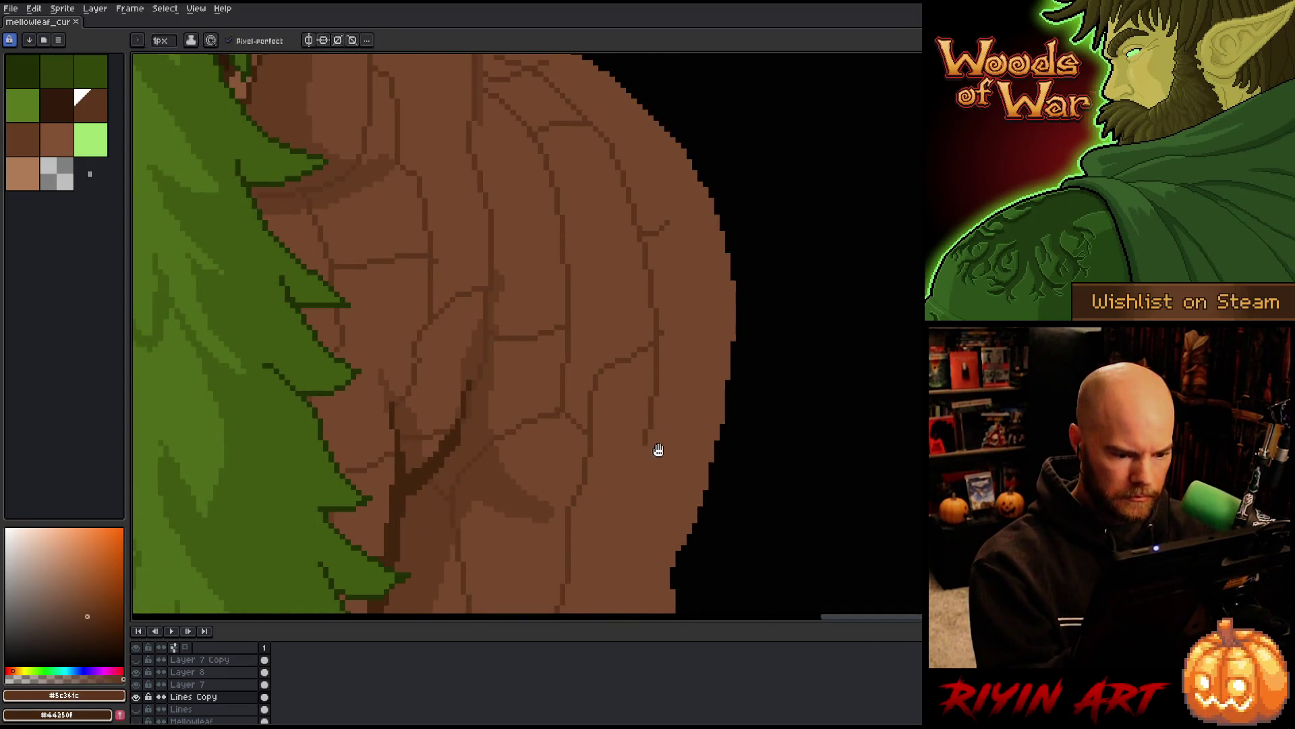
mouse_move(658, 450)
left_mouse_down()
mouse_move(666, 314)
mouse_move(620, 393)
mouse_move(624, 439)
mouse_move(647, 472)
left_mouse_up()
left_click_drag(620, 398, 702, 364)
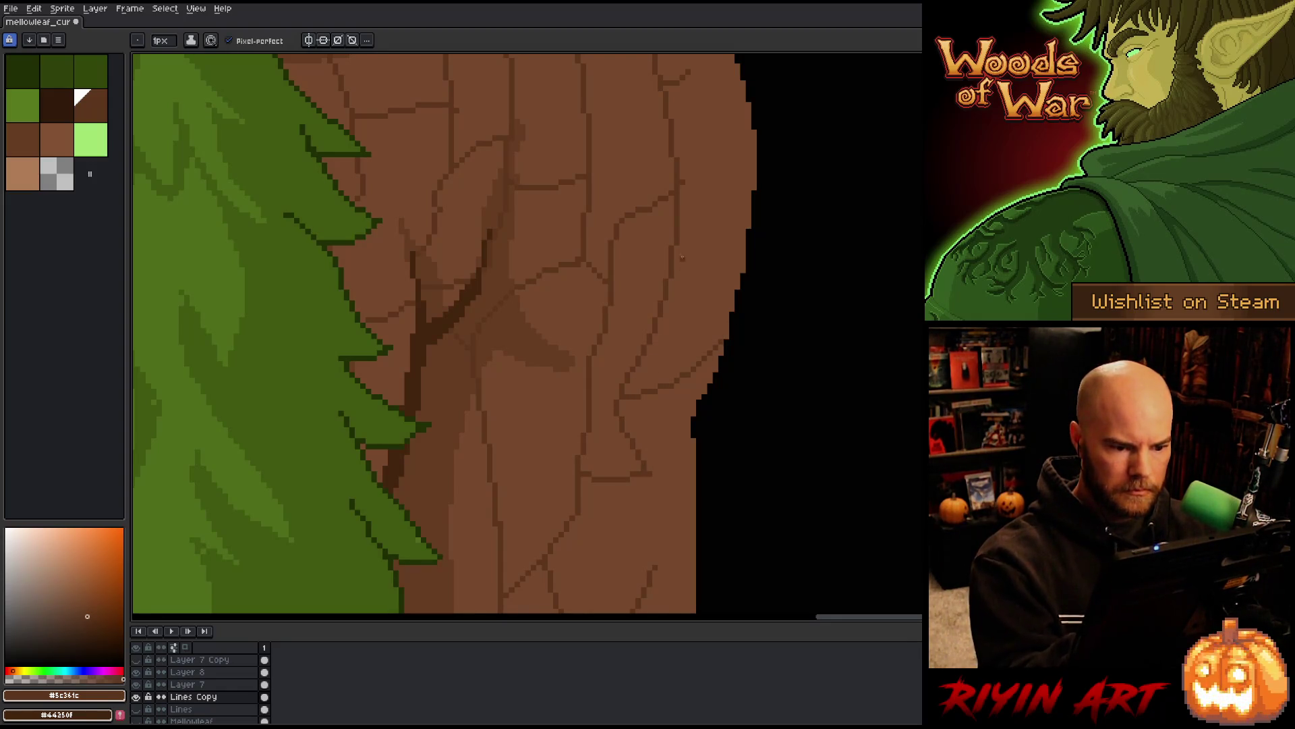
left_click_drag(688, 177, 733, 134)
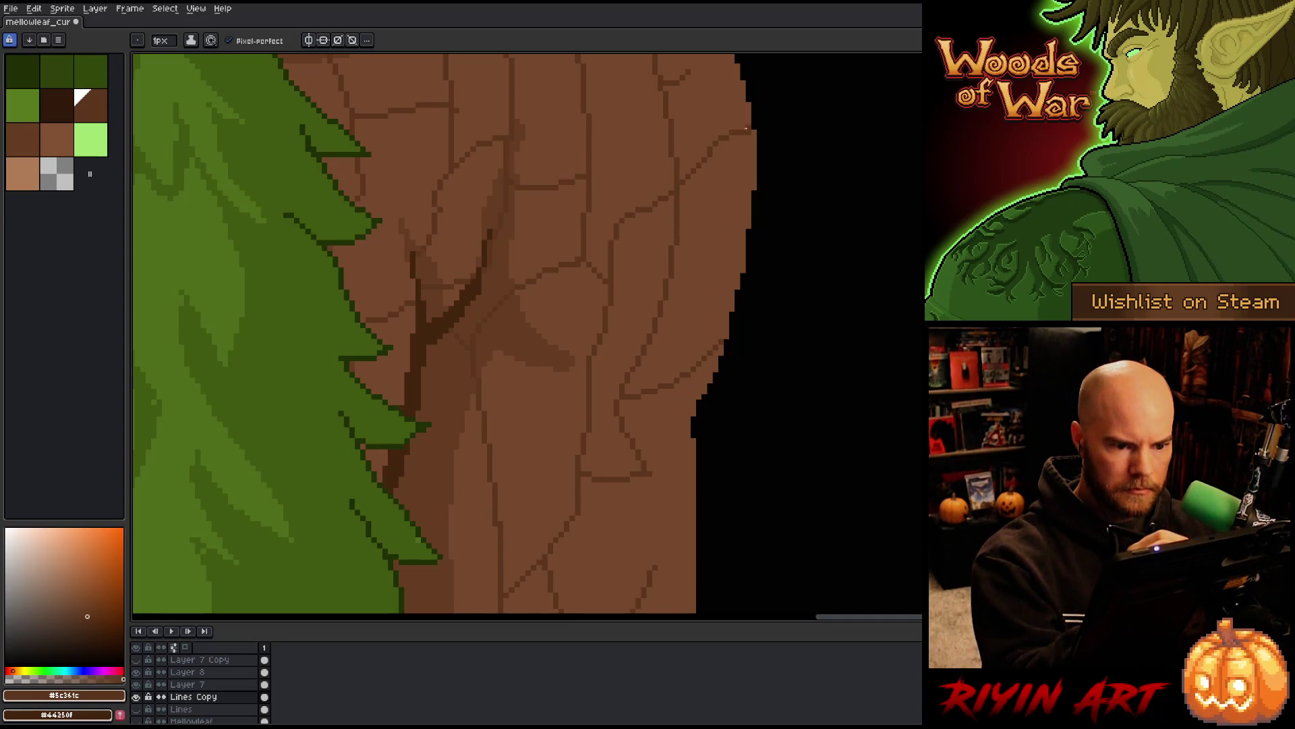
key("ctrl+z")
key("alt")
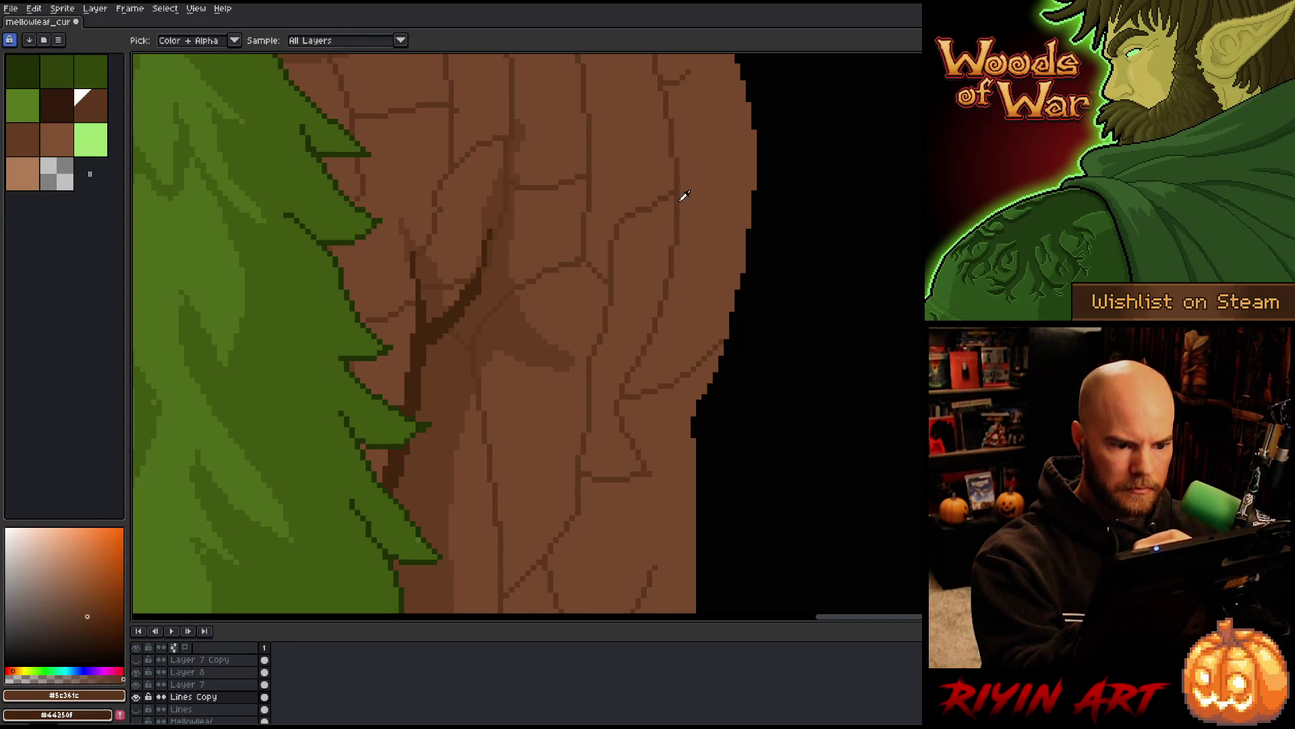
left_click_drag(693, 71, 735, 71)
key("ctrl+z")
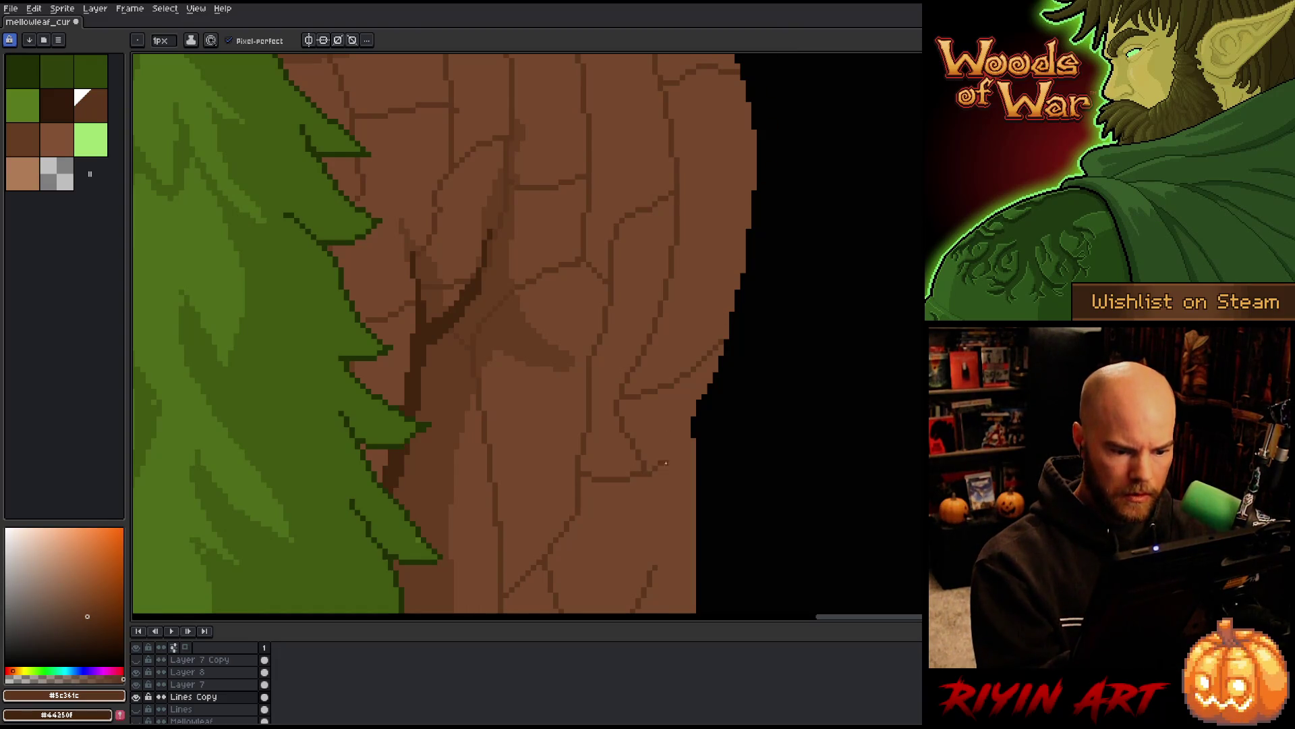
mouse_move(666, 463)
left_mouse_down()
mouse_move(695, 438)
mouse_move(671, 474)
mouse_move(693, 494)
left_mouse_up()
key("ctrl+z")
left_click_drag(631, 434, 670, 424)
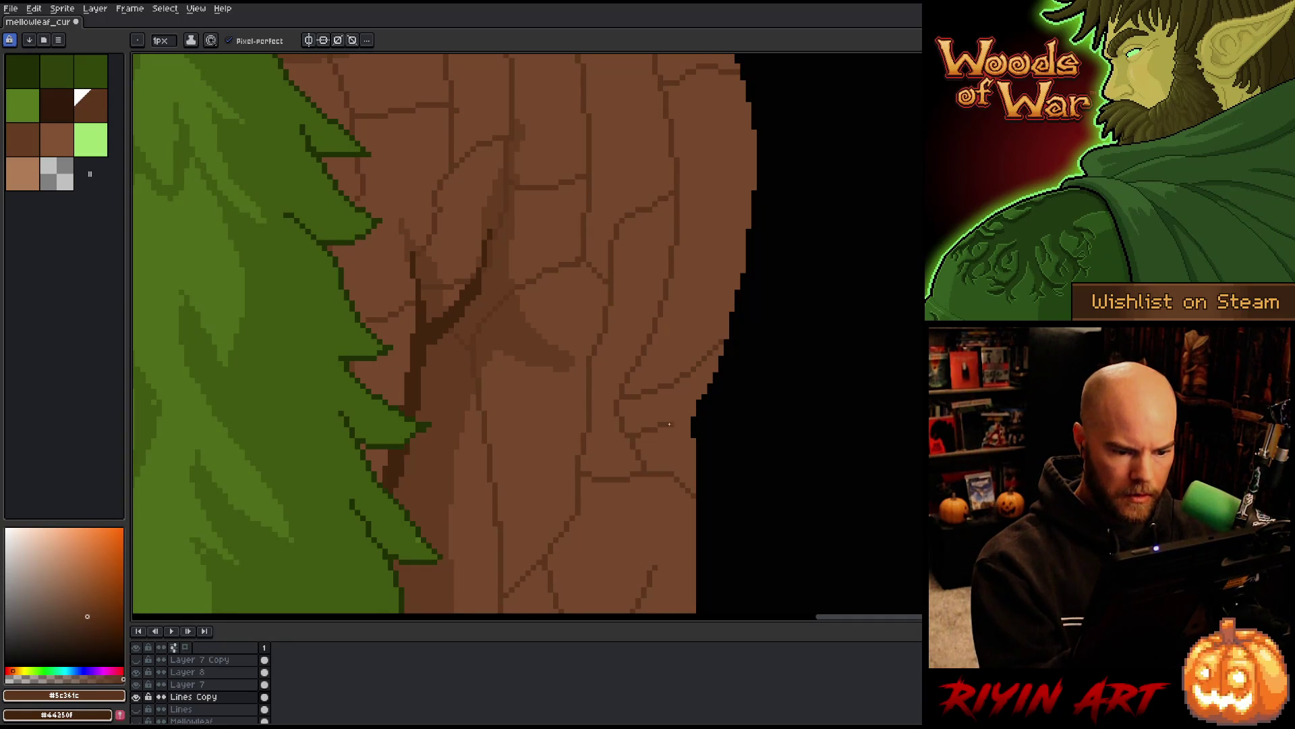
Add cracks on the lower trunk and shoulder top, then eyedrop trunk brown #77412d
mouse_move(725, 391)
left_mouse_down()
mouse_move(802, 376)
mouse_move(780, 282)
left_mouse_up()
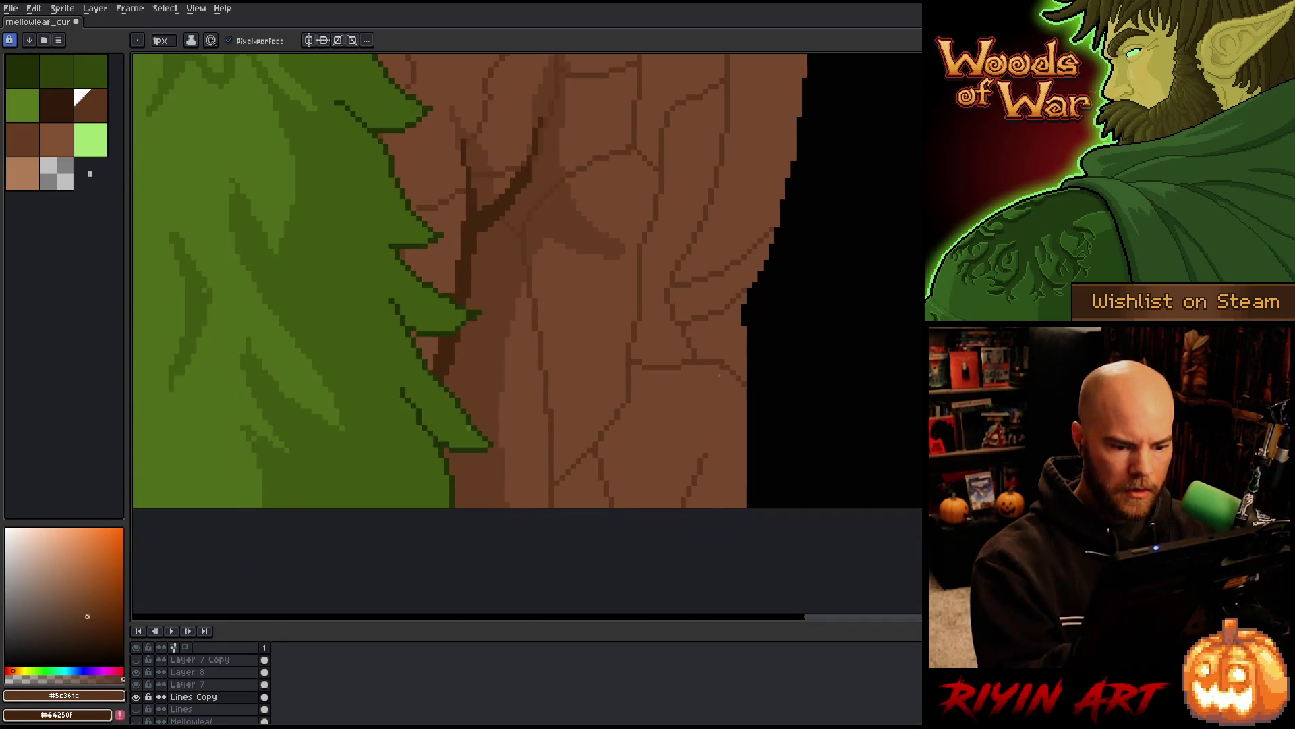
left_click_drag(709, 404, 707, 369)
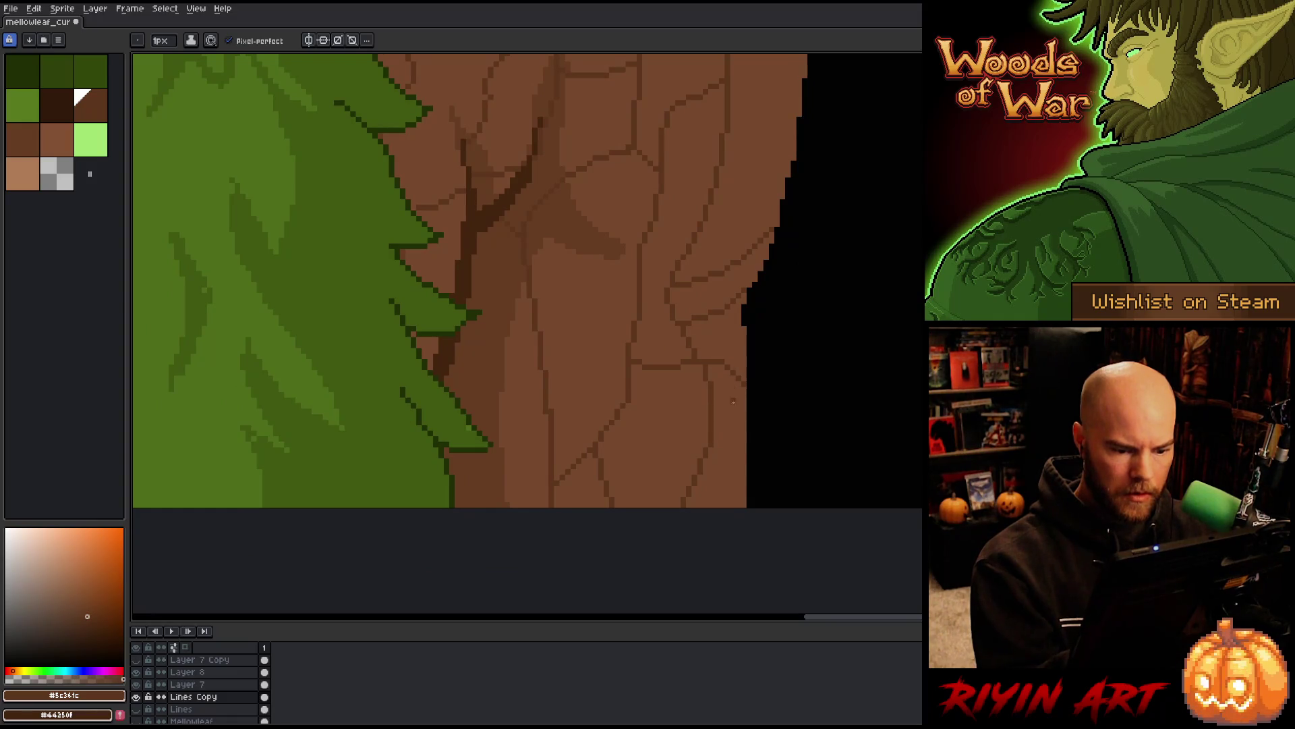
left_click_drag(694, 492, 734, 487)
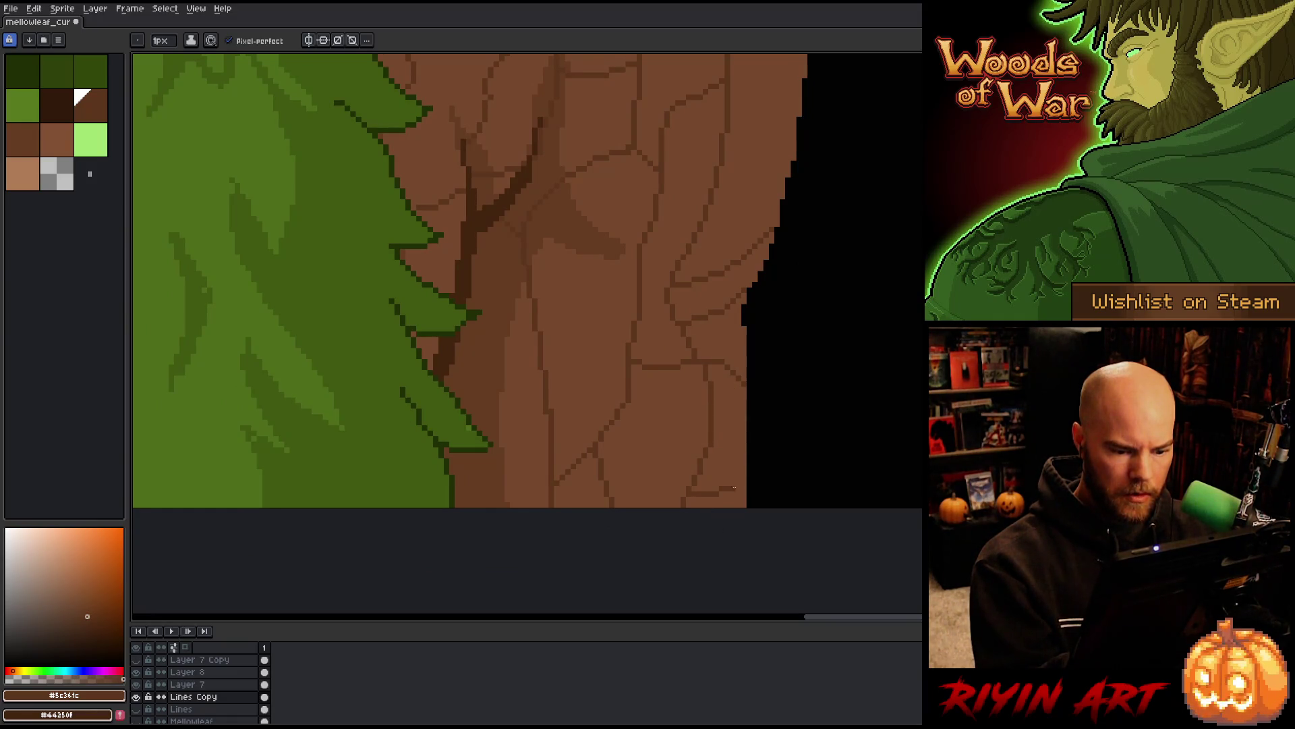
scroll(775, 376, "up", 3)
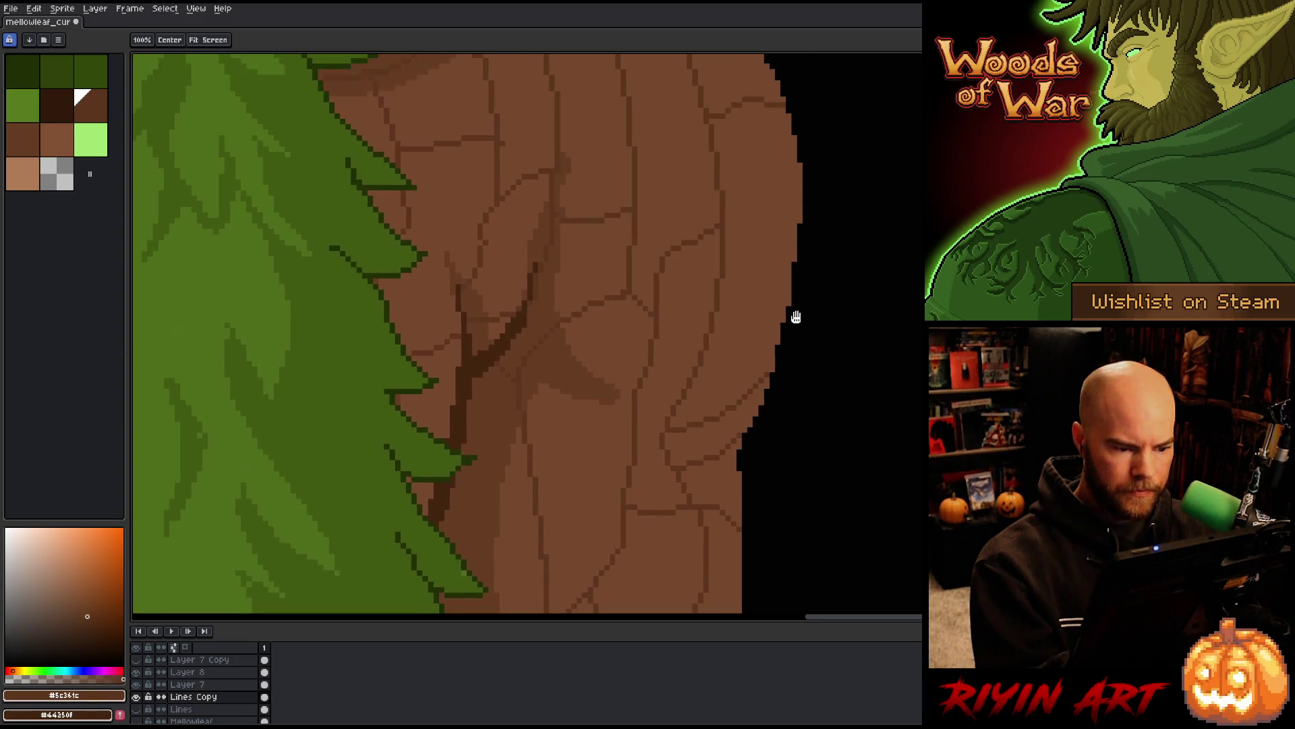
left_click_drag(767, 396, 771, 497)
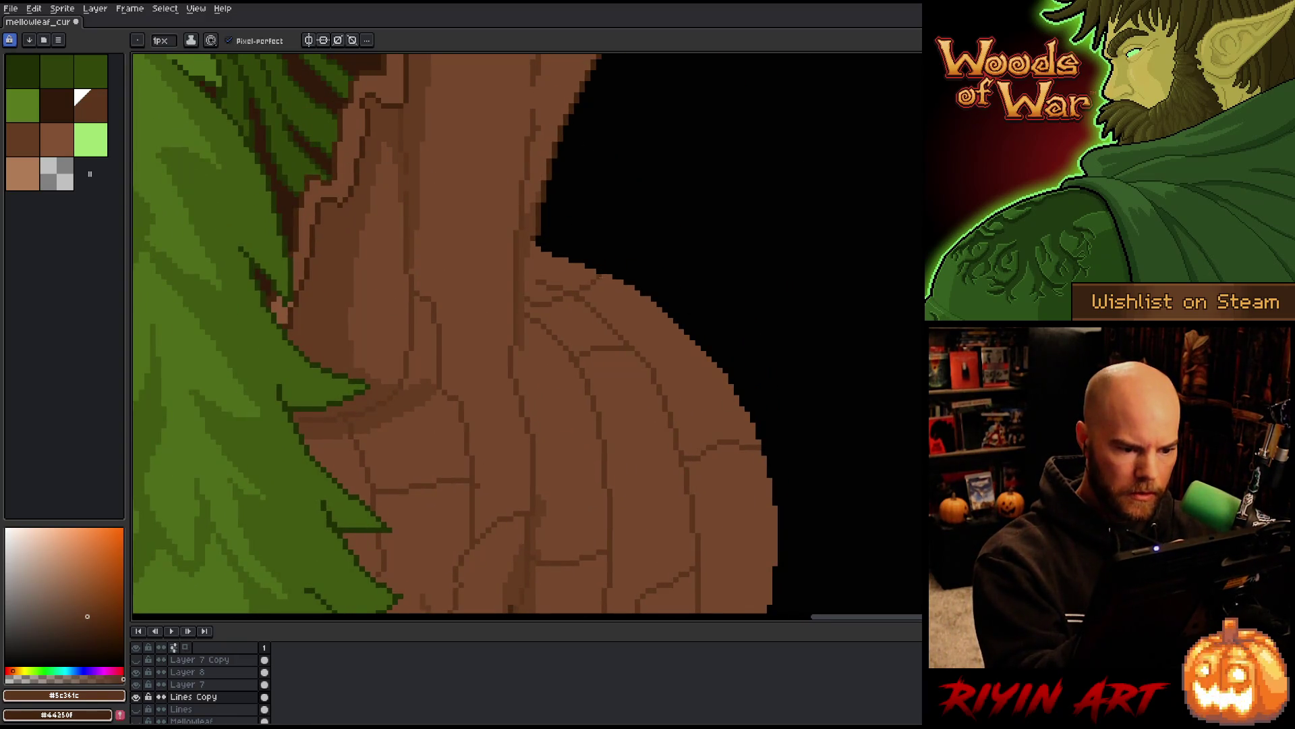
left_click(584, 288, "alt")
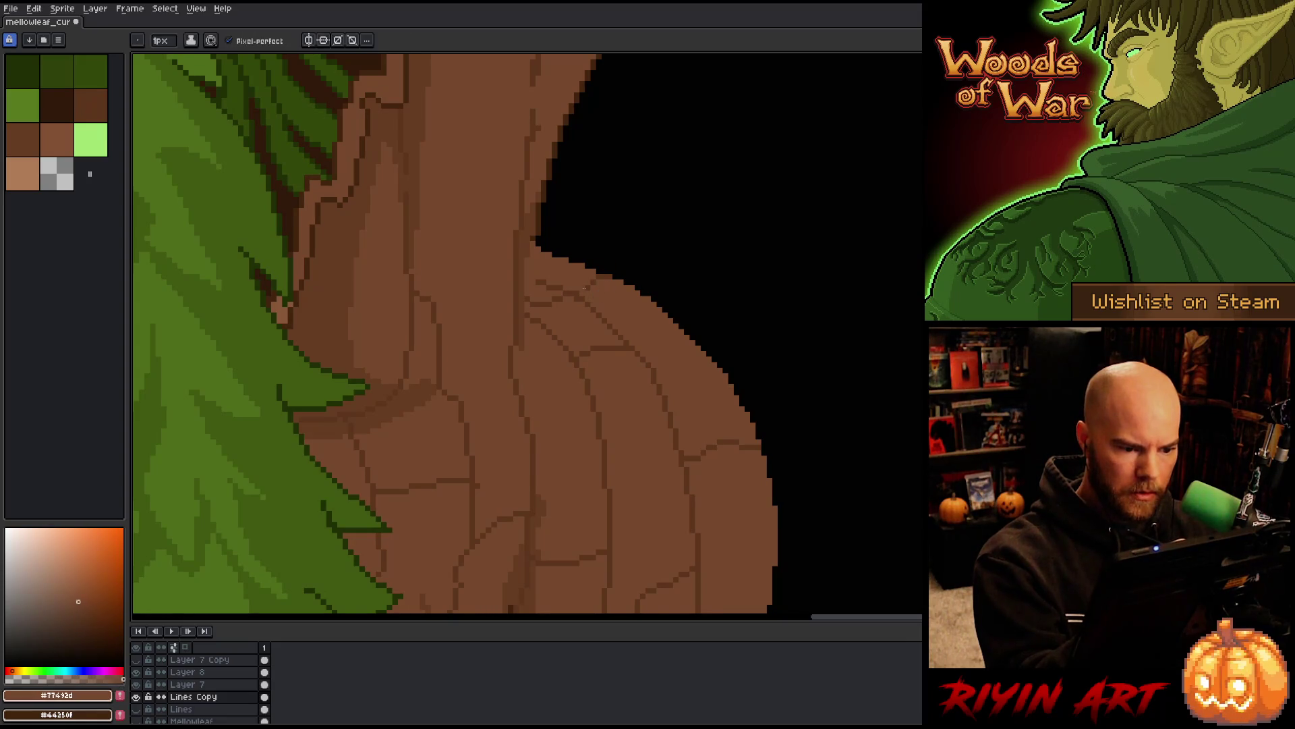
left_click(606, 280, "alt")
left_click_drag(591, 276, 549, 279)
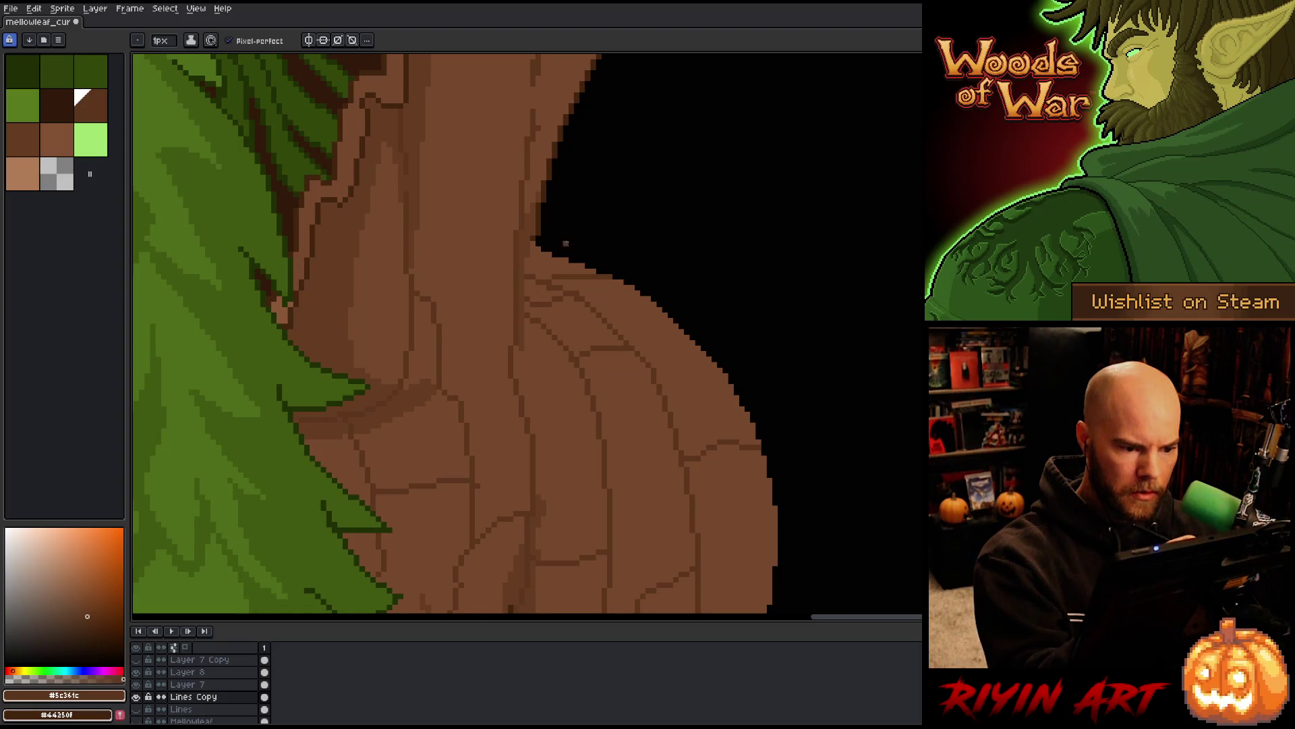
key("e")
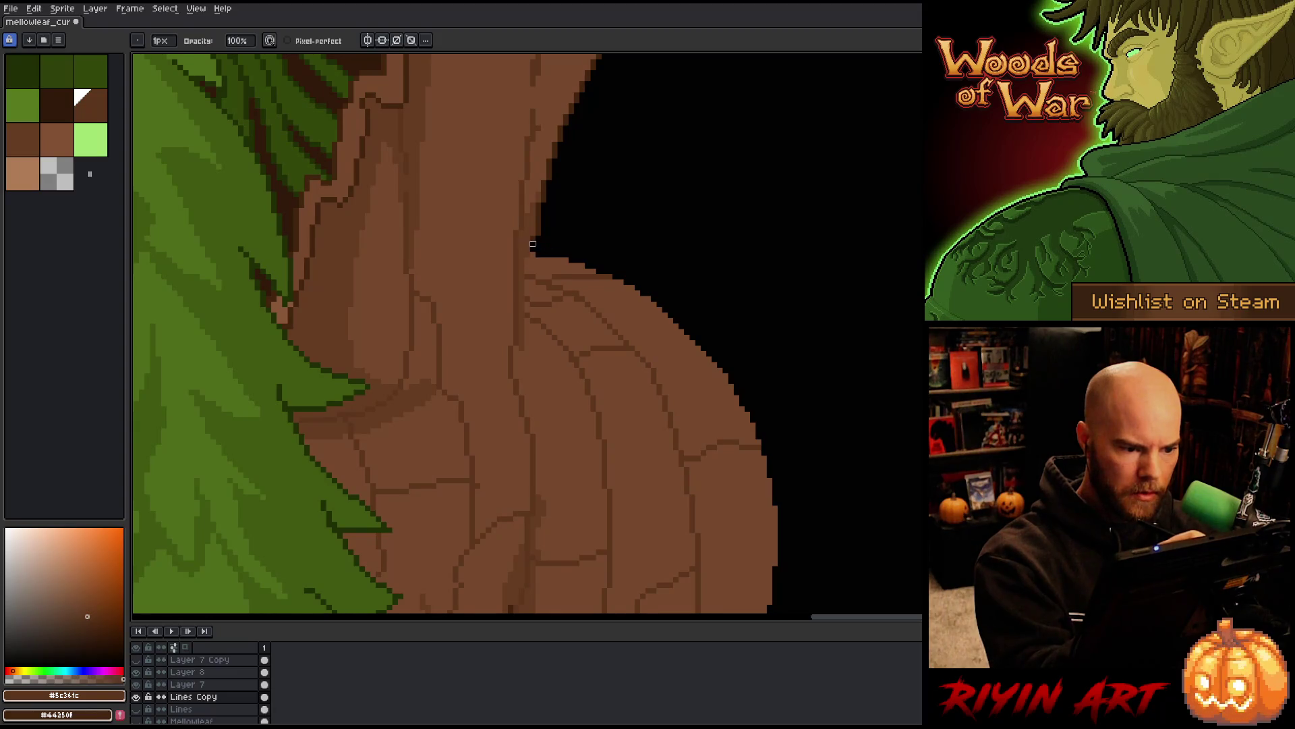
left_click(642, 299, "alt")
key("b")
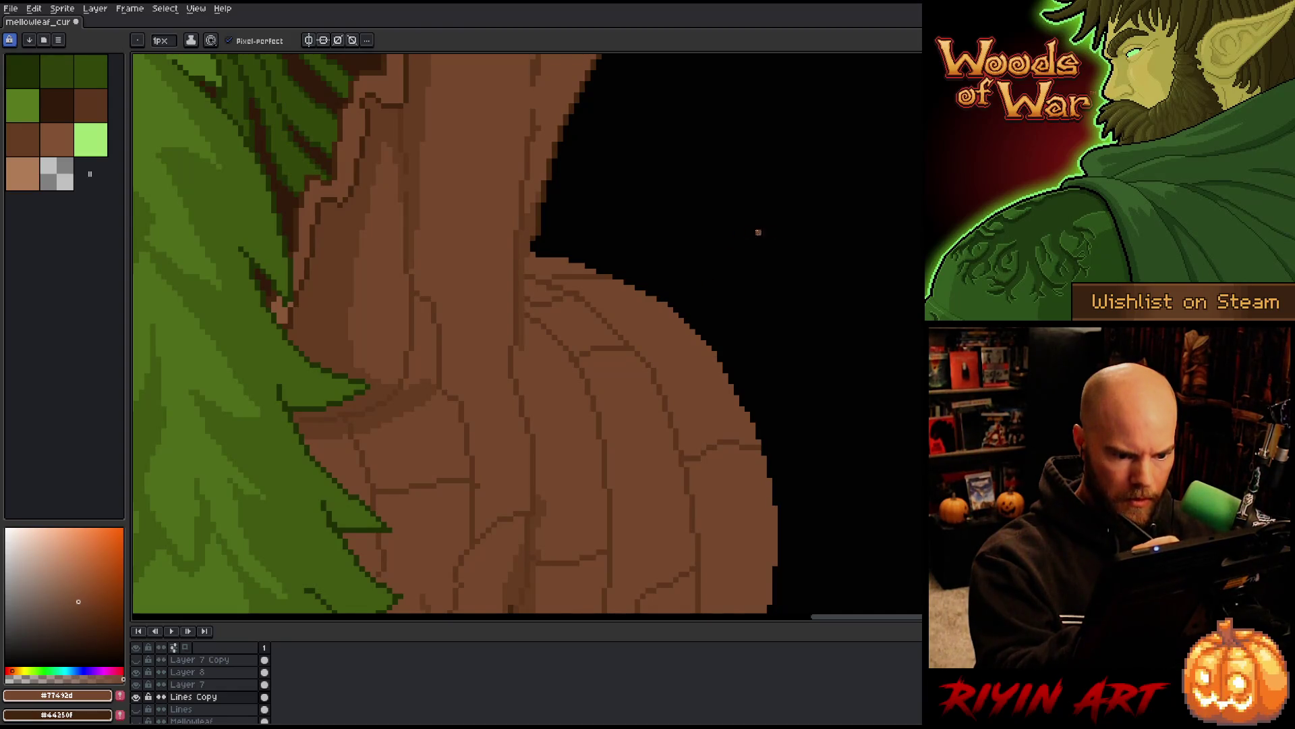
Draw a dark outline along the right shoulder edge, then erase it again
scroll(843, 472, "down", 3)
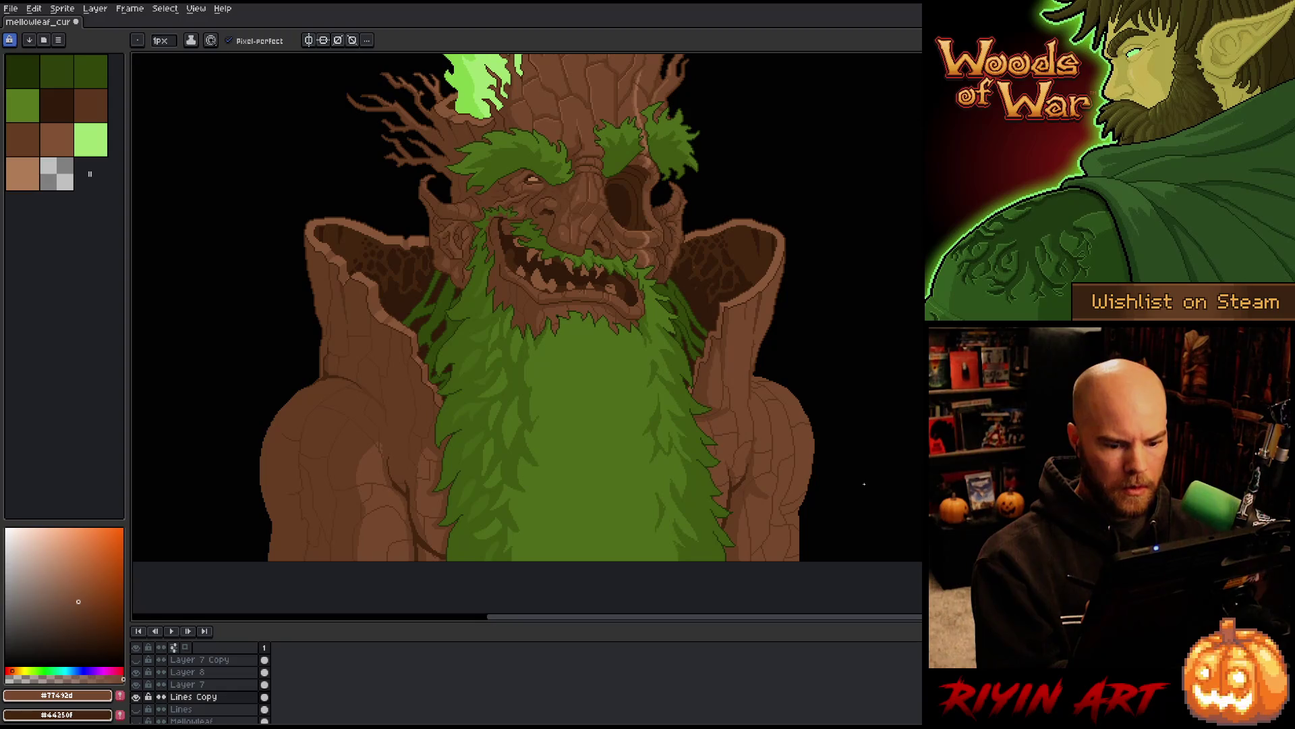
scroll(860, 472, "up", 2)
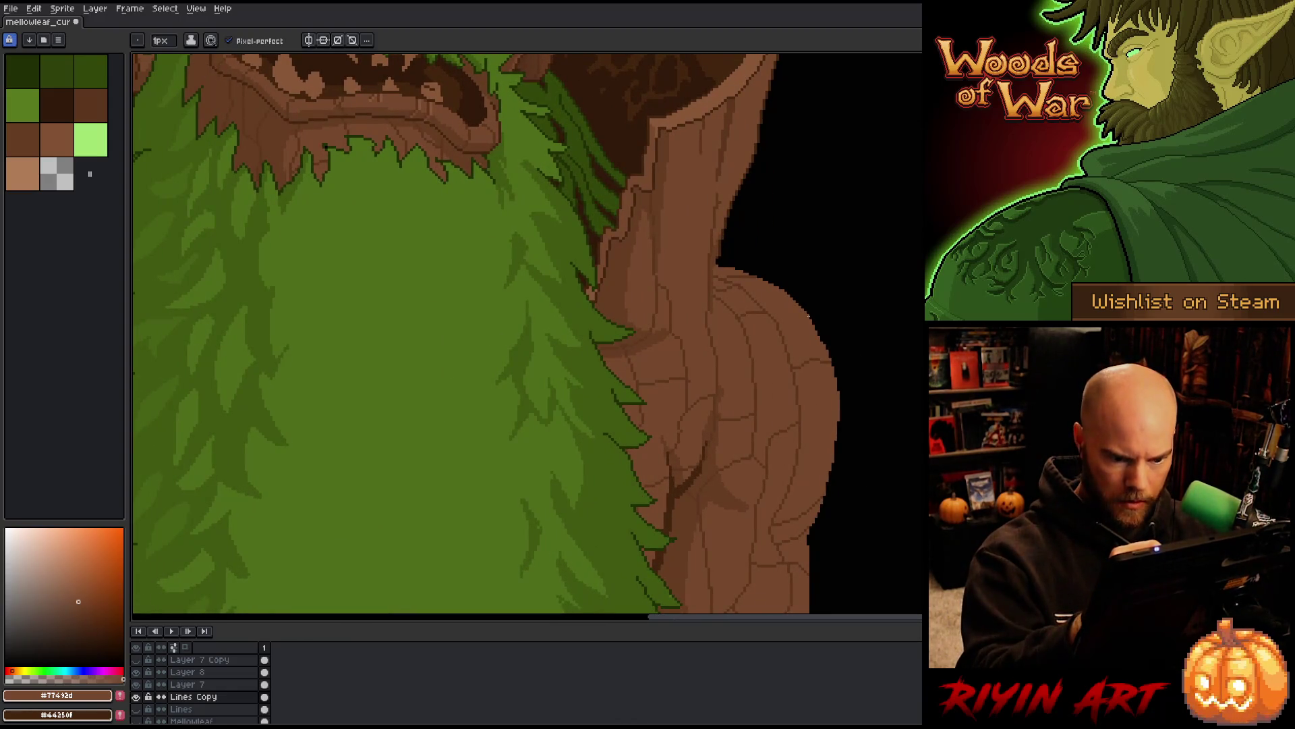
mouse_move(809, 315)
left_mouse_down()
mouse_move(827, 342)
mouse_move(838, 454)
left_mouse_up()
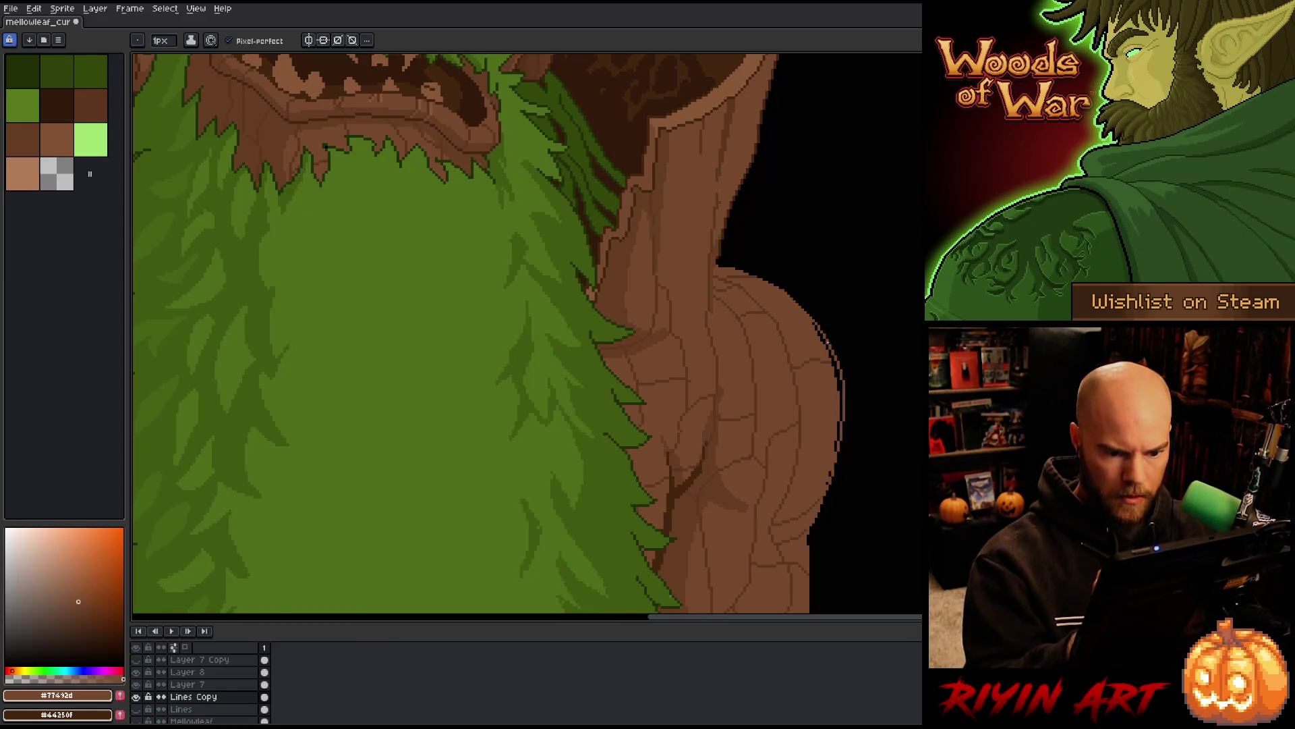
left_click_drag(813, 328, 841, 394)
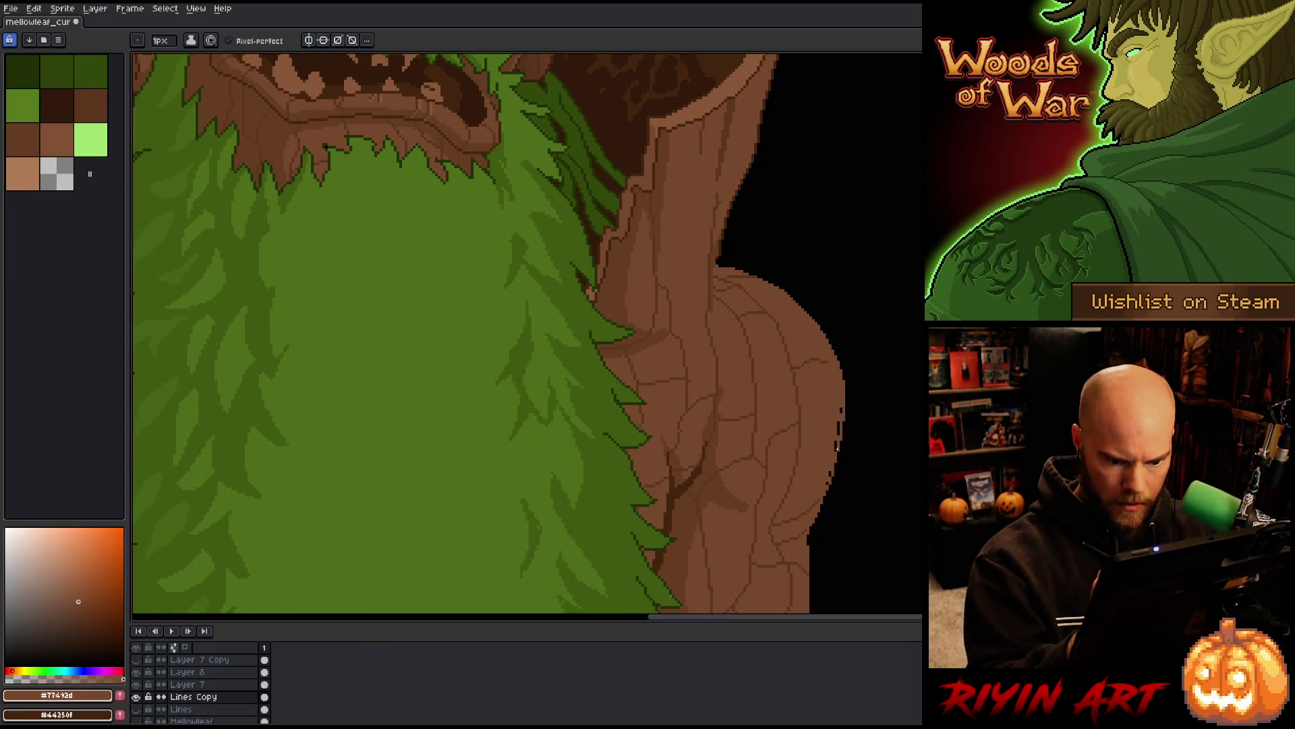
left_click_drag(838, 446, 836, 435)
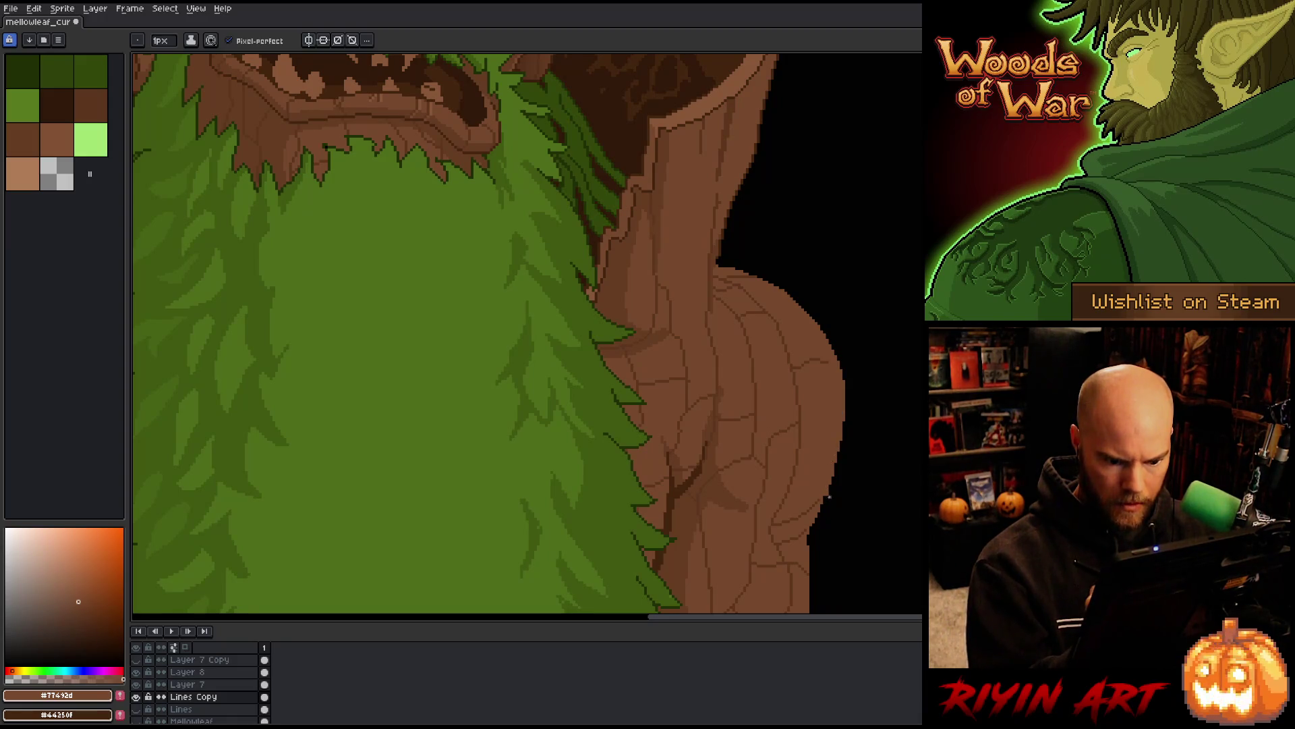
key("b")
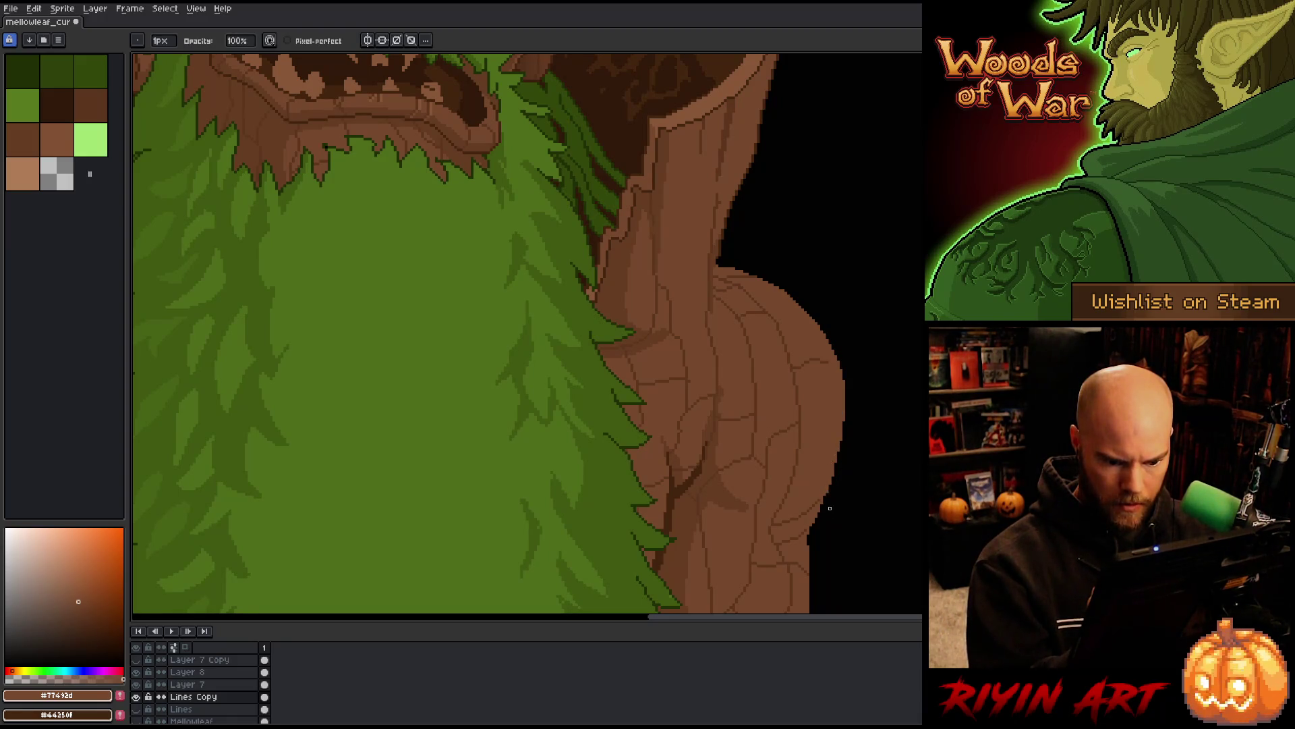
Sample the dark crack colour from the bark and draw a crack line, redoing it shorter
key("i")
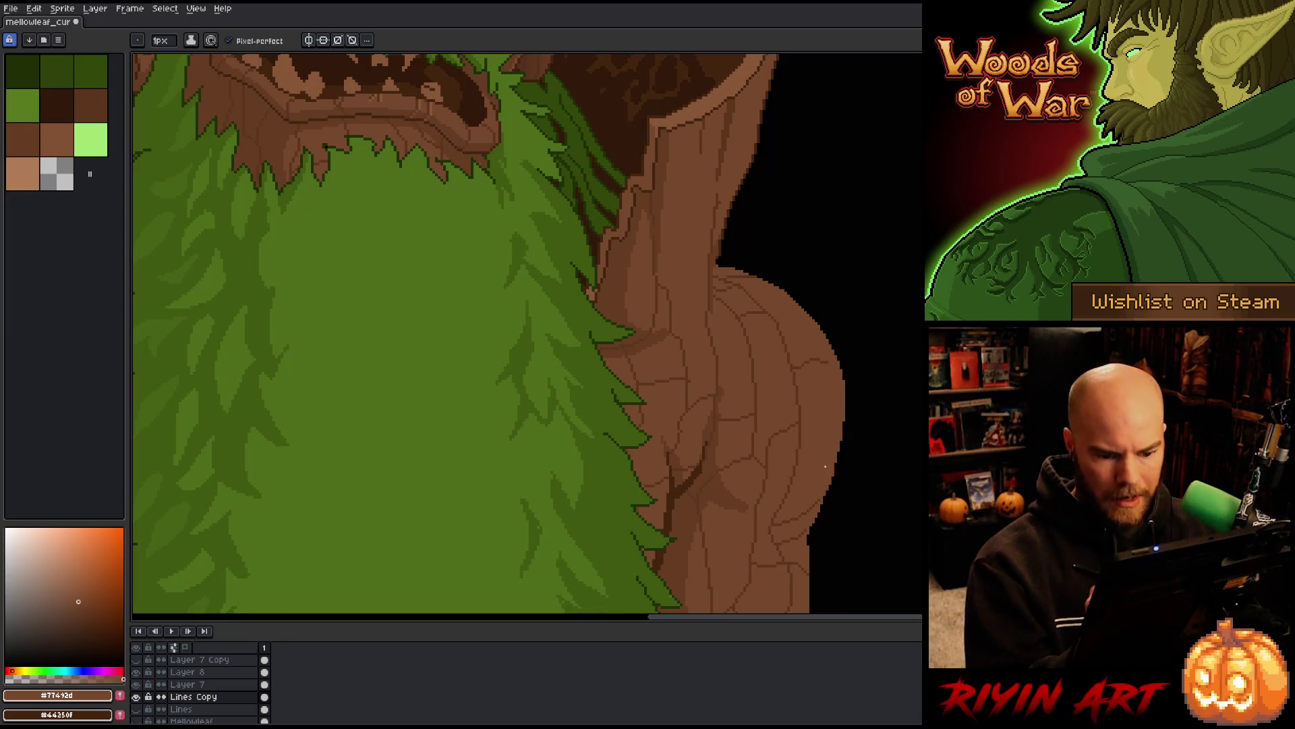
left_click(833, 356)
key("b")
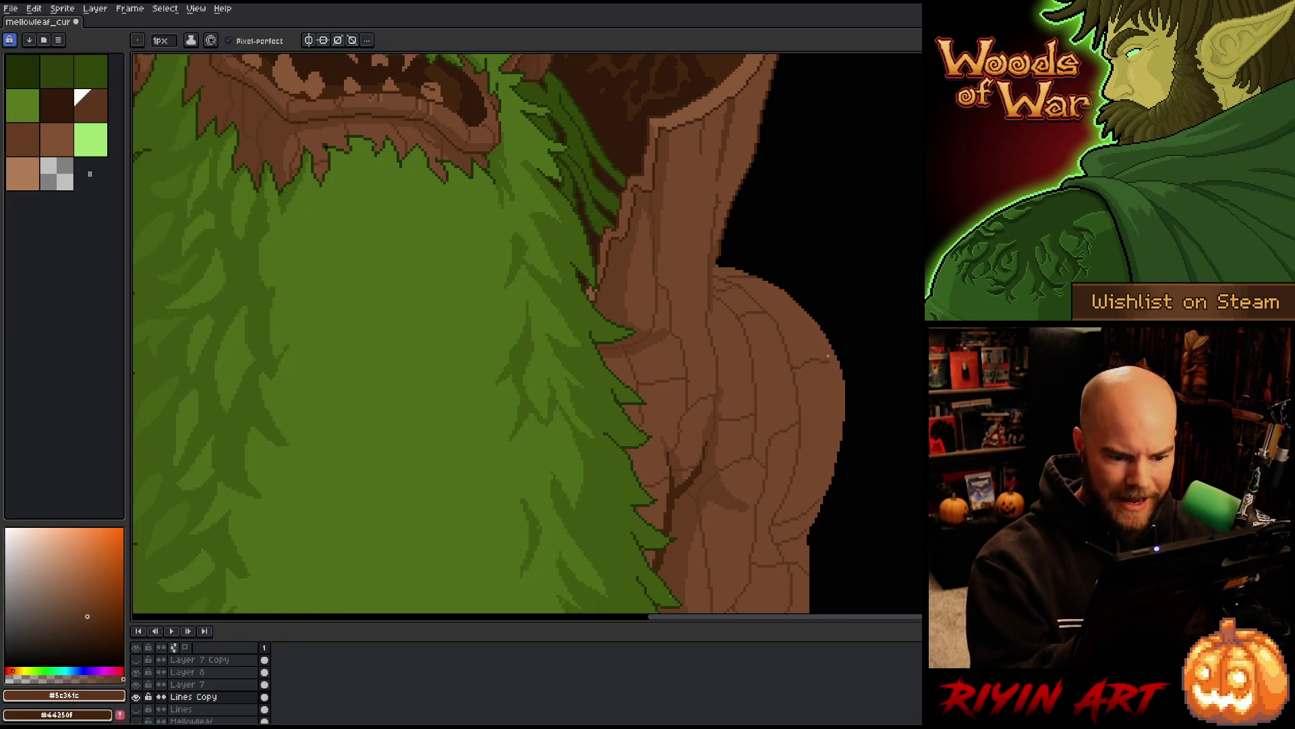
scroll(812, 357, "up", 3)
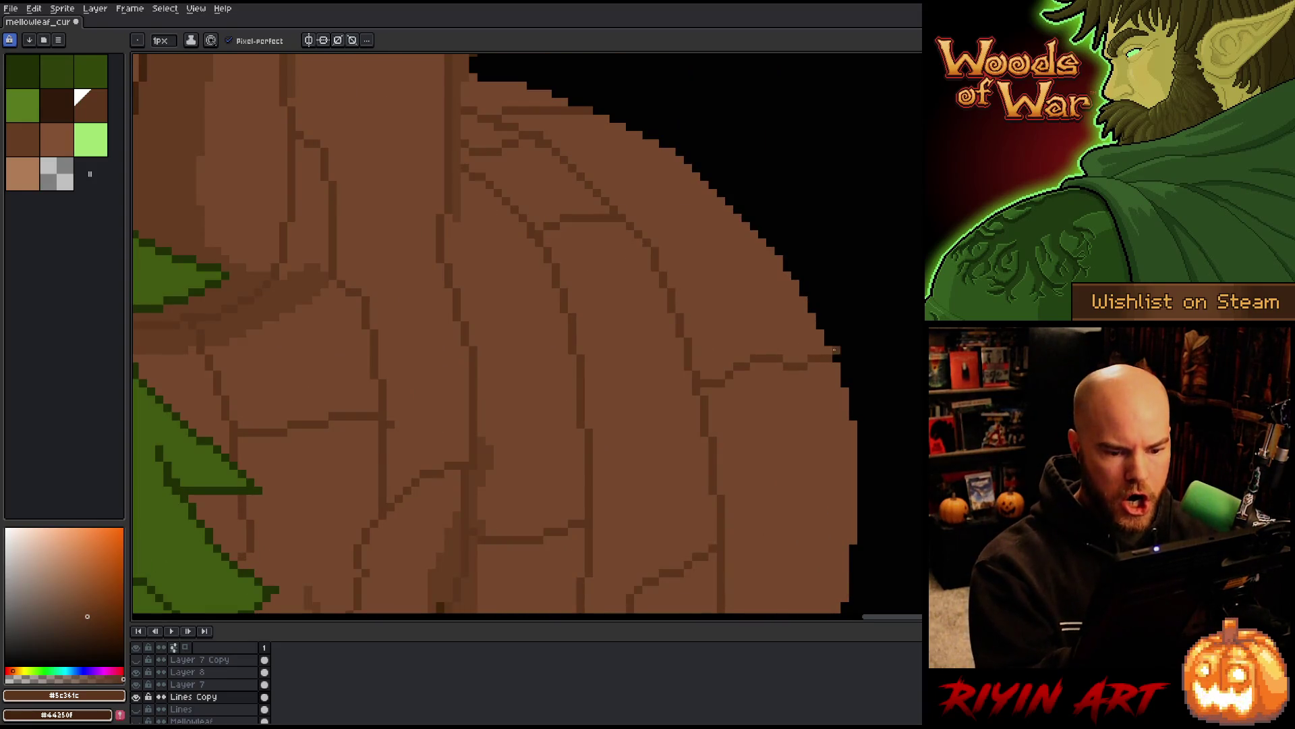
scroll(868, 454, "down", 5)
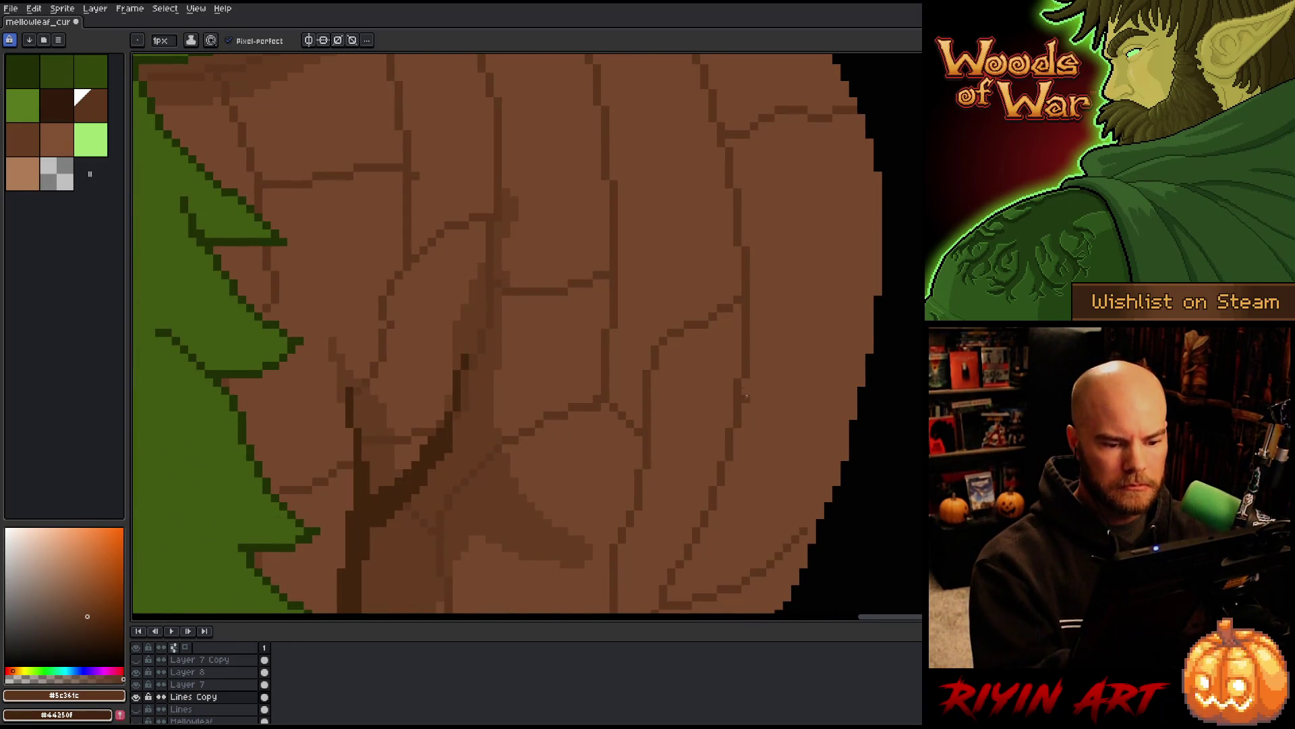
left_click_drag(747, 397, 865, 365)
key("ctrl+z")
mouse_move(750, 392)
left_mouse_down()
mouse_move(830, 371)
mouse_move(865, 275)
mouse_move(889, 275)
left_mouse_up()
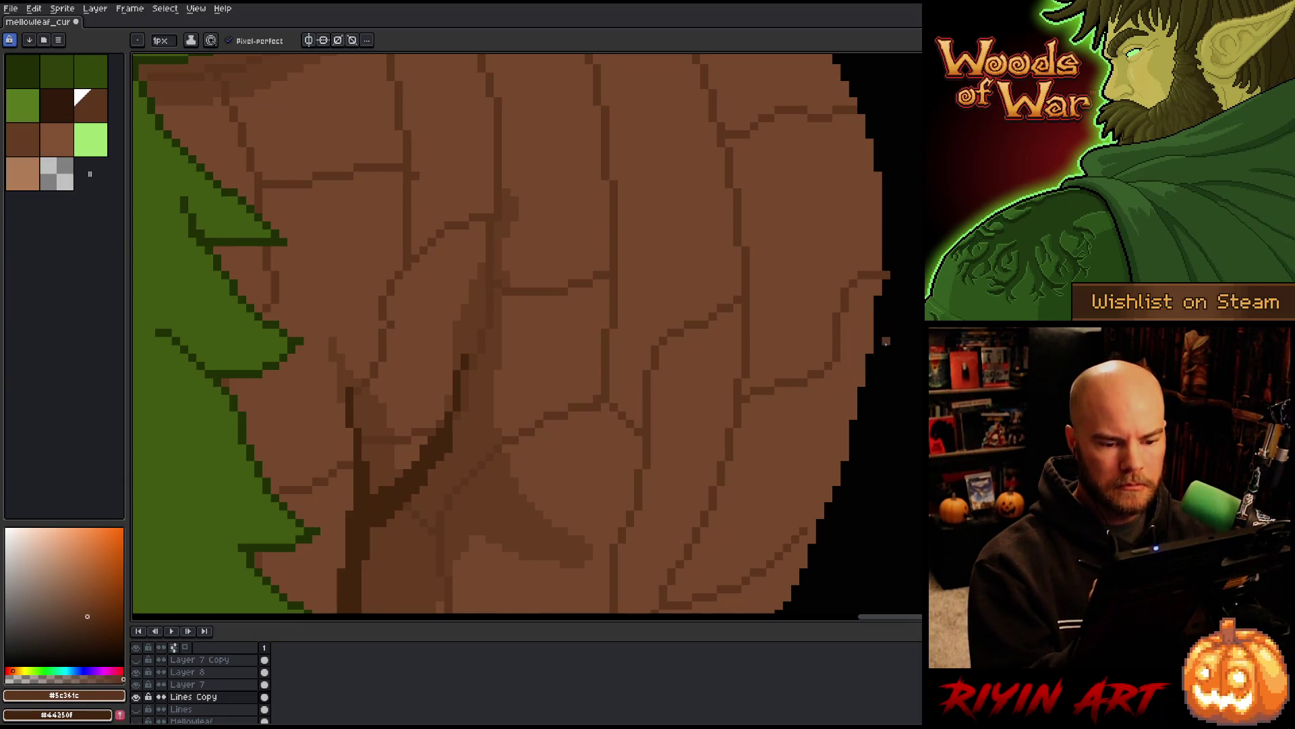
scroll(886, 342, "down", 3)
scroll(869, 298, "up", 3)
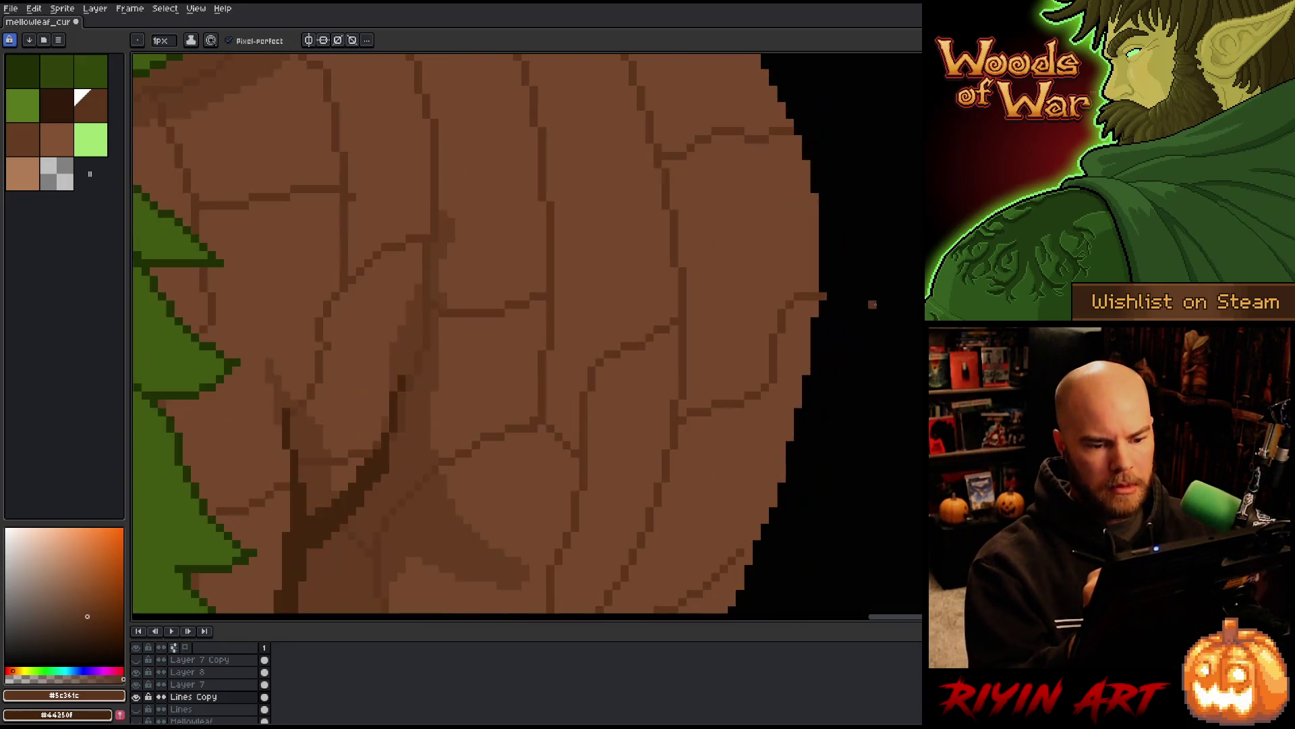
Pick the darker bark brown and draw a crack leftward across the shoulder bark
key("e")
scroll(823, 453, "down", 3)
scroll(776, 516, "up", 3)
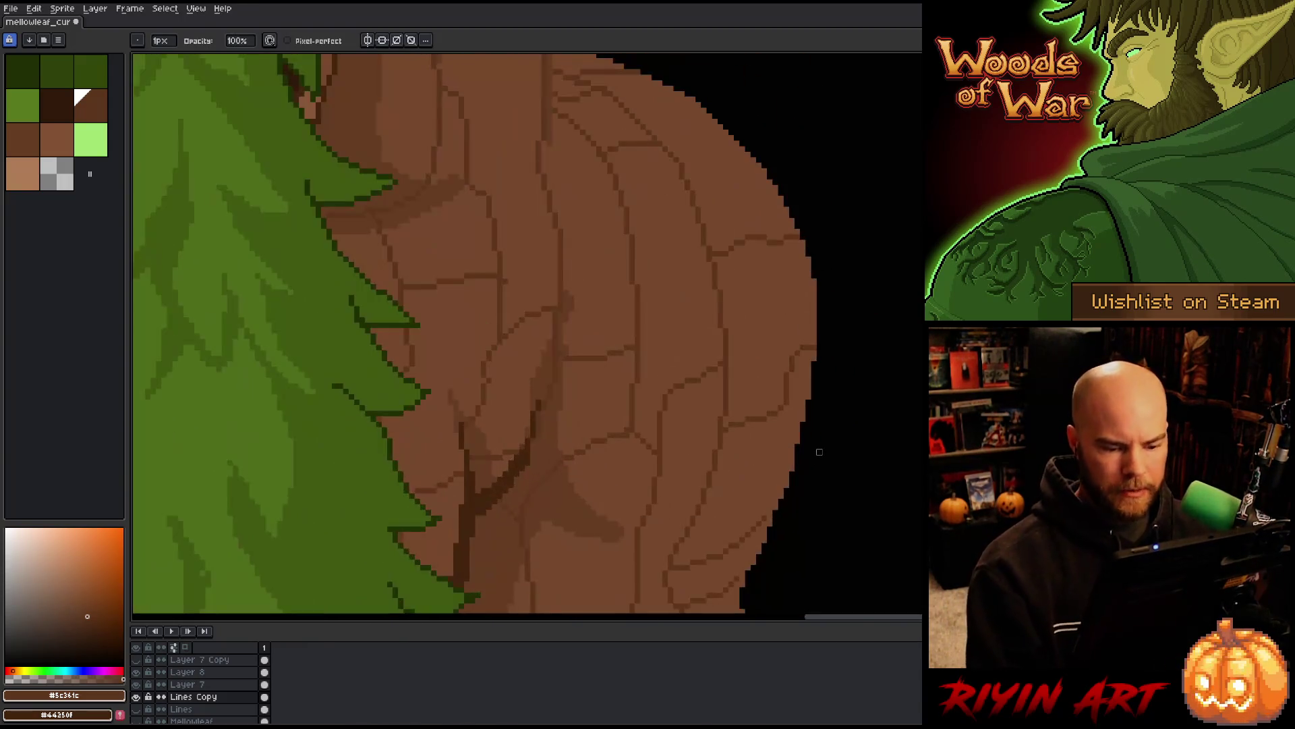
key("b")
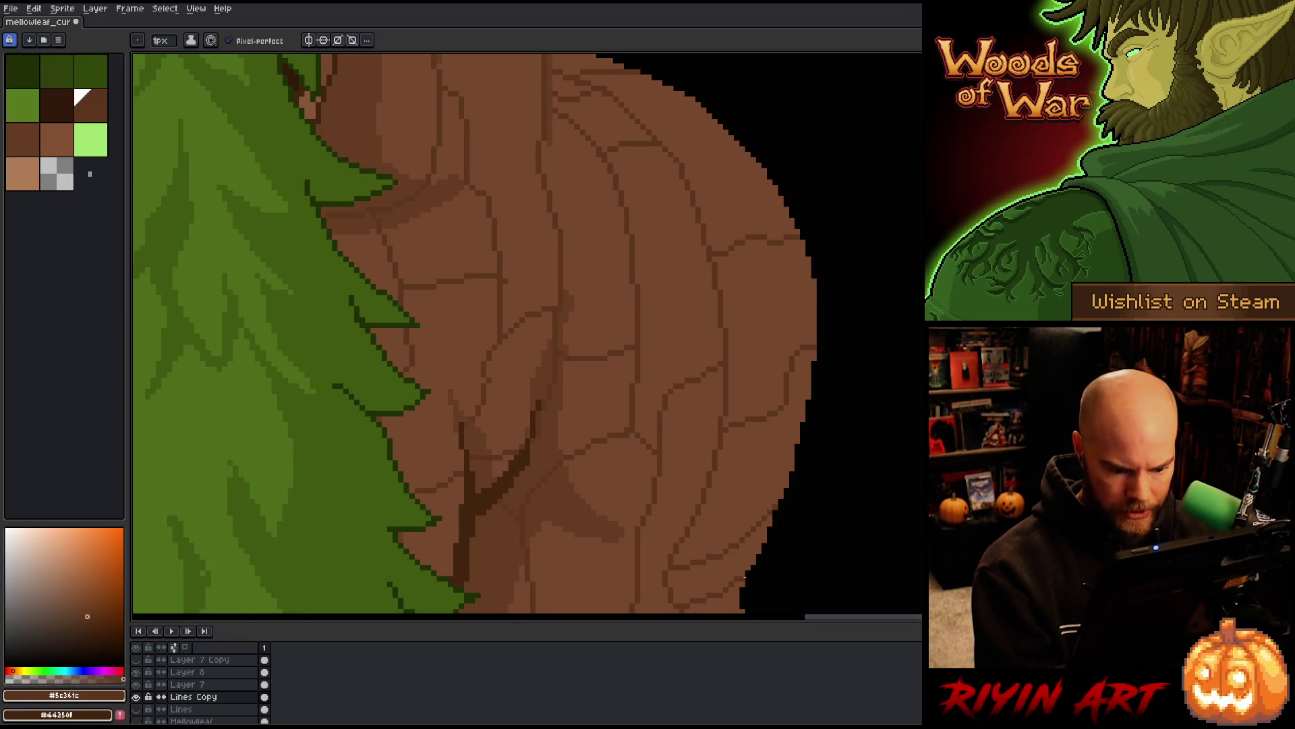
scroll(762, 528, "down", 4)
key("space")
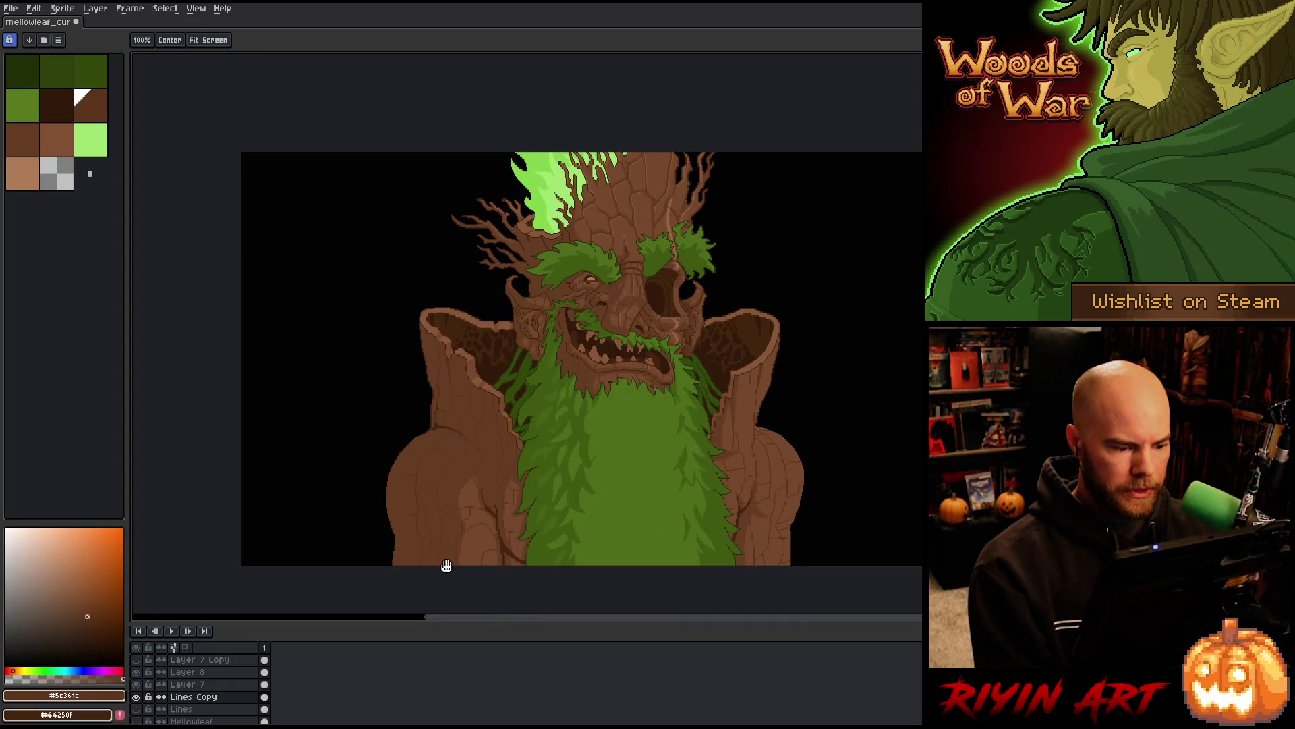
left_click_drag(442, 564, 434, 463)
scroll(434, 463, "up", 5)
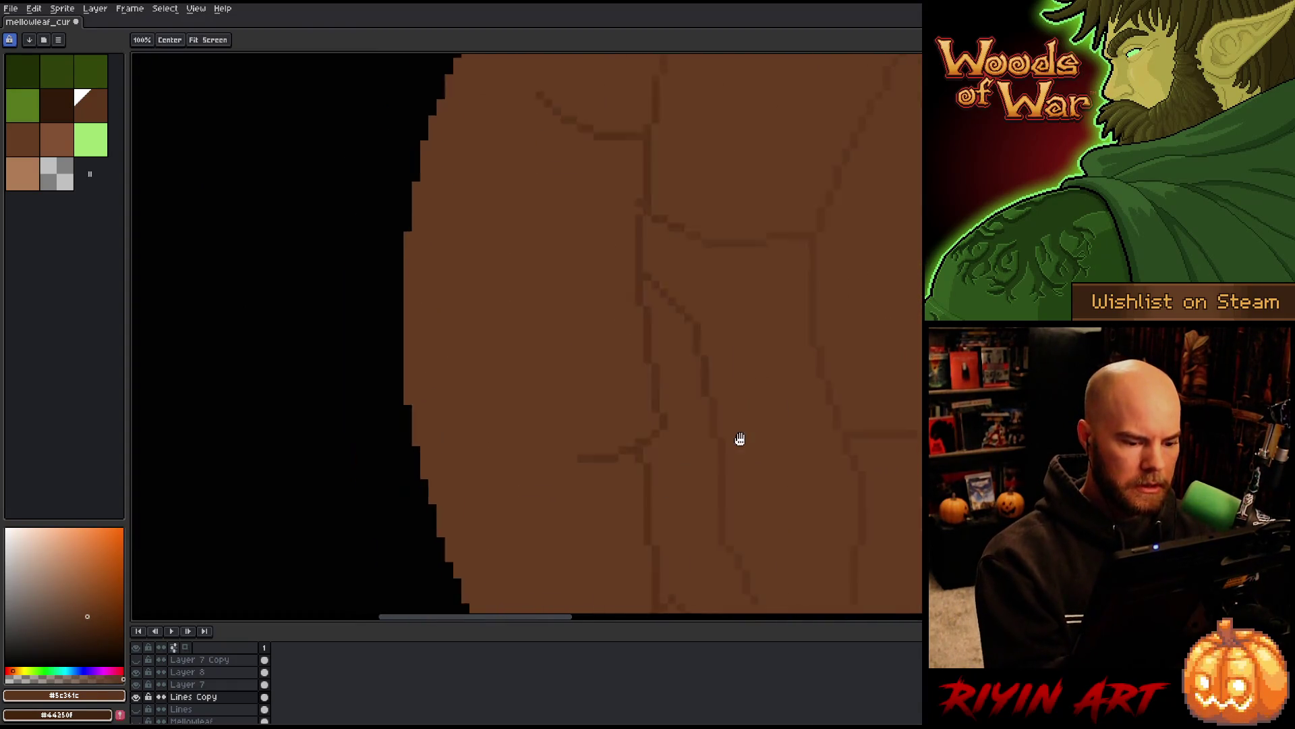
key("alt")
left_click(714, 362)
mouse_move(682, 368)
left_mouse_down()
mouse_move(585, 352)
mouse_move(518, 317)
left_mouse_up()
Draw an up-left shoulder crack and a diagonal crack running down to the sprite's bottom edge
key("space")
mouse_move(745, 369)
left_mouse_down()
mouse_move(717, 439)
mouse_move(706, 540)
left_mouse_up()
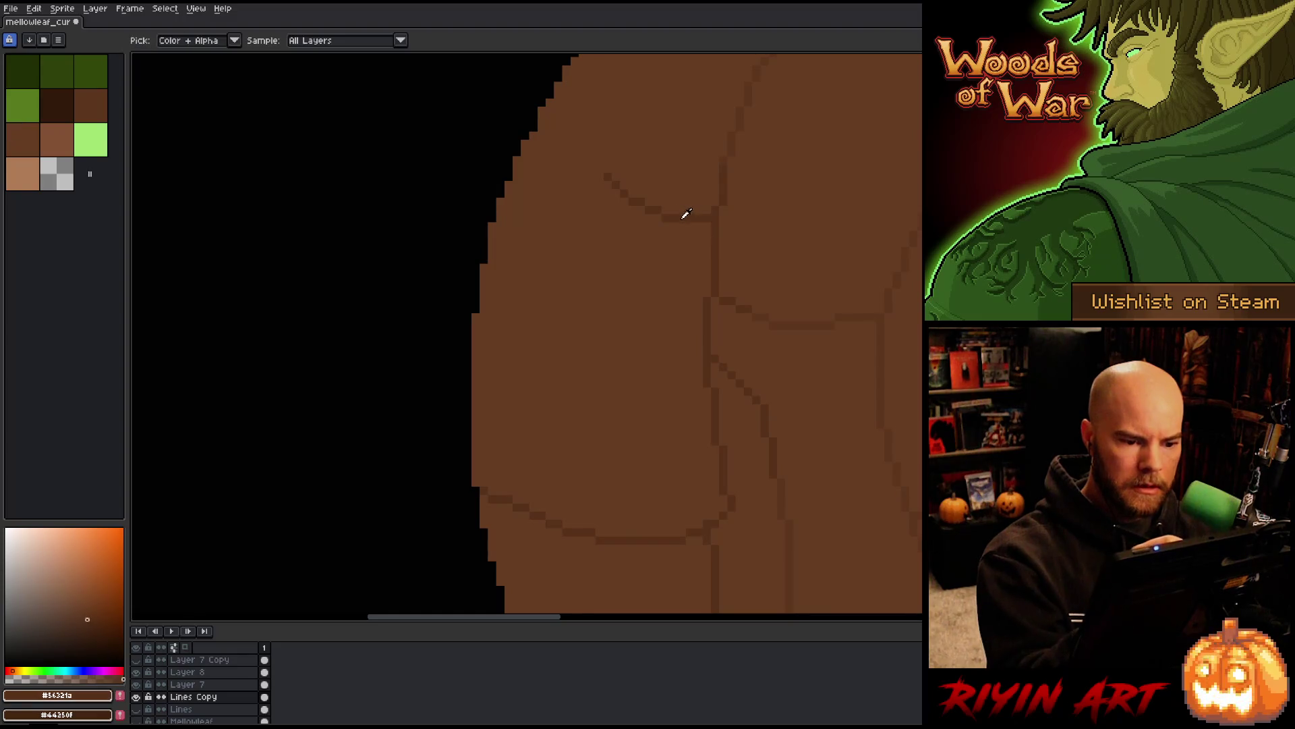
key("space")
left_click_drag(605, 178, 575, 417)
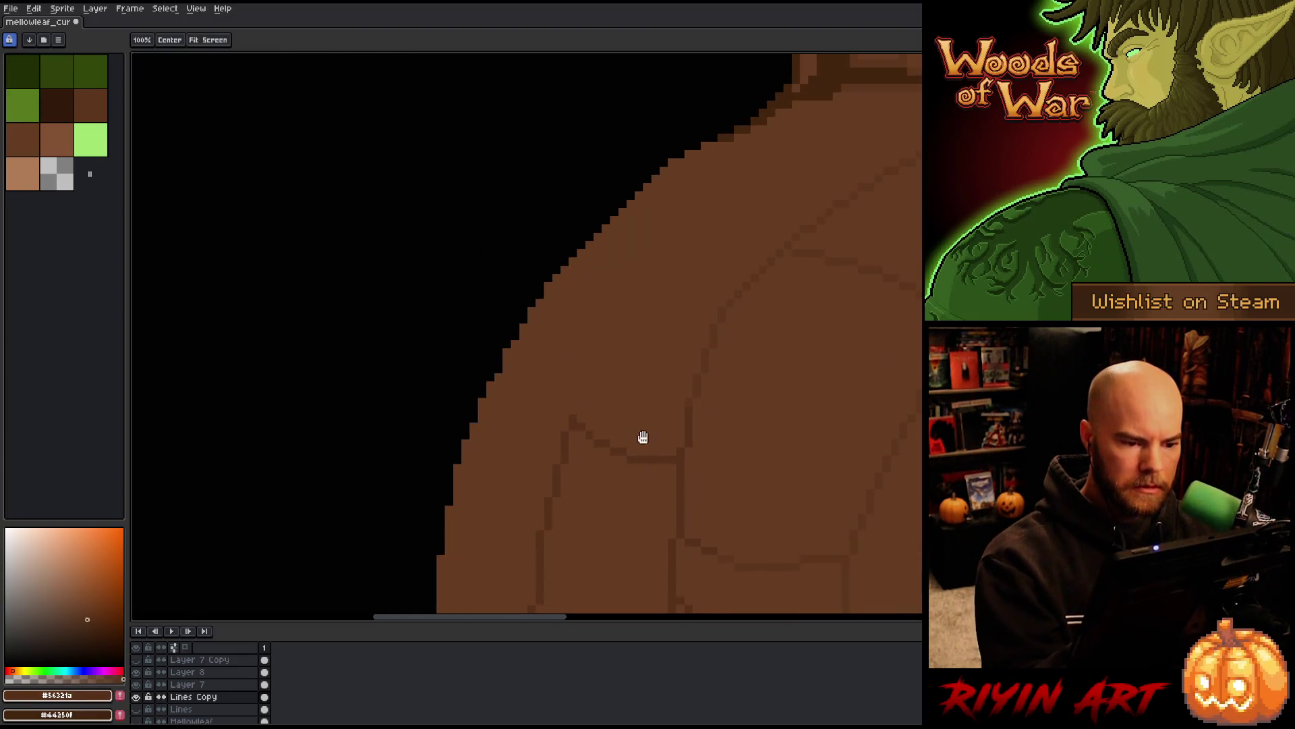
left_click_drag(620, 319, 573, 267)
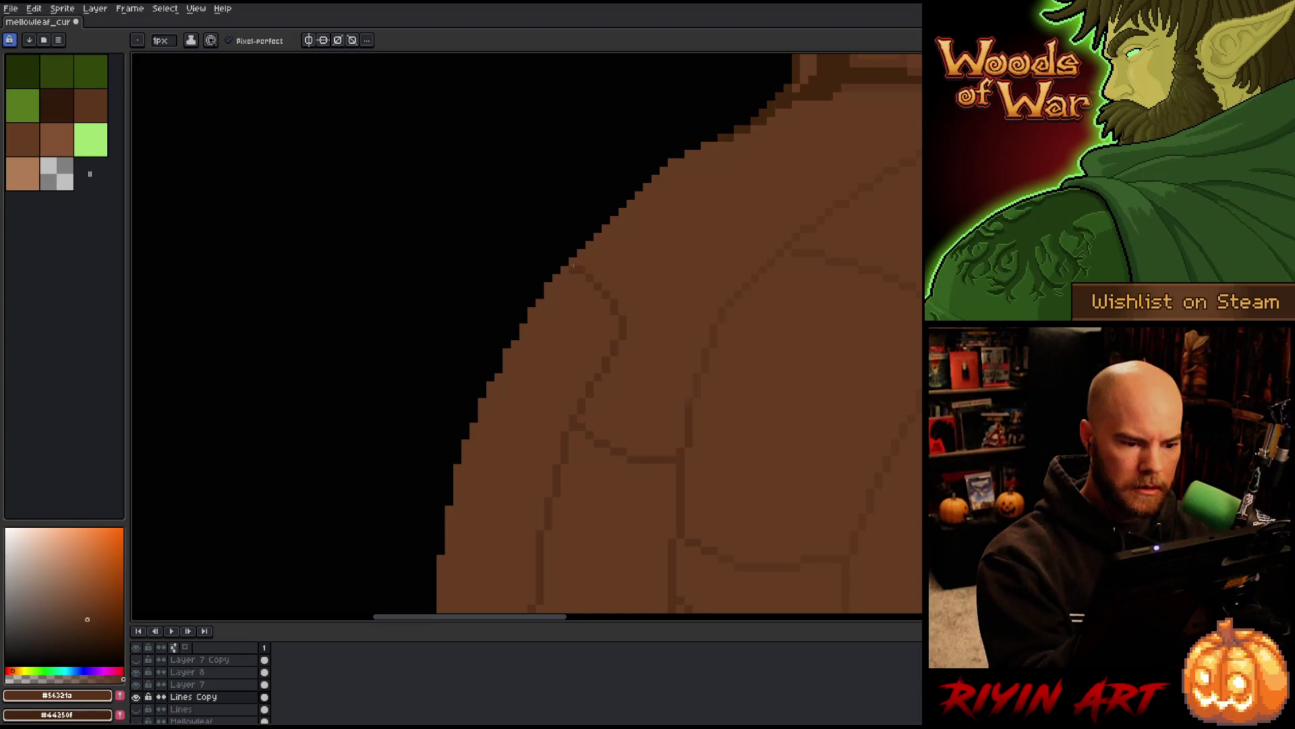
mouse_move(682, 194)
left_mouse_down()
mouse_move(772, 180)
mouse_move(738, 280)
mouse_move(743, 75)
mouse_move(696, 243)
left_mouse_up()
mouse_move(655, 133)
left_mouse_down()
mouse_move(665, 217)
mouse_move(698, 293)
left_mouse_up()
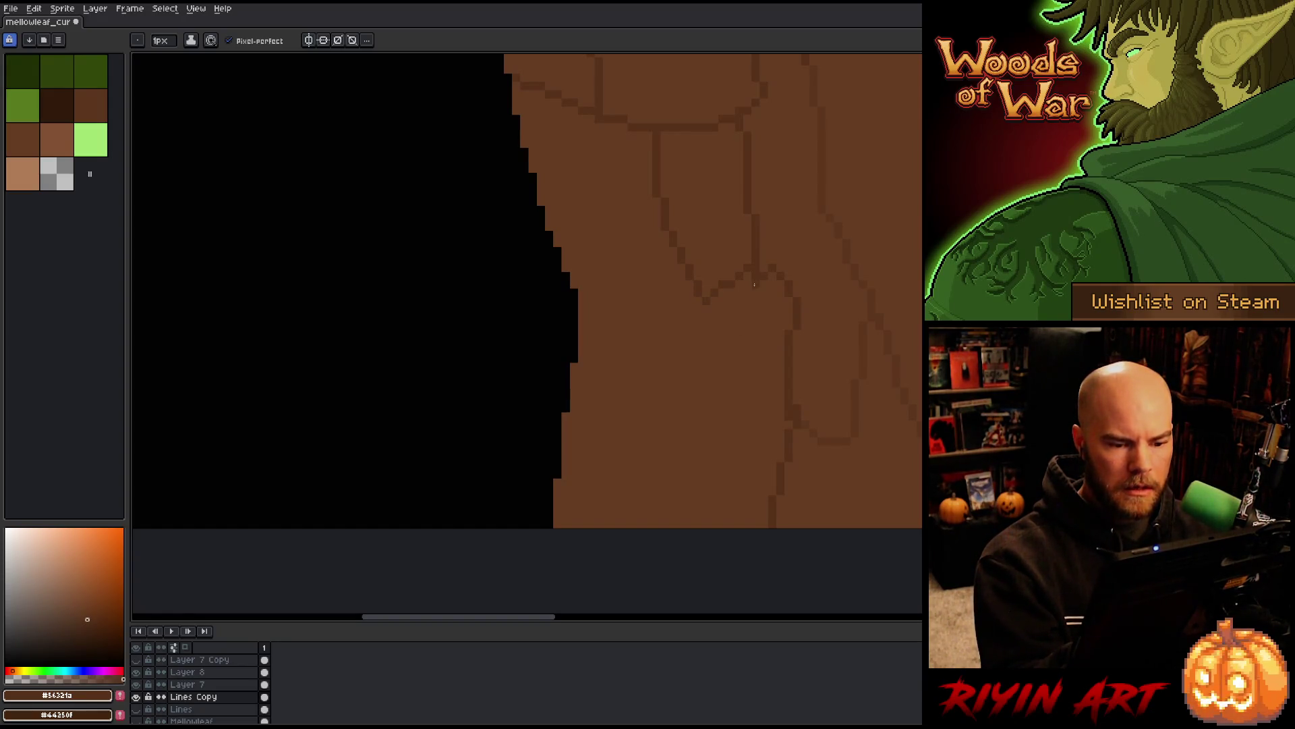
left_click_drag(698, 305, 647, 526)
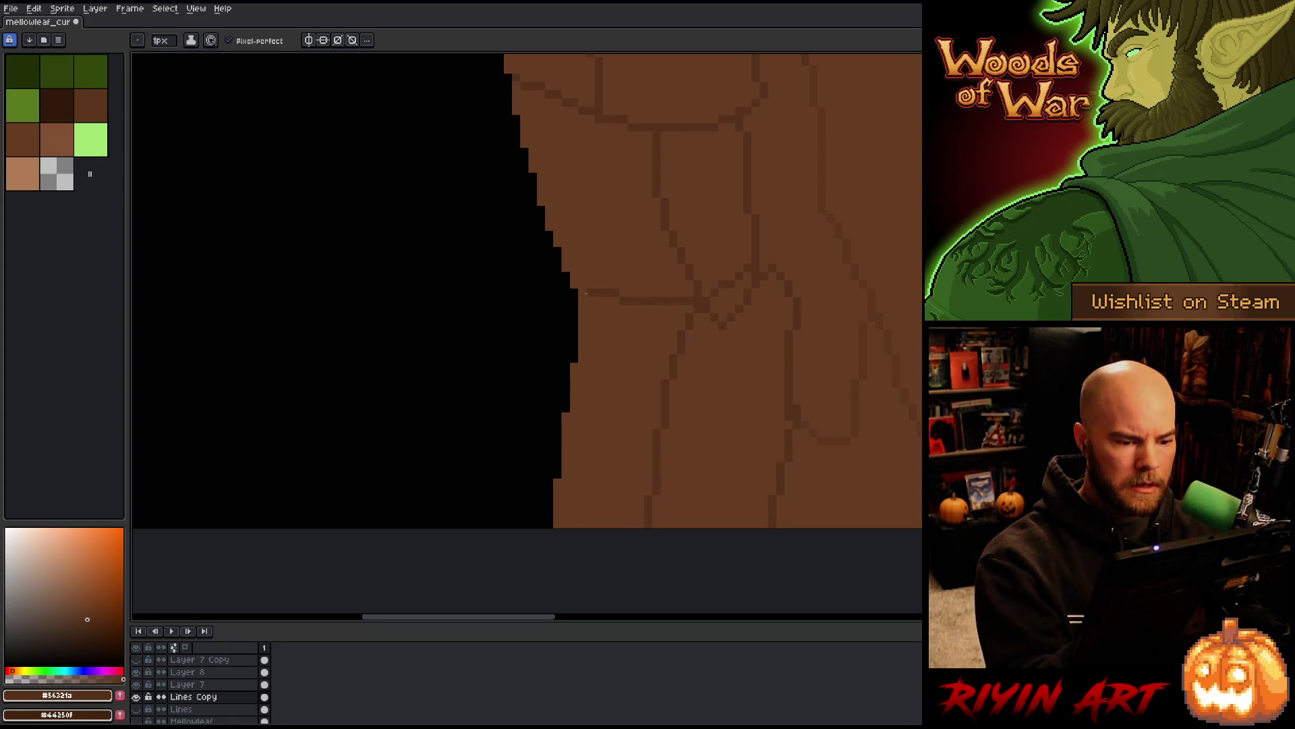
Pick dark brown #5c361c and draw a horizontal crack across the shoulder
mouse_move(775, 312)
left_mouse_down()
mouse_move(752, 416)
mouse_move(696, 305)
left_mouse_up()
left_click(630, 348, "alt")
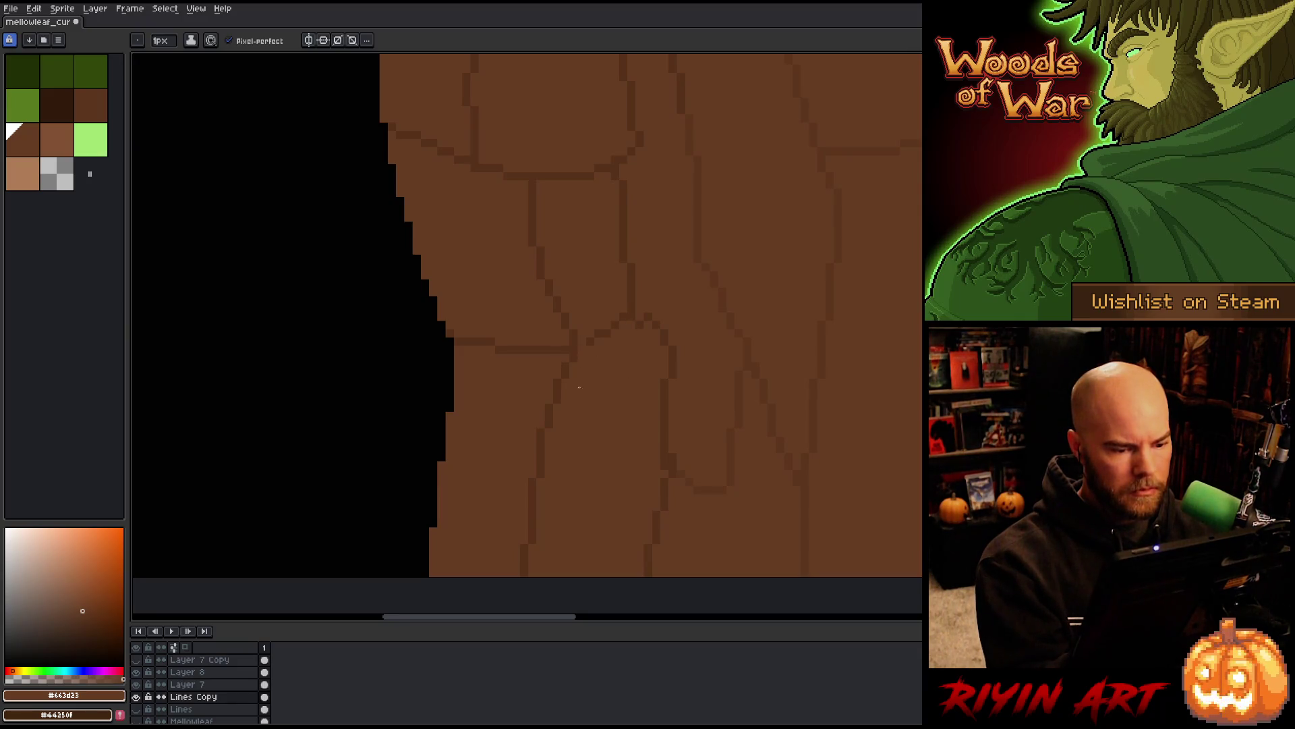
left_click(591, 339, "alt")
mouse_move(762, 312)
left_mouse_down()
mouse_move(729, 324)
mouse_move(675, 442)
left_mouse_up()
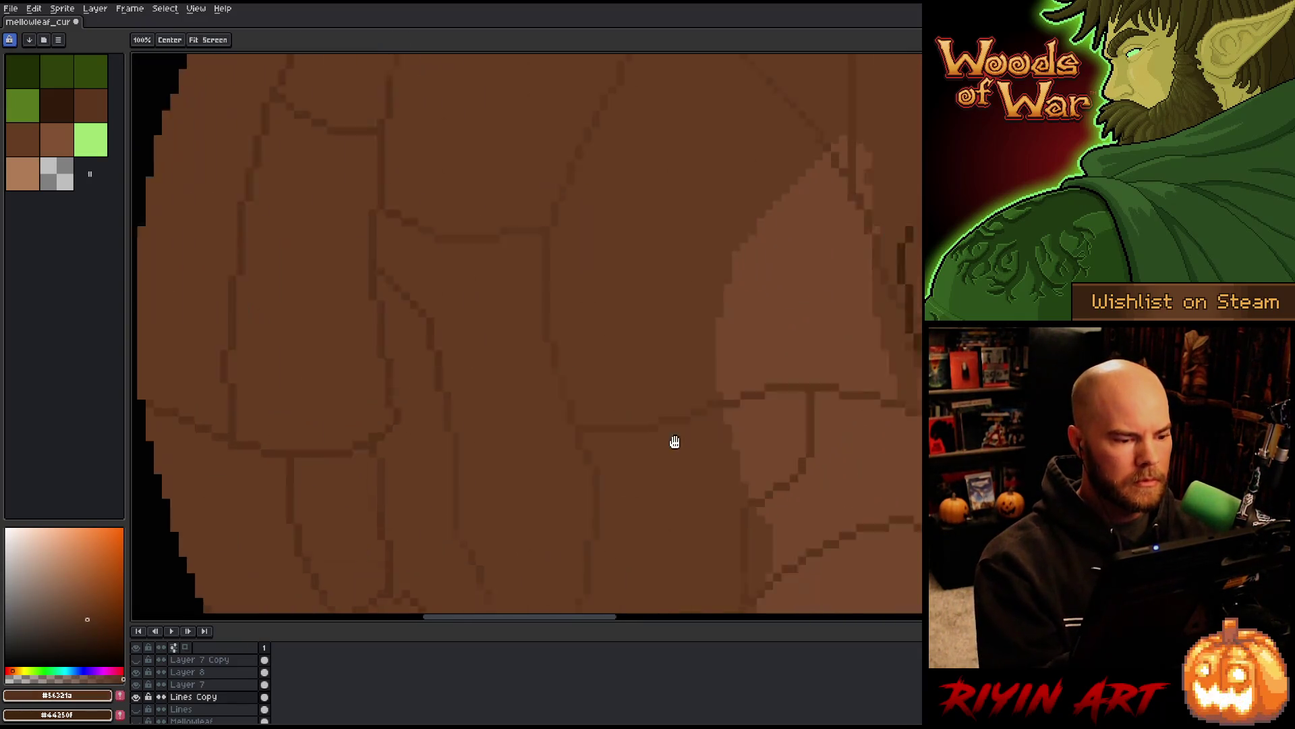
scroll(821, 379, "down", 4)
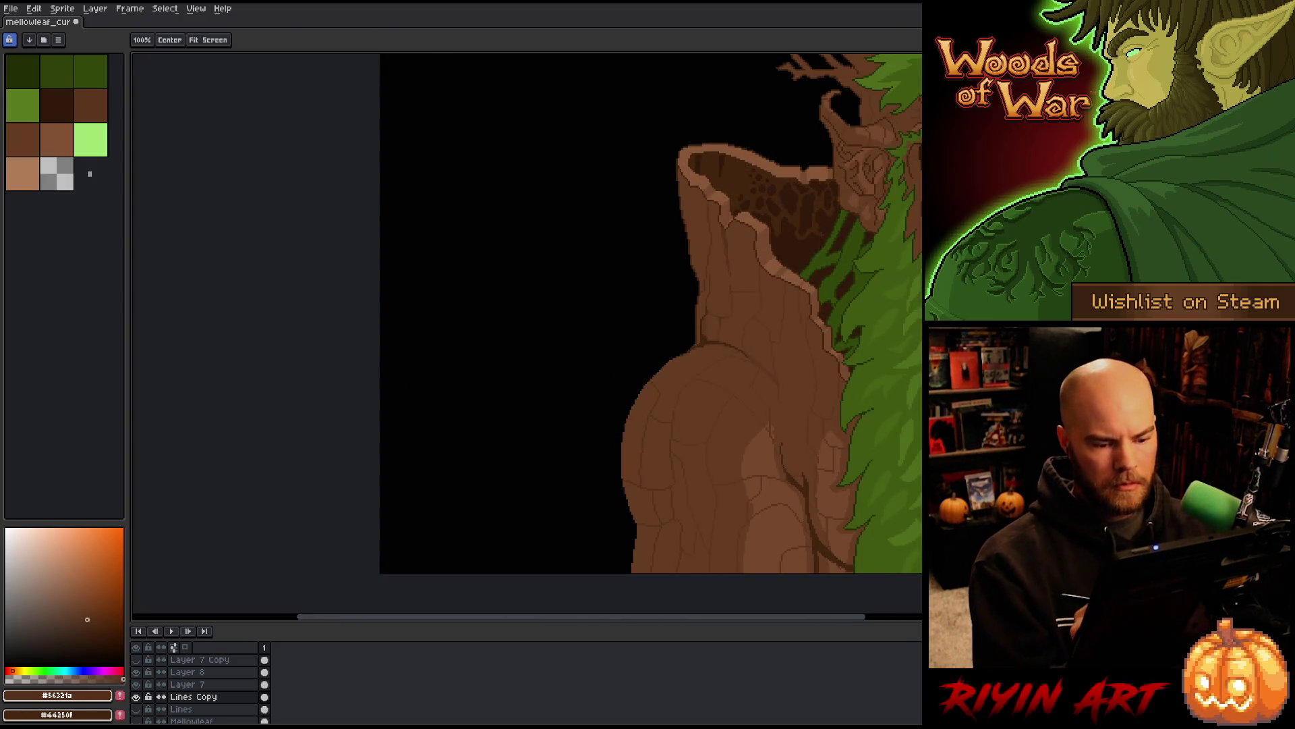
left_click_drag(699, 375, 557, 376)
scroll(557, 376, "up", 2)
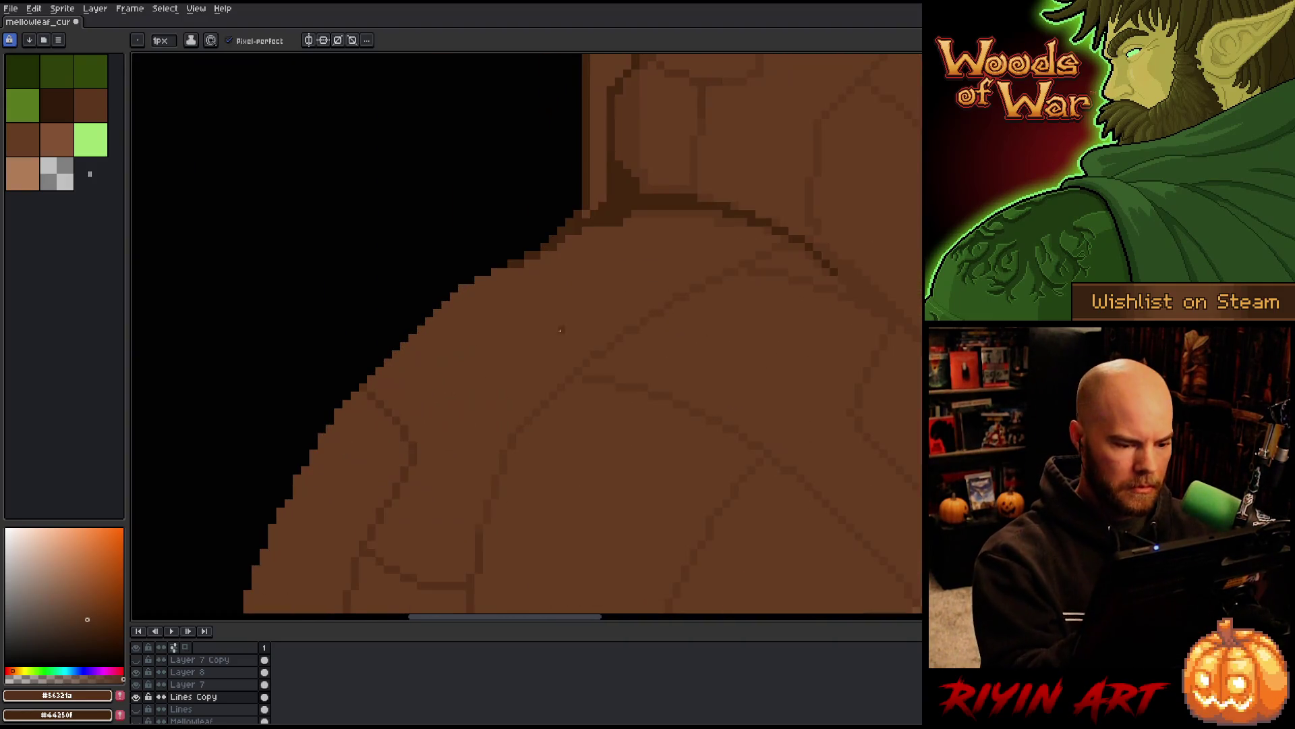
left_click(555, 386, "alt")
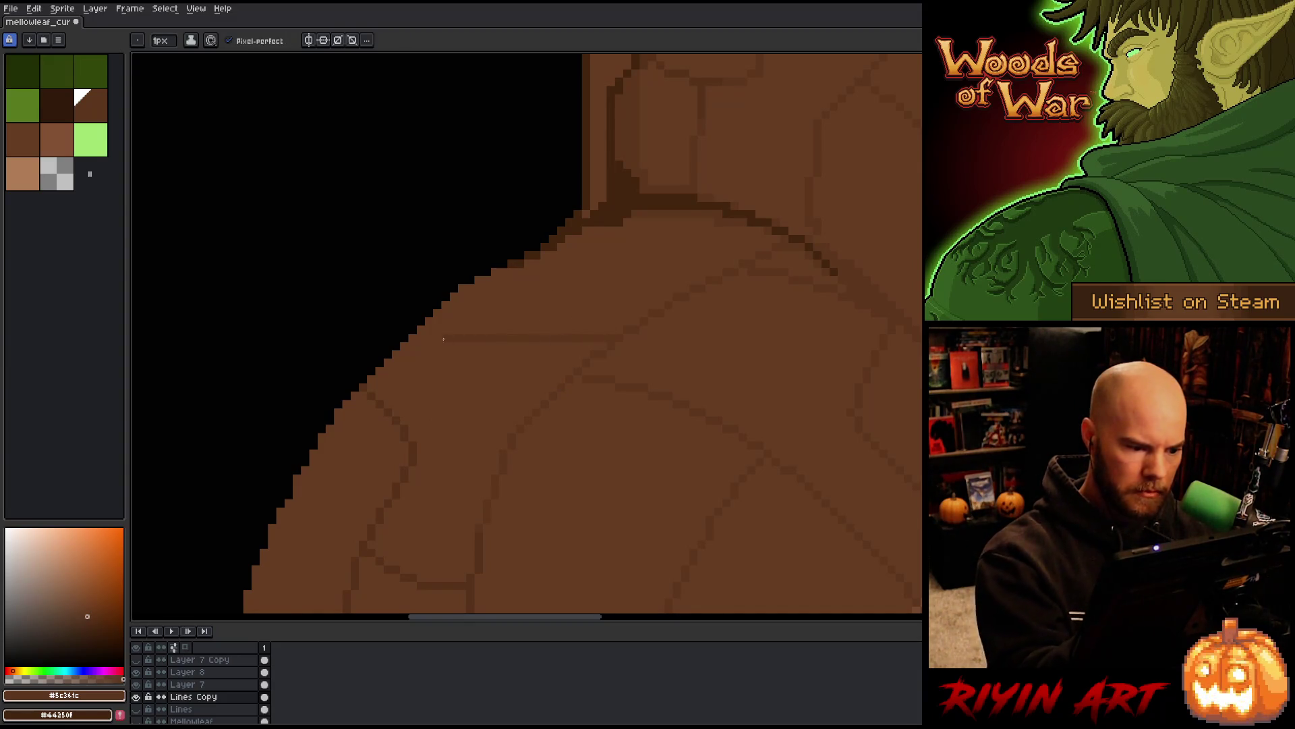
left_click_drag(588, 338, 420, 344)
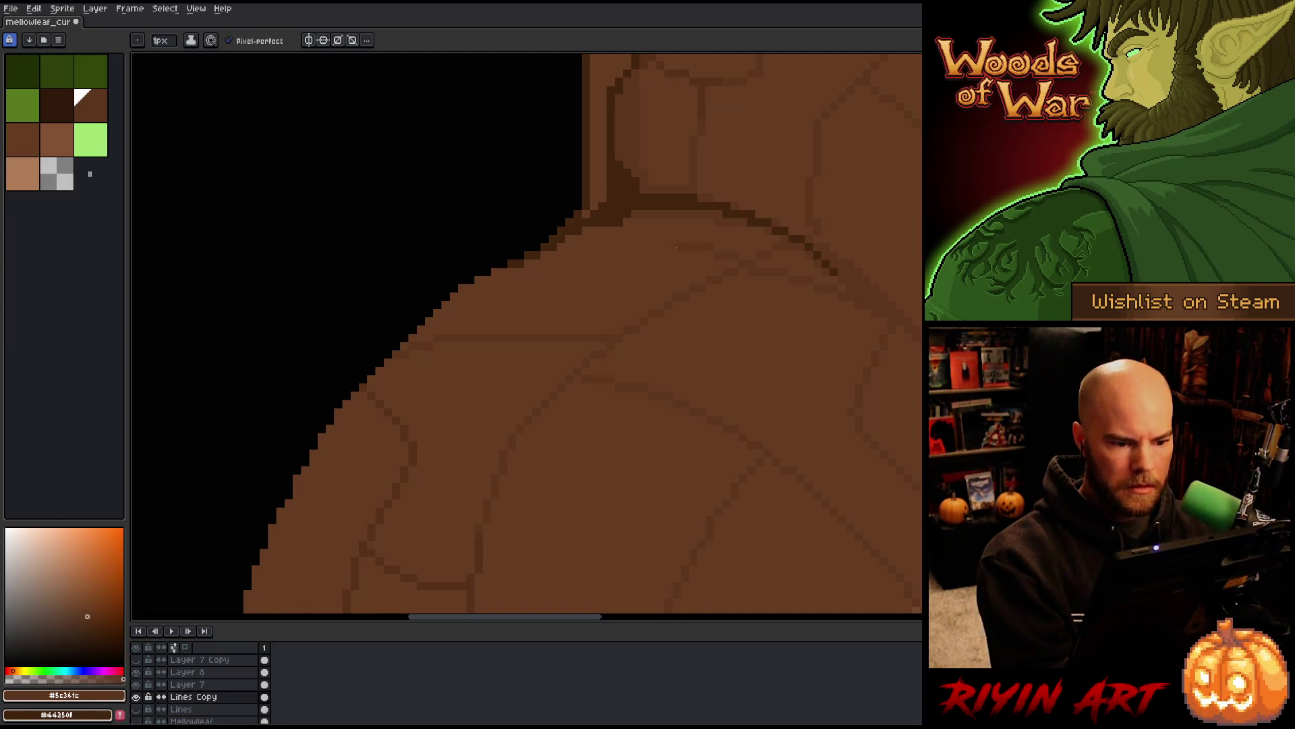
scroll(873, 394, "down", 5)
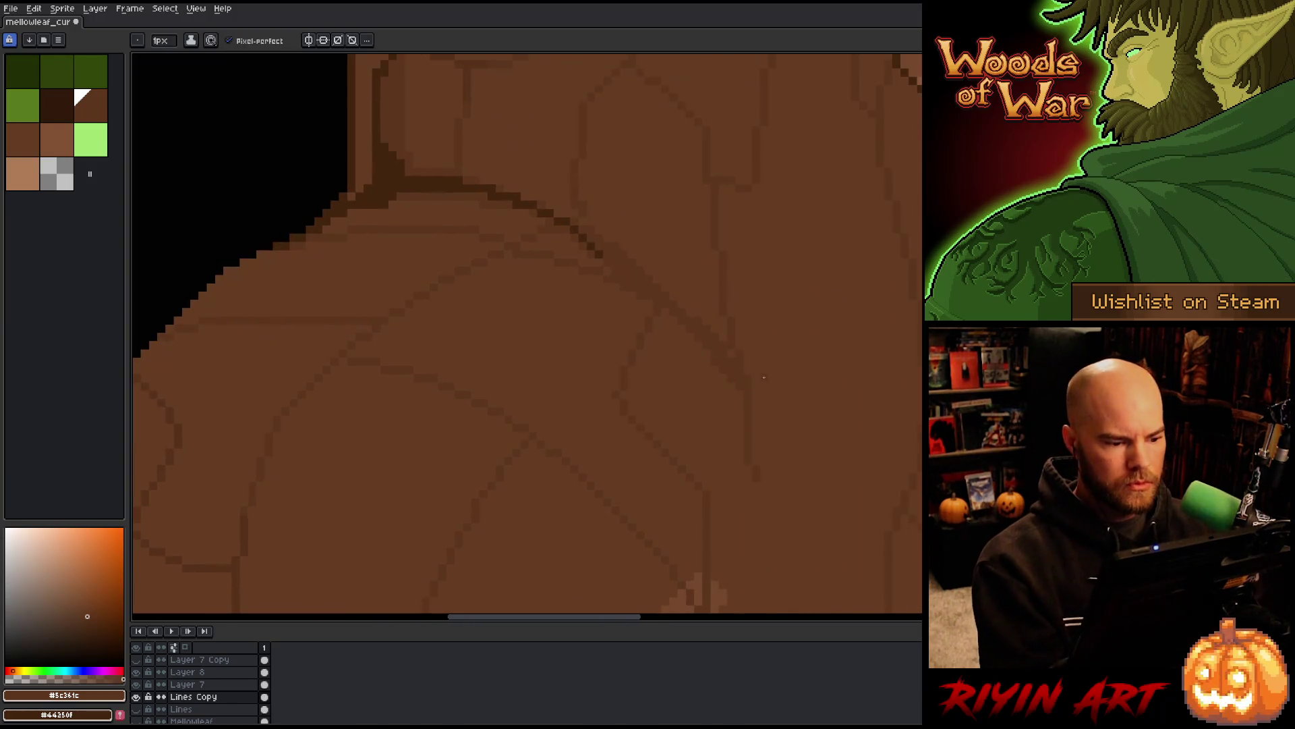
left_click_drag(883, 414, 839, 393)
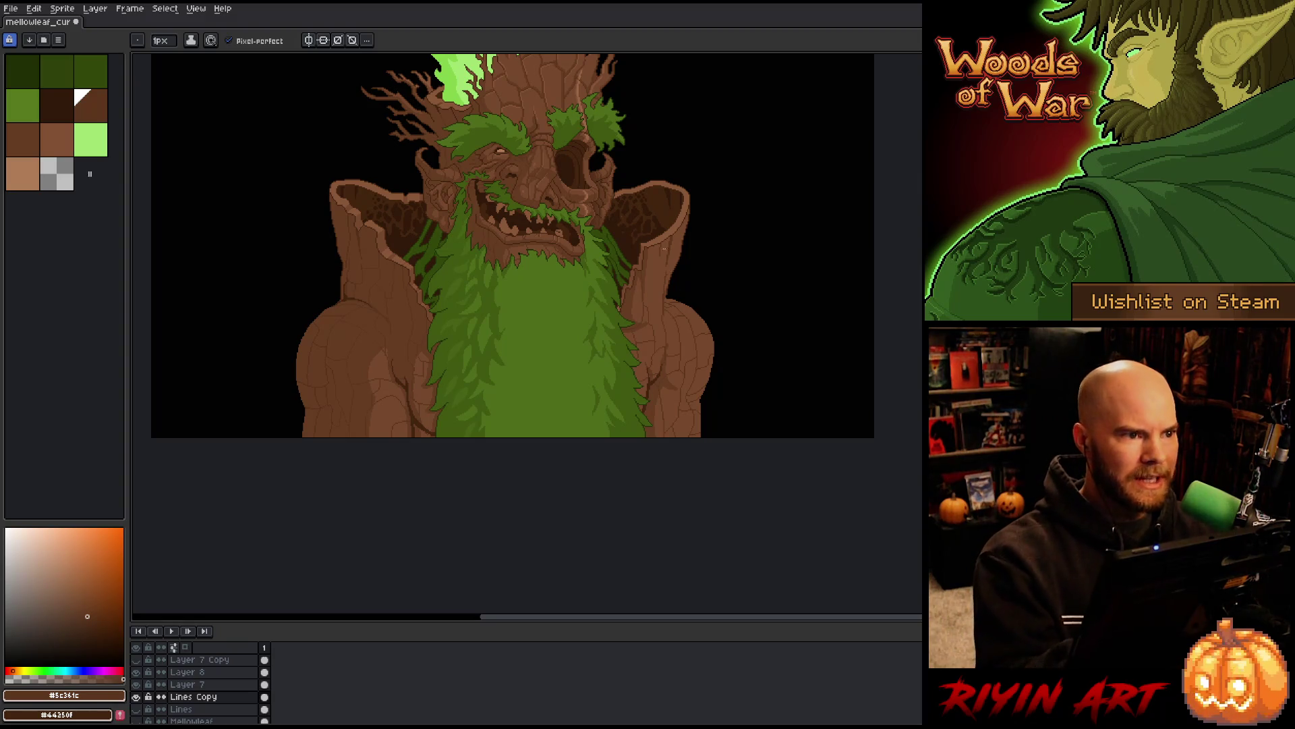
Lasso-select the areas around both the right and left shoulders
key("m")
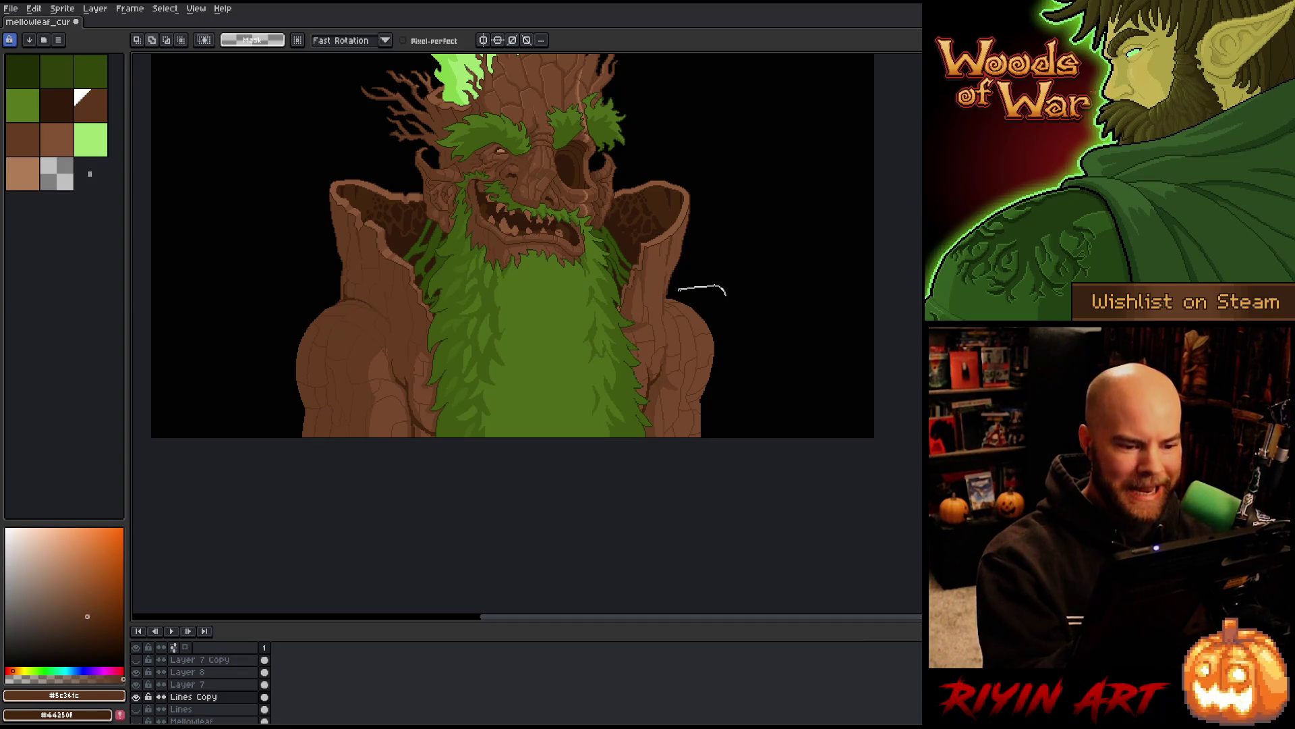
left_click_drag(670, 394, 786, 352)
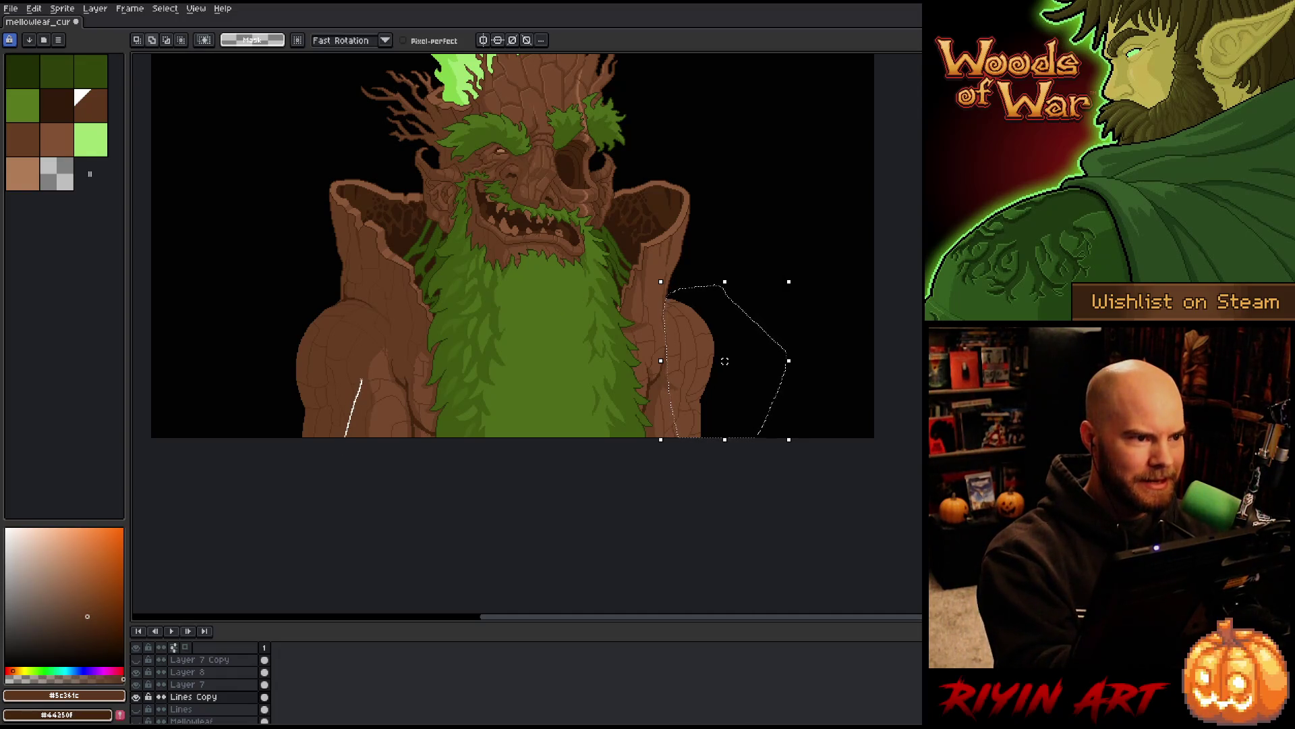
mouse_move(346, 309)
left_mouse_down()
mouse_move(310, 299)
mouse_move(274, 437)
left_mouse_up()
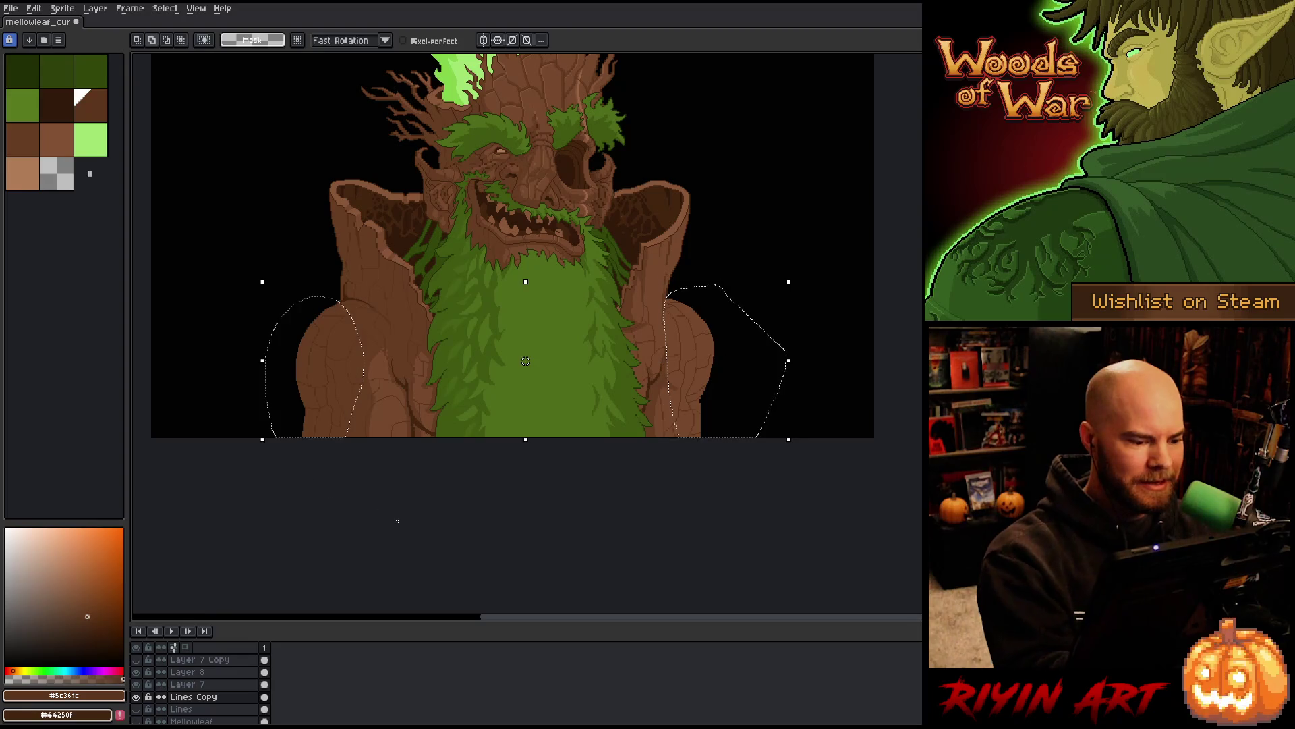
scroll(876, 251, "up", 2)
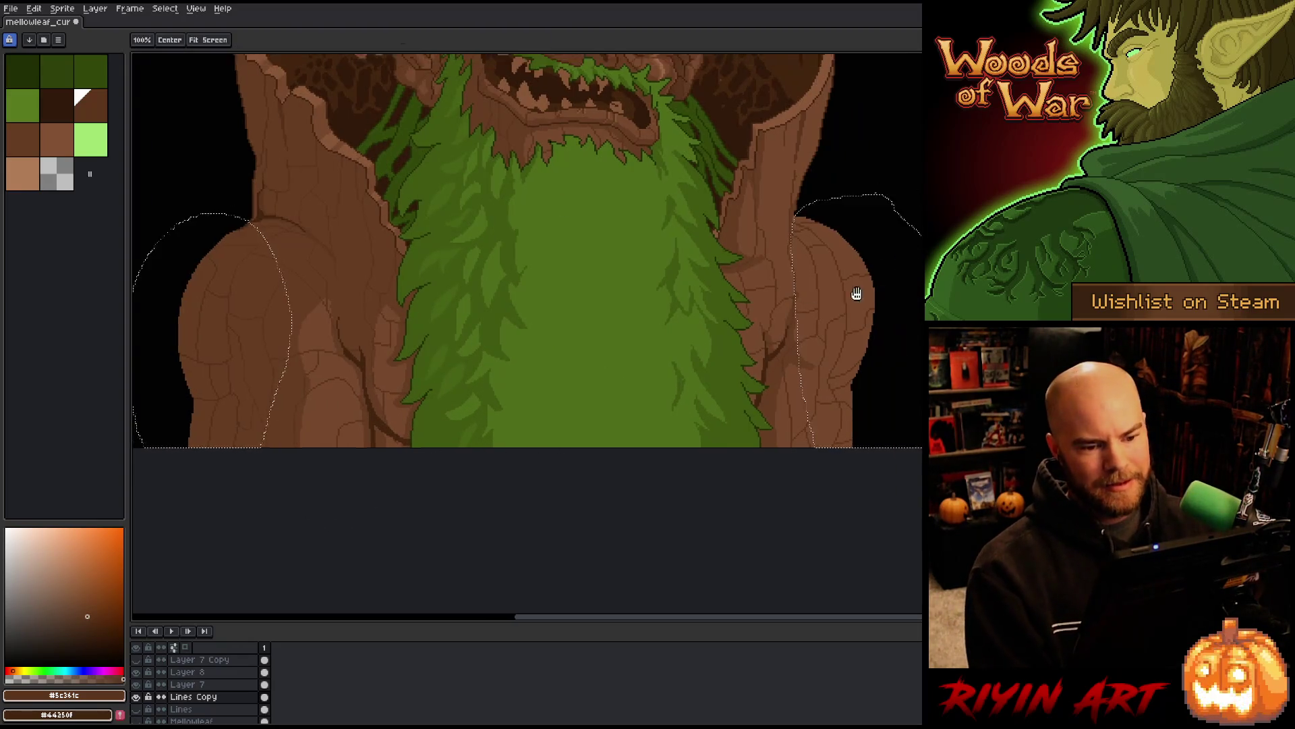
scroll(659, 384, "up", 1)
left_click_drag(659, 384, 589, 489)
scroll(589, 489, "up", 3)
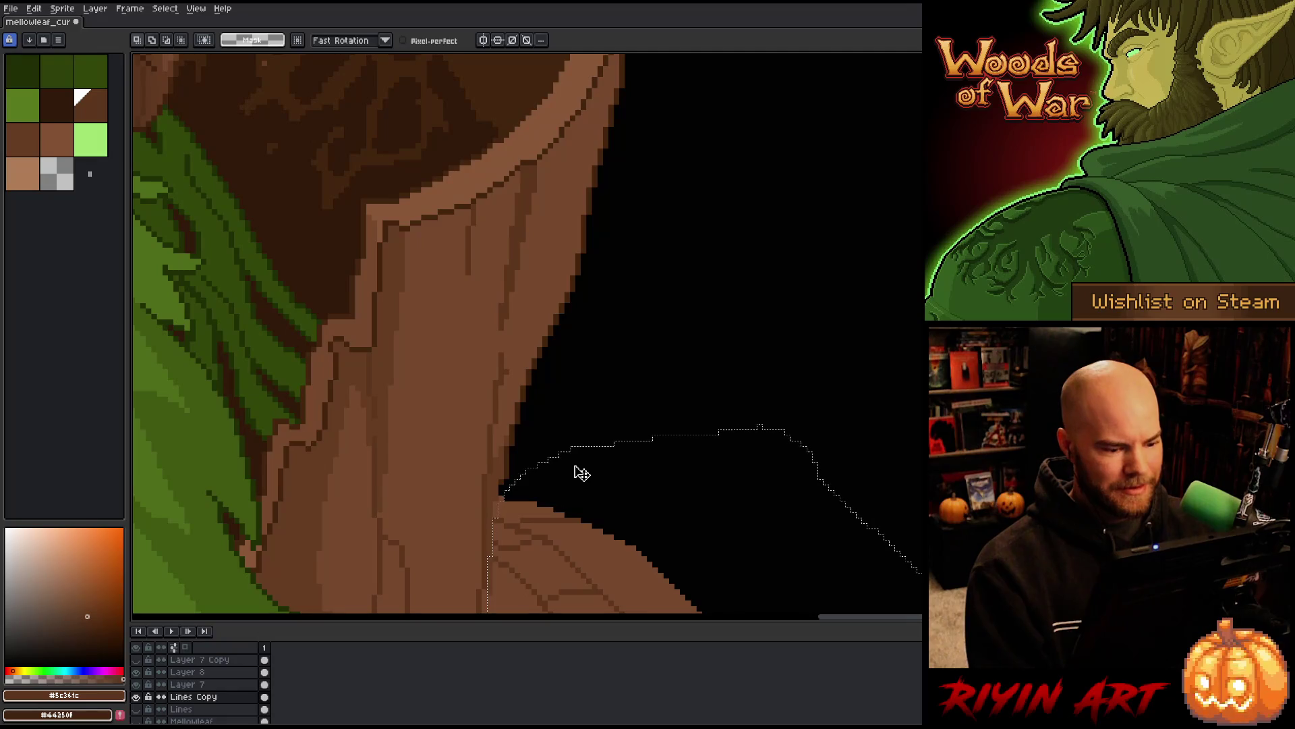
Pick dark brown #44250f, apply the Outline effect to the selected shoulders, then clear the selection
left_click(514, 467, "alt")
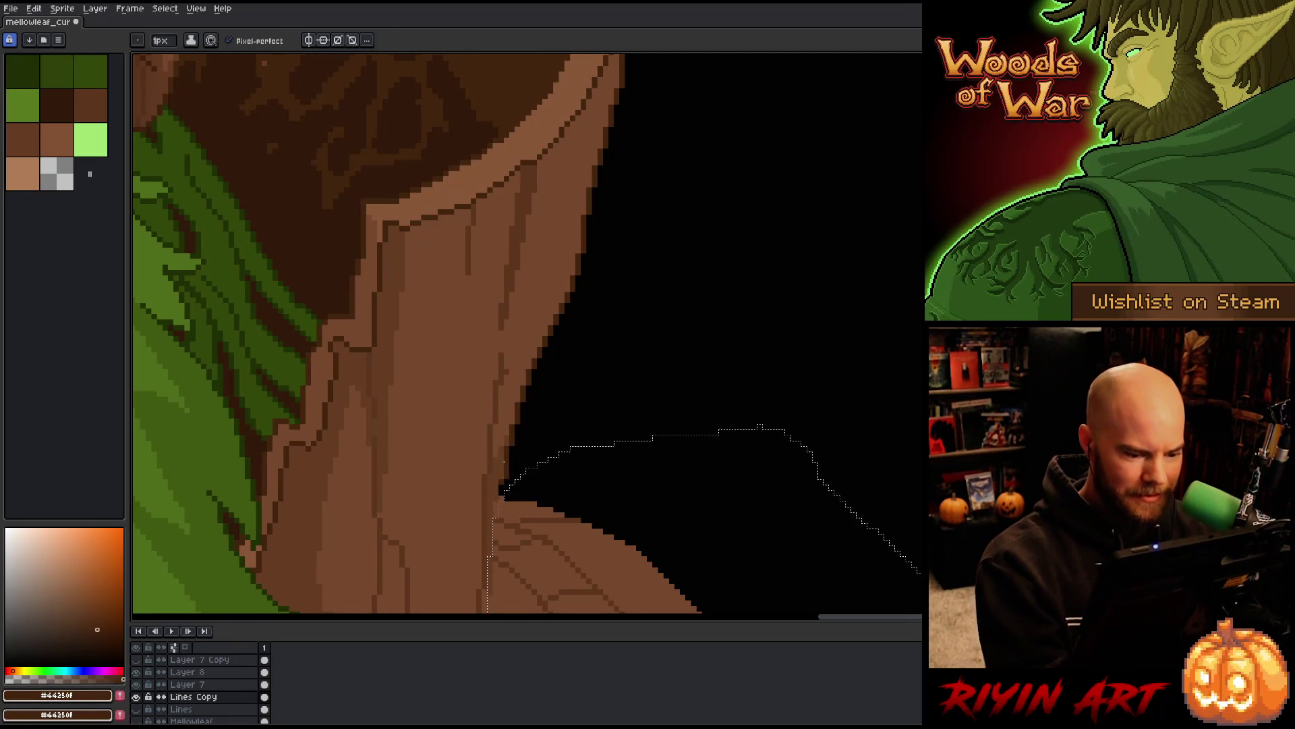
scroll(514, 467, "down", 4)
key("shift+o")
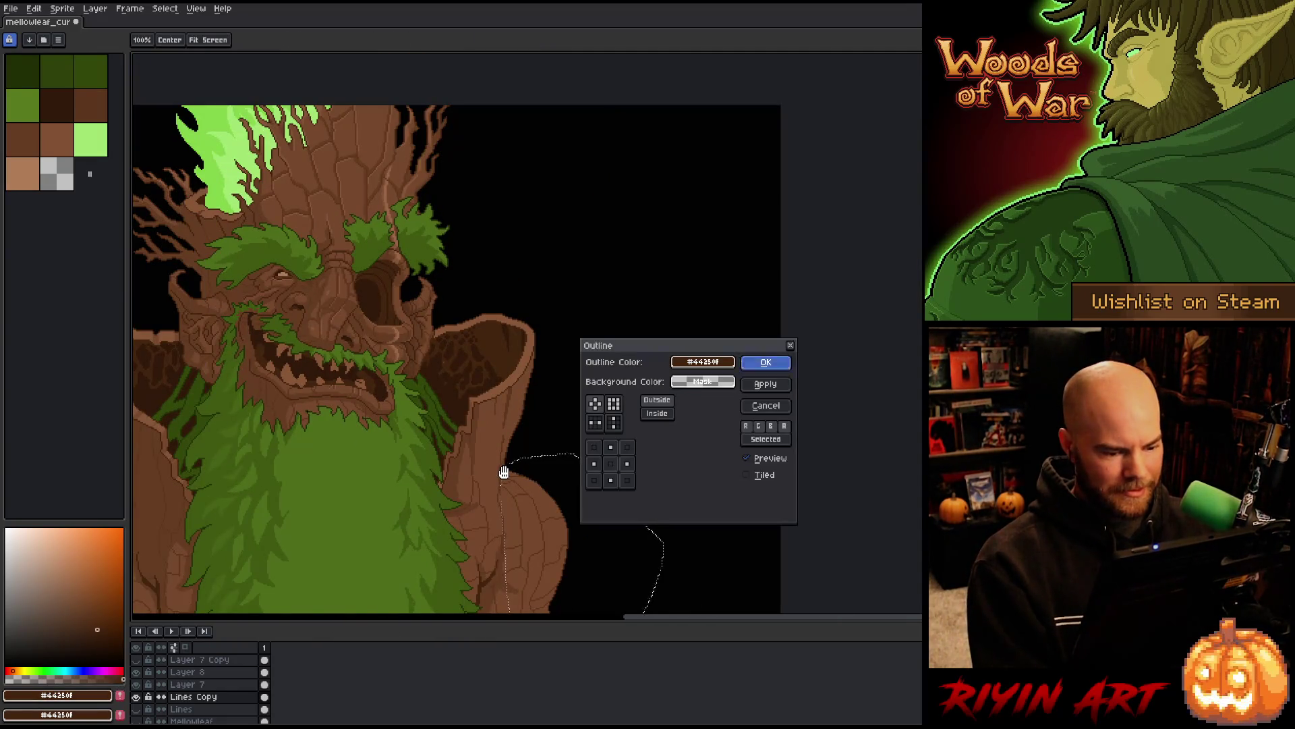
key("Return")
scroll(506, 465, "up", 4)
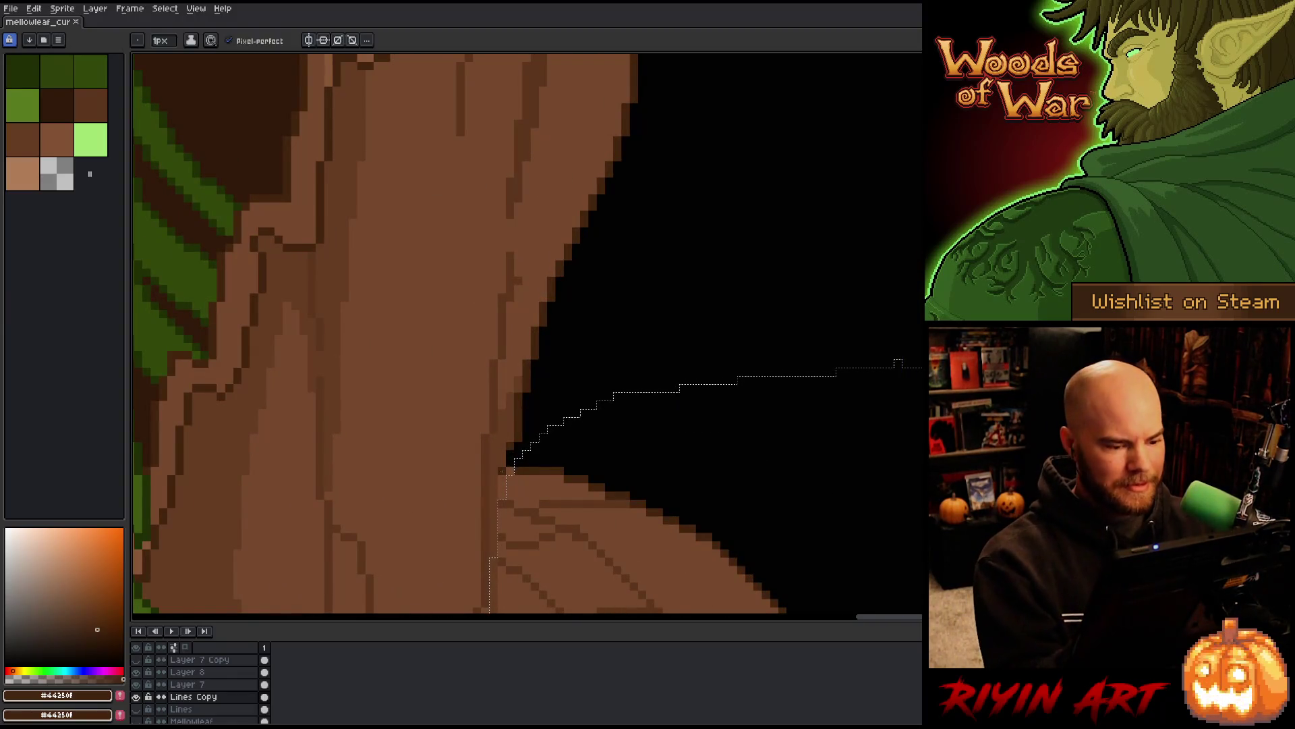
key("ctrl+z")
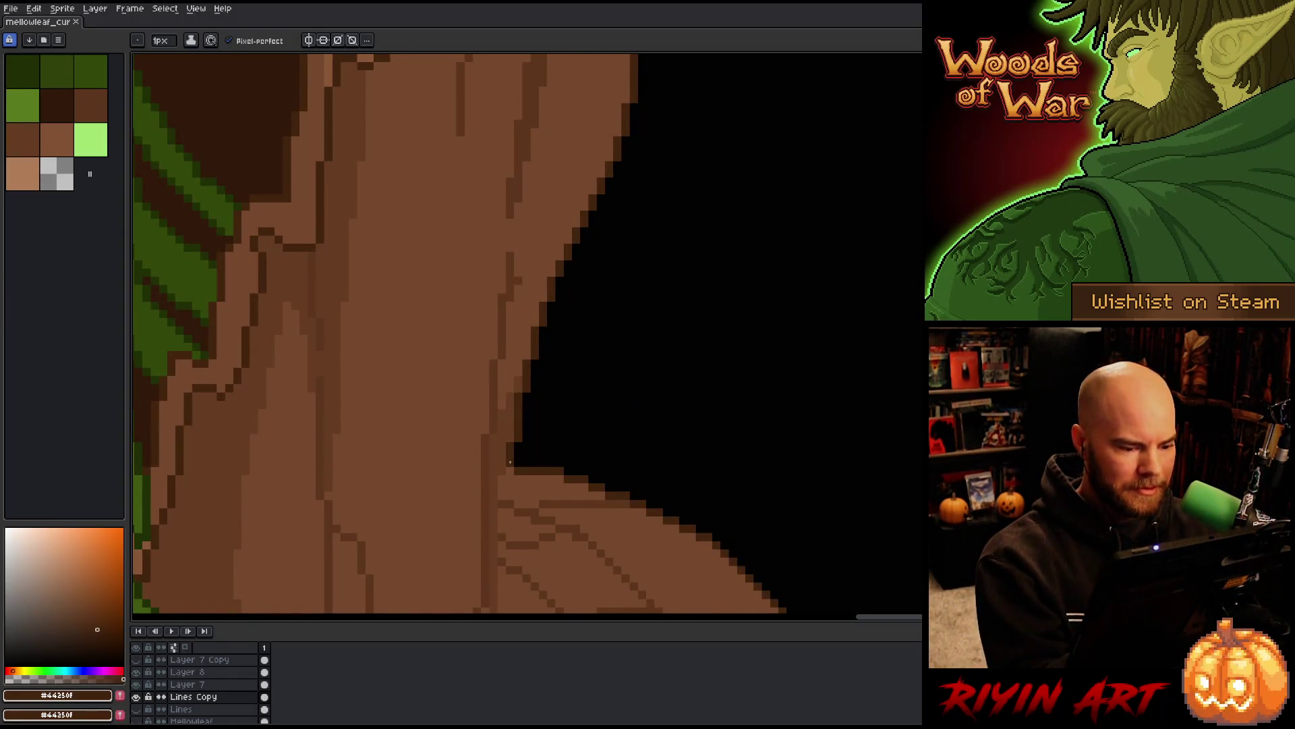
scroll(509, 459, "down", 3)
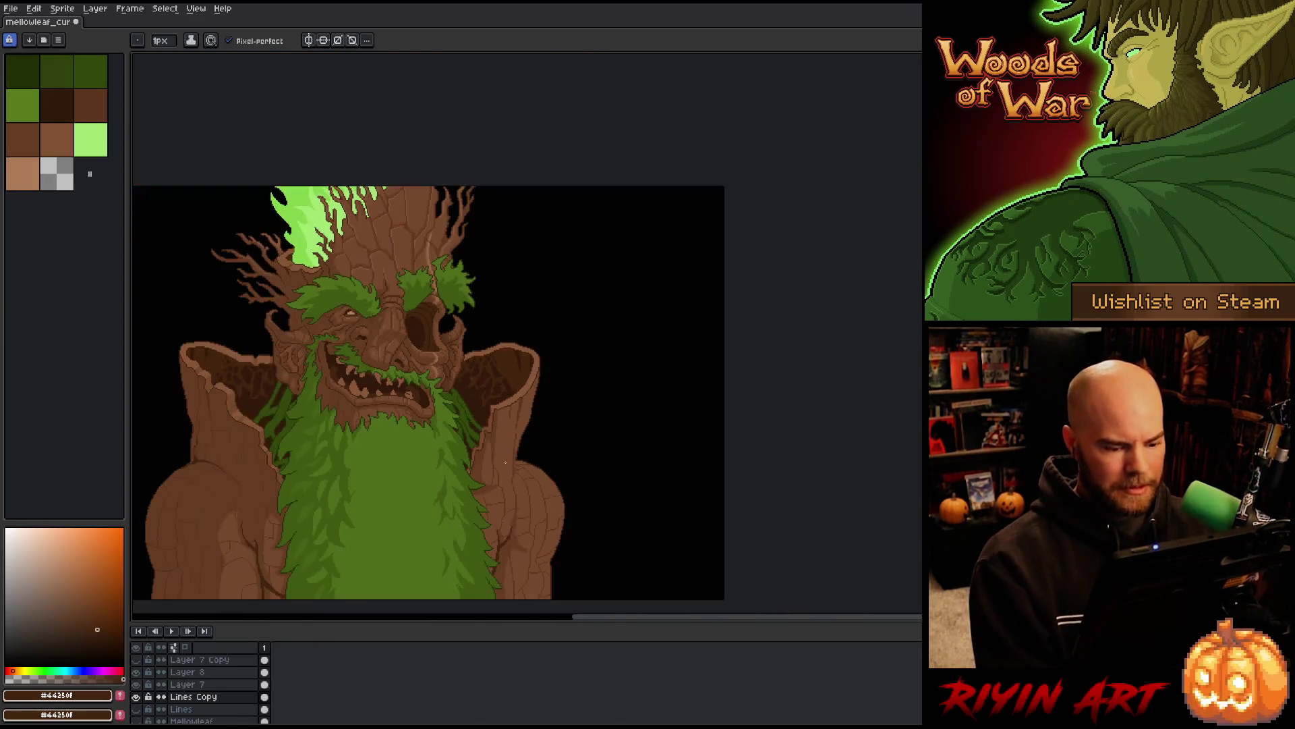
Pick the lighter bark brown and repaint the dark outline pixels along the shoulder edge
scroll(299, 404, "down", 1)
scroll(362, 396, "up", 2)
scroll(361, 396, "down", 1)
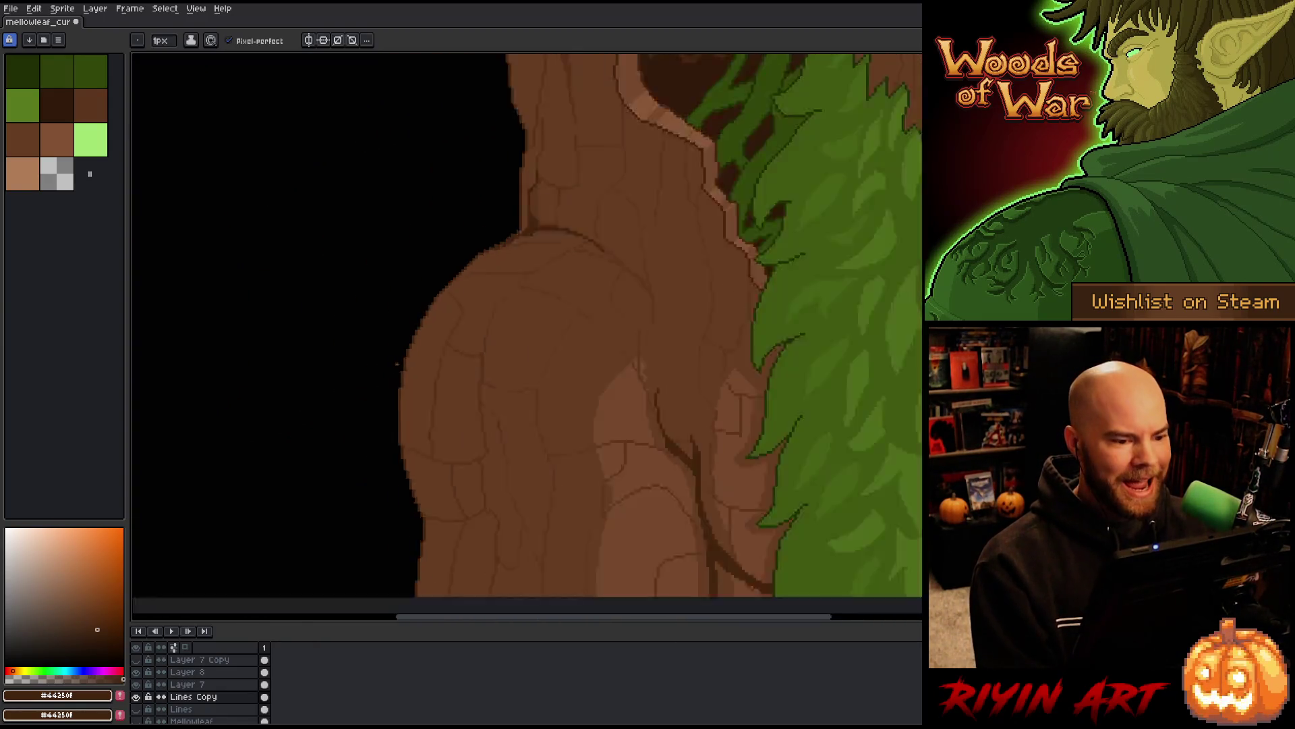
scroll(405, 338, "down", 1)
scroll(463, 291, "up", 3)
scroll(483, 362, "up", 2)
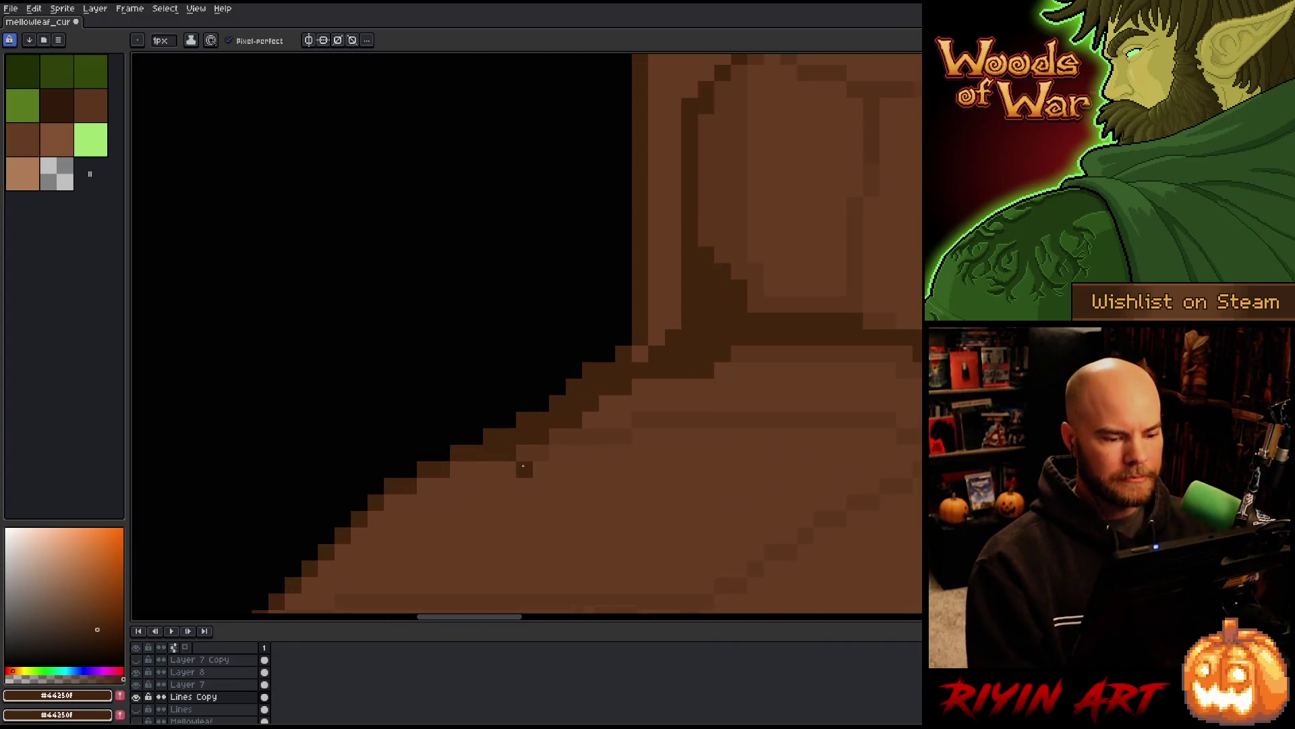
left_click(552, 432, "alt")
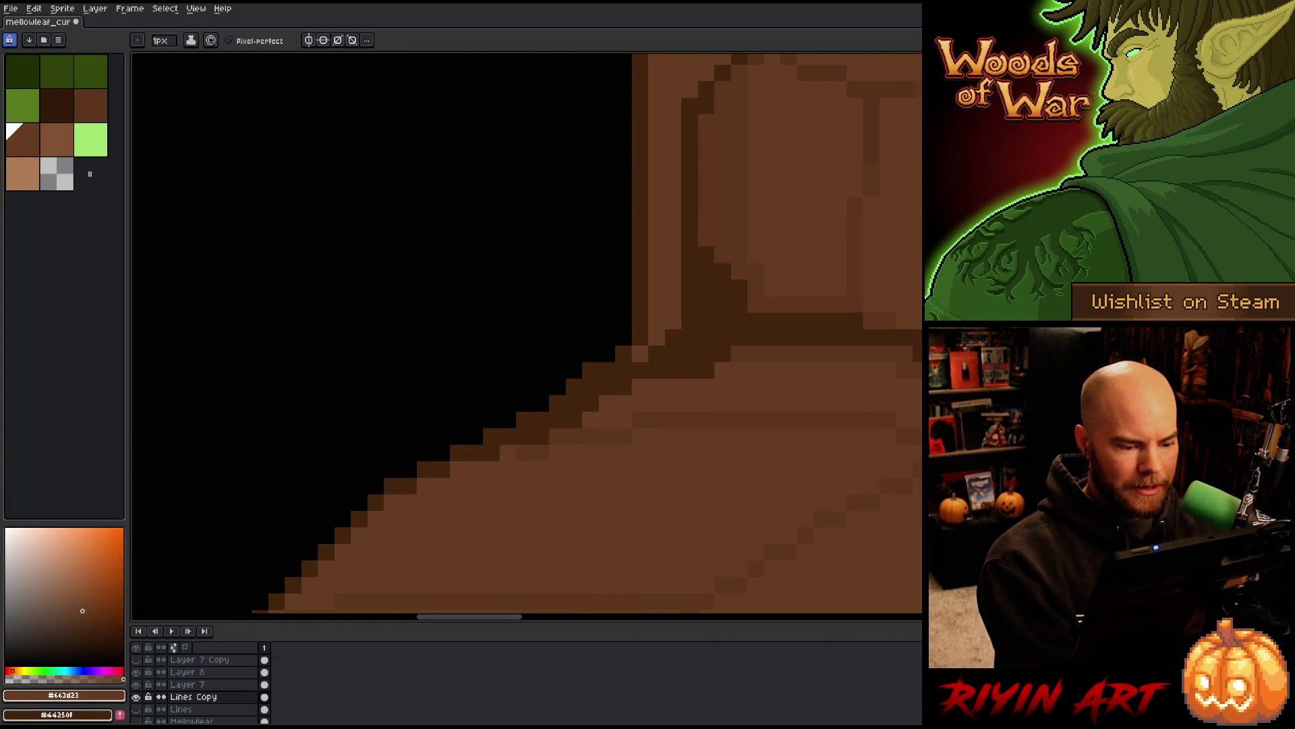
left_click(491, 451)
left_click_drag(533, 435, 555, 422)
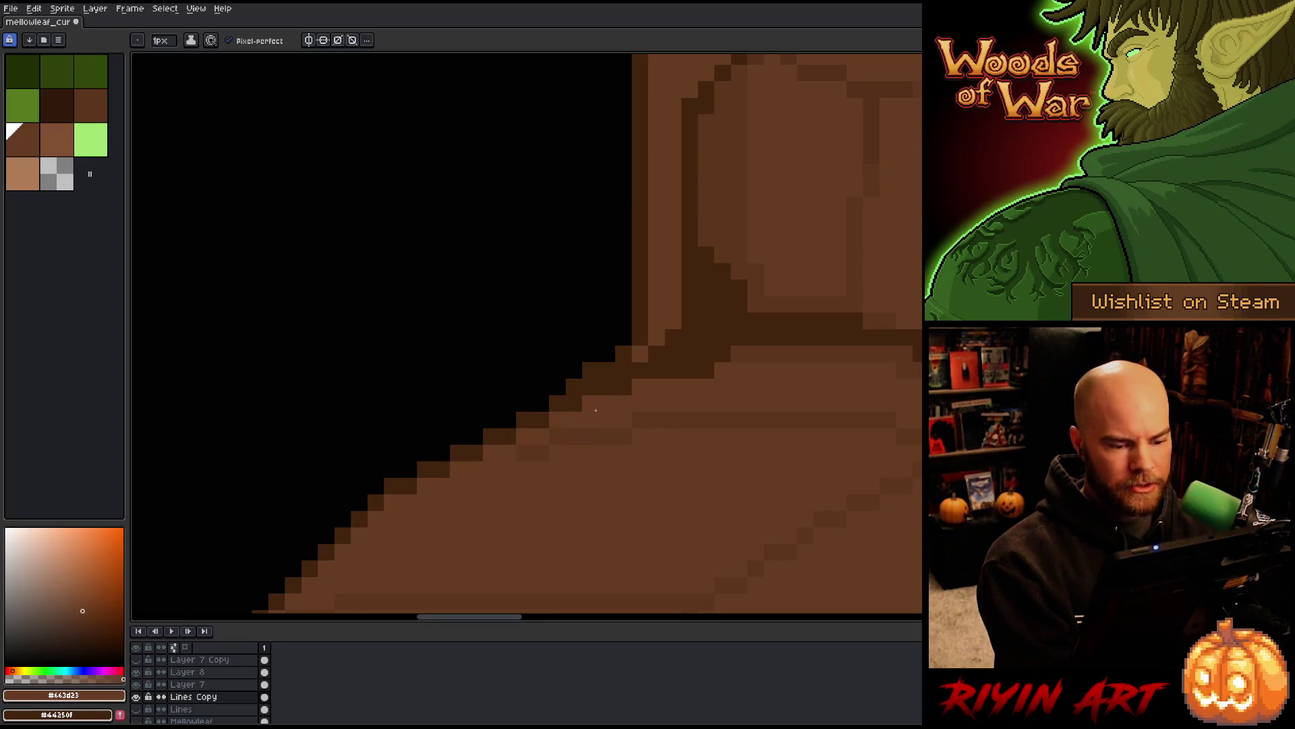
mouse_move(657, 371)
left_mouse_down()
mouse_move(624, 386)
mouse_move(590, 378)
left_mouse_up()
Touch up the shoulder outline pixels with the eraser and dark brown, then save the file
key("e")
left_click(591, 371)
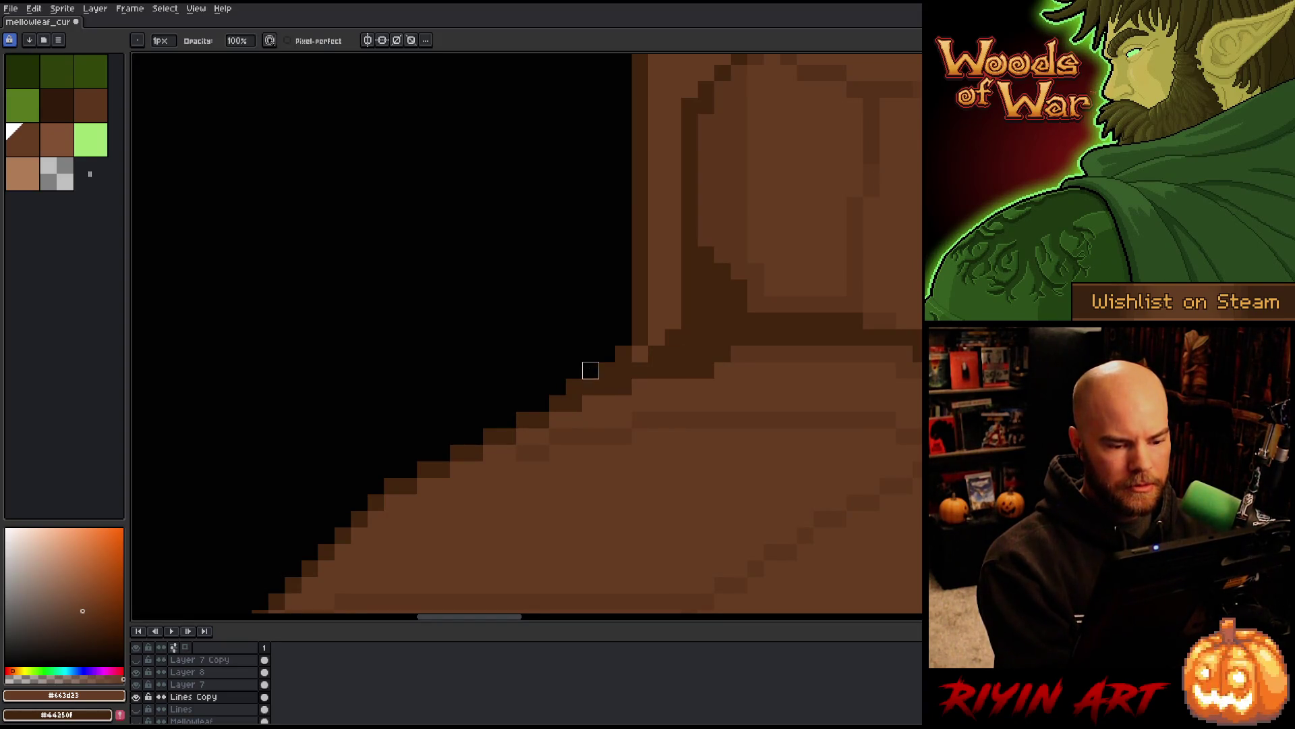
left_click(623, 370, "alt")
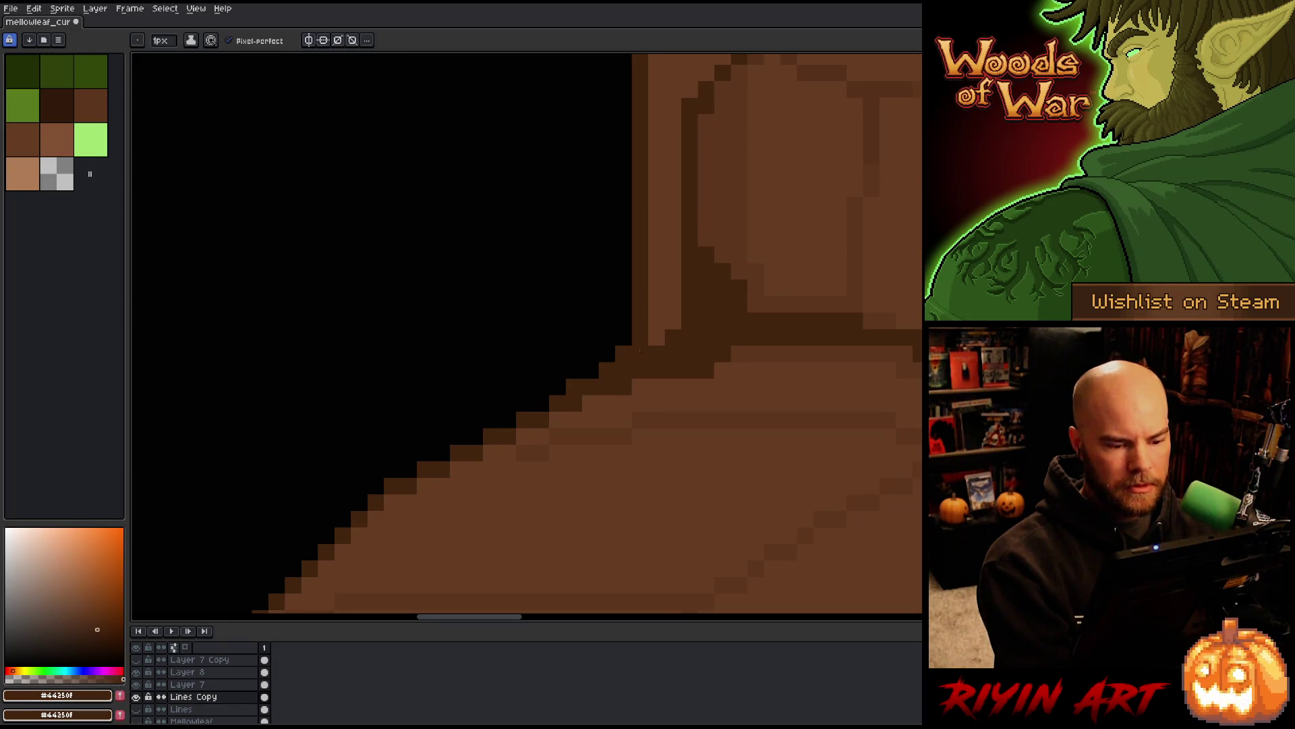
key("b")
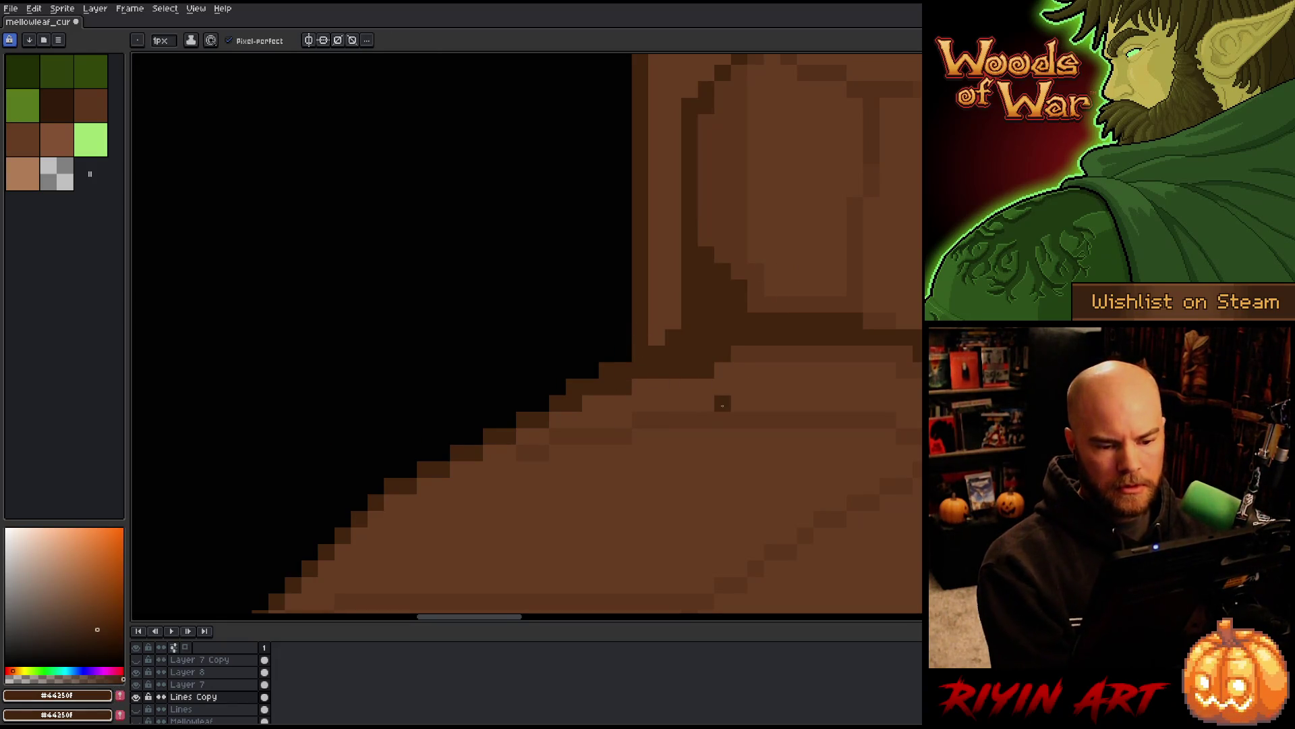
scroll(722, 404, "down", 5)
scroll(722, 404, "up", 5)
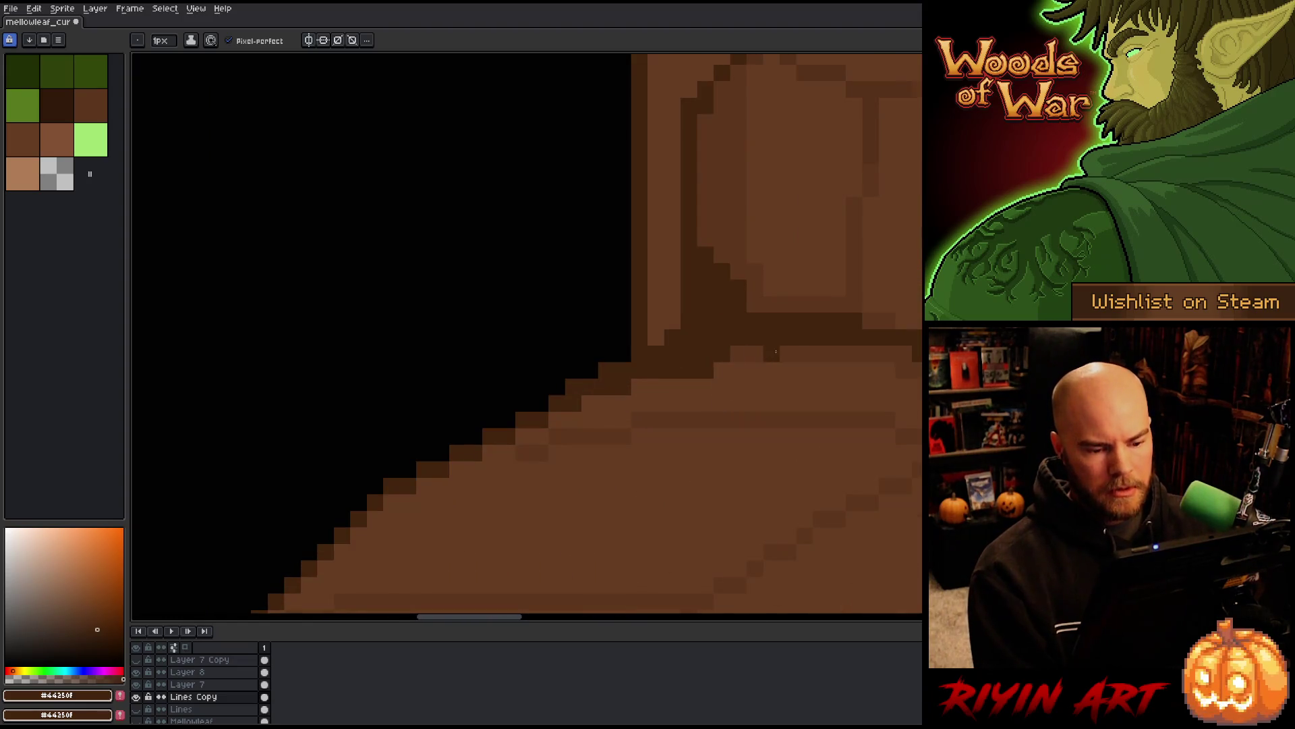
scroll(749, 409, "down", 5)
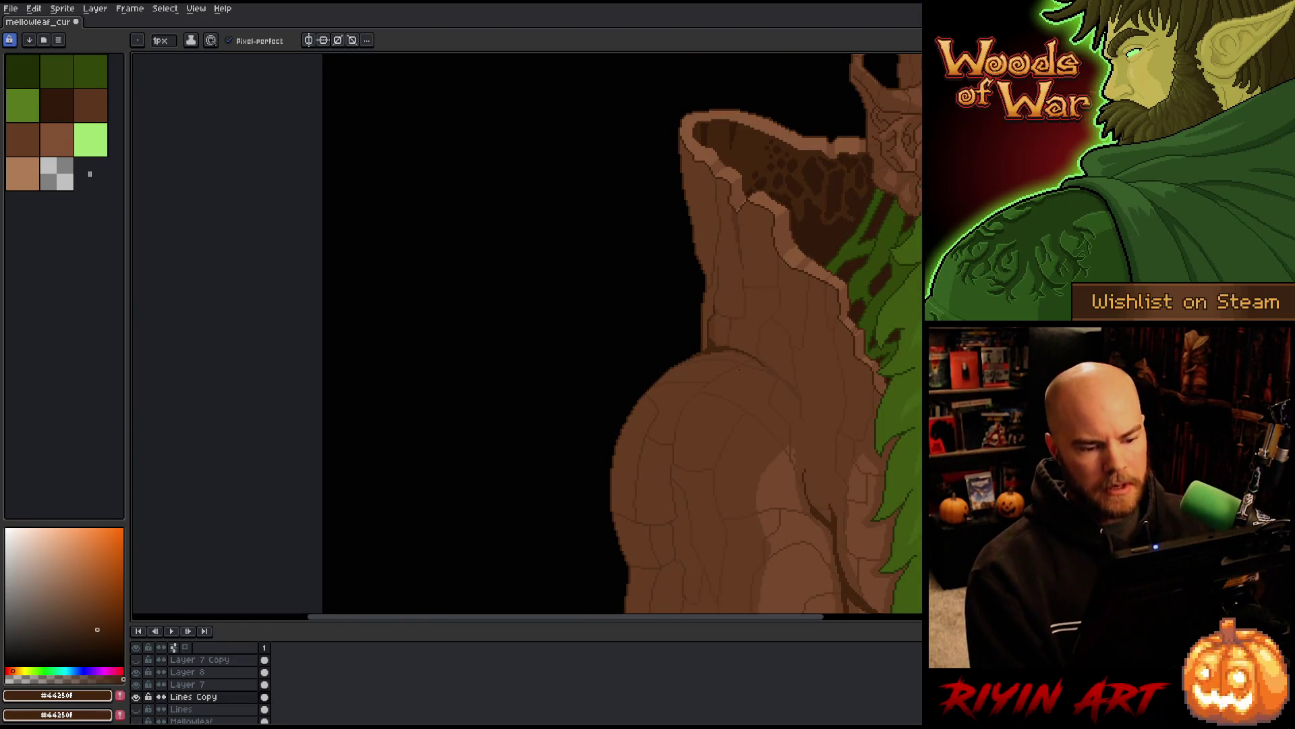
key("space")
left_click_drag(749, 410, 370, 257)
scroll(472, 257, "down", 2)
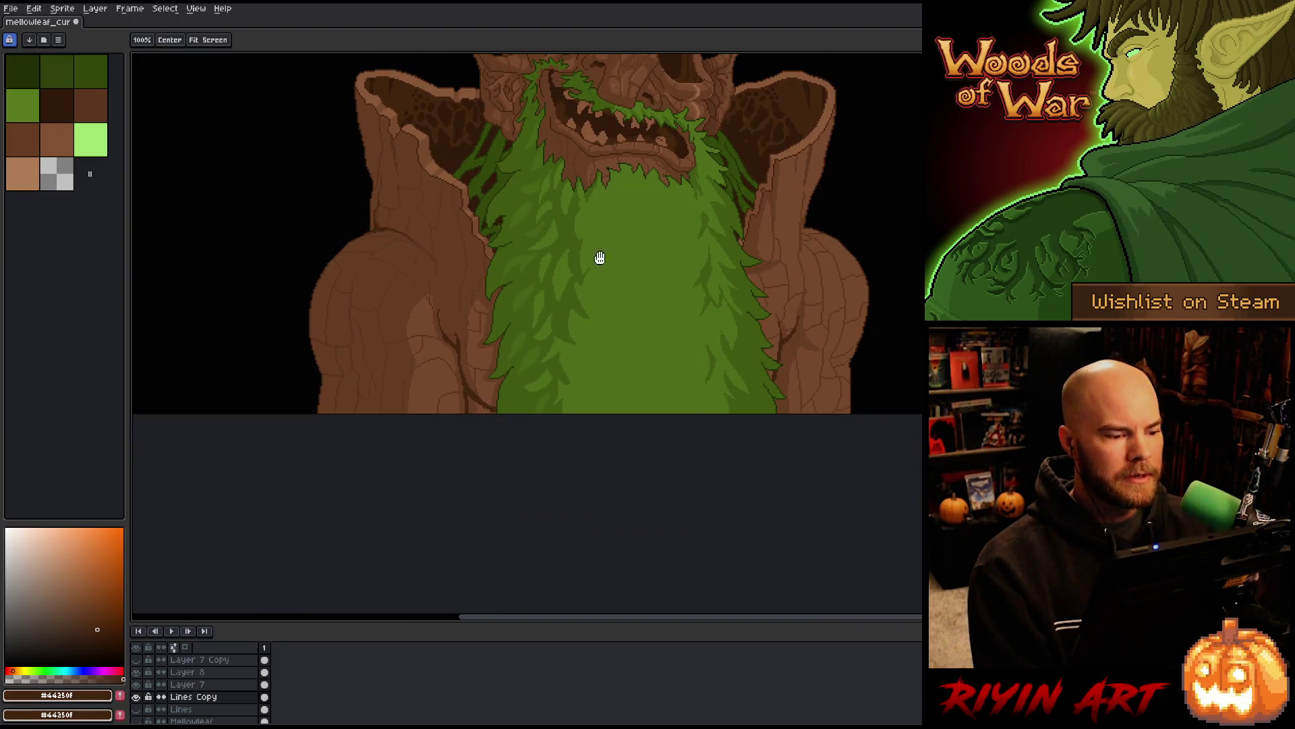
scroll(599, 257, "up", 1)
key("ctrl+s")
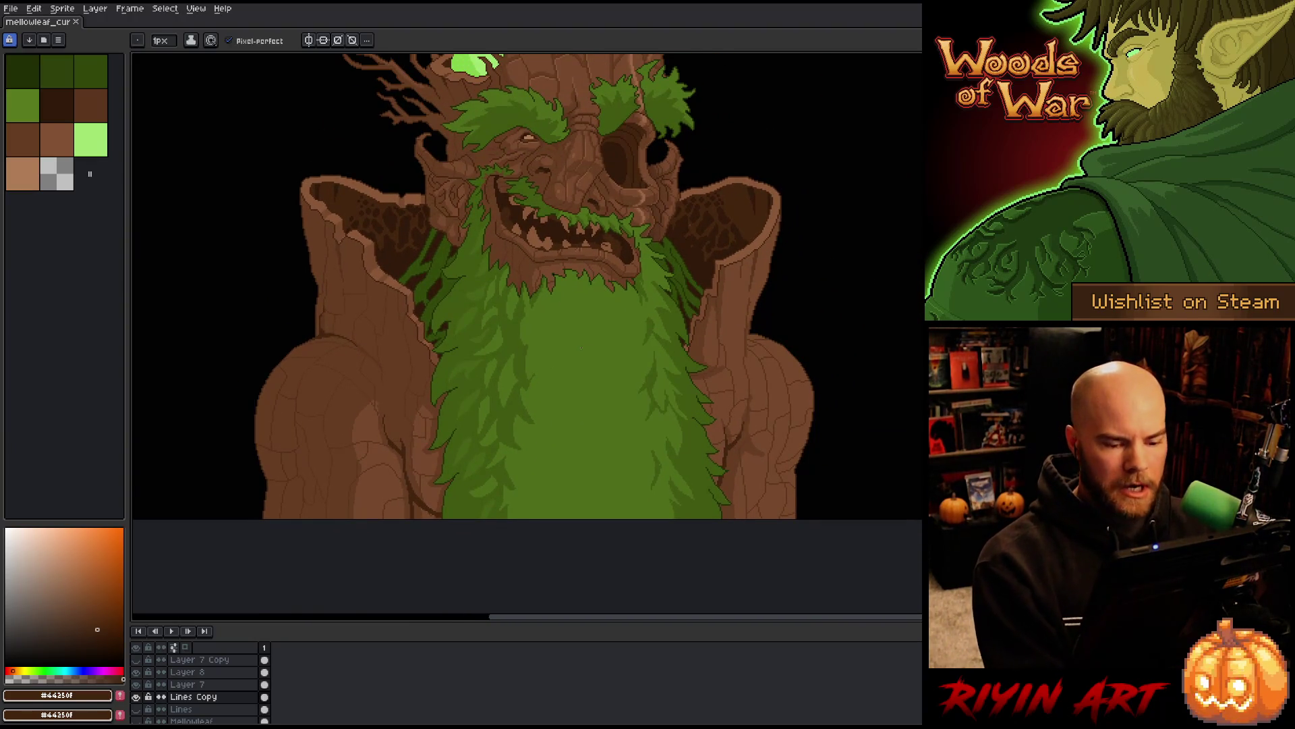
Lasso a small bark patch beside the beard's lower tip in lighter brown, then deselect
scroll(407, 496, "up", 4)
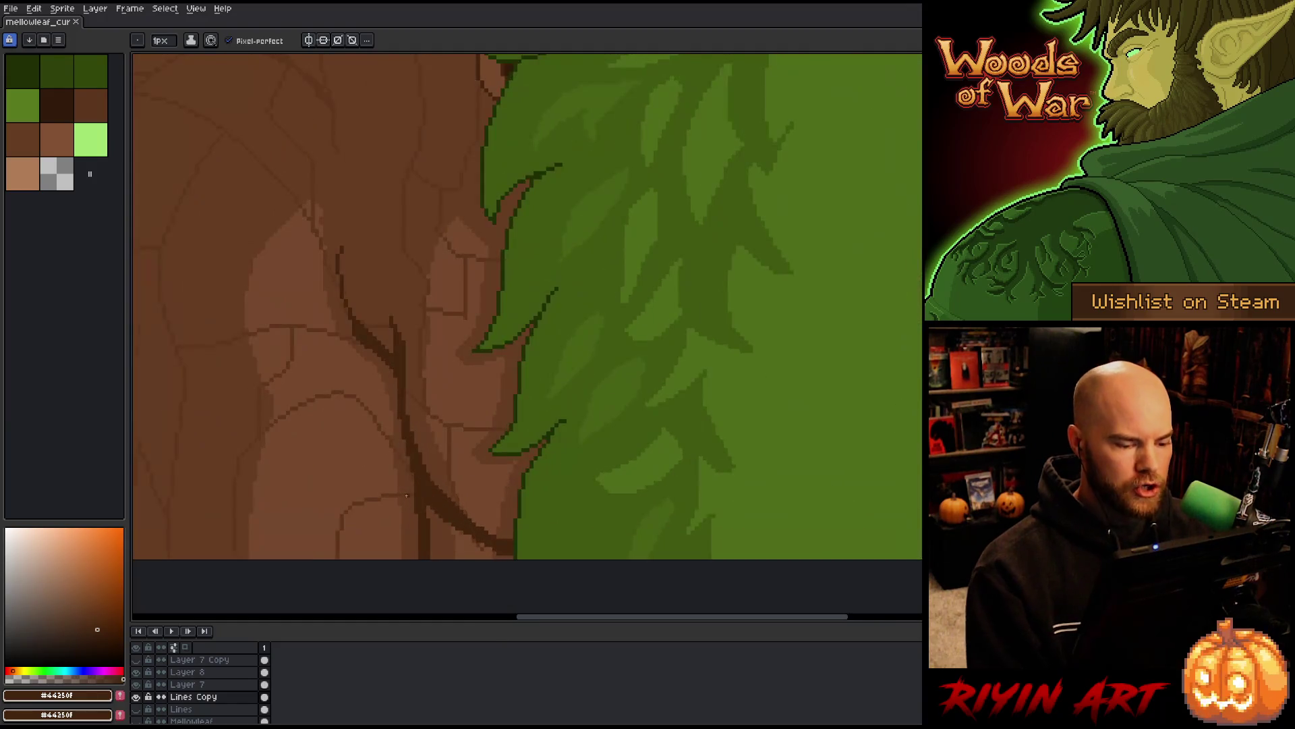
left_click(443, 462, "alt")
mouse_move(451, 428)
left_mouse_down()
mouse_move(452, 483)
mouse_move(451, 431)
left_mouse_up()
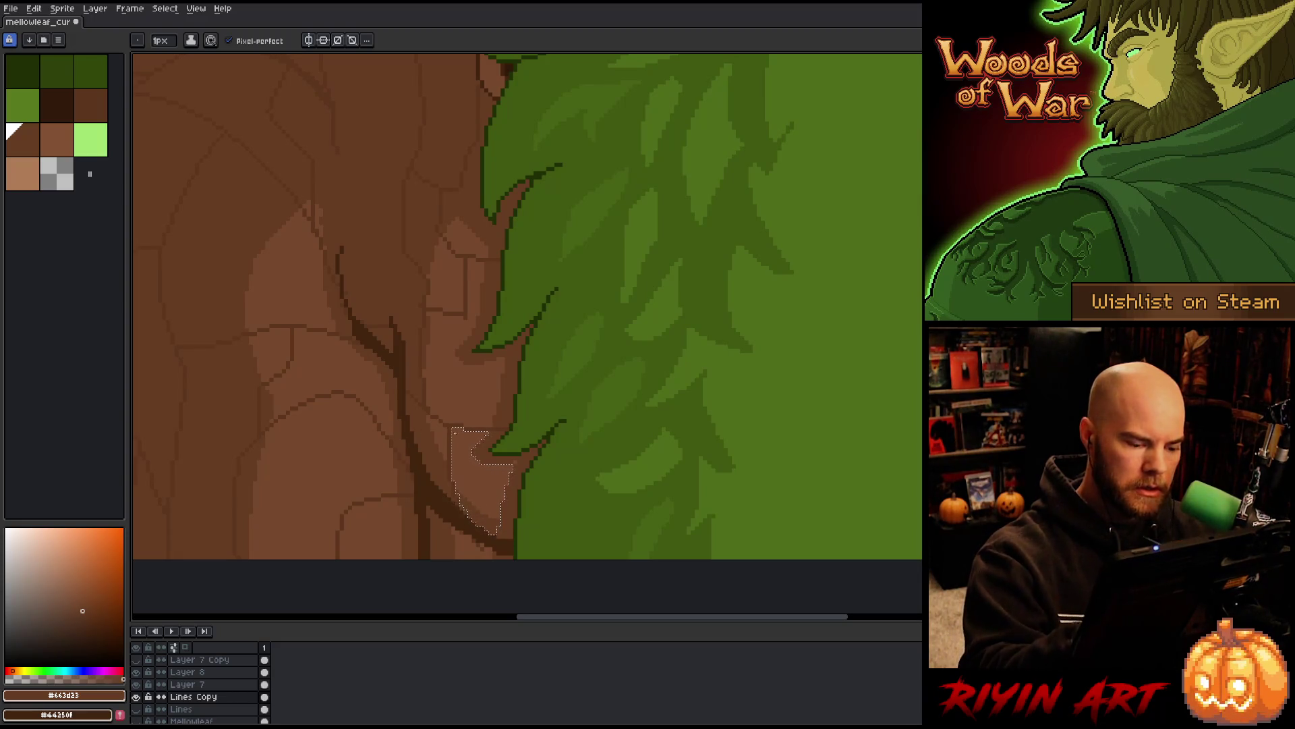
scroll(593, 413, "down", 5)
key("ctrl+d")
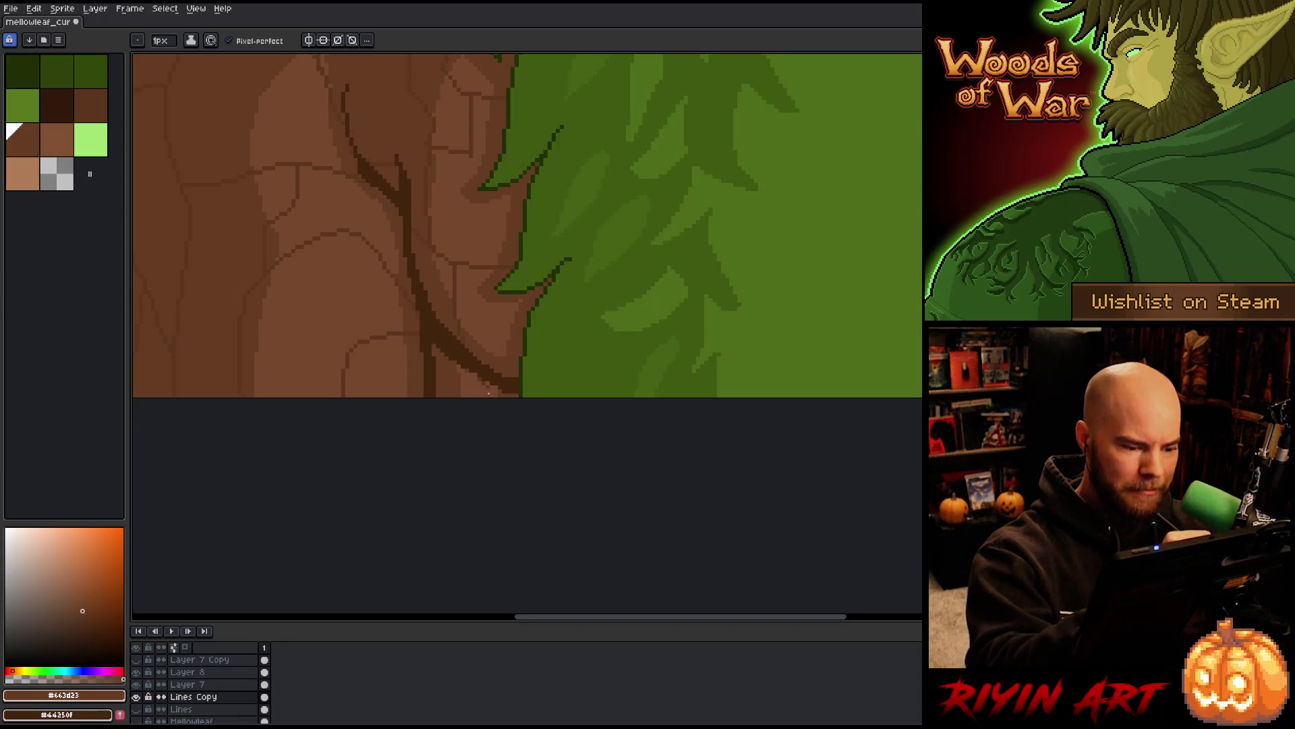
left_click(481, 384, "alt")
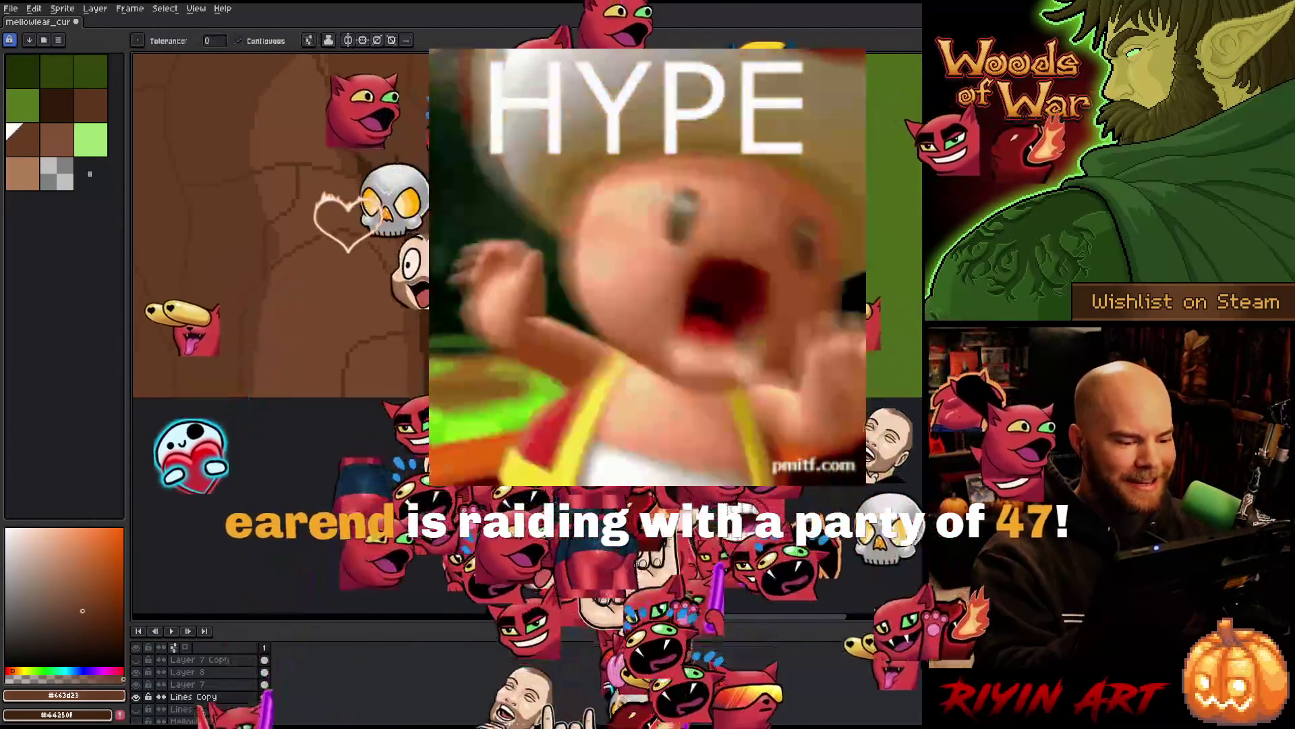
key("g")
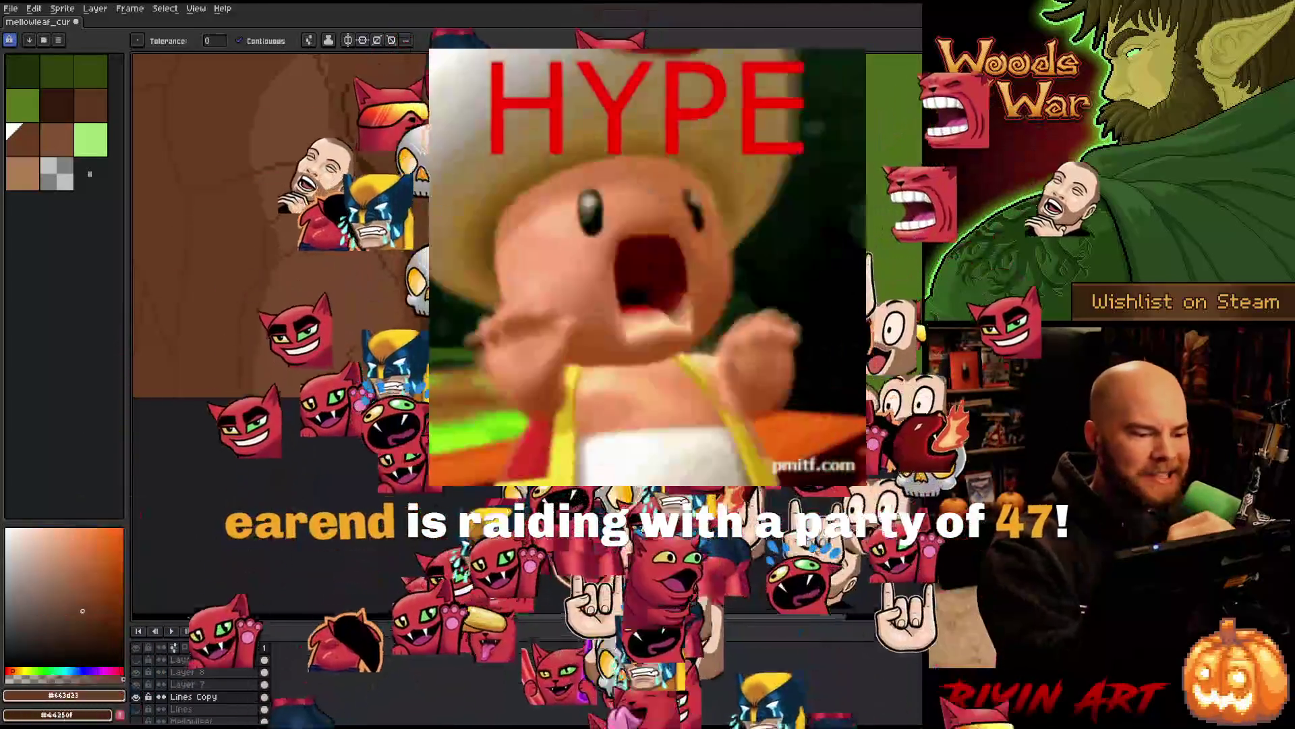
key("b")
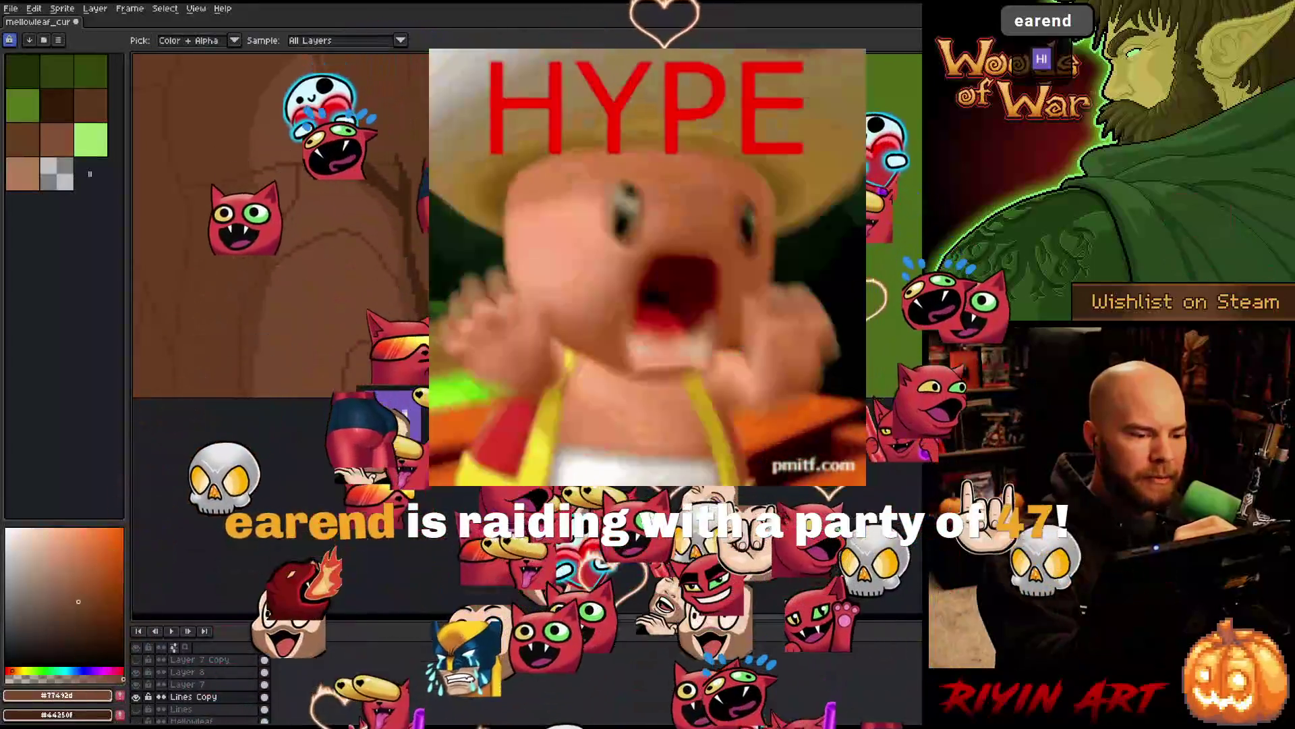
left_click(23, 139)
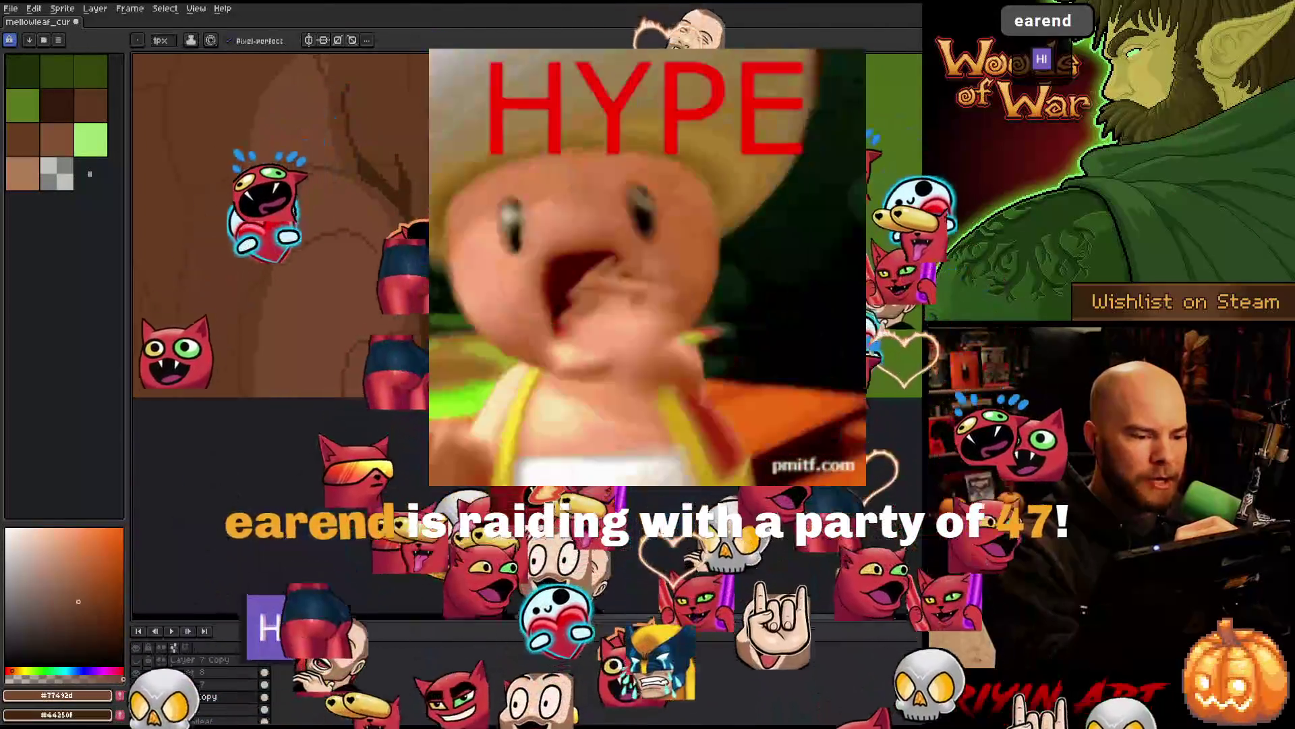
key("i")
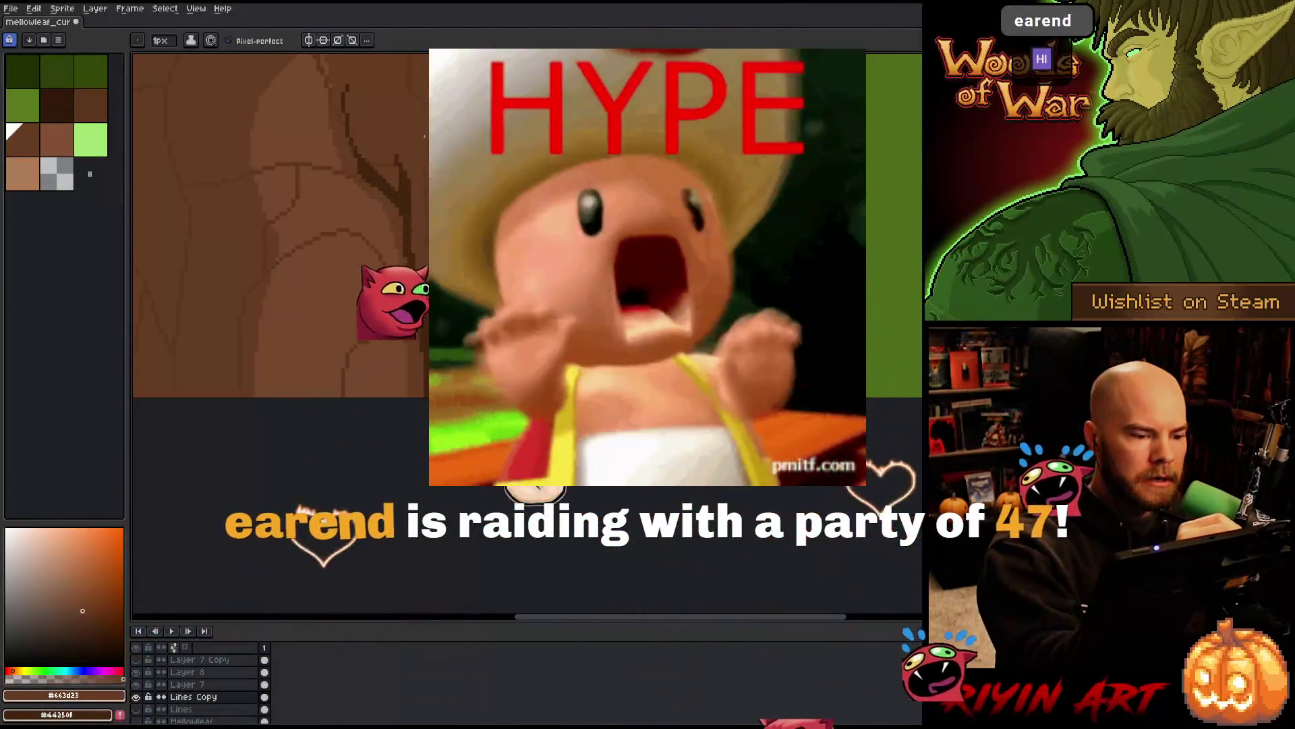
key("b")
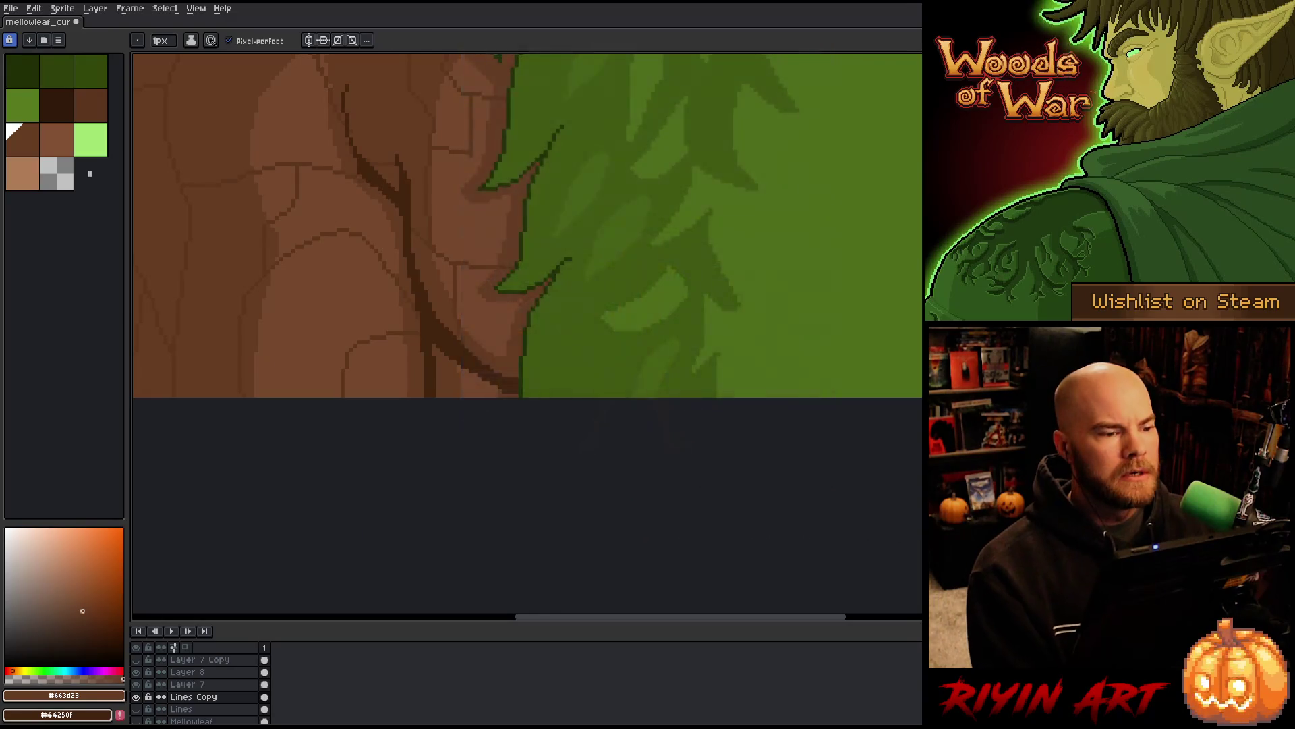
Zoom out, pan toward the creature's right side, and zoom in on the beard's right edge over the shoulder bark
scroll(526, 223, "down", 5)
scroll(450, 417, "up", 3)
mouse_move(450, 416)
left_mouse_down()
mouse_move(666, 295)
mouse_move(701, 243)
left_mouse_up()
scroll(715, 250, "down", 2)
scroll(727, 256, "up", 1)
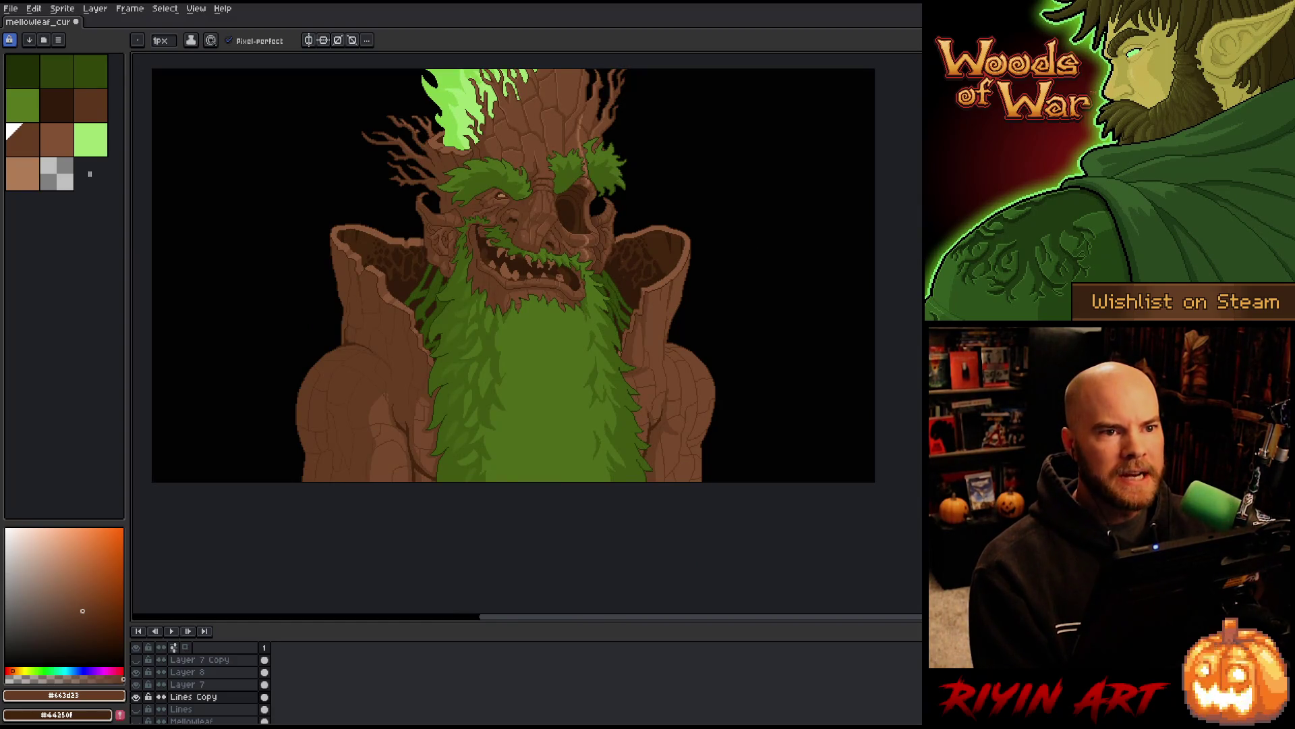
scroll(613, 390, "up", 3)
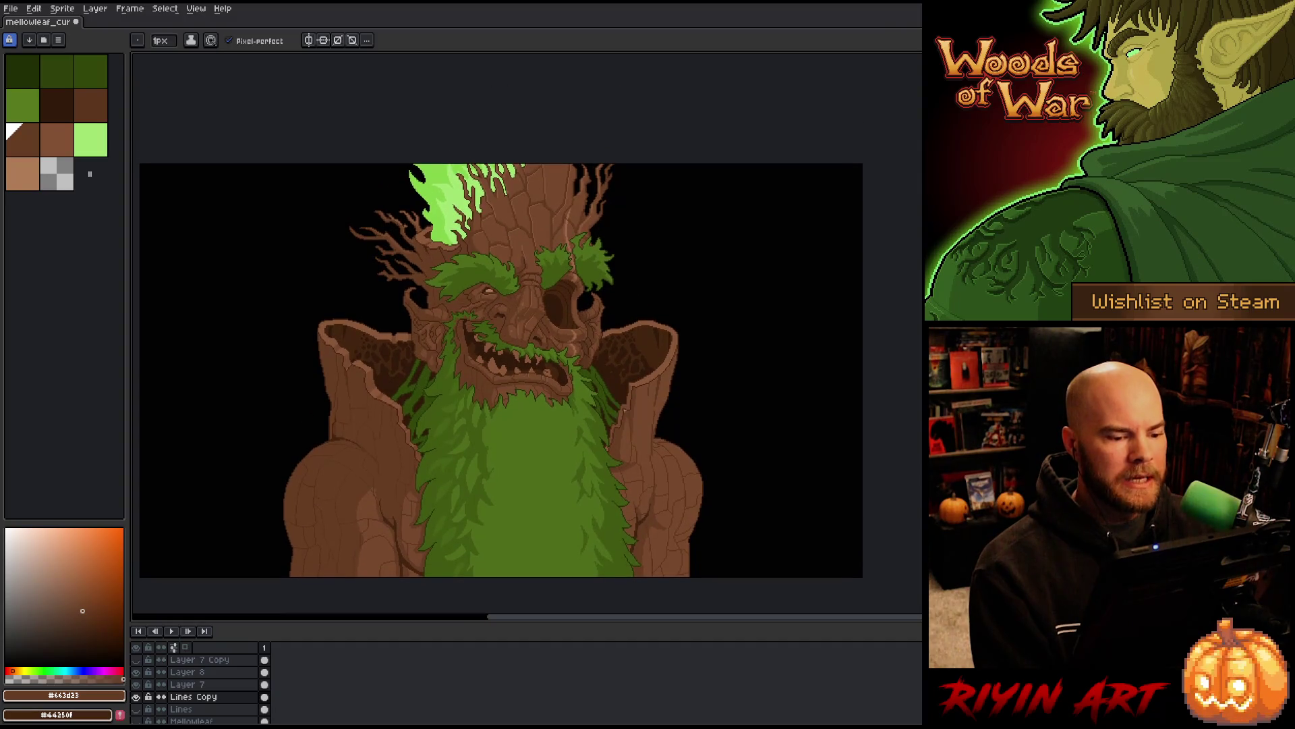
mouse_move(425, 398)
left_mouse_down()
mouse_move(463, 358)
mouse_move(499, 370)
left_mouse_up()
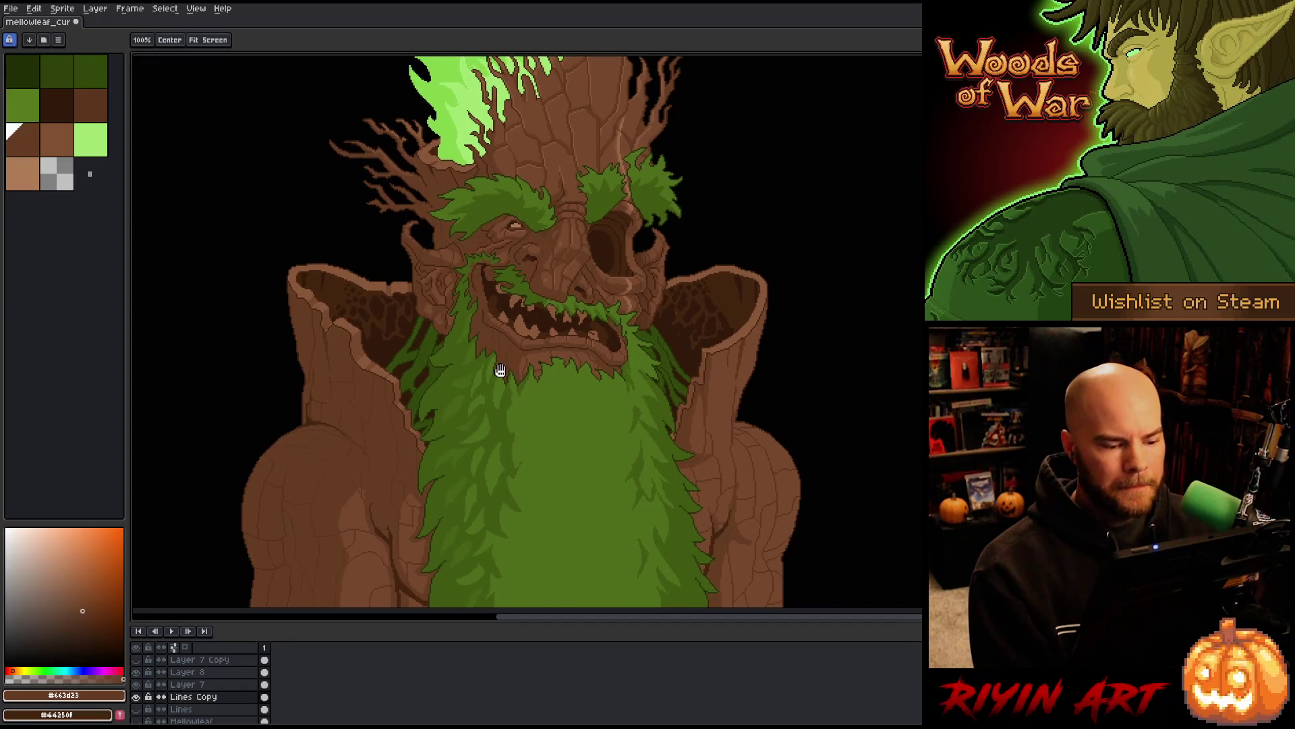
key("space")
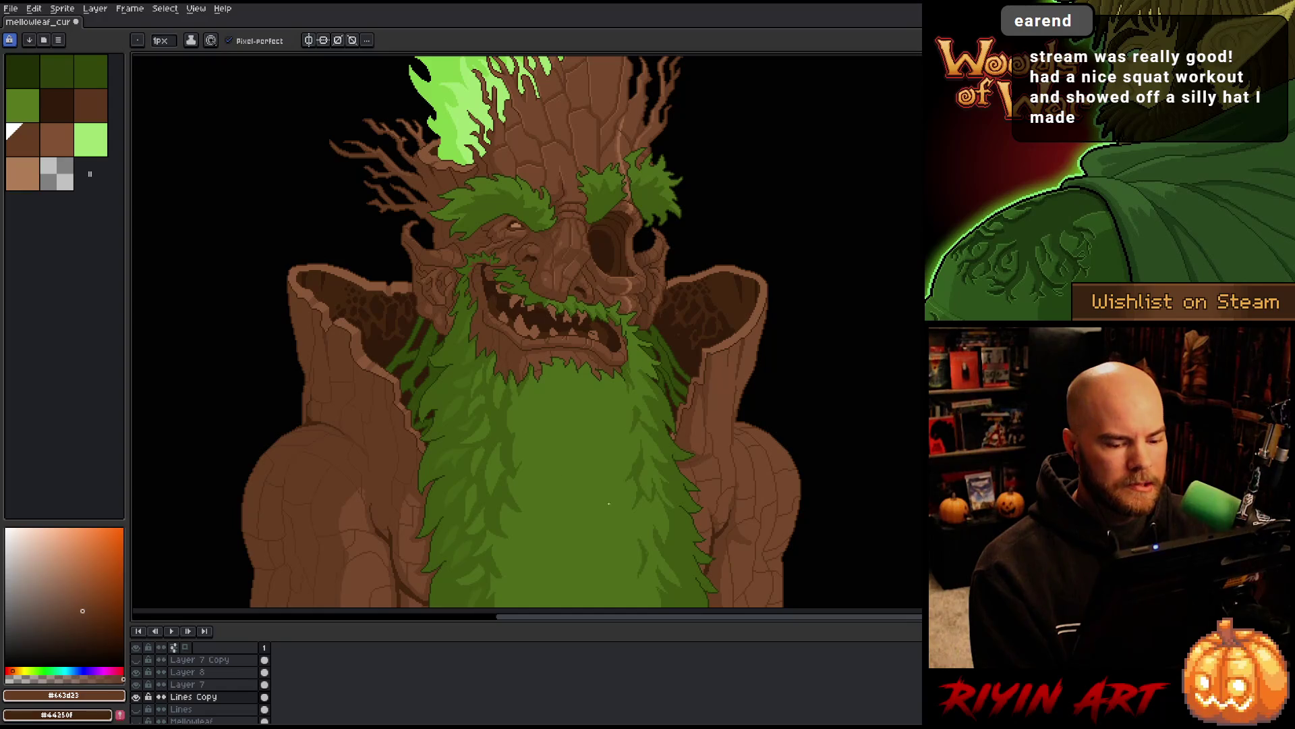
scroll(733, 552, "up", 3)
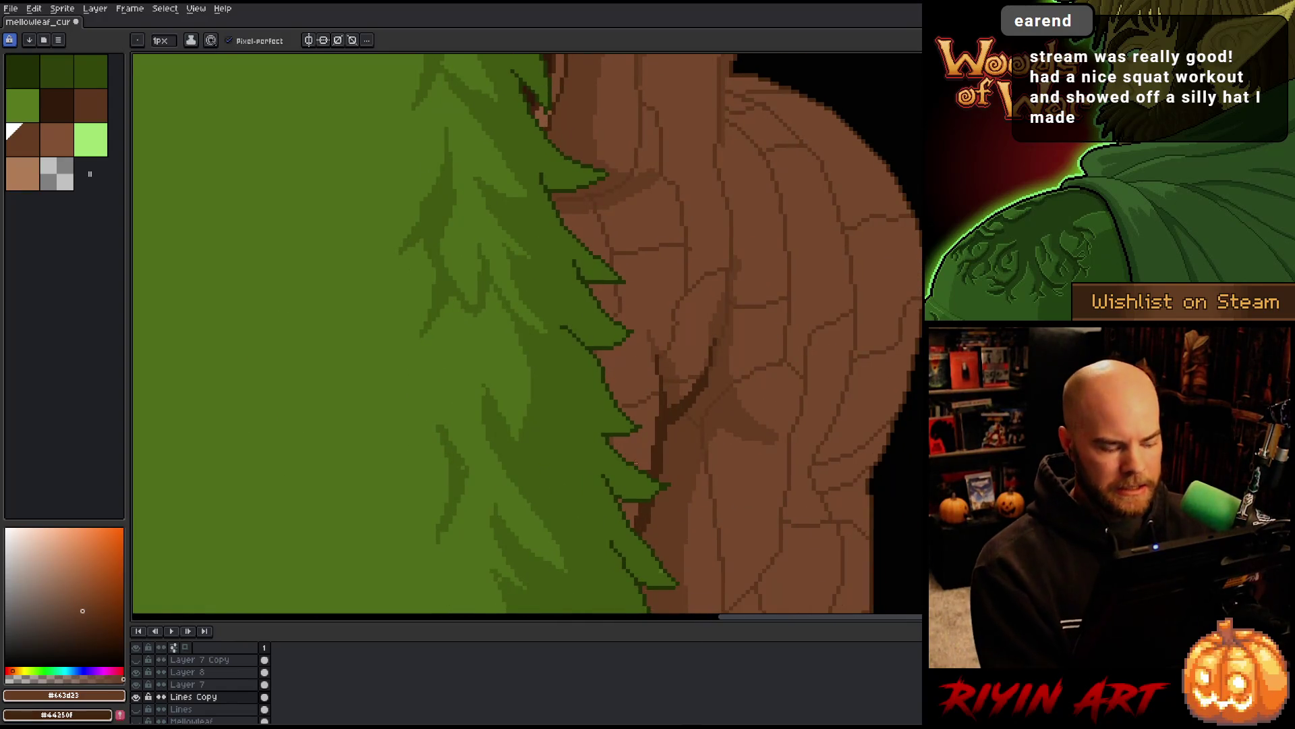
Magic-wand select two brown bark patches beside the beard, then deselect and zoom out
key("w")
left_click(634, 378)
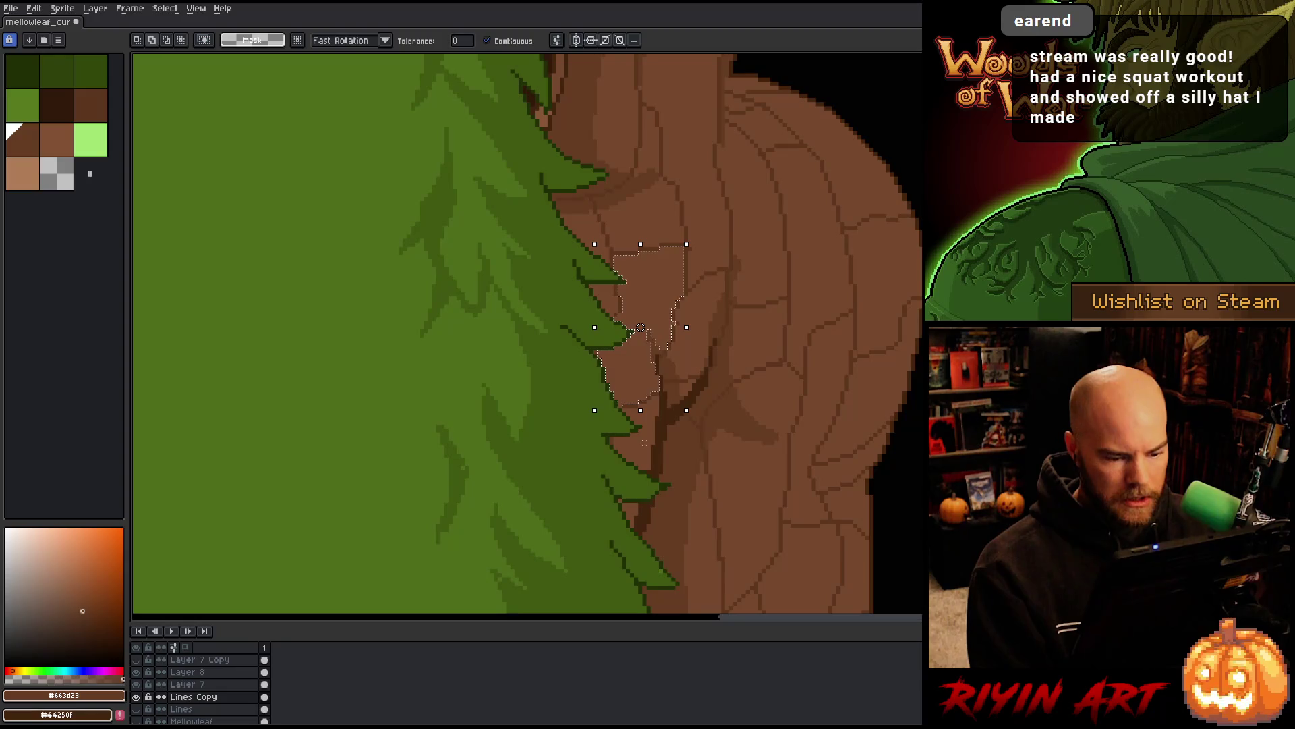
left_click(630, 515, "shift")
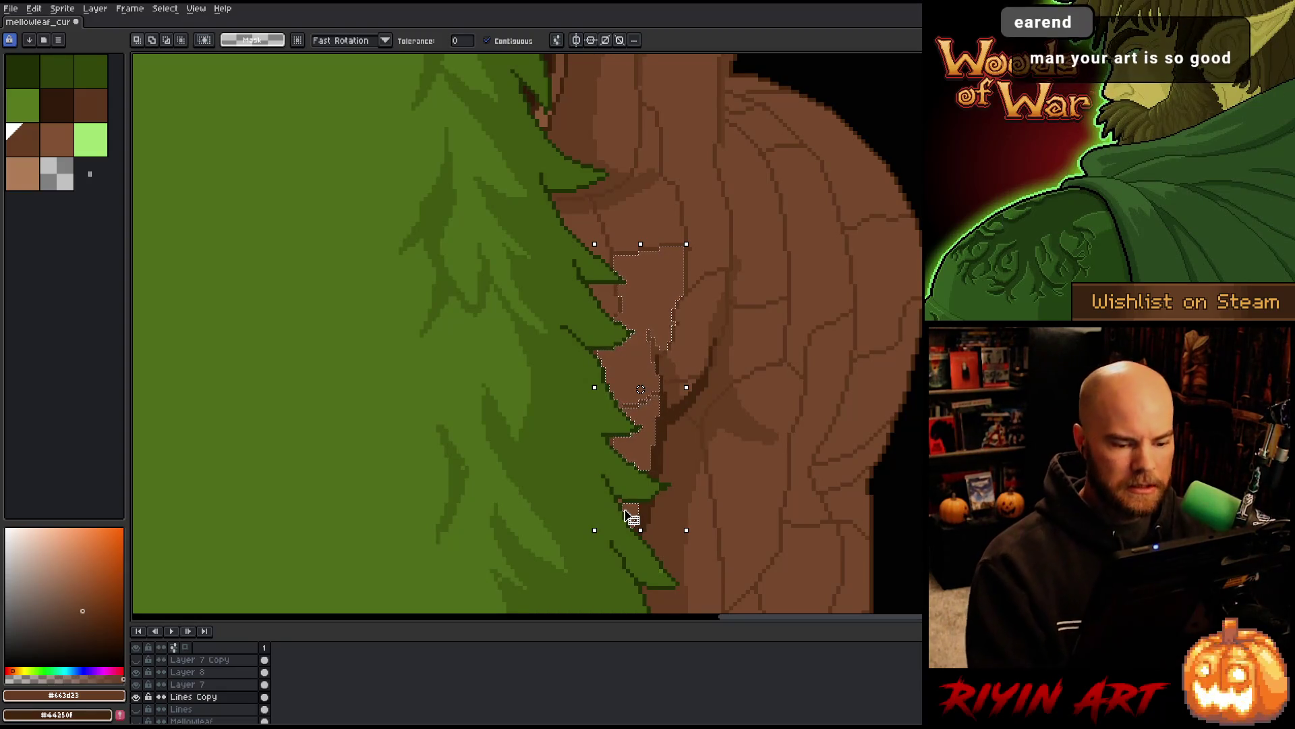
key("i")
key("b")
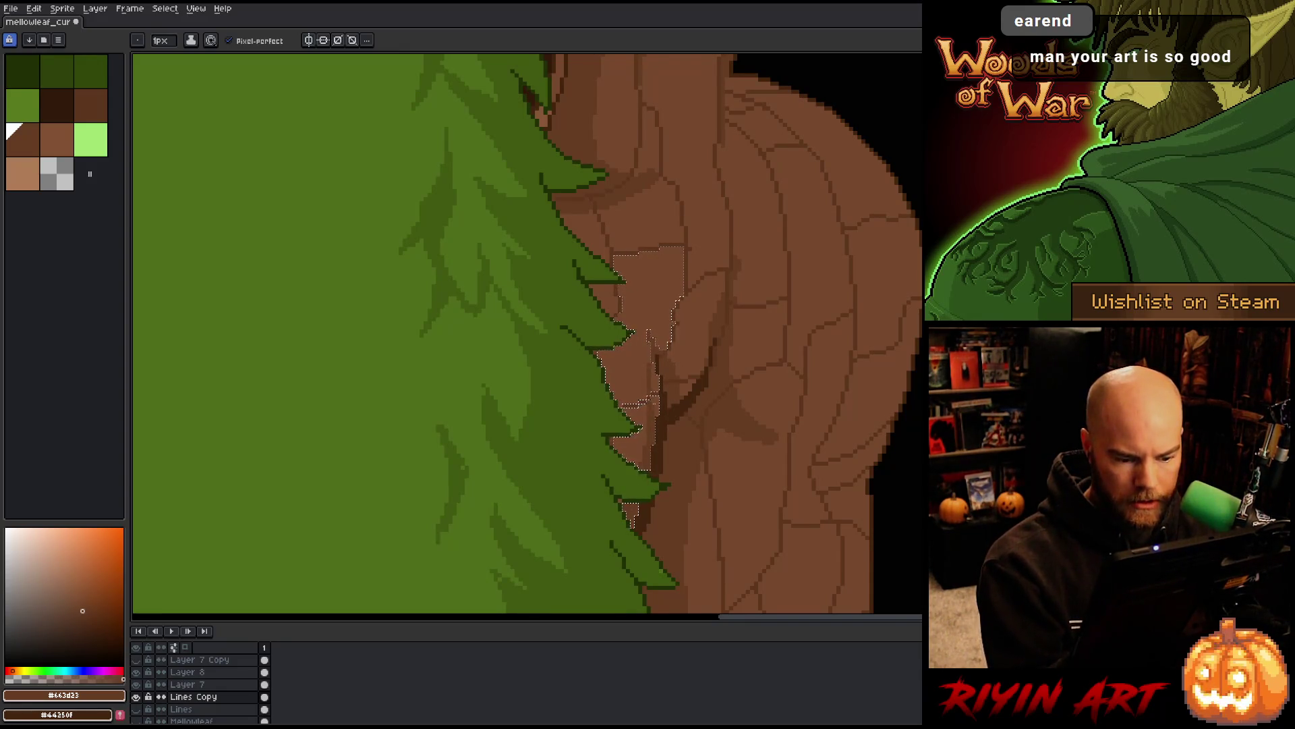
key("ctrl+d")
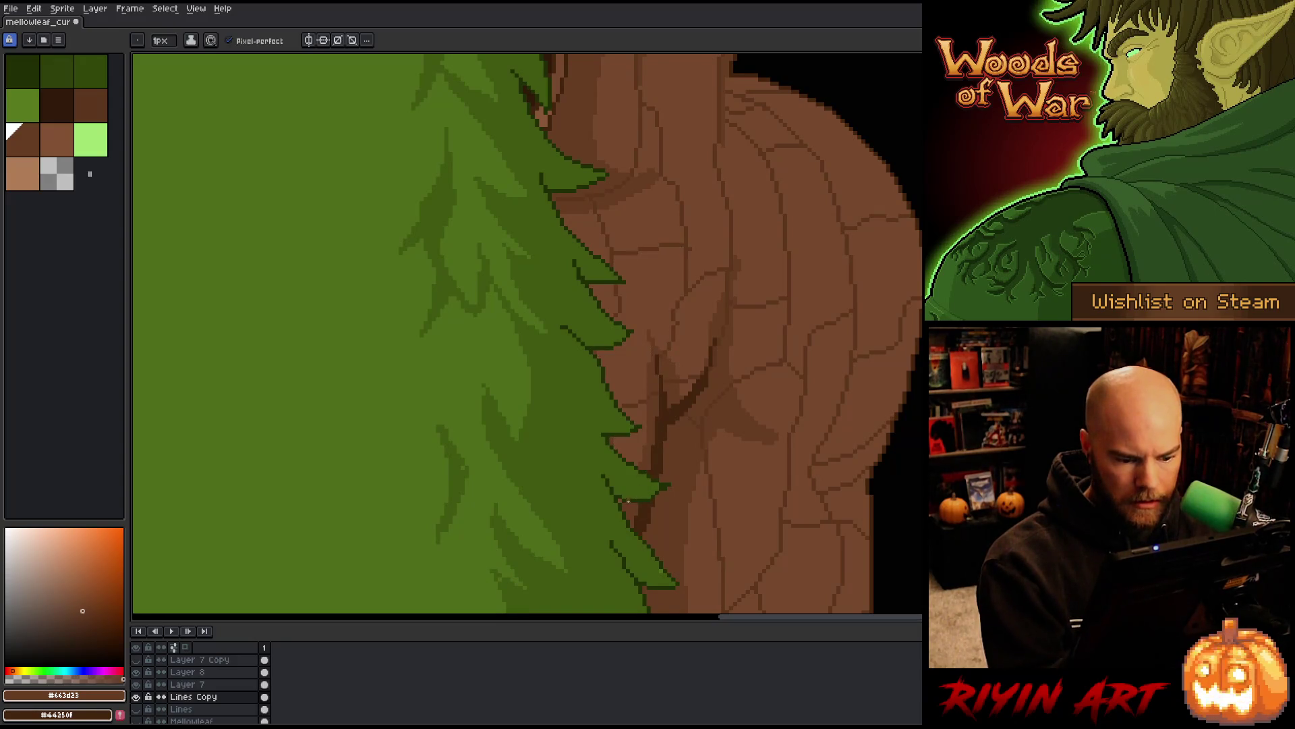
scroll(653, 372, "down", 5)
Save the sprite file, confirming the save prompt
scroll(654, 371, "up", 2)
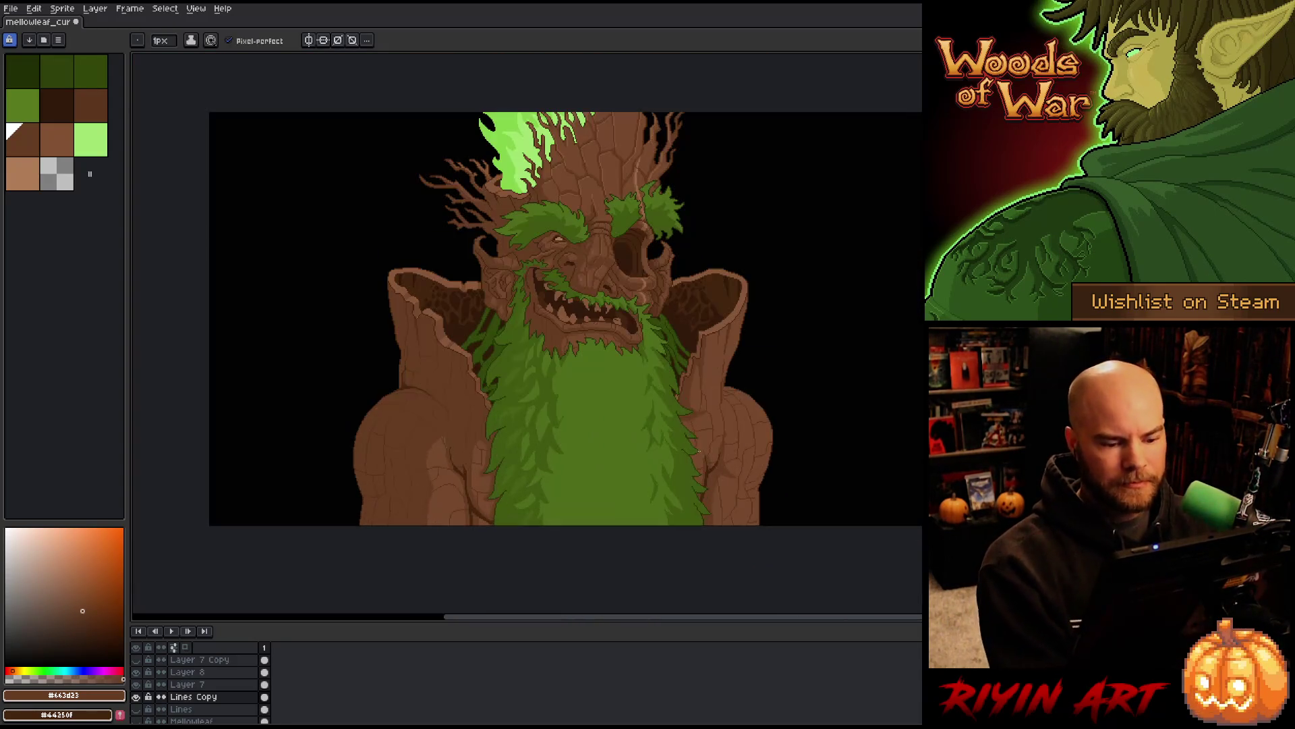
key("ctrl+s")
scroll(569, 325, "up", 1)
key("Tab")
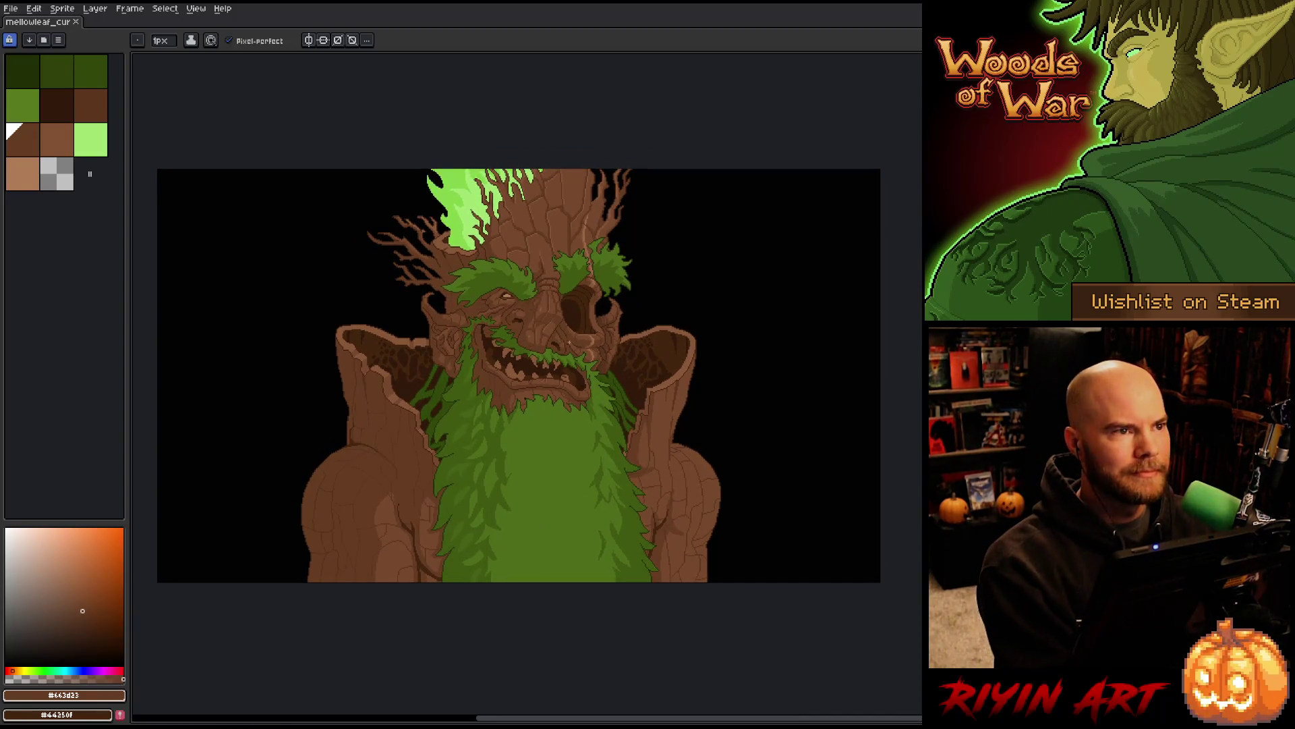
scroll(569, 325, "up", 1)
mouse_move(570, 325)
left_mouse_down()
mouse_move(578, 310)
mouse_move(570, 342)
left_mouse_up()
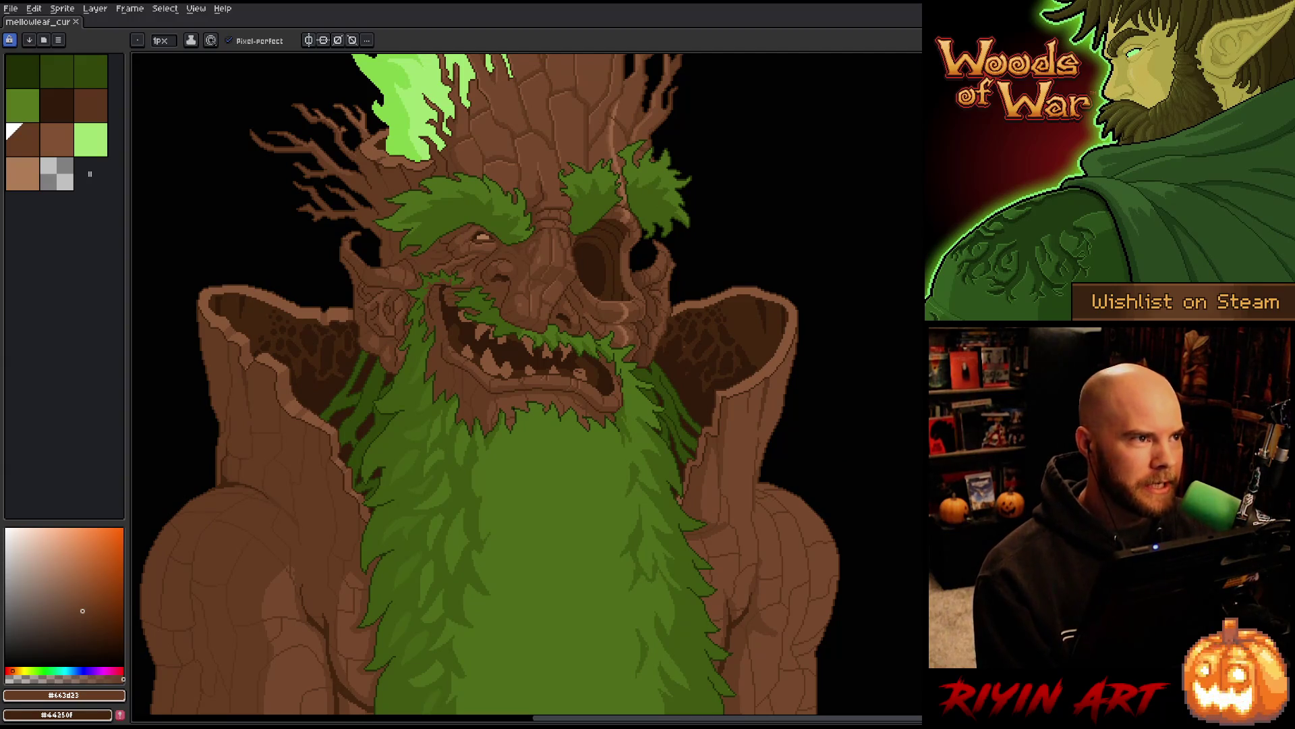
Zoom and pan over the creature to inspect the bark and beard up close
scroll(870, 385, "down", 1)
left_click_drag(917, 376, 817, 388)
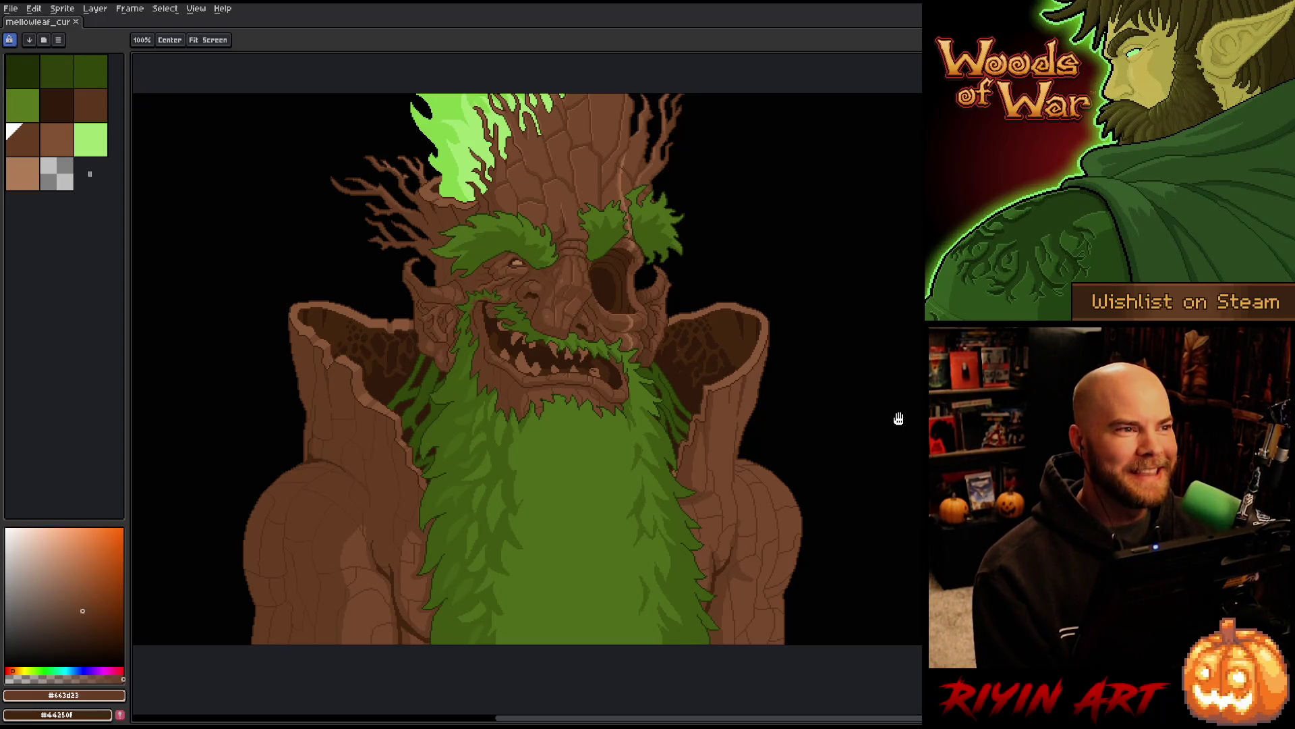
key("b")
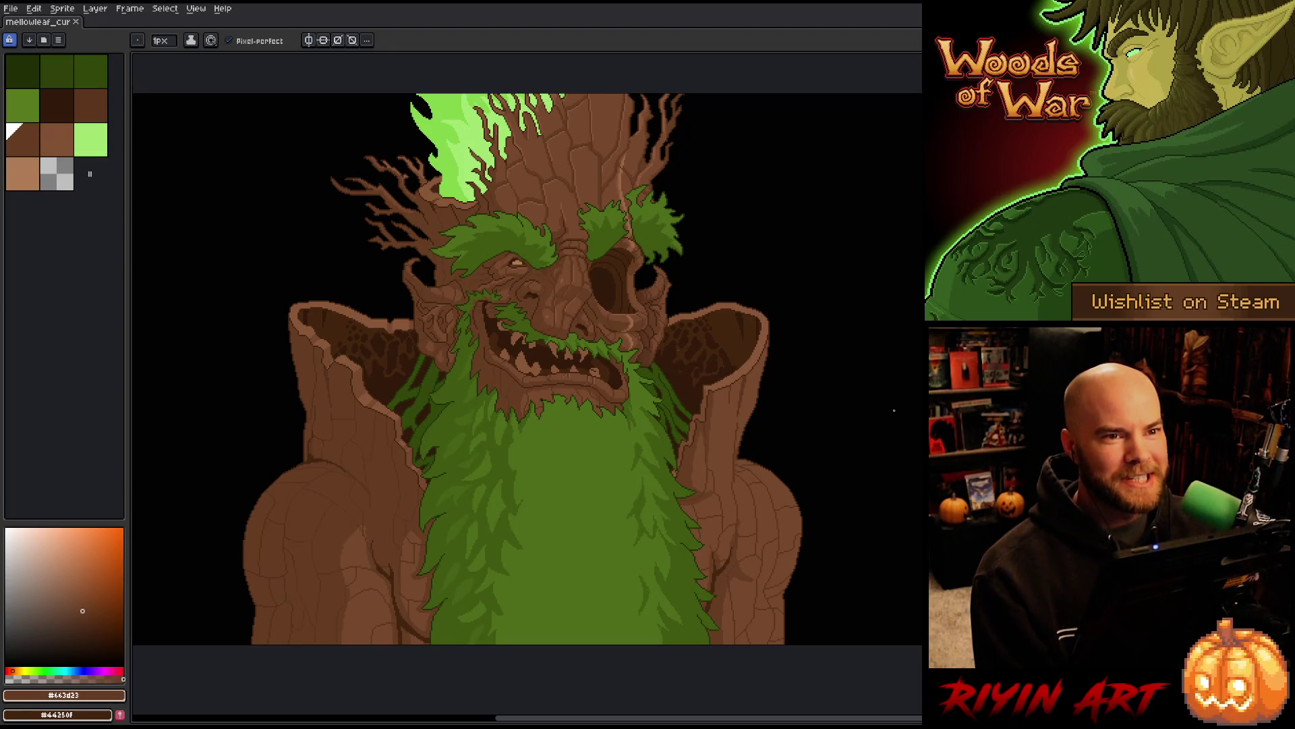
scroll(894, 410, "up", 1)
scroll(894, 410, "down", 1)
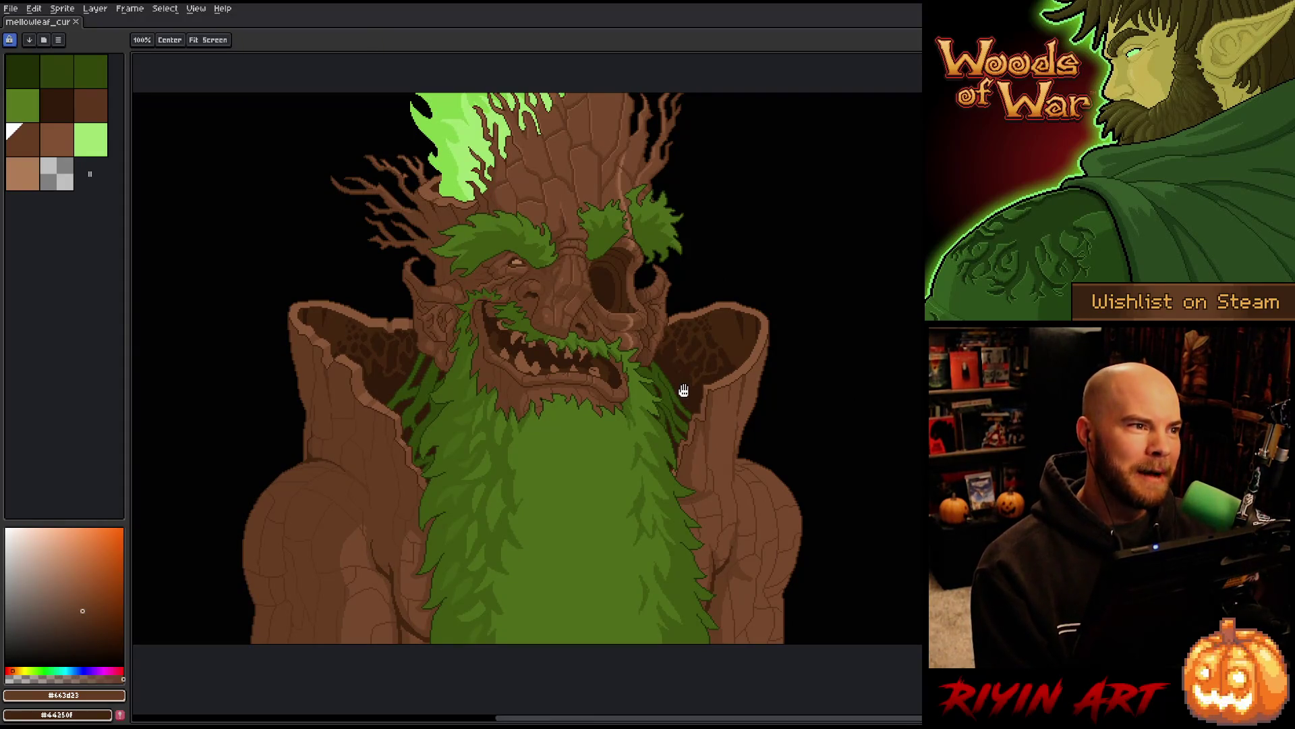
scroll(681, 385, "up", 1)
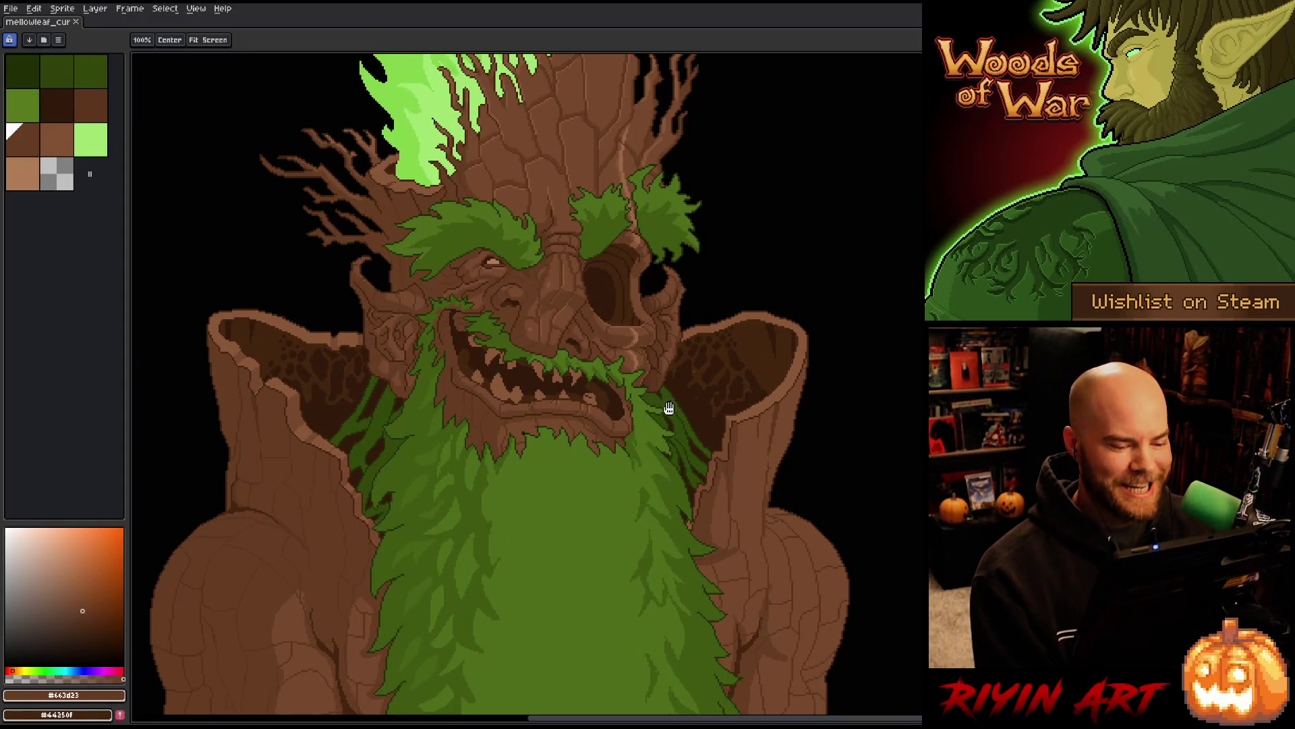
left_click_drag(670, 408, 674, 364)
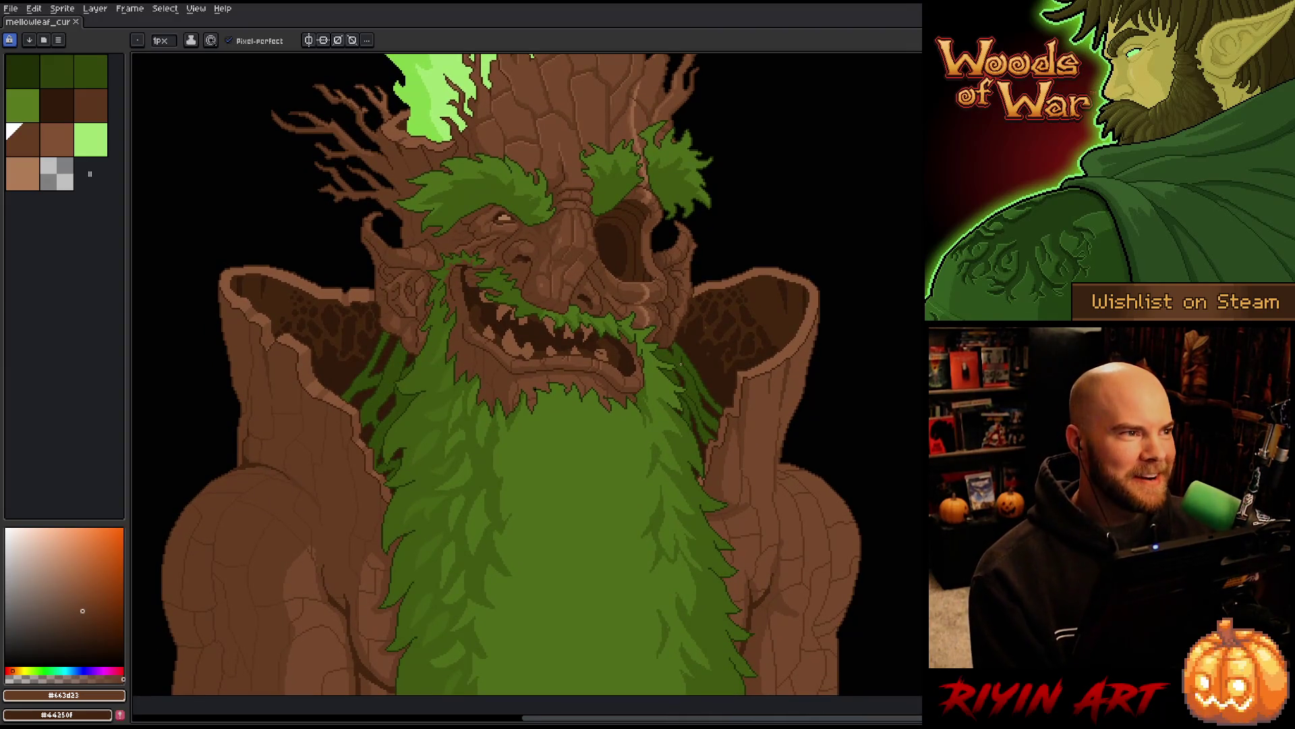
scroll(682, 364, "down", 2)
scroll(693, 347, "up", 2)
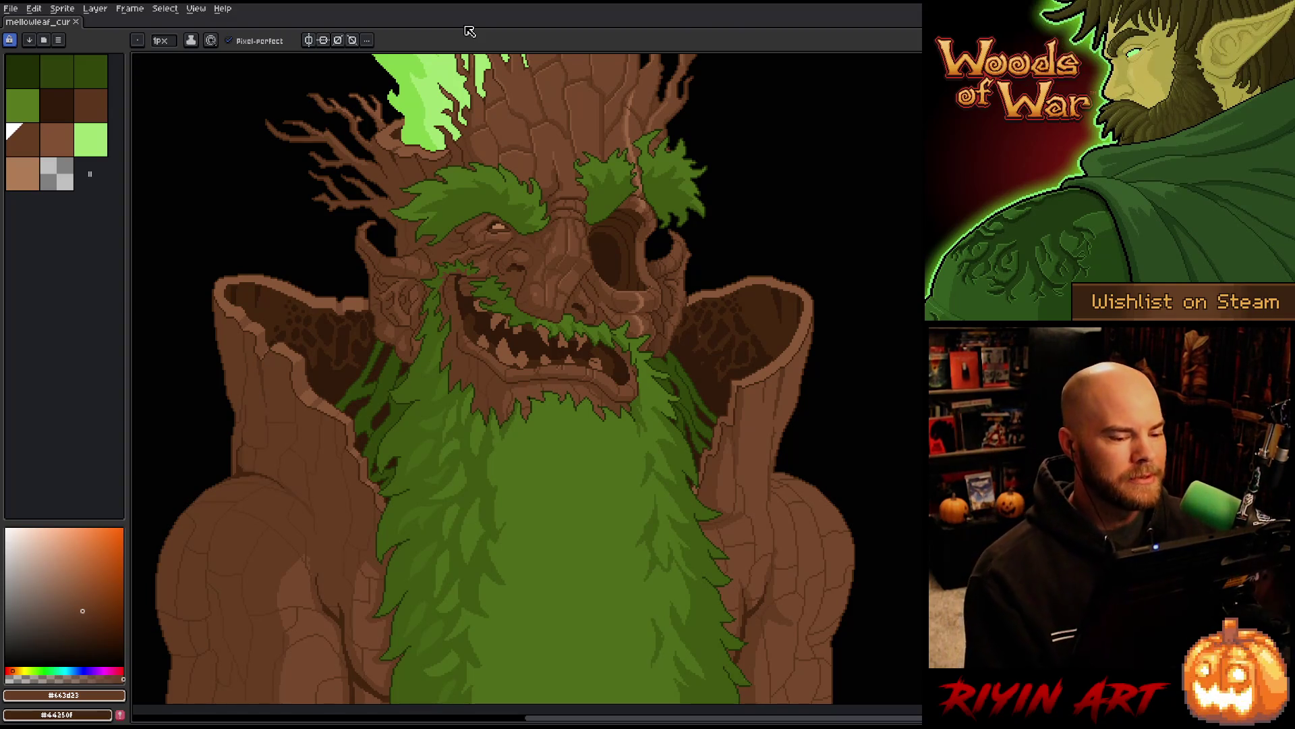
Zoom out and pan to frame the whole tree-creature bust
scroll(499, 149, "down", 1)
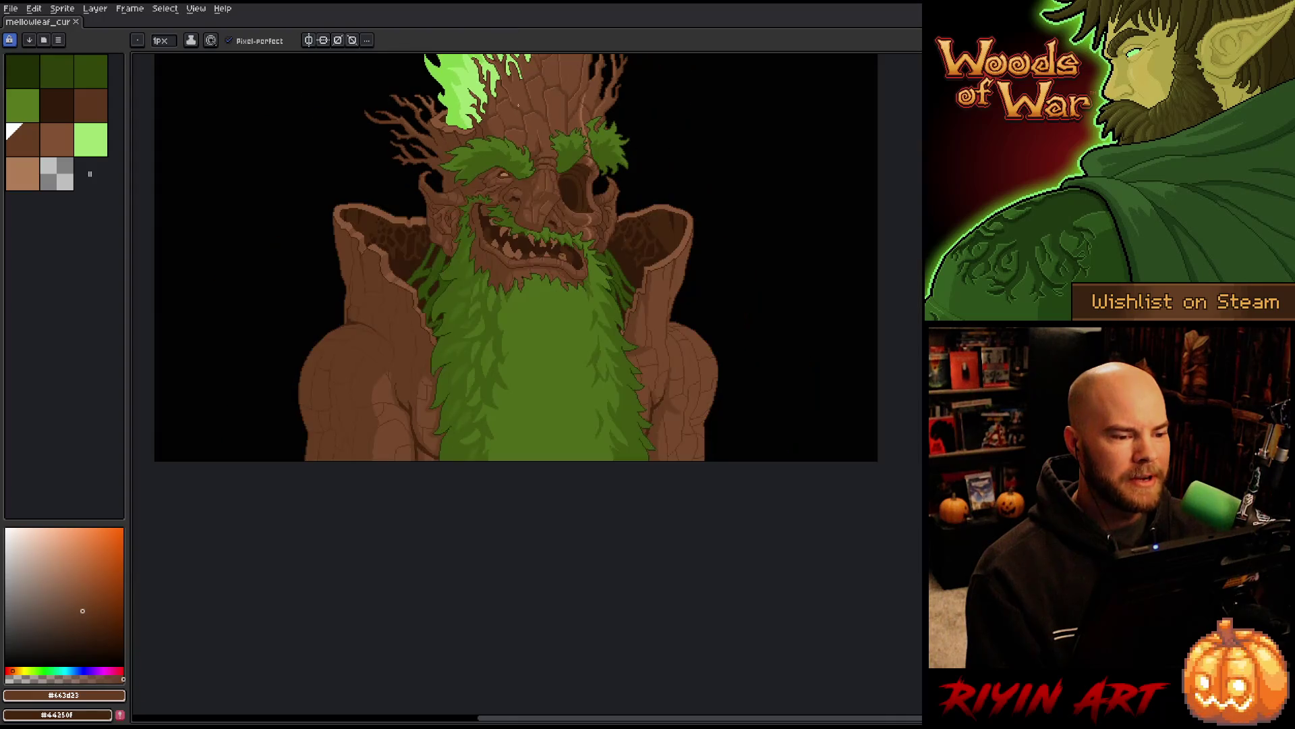
scroll(513, 202, "up", 1)
scroll(543, 298, "down", 1)
left_click_drag(544, 299, 510, 307)
scroll(398, 176, "up", 3)
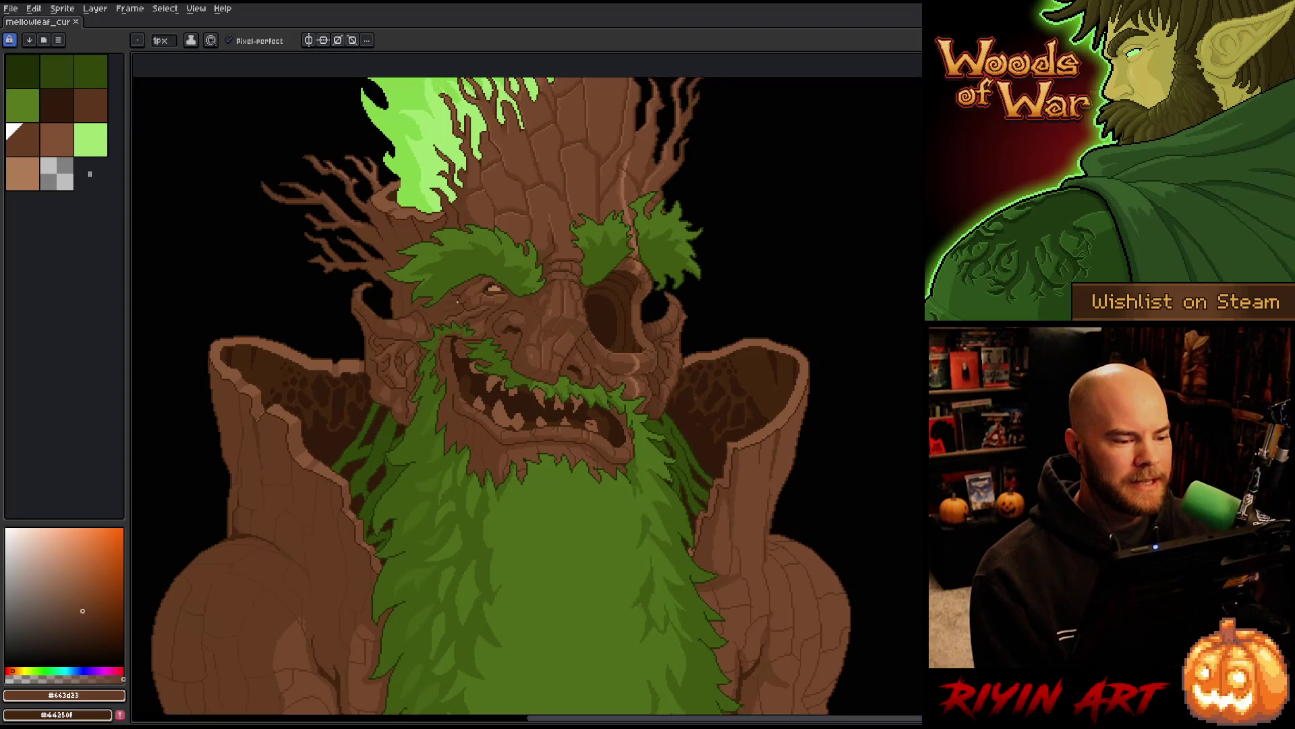
scroll(630, 121, "down", 3)
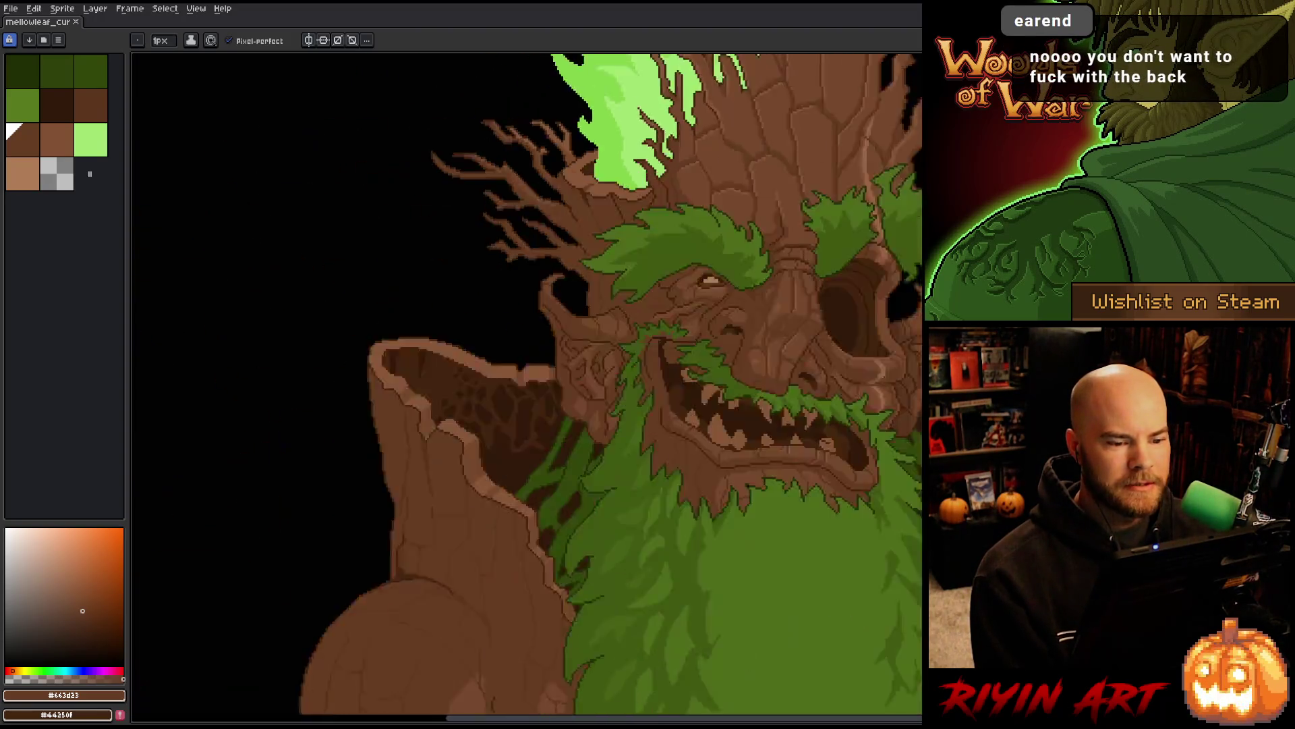
scroll(671, 138, "up", 2)
scroll(672, 138, "down", 1)
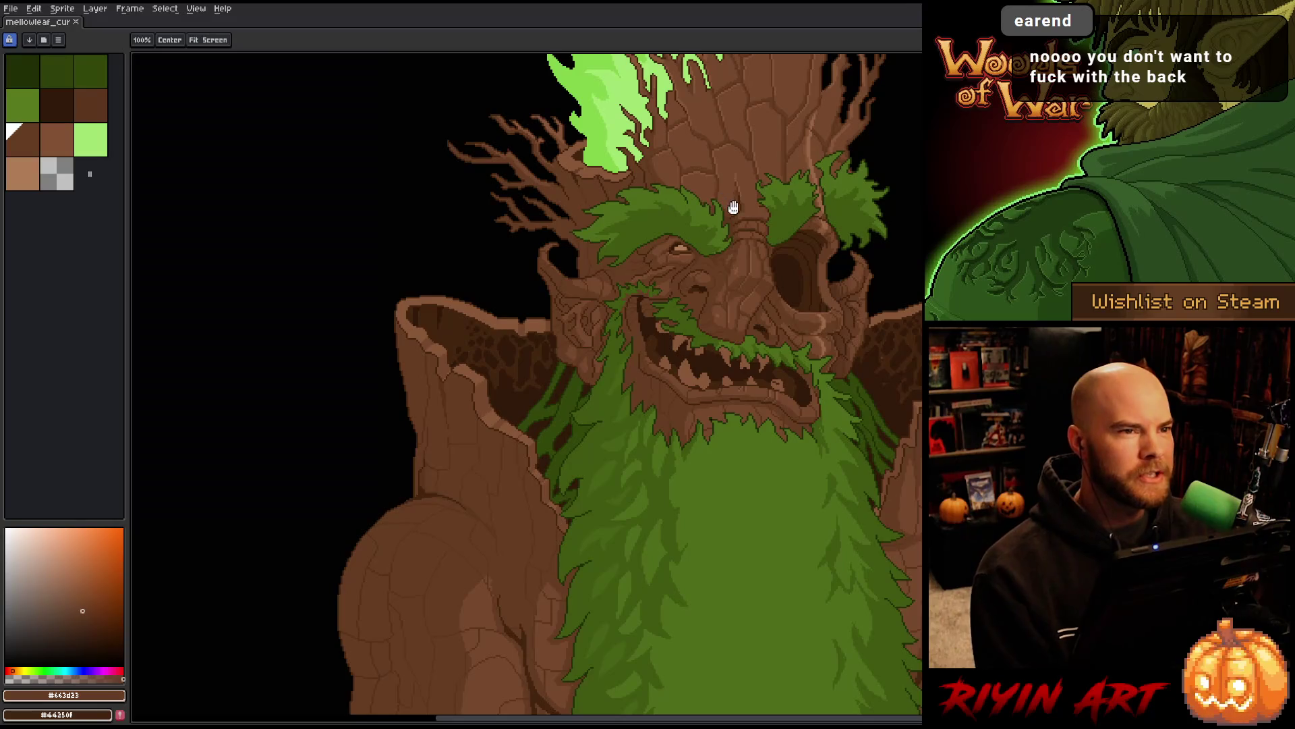
mouse_move(731, 209)
left_mouse_down()
mouse_move(555, 194)
mouse_move(529, 298)
mouse_move(550, 280)
mouse_move(514, 286)
left_mouse_up()
scroll(522, 189, "down", 2)
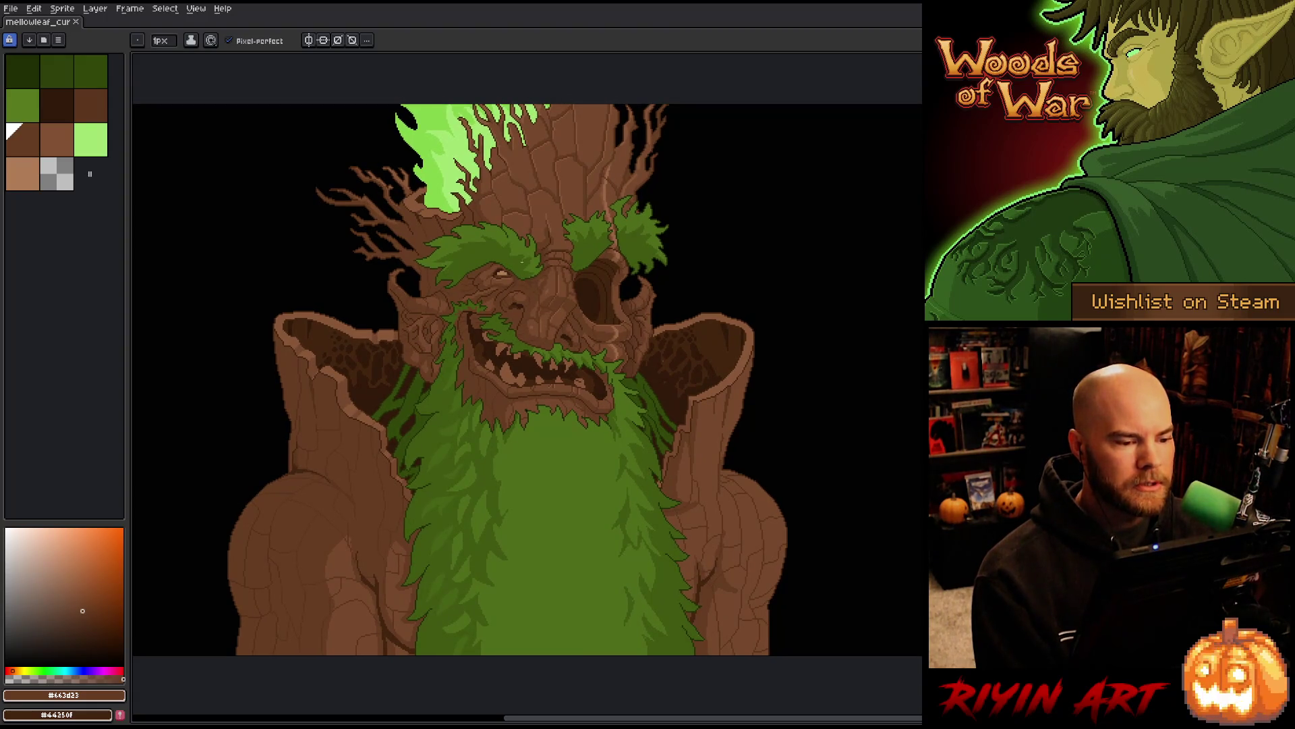
With a lighter brown, redraw the bark crack outline pixels, extend the highlight strip downward, and save
scroll(535, 202, "up", 2)
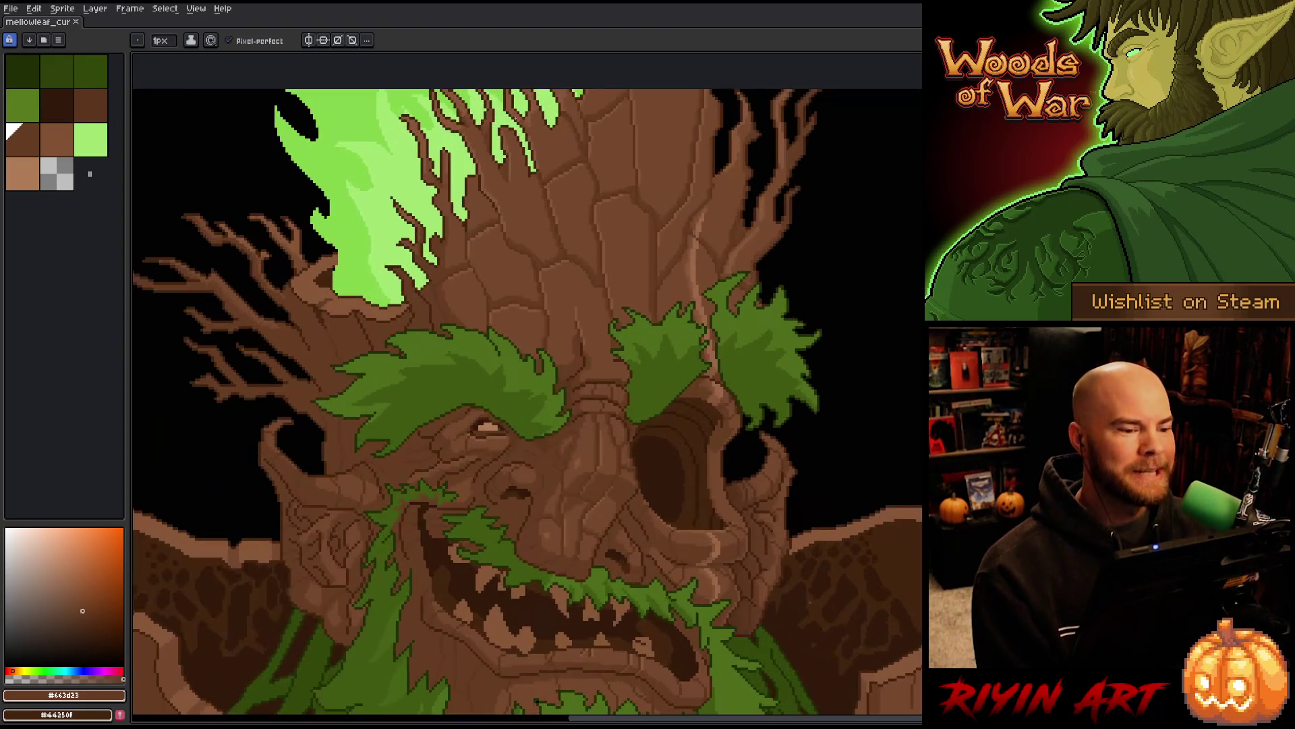
scroll(454, 288, "up", 3)
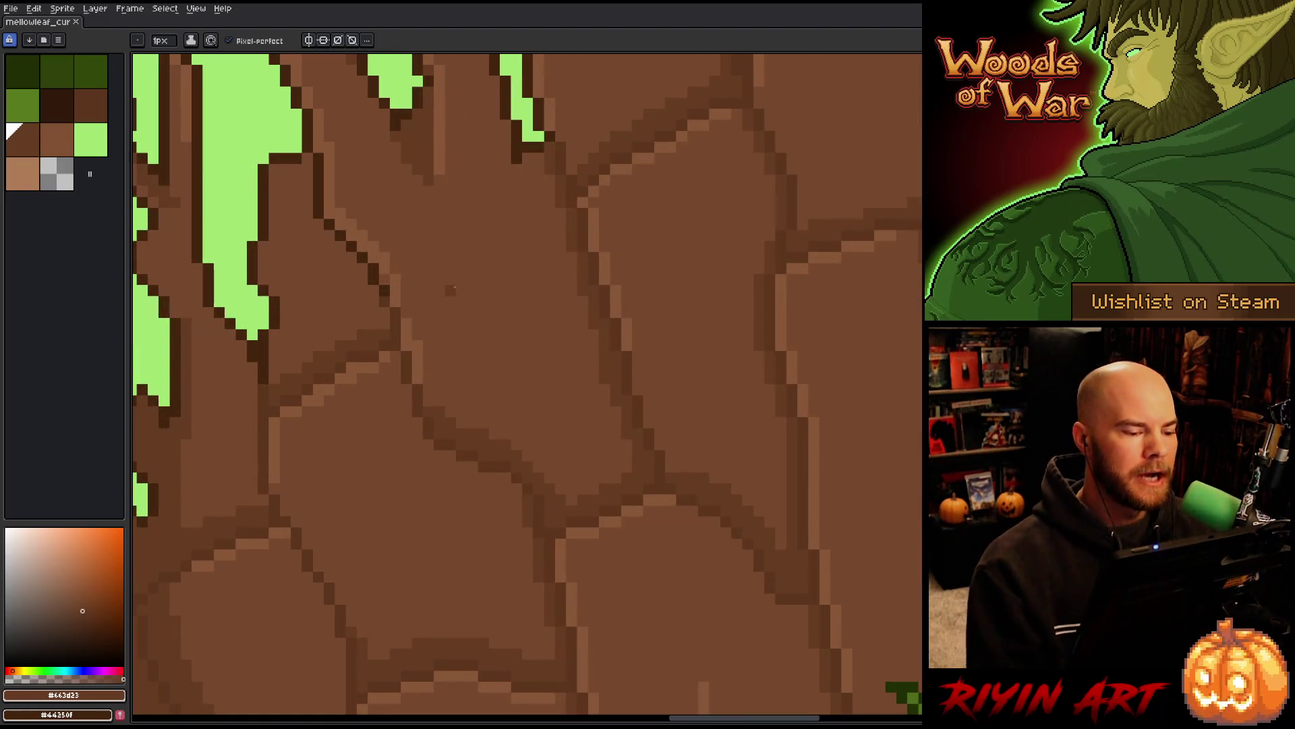
left_click(391, 362, "alt")
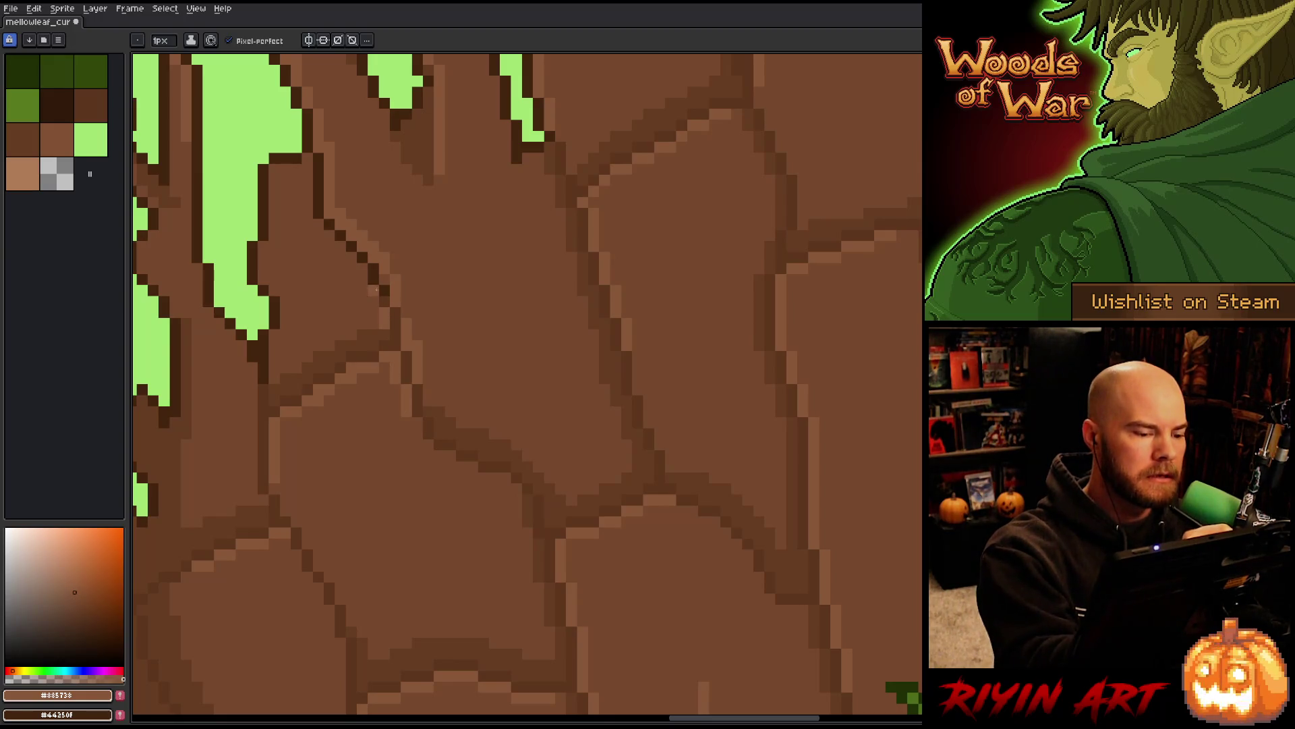
mouse_move(361, 255)
left_mouse_down()
mouse_move(386, 317)
mouse_move(321, 227)
left_mouse_up()
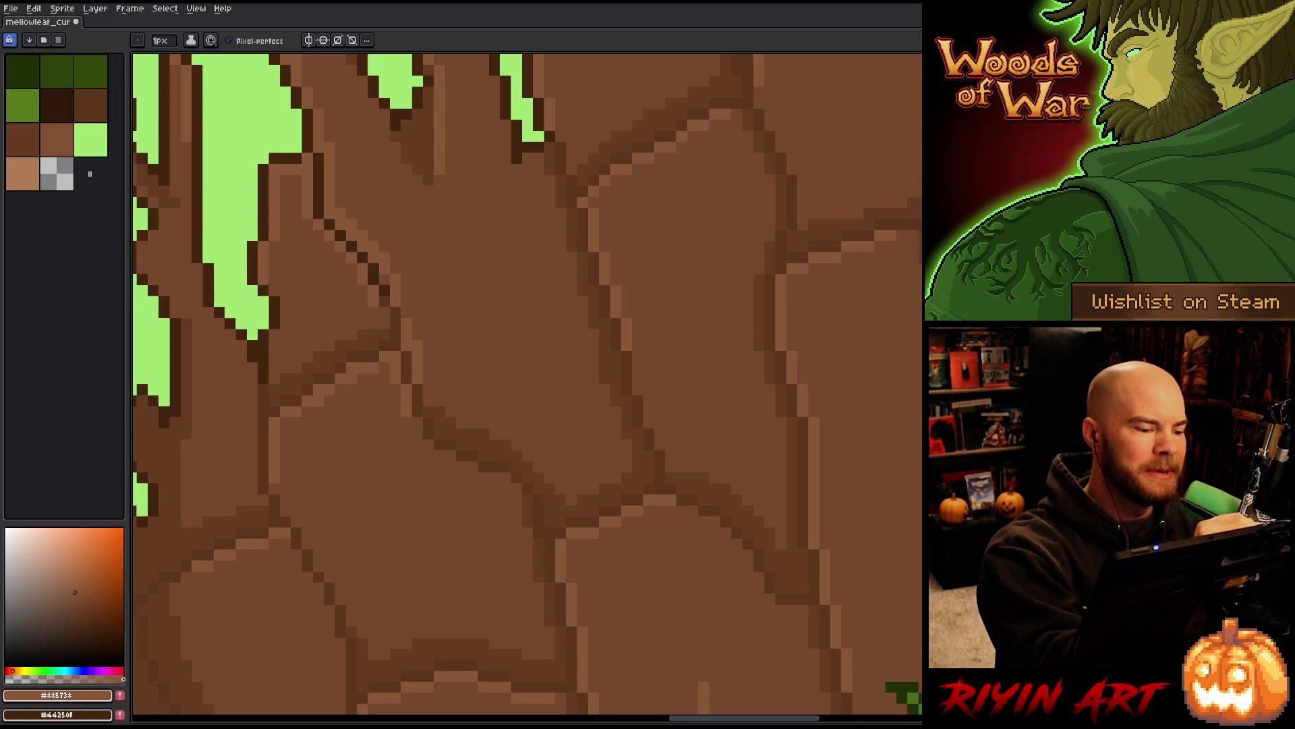
left_click_drag(186, 153, 189, 254)
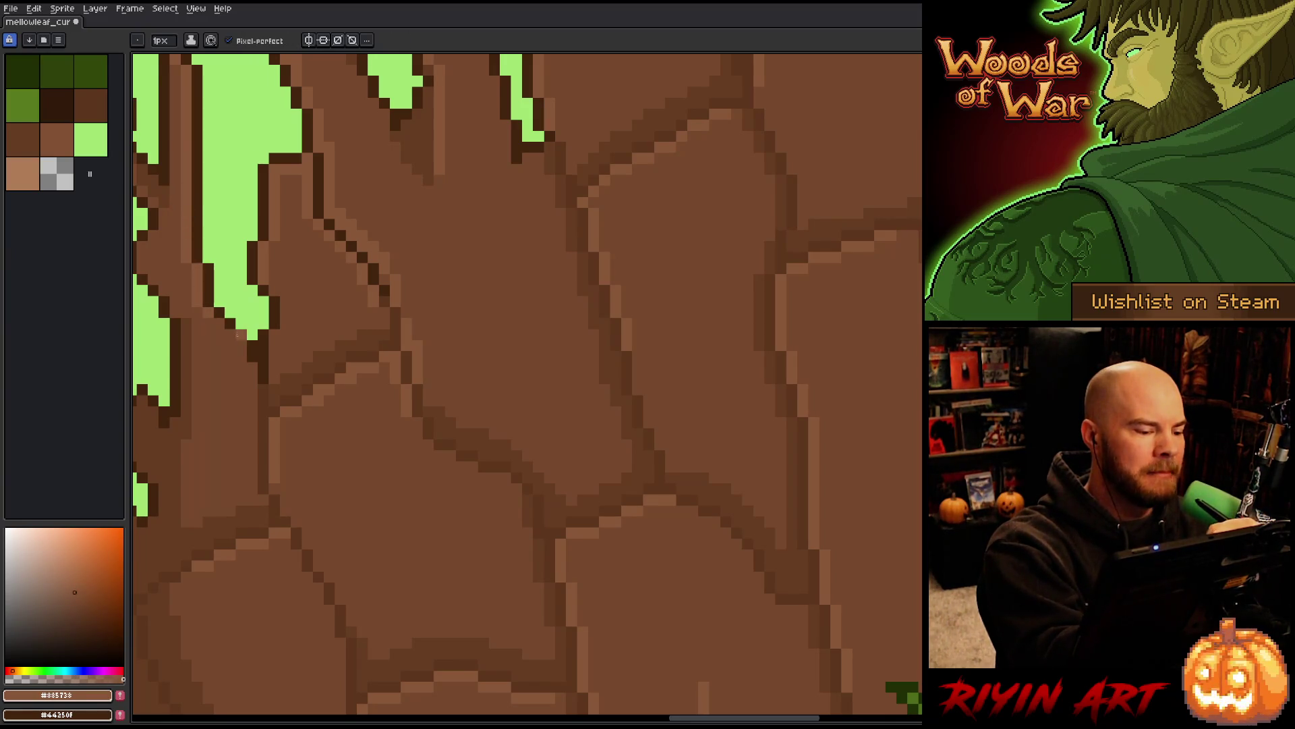
key("ctrl+s")
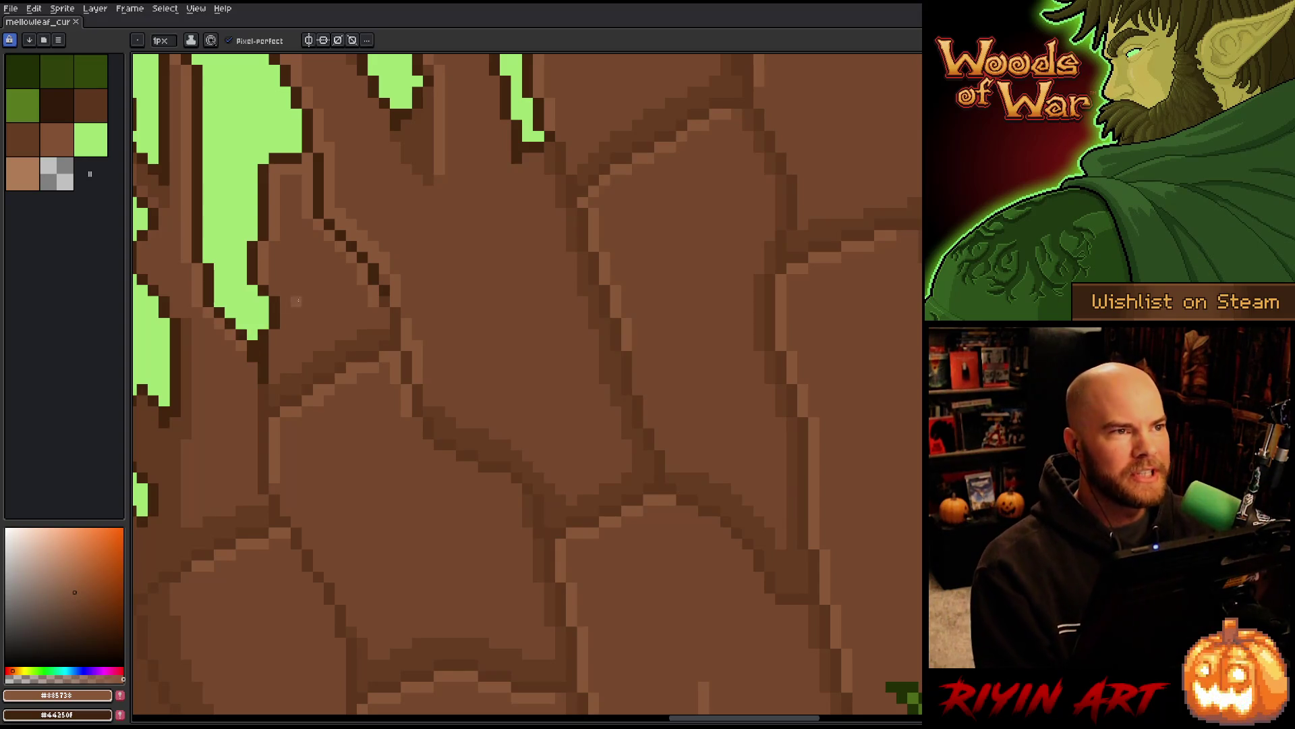
scroll(341, 301, "down", 5)
scroll(427, 335, "down", 3)
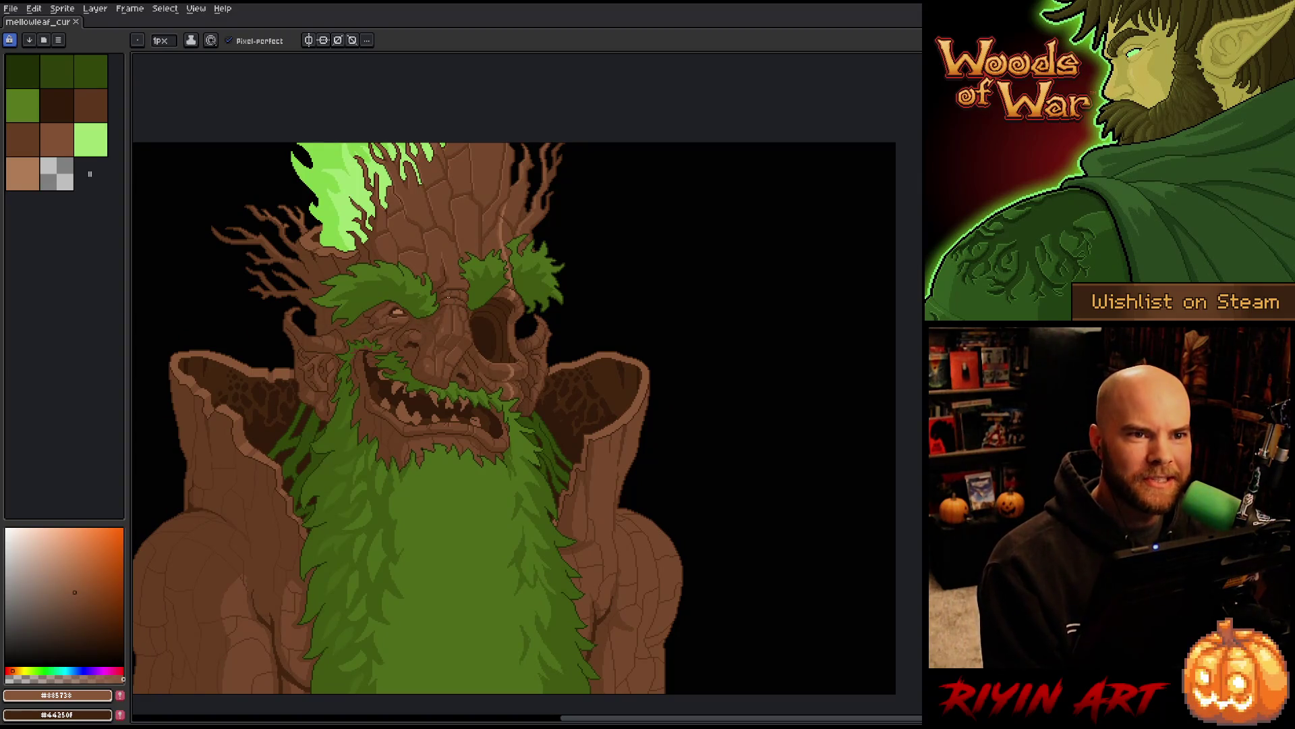
scroll(400, 400, "down", 2)
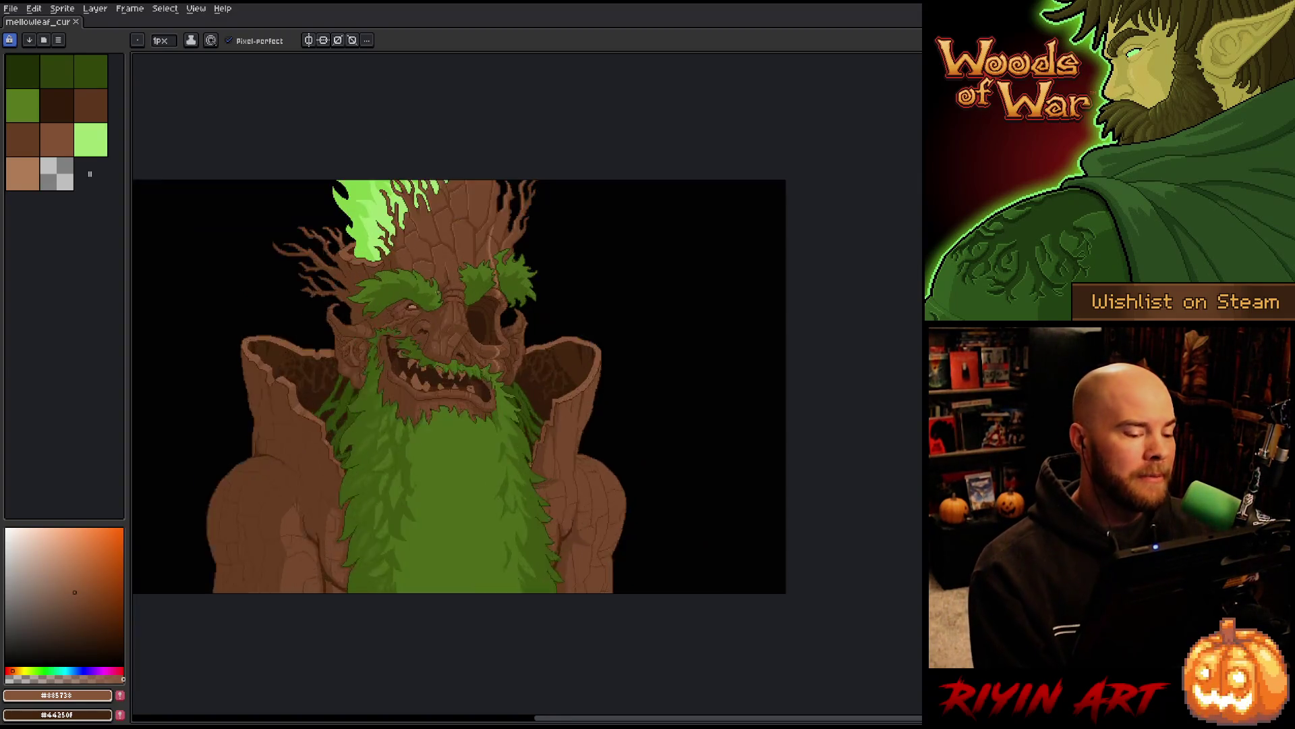
scroll(400, 400, "up", 3)
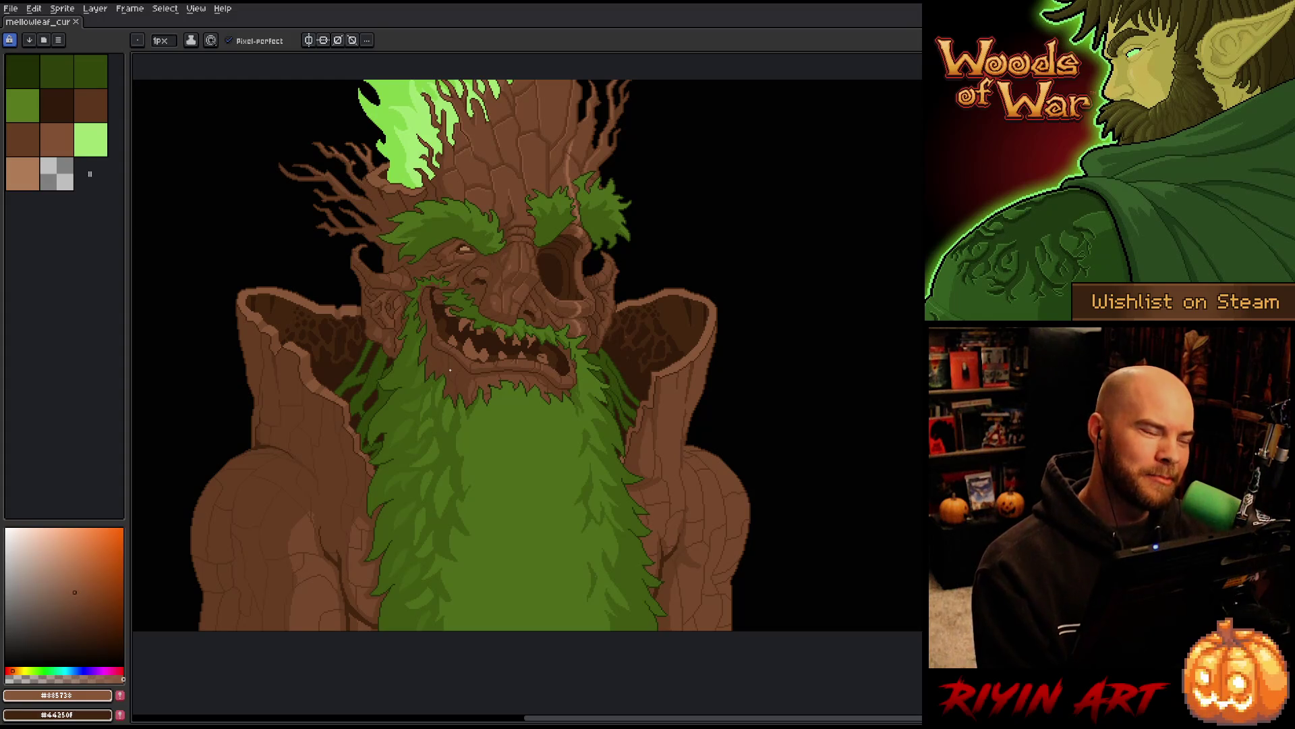
mouse_move(437, 334)
left_mouse_down()
mouse_move(470, 347)
mouse_move(454, 381)
left_mouse_up()
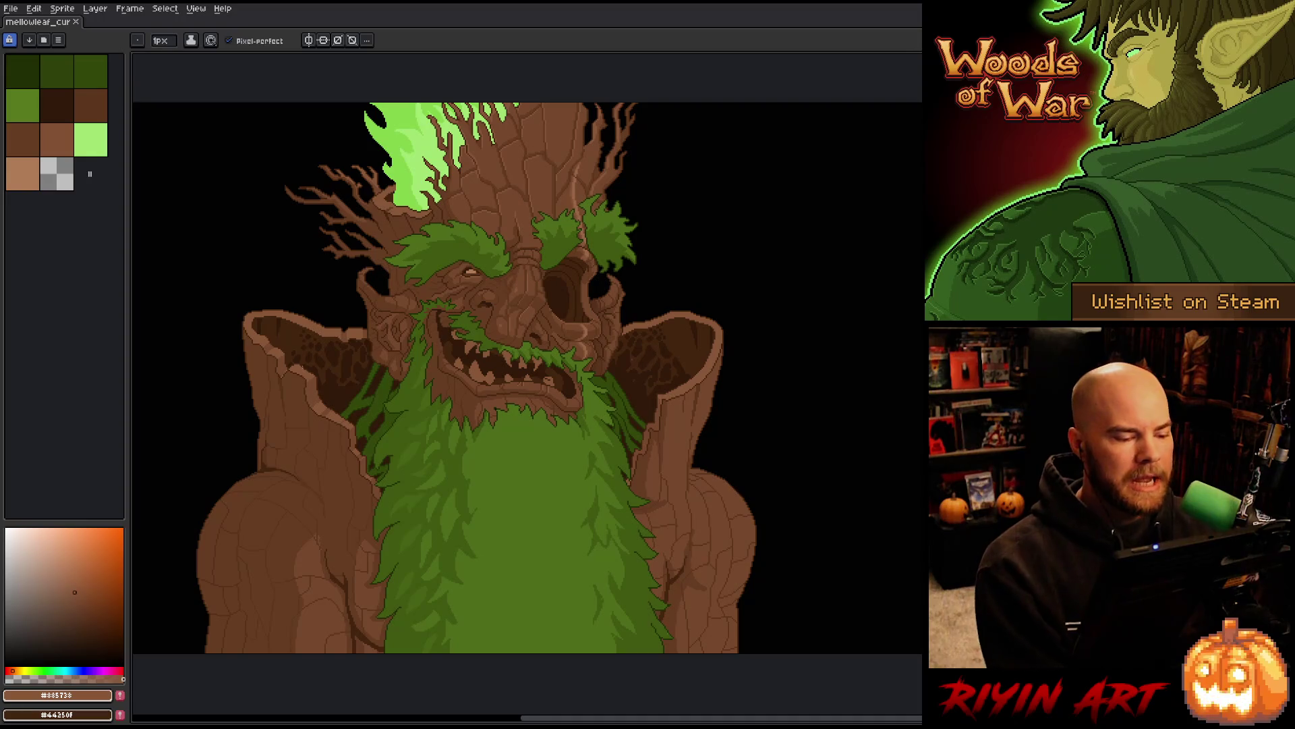
key("space")
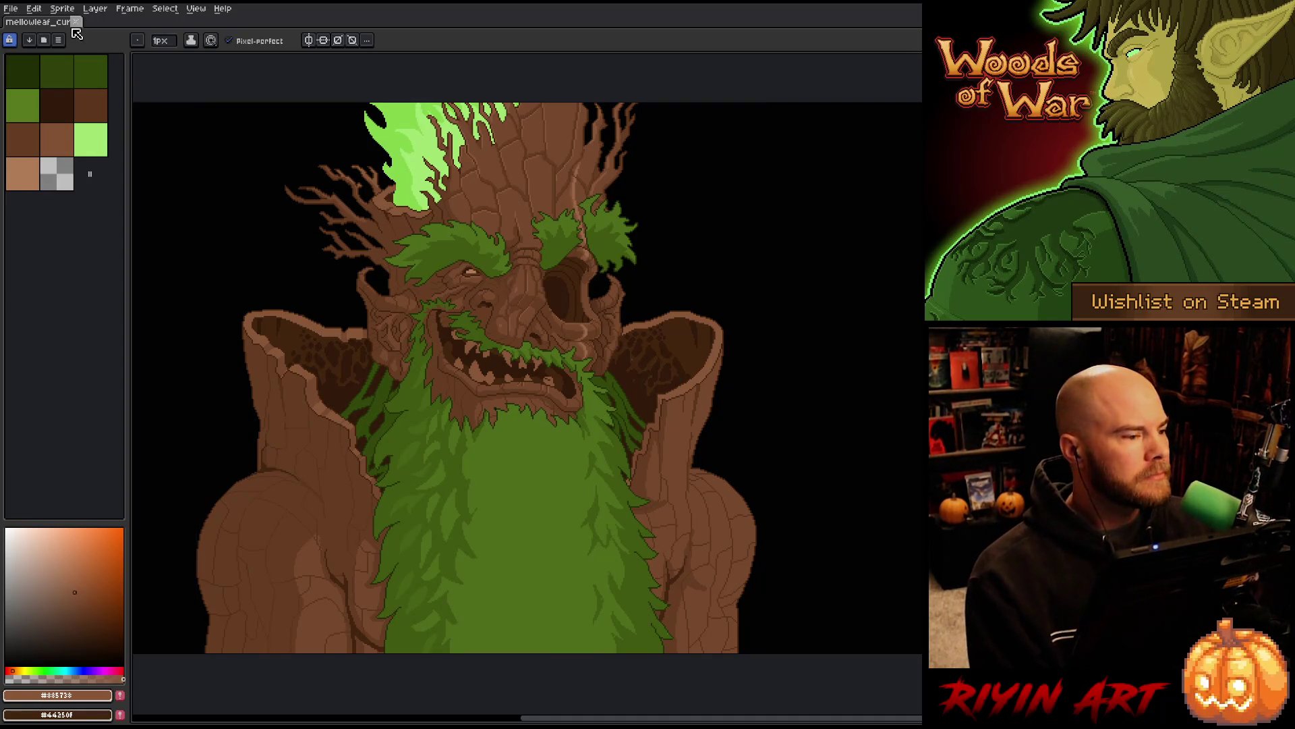
left_click(75, 21)
Open grim_transition_v8 from the TreeRevenge folder via File > Open
left_click(11, 8)
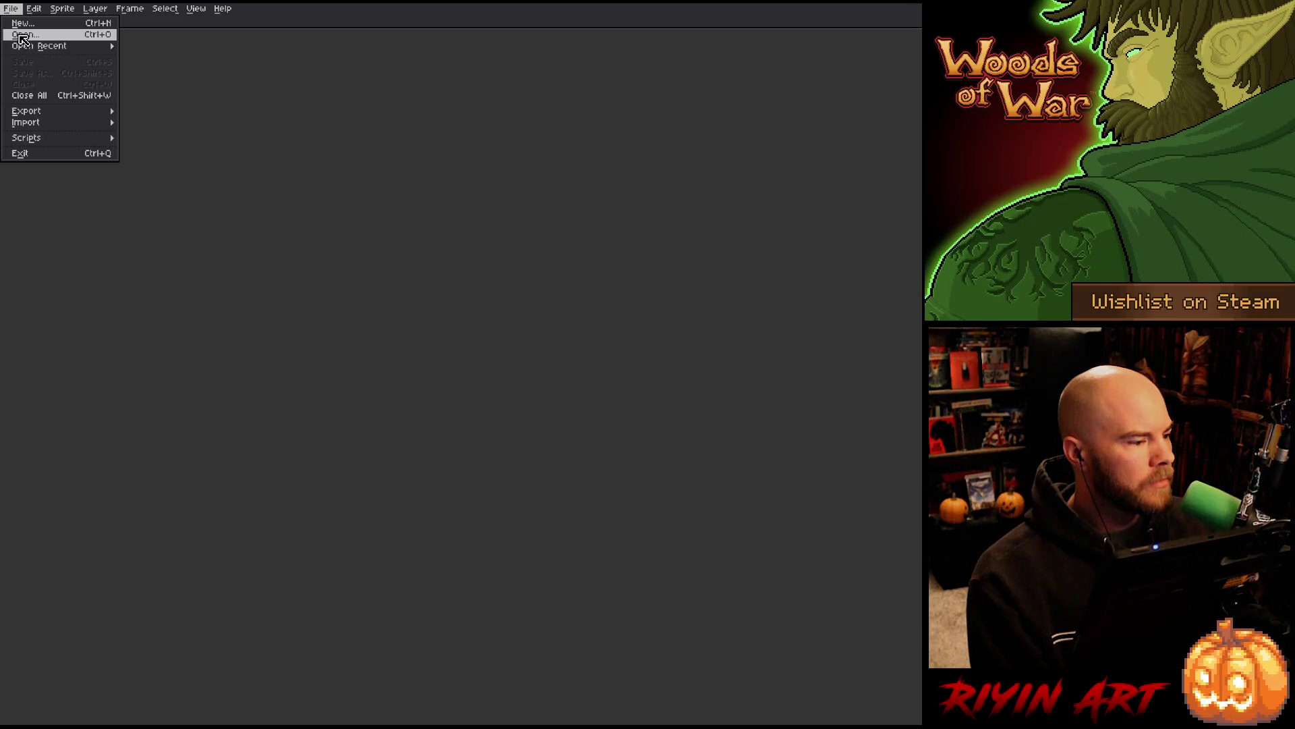
left_click(22, 35)
scroll(409, 270, "down", 15)
left_click(409, 268)
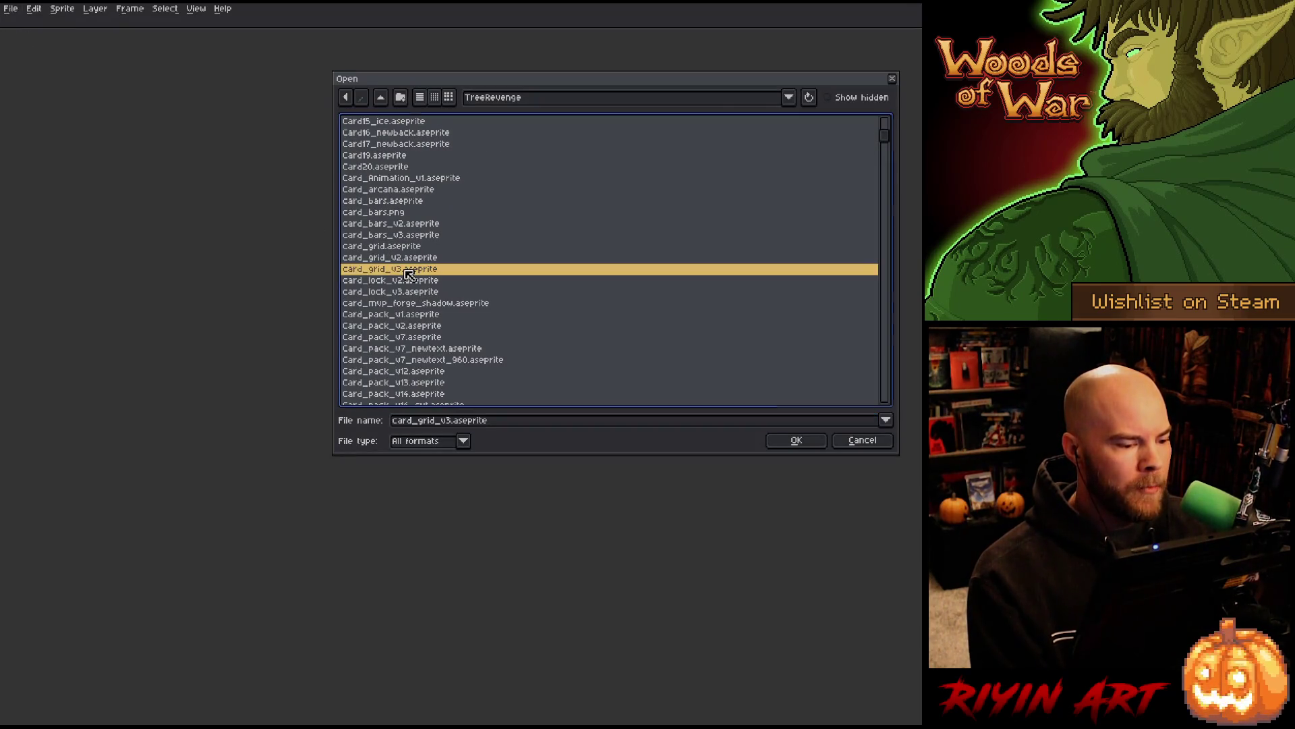
type("ga")
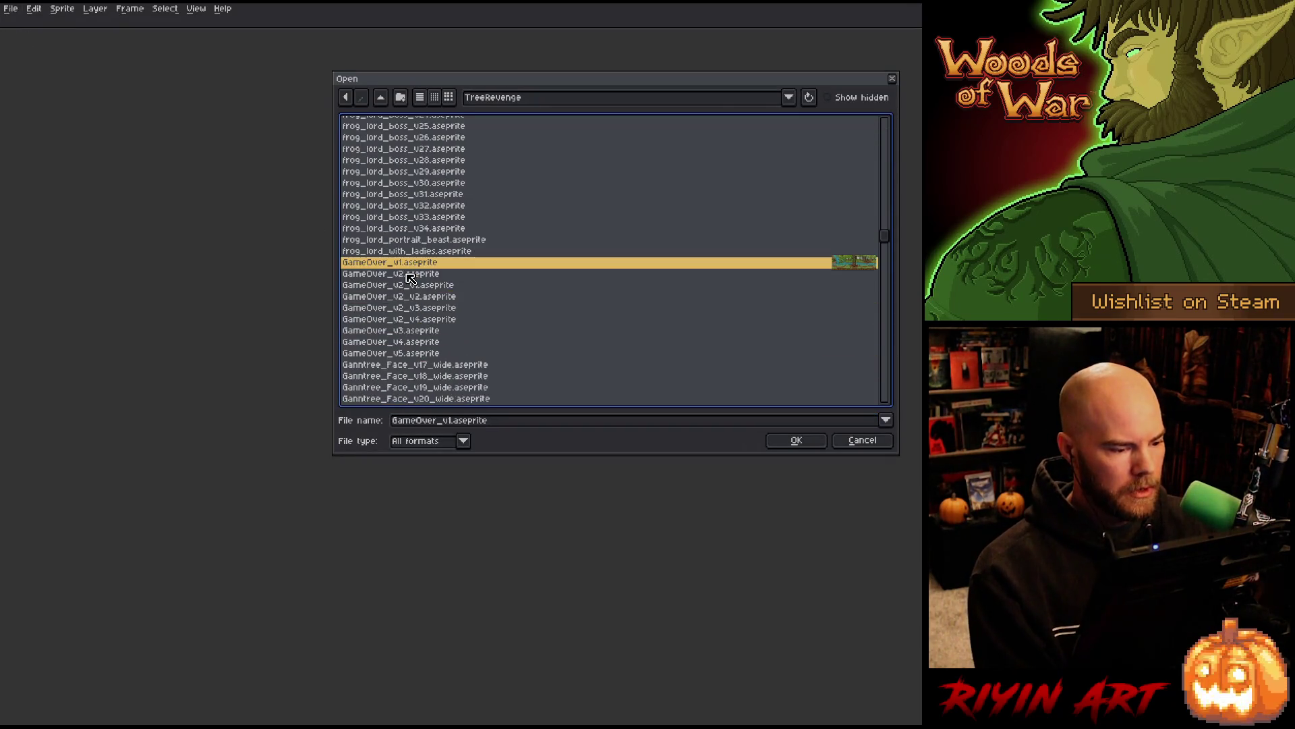
scroll(410, 278, "down", 20)
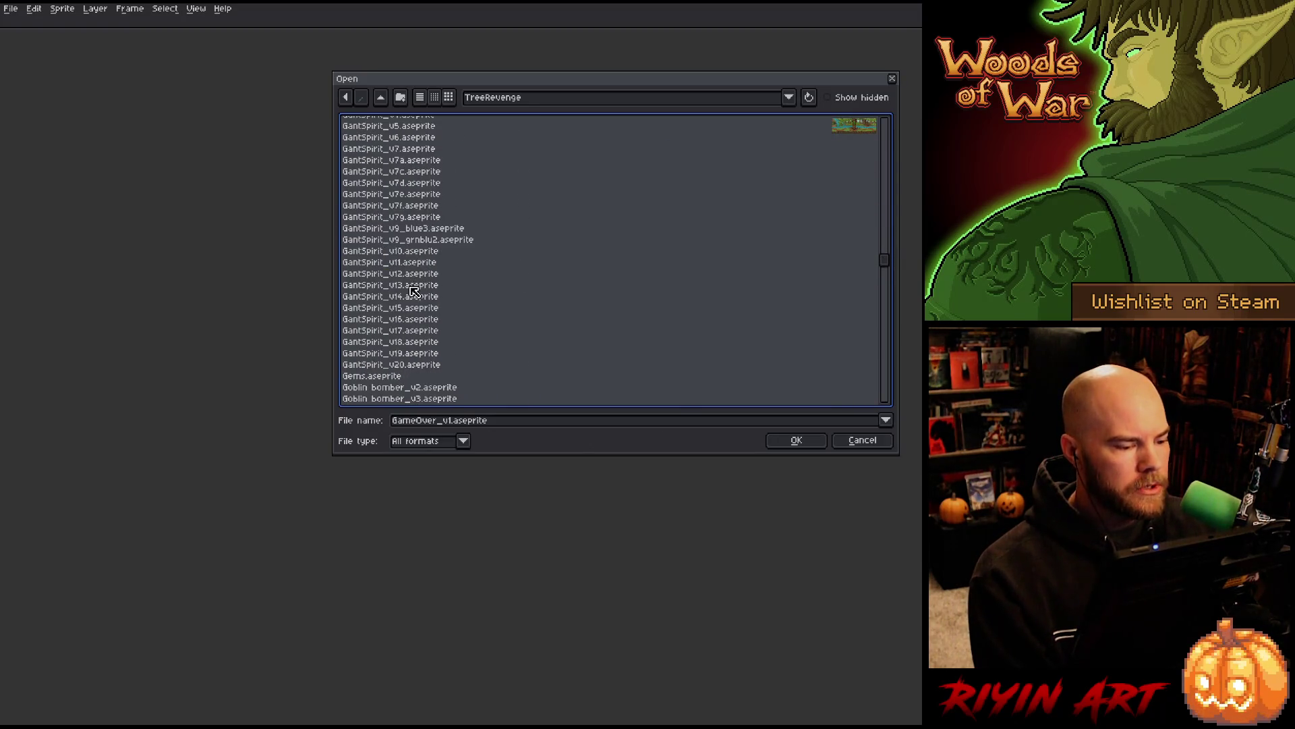
scroll(411, 288, "down", 5)
scroll(405, 284, "down", 4)
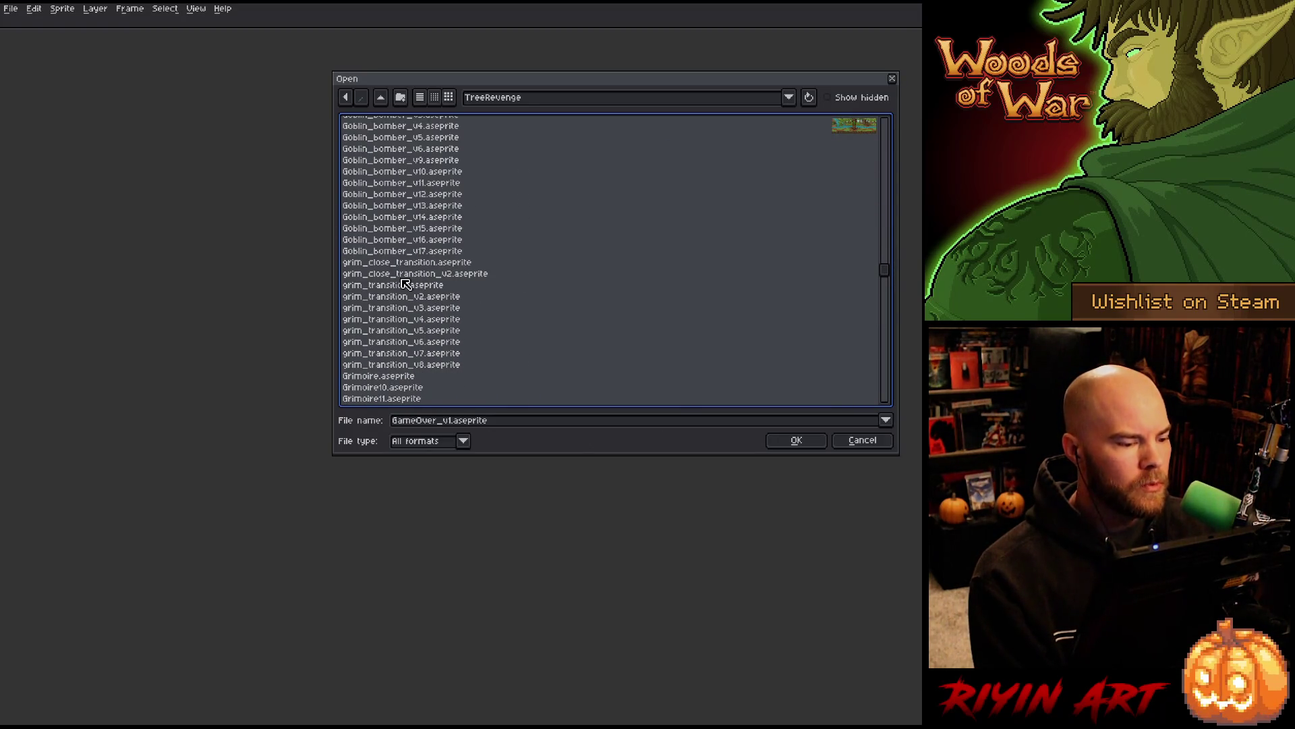
scroll(406, 283, "down", 2)
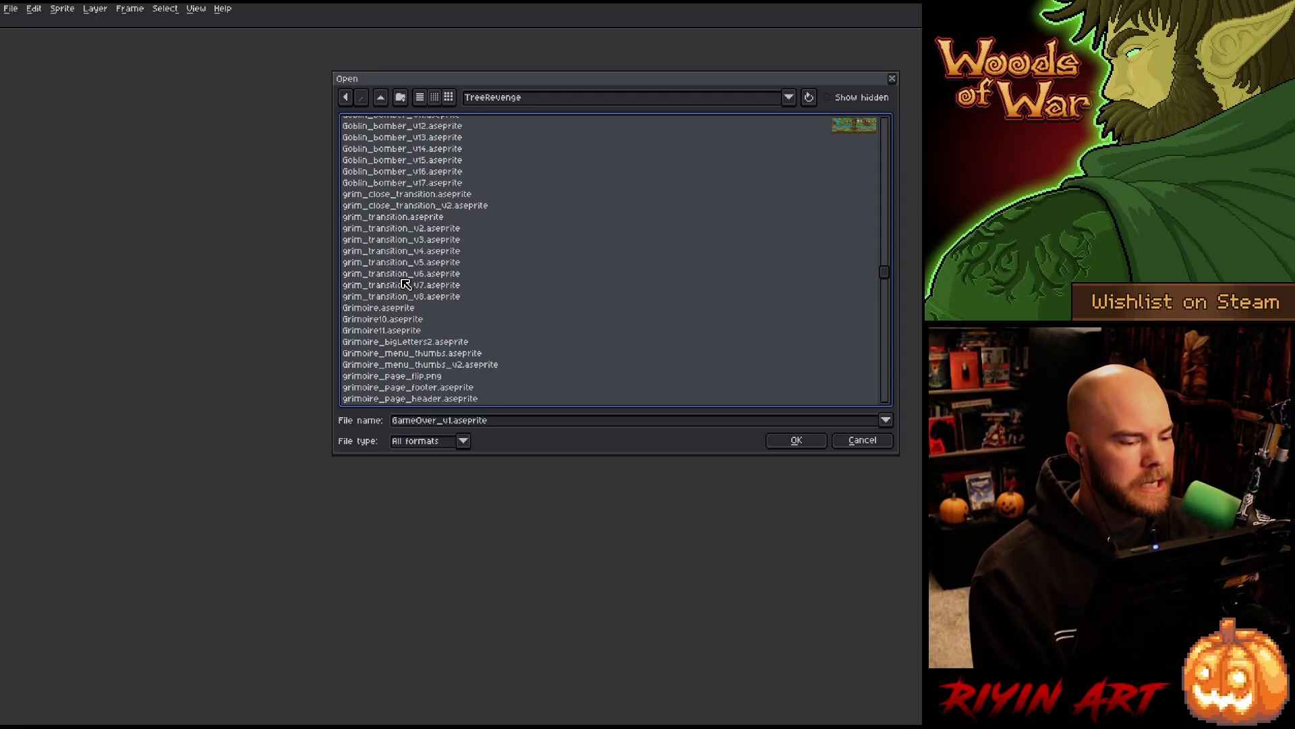
double_click(419, 297)
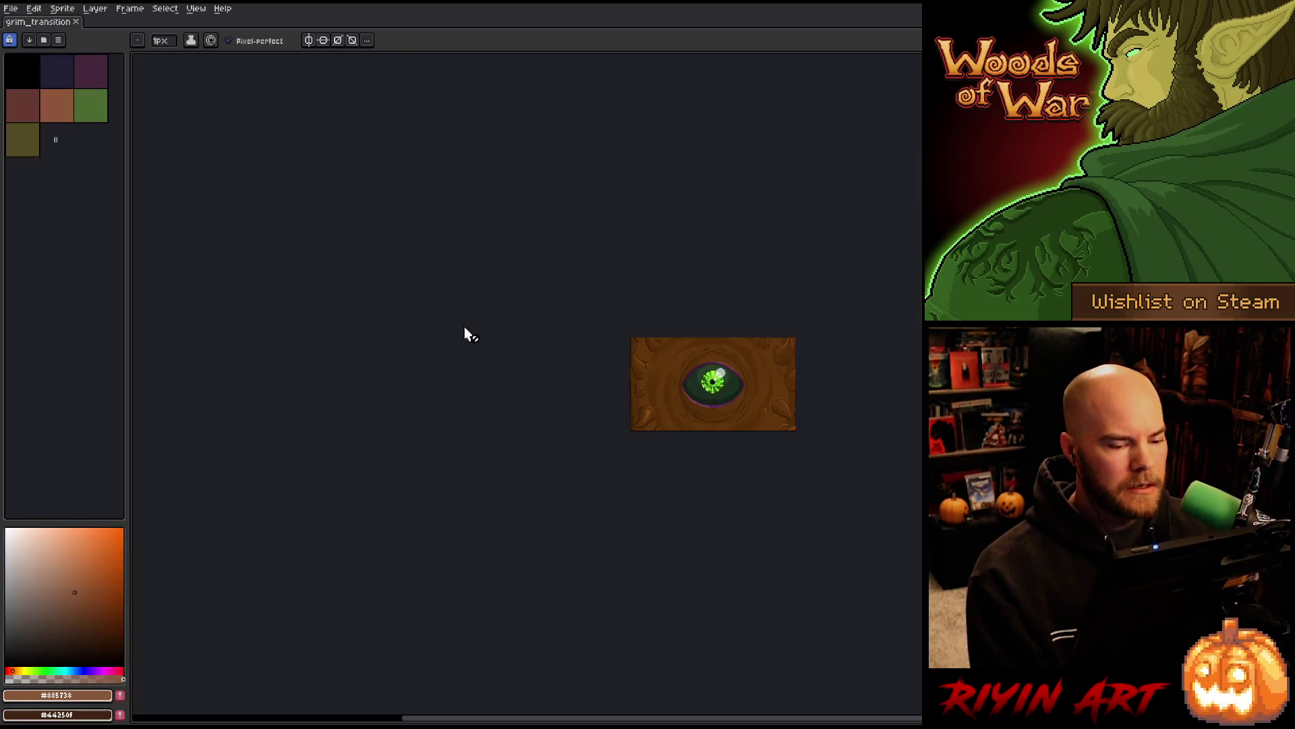
Fit the eye sprite to the view and play the animation, stopping on the green-eye frame 17
scroll(768, 354, "up", 3)
key("Tab")
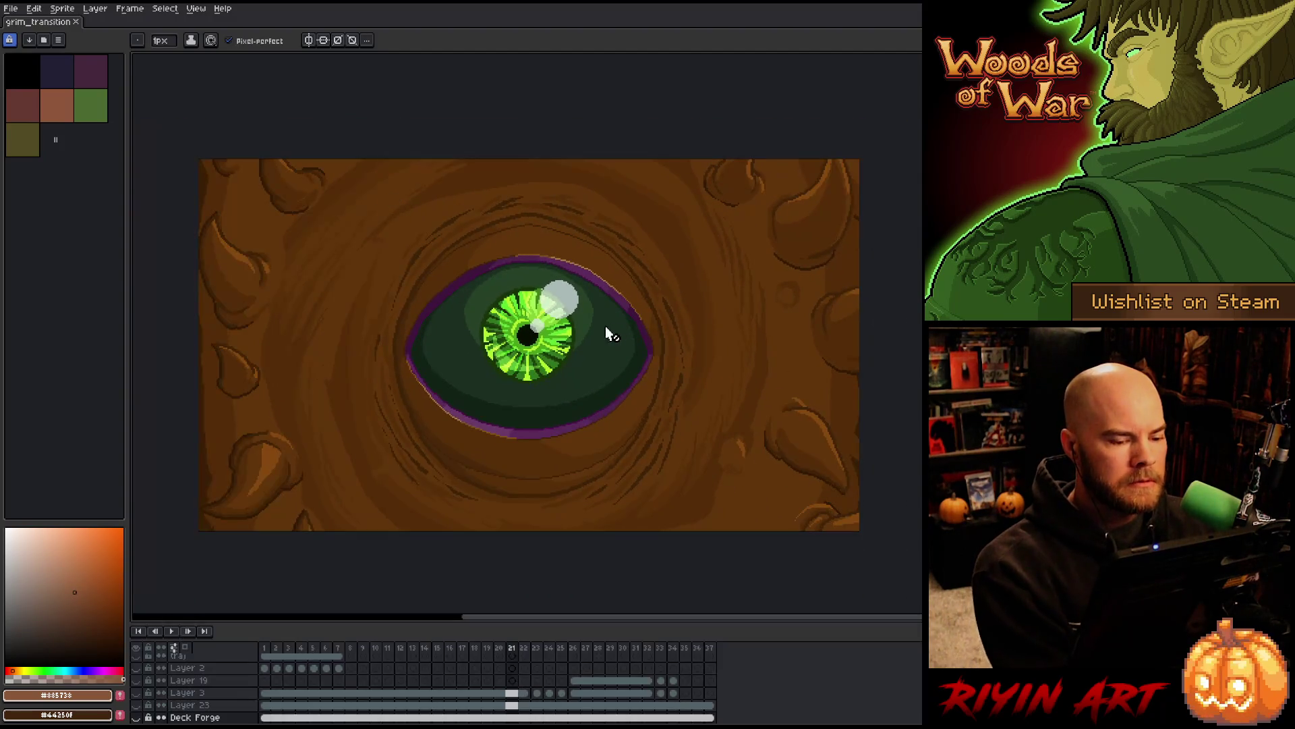
key("Return")
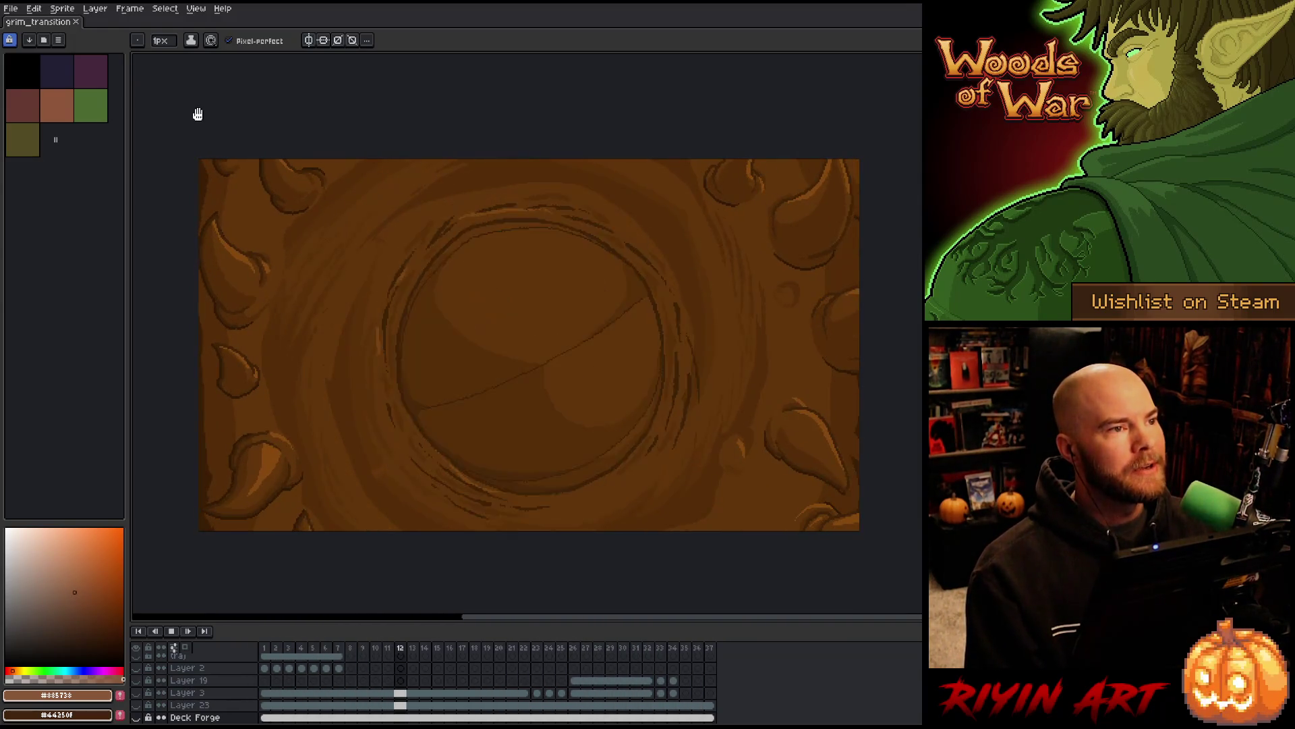
key("Return")
left_click(69, 11)
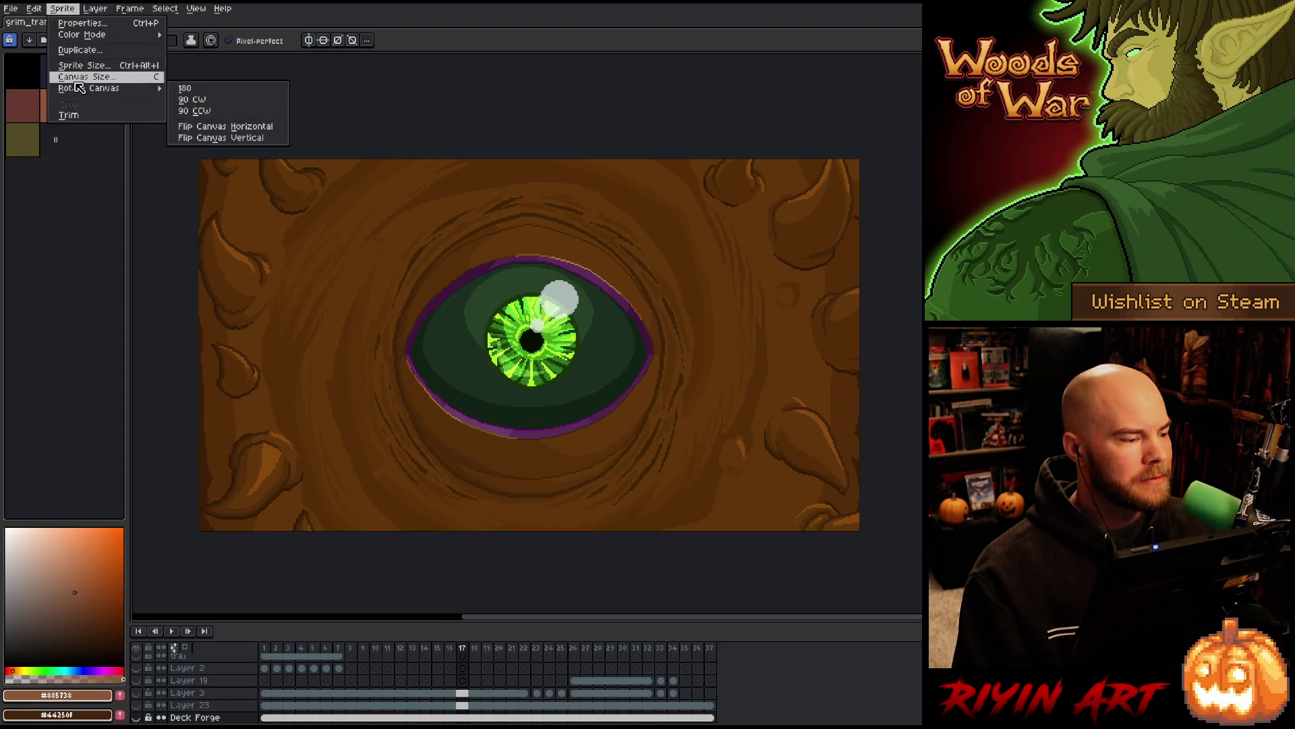
Set Canvas Size to width 640 and height 400, then centre the enlarged canvas in view
left_click(78, 77)
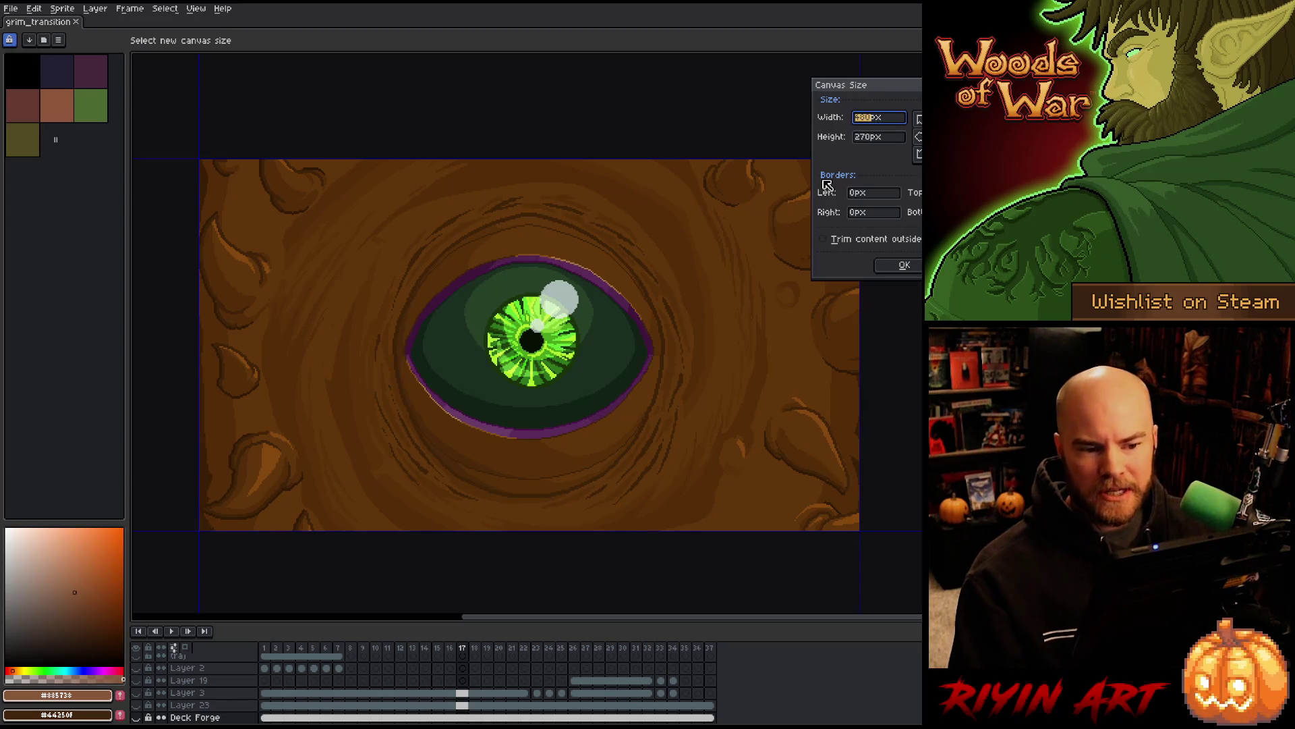
type("640")
left_click(871, 139)
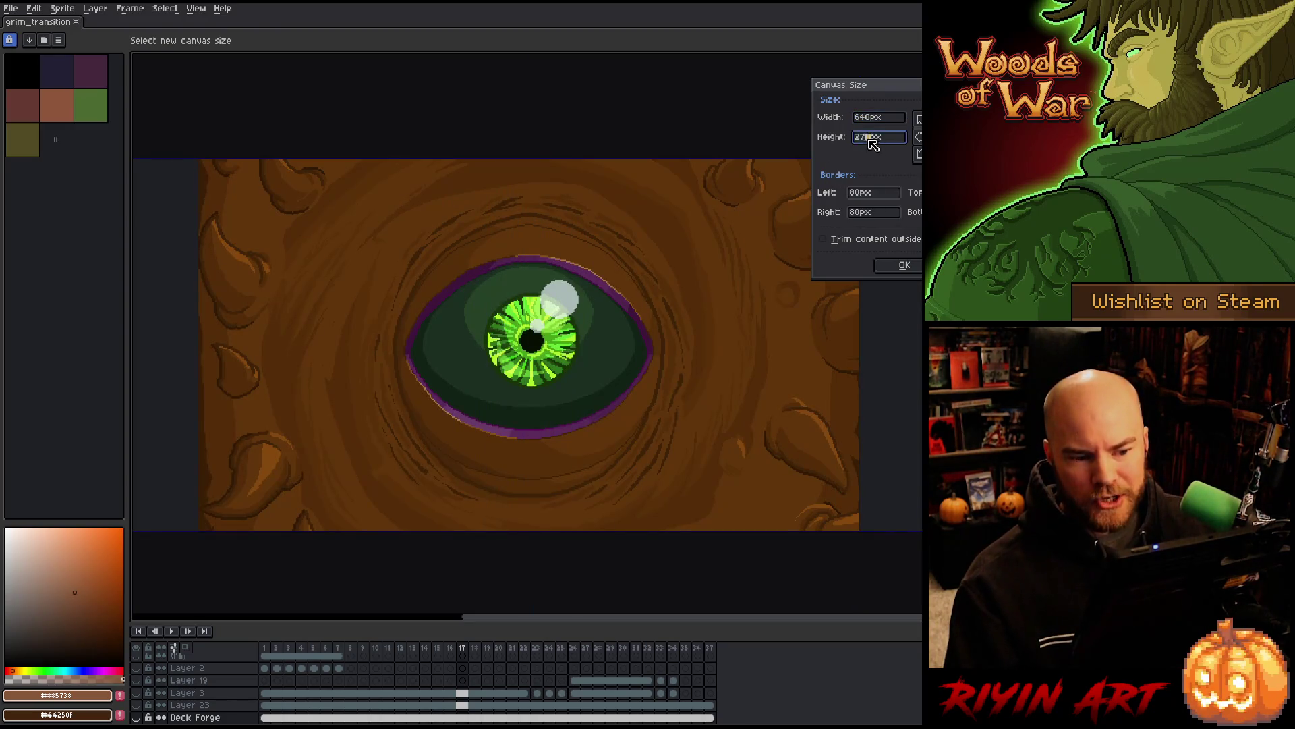
type("400")
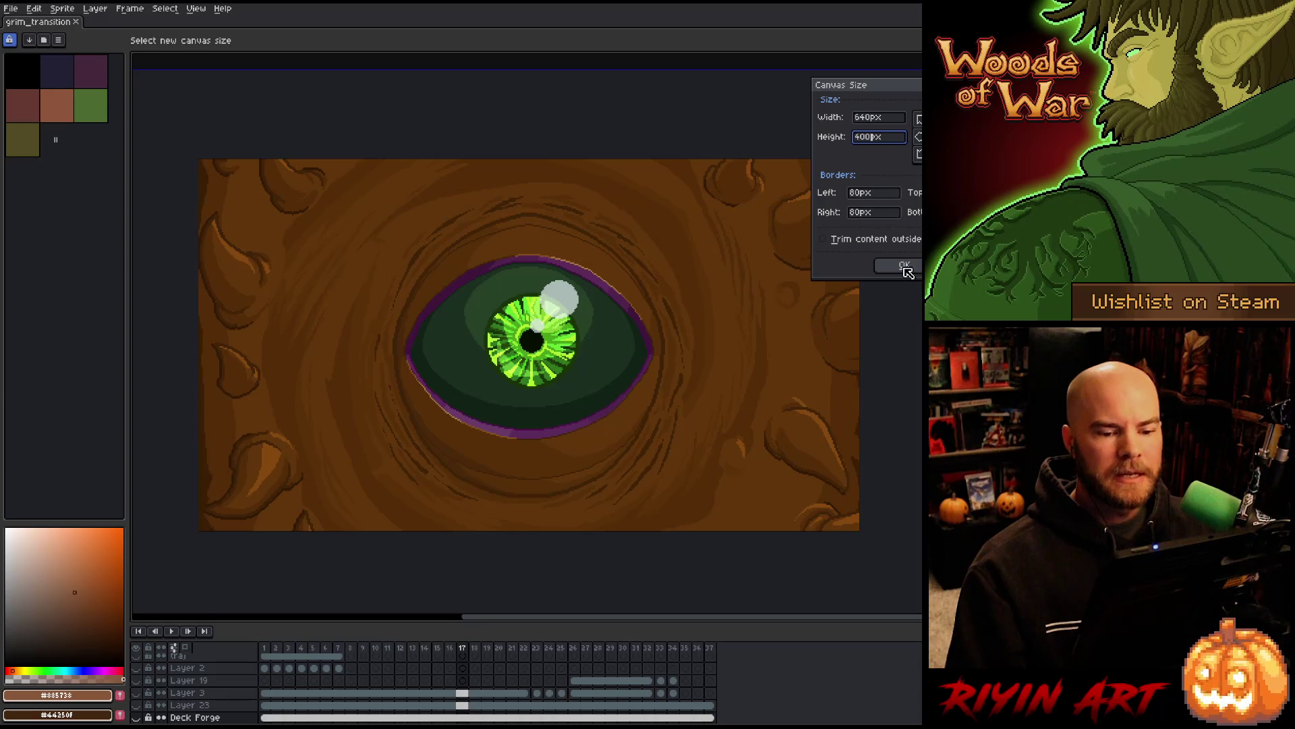
left_click(904, 264)
scroll(766, 370, "down", 4)
left_click_drag(767, 370, 541, 370)
Play the animation, stop at frame 11, and step forward to where the eye appears
scroll(541, 370, "up", 3)
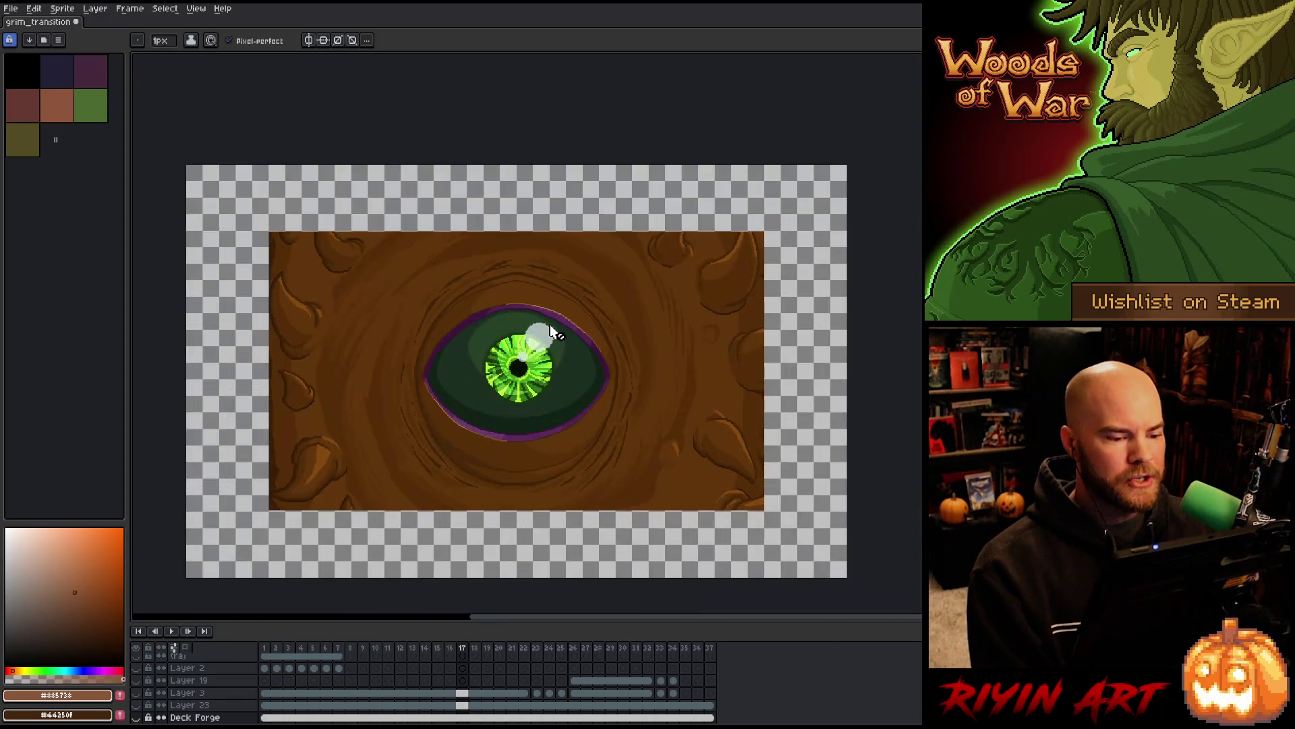
key("Return")
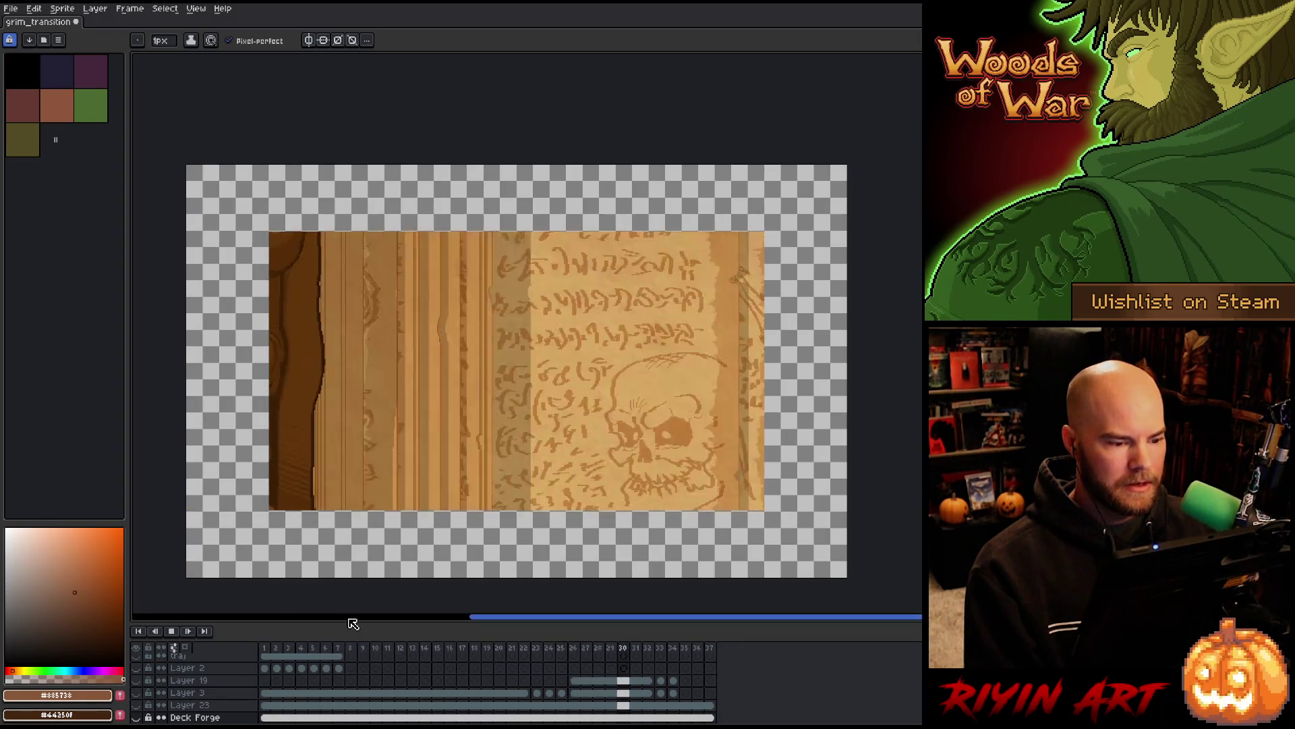
key("Return")
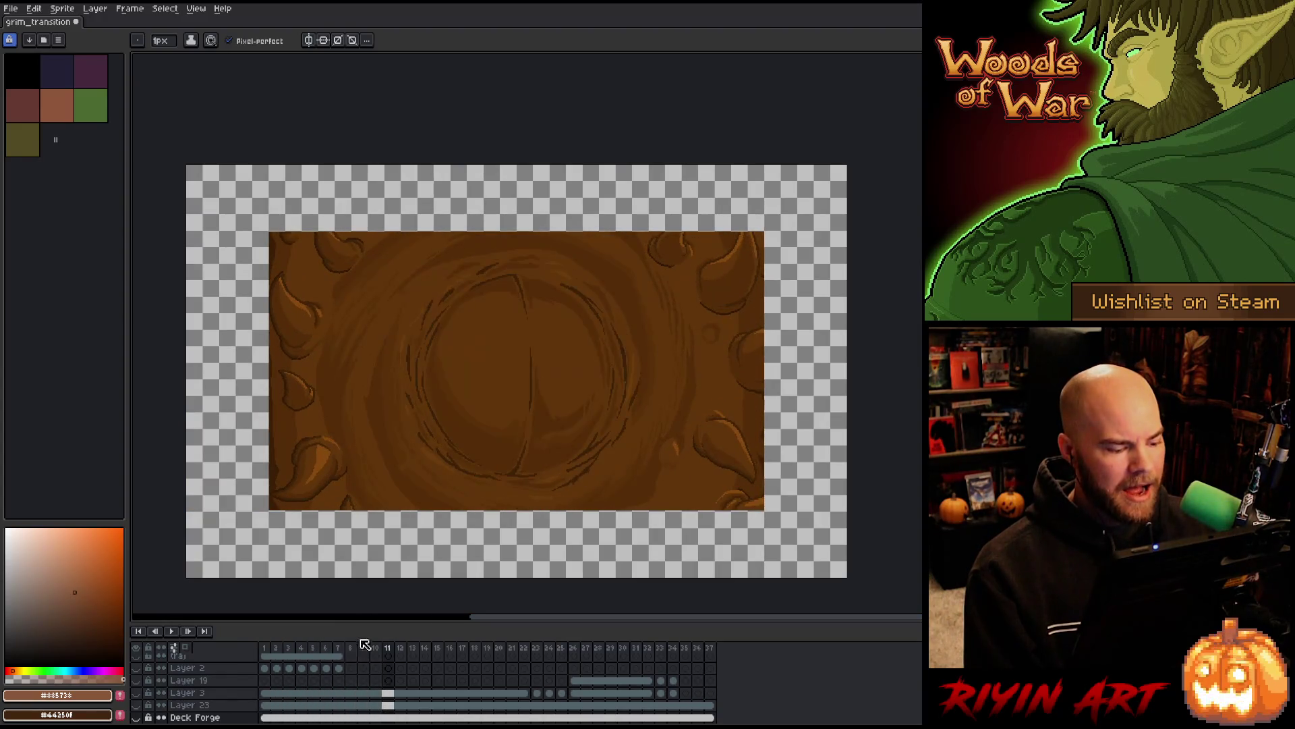
key("Right")
key("Right")
key("Right")
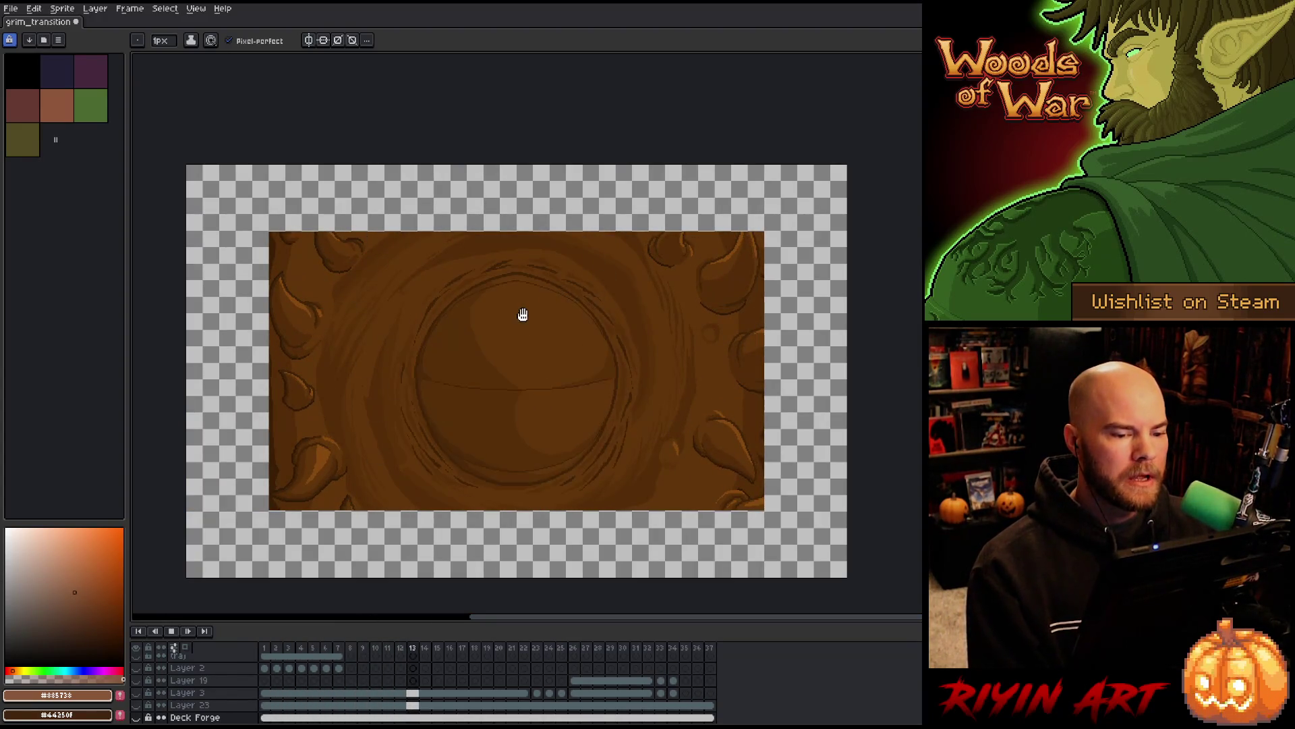
Select frames 11–13 across all layers and zoom onto the image's top edge on frame 13
left_click_drag(387, 651, 431, 651)
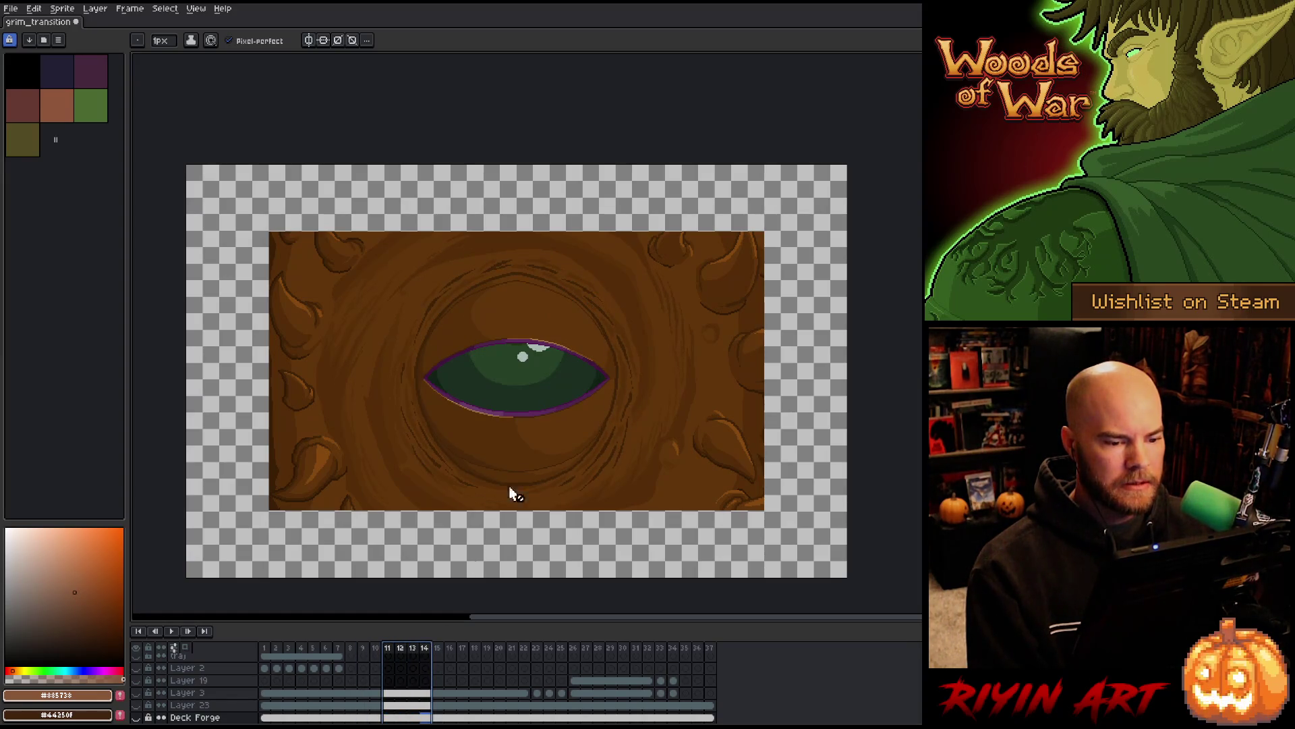
scroll(703, 287, "up", 4)
left_click_drag(584, 206, 550, 405)
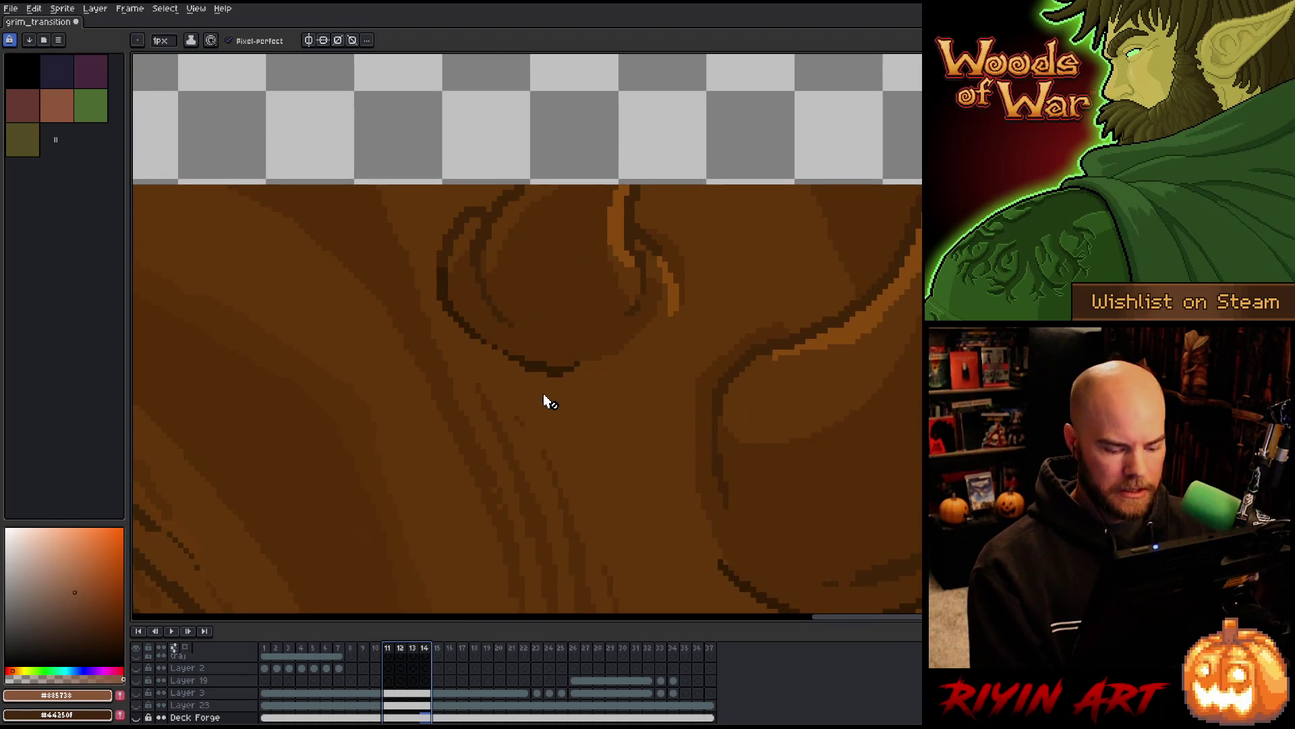
key("Return")
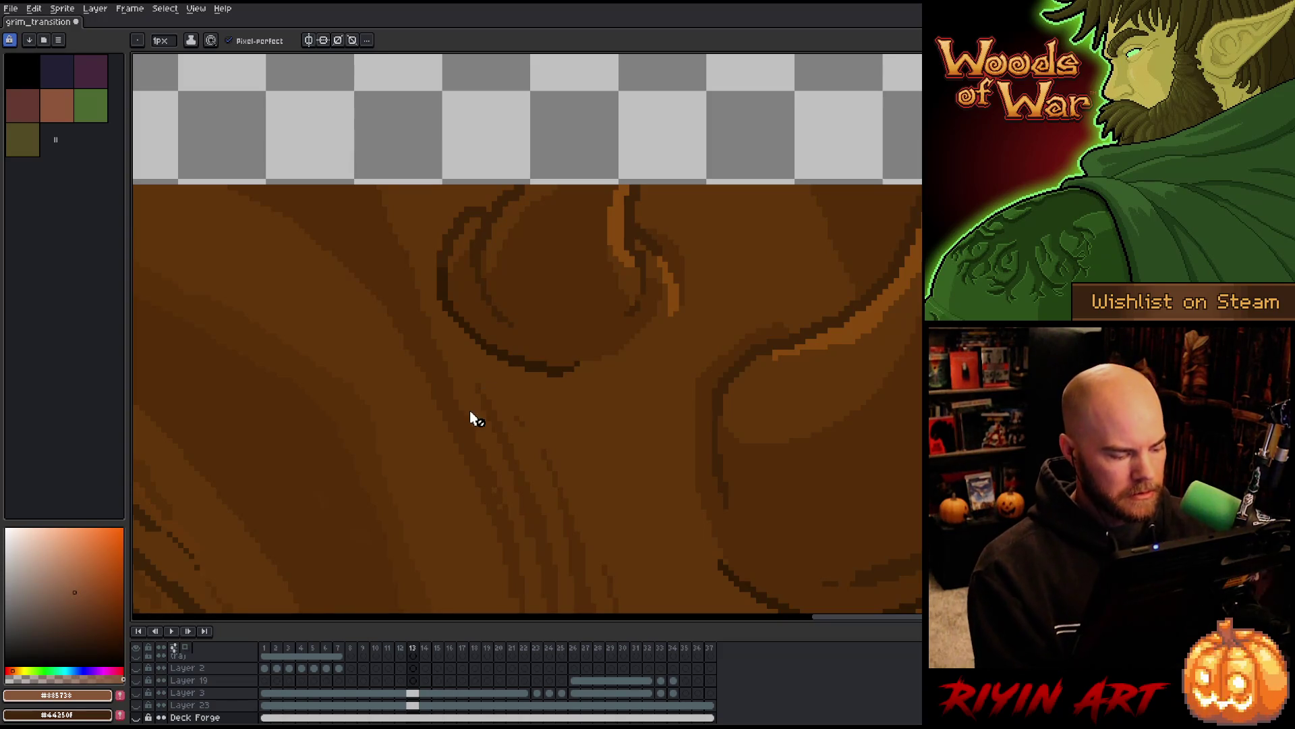
scroll(499, 512, "down", 2)
scroll(564, 358, "up", 1)
Save the animation as a new version, adding '_v' to the version part of the file name
key("v")
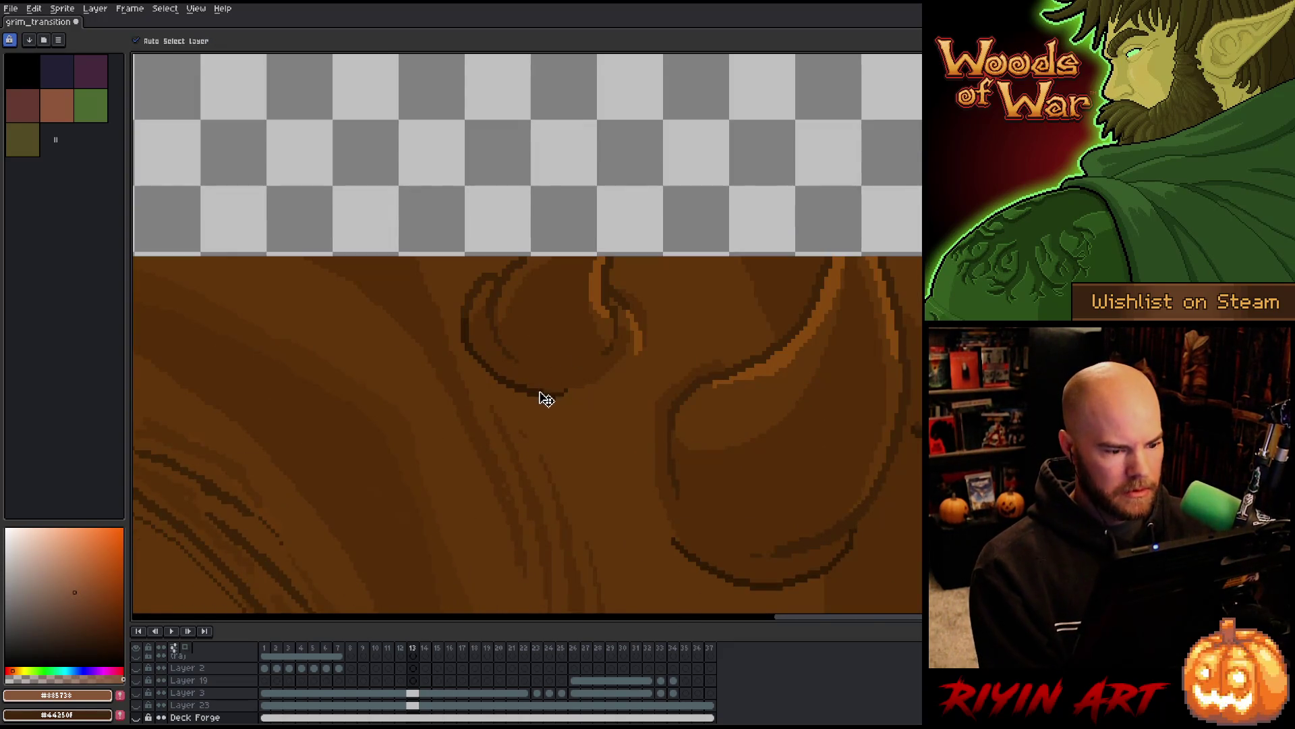
left_click(11, 8)
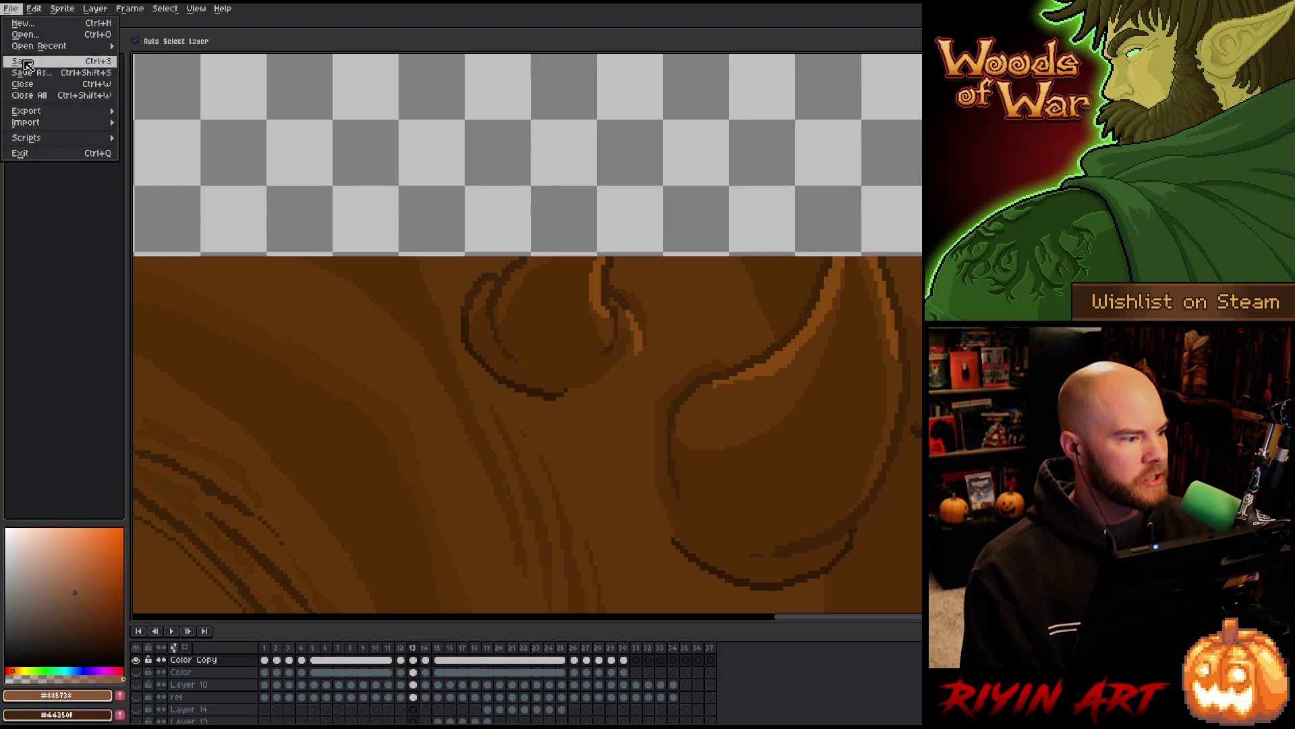
left_click(31, 72)
left_click(462, 420)
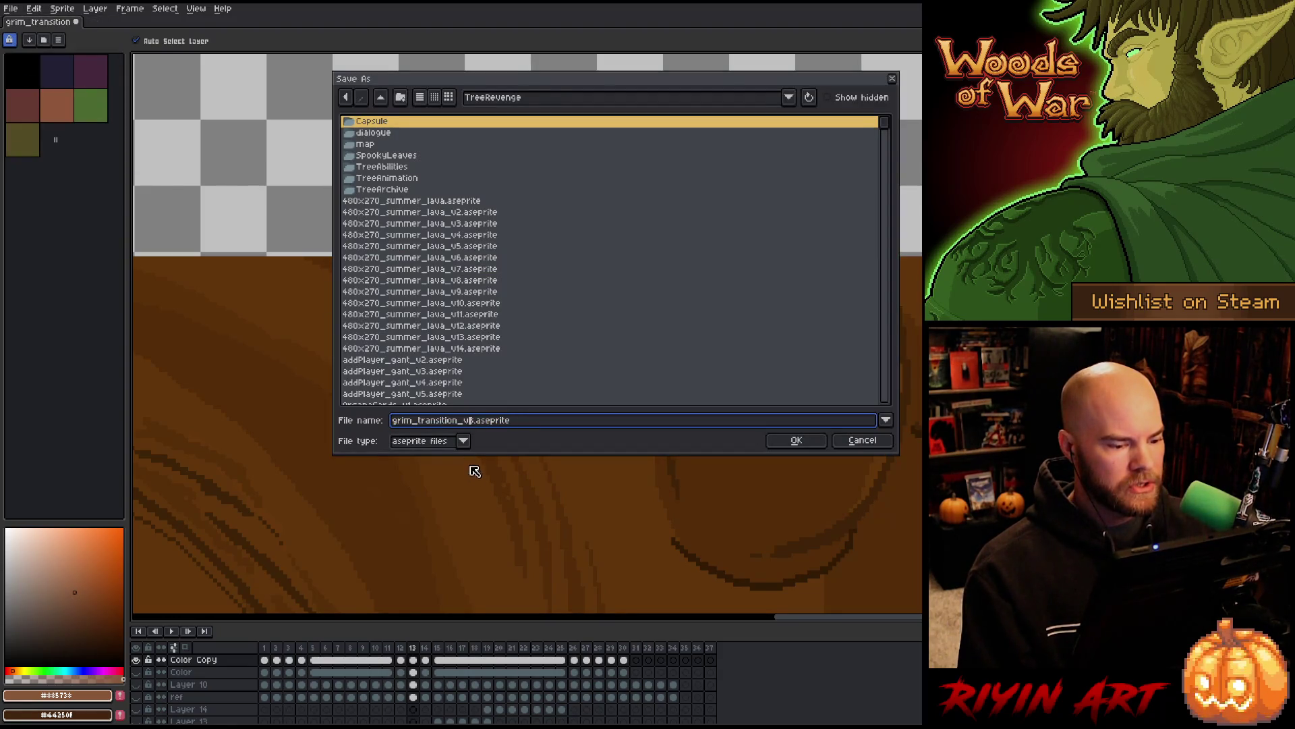
type("_v")
key("Return")
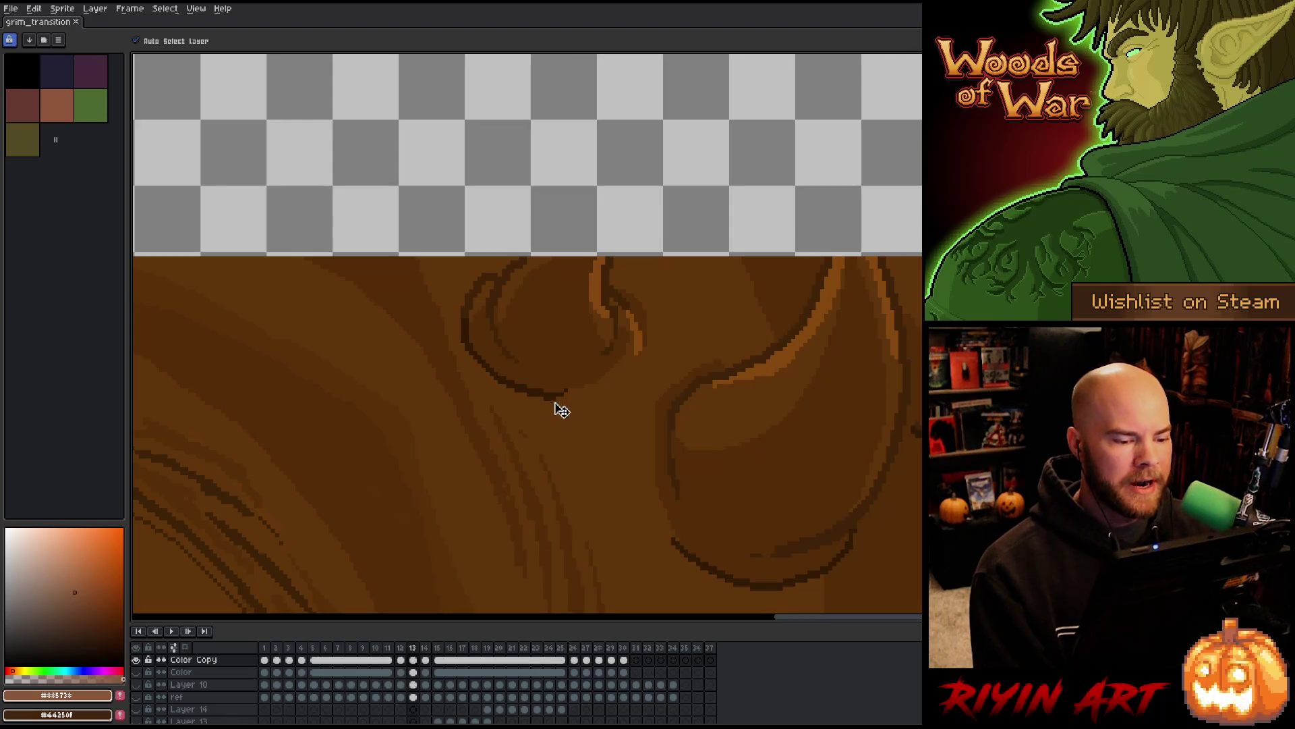
Zoom in and alternate between the Magic Wand and Move tools
scroll(563, 411, "up", 2)
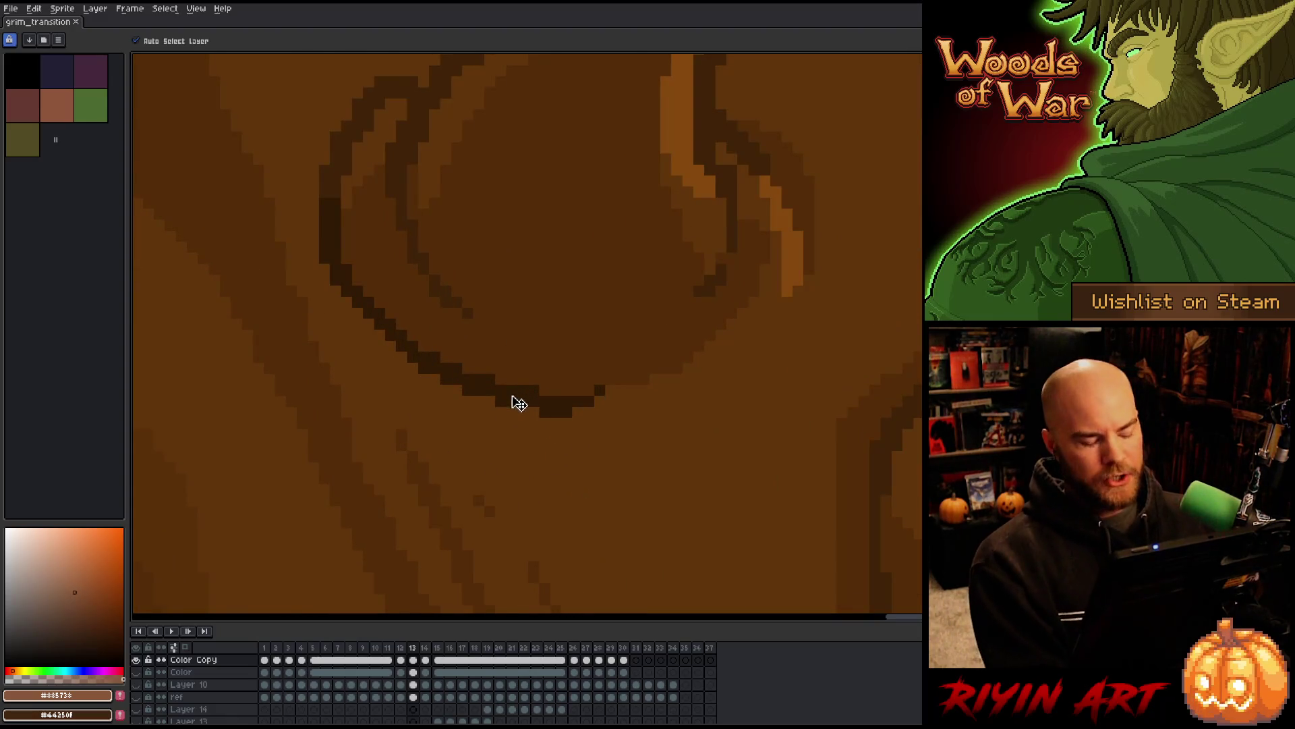
key("w")
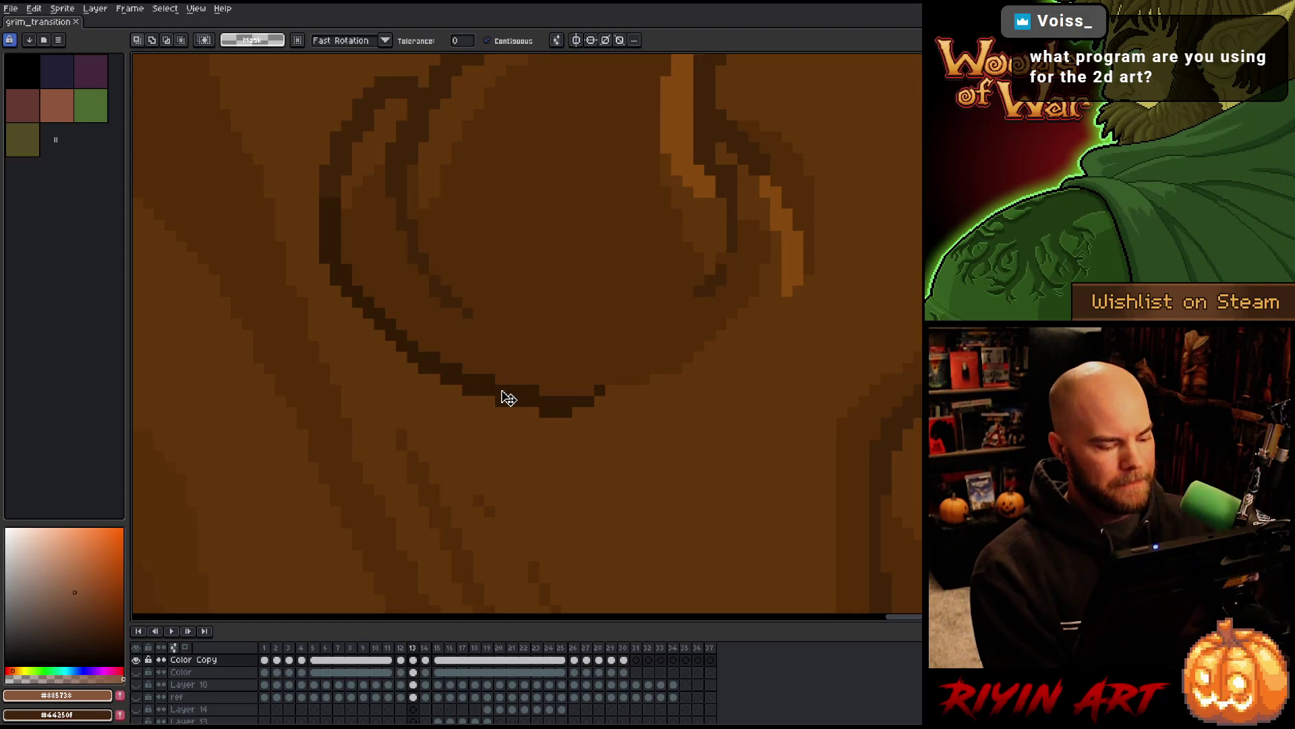
key("v")
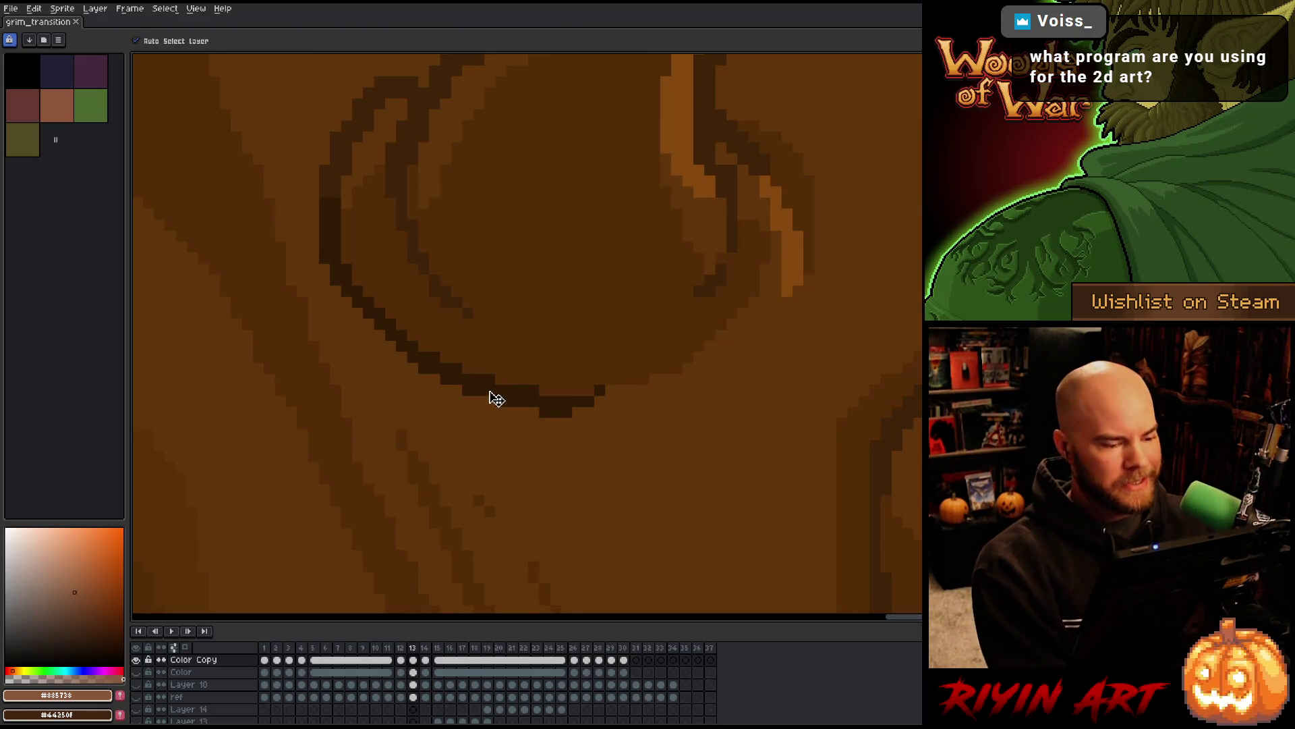
key("w")
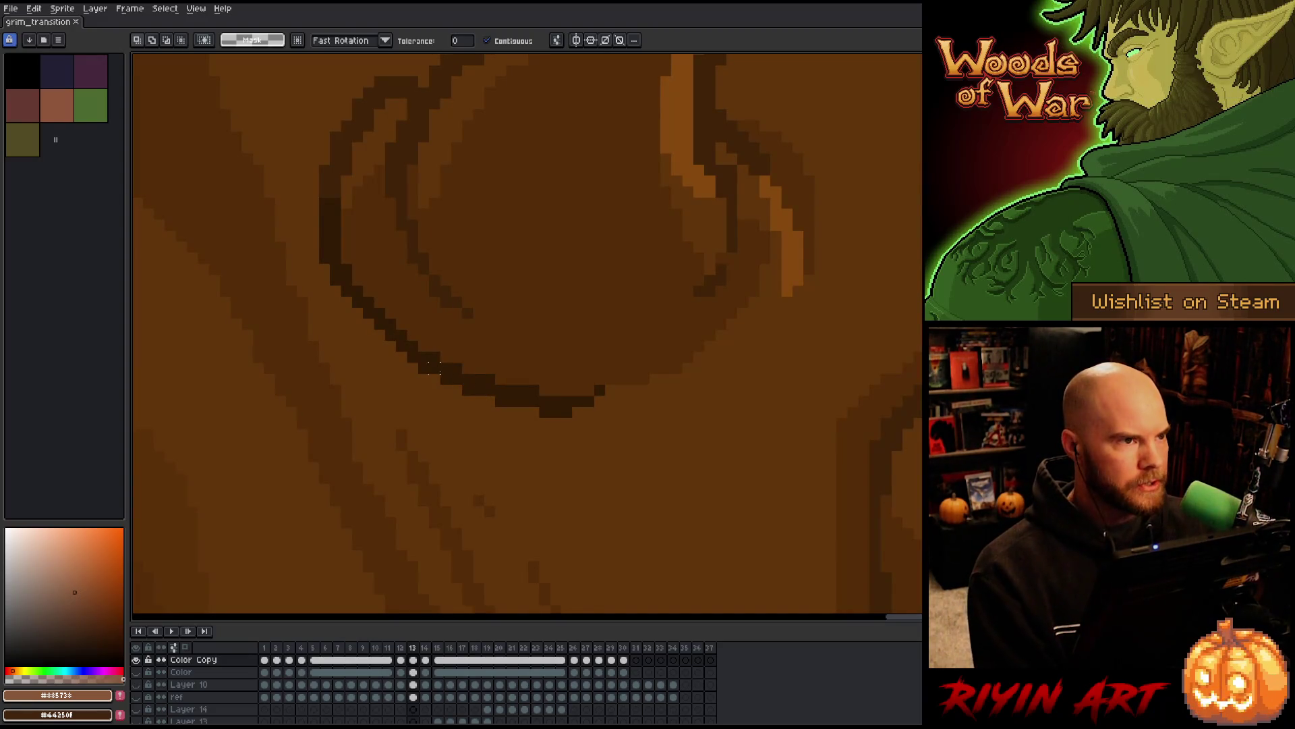
key("v")
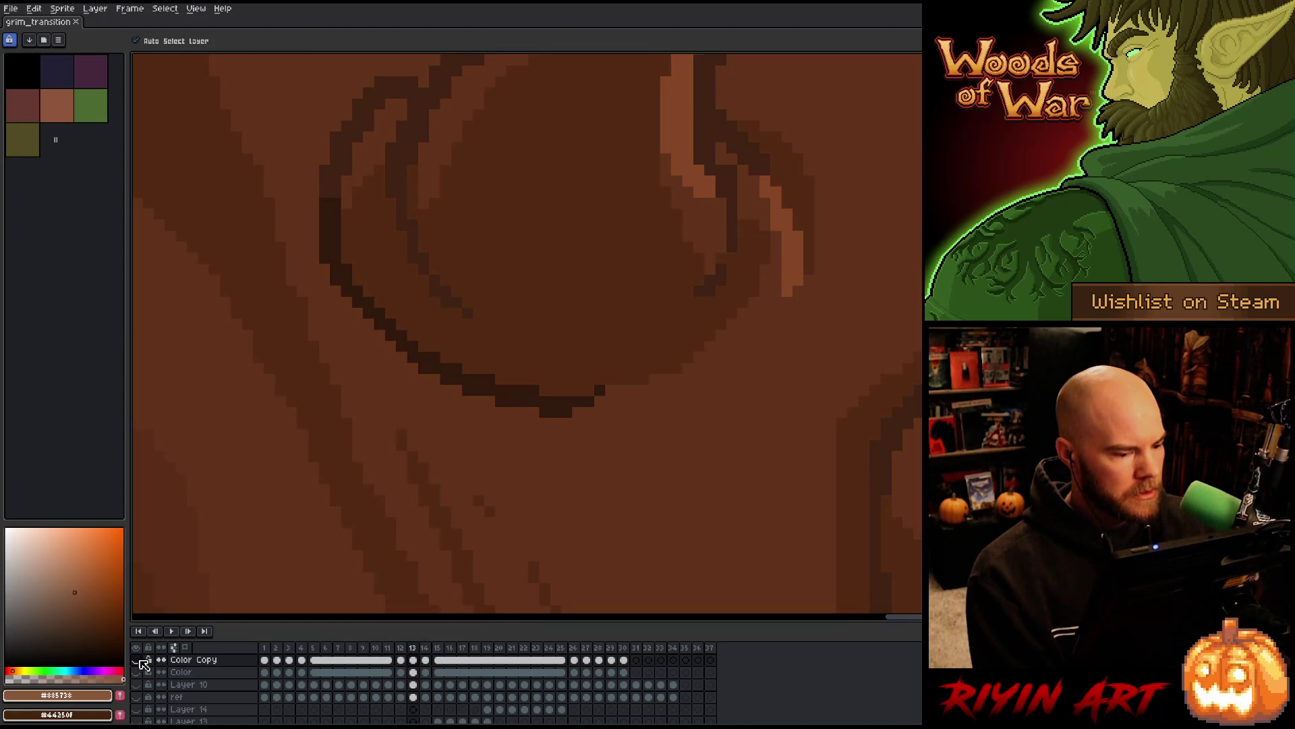
Enlarge the timeline by dragging the splitter upward to show more layers
scroll(264, 425, "down", 3)
scroll(326, 659, "down", 2)
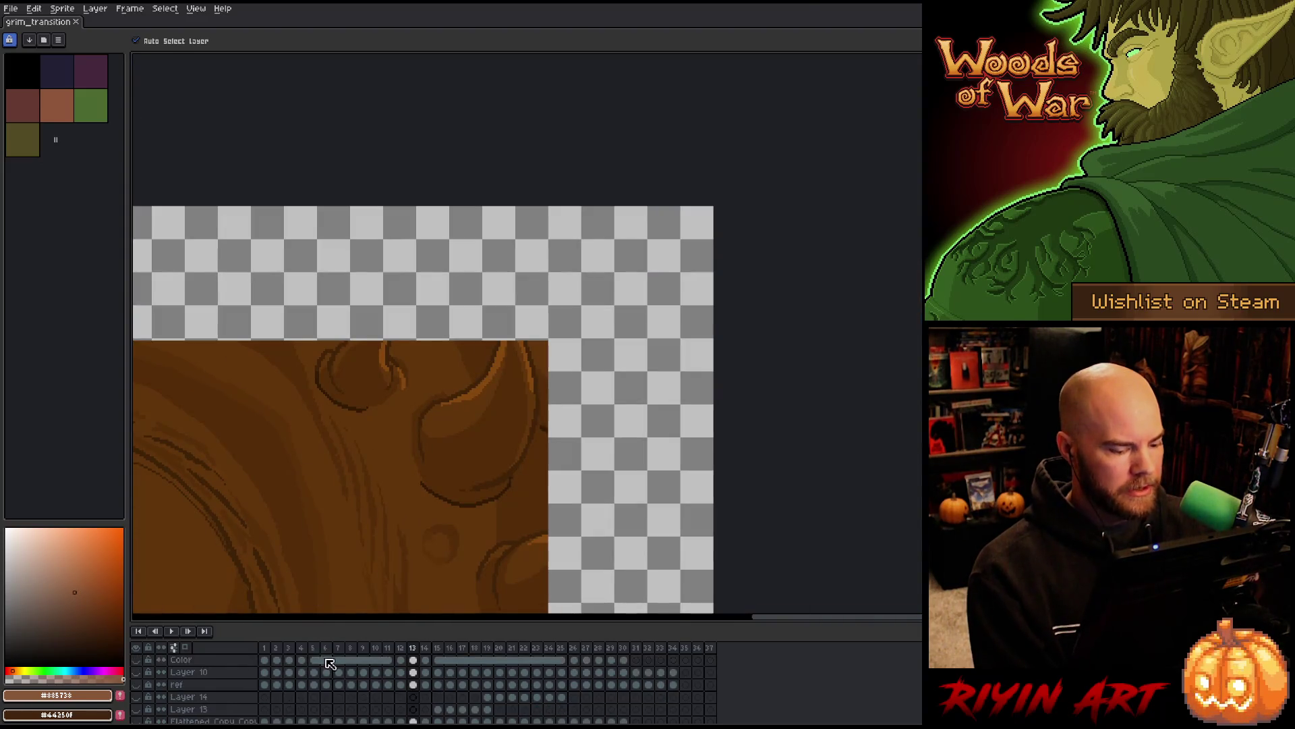
scroll(331, 685, "up", 2)
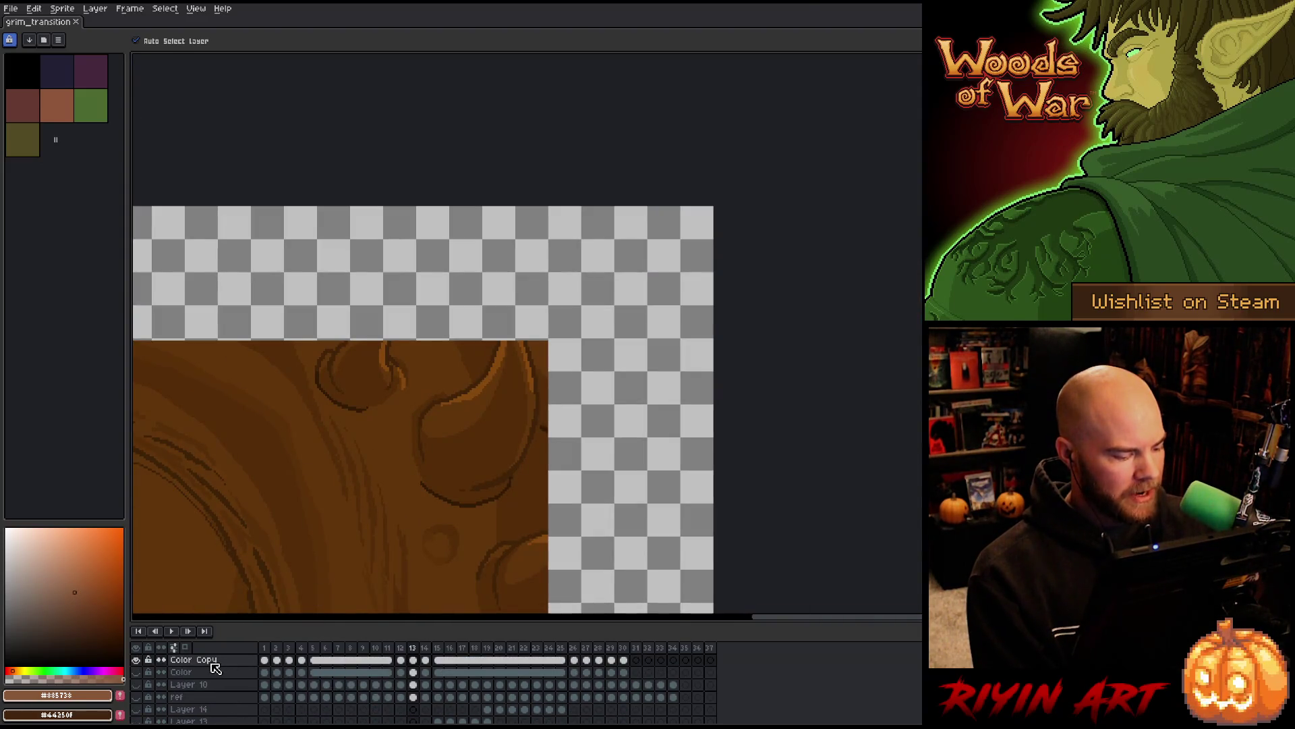
scroll(218, 670, "up", 5)
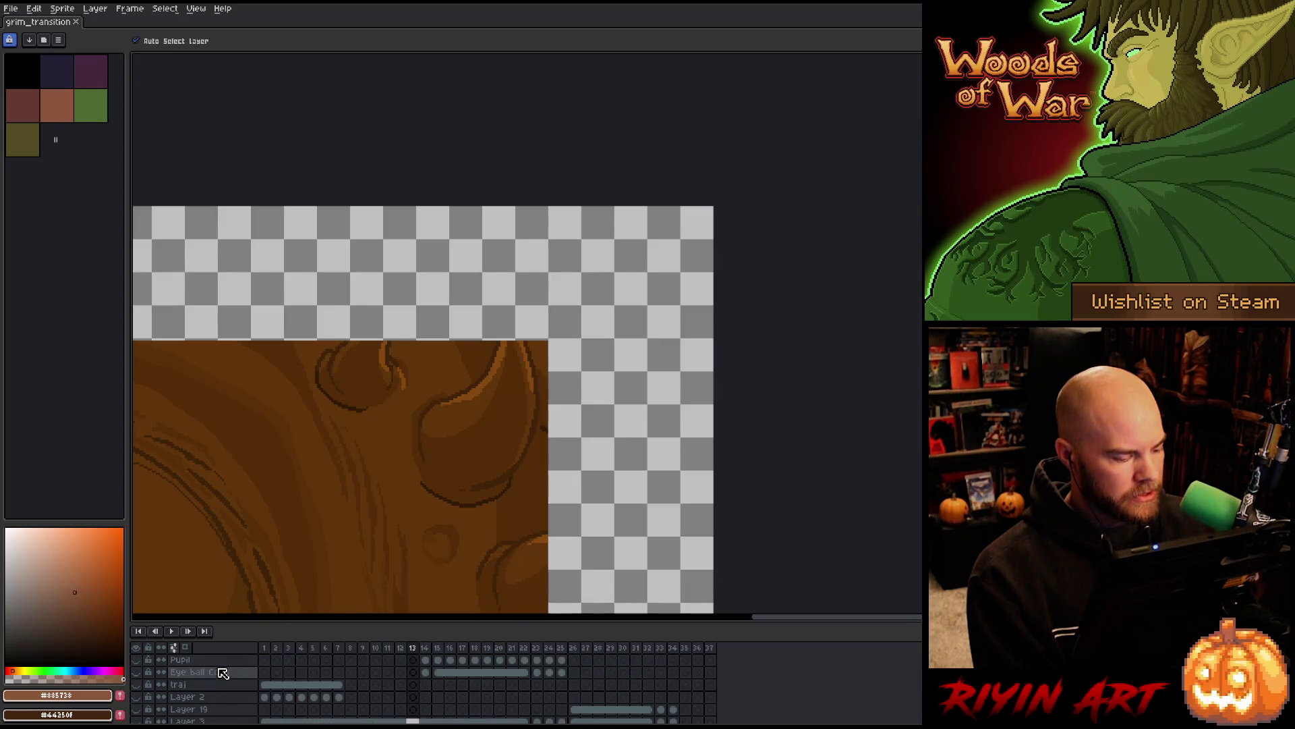
scroll(223, 672, "up", 8)
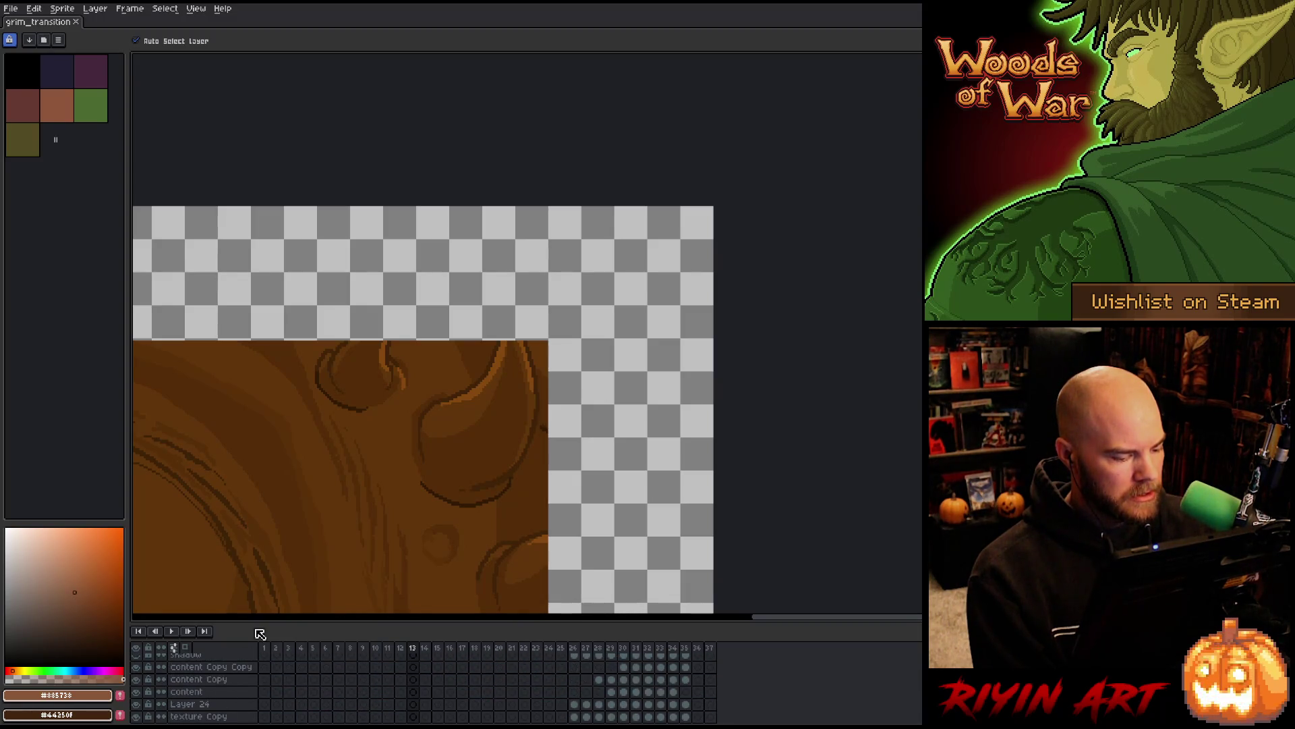
left_click_drag(261, 624, 277, 379)
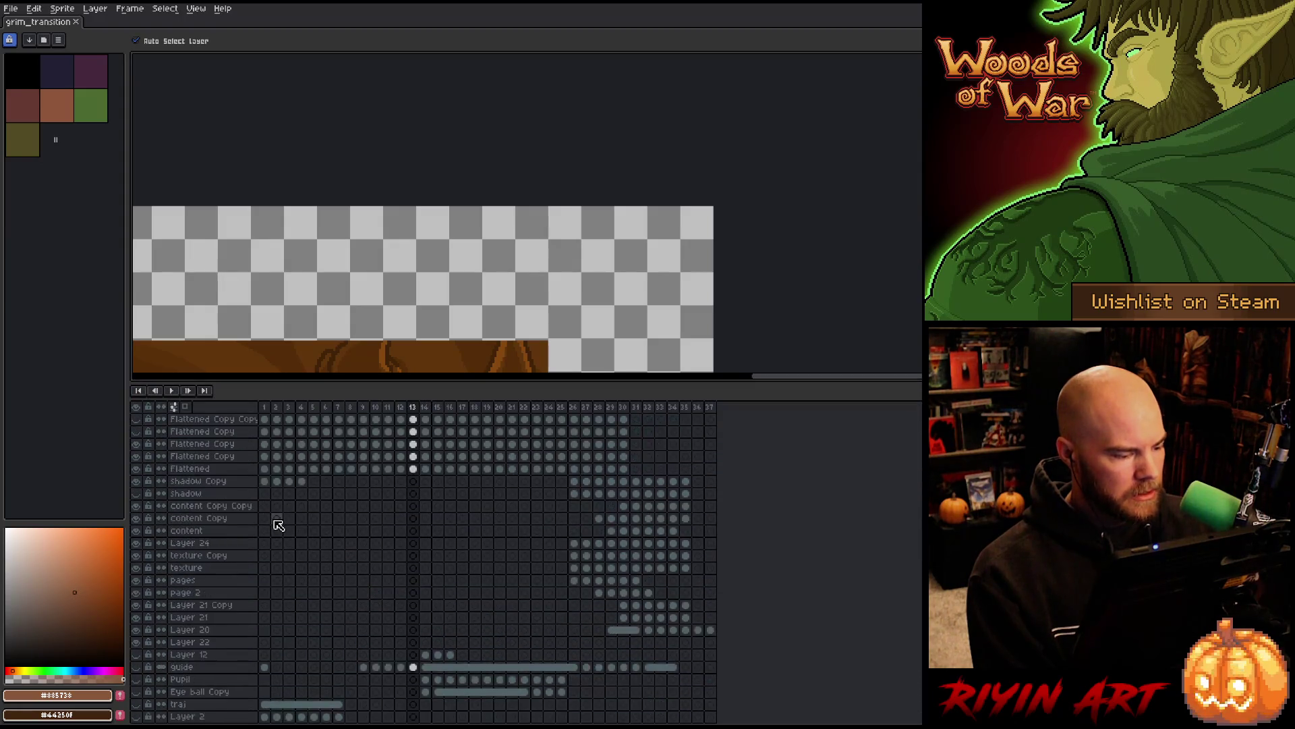
Select the layers from Color through Flattened Copy on frame 13
scroll(344, 256, "down", 3)
scroll(378, 243, "up", 2)
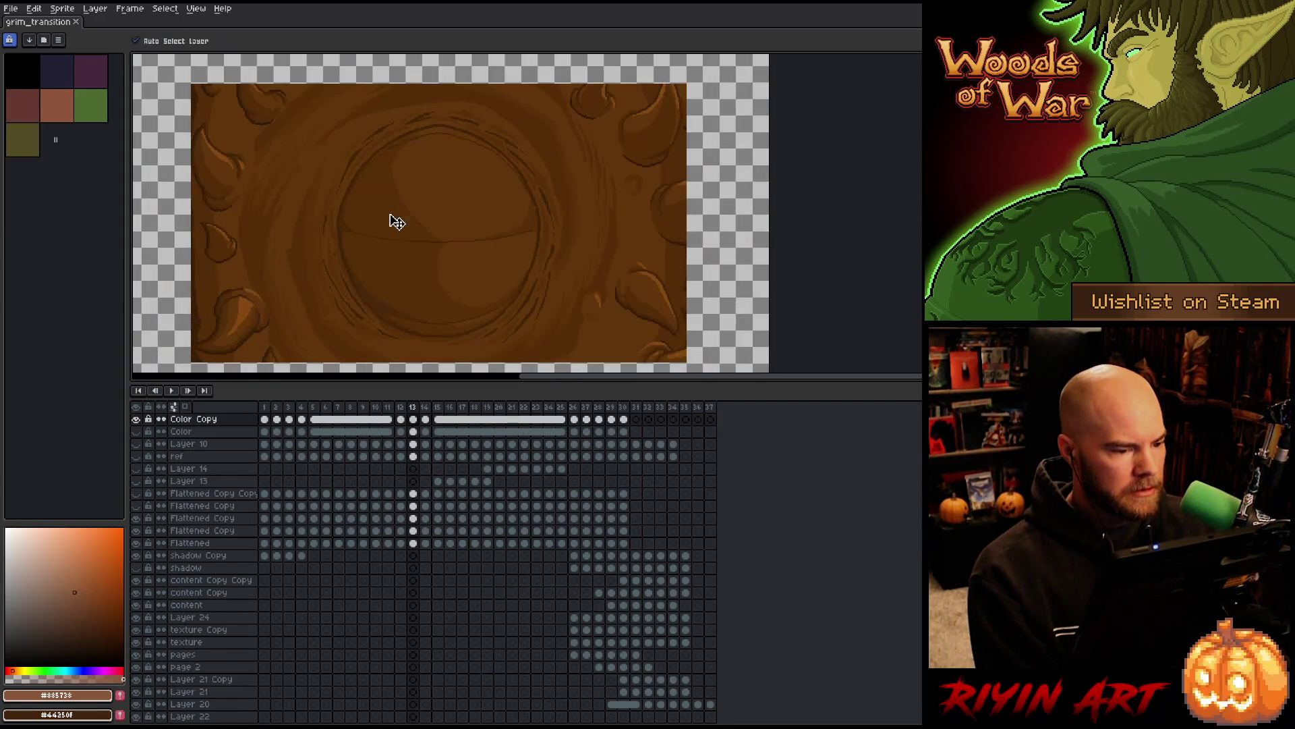
left_click(186, 432)
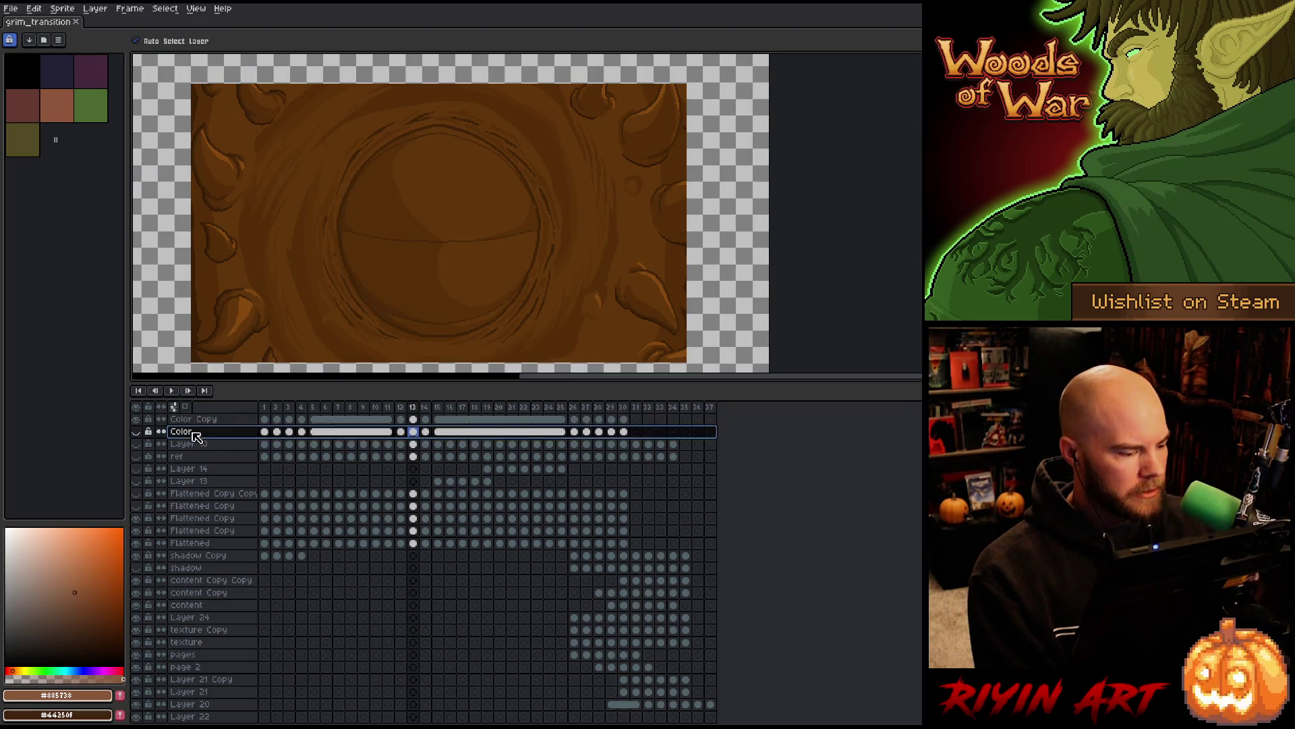
left_click(191, 505)
left_click(193, 434, "shift")
Delete the selected layers, then delete and restore the Color Copy layer with undo
right_click(193, 434)
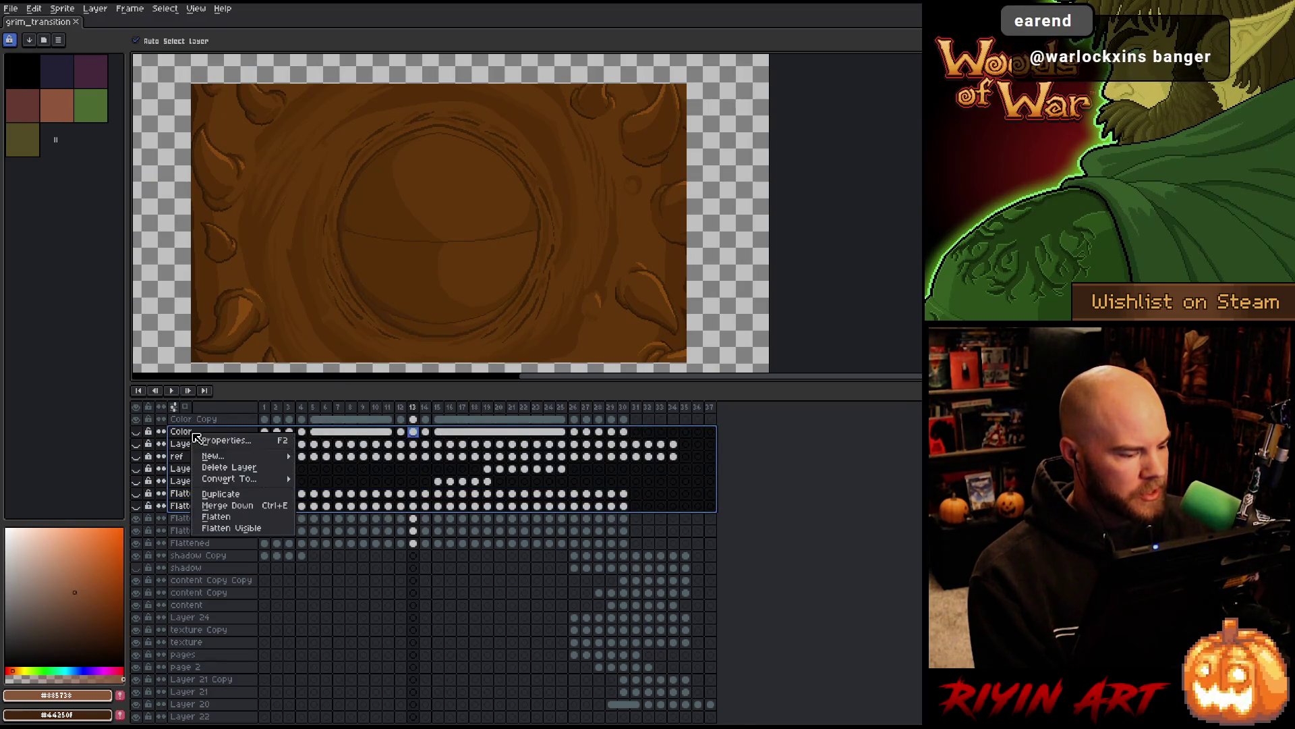
left_click(236, 467)
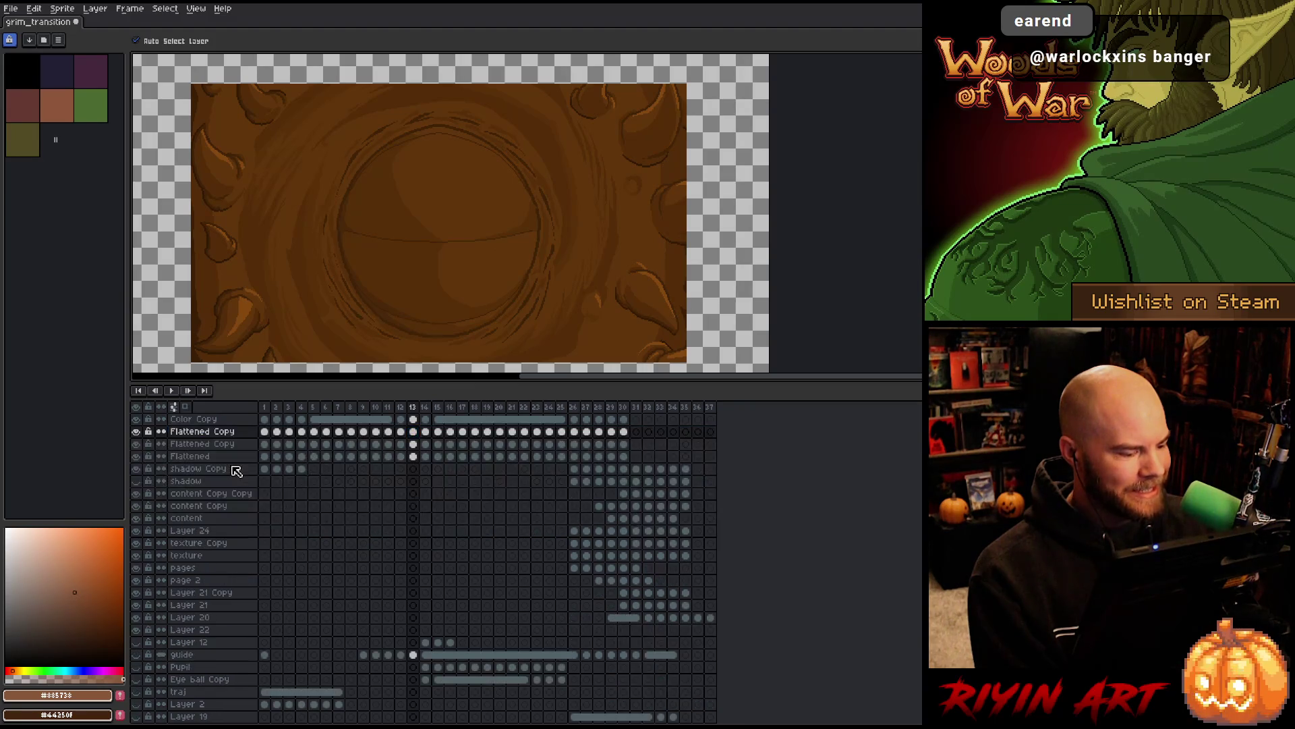
left_click(201, 420)
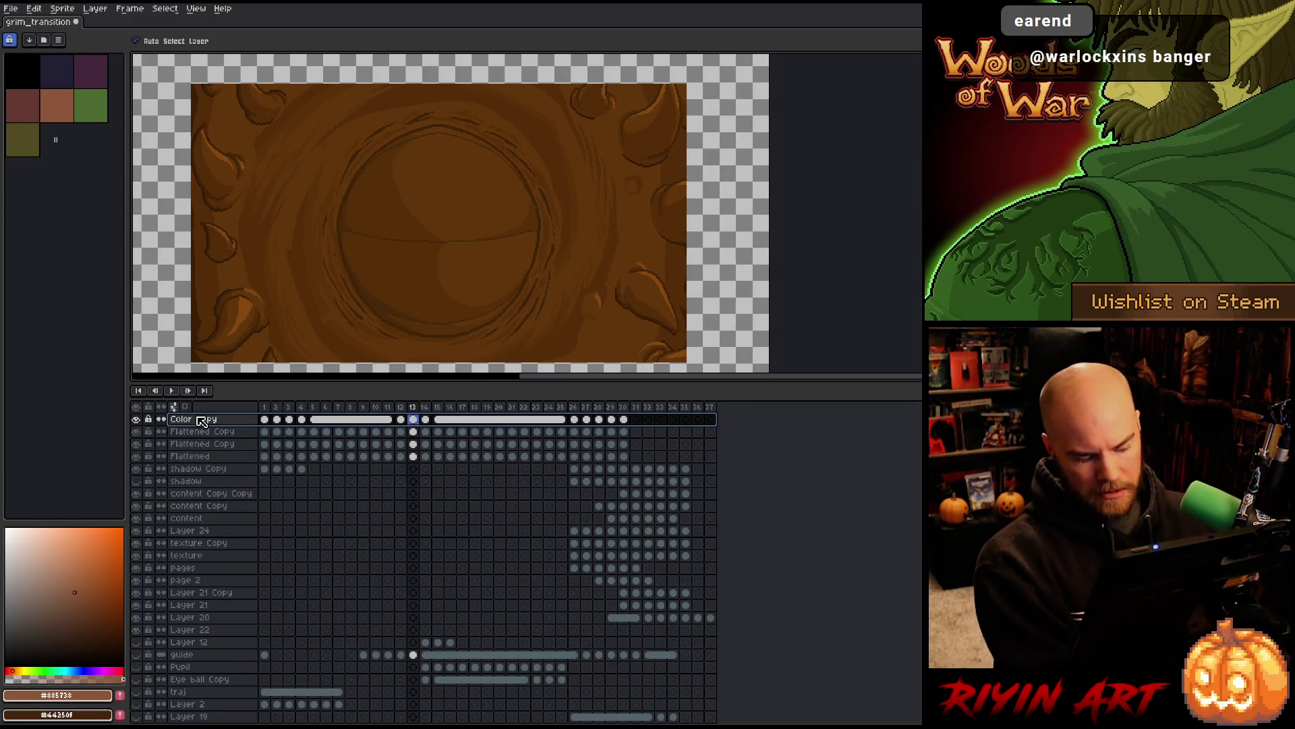
left_click(203, 421)
key("Delete")
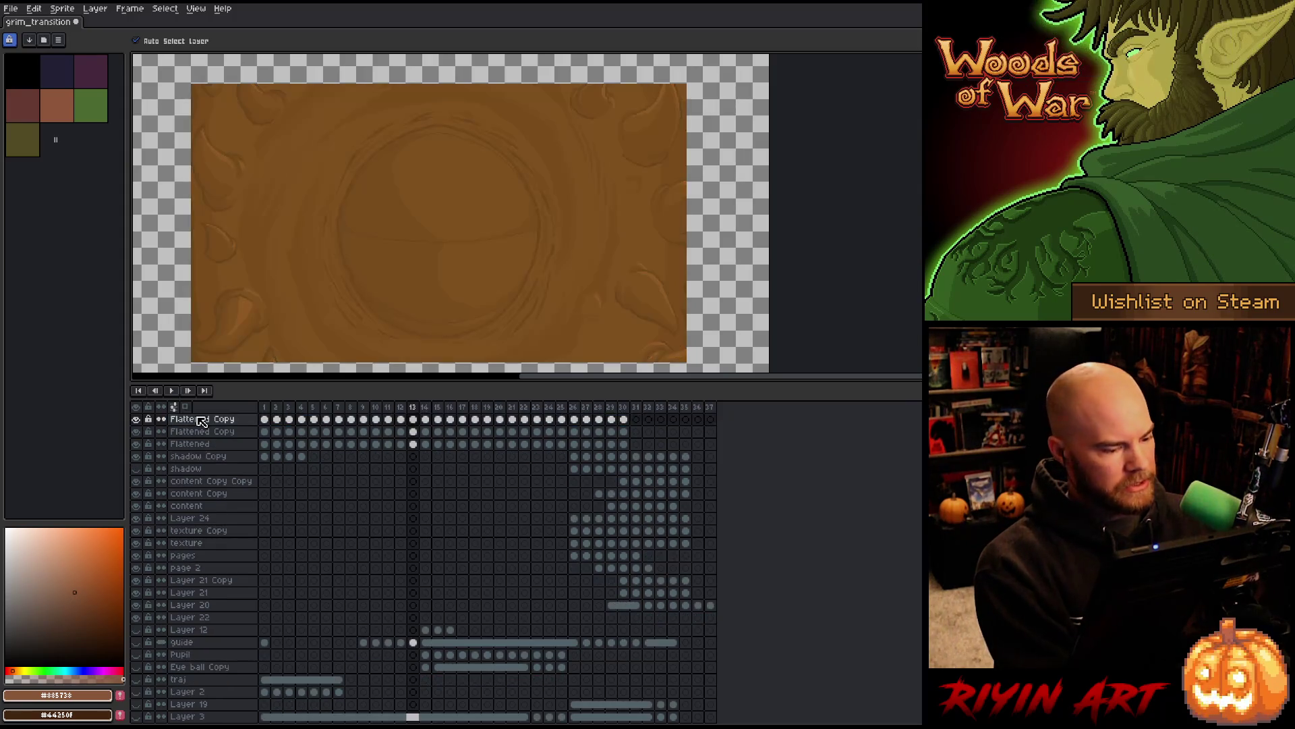
key("ctrl+z")
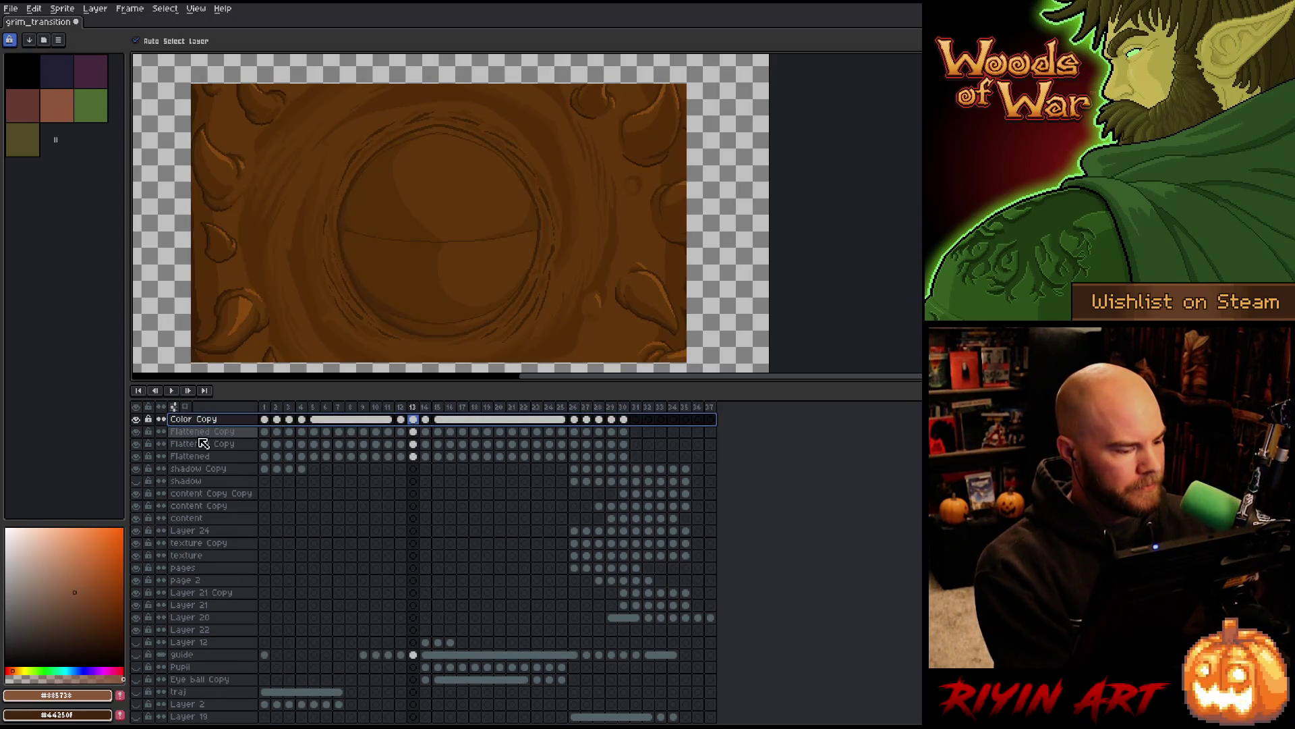
Inspect the properties of the Flattened Copy, Flattened and shadow Copy layers
left_click(204, 447)
double_click(203, 448)
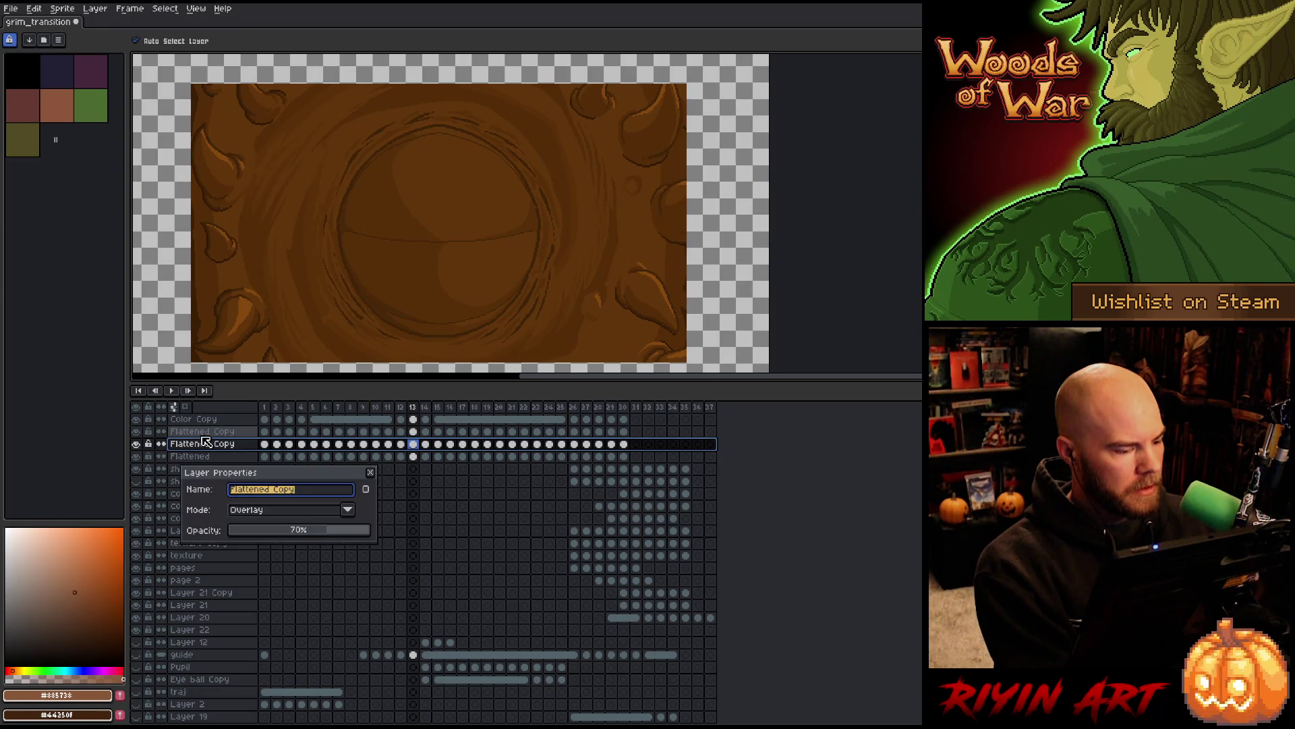
left_click(205, 435)
double_click(210, 458)
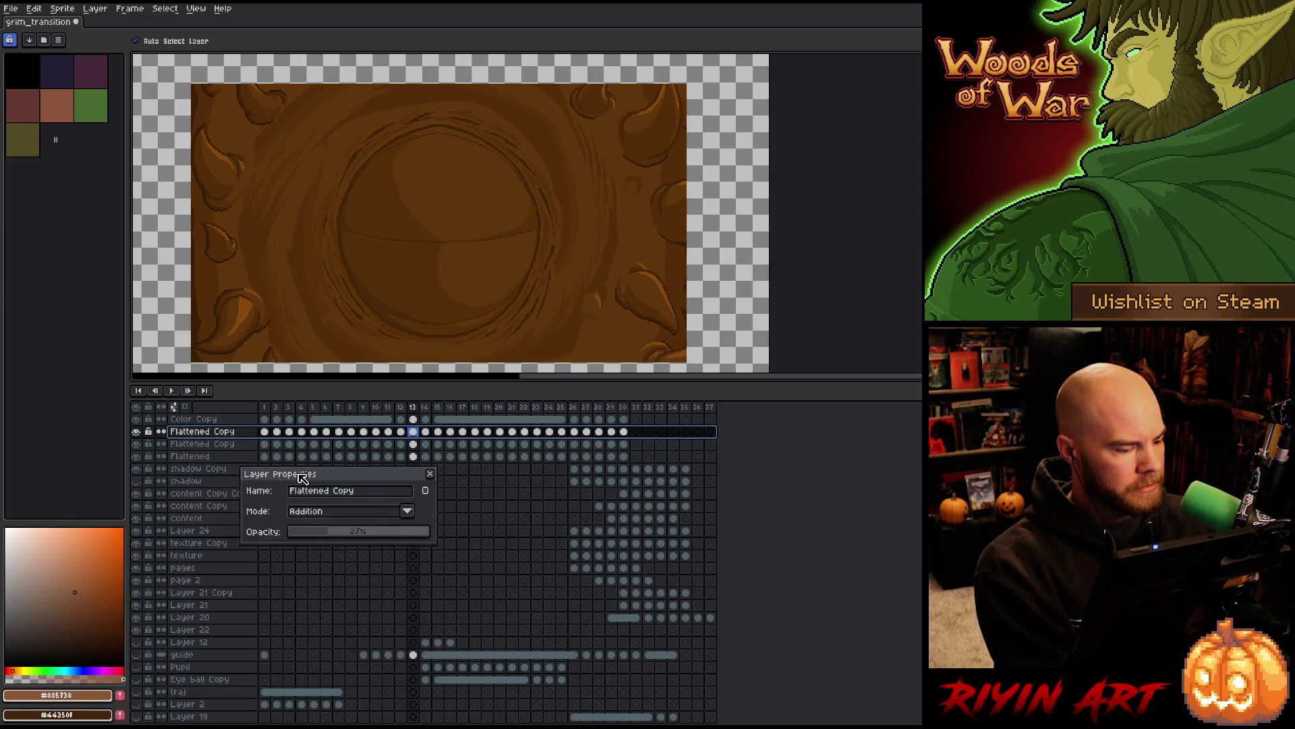
left_click(208, 469)
left_click(209, 458)
left_click(210, 445)
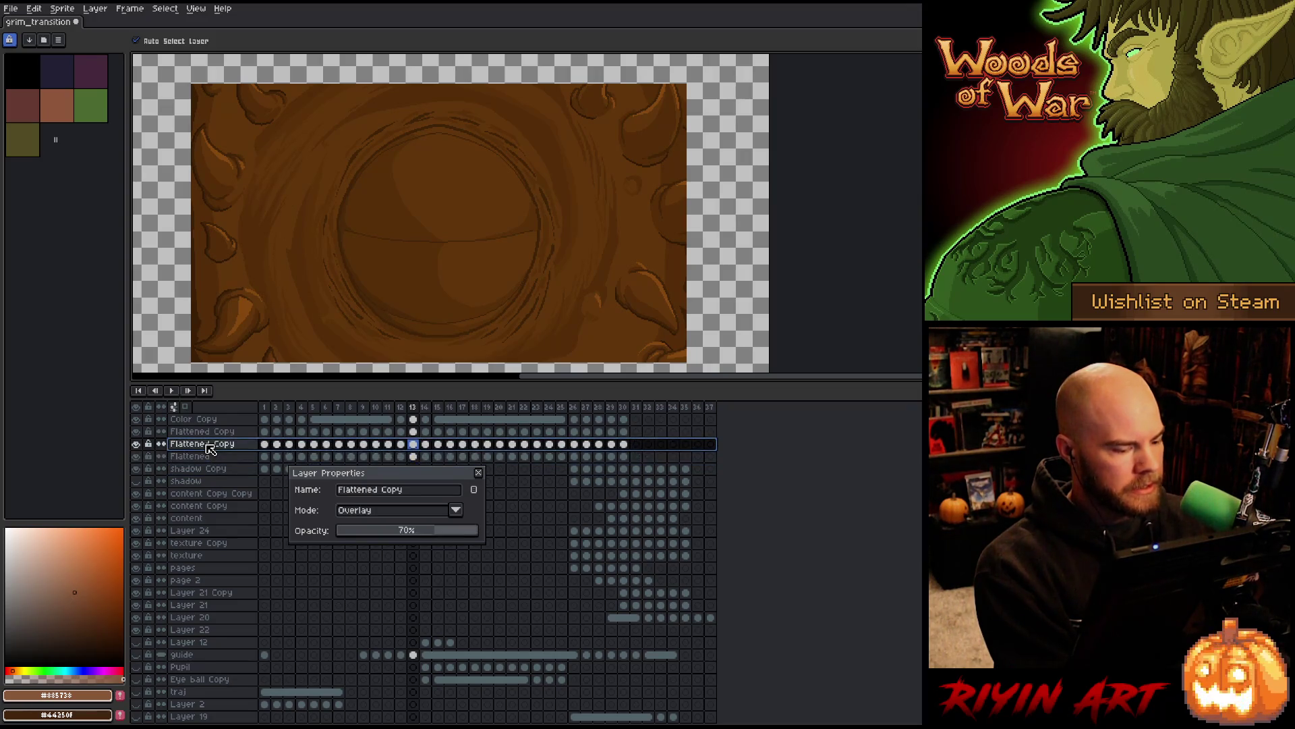
Merge both Flattened Copy layers and Color Copy down into Flattened, then toggle its visibility
key("ctrl+e")
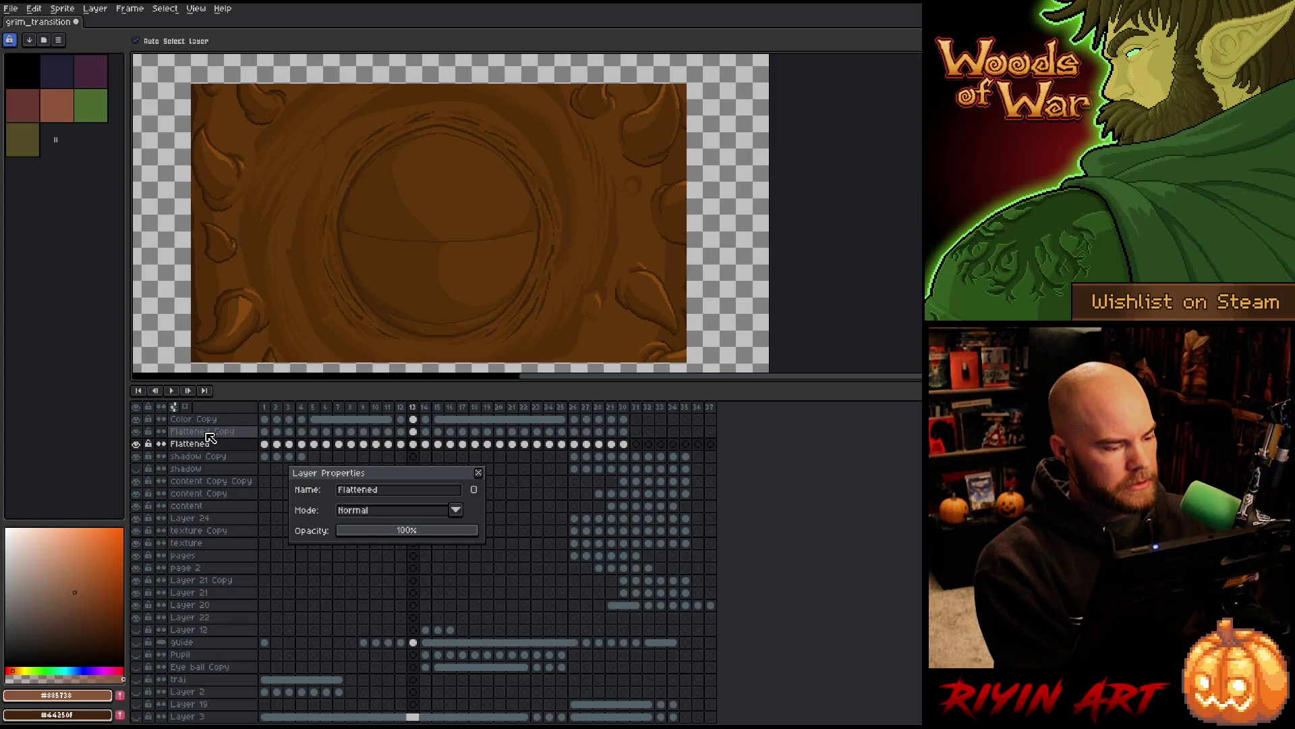
left_click(206, 433)
key("ctrl+e")
left_click(209, 421)
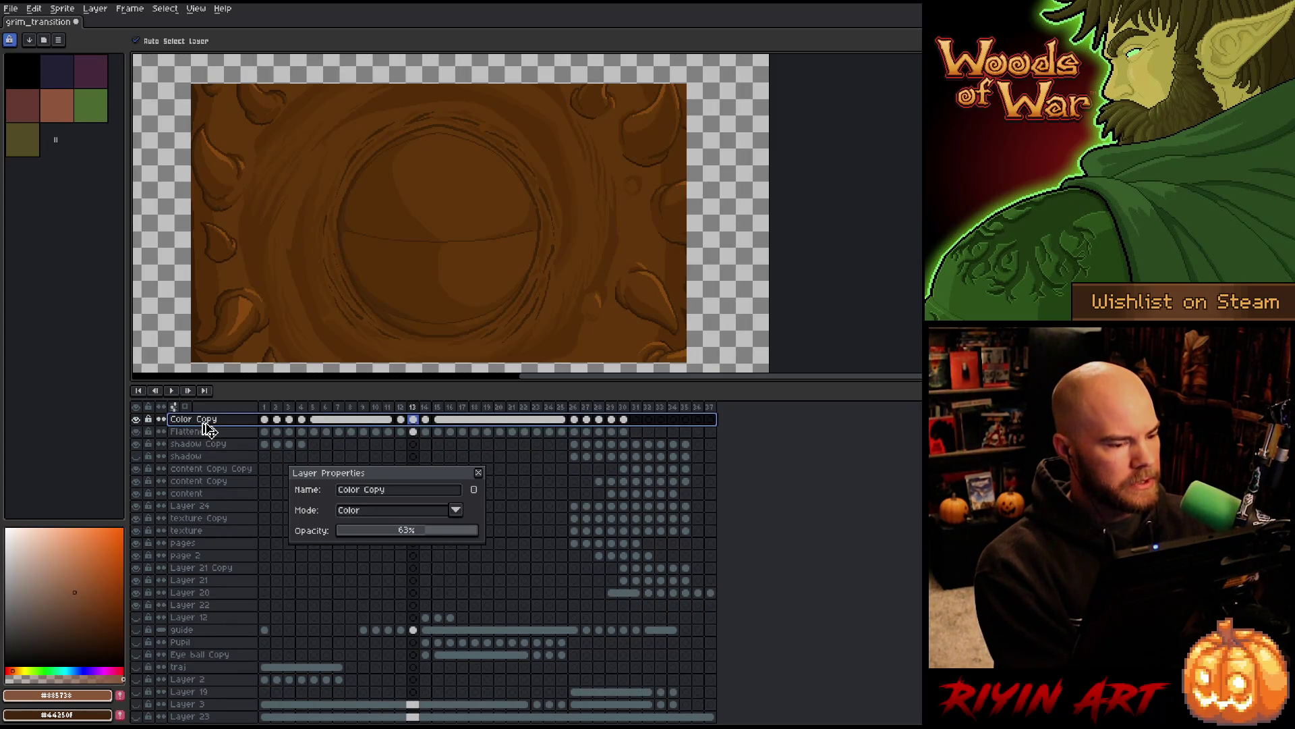
key("ctrl+e")
left_click(136, 419)
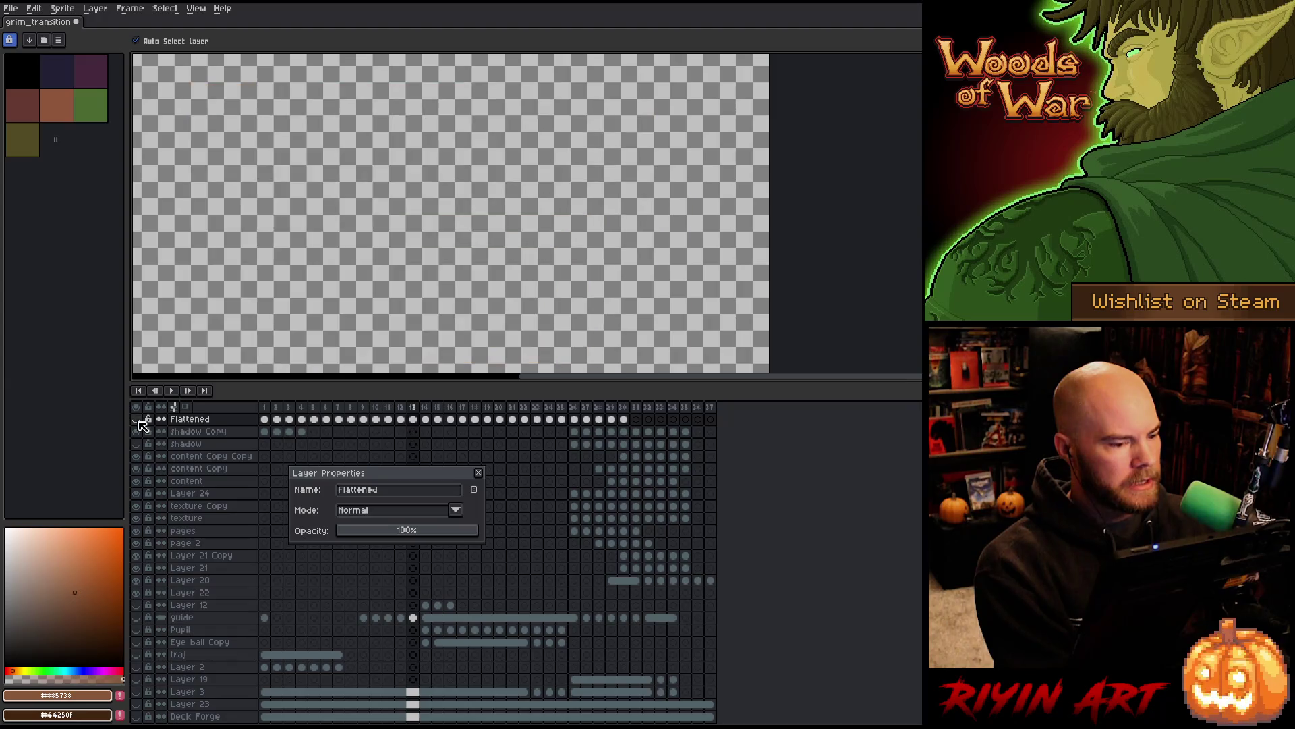
left_click(136, 419)
Close the properties window and zoom onto the curved outline stroke at the background's top edge
left_click(478, 473)
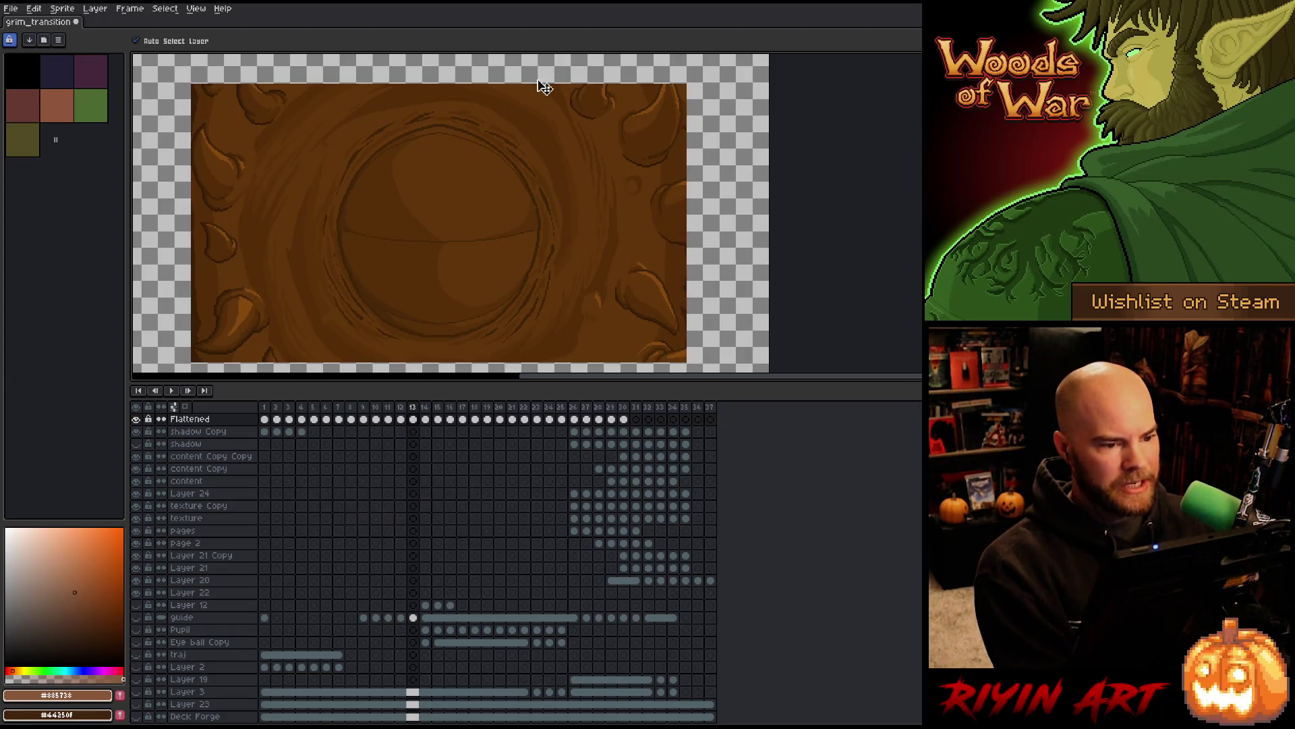
scroll(543, 81, "up", 3)
left_click_drag(558, 86, 512, 280)
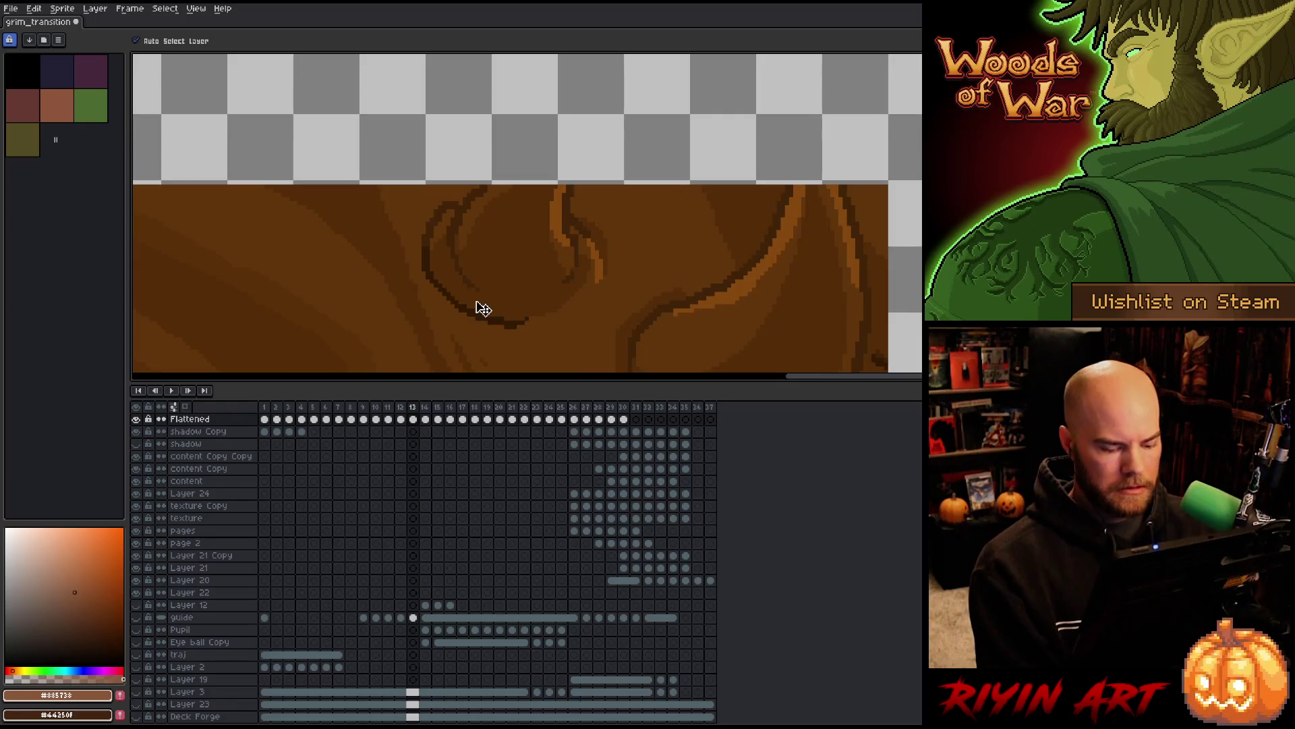
key("Right")
left_click_drag(457, 318, 430, 291)
scroll(430, 290, "up", 3)
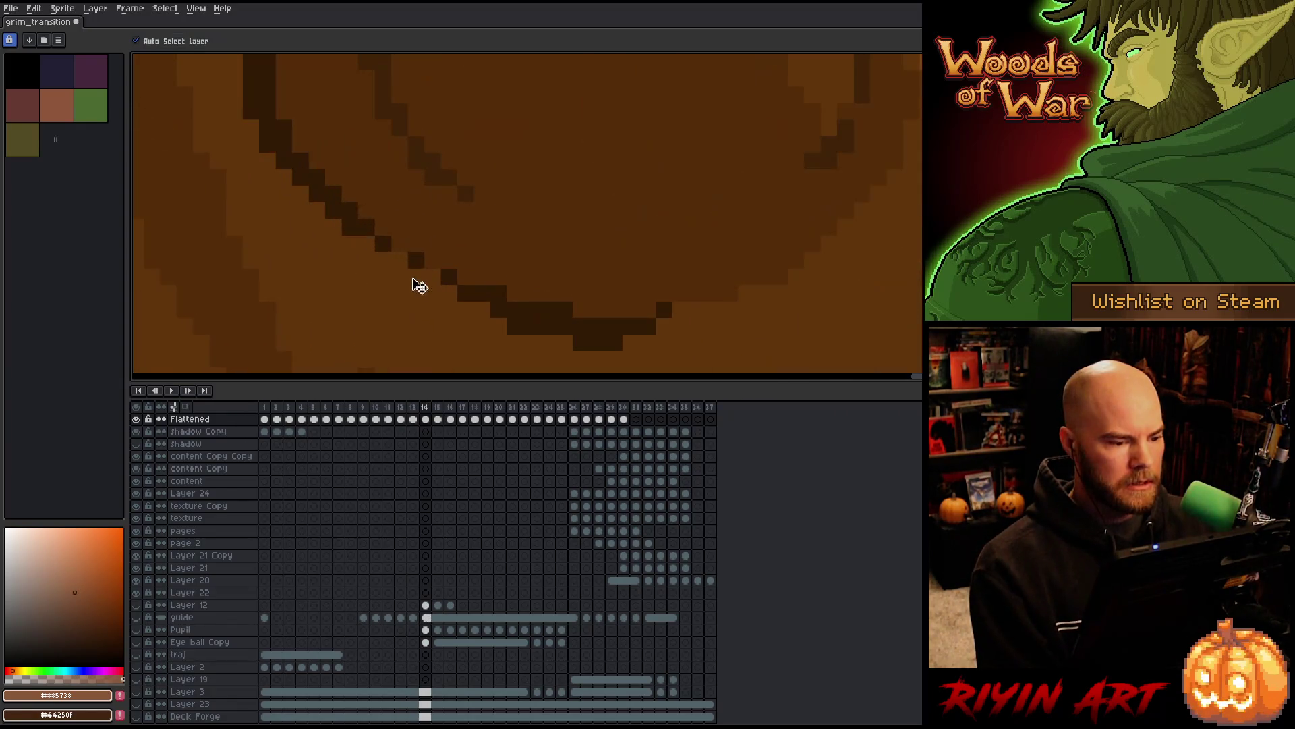
Magic-wand select the dark outline stroke and sample its dark brown #311a05 colour
key("Left")
left_click(432, 292)
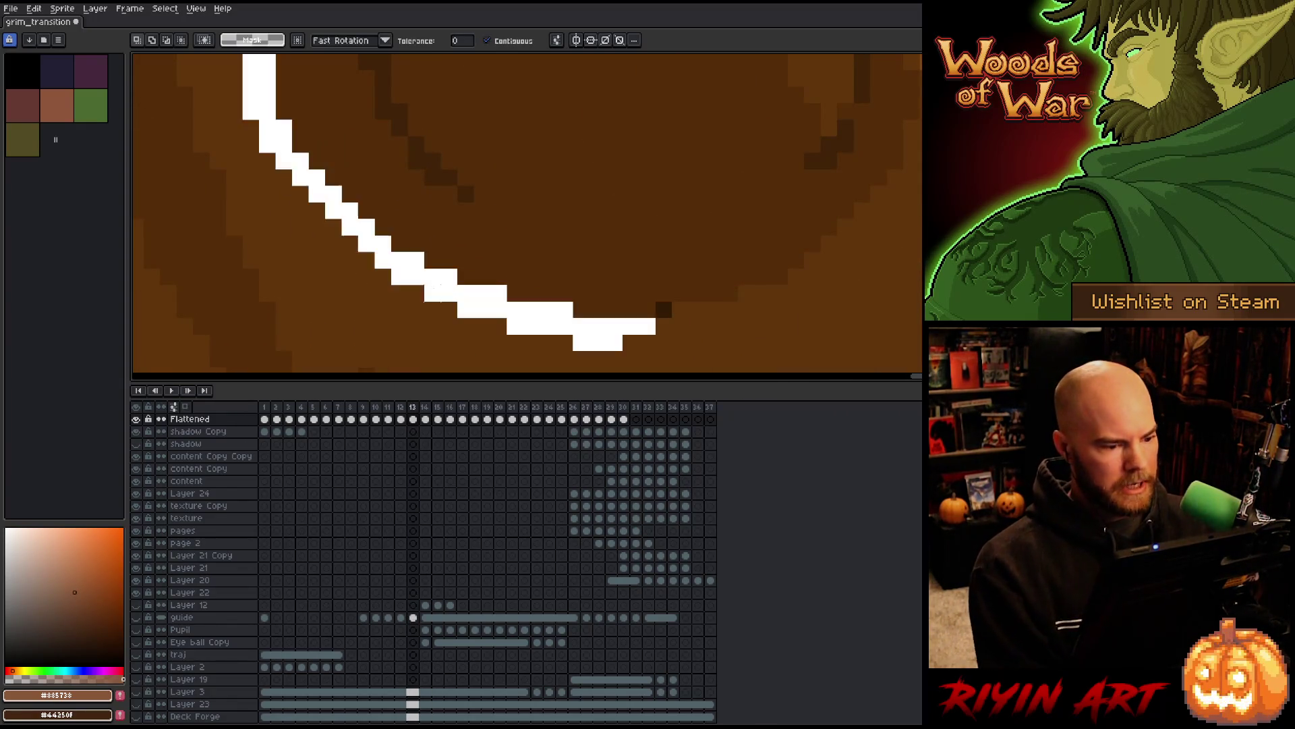
key("i")
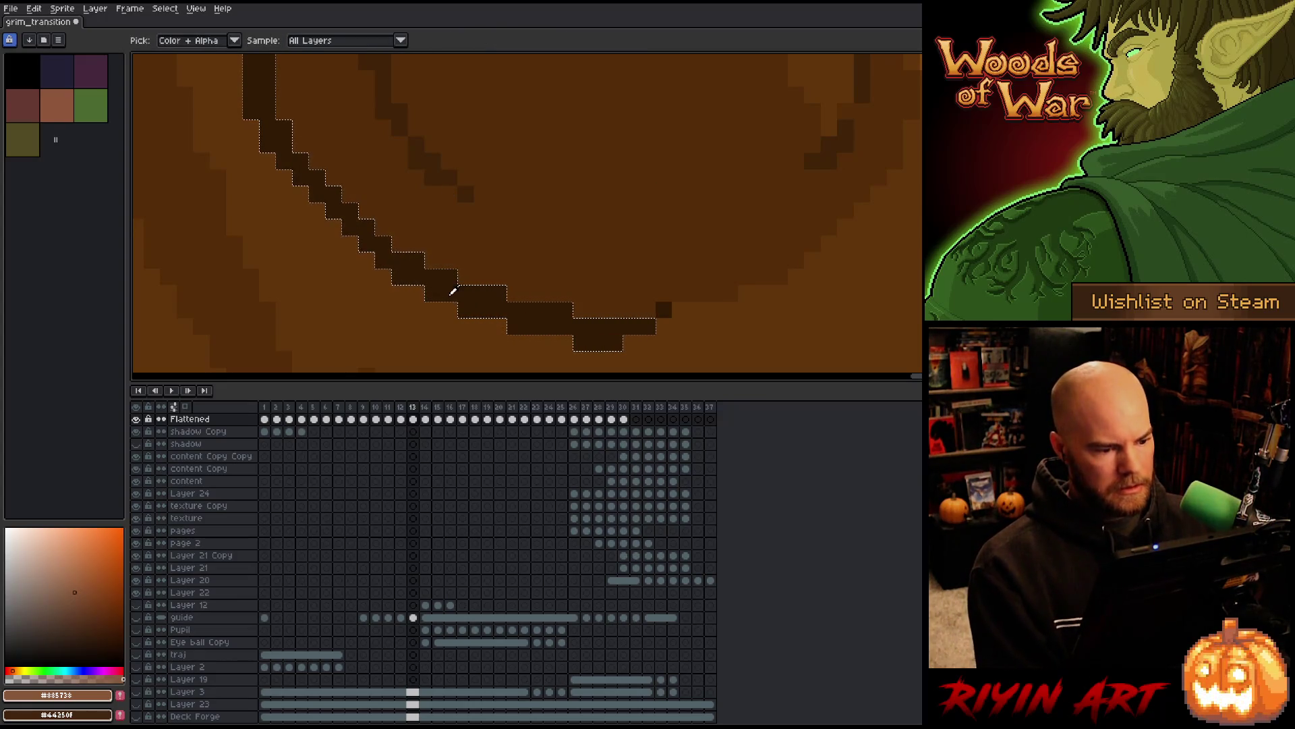
left_click(452, 292)
Step through frames 18 to 27, return to frame 25, and centre the eye in view
key("Right")
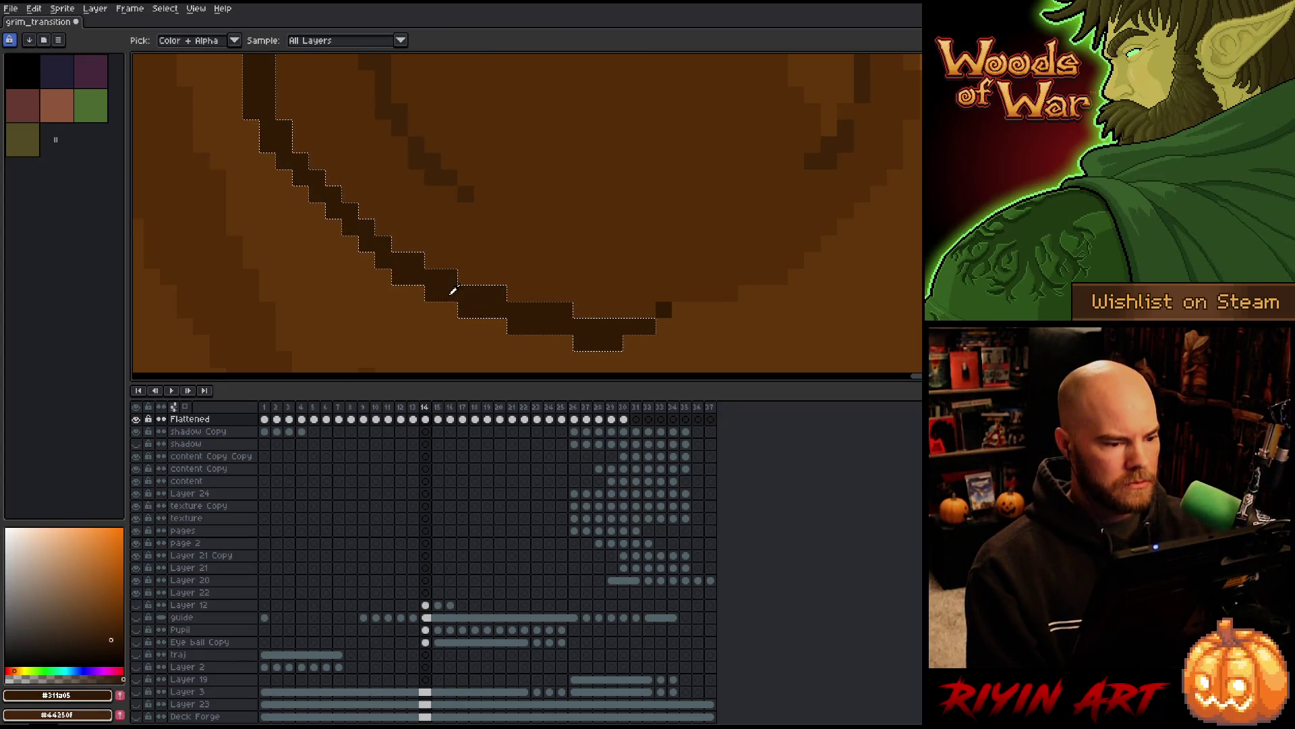
key("Right")
key("Right")
key("Right")
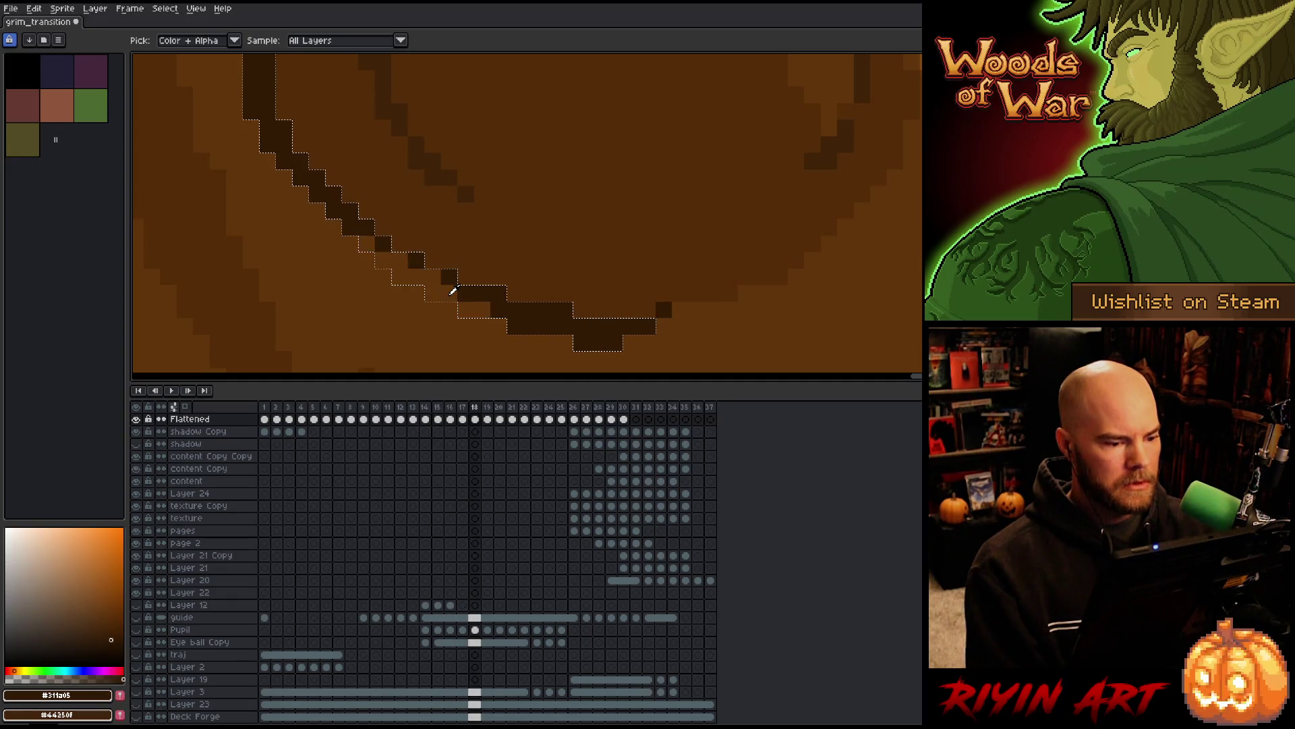
key("Right")
key("Right")
key("Right")
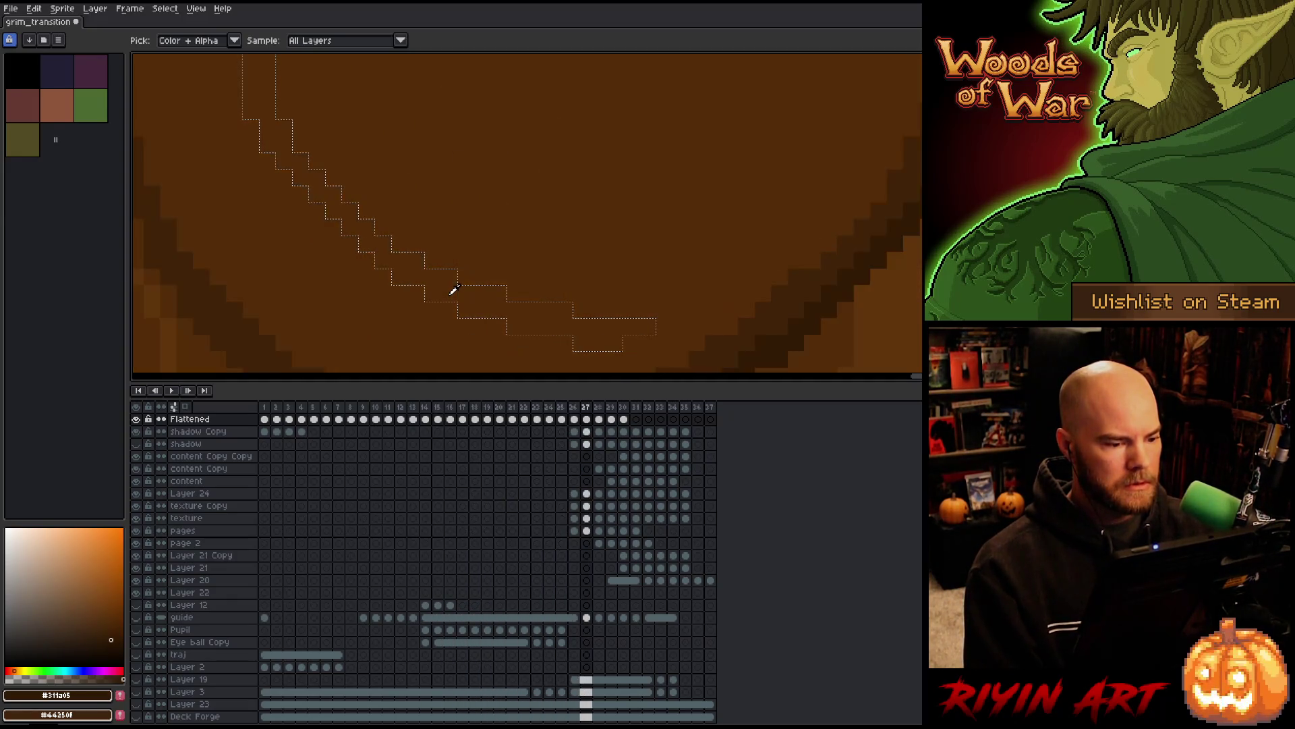
key("Left")
key("Left")
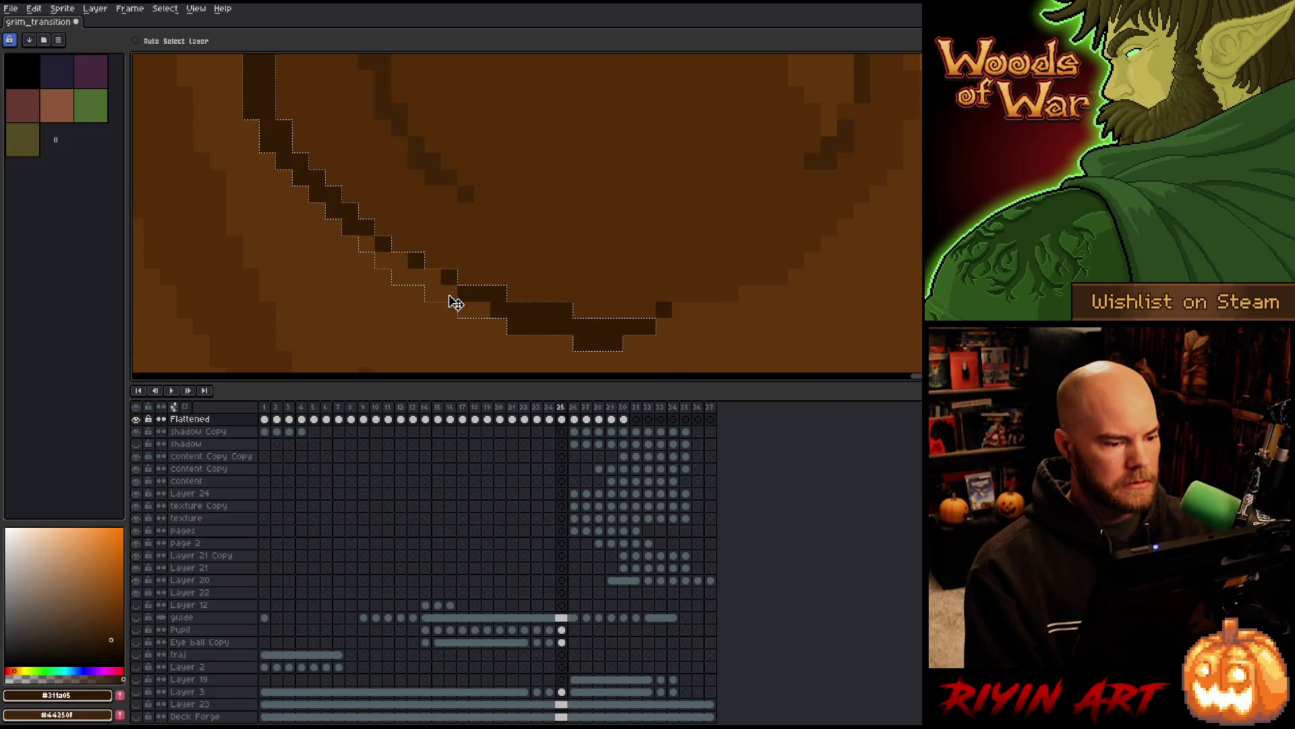
key("Right")
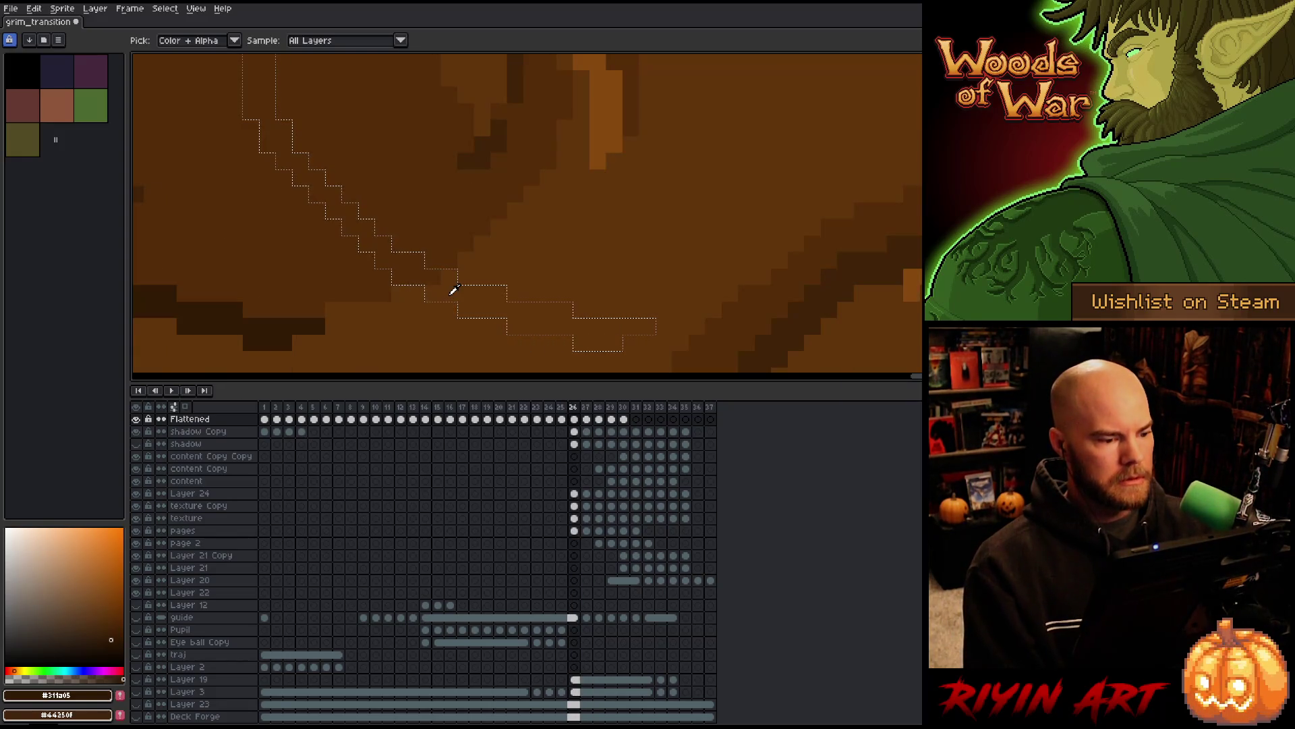
scroll(404, 249, "down", 5)
key("Left")
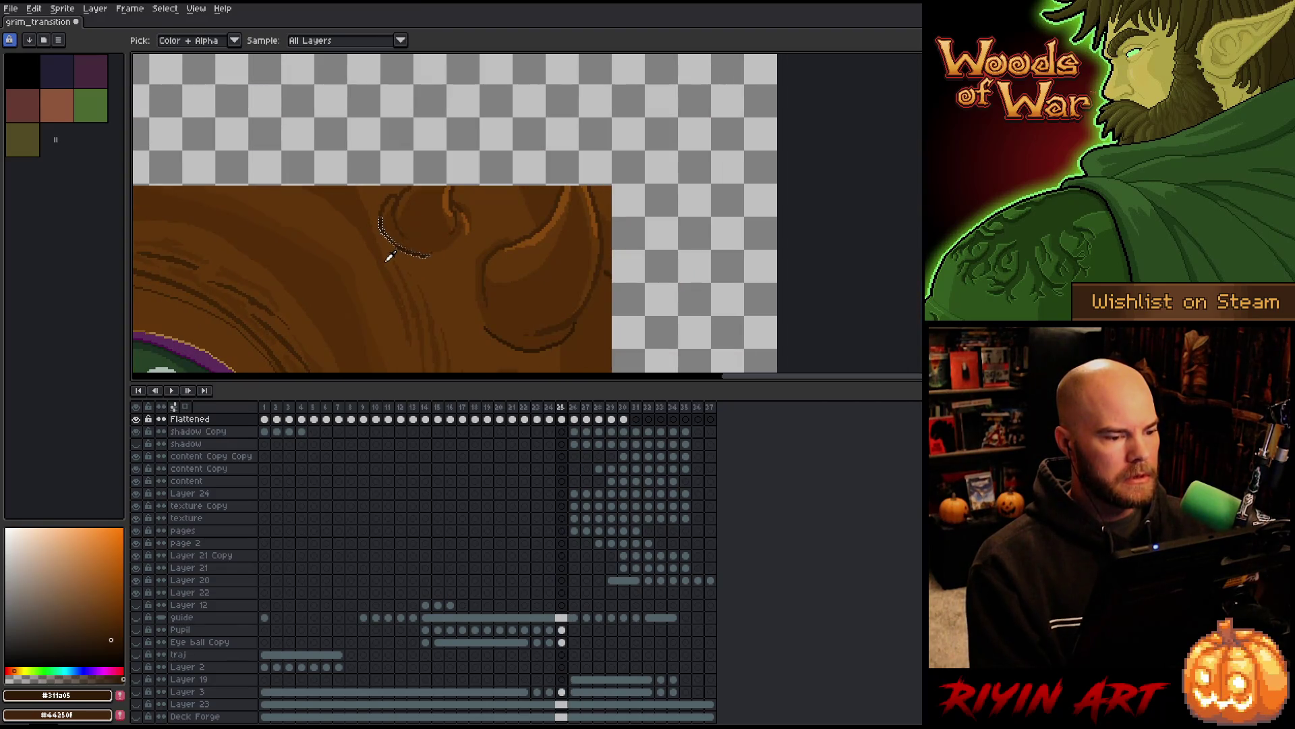
scroll(404, 241, "down", 2)
left_click_drag(404, 240, 578, 148)
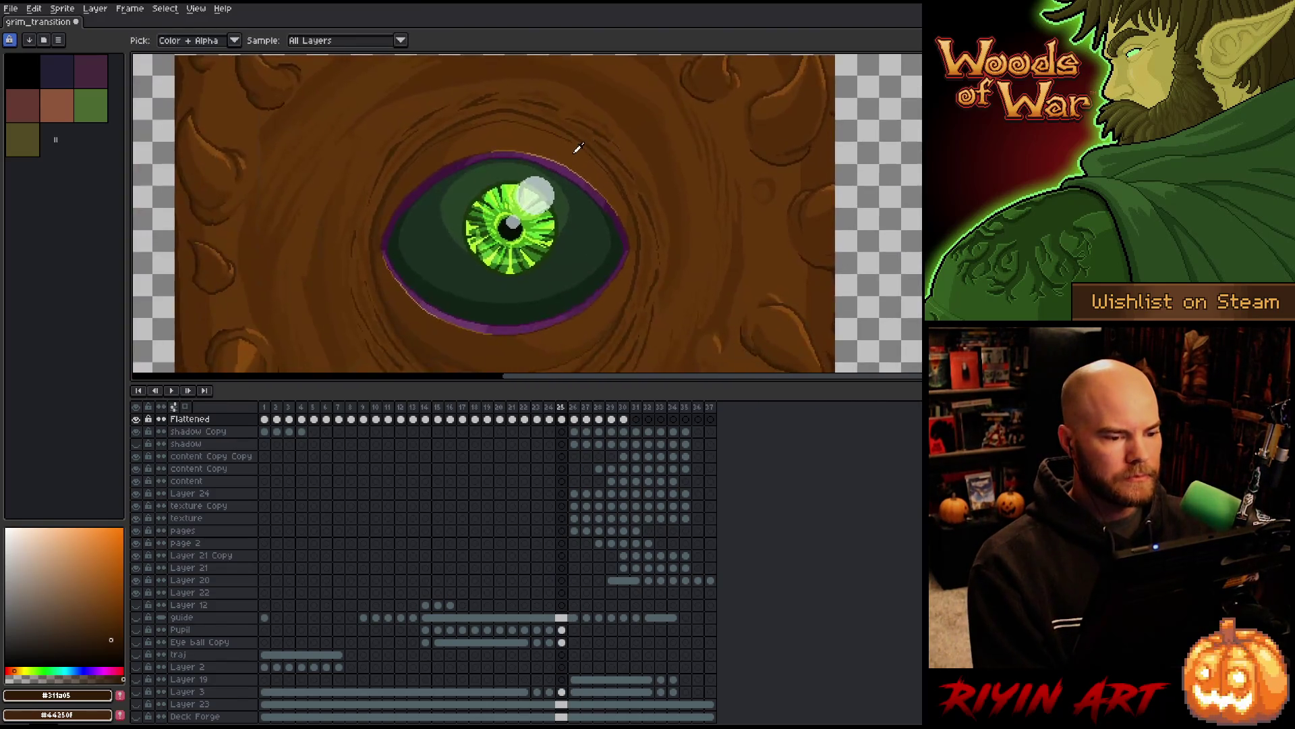
scroll(578, 148, "down", 3)
scroll(468, 230, "up", 2)
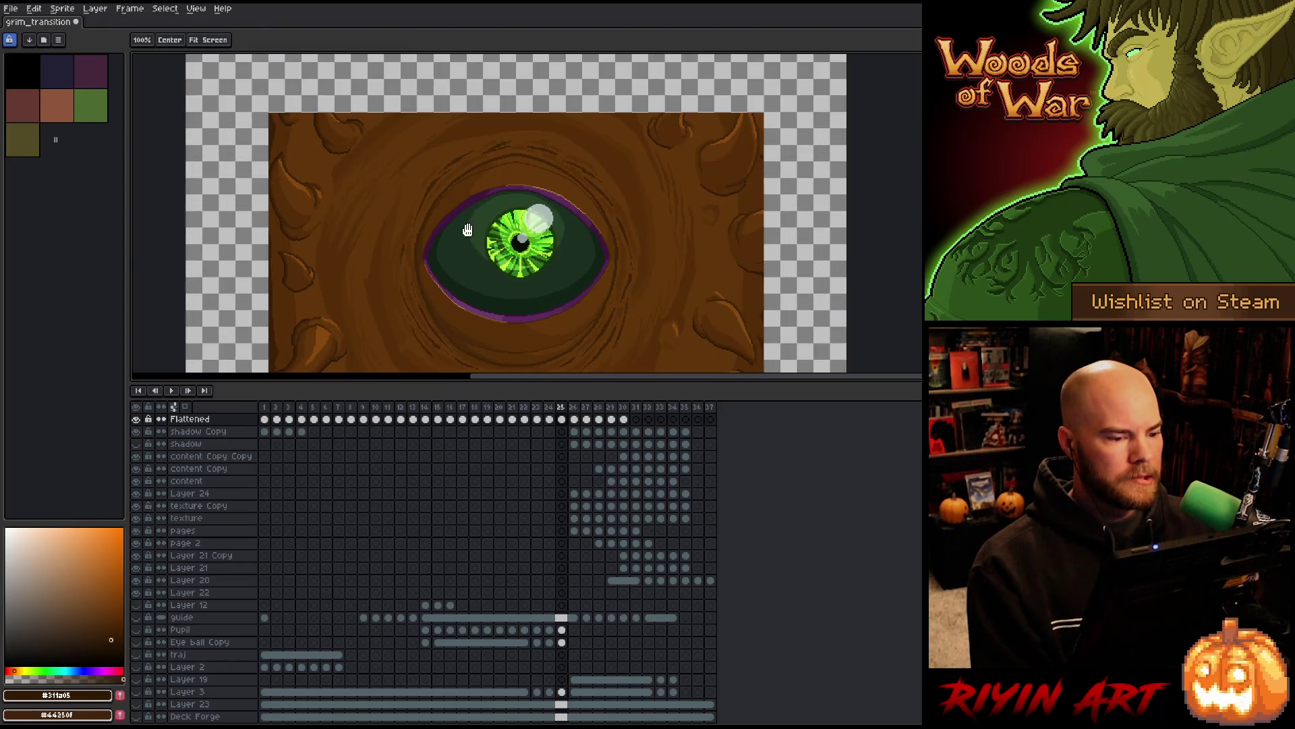
Play the animation from frame 8, jump to frame 6, and stop playback on the early bark frames
mouse_move(467, 230)
left_mouse_down()
mouse_move(396, 161)
mouse_move(402, 196)
left_mouse_up()
left_click(352, 409)
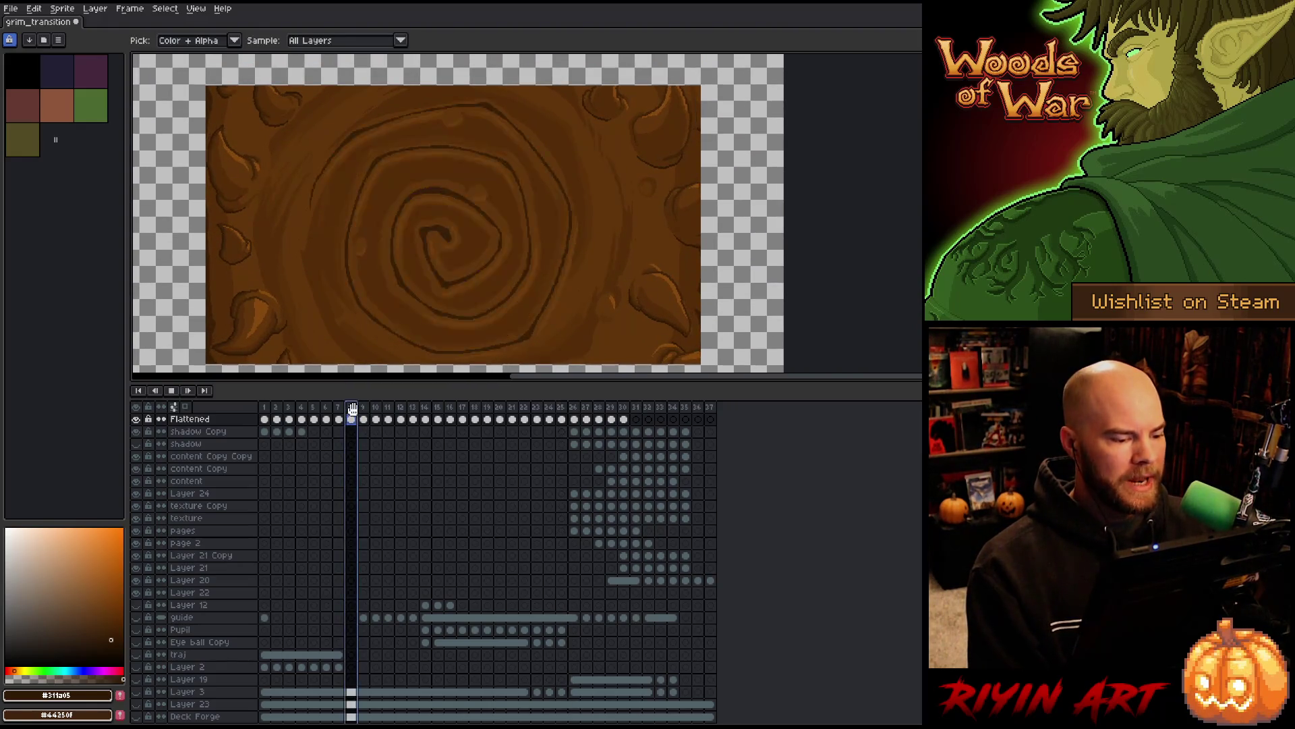
key("Return")
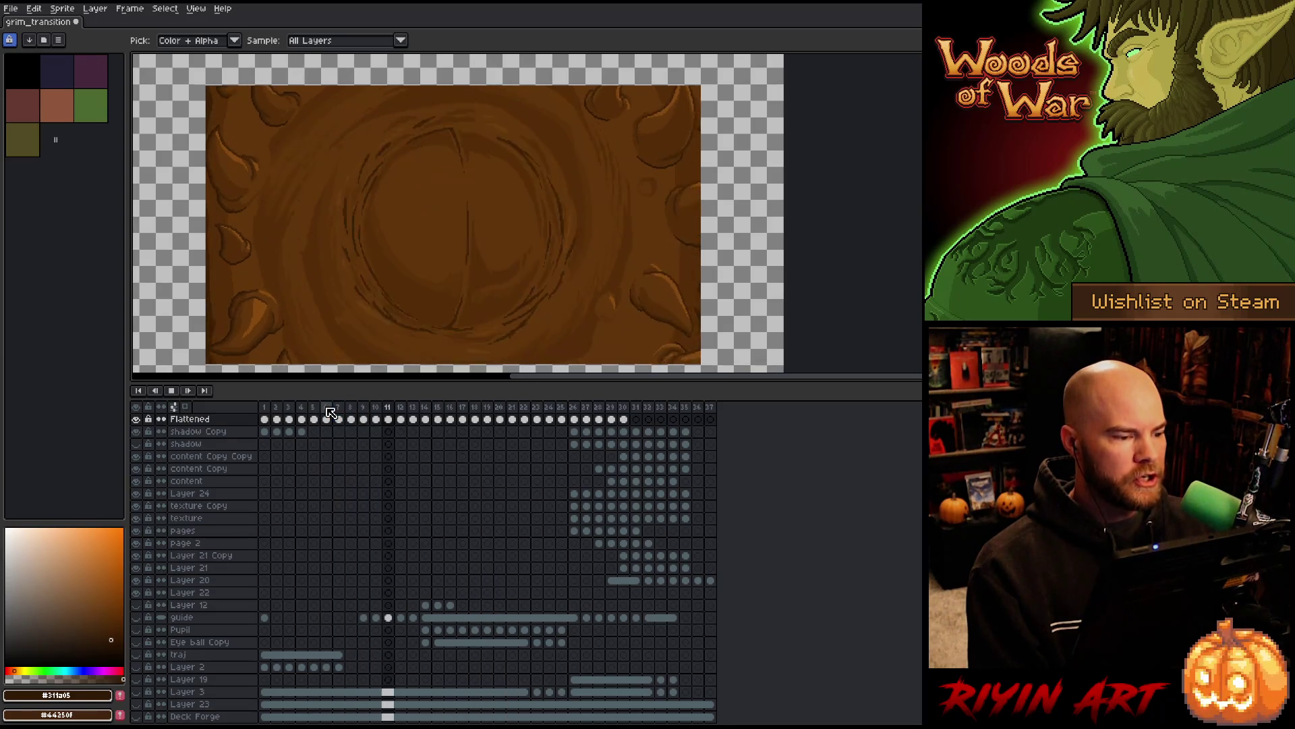
left_click(326, 407)
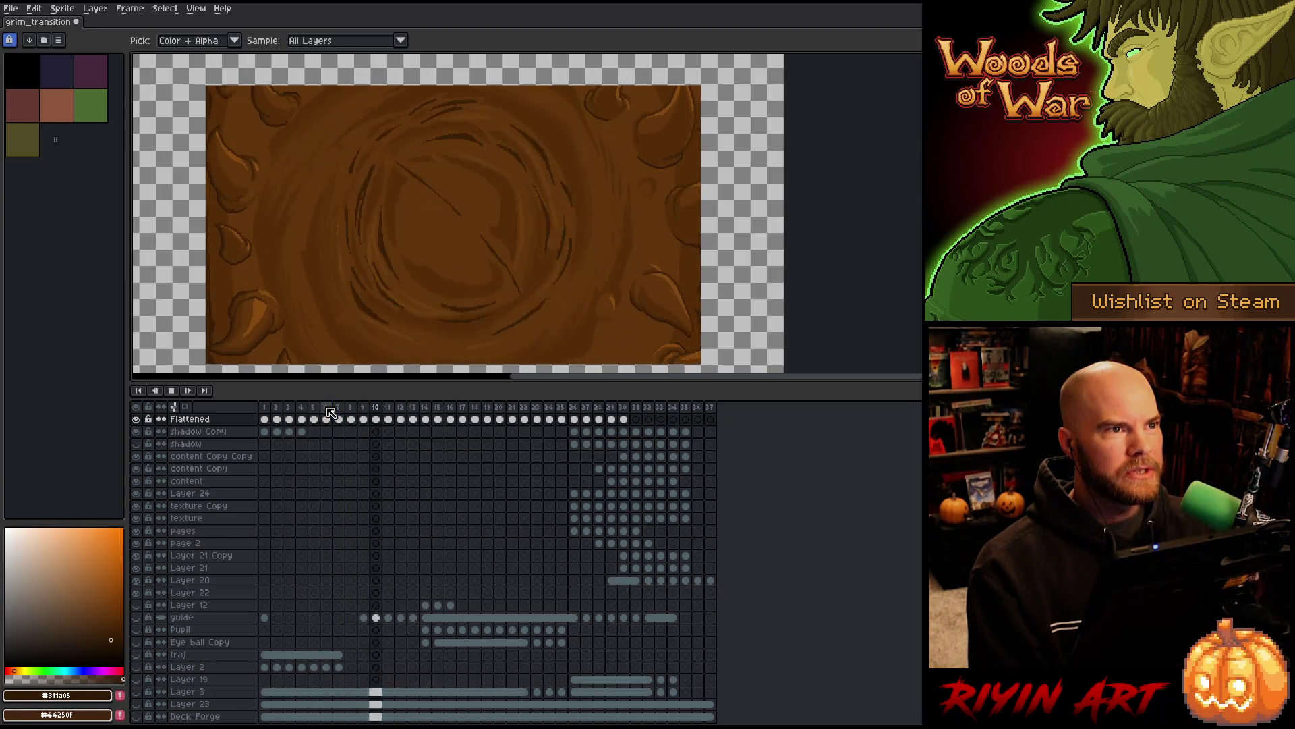
key("Return")
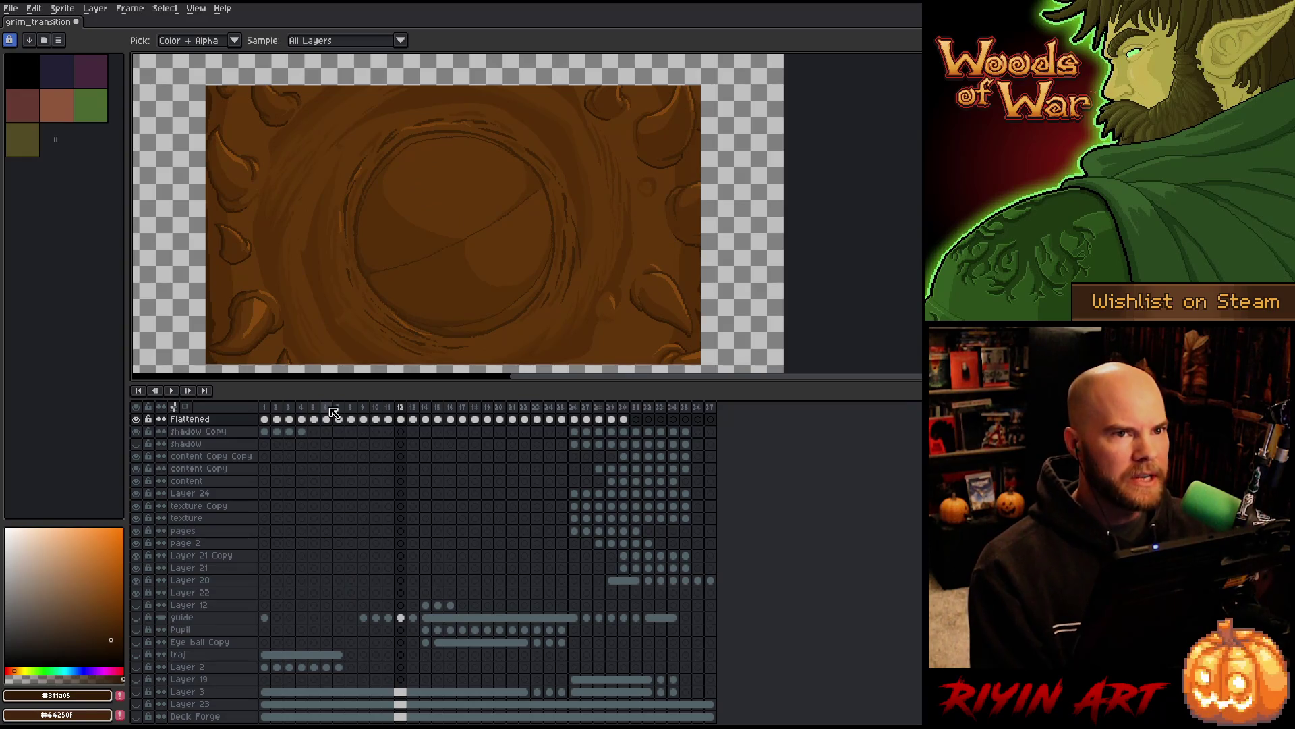
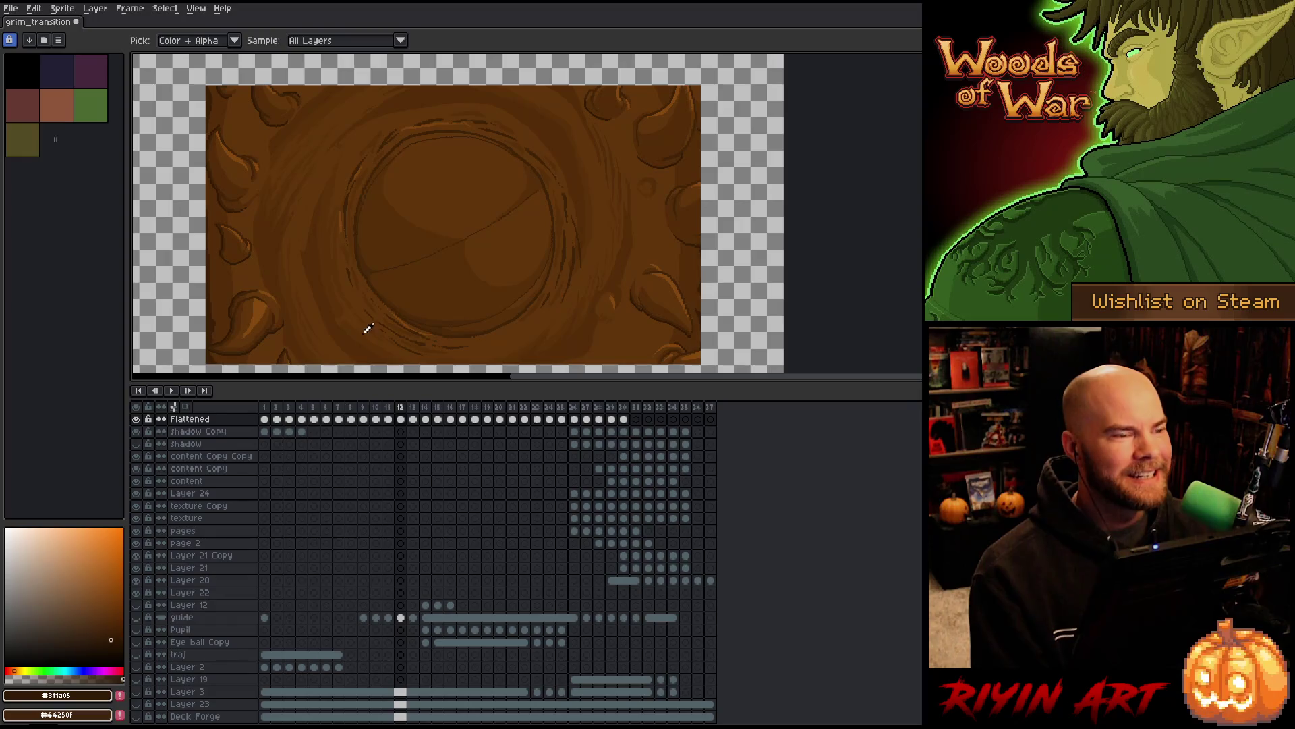
Rename the Flattened layer to 'grimoire'
scroll(405, 217, "down", 3)
scroll(434, 281, "up", 4)
scroll(497, 231, "down", 3)
scroll(539, 228, "up", 4)
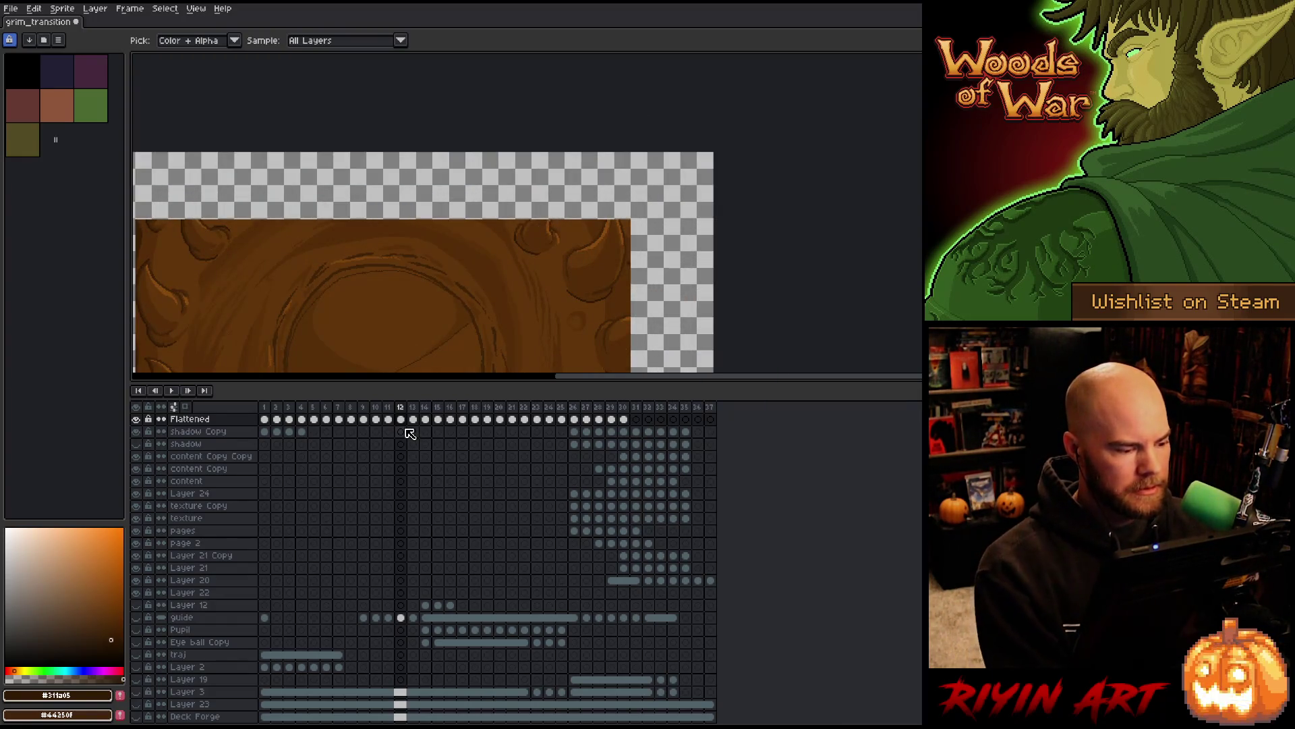
double_click(191, 421)
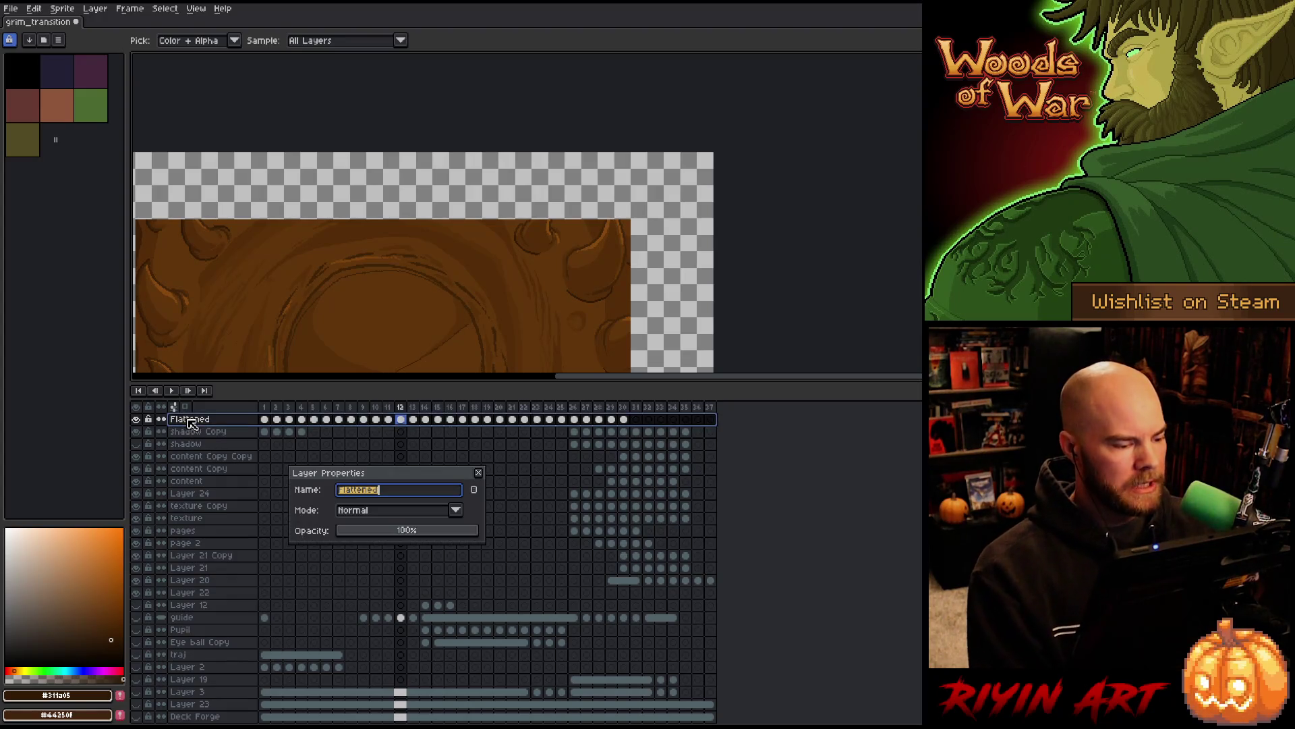
type("grimoire")
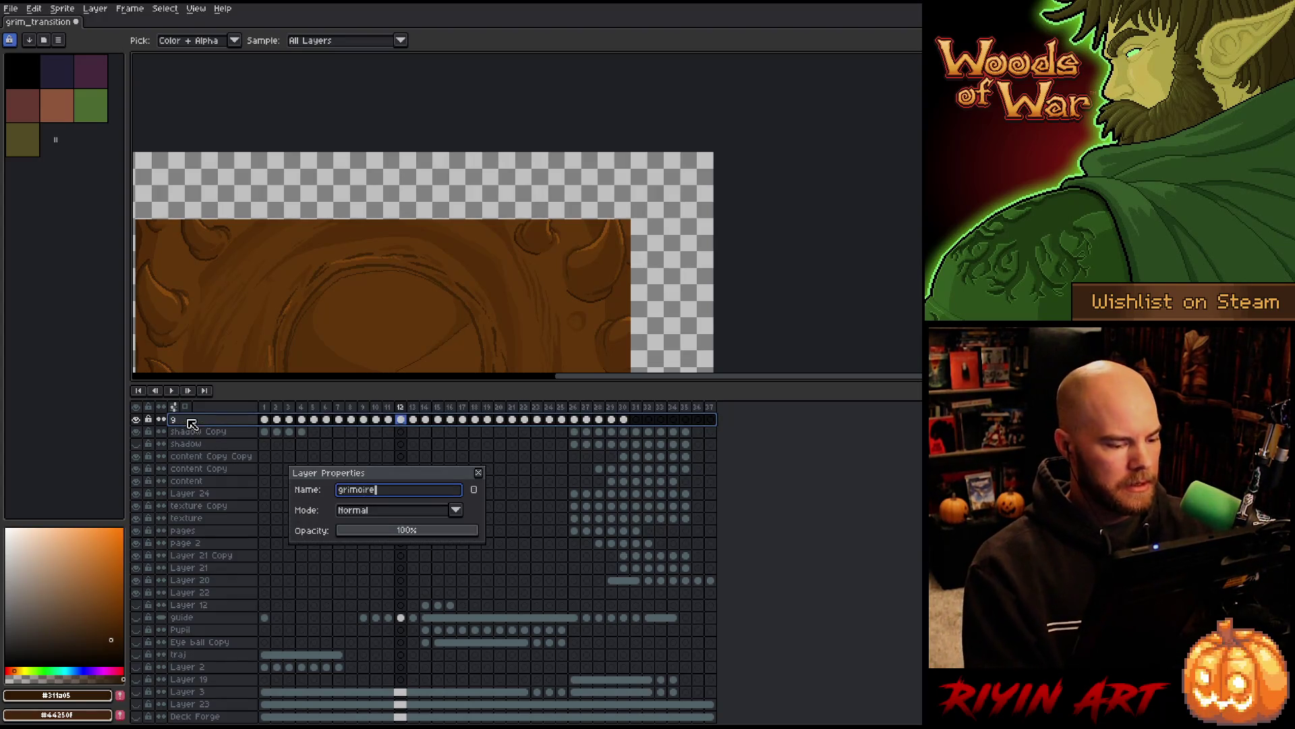
key("Return")
Add a new empty layer above grimoire
key("shift+n")
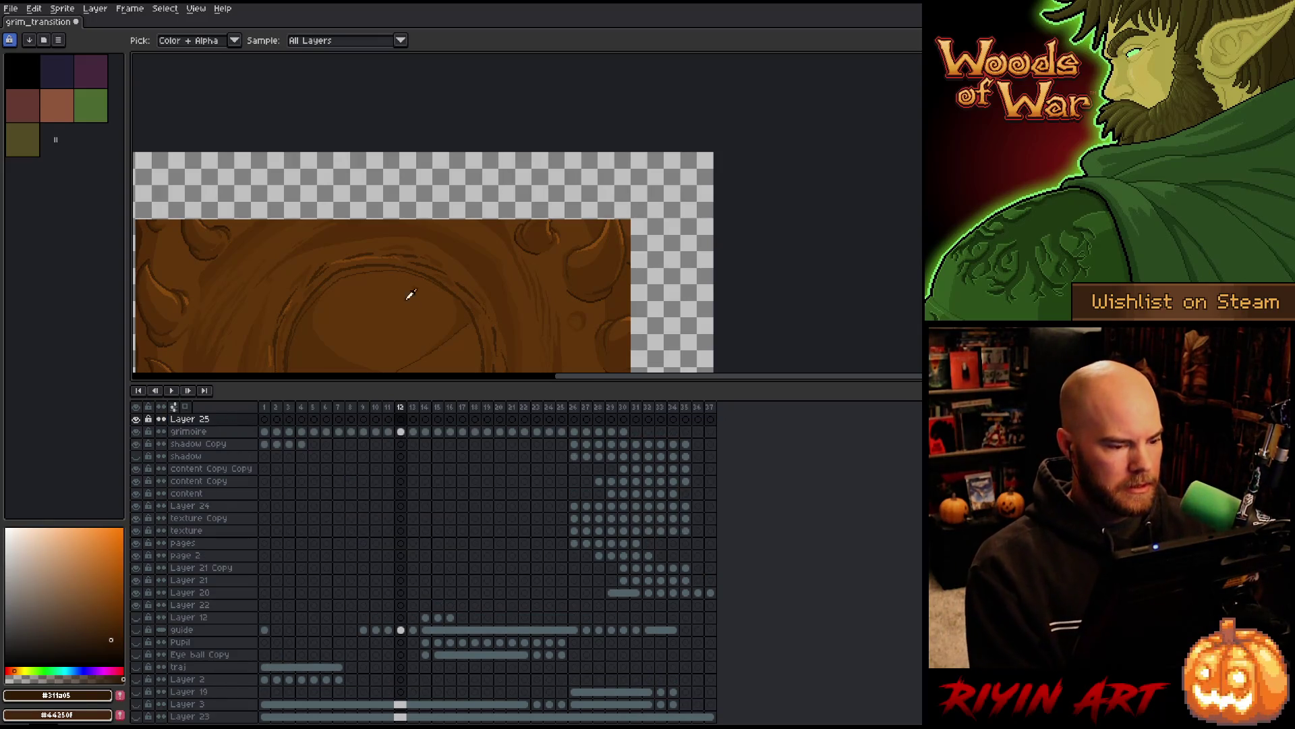
scroll(411, 295, "up", 1)
scroll(362, 257, "down", 2)
scroll(369, 305, "down", 2)
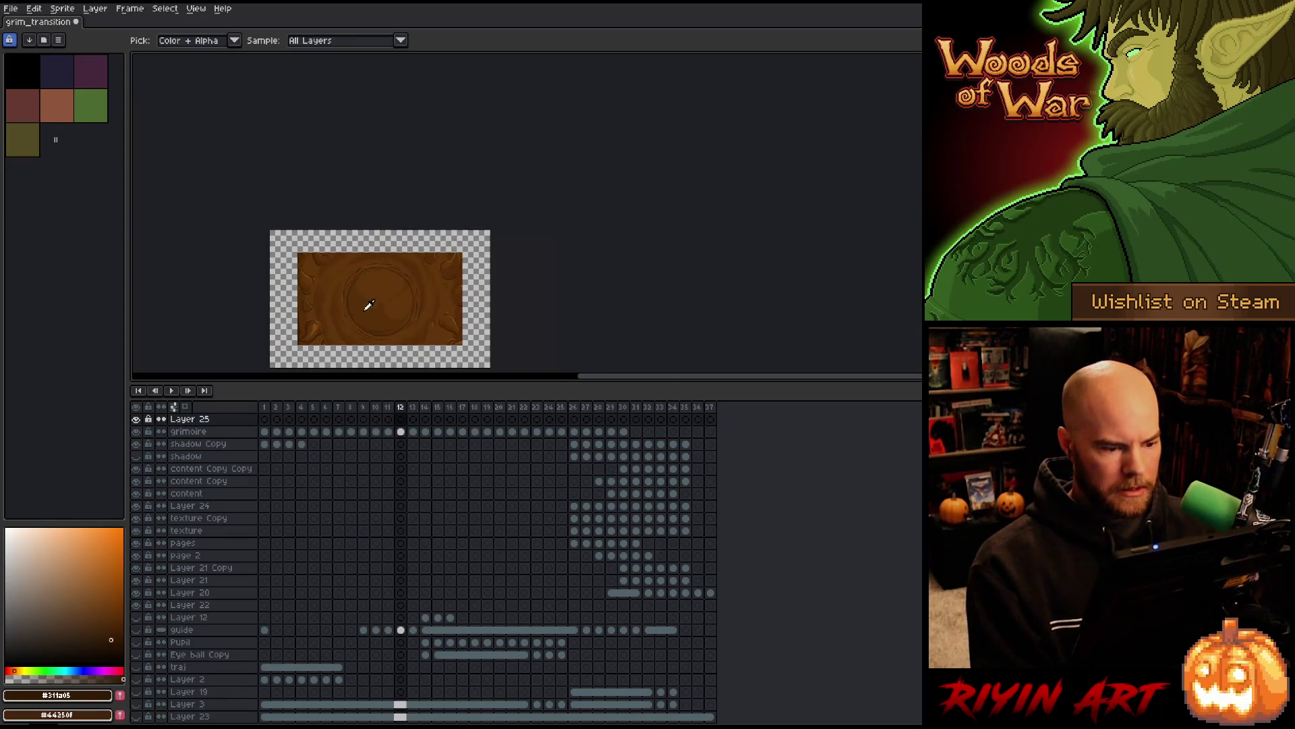
scroll(369, 305, "up", 1)
scroll(402, 232, "down", 1)
Step through the animation frames and settle on frame 9 with the swirl cover
key("Right")
key("Right")
key("Right")
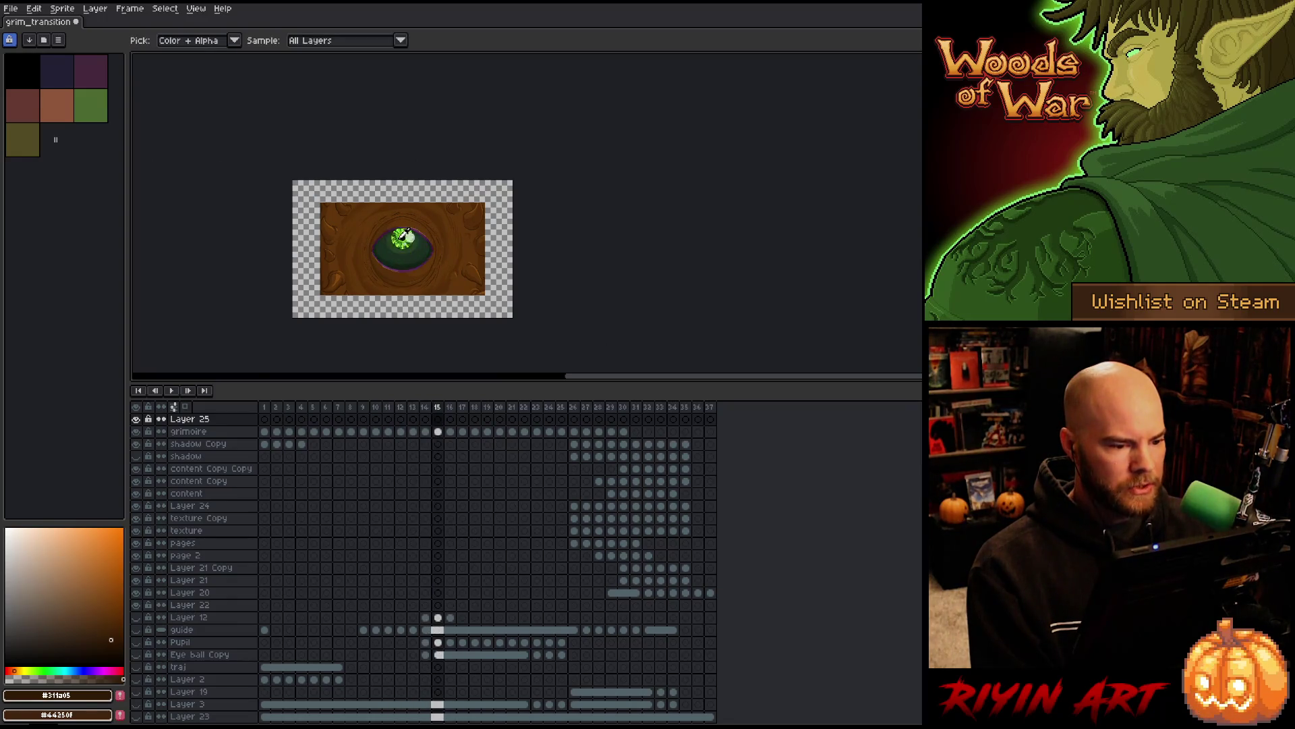
key("Left")
key("Left")
key("Left")
key("Right")
key("Right")
key("Right")
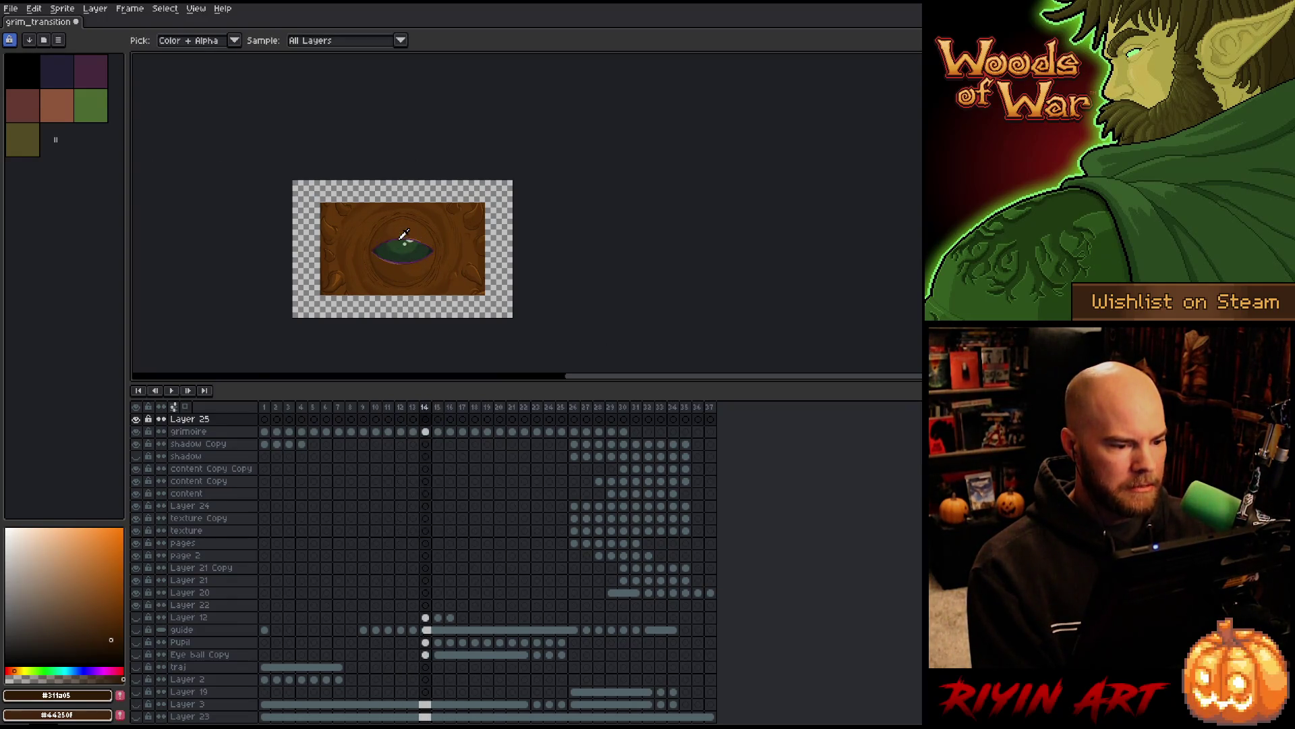
key("Left")
key("Left")
key("Left")
key("Right")
scroll(472, 202, "up", 2)
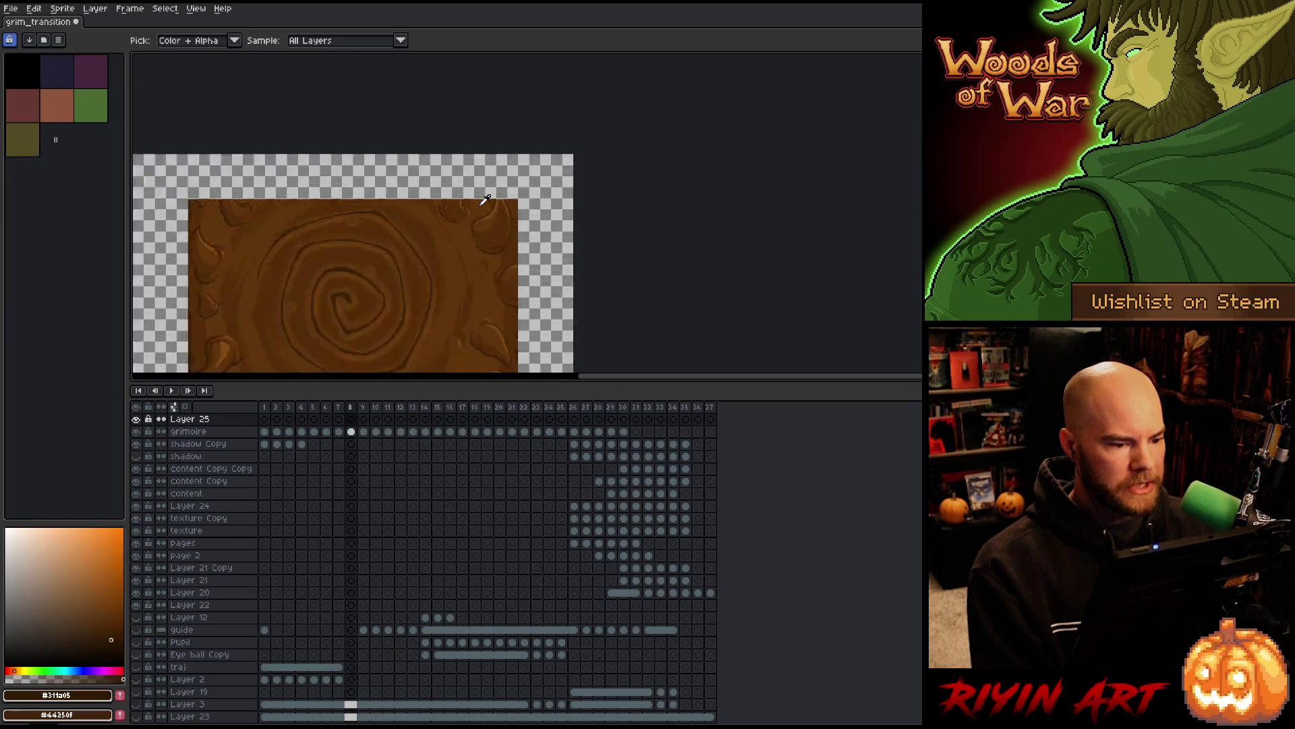
scroll(484, 200, "up", 2)
key("Left")
key("Right")
key("Right")
key("Right")
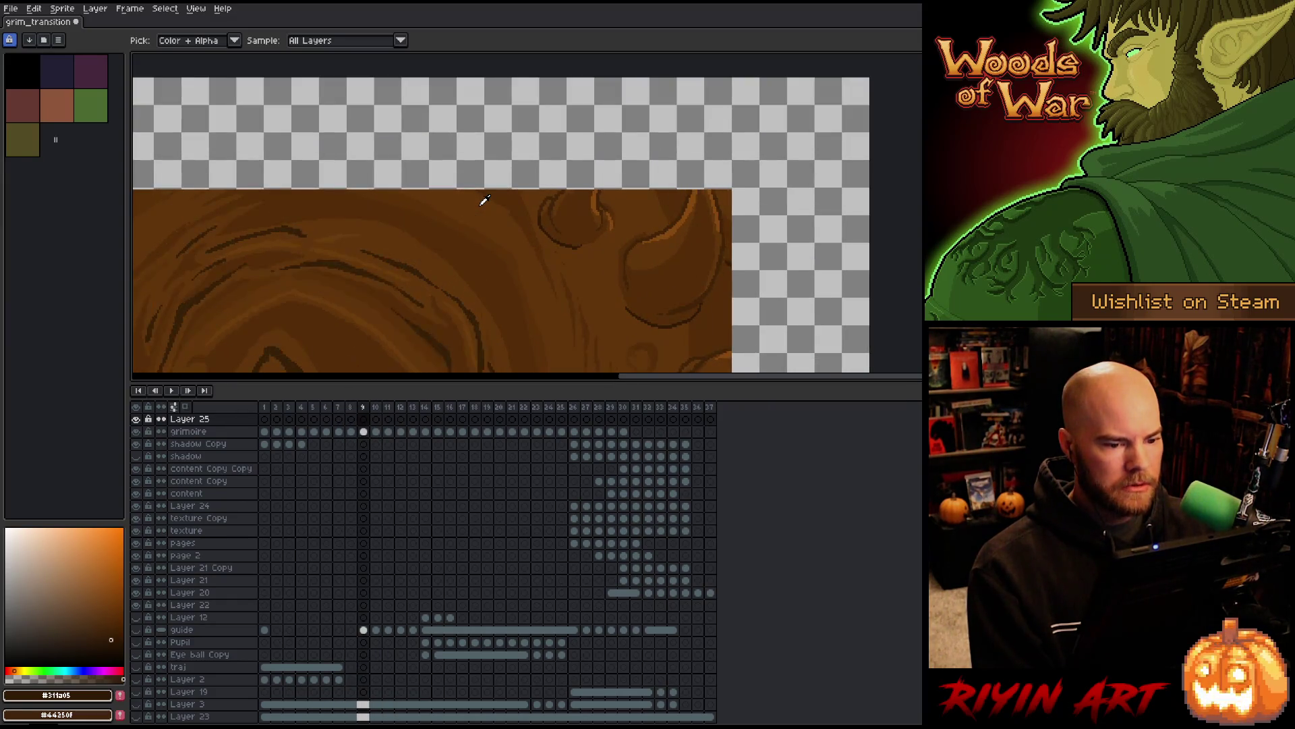
key("Left")
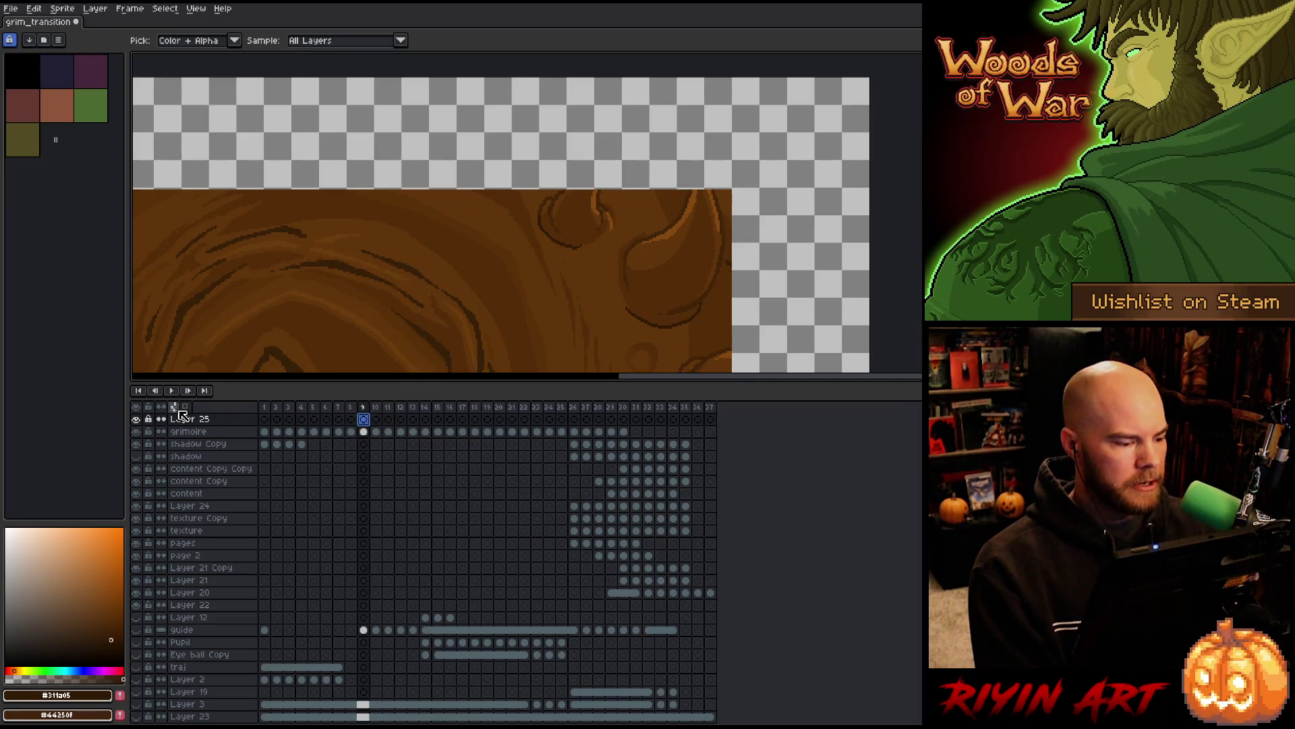
Rename the new layer to 'ext', shrink the timeline, and save grim_transition
double_click(190, 419)
type("ext")
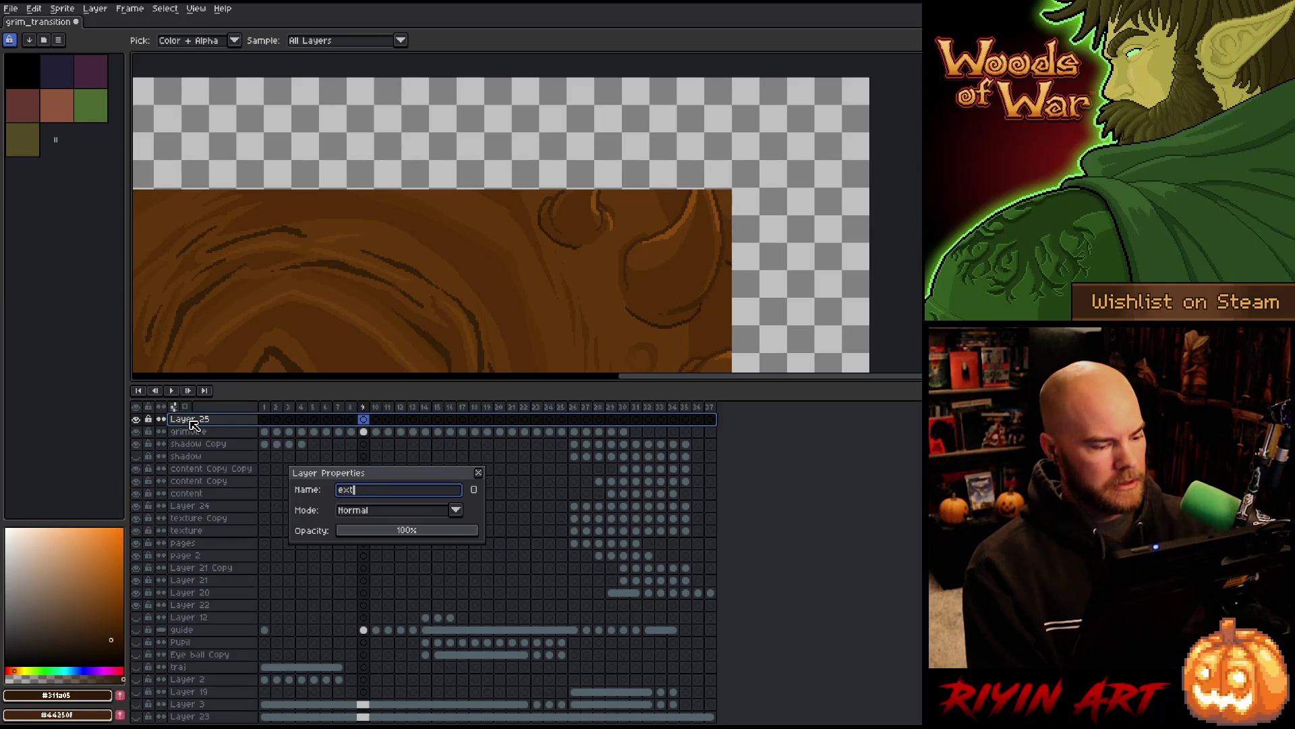
key("Return")
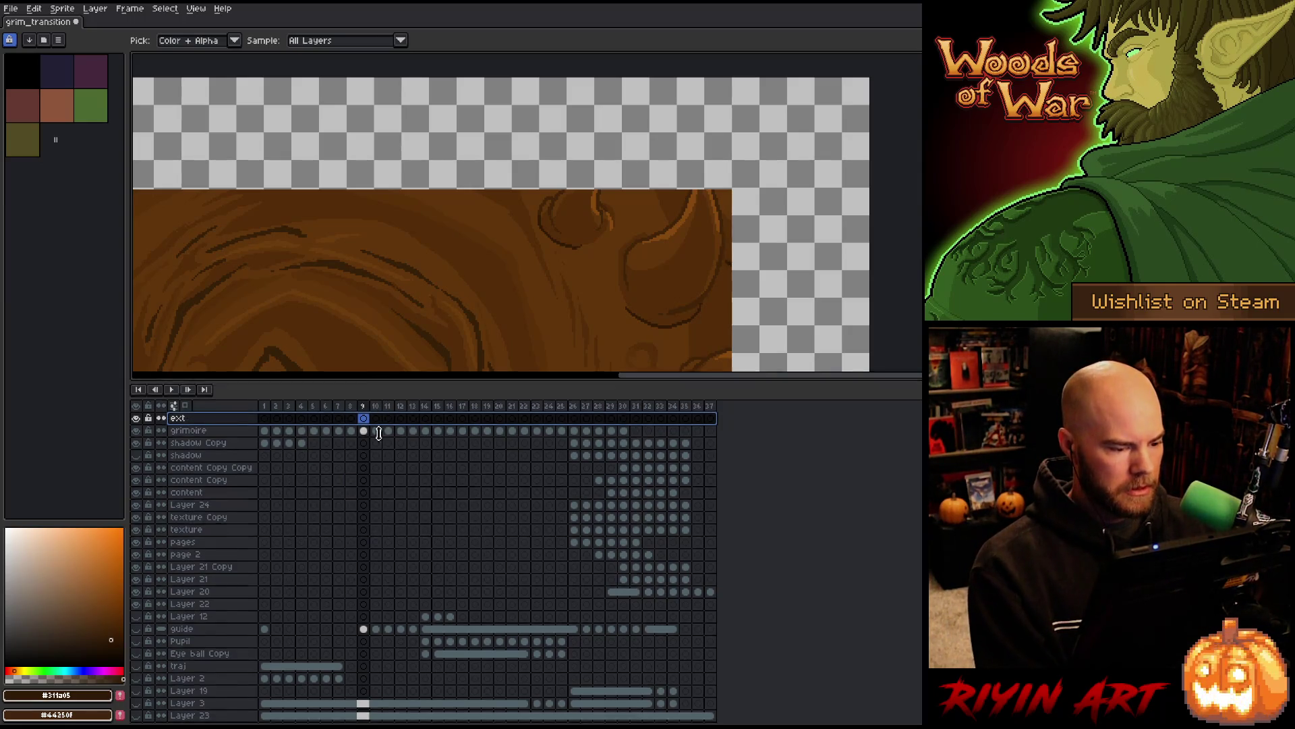
left_click_drag(375, 379, 344, 625)
key("ctrl+s")
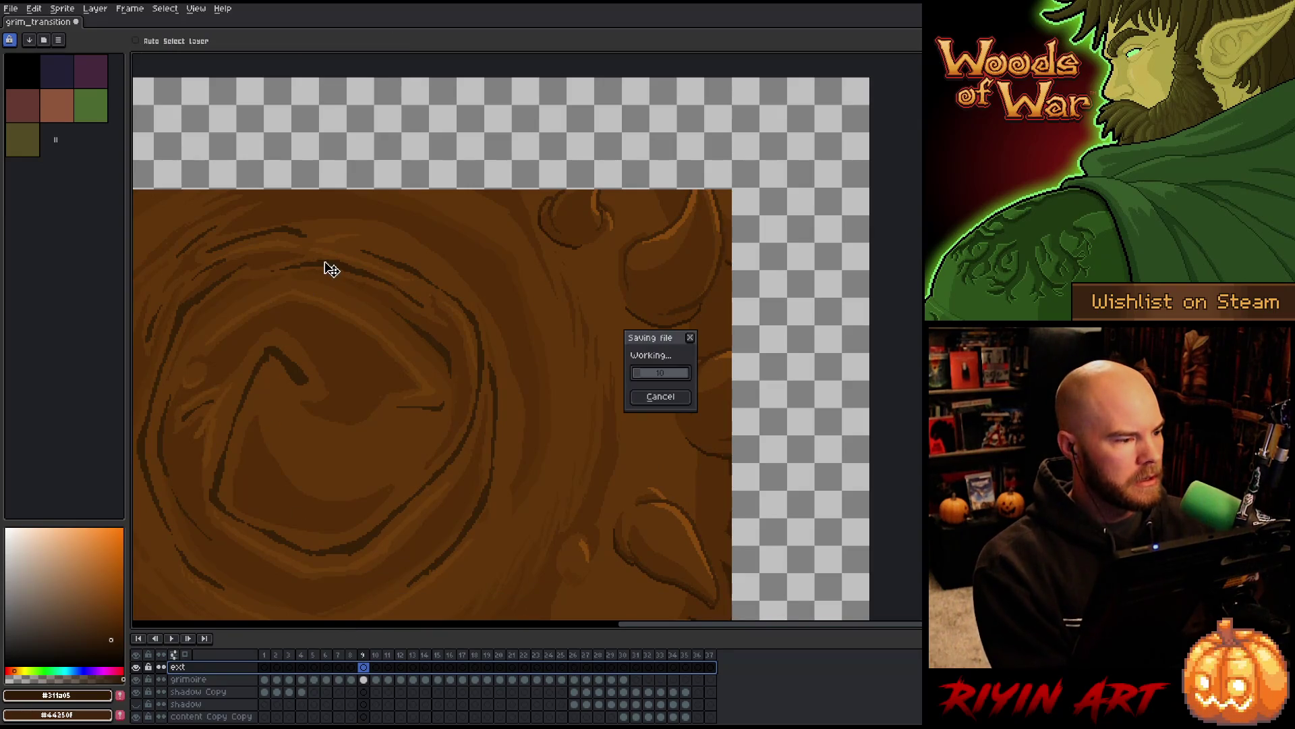
scroll(717, 181, "up", 2)
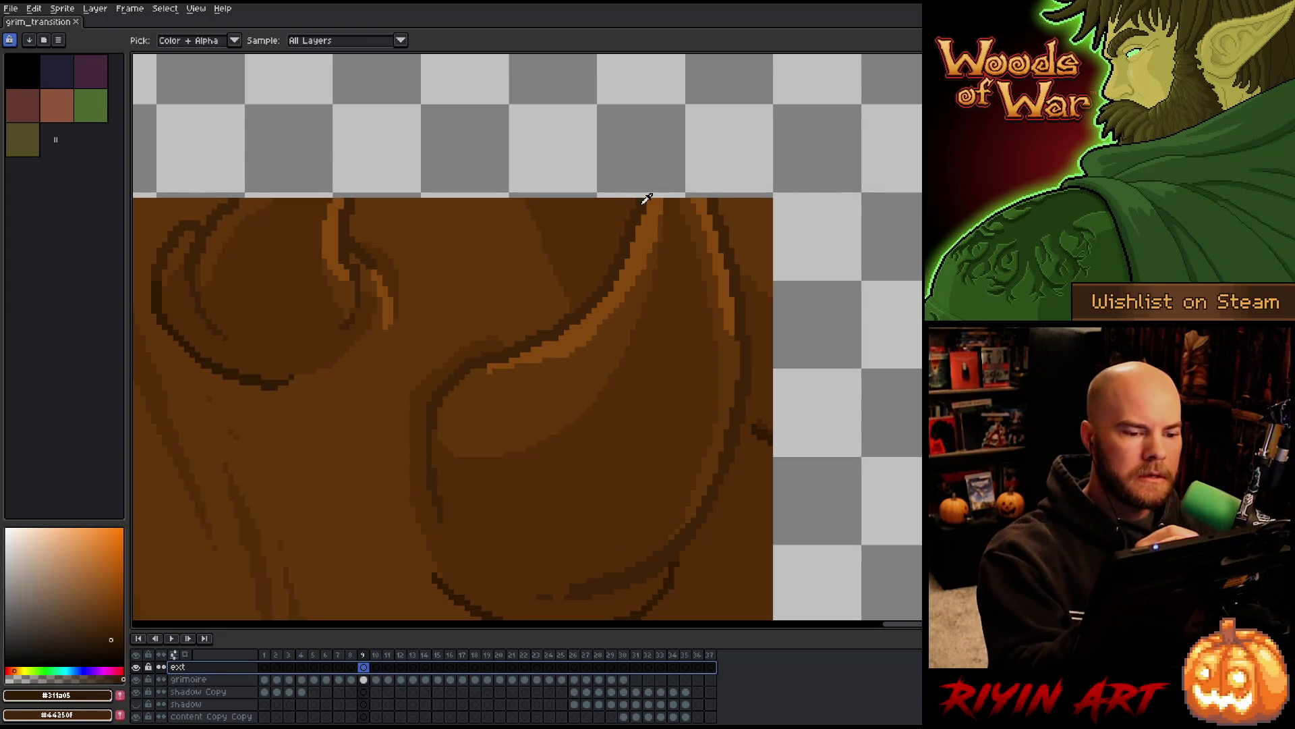
Outline two horn peaks above the cover in outline brown #412403 with a 2px pencil
left_click(641, 197, "alt")
left_click(174, 43)
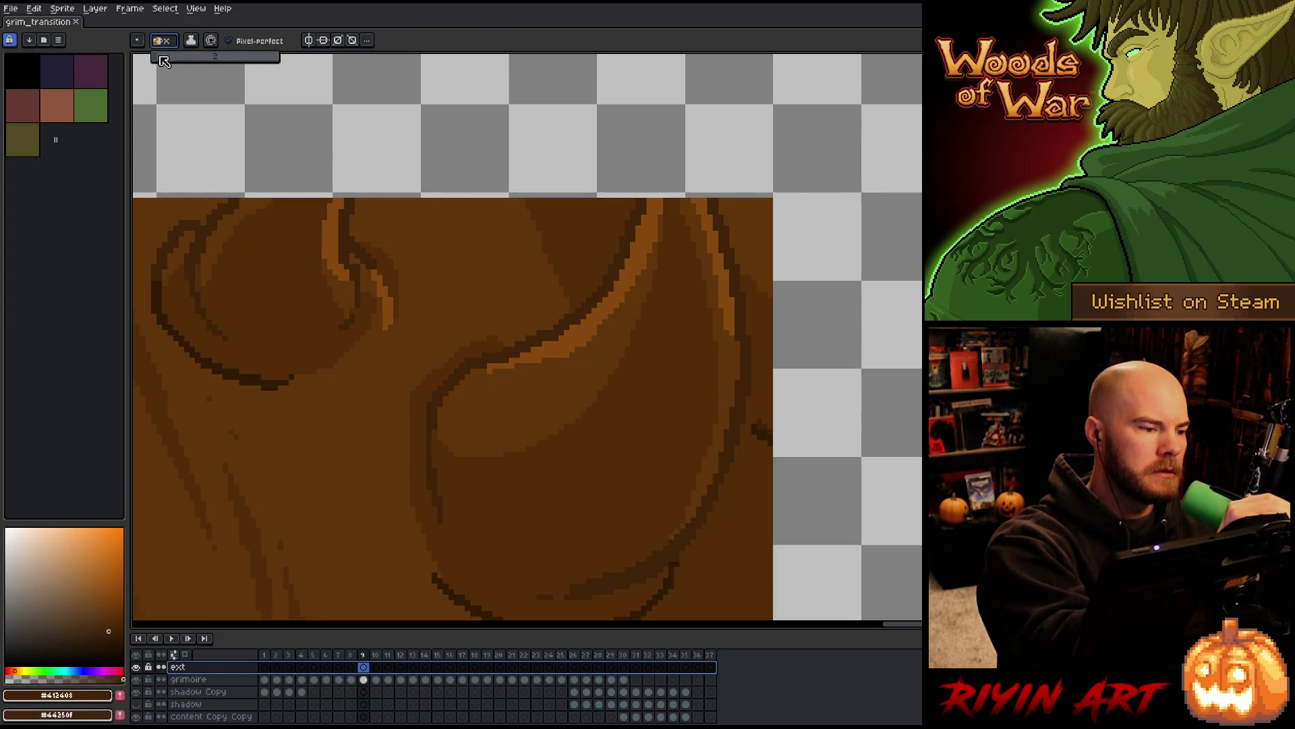
mouse_move(642, 194)
left_mouse_down()
mouse_move(641, 163)
mouse_move(688, 157)
mouse_move(712, 195)
left_mouse_up()
key("ctrl+z")
left_click_drag(715, 327, 801, 335)
left_click_drag(448, 194, 479, 363)
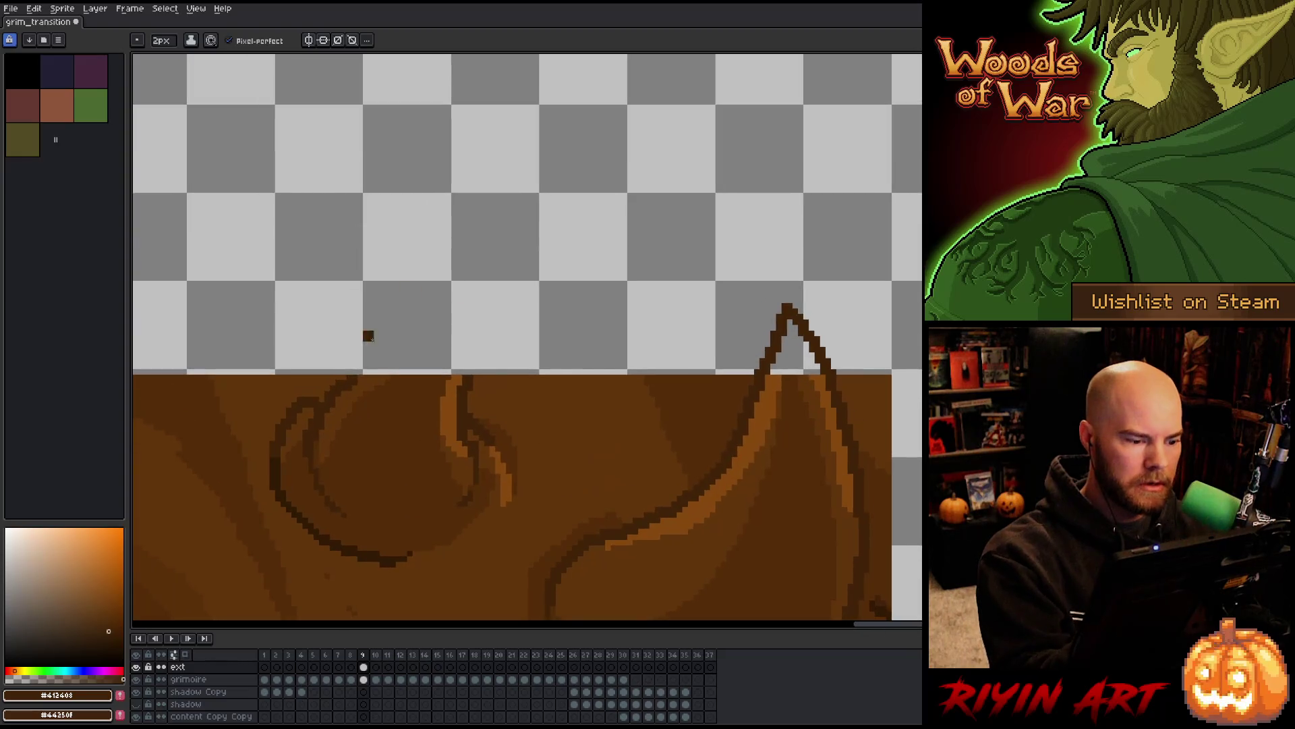
mouse_move(351, 382)
left_mouse_down()
mouse_move(434, 310)
mouse_move(491, 291)
mouse_move(466, 375)
left_mouse_up()
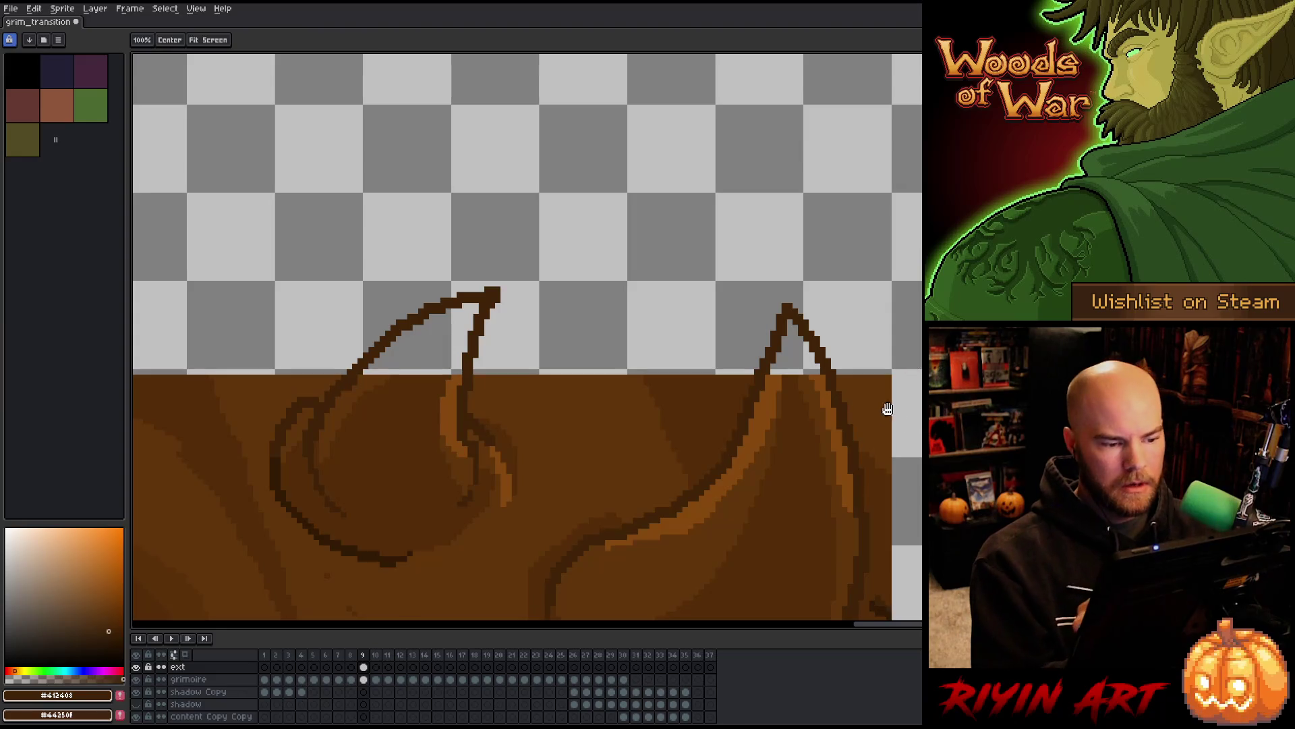
Draw a stroke in darkest brown #311a05 rising from the cover's top edge
left_click_drag(554, 271, 541, 211)
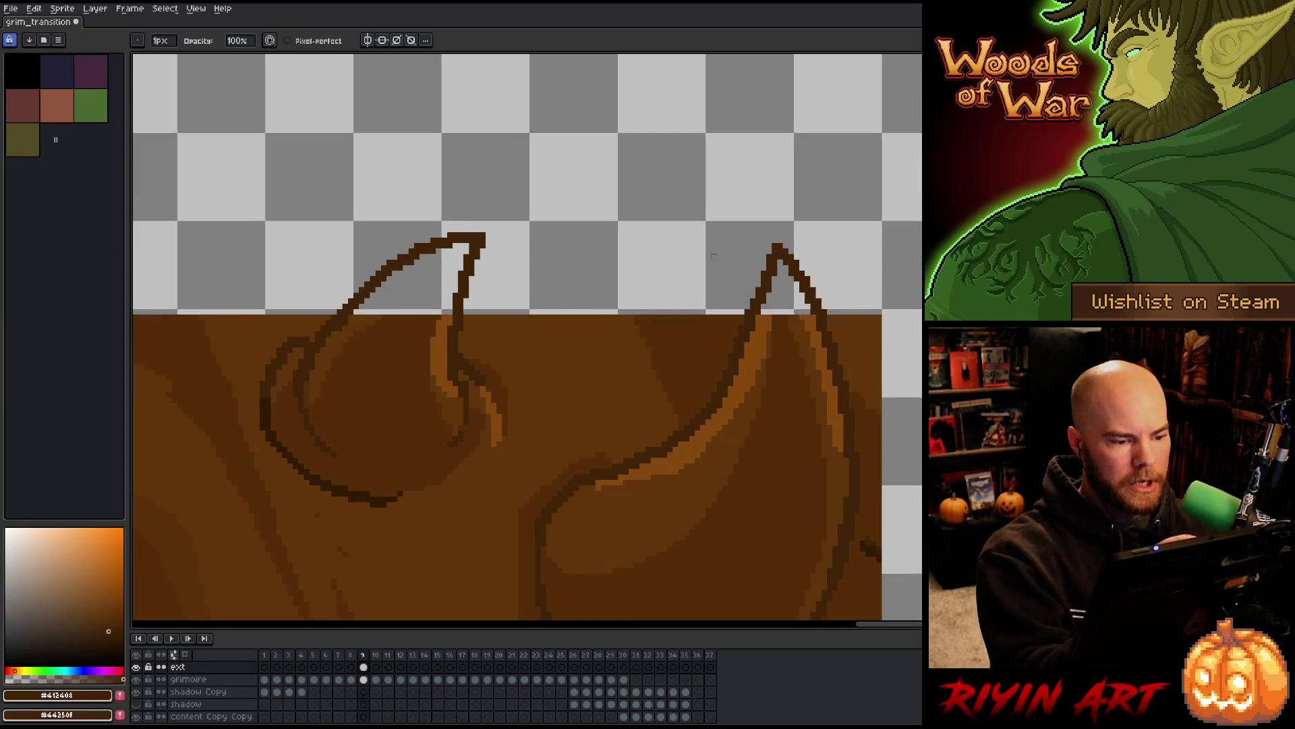
left_click_drag(714, 257, 653, 161)
scroll(889, 494, "down", 2)
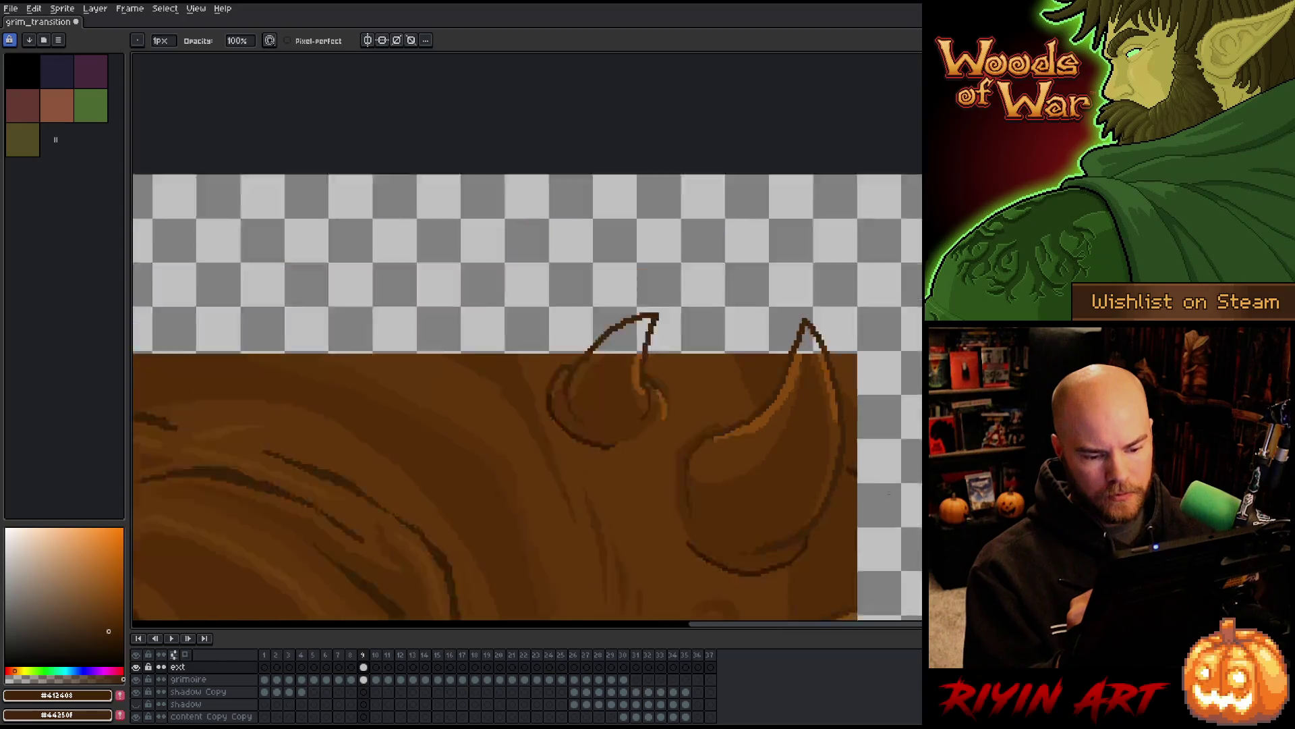
scroll(889, 494, "down", 1)
scroll(556, 496, "up", 3)
key("b")
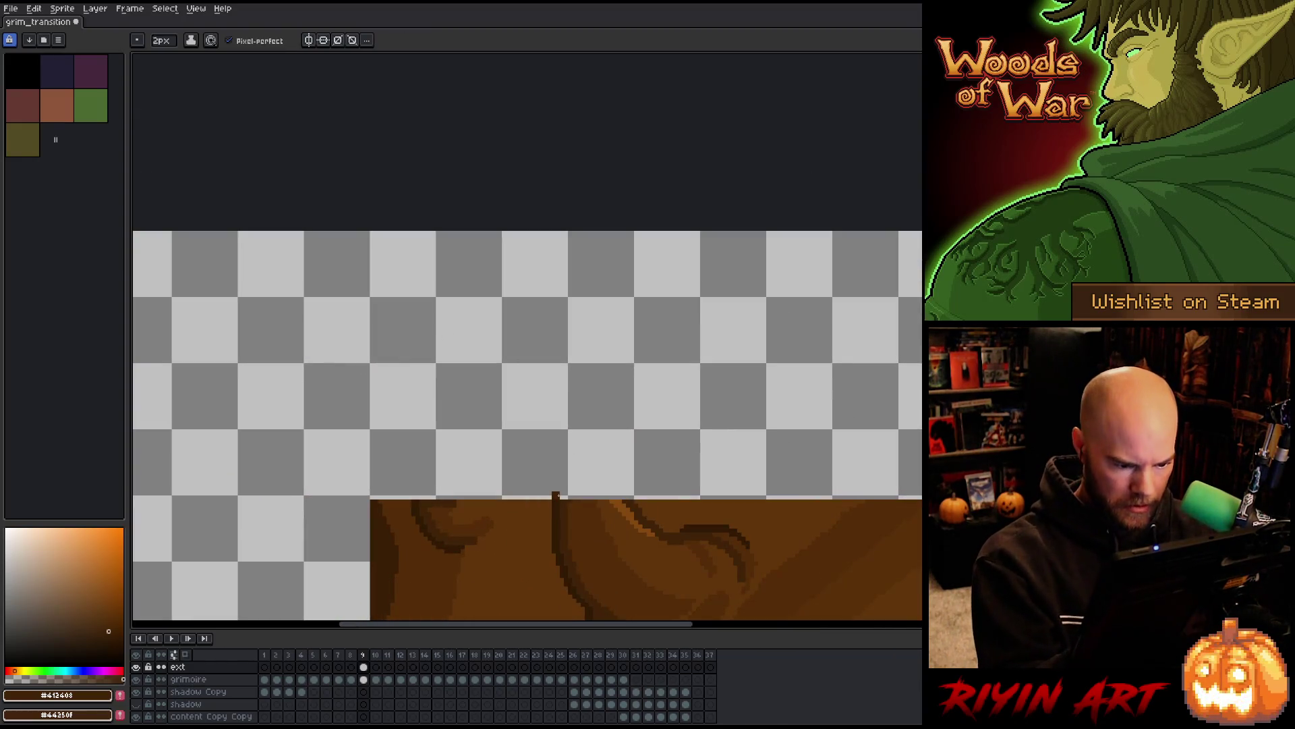
key("ctrl+z")
left_click(559, 478, "alt")
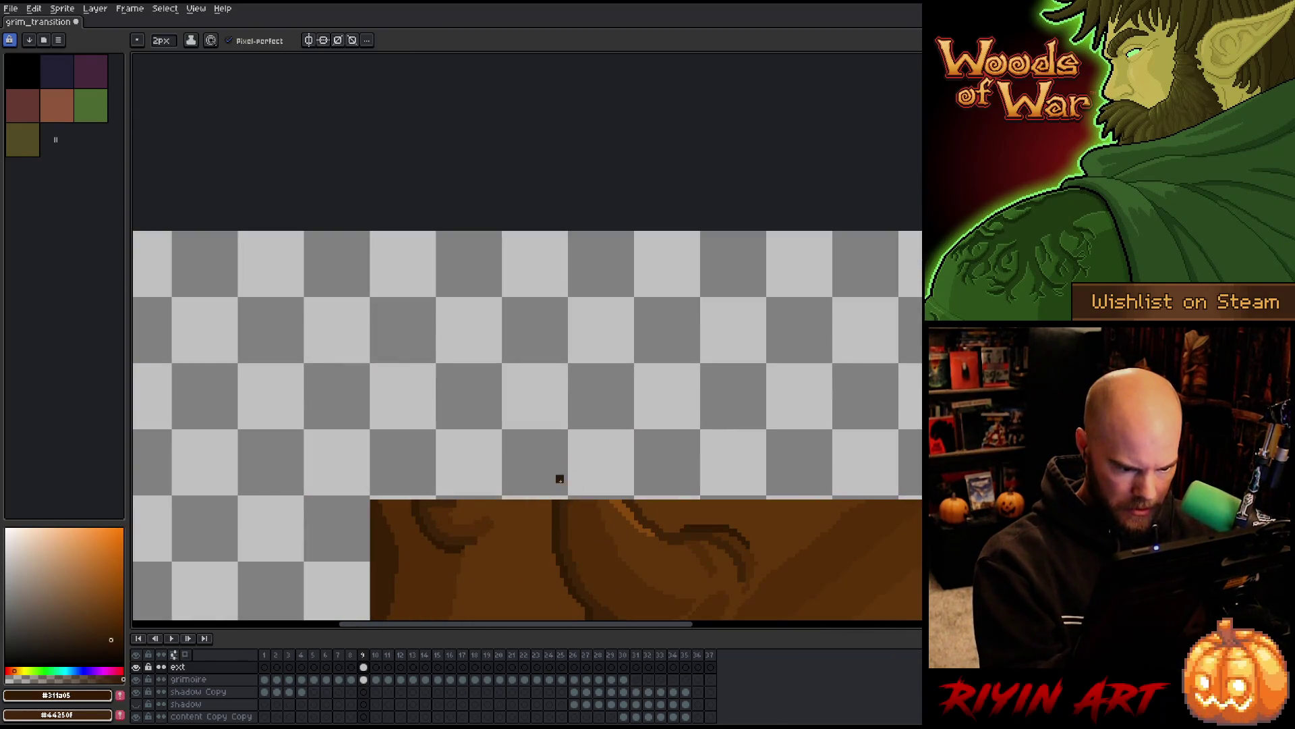
left_click_drag(561, 476, 593, 437)
left_click(629, 498, "alt")
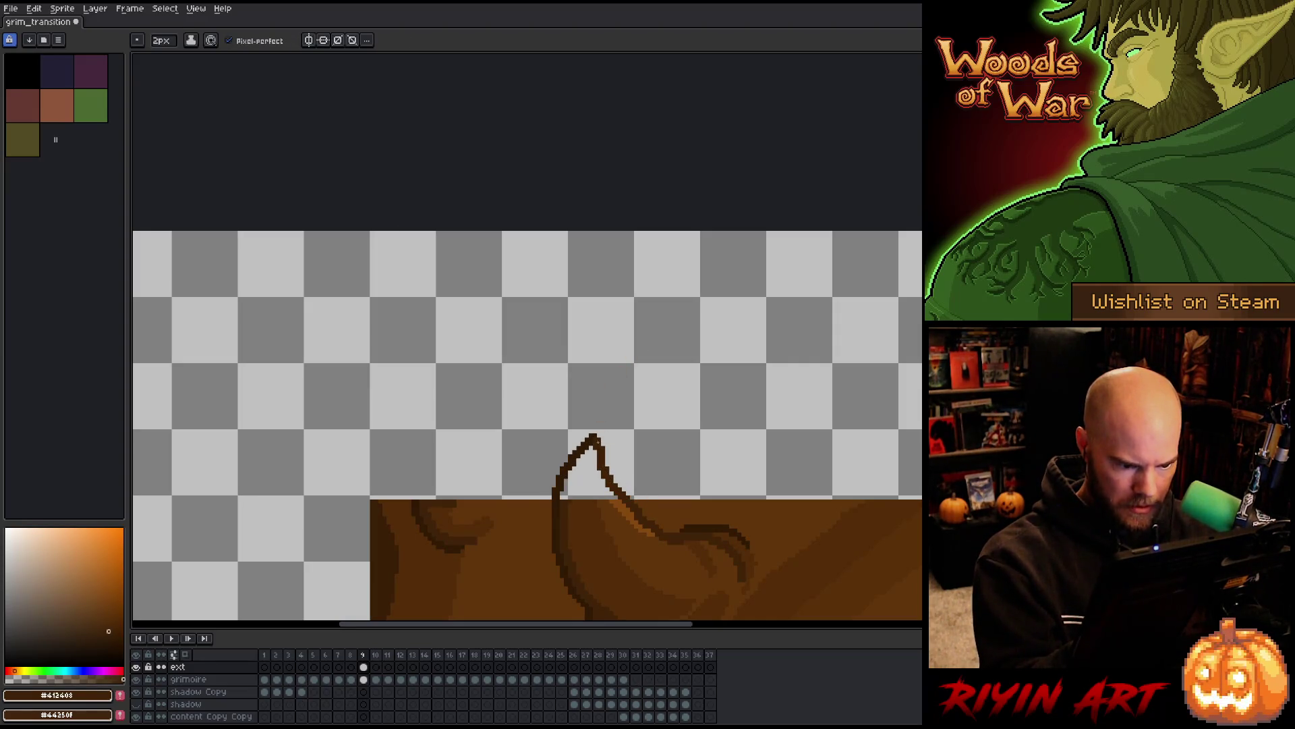
Draw the curved left side of a small horn in #311a05, redoing the stroke twice
left_click_drag(656, 386, 719, 298)
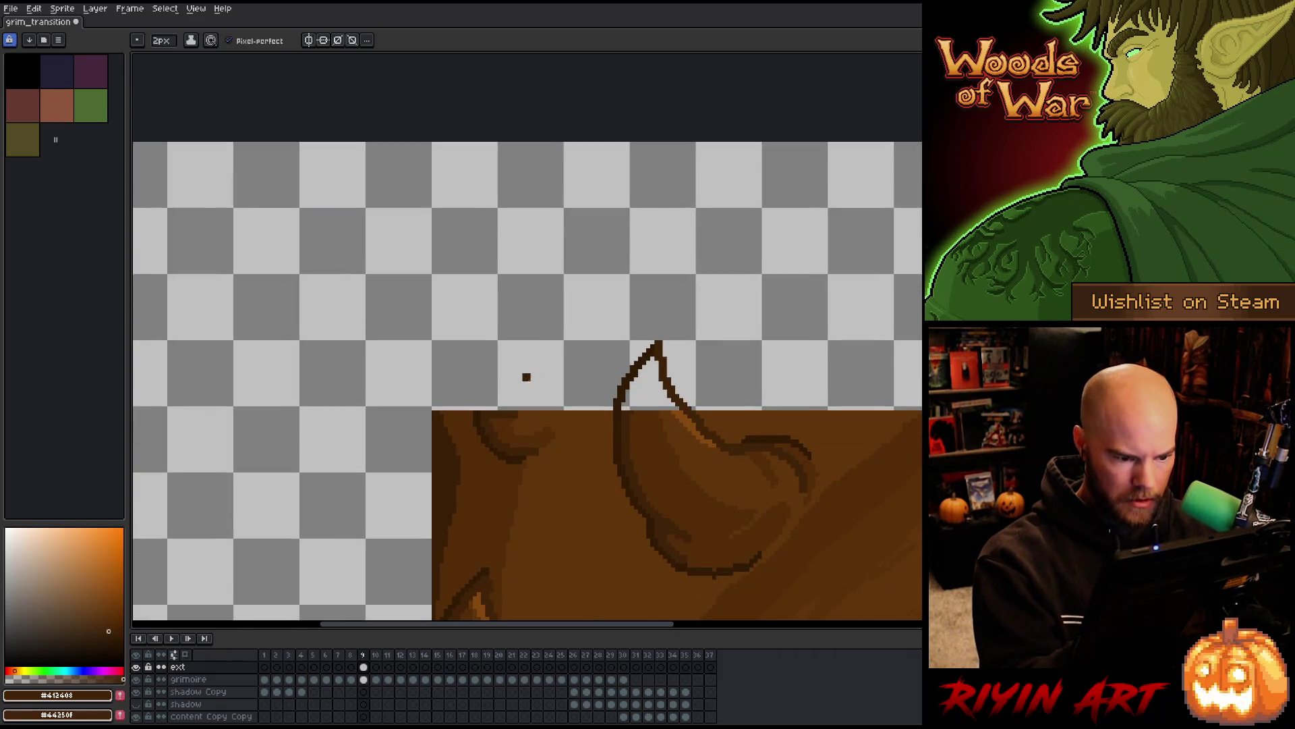
left_click(474, 397, "alt")
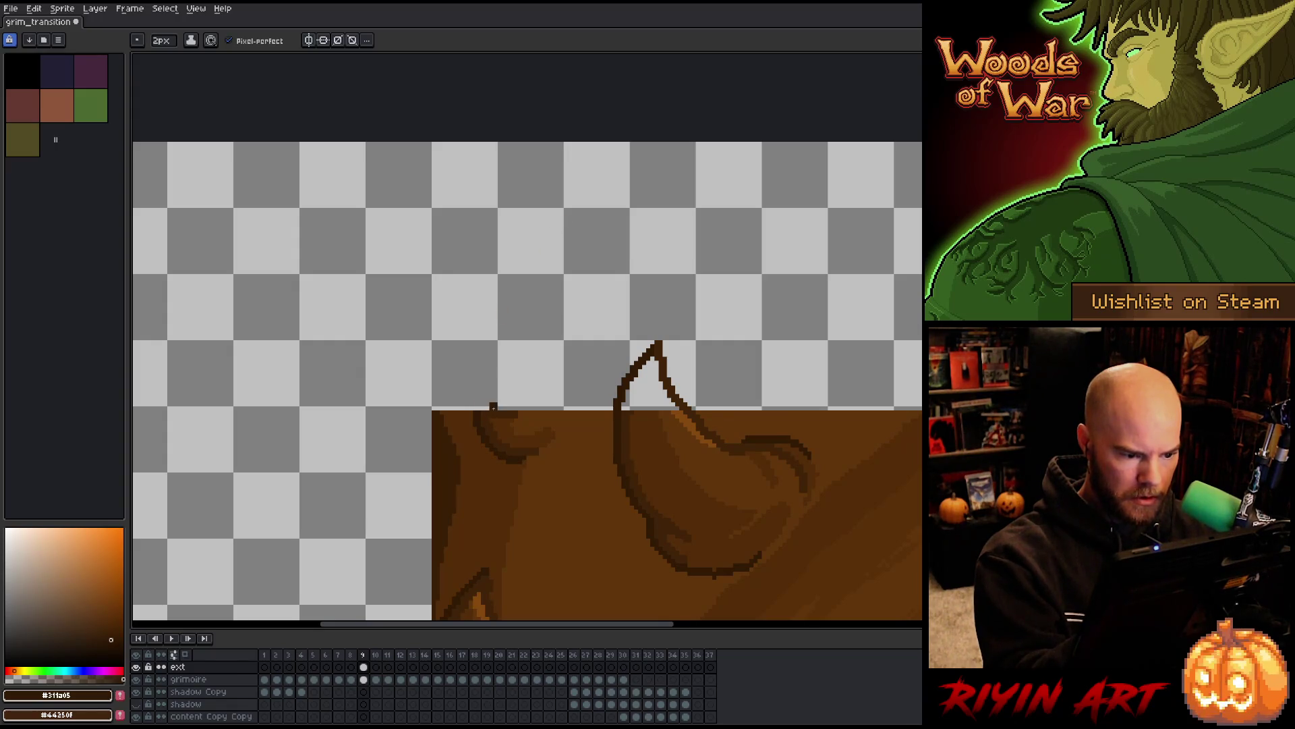
left_click_drag(496, 408, 509, 325)
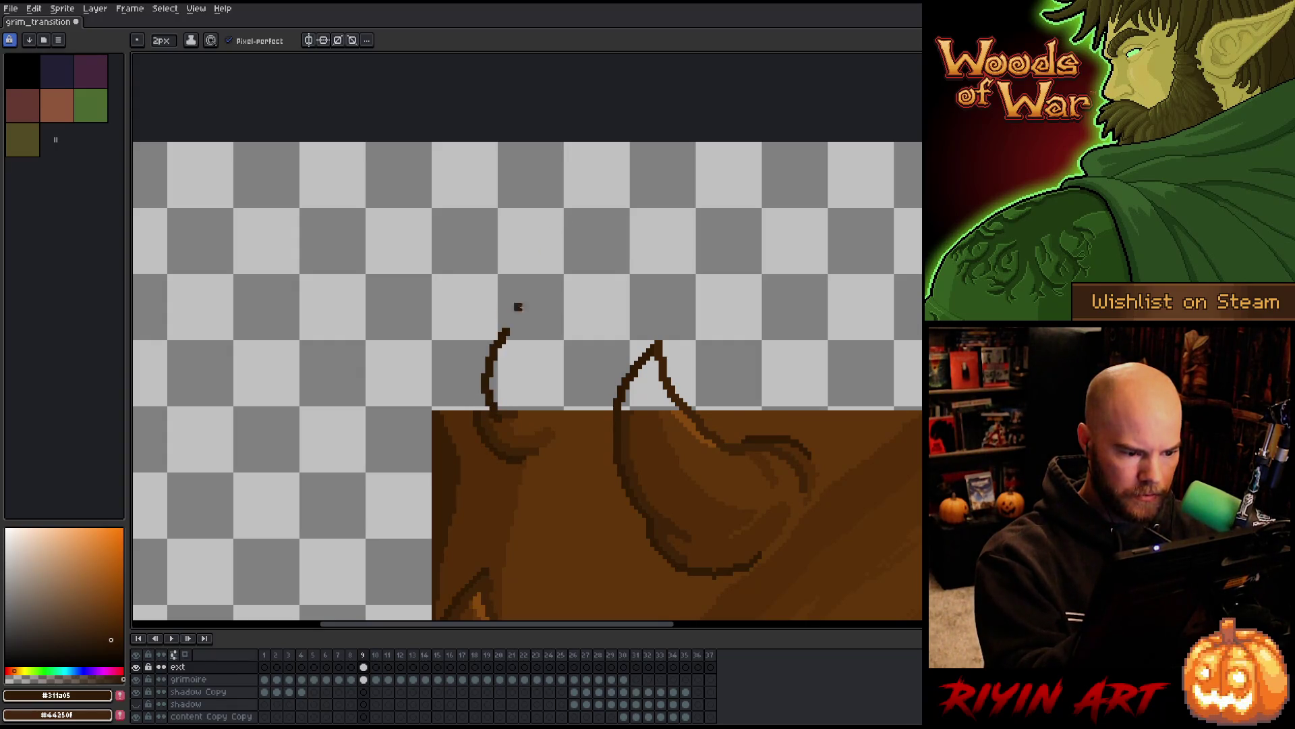
key("ctrl+z")
mouse_move(493, 407)
left_mouse_down()
mouse_move(486, 353)
mouse_move(511, 323)
left_mouse_up()
key("ctrl+z")
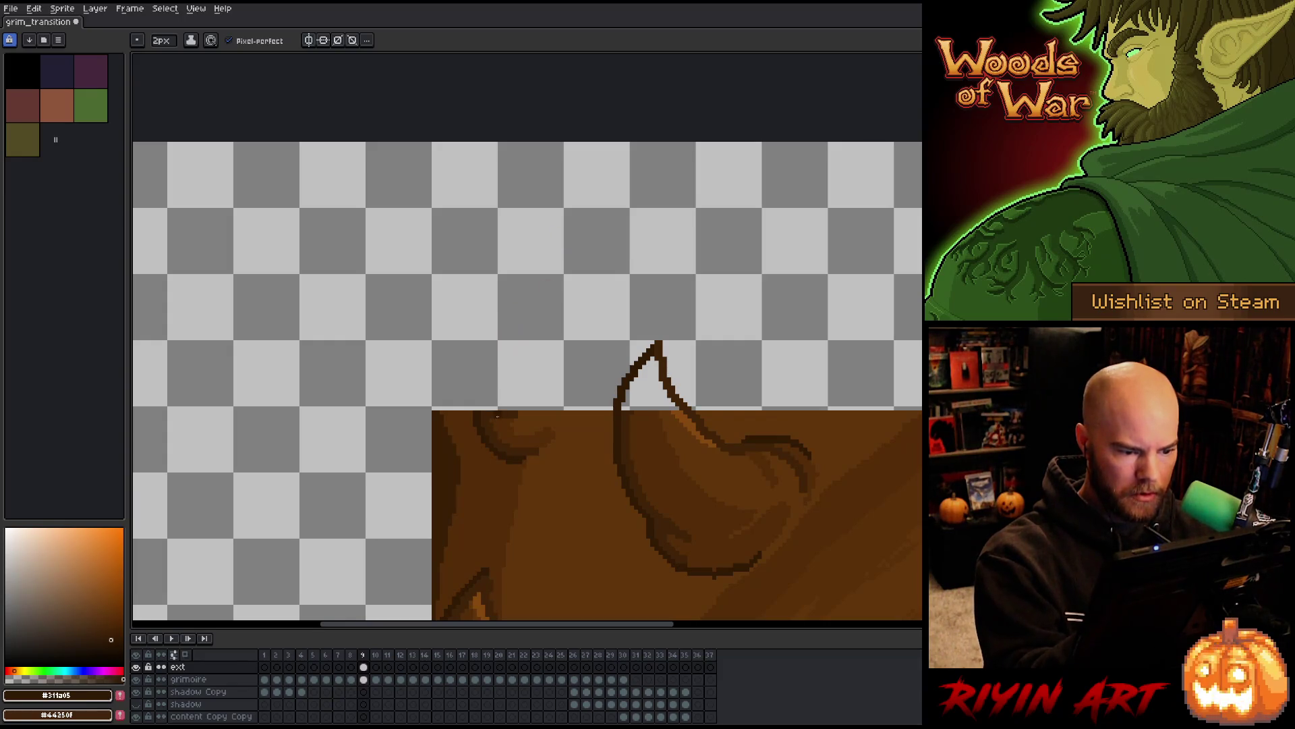
mouse_move(477, 407)
left_mouse_down()
mouse_move(496, 337)
mouse_move(551, 408)
left_mouse_up()
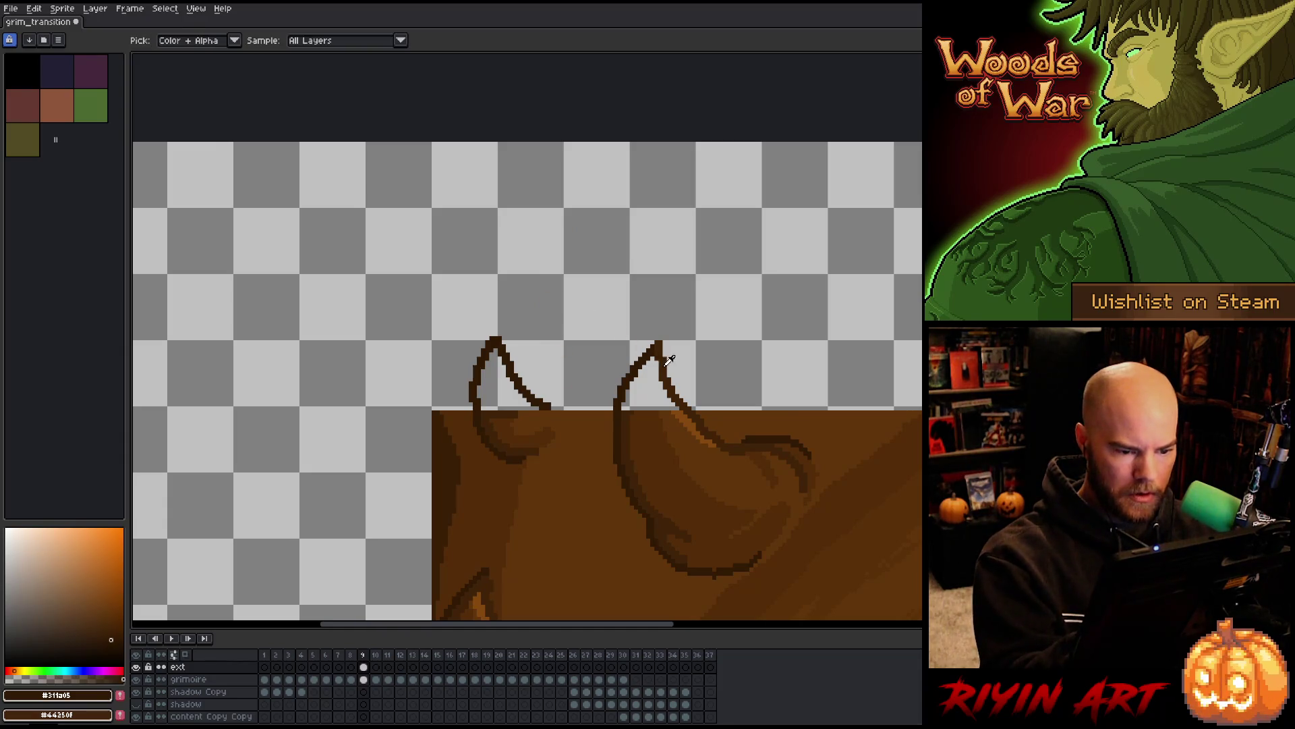
Sample outline brown #412403 and darkest brown #311a05 from the artwork
left_click(499, 334, "alt")
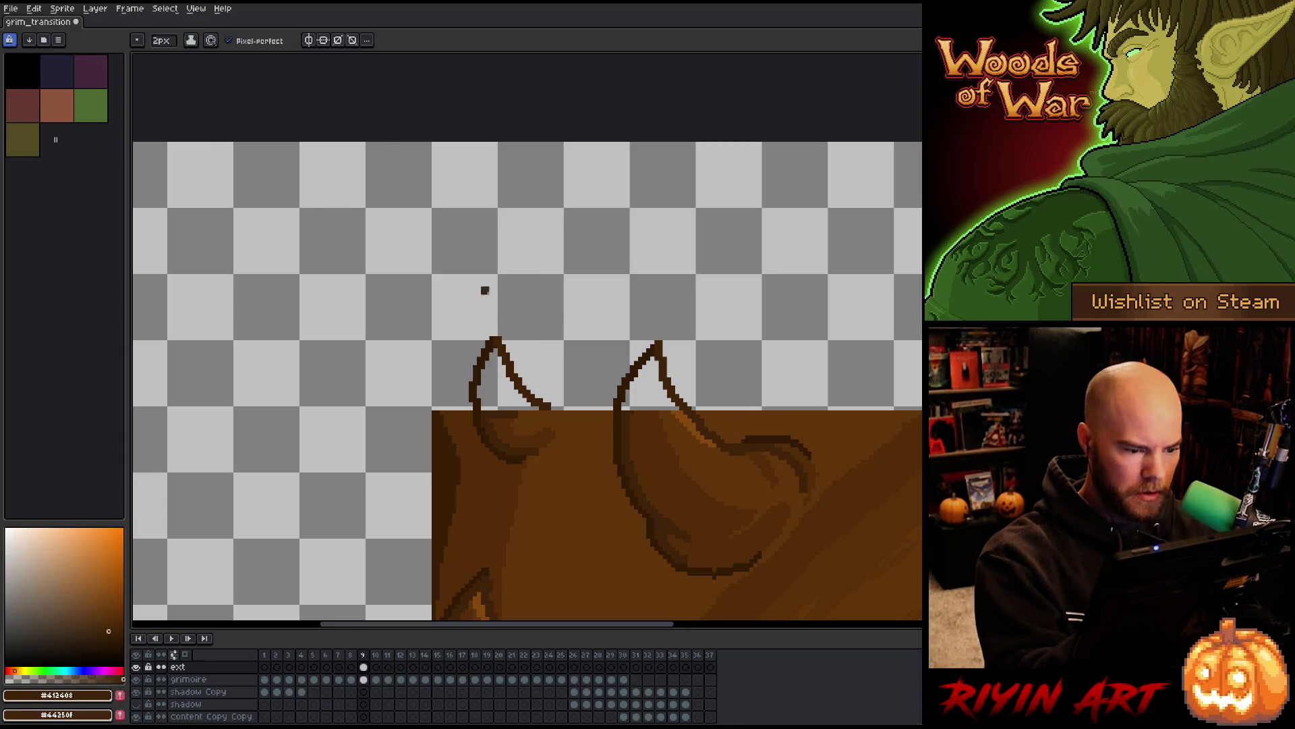
key("alt")
left_click(481, 372, "alt")
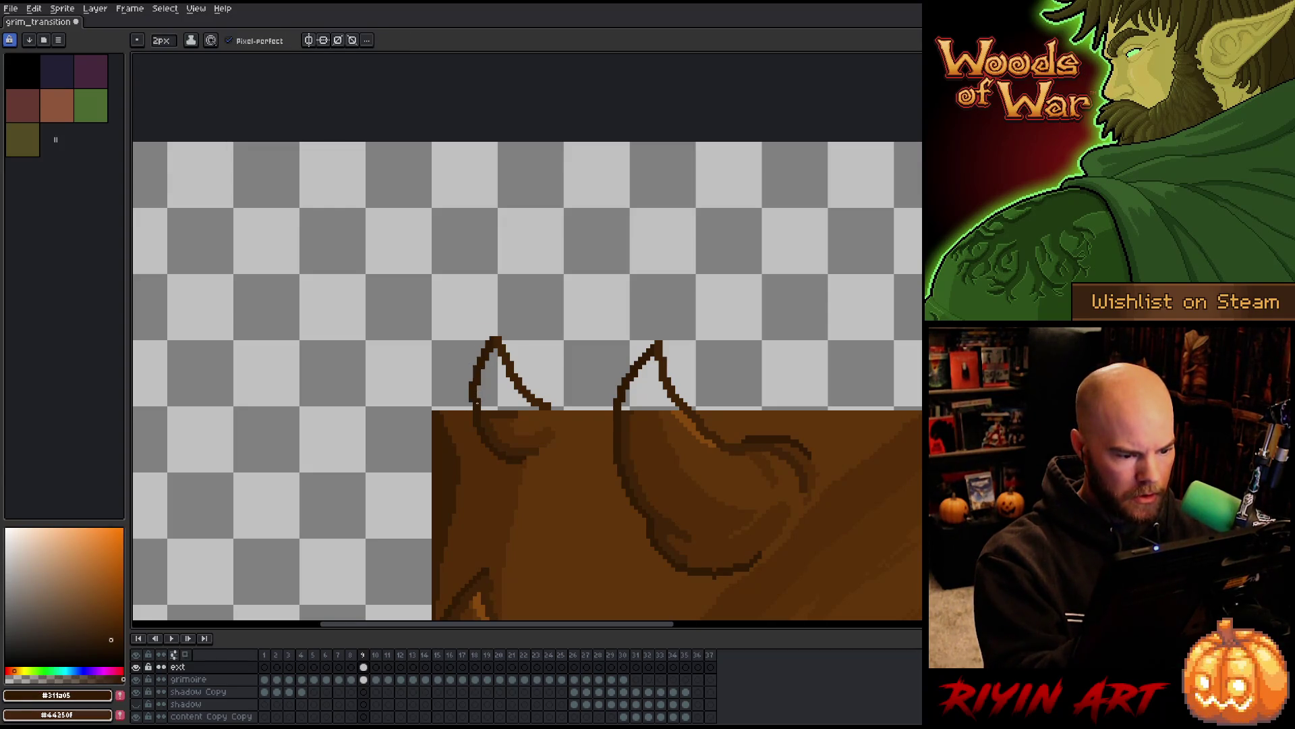
key("e")
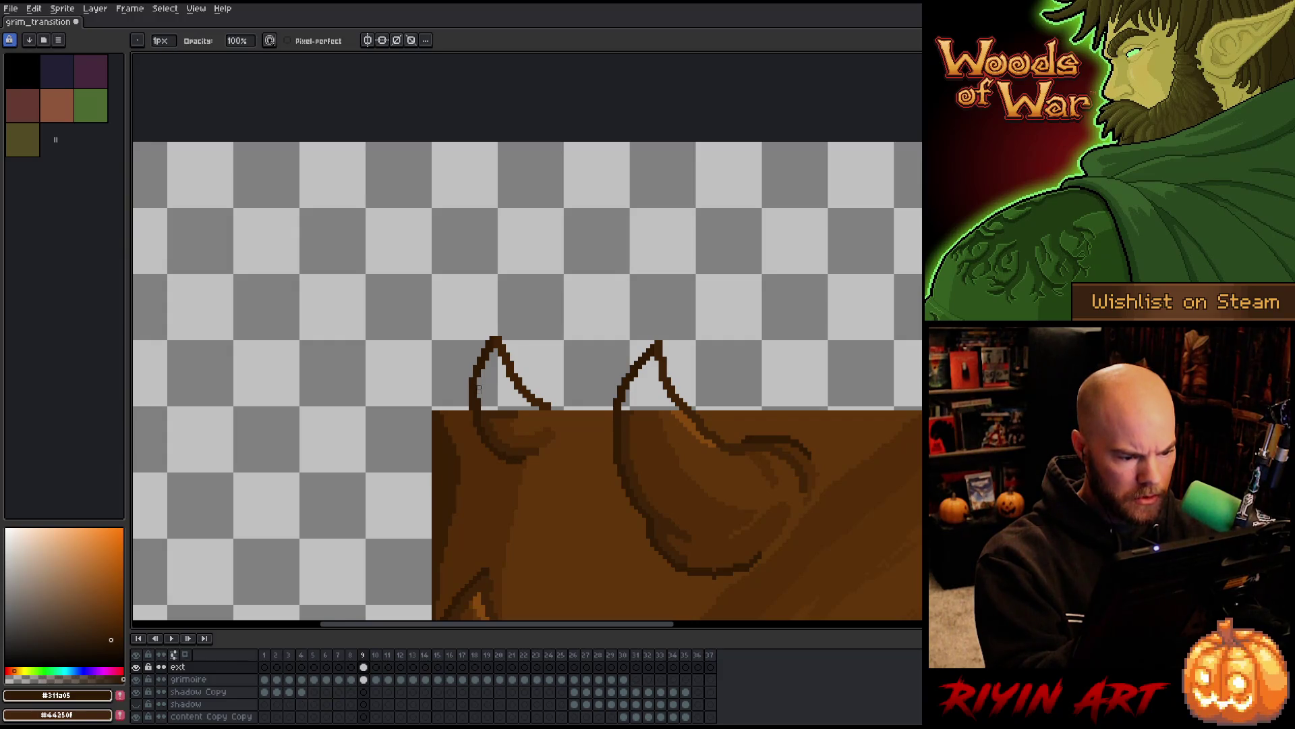
key("b")
Try mid and lighter cover browns, settling on darker brown #412408 with the eyedropper
left_click(506, 417, "alt")
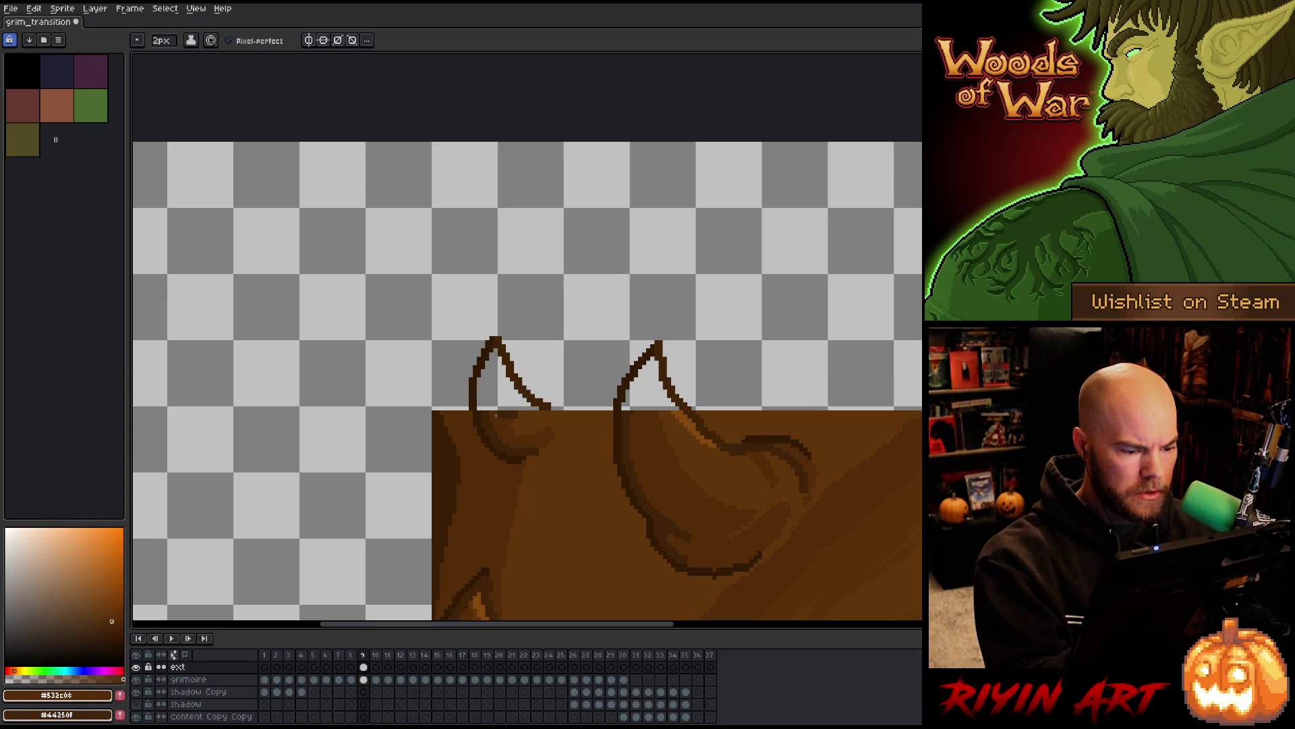
key("g")
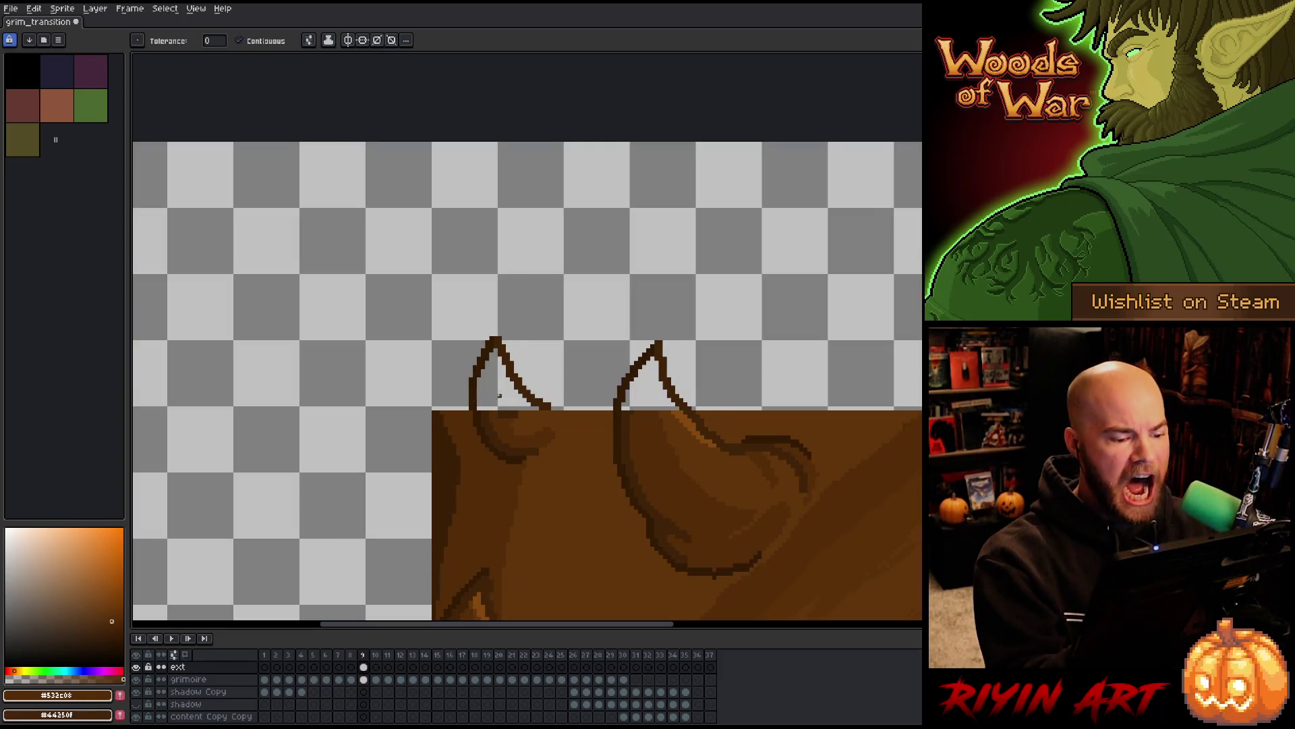
key("v")
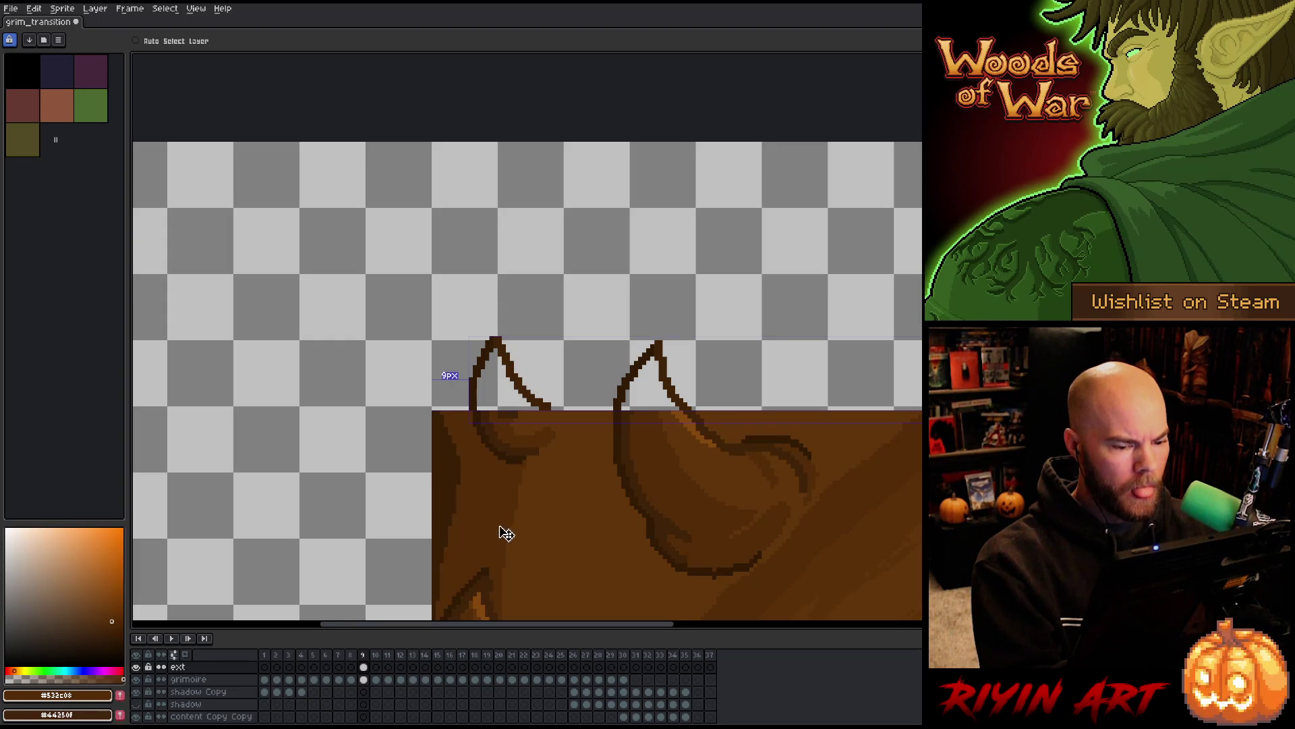
key("b")
left_click(518, 416, "alt")
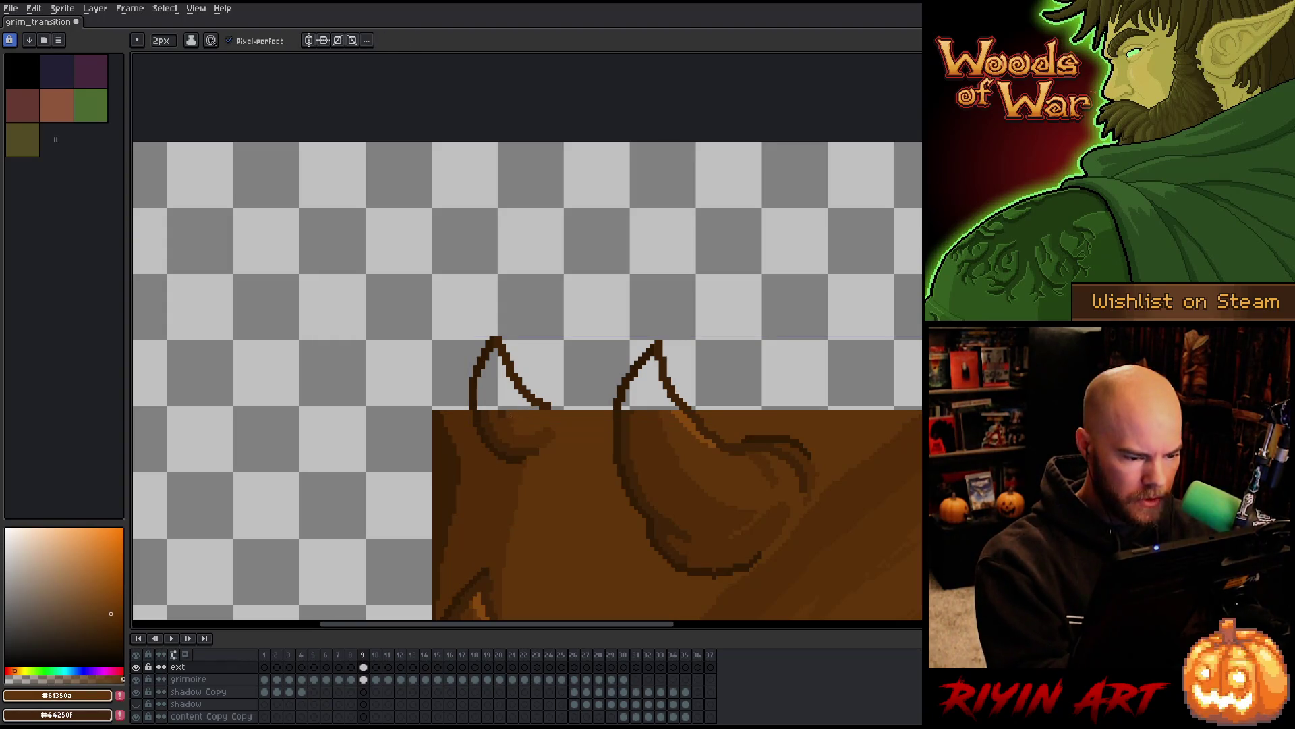
left_click(494, 419, "alt")
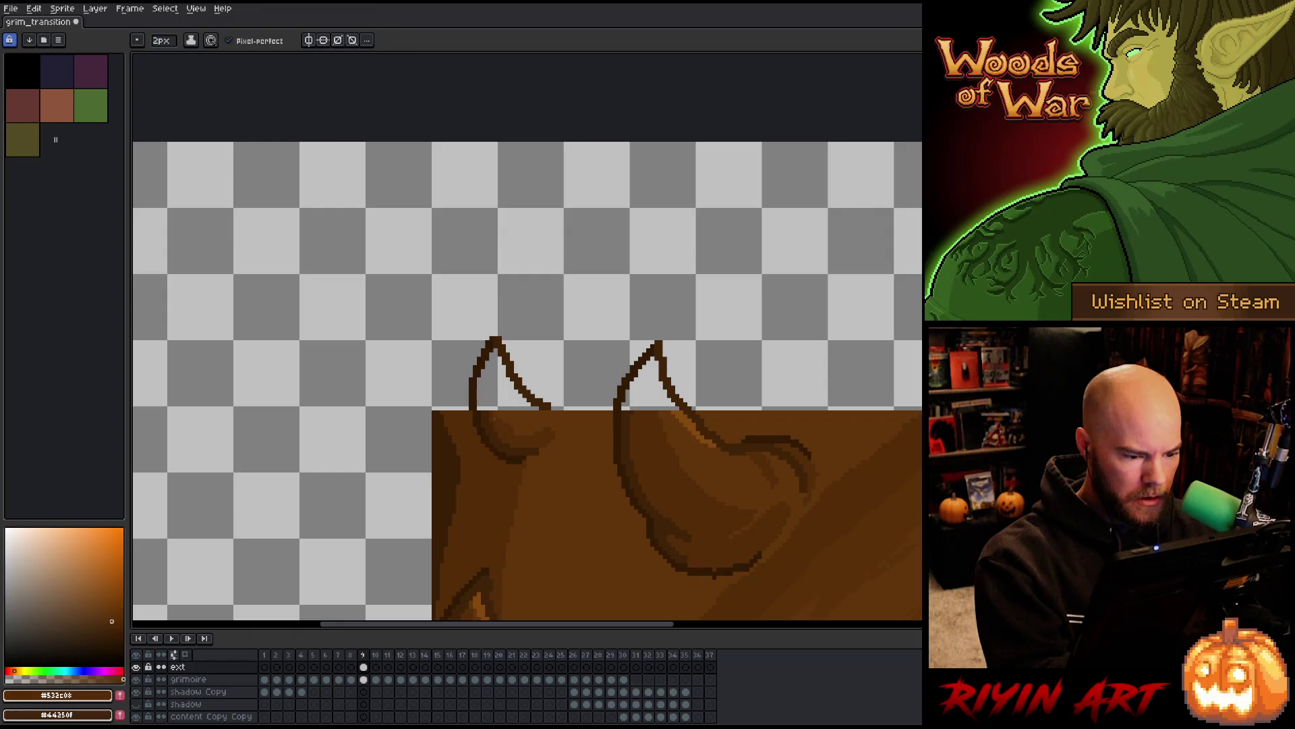
key("w")
left_click(493, 365, "alt")
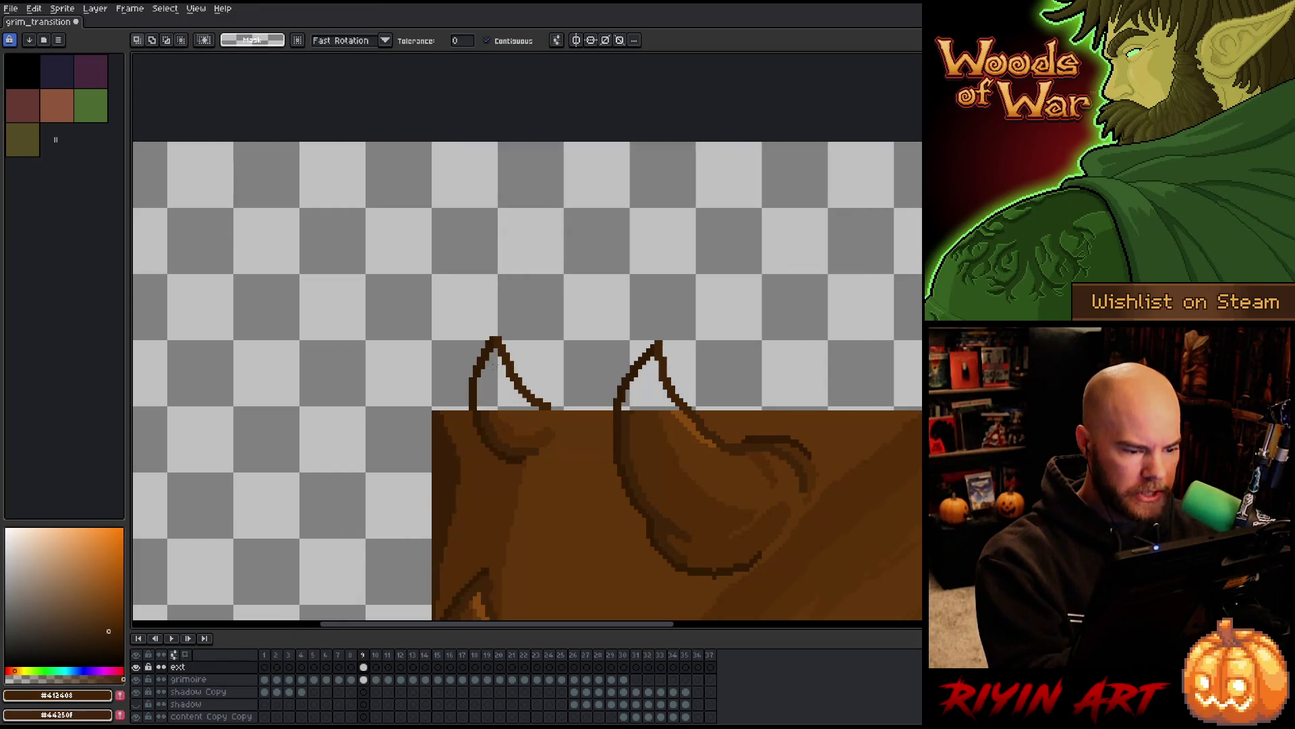
key("i")
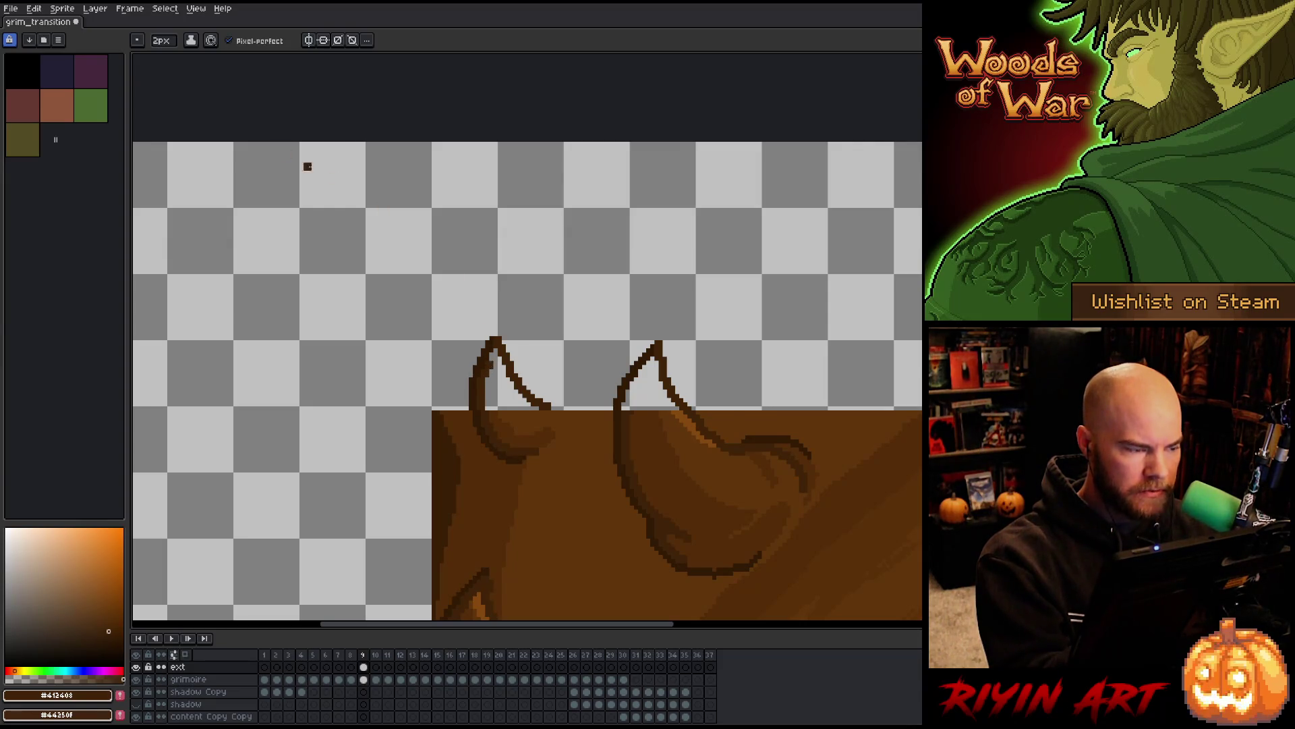
scroll(161, 40, "down", 1)
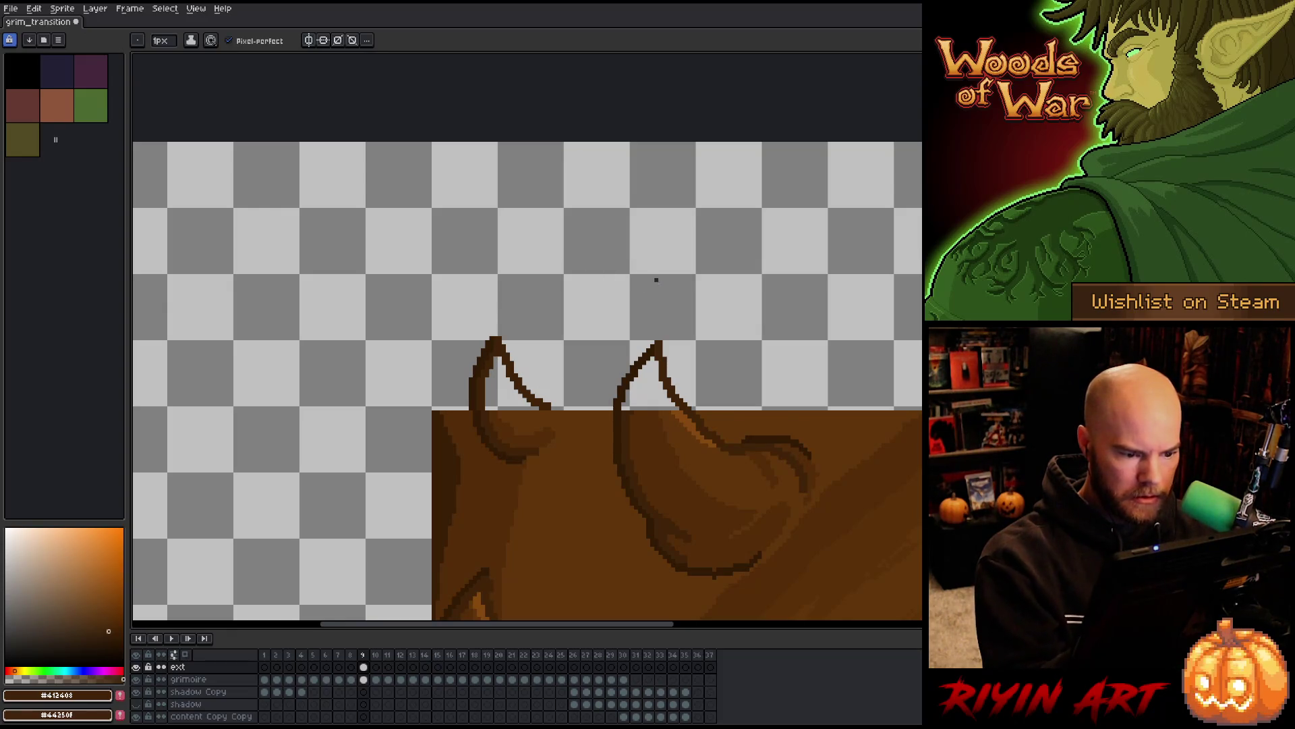
Adjust the brush size and draw a horn outline past the cover's top-right edge
left_click_drag(688, 512, 654, 356)
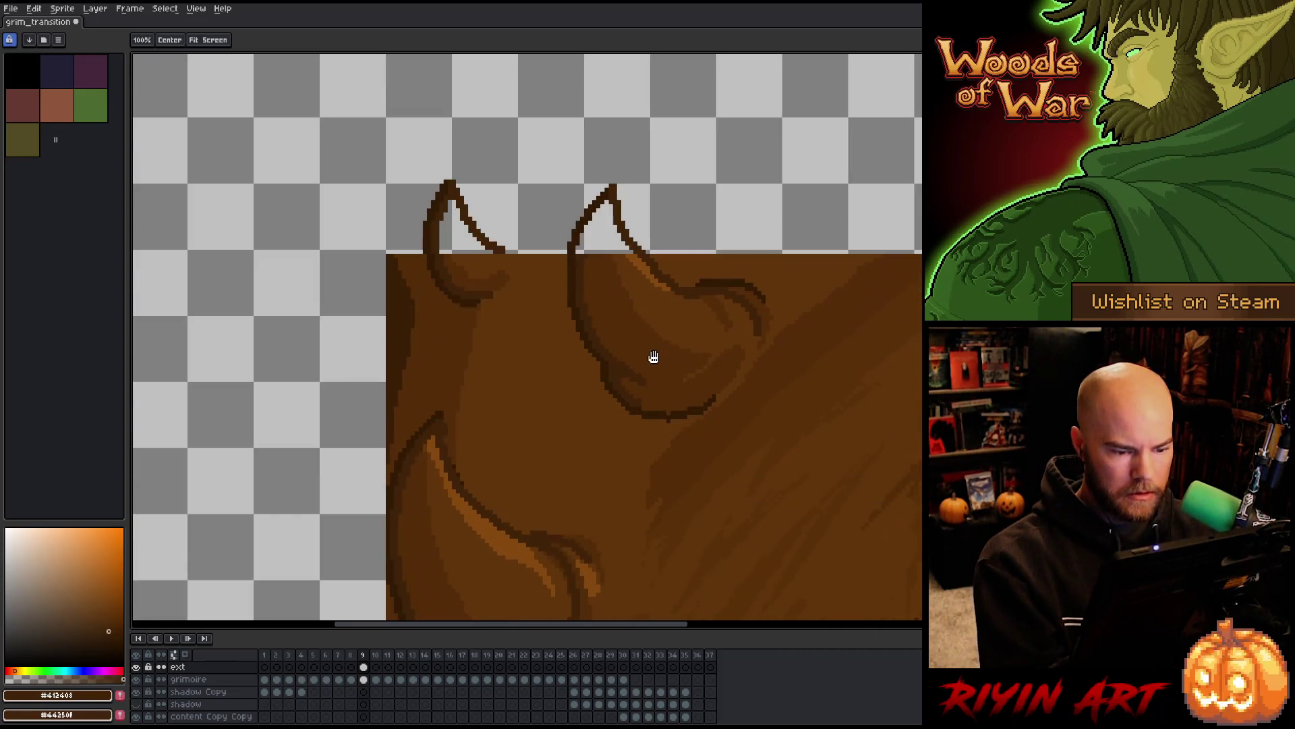
scroll(570, 425, "down", 3)
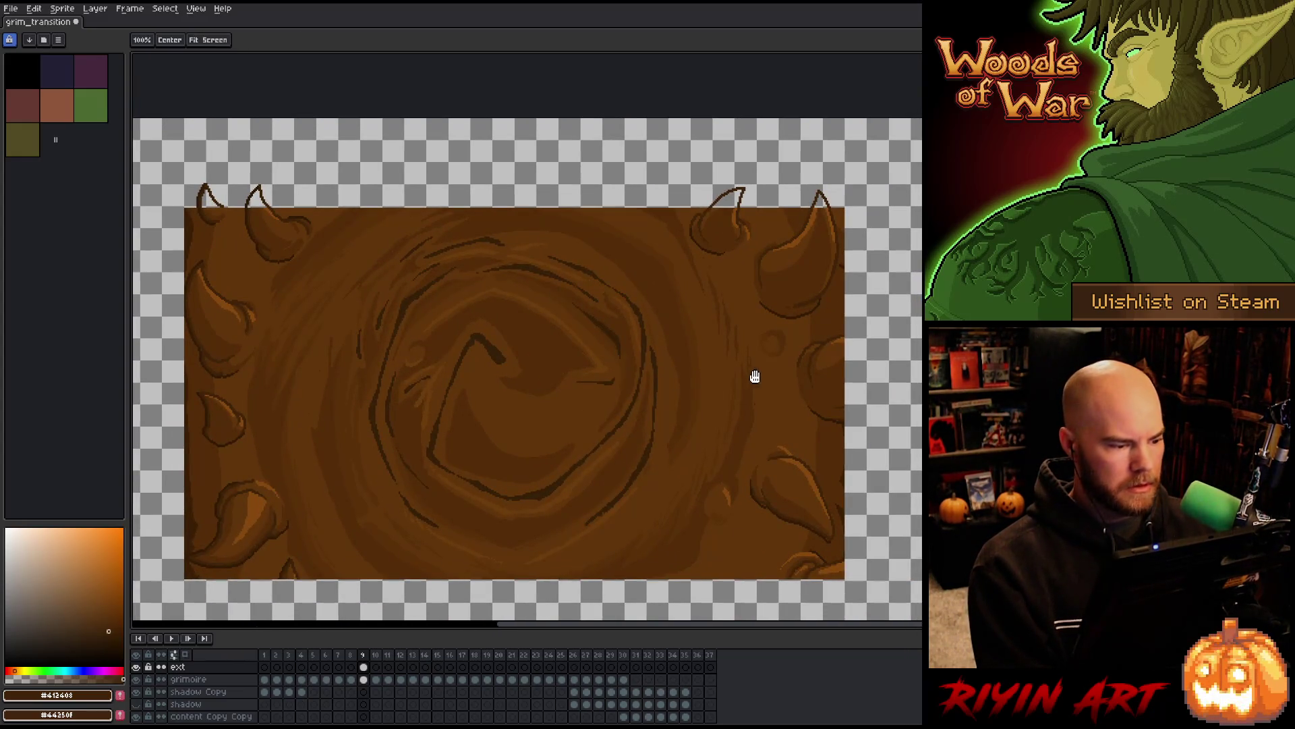
scroll(742, 377, "up", 3)
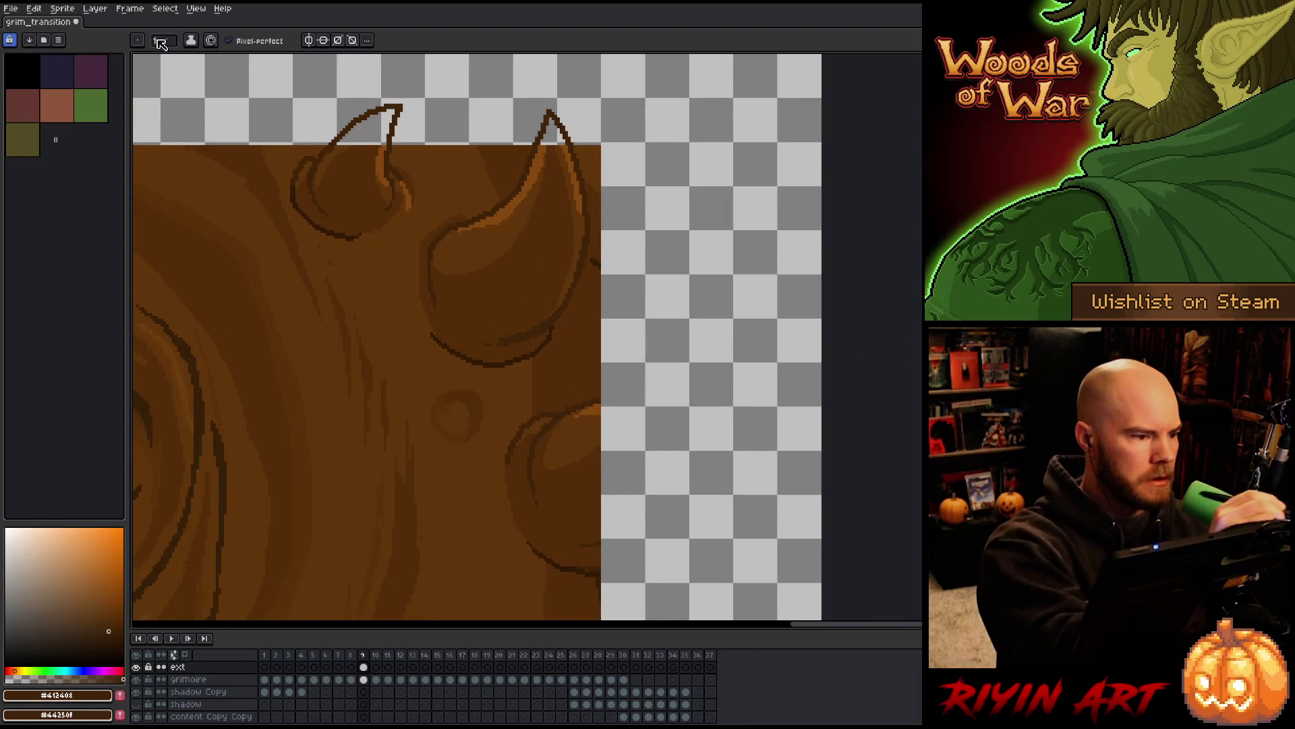
left_click(160, 40)
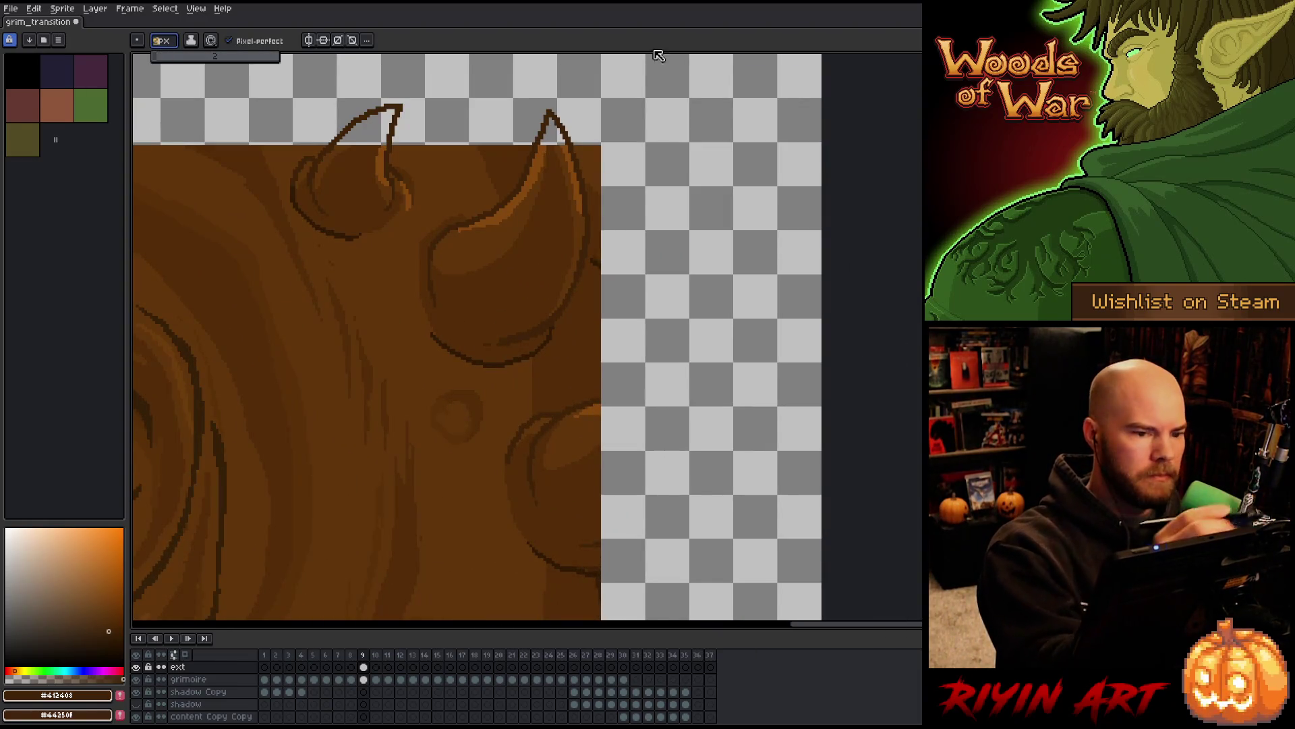
type("2")
mouse_move(602, 401)
left_mouse_down()
mouse_move(719, 343)
mouse_move(727, 447)
mouse_move(644, 533)
left_mouse_up()
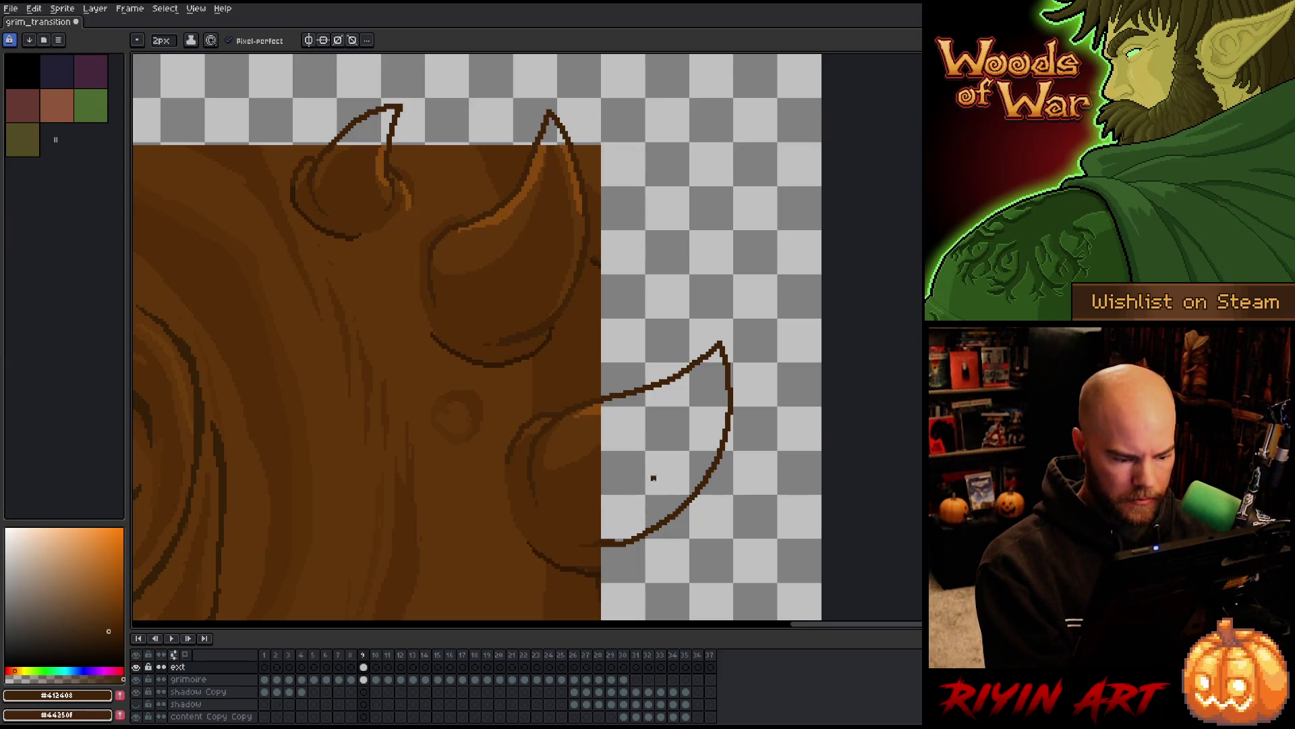
Compare against frame 4, sample the darkest outline brown, and remove the extra lower stroke
key("Left")
key("Left")
key("Left")
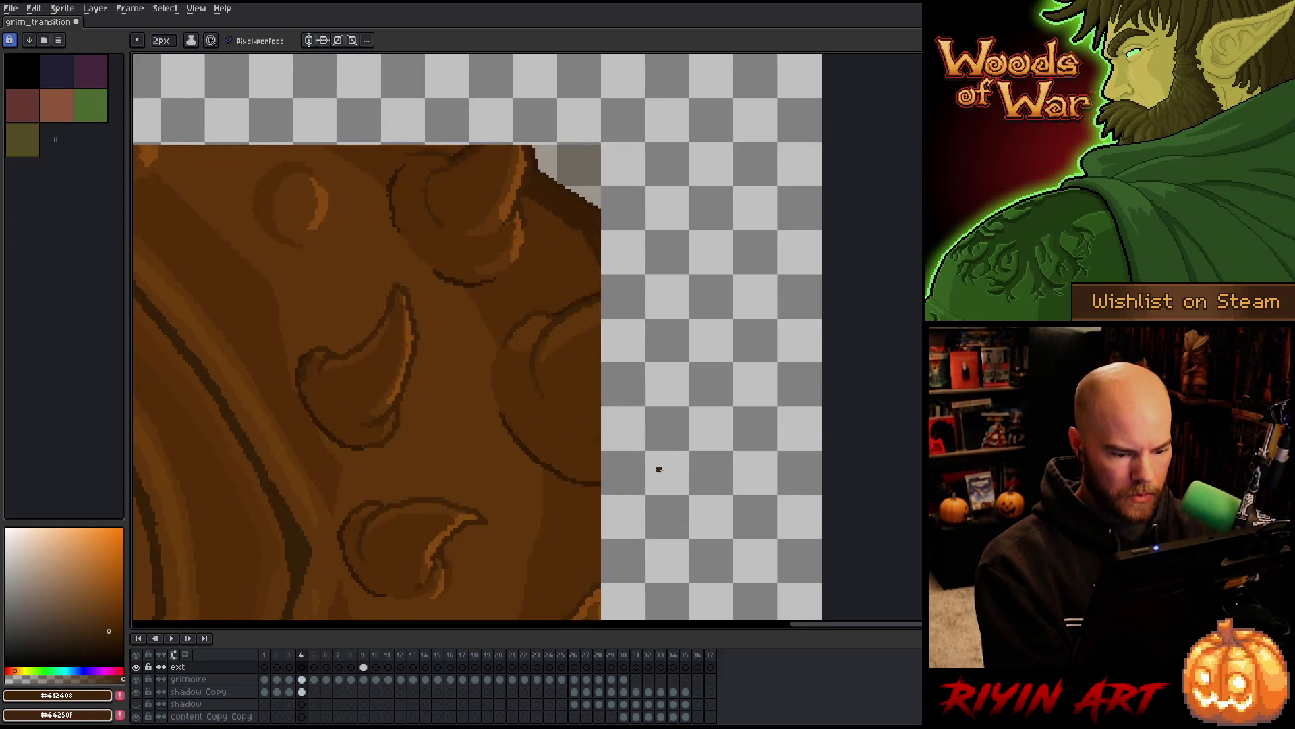
key("Right")
key("Right")
key("Right")
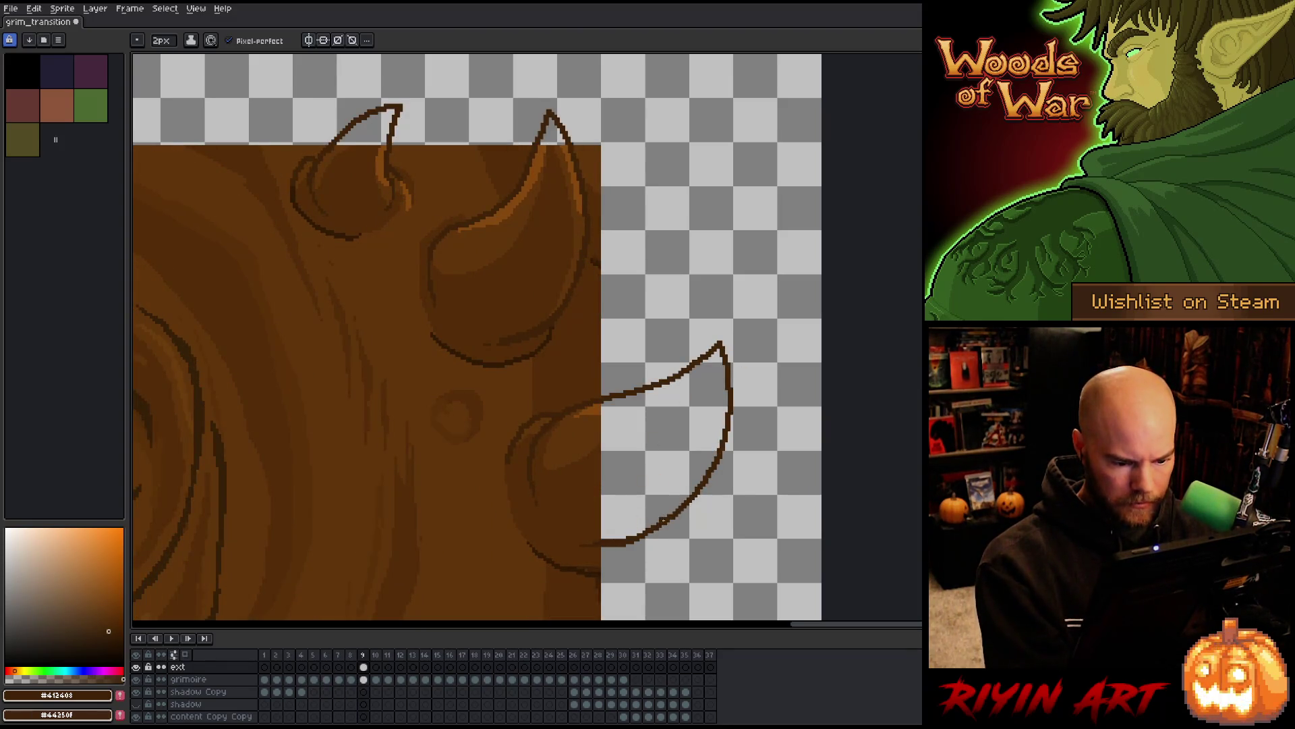
left_click_drag(620, 550, 650, 463)
left_click(632, 485, "alt")
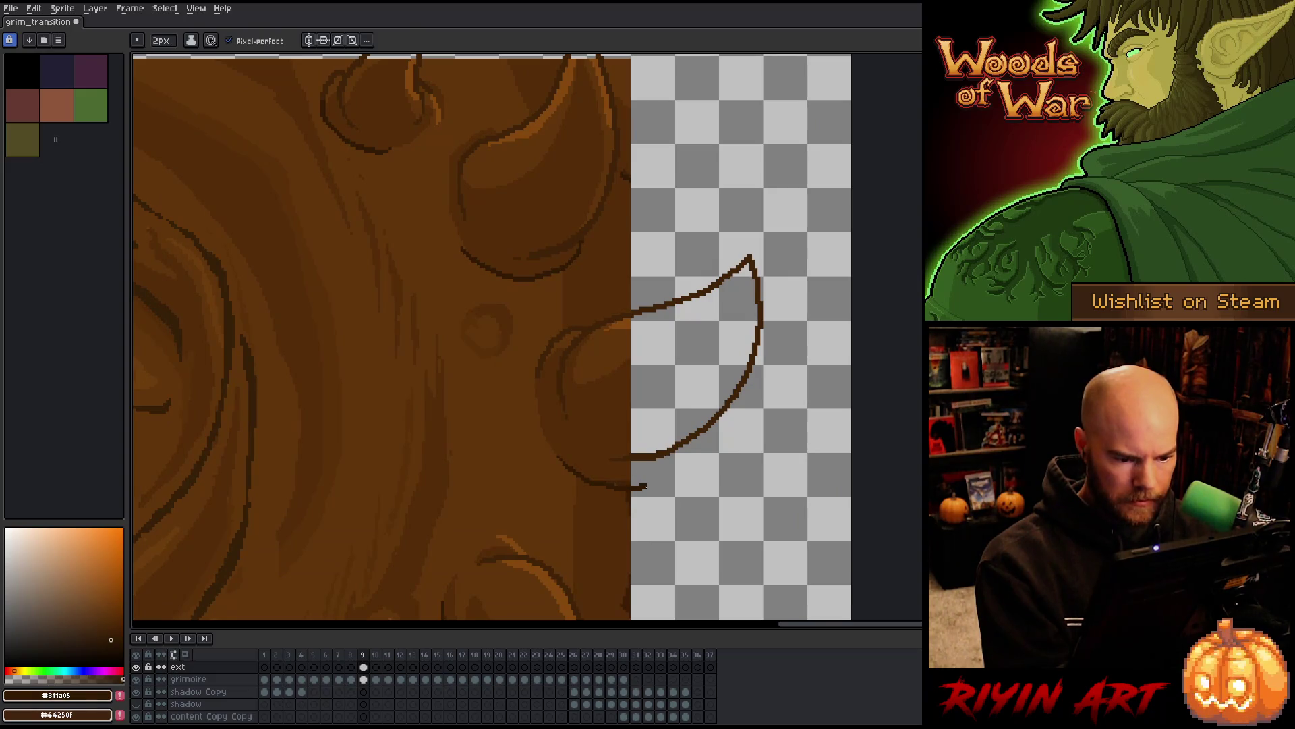
key("ctrl+z")
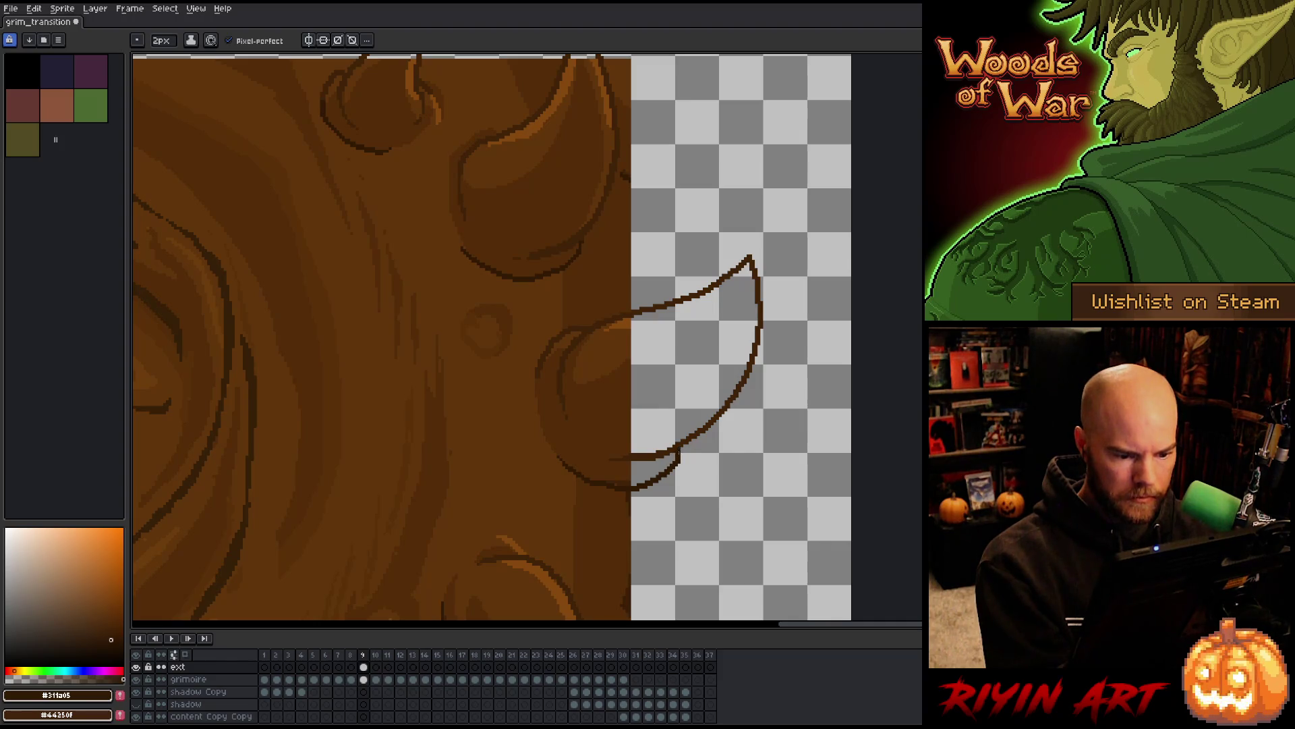
key("l")
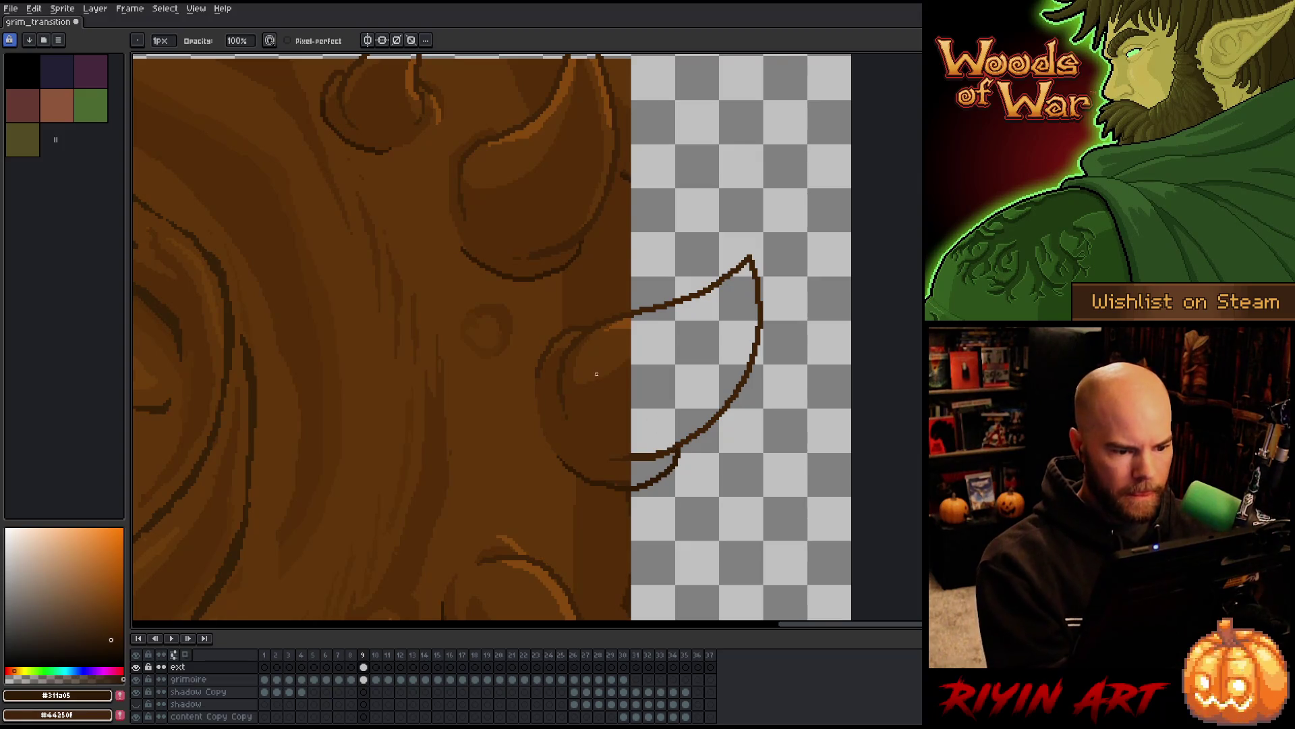
scroll(598, 392, "down", 2)
scroll(599, 391, "down", 1)
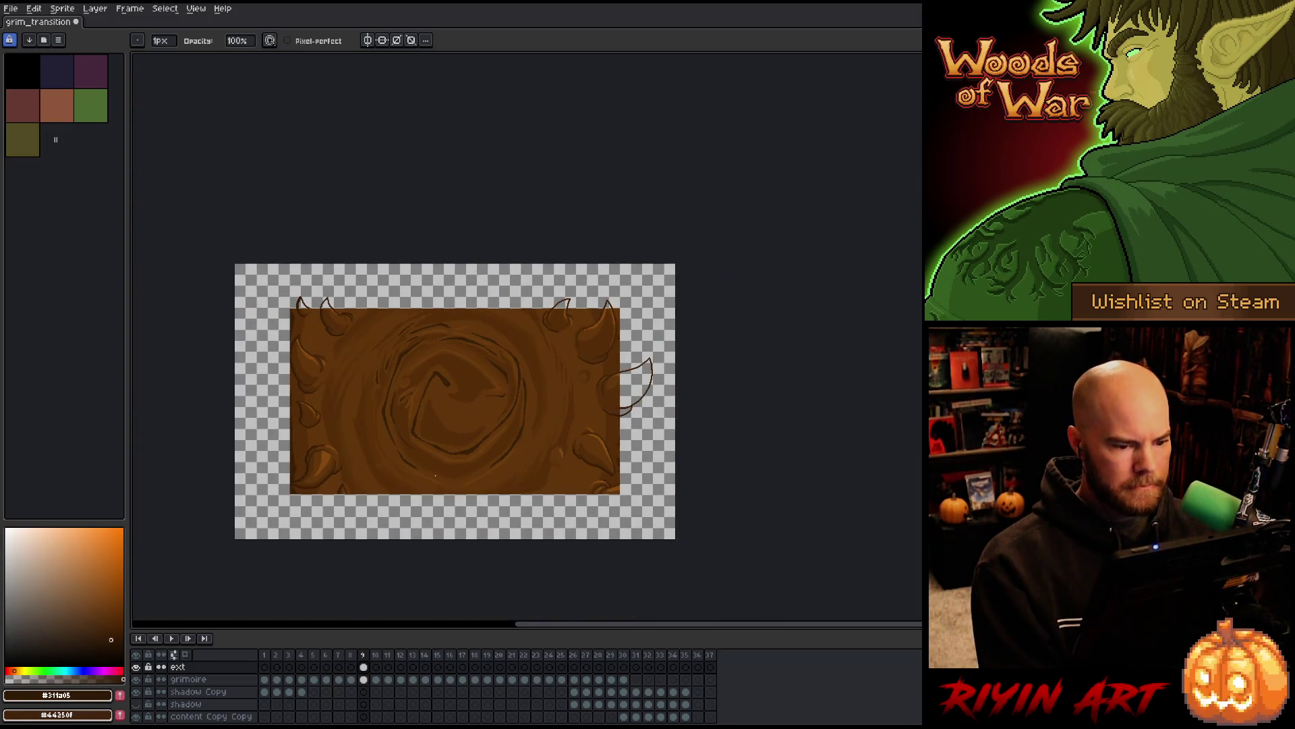
Draw dark outline strokes down the cover's left edge beside the upper-left horn
left_click_drag(435, 475, 510, 446)
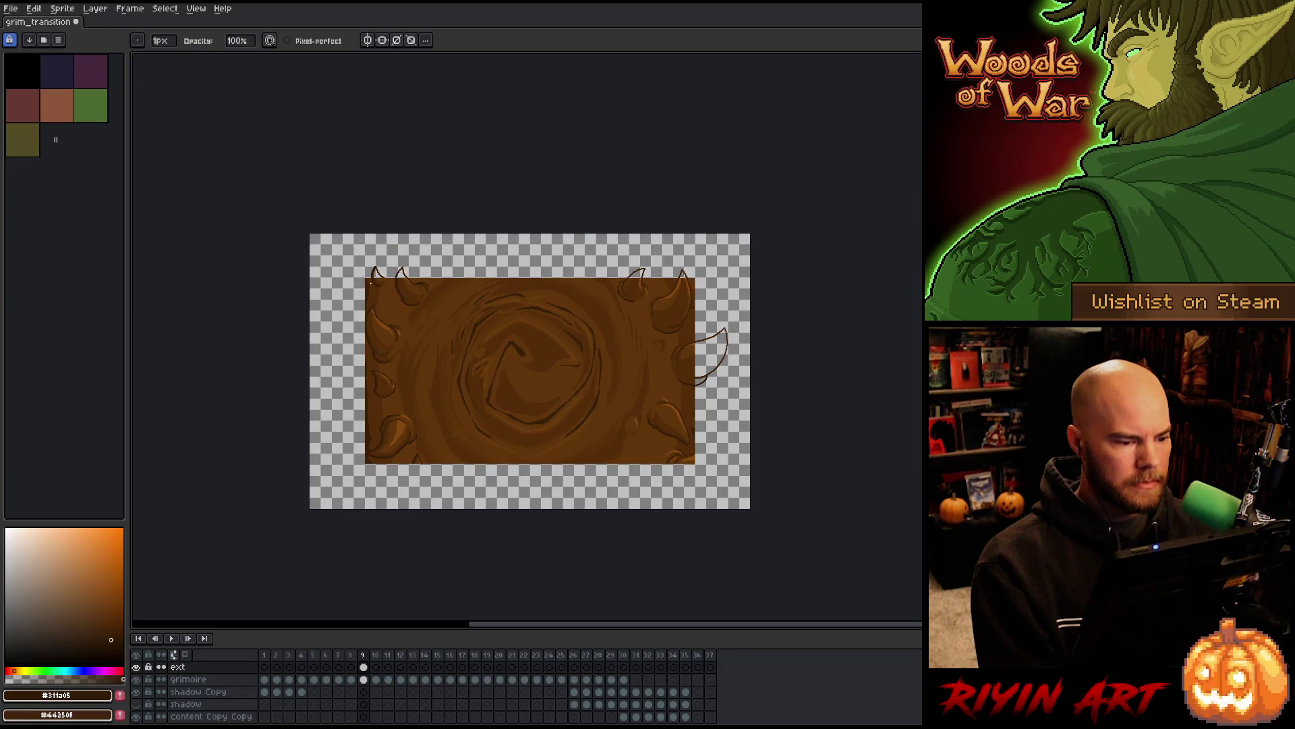
scroll(369, 282, "up", 5)
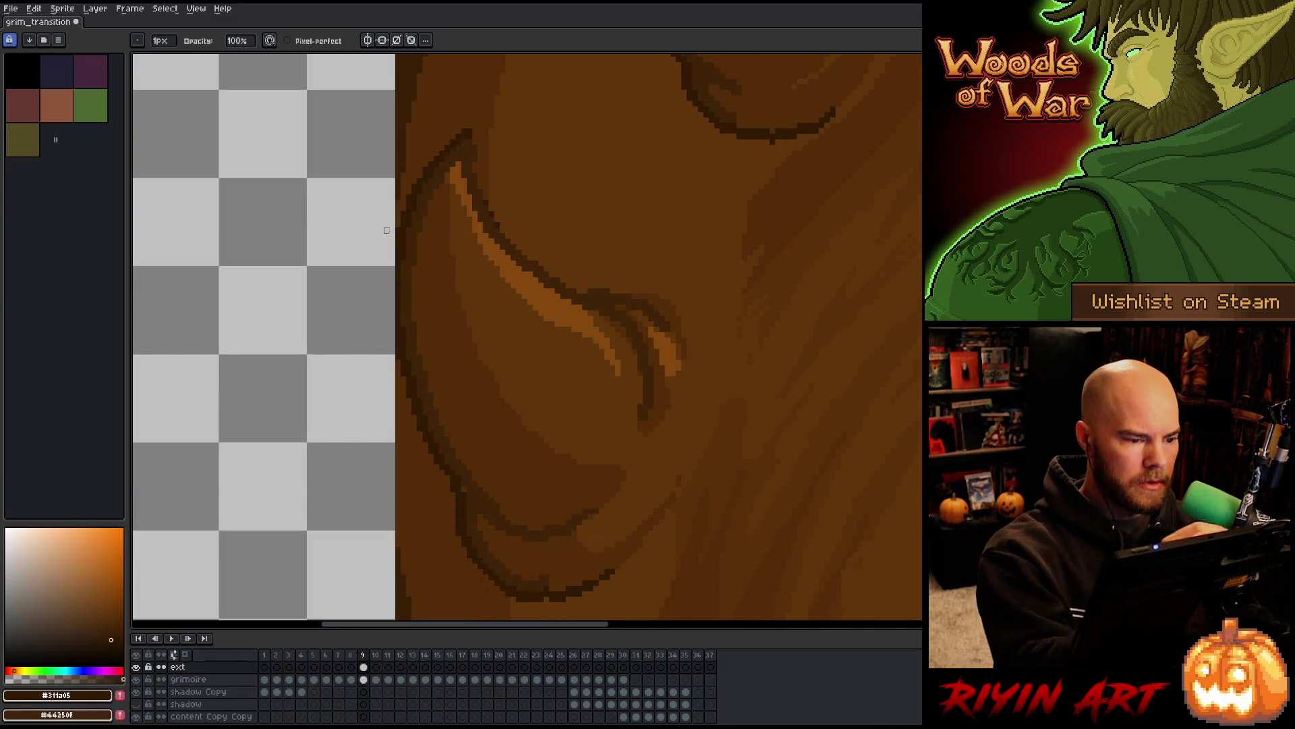
key("b")
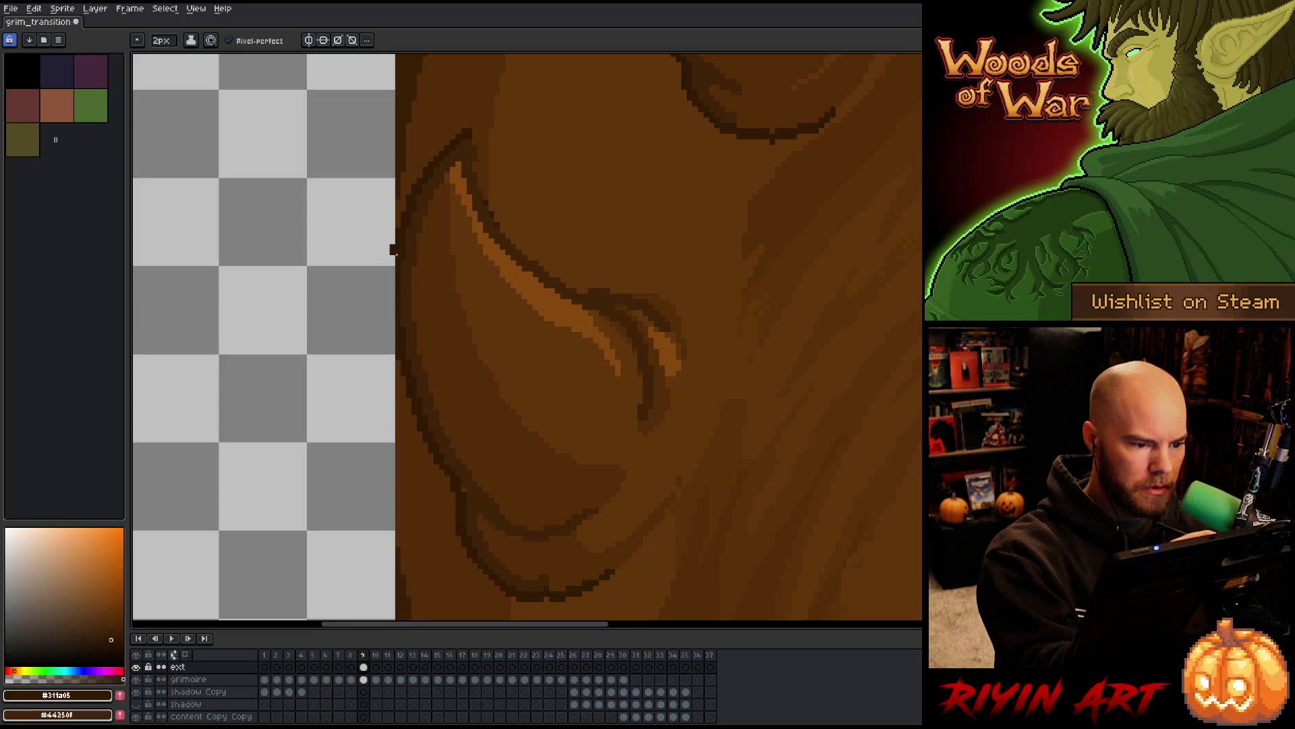
left_click_drag(396, 268, 394, 350)
left_click_drag(592, 469, 549, 240)
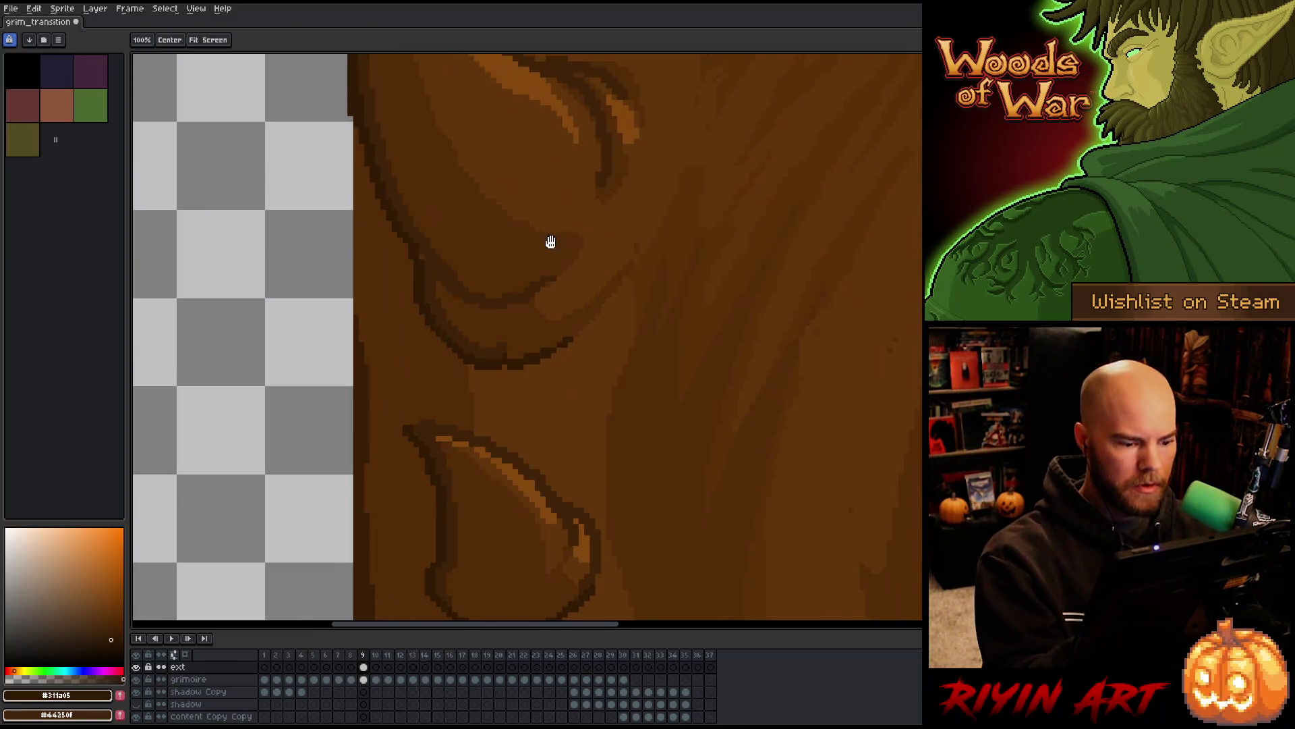
key("space")
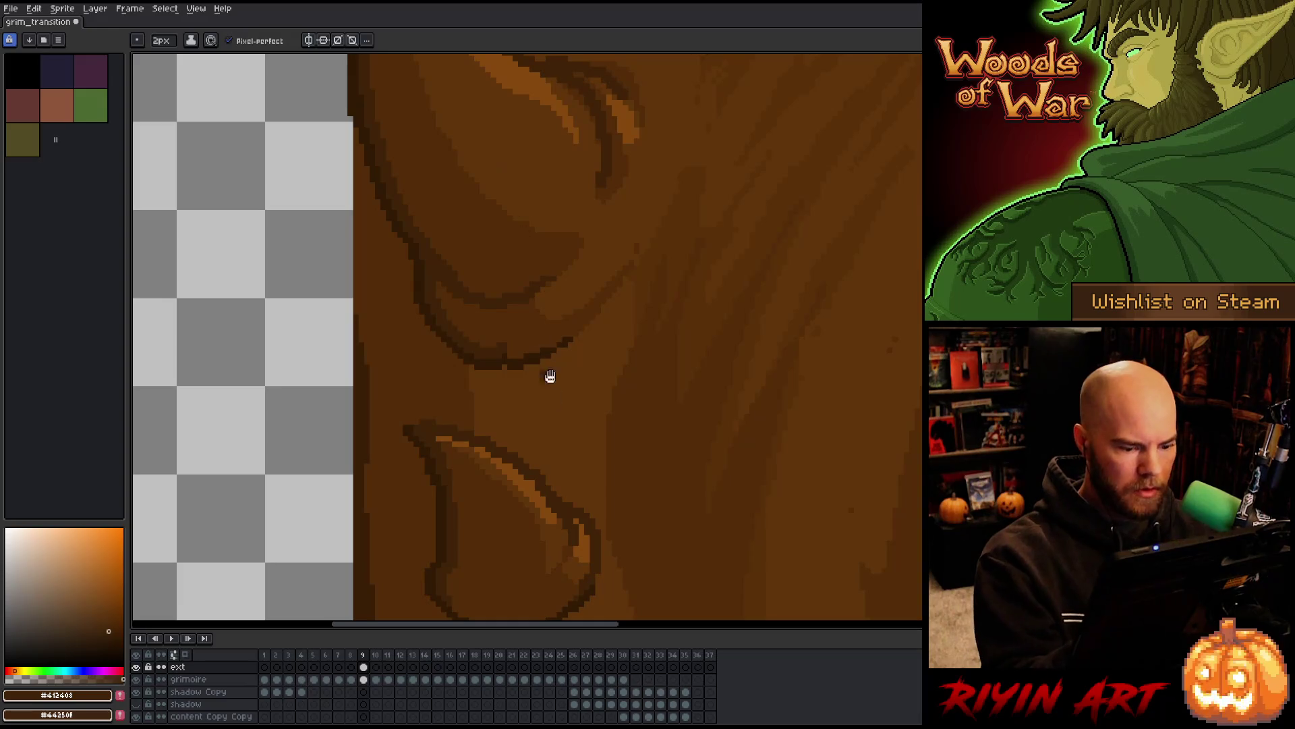
left_click_drag(504, 391, 502, 236)
scroll(502, 236, "down", 5)
key("space")
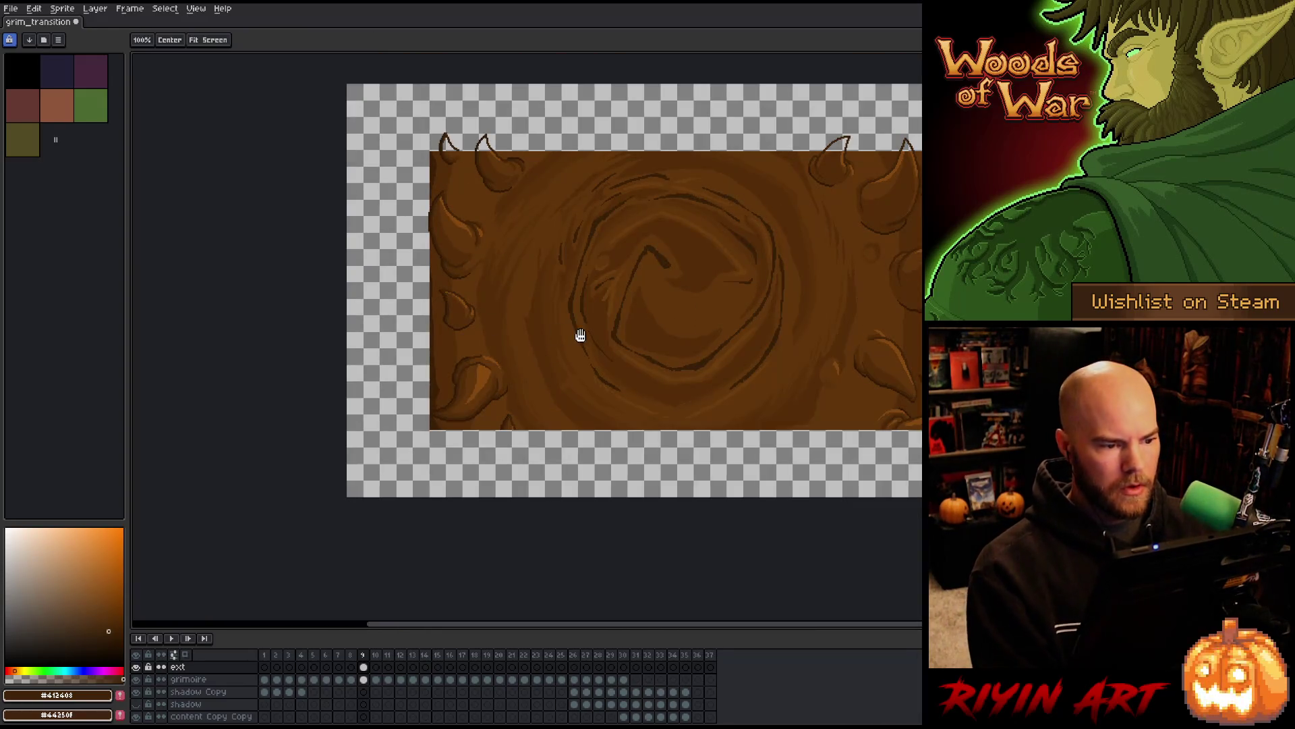
left_click_drag(578, 333, 440, 367)
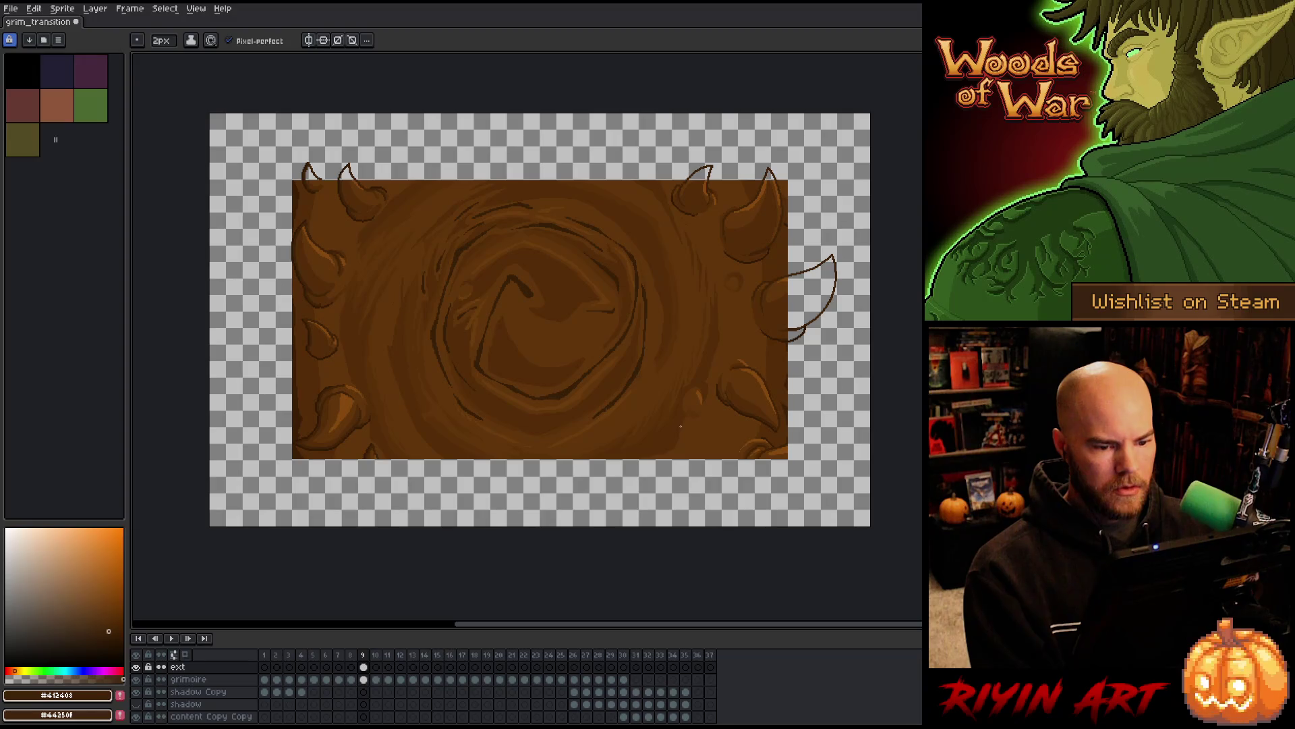
key("space")
left_click_drag(740, 451, 584, 376)
scroll(584, 377, "up", 2)
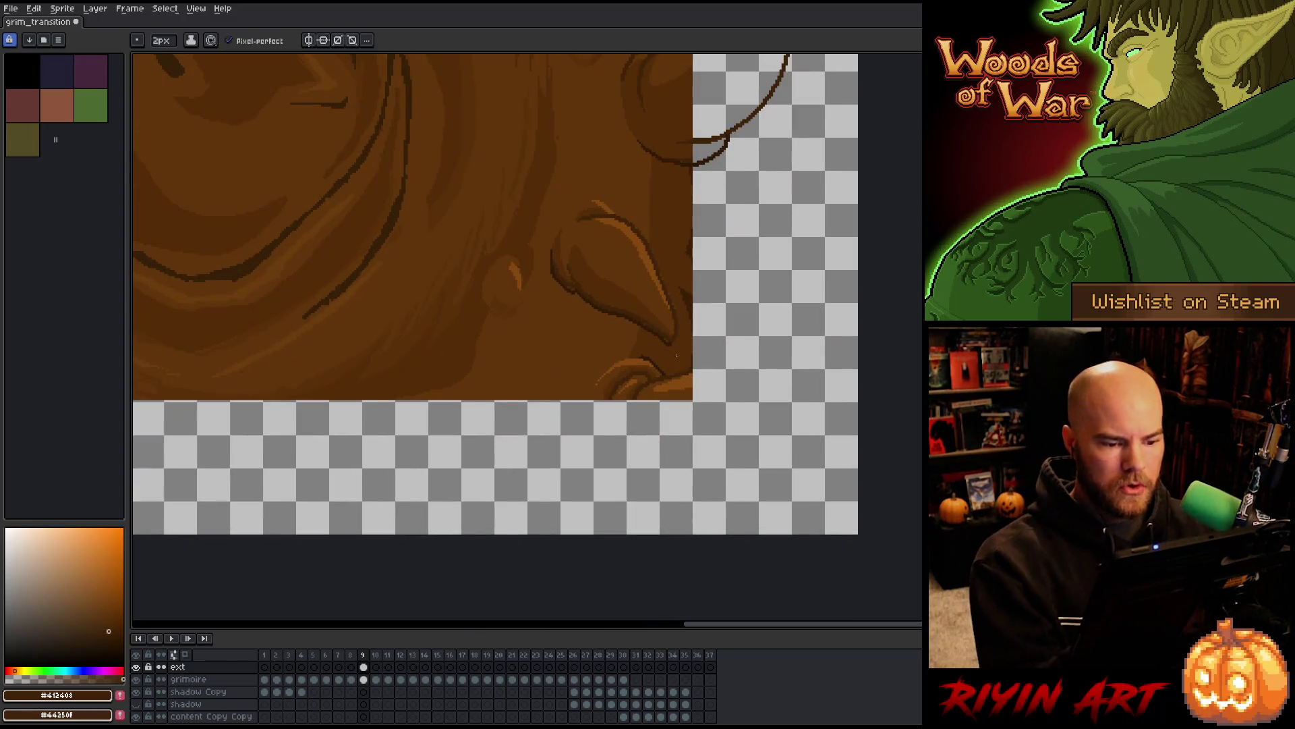
Remove a stray stroke and sample the cover browns, ending on the darkest outline brown
key("alt")
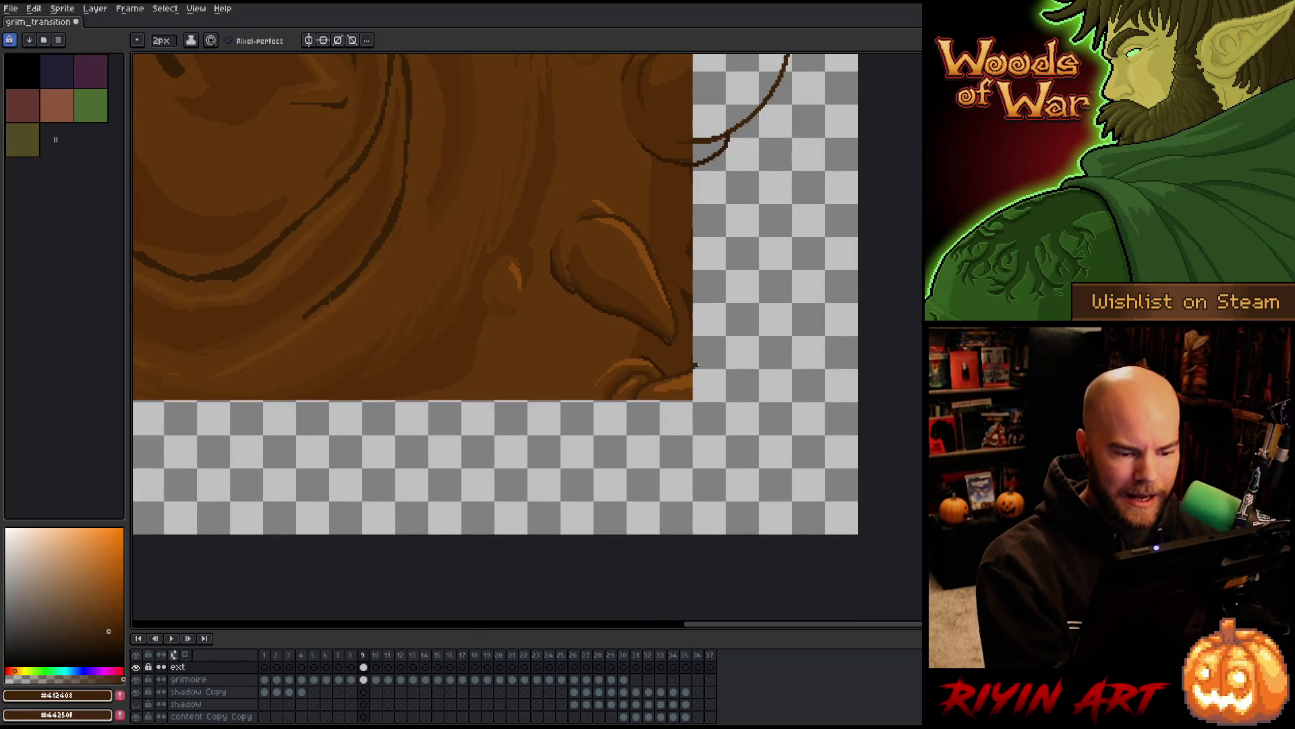
key("ctrl+z")
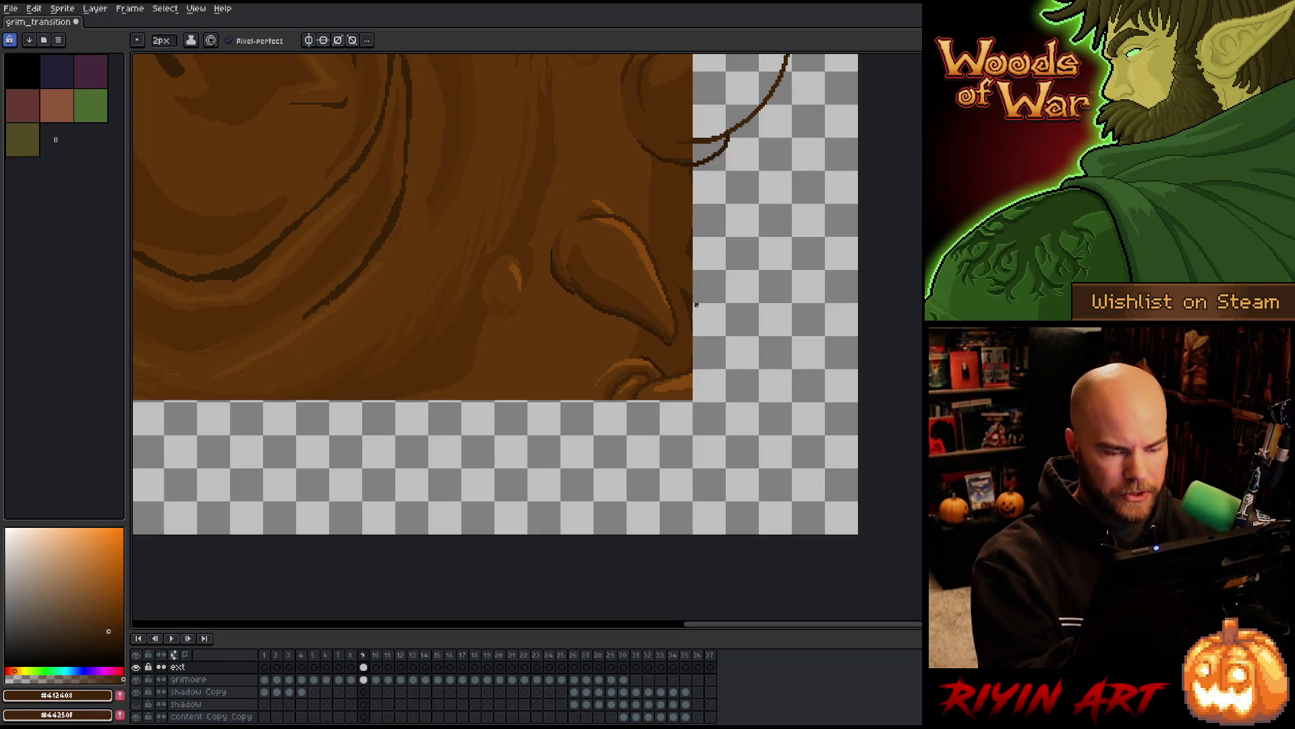
scroll(695, 308, "up", 3)
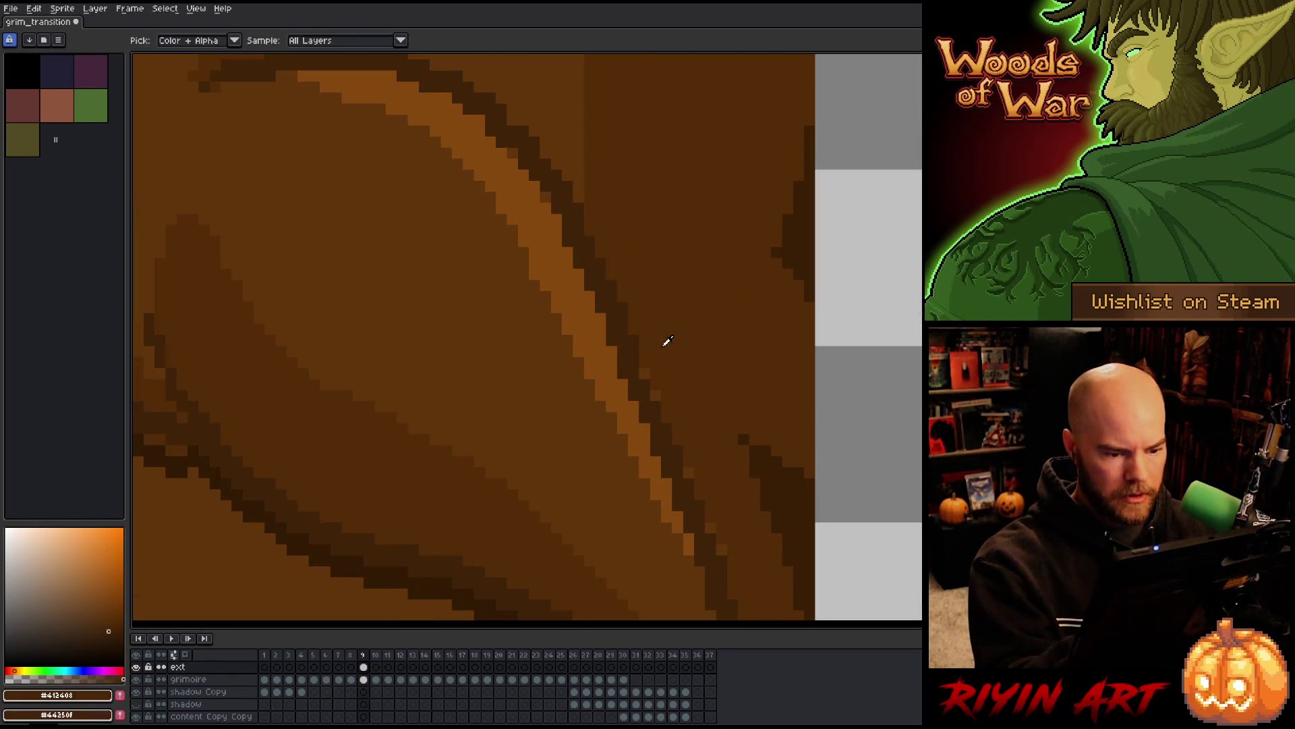
left_click(649, 372, "alt")
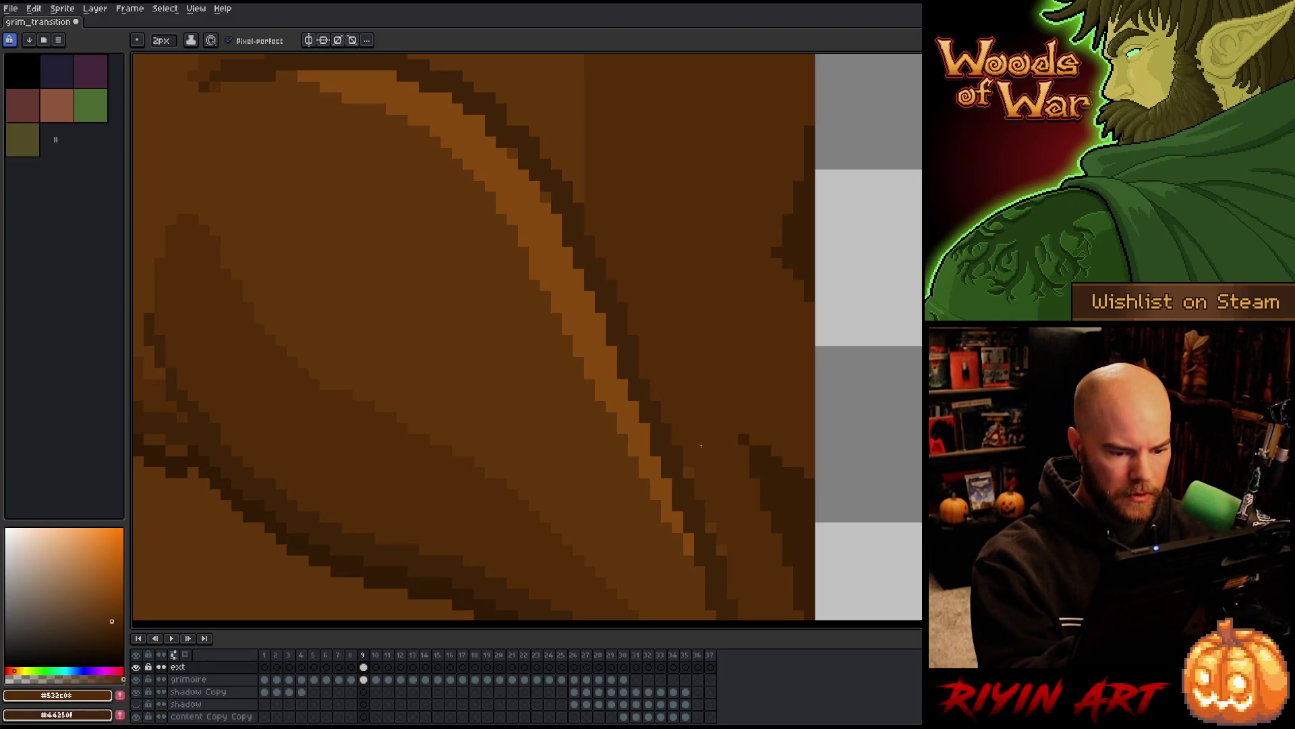
mouse_move(730, 543)
left_mouse_down()
mouse_move(749, 457)
mouse_move(760, 217)
left_mouse_up()
left_click(689, 312, "alt")
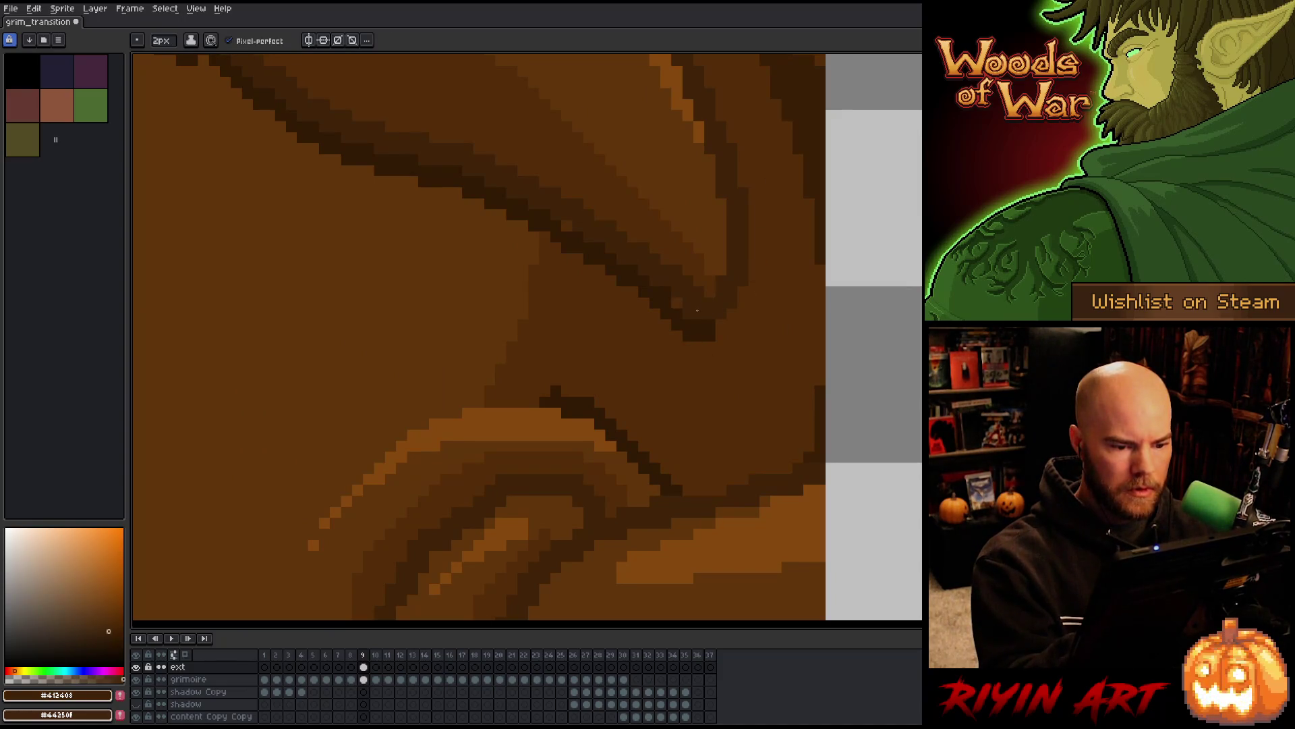
left_click(579, 281, "alt")
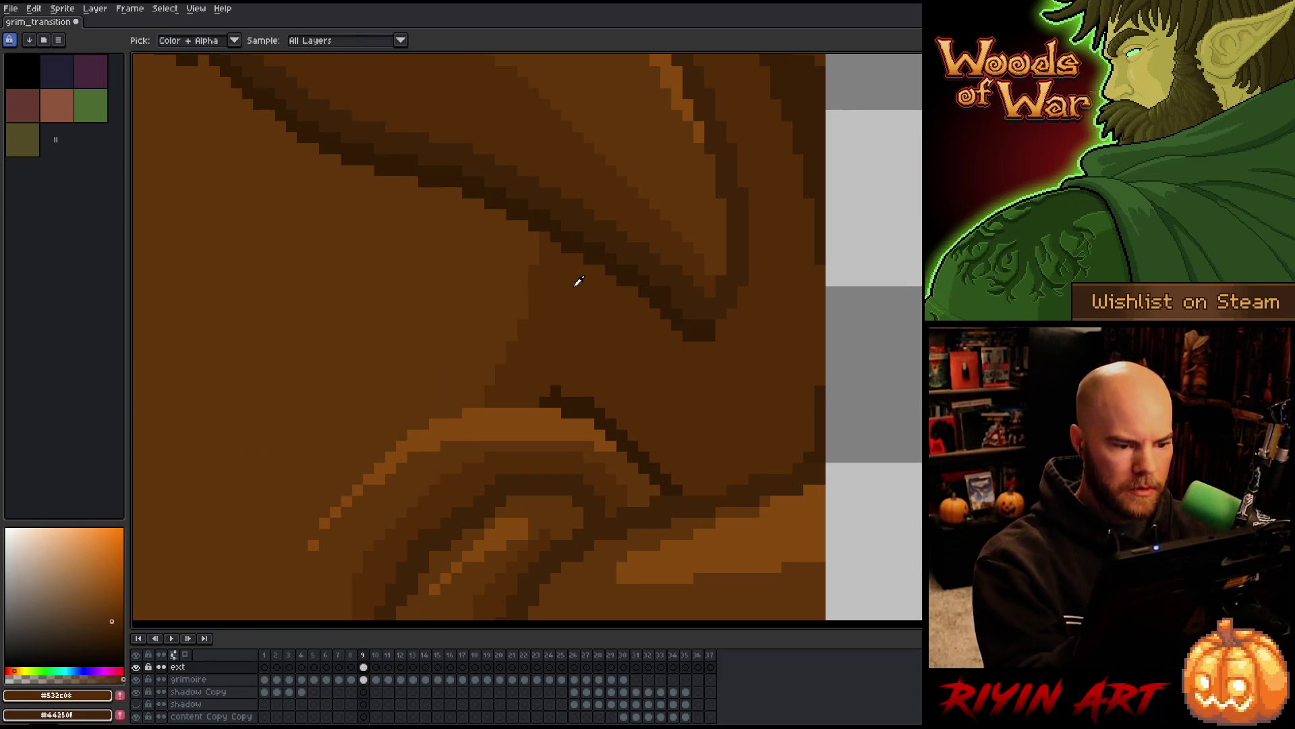
left_click_drag(727, 367, 680, 379)
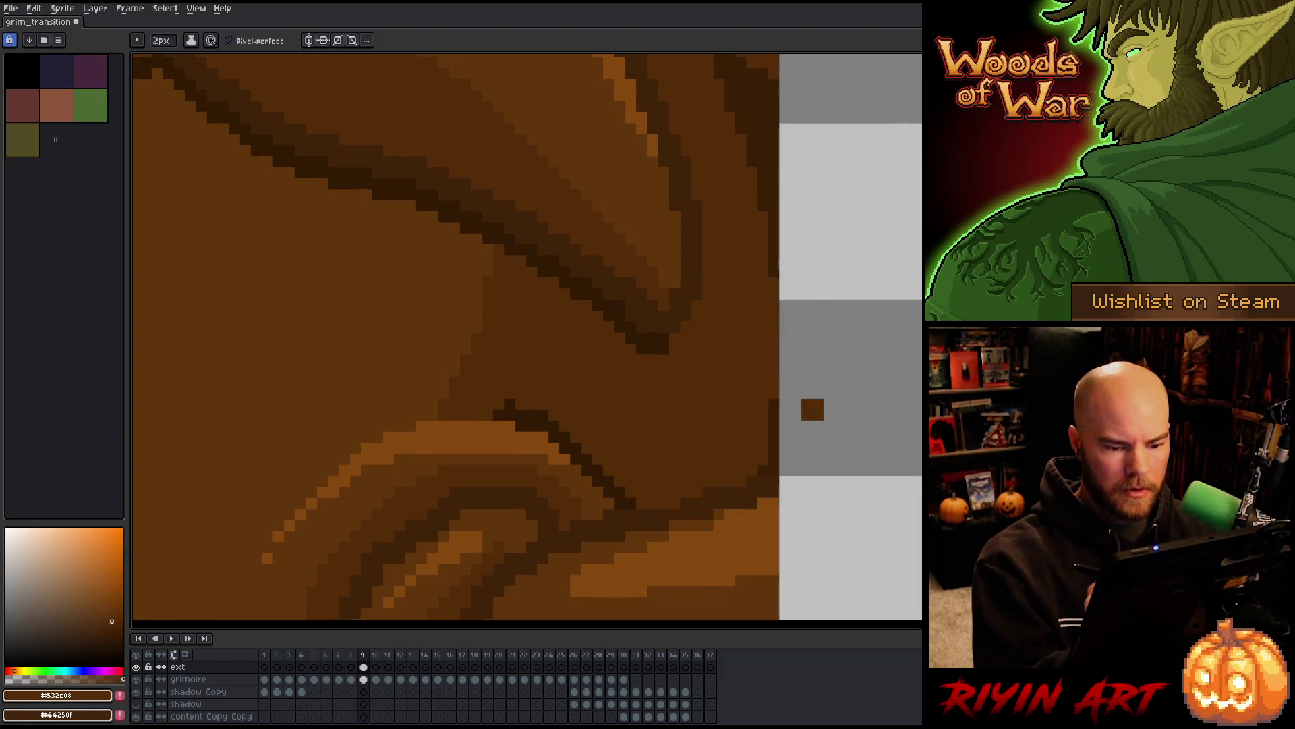
left_click(779, 237, "alt")
scroll(846, 354, "down", 3)
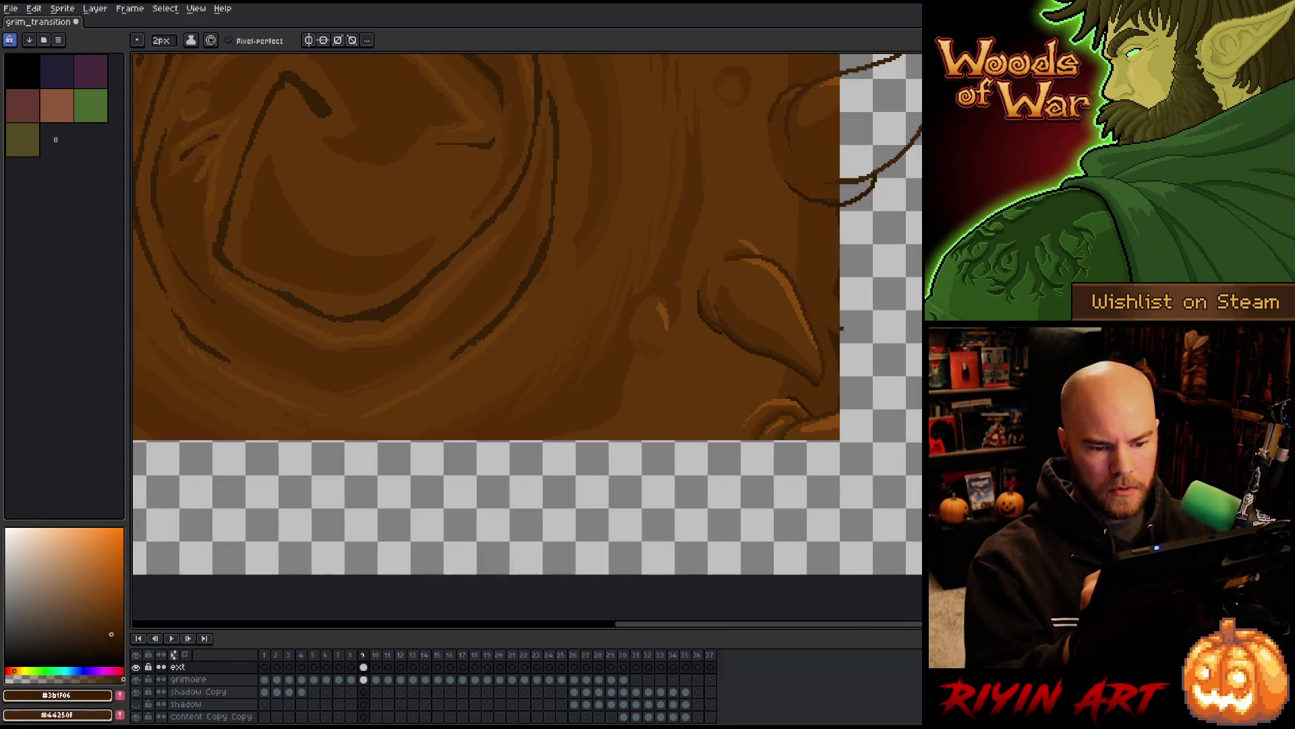
left_click_drag(858, 385, 732, 300)
scroll(723, 332, "up", 3)
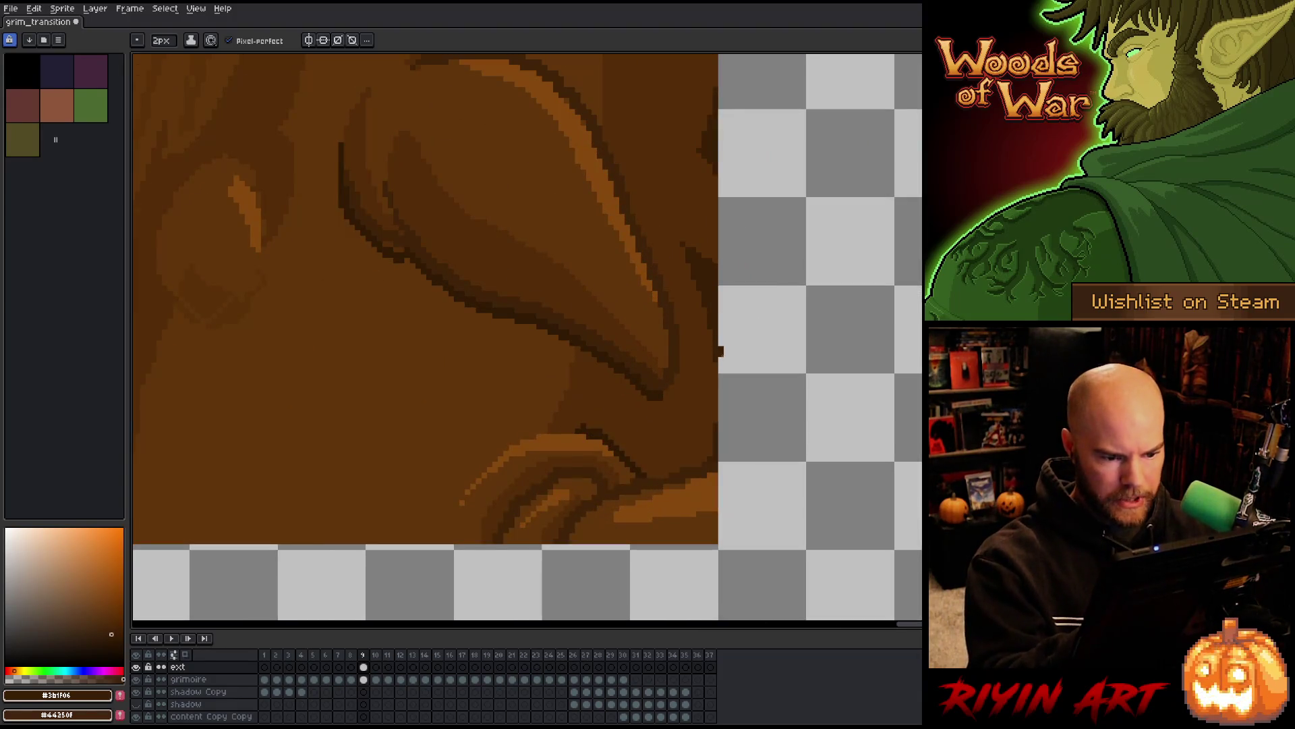
Draw a dark line along the cover's right edge and a diagonal horn outline from it
left_click_drag(723, 360, 726, 432)
key("ctrl+z")
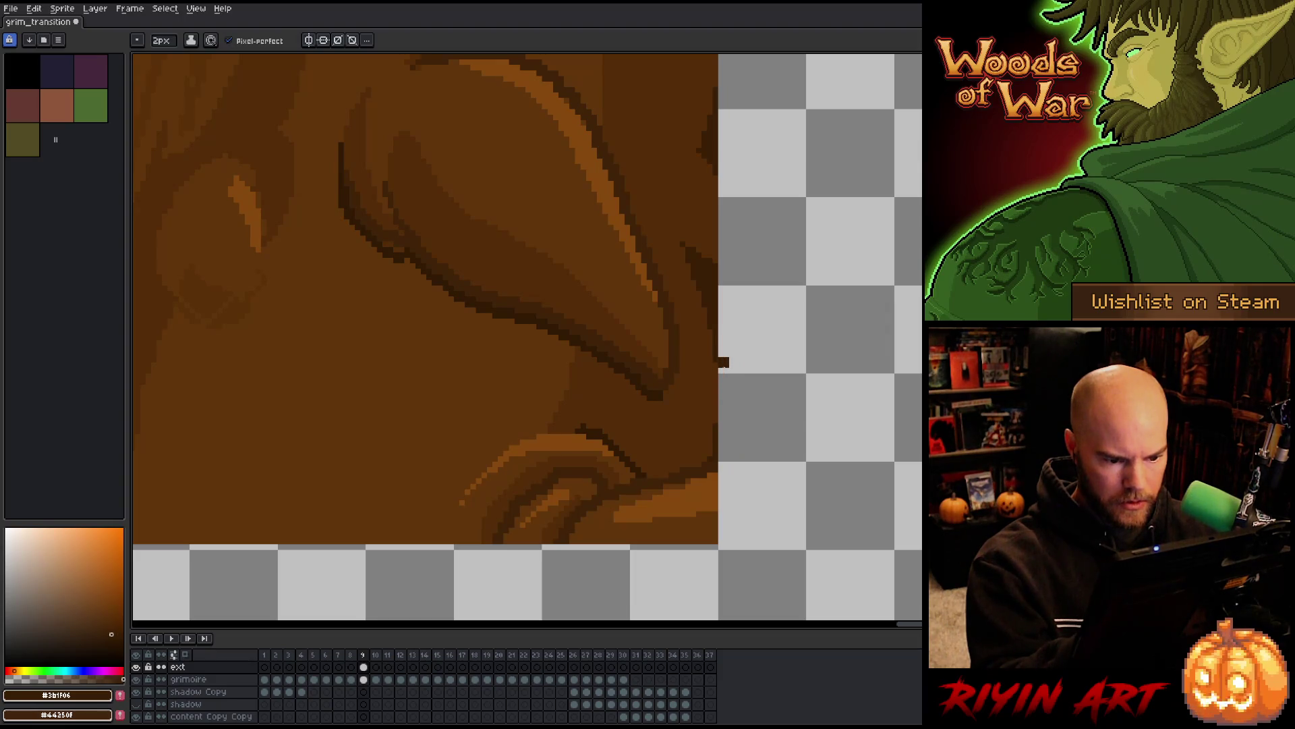
left_click_drag(723, 362, 723, 435)
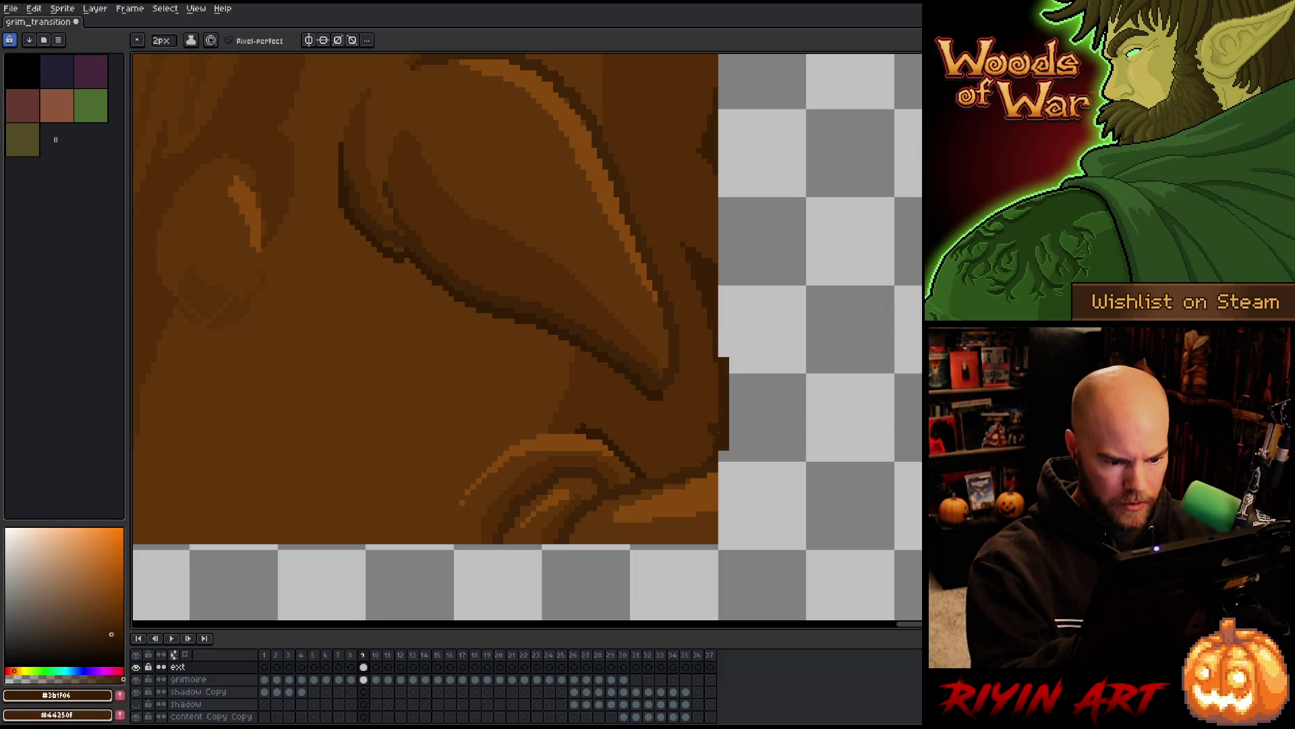
key("g")
key("b")
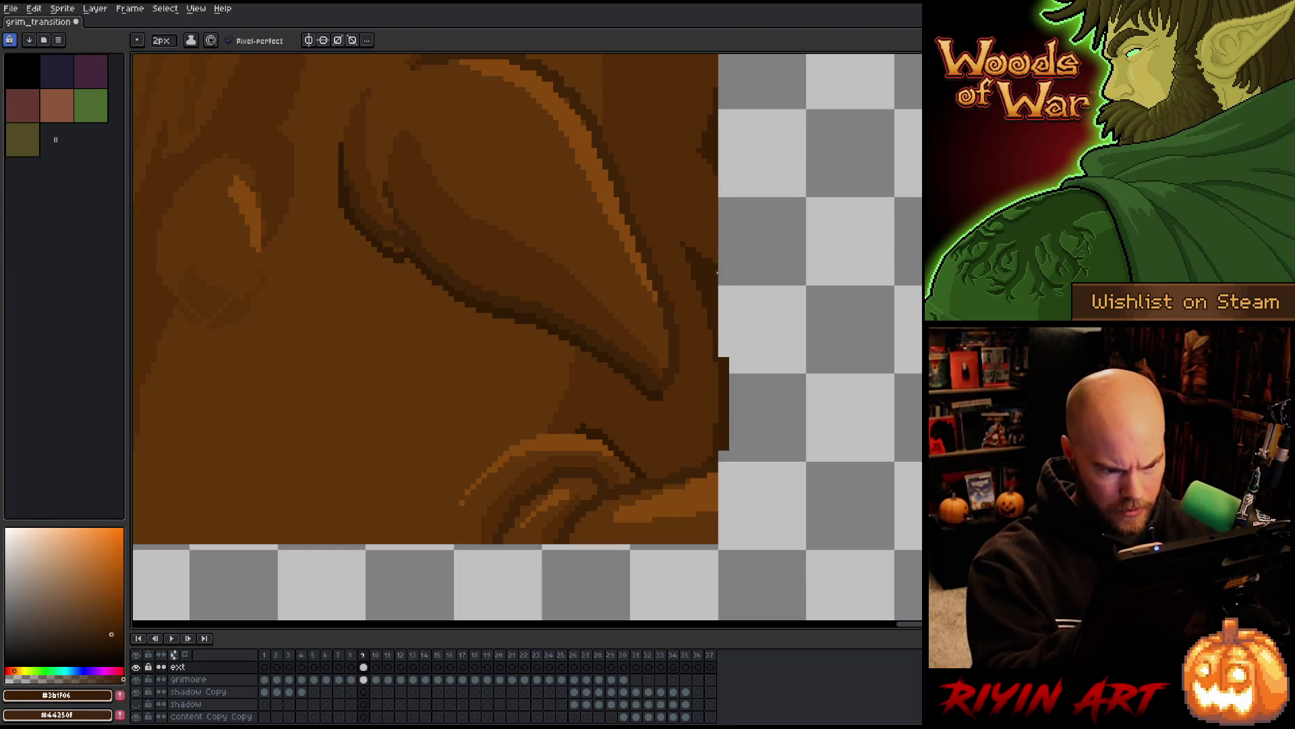
mouse_move(721, 269)
left_mouse_down()
mouse_move(828, 411)
mouse_move(766, 587)
mouse_move(836, 391)
left_mouse_up()
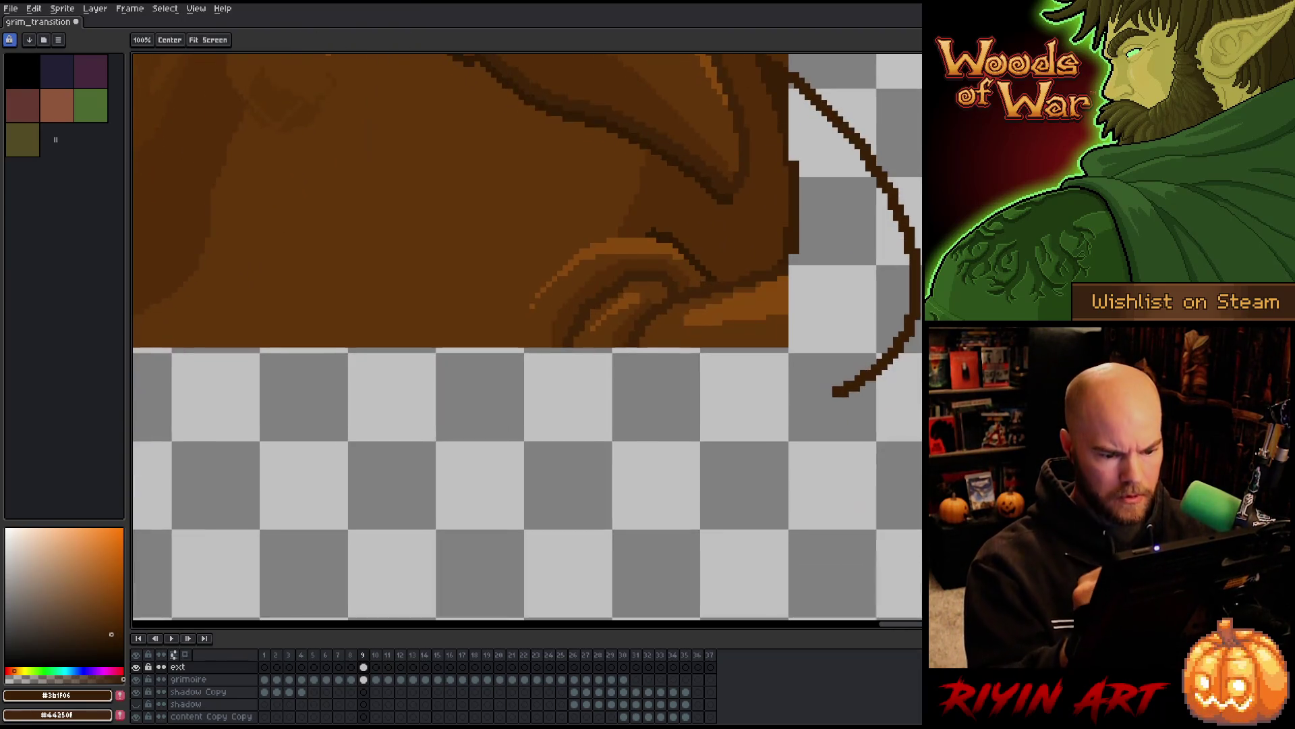
Draw the long horn curve below the lower-right corner and erase its inner end
mouse_move(634, 413)
left_mouse_down()
mouse_move(677, 447)
mouse_move(870, 432)
mouse_move(917, 338)
left_mouse_up()
key("e")
mouse_move(835, 392)
left_mouse_down()
mouse_move(889, 352)
mouse_move(906, 312)
left_mouse_up()
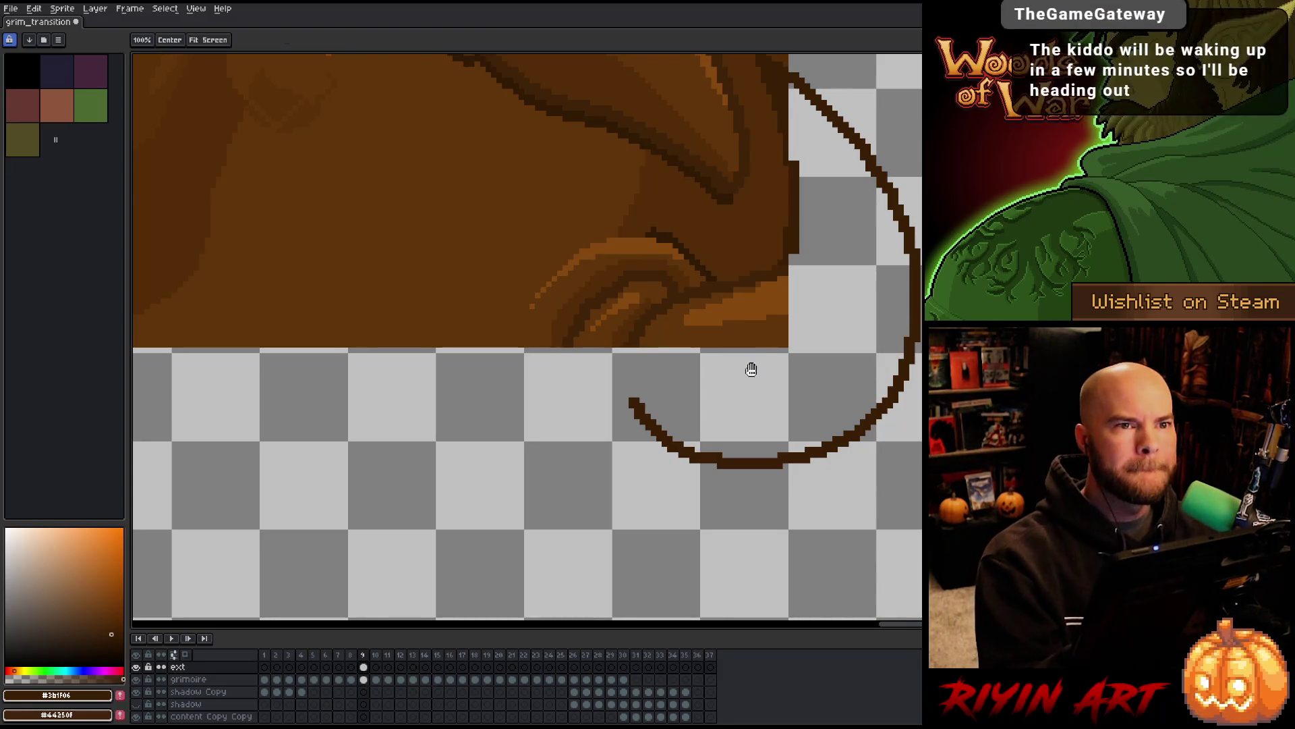
left_click_drag(748, 367, 631, 369)
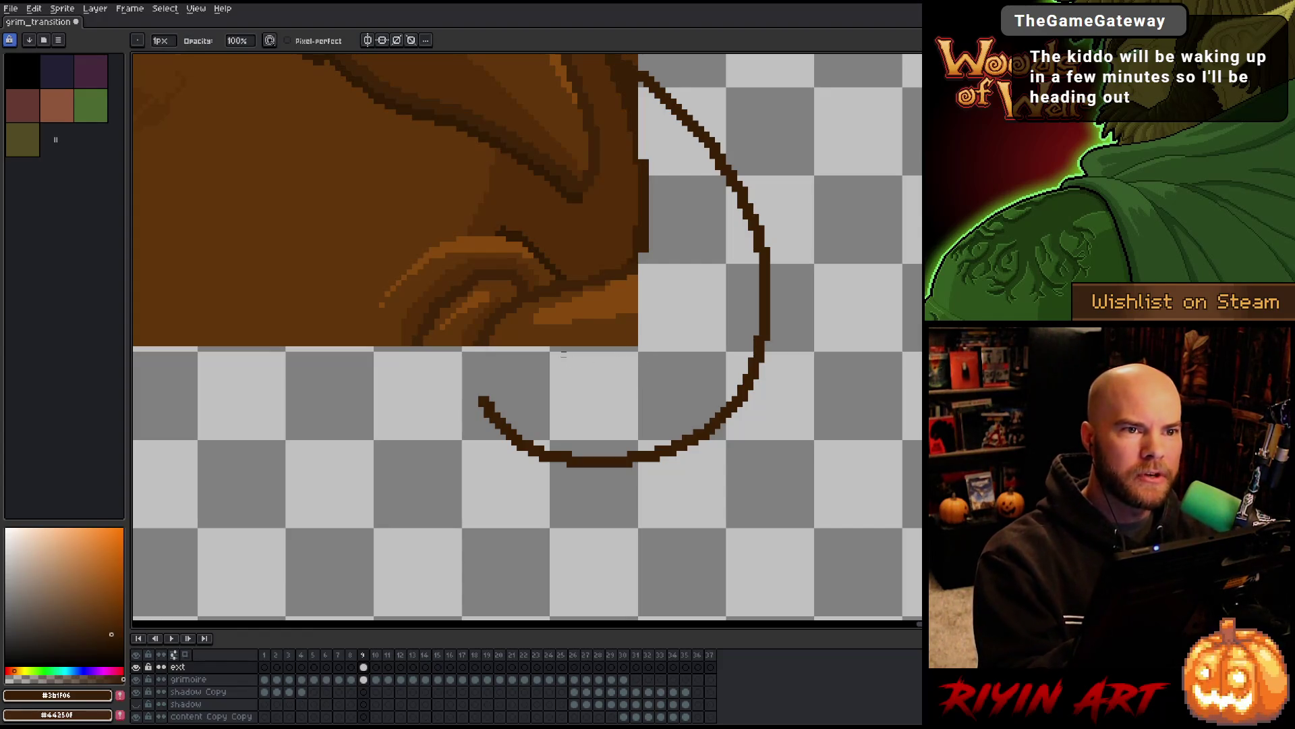
key("b")
Draw the inner horn curve up toward the left in outline brown, retrying misplaced strokes
left_click(435, 301, "alt")
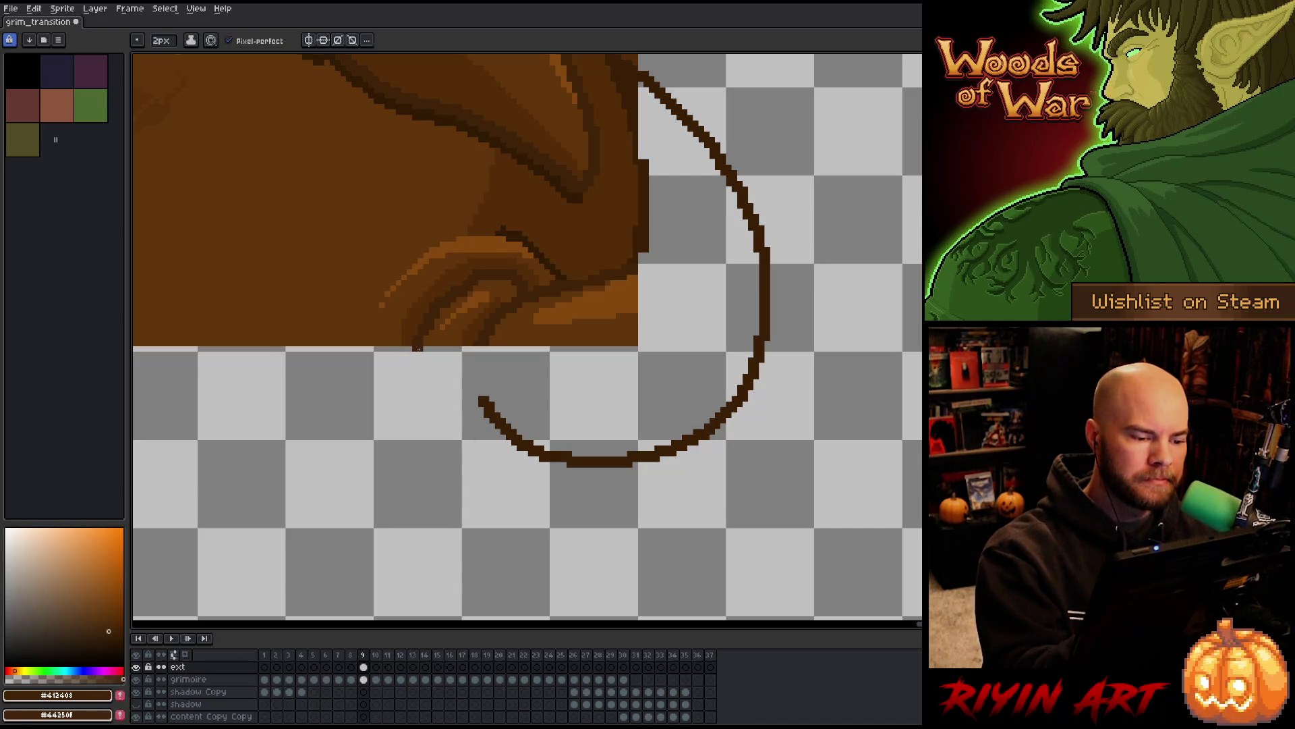
left_click_drag(418, 348, 435, 401)
key("ctrl+z")
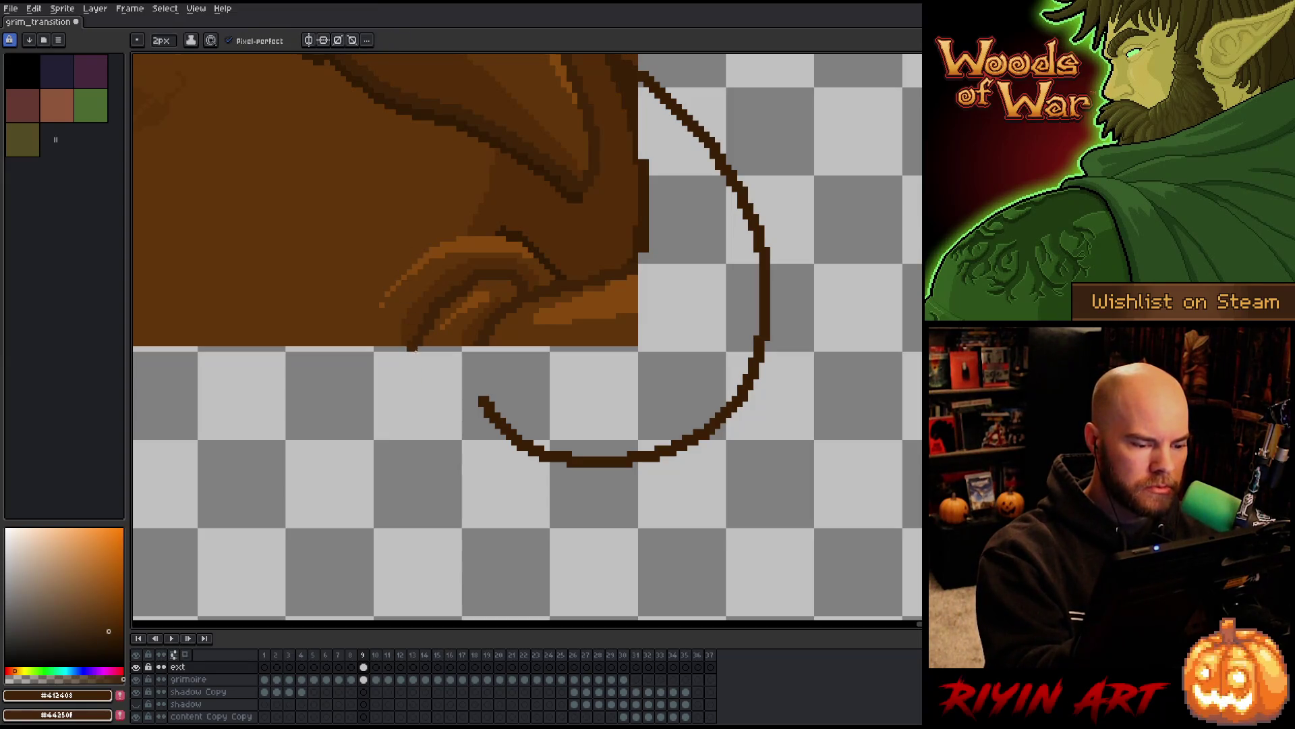
left_click_drag(414, 349, 528, 490)
key("ctrl+z")
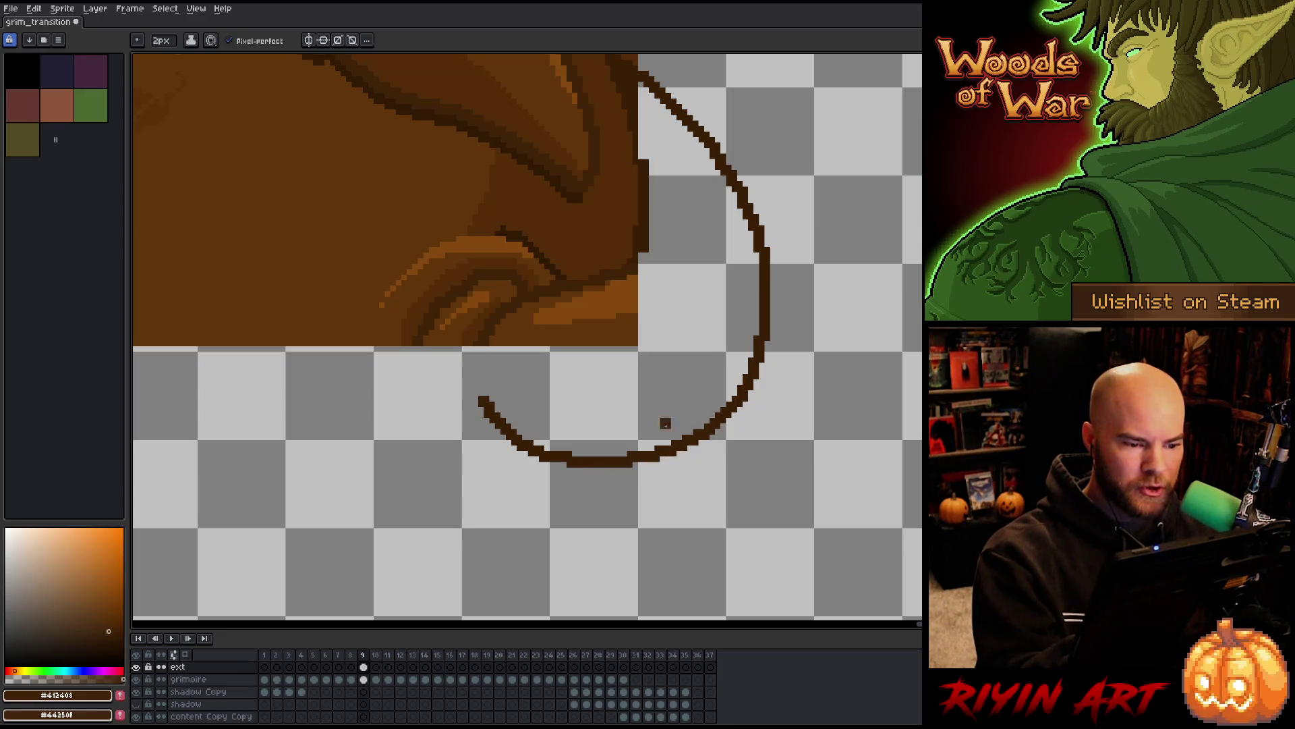
left_click(565, 268, "alt")
left_click(525, 276, "alt")
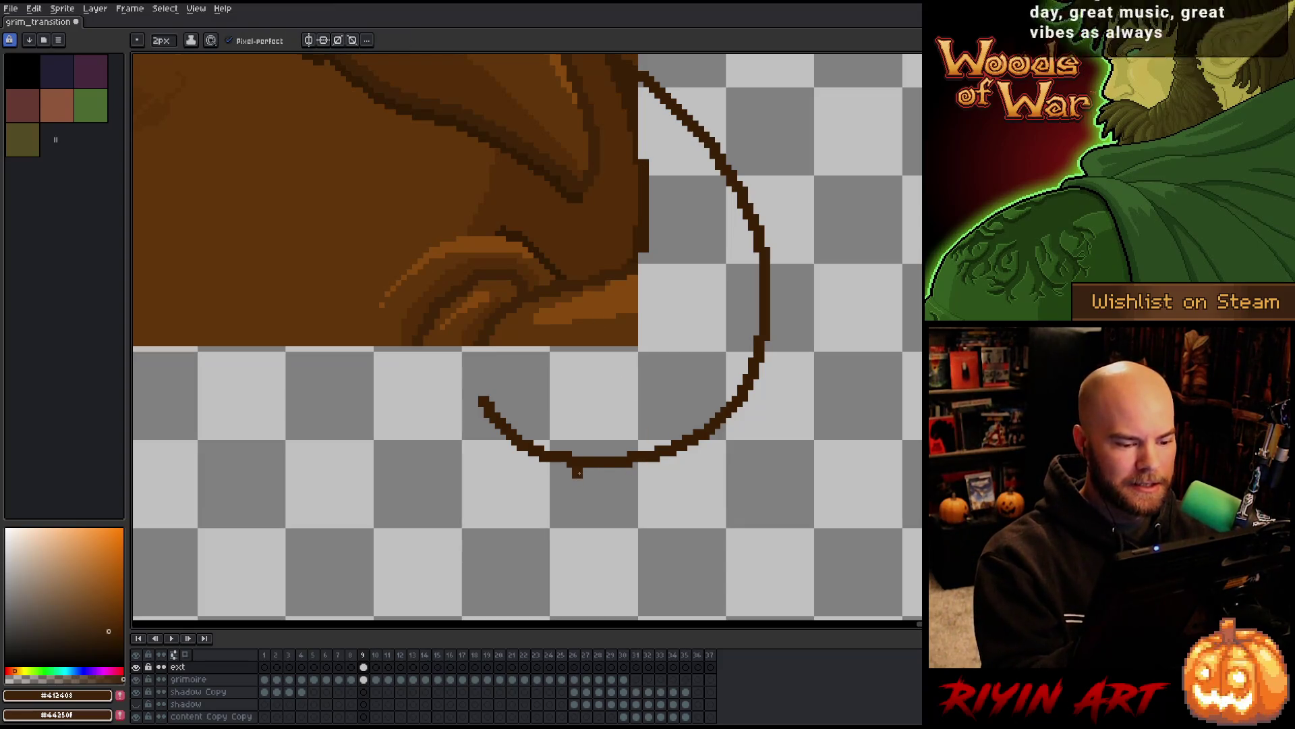
mouse_move(573, 477)
left_mouse_down()
mouse_move(434, 428)
mouse_move(415, 392)
mouse_move(420, 330)
mouse_move(412, 399)
left_mouse_up()
key("ctrl+z")
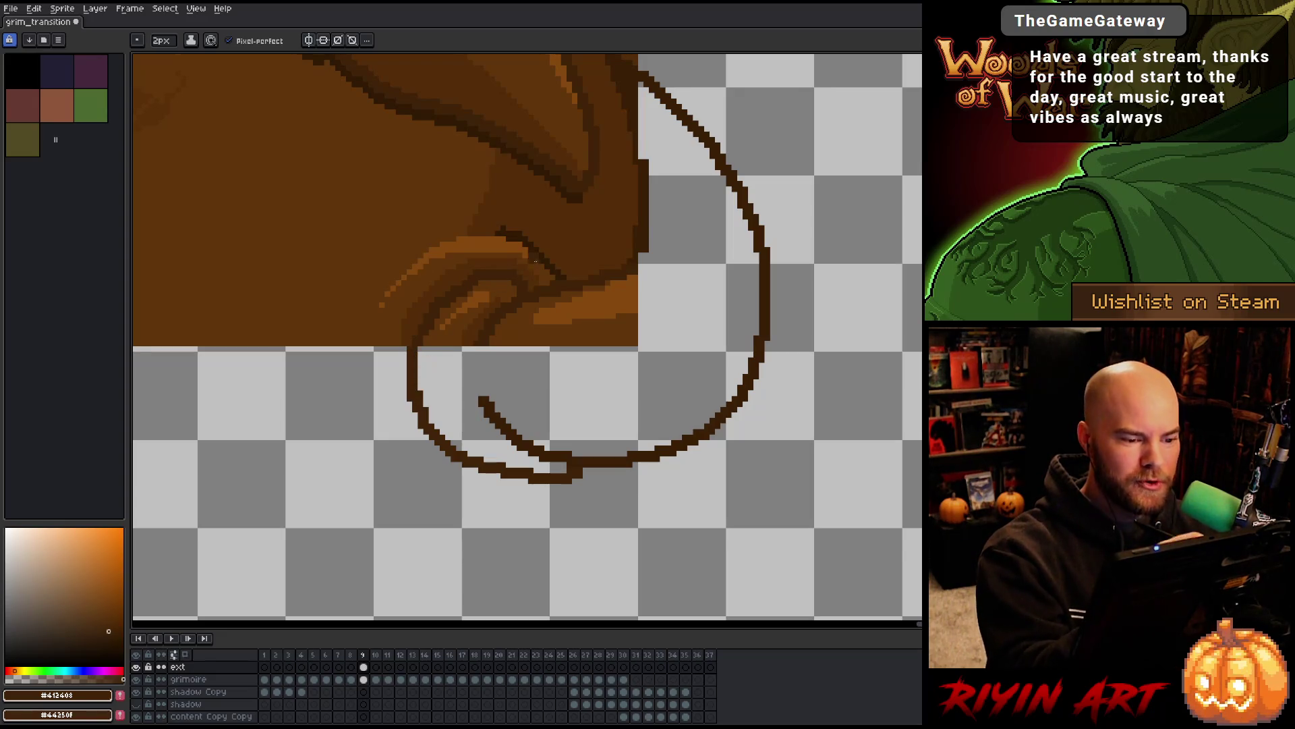
Draw the horn tip curling down-left in darkest brown and set the brush to 1px
key("alt")
left_click(546, 253, "alt")
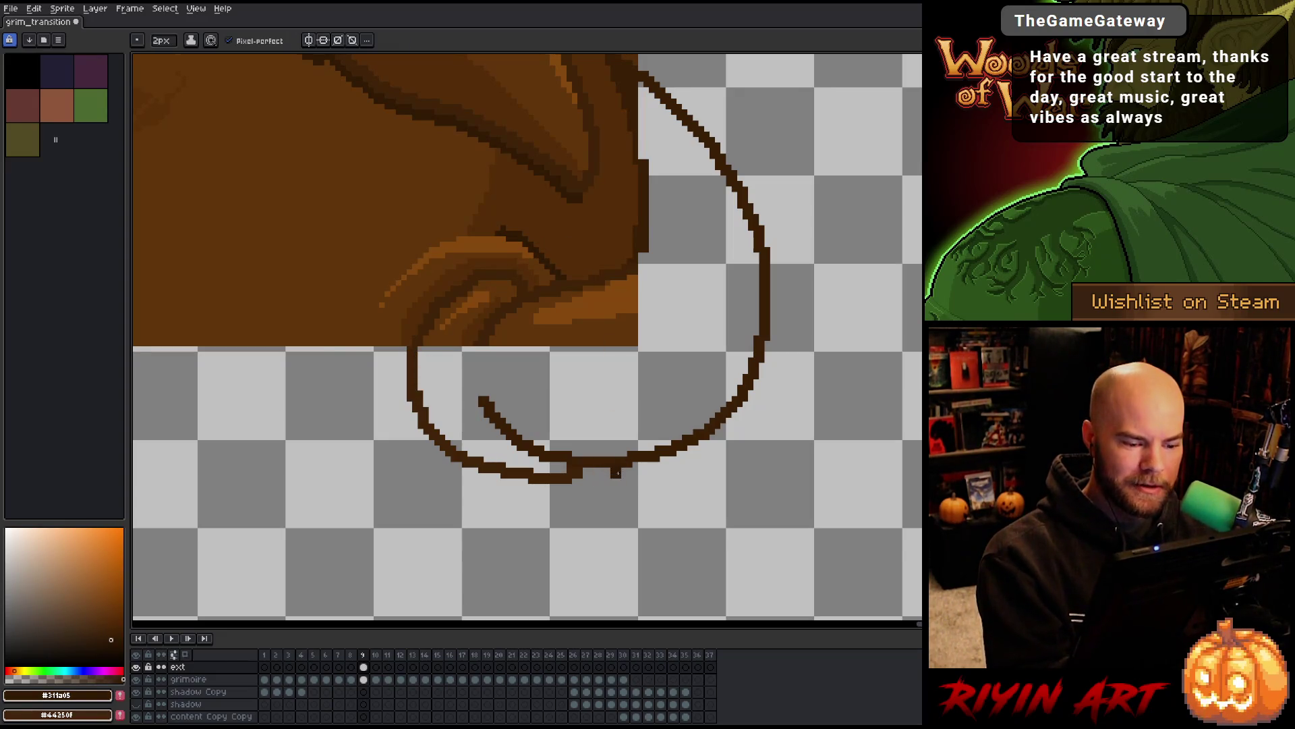
left_click_drag(615, 472, 507, 522)
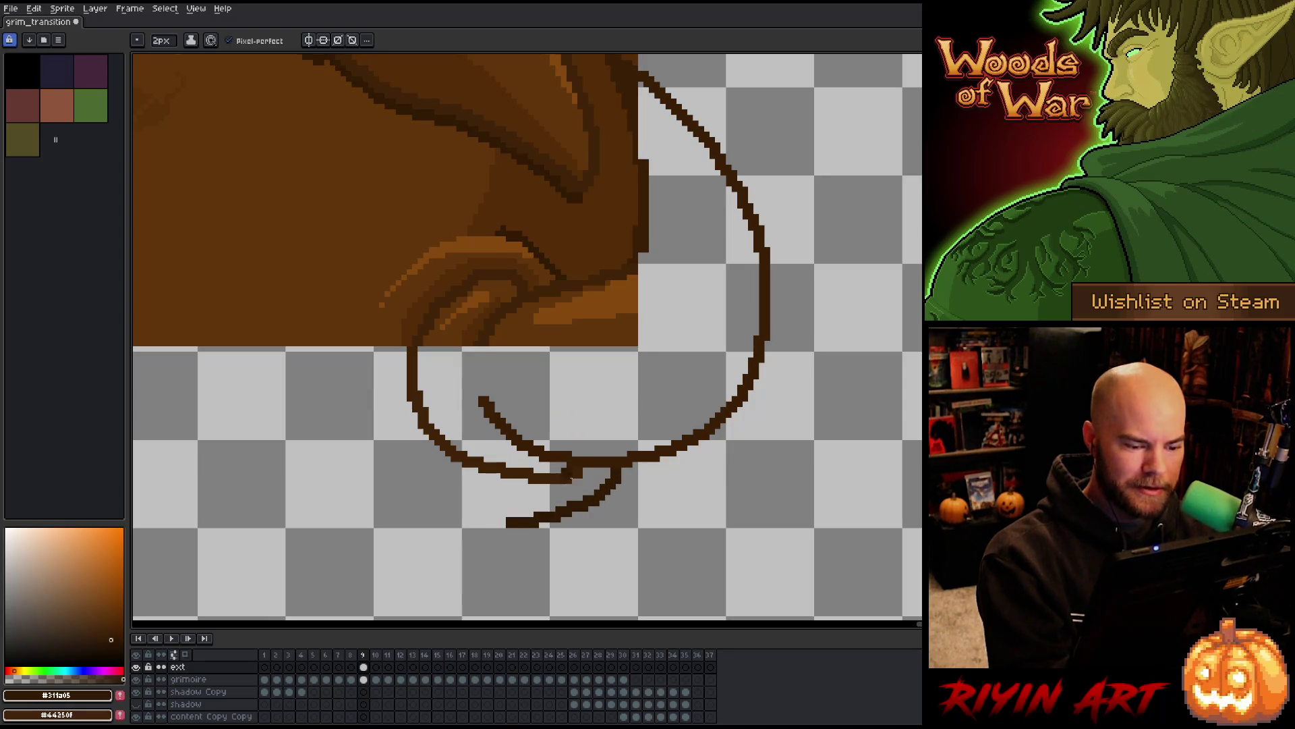
key("e")
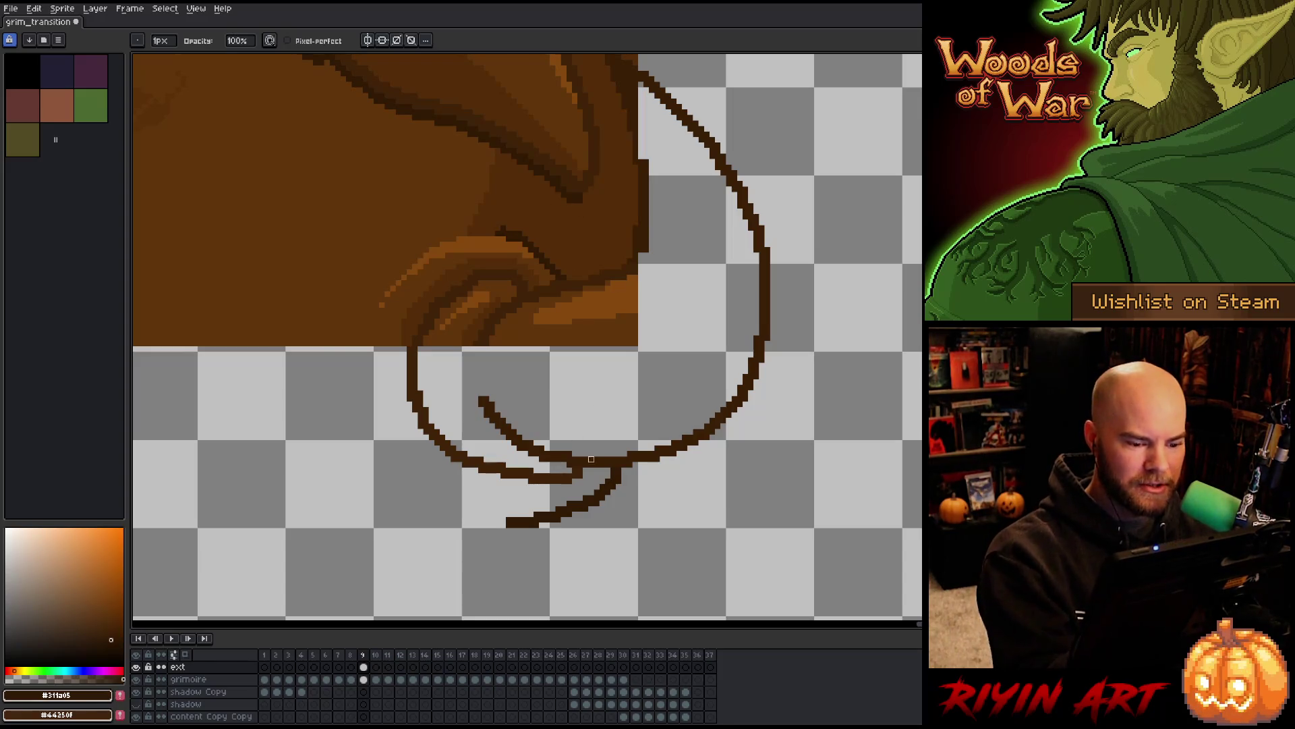
key("b")
left_click(161, 42)
left_click(166, 57)
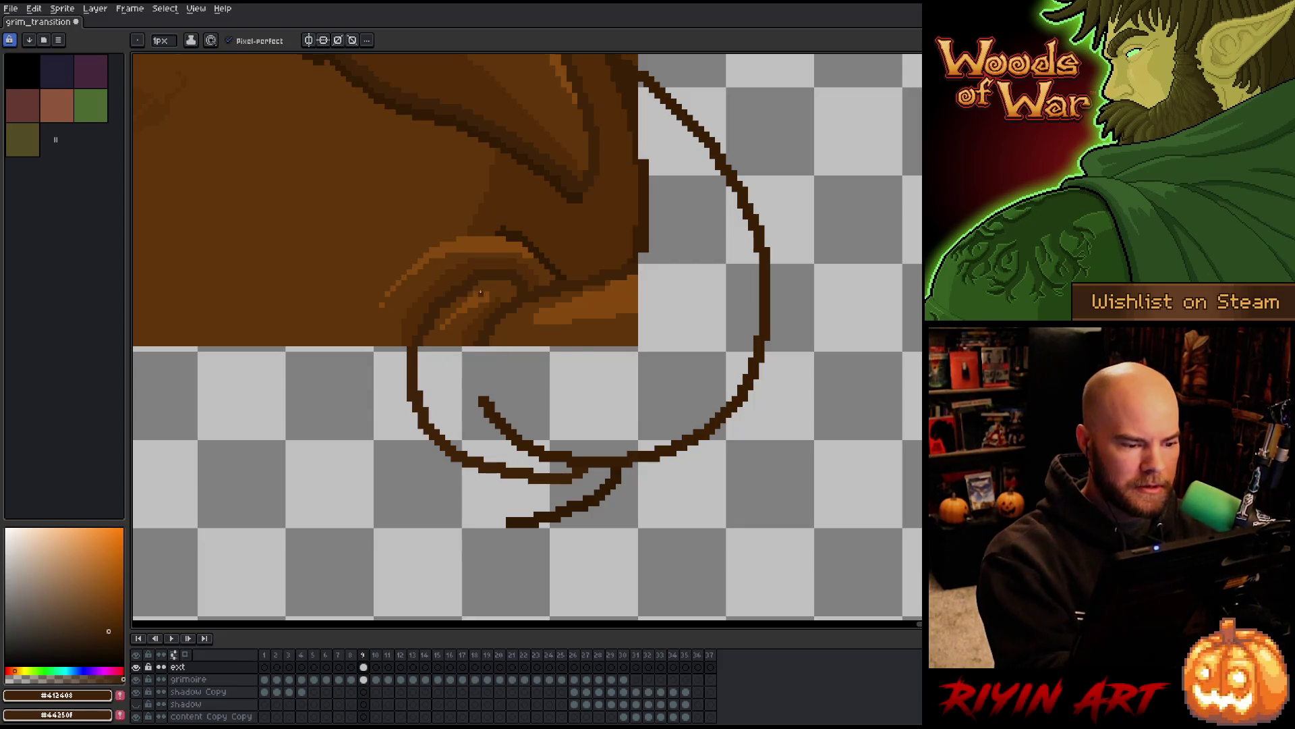
Add 1px dark lines along the horn's left curve and leftward into the wood
left_click(413, 335, "alt")
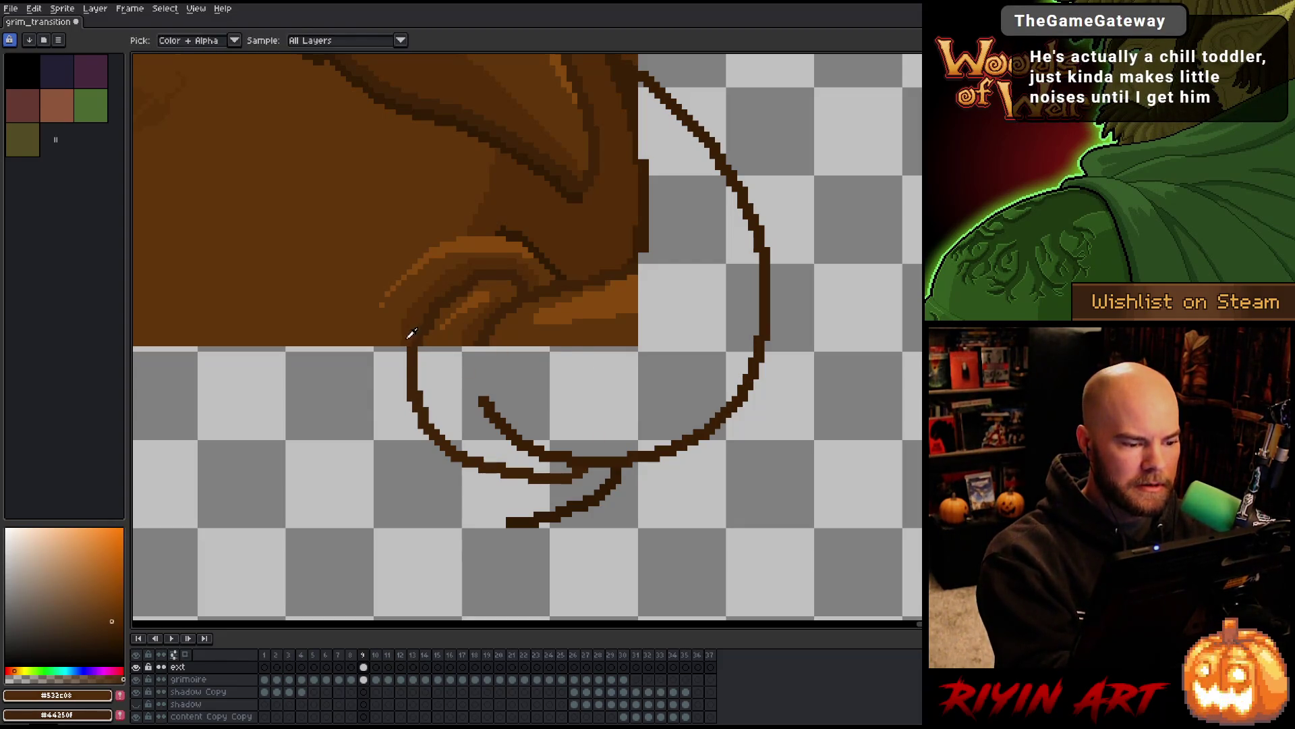
left_click_drag(405, 348, 403, 391)
left_click(382, 300, "alt")
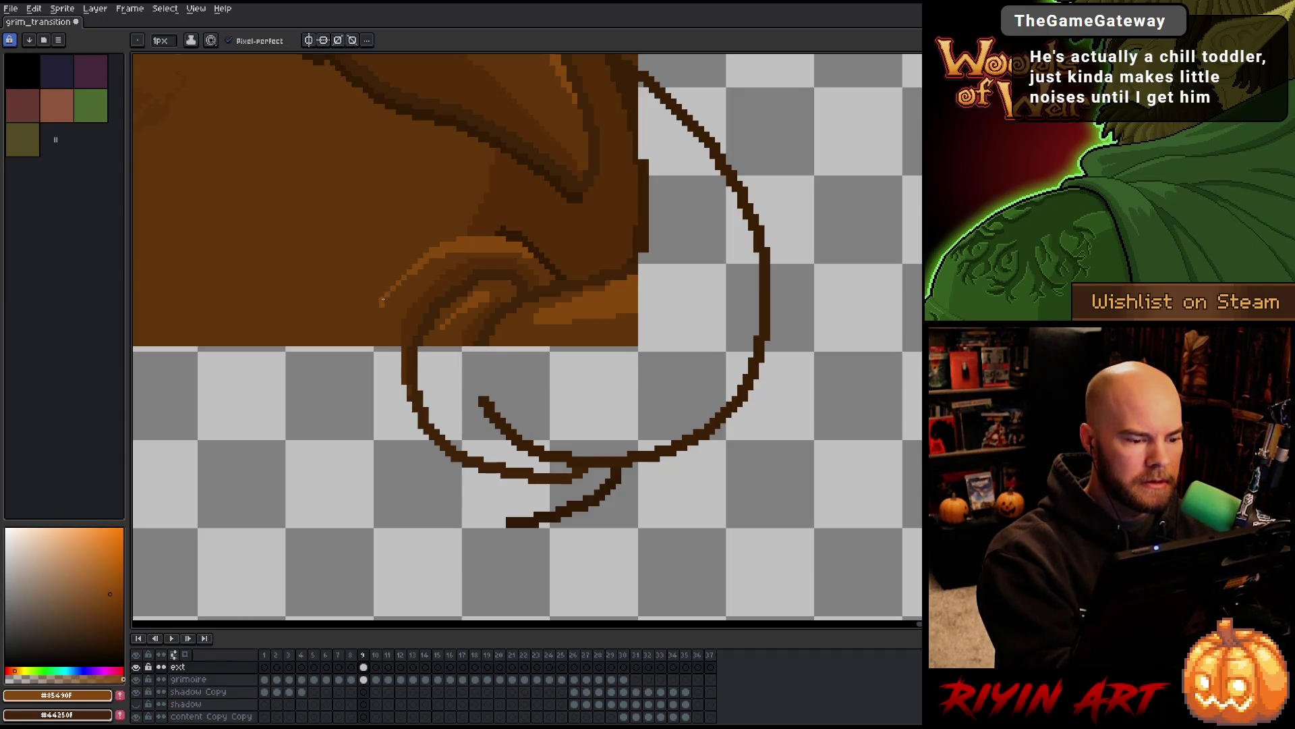
left_click(503, 232, "alt")
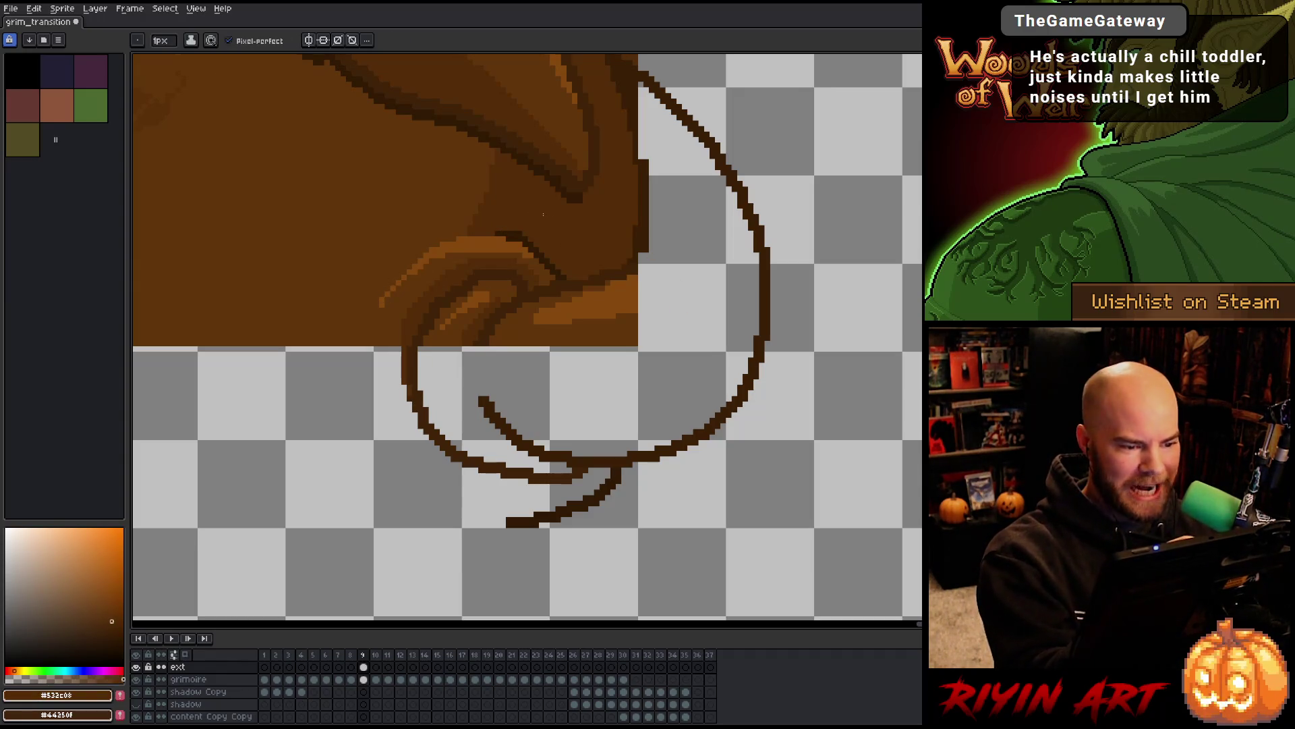
left_click(511, 232, "alt")
left_click_drag(498, 233, 478, 233)
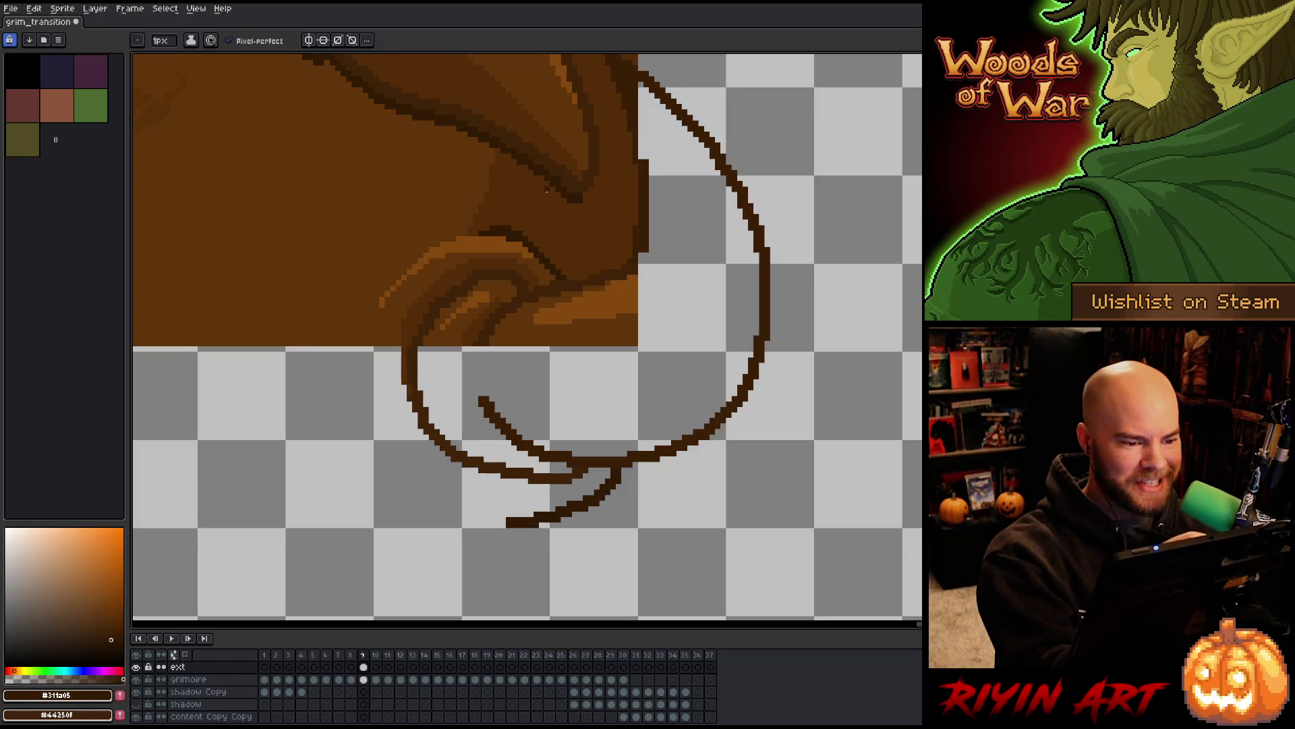
scroll(528, 250, "down", 3)
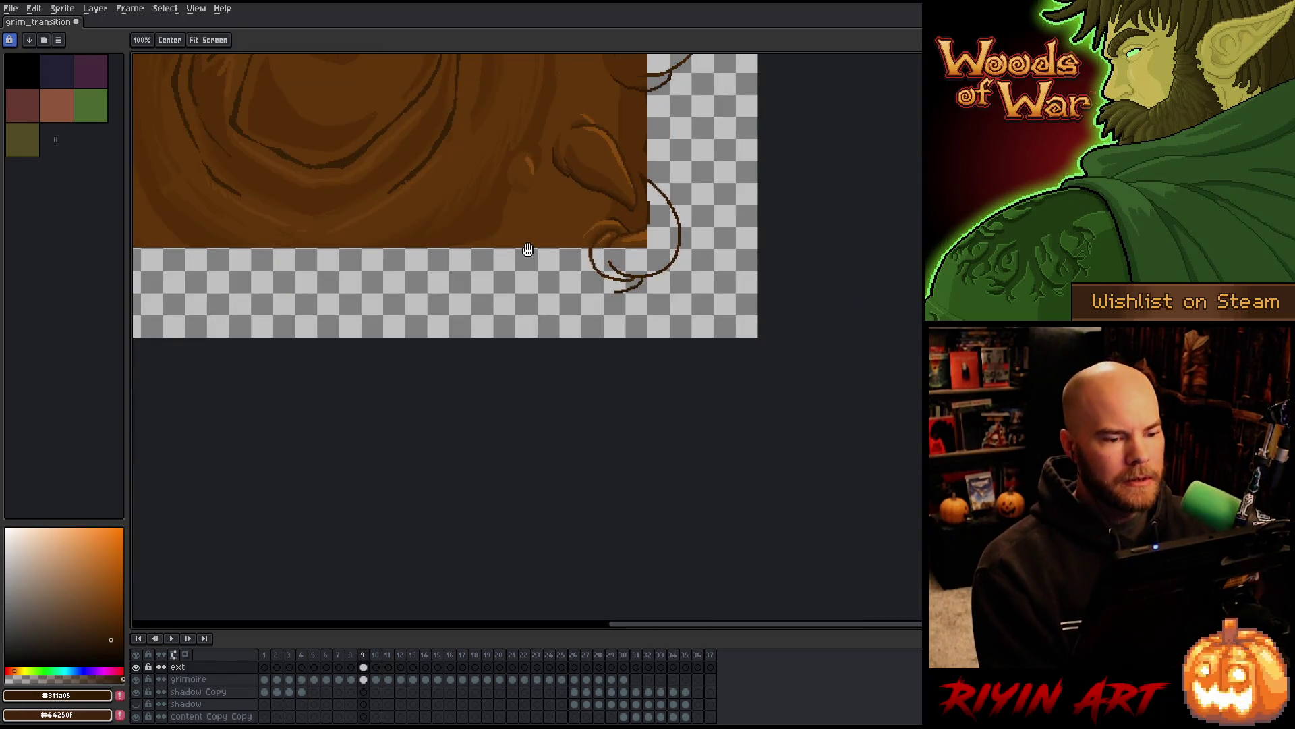
Set the pencil to 2 px and sketch a brown strand below the cover's bottom-left edge
left_click_drag(527, 250, 879, 429)
scroll(512, 408, "down", 2)
scroll(516, 405, "up", 2)
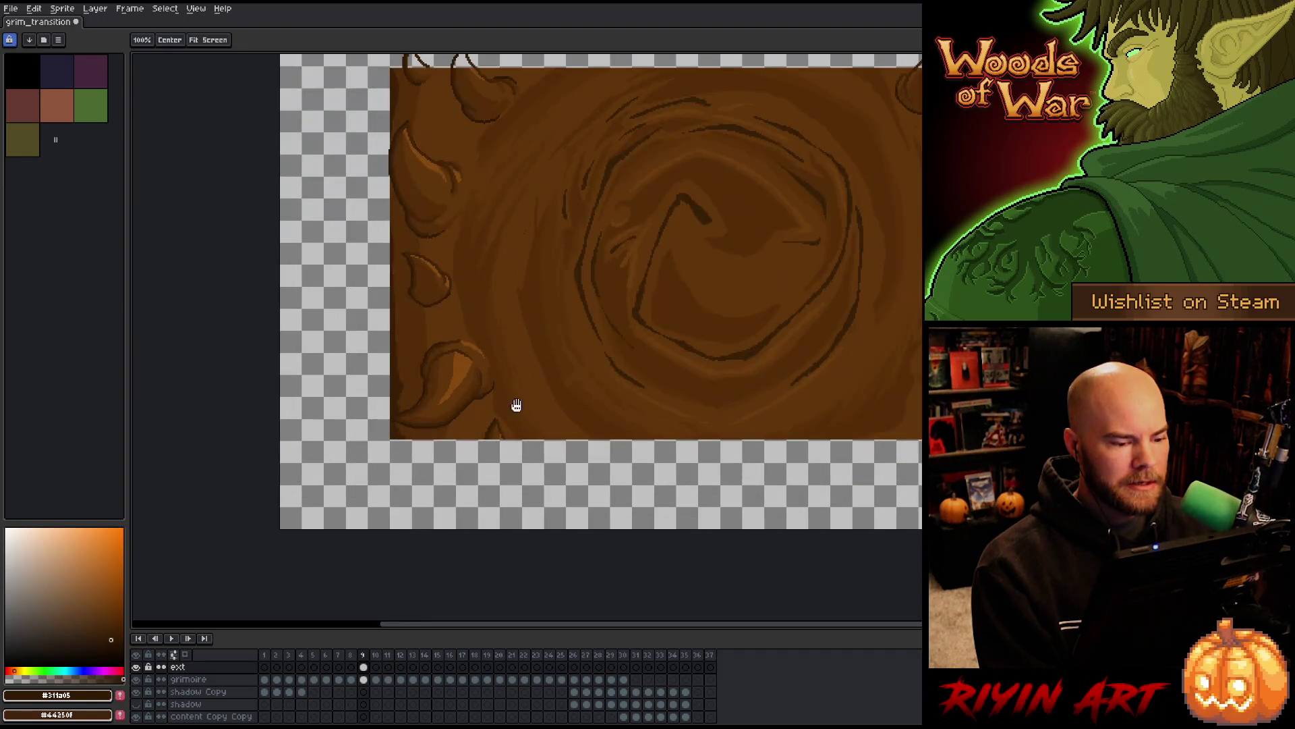
left_click_drag(516, 405, 410, 378)
scroll(439, 338, "up", 2)
scroll(465, 293, "up", 1)
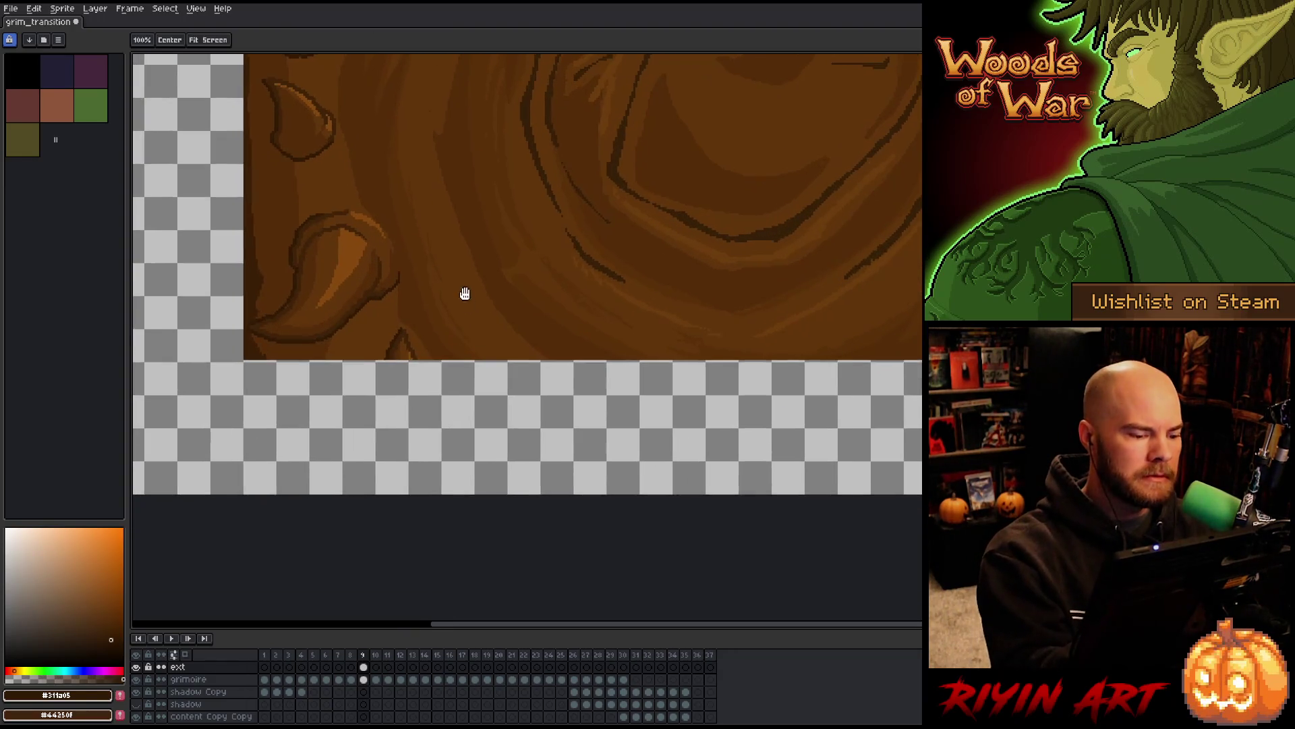
left_click(399, 341, "alt")
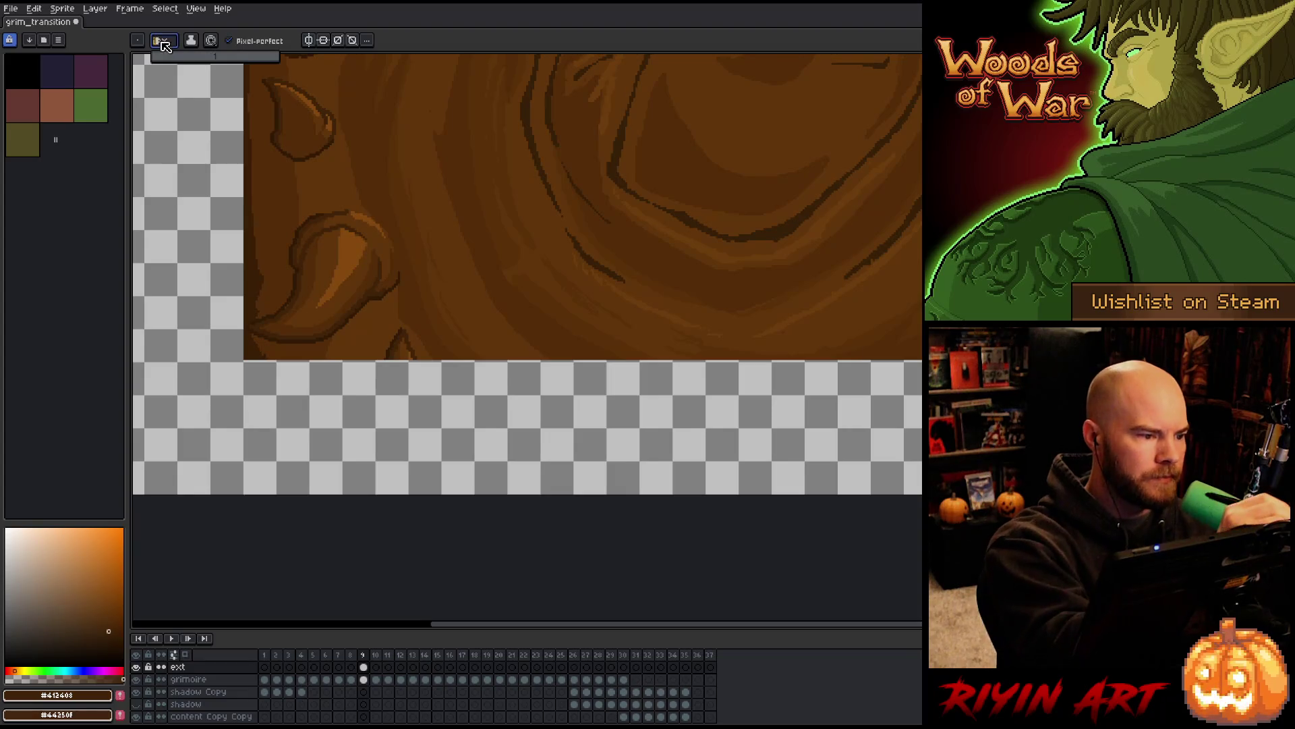
left_click(166, 61)
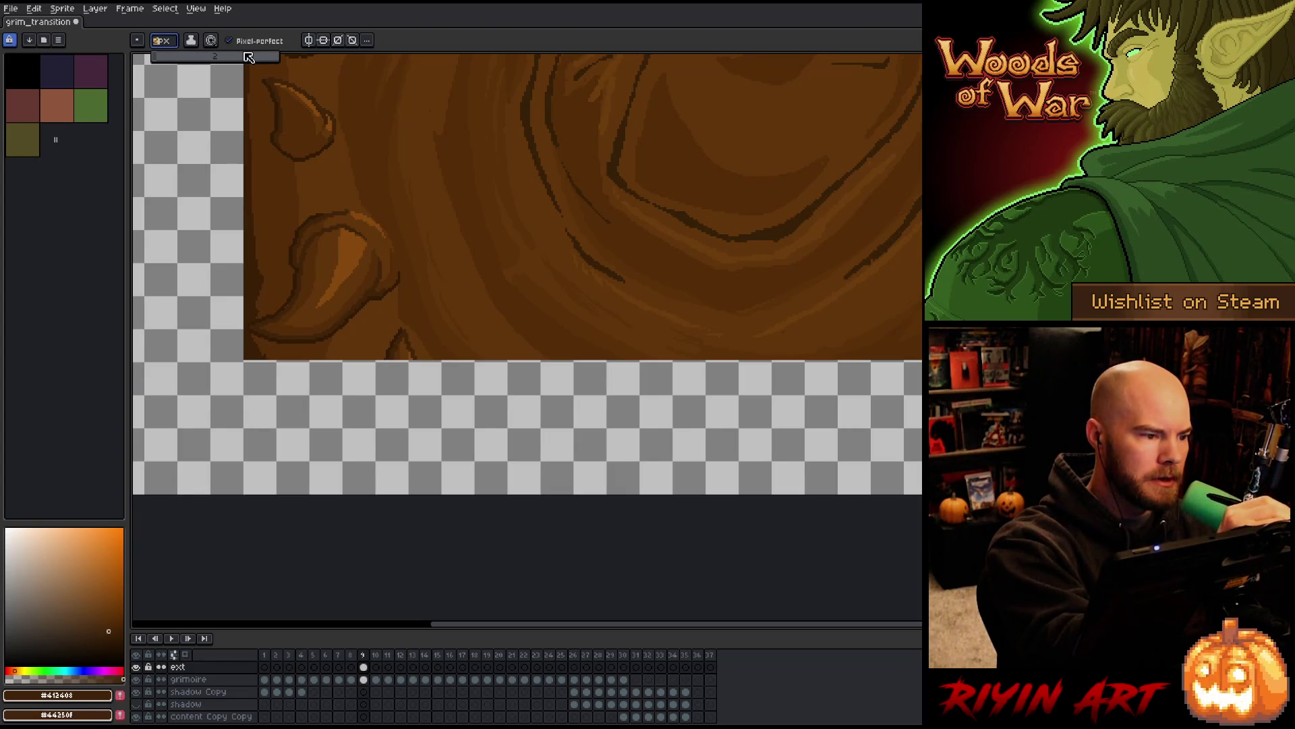
left_click_drag(389, 359, 416, 465)
left_click_drag(458, 403, 466, 410)
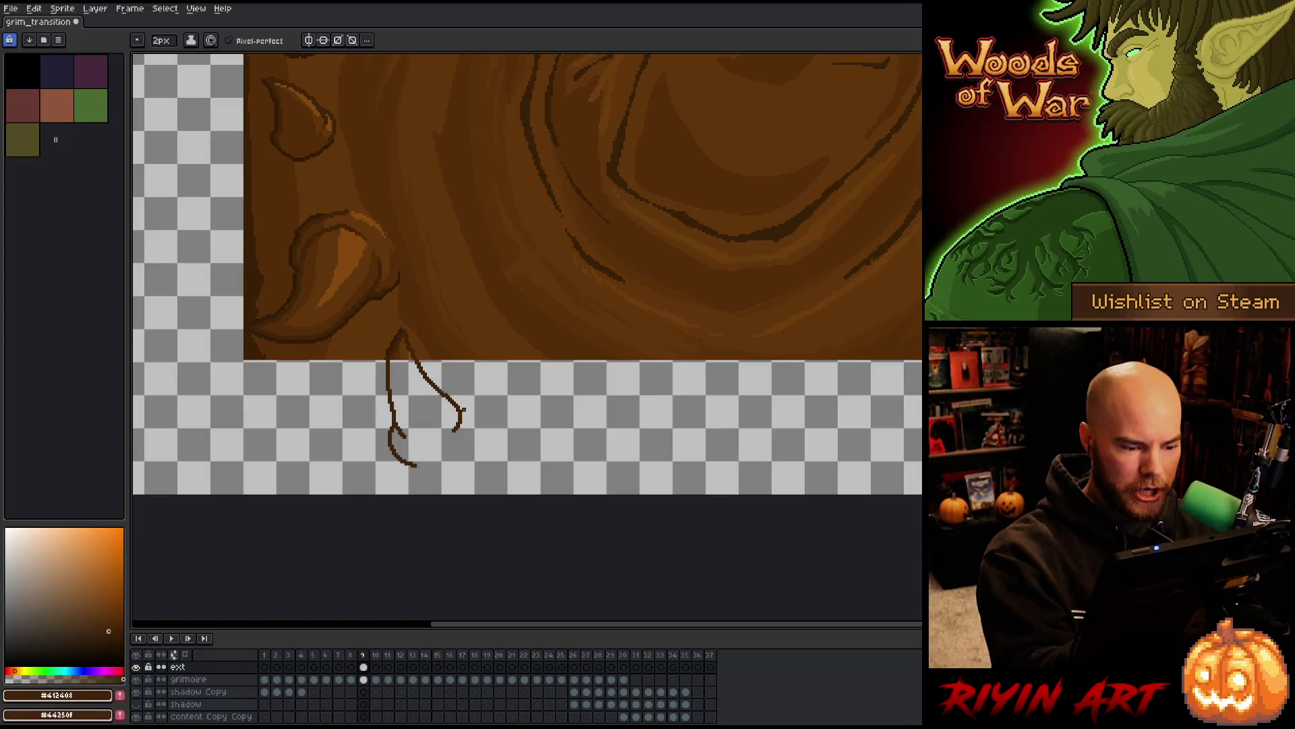
key("ctrl+z")
key("ctrl+z")
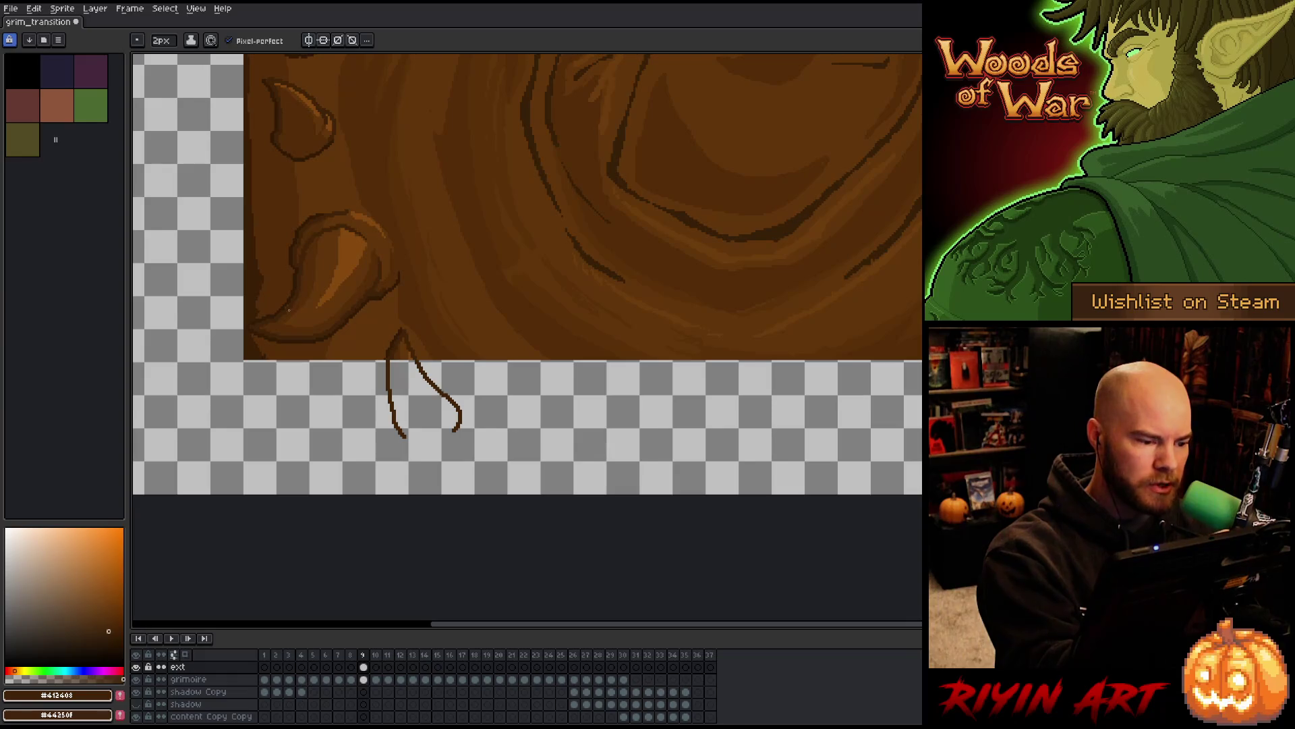
Thicken the left strand with a second dark brown column and extend it downward
scroll(293, 289, "up", 2)
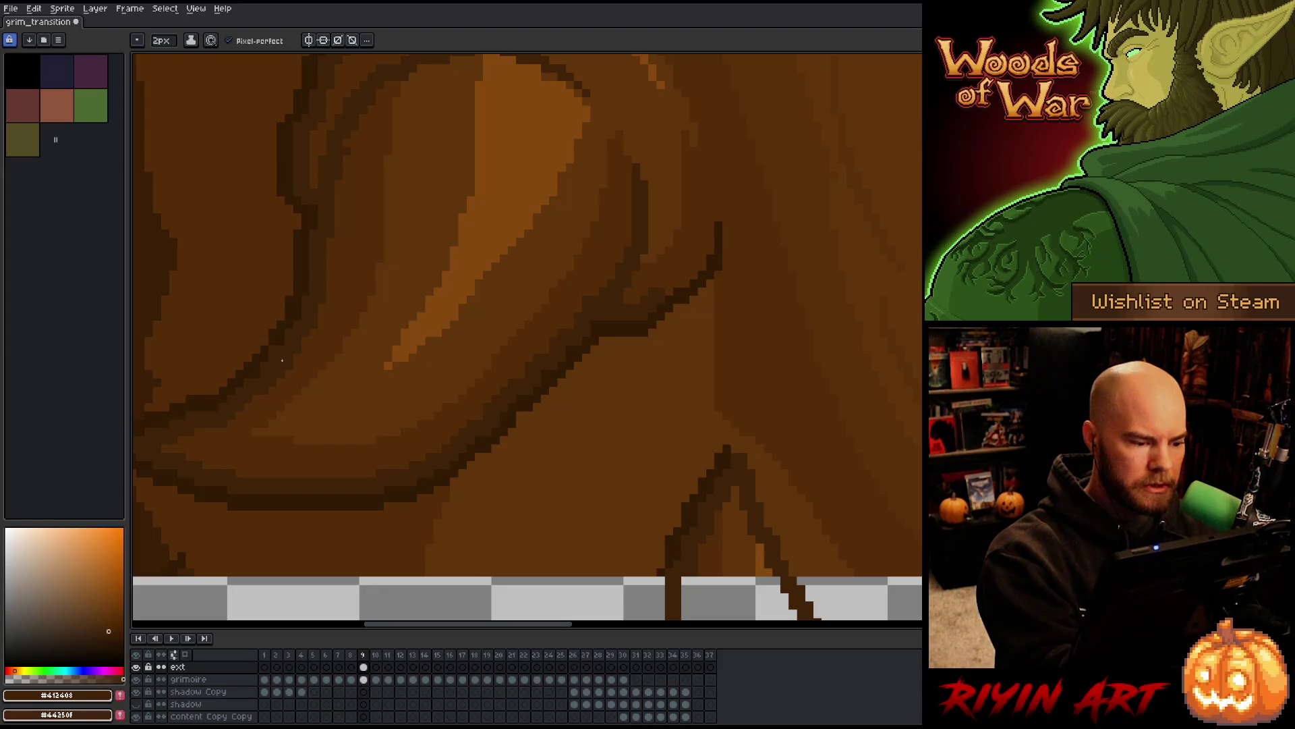
mouse_move(700, 480)
left_mouse_down()
mouse_move(688, 422)
mouse_move(566, 361)
mouse_move(542, 438)
left_mouse_up()
key("b")
left_click(492, 144, "alt")
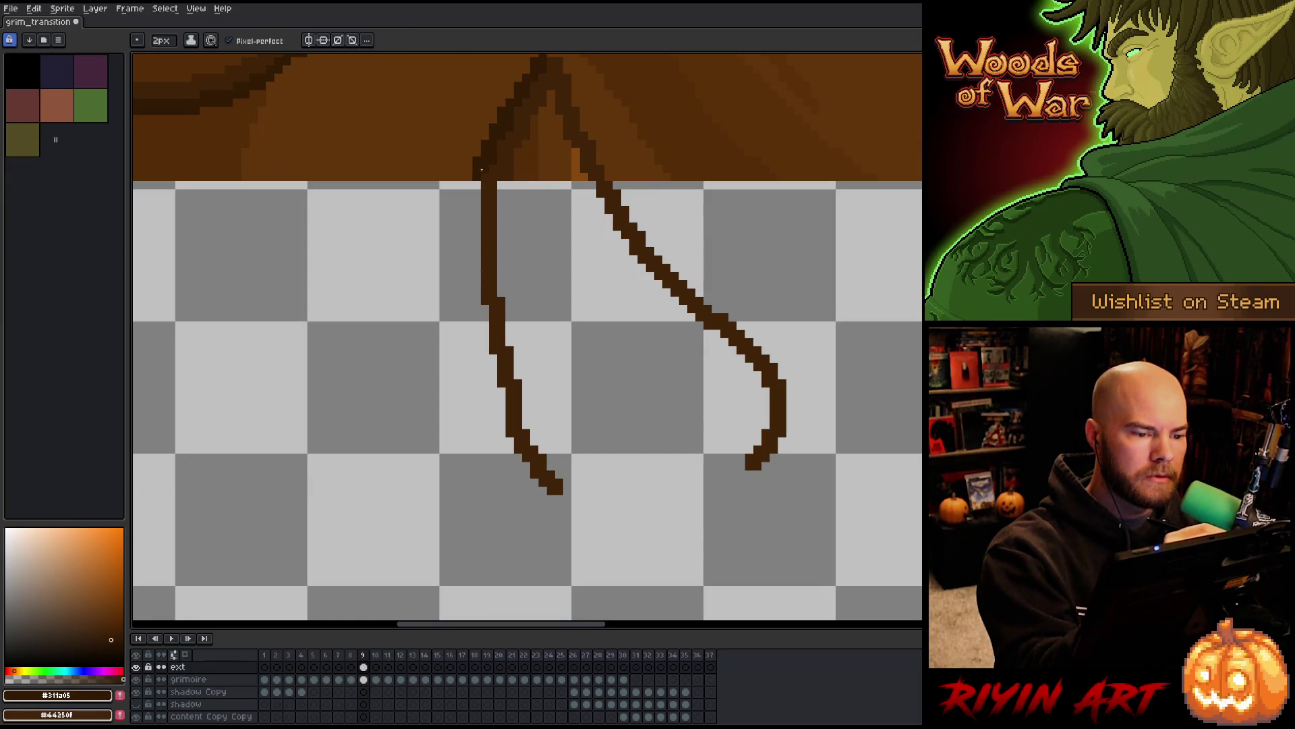
left_click(470, 170)
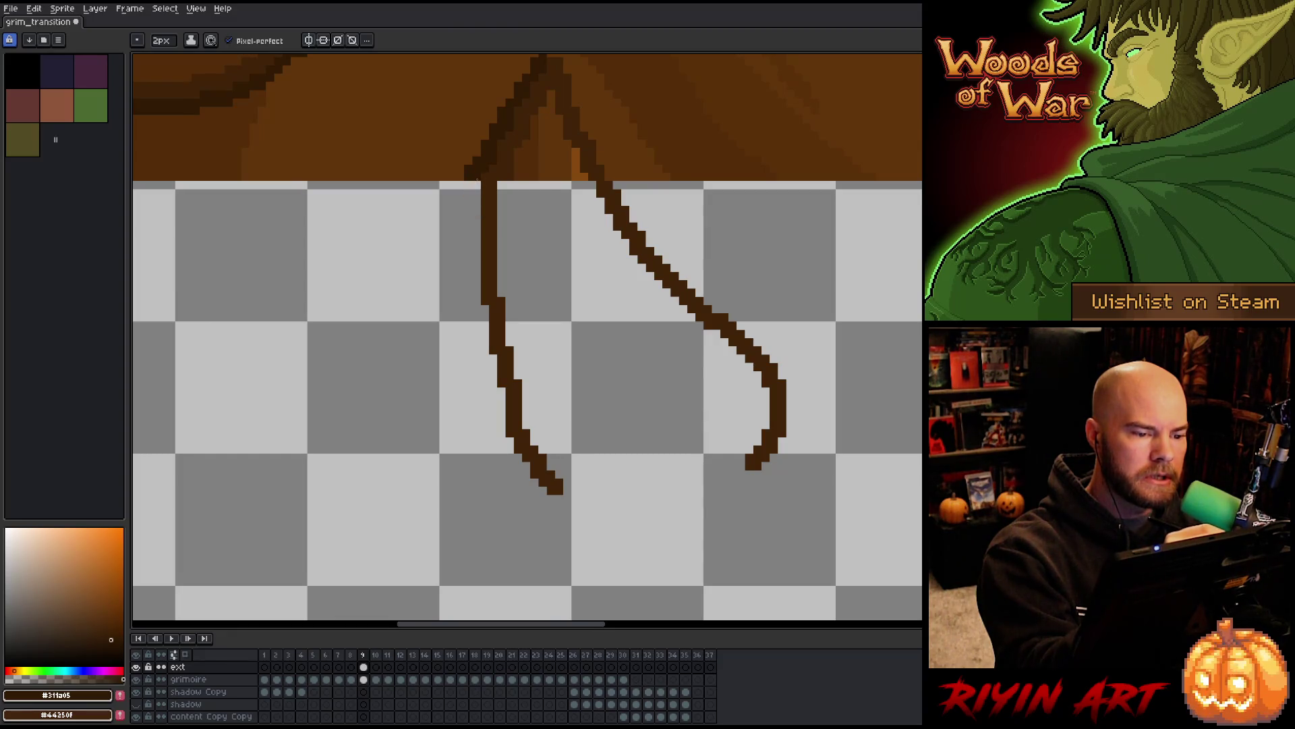
left_click(472, 300, "shift")
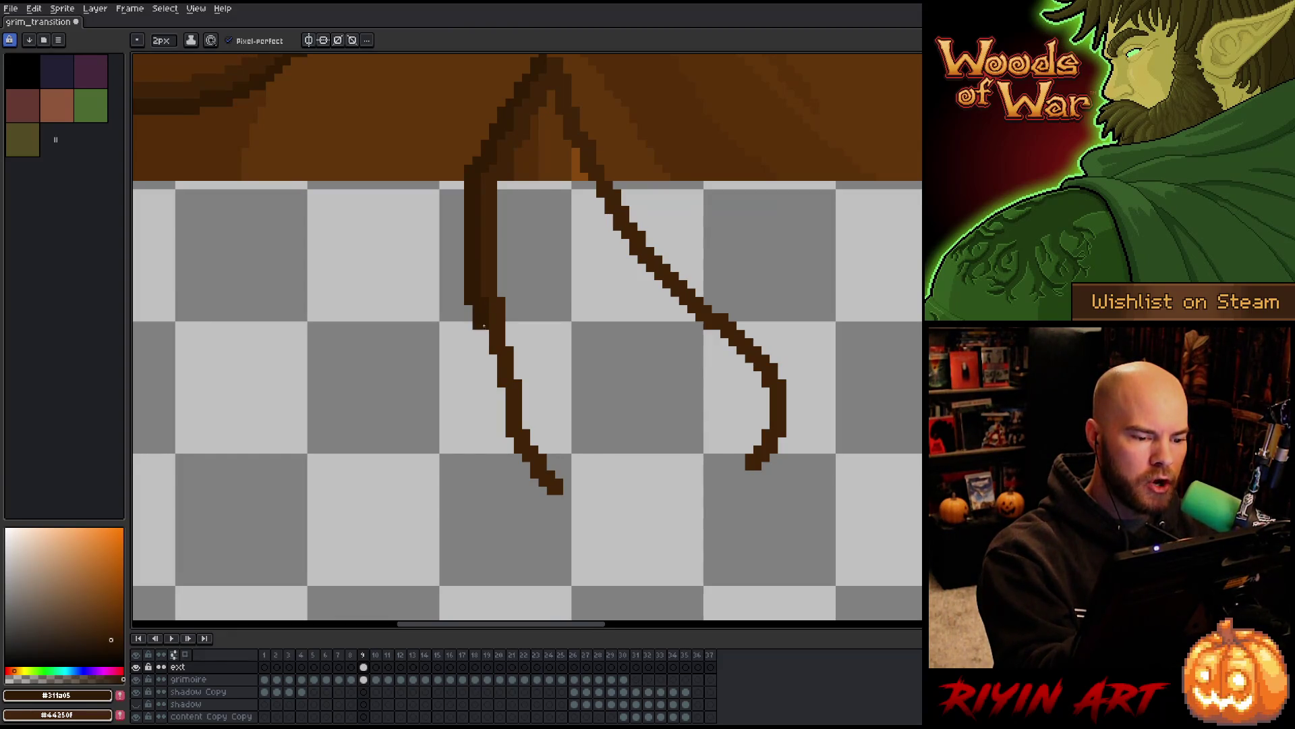
mouse_move(483, 326)
left_mouse_down()
mouse_move(503, 432)
mouse_move(542, 504)
left_mouse_up()
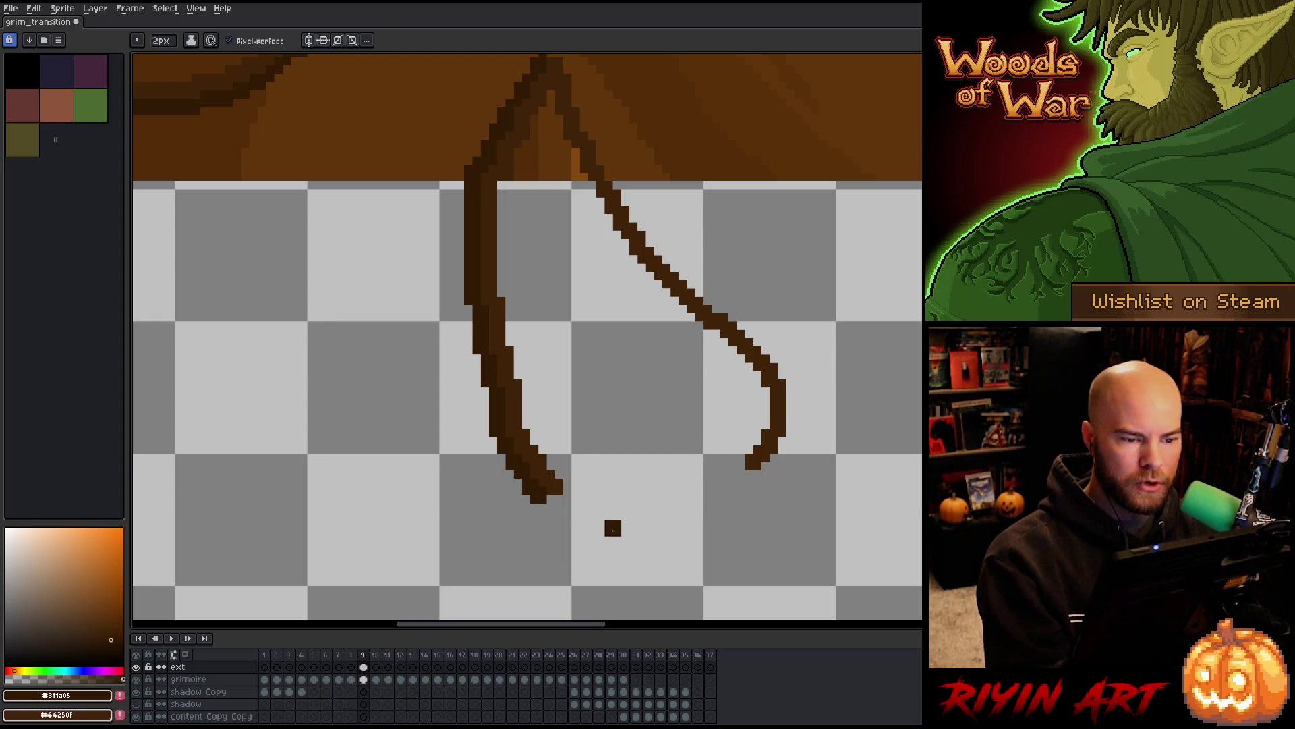
Save the file with Ctrl+S
scroll(610, 526, "down", 2)
scroll(583, 383, "down", 1)
scroll(583, 382, "down", 1)
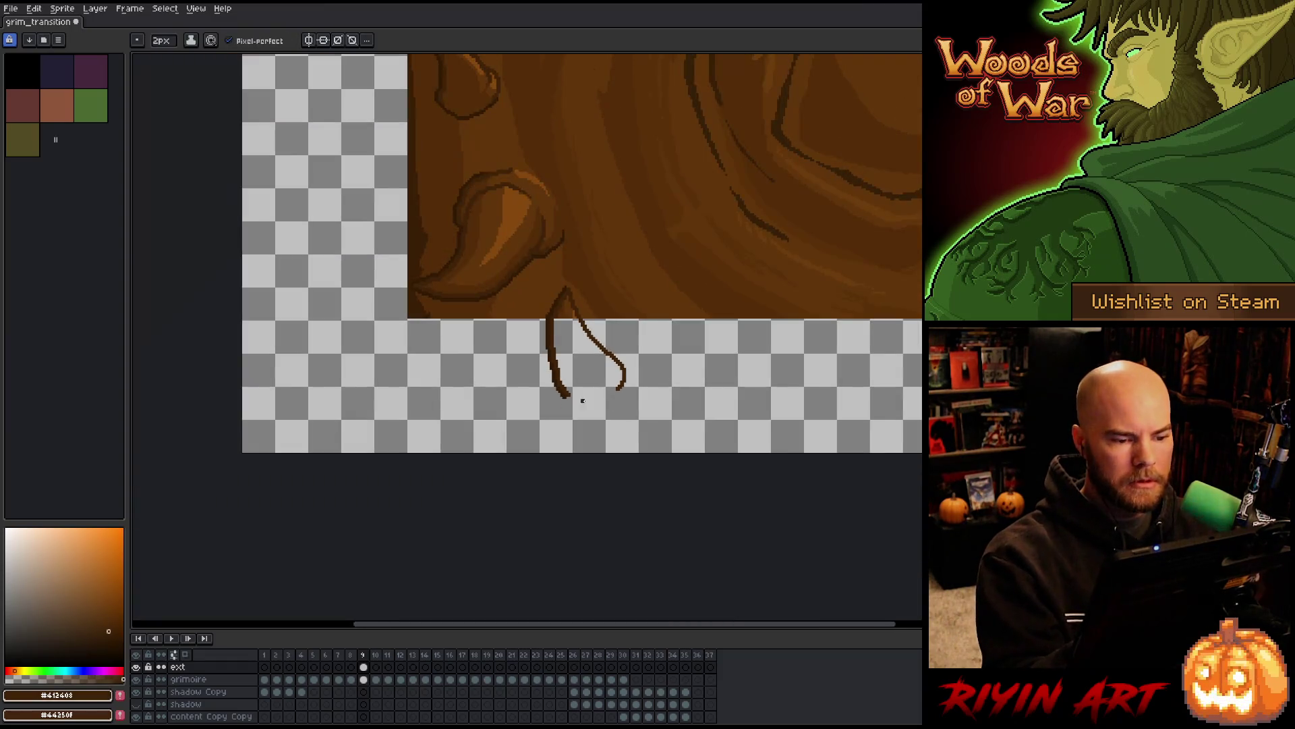
scroll(576, 425, "up", 1)
scroll(570, 410, "up", 1)
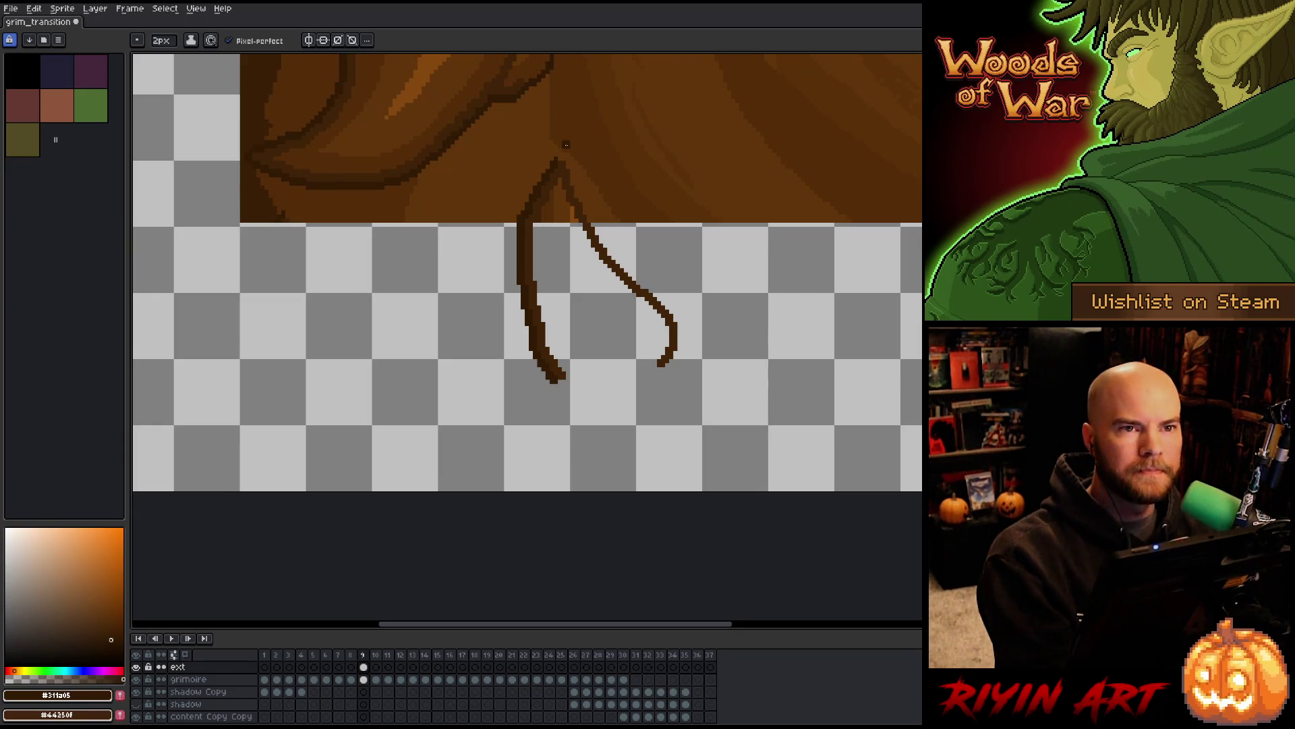
key("ctrl+s")
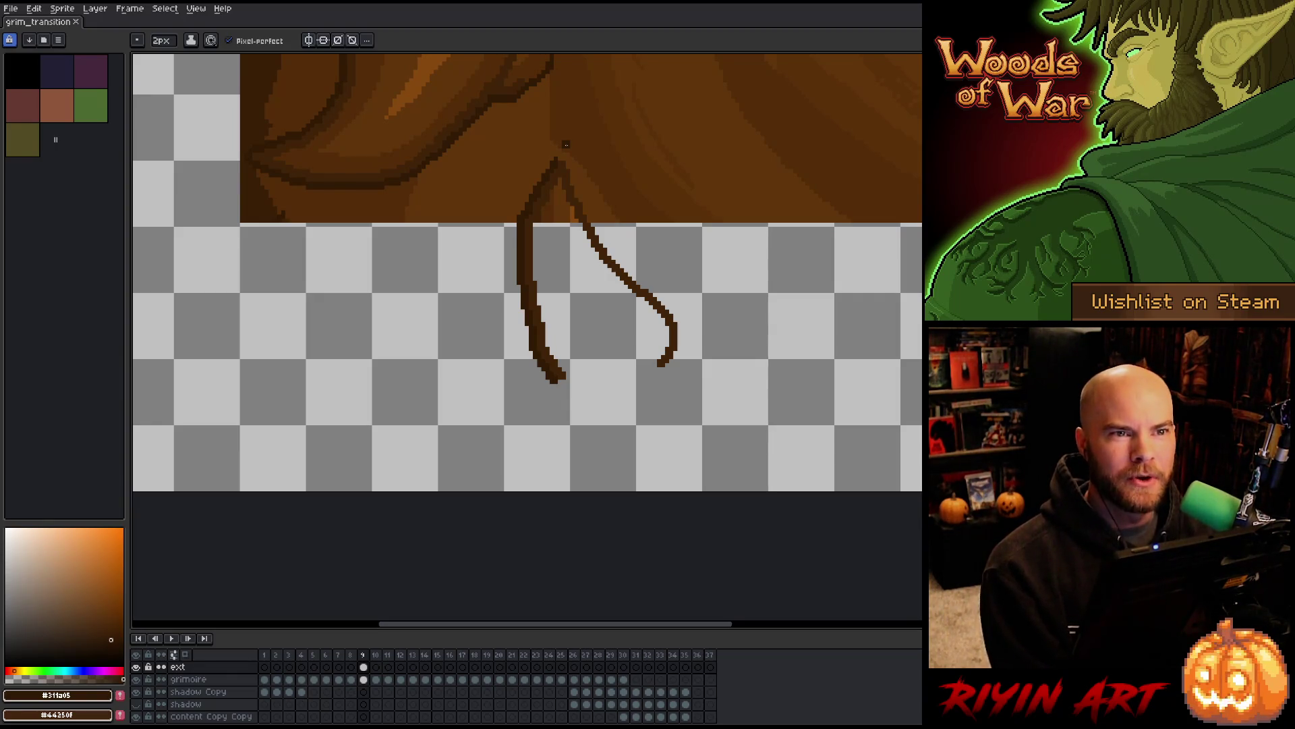
Add a forked tip to the left strand and a curling lighter-brown branch to the right one
left_click_drag(566, 144, 630, 471)
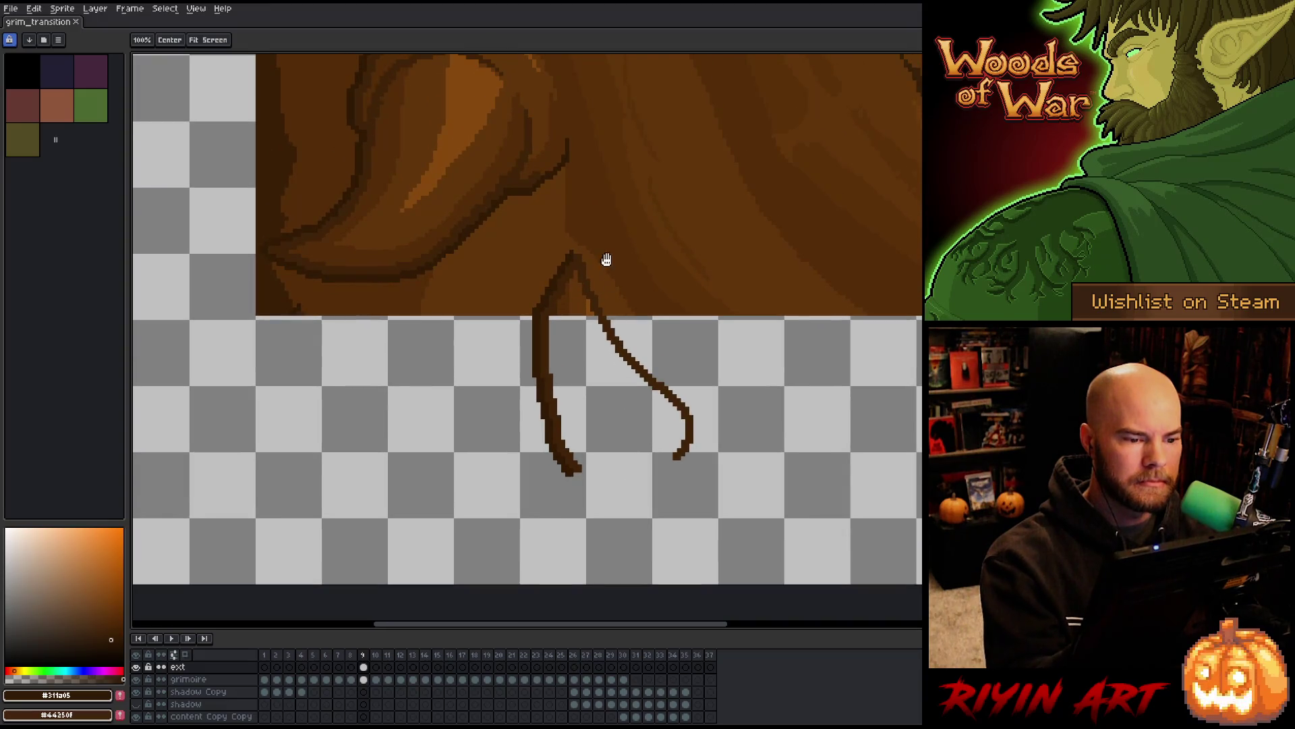
key("b")
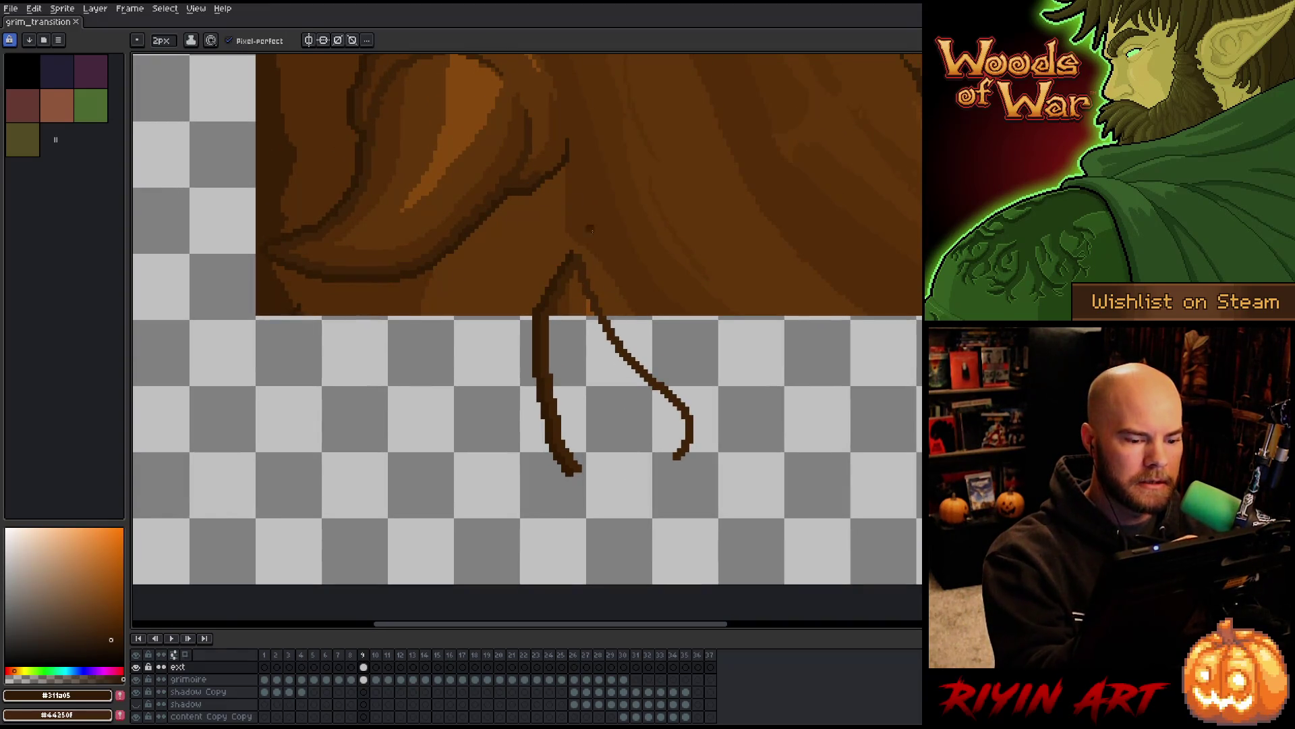
mouse_move(554, 450)
left_mouse_down()
mouse_move(542, 443)
mouse_move(525, 502)
left_mouse_up()
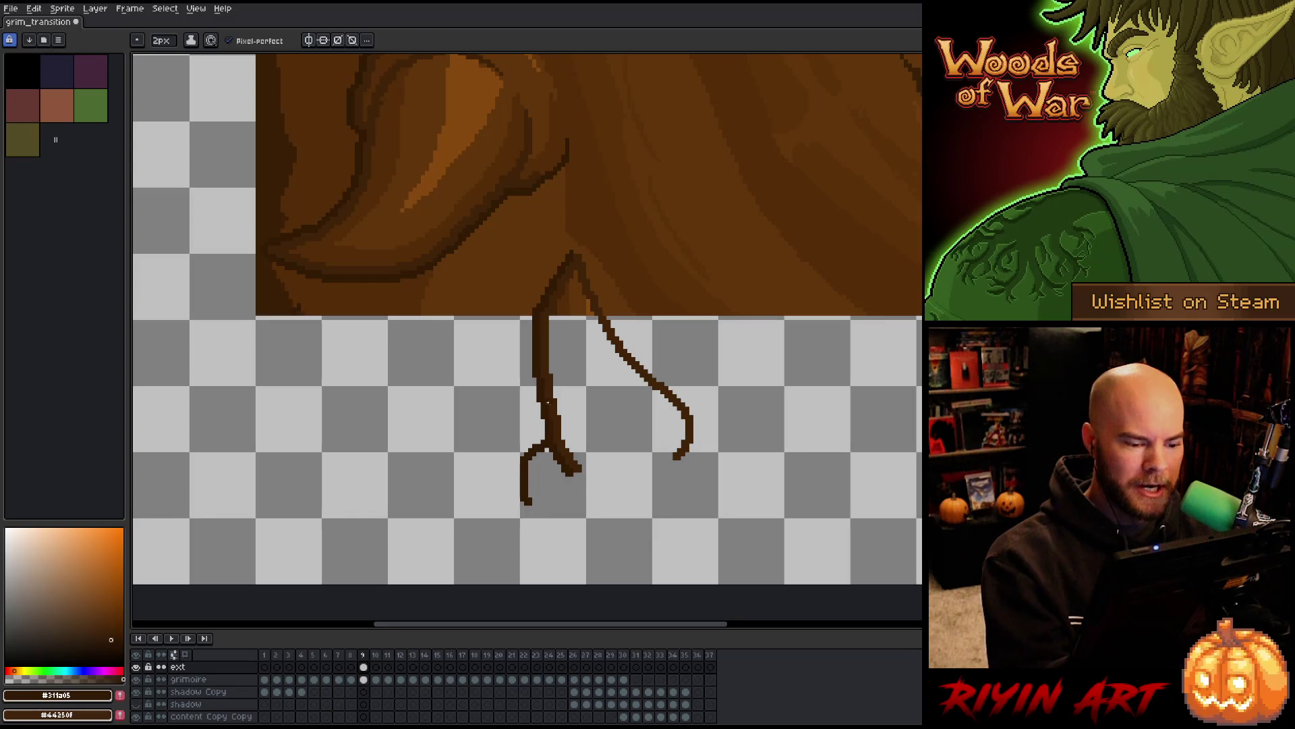
left_click(572, 160, "alt")
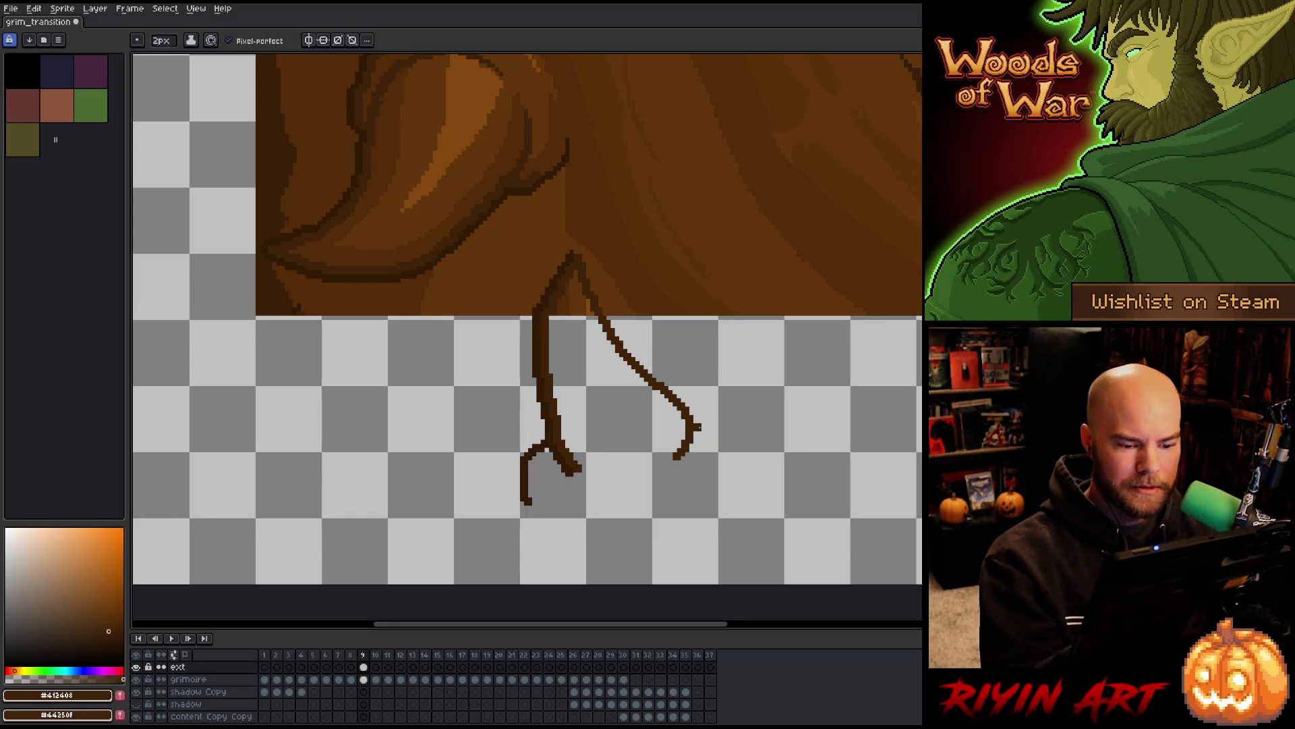
mouse_move(687, 403)
left_mouse_down()
mouse_move(734, 440)
mouse_move(739, 497)
left_mouse_up()
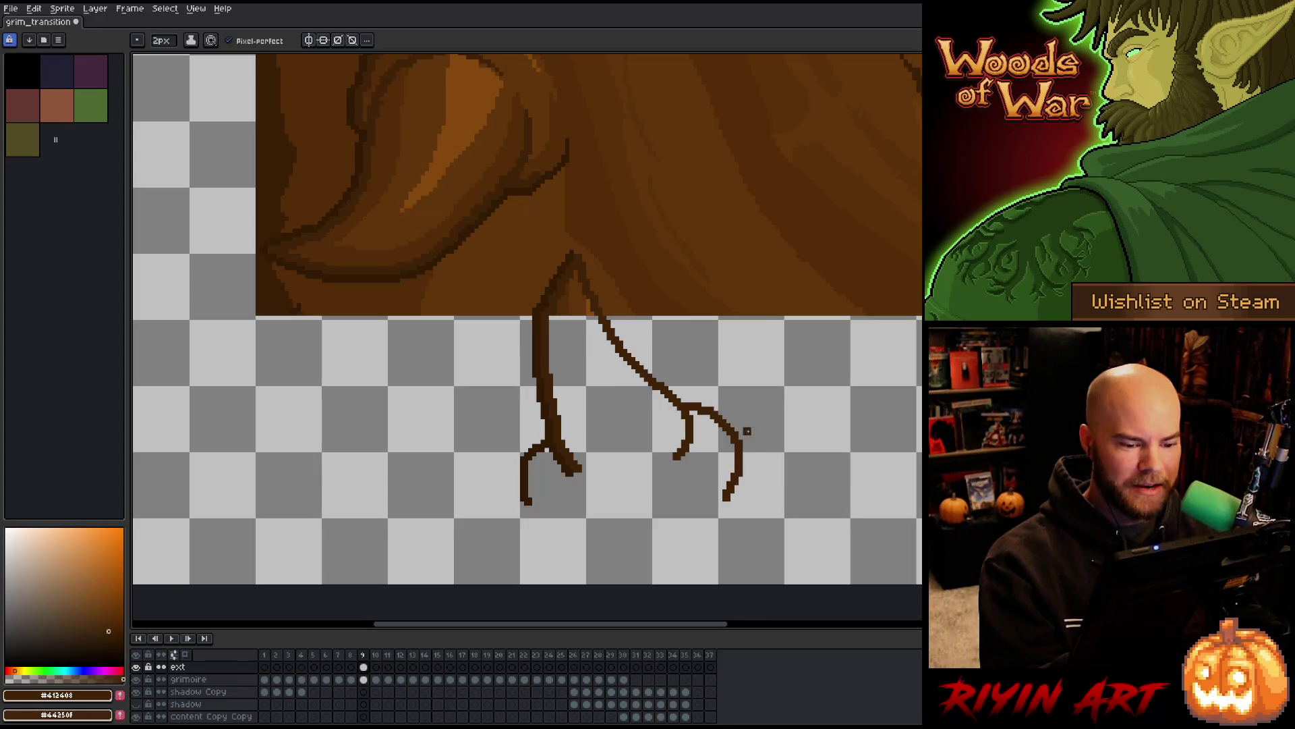
key("e")
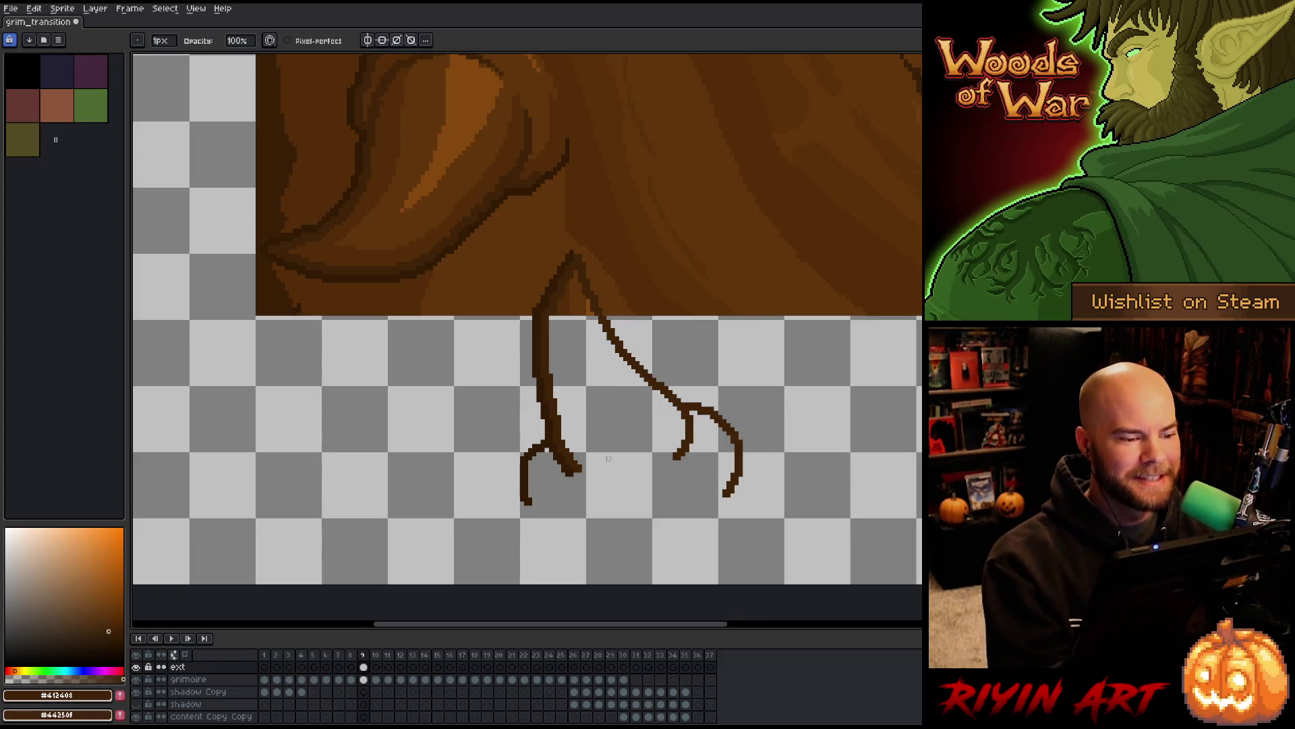
scroll(642, 470, "down", 4)
mouse_move(706, 340)
left_mouse_down()
mouse_move(611, 374)
mouse_move(564, 419)
left_mouse_up()
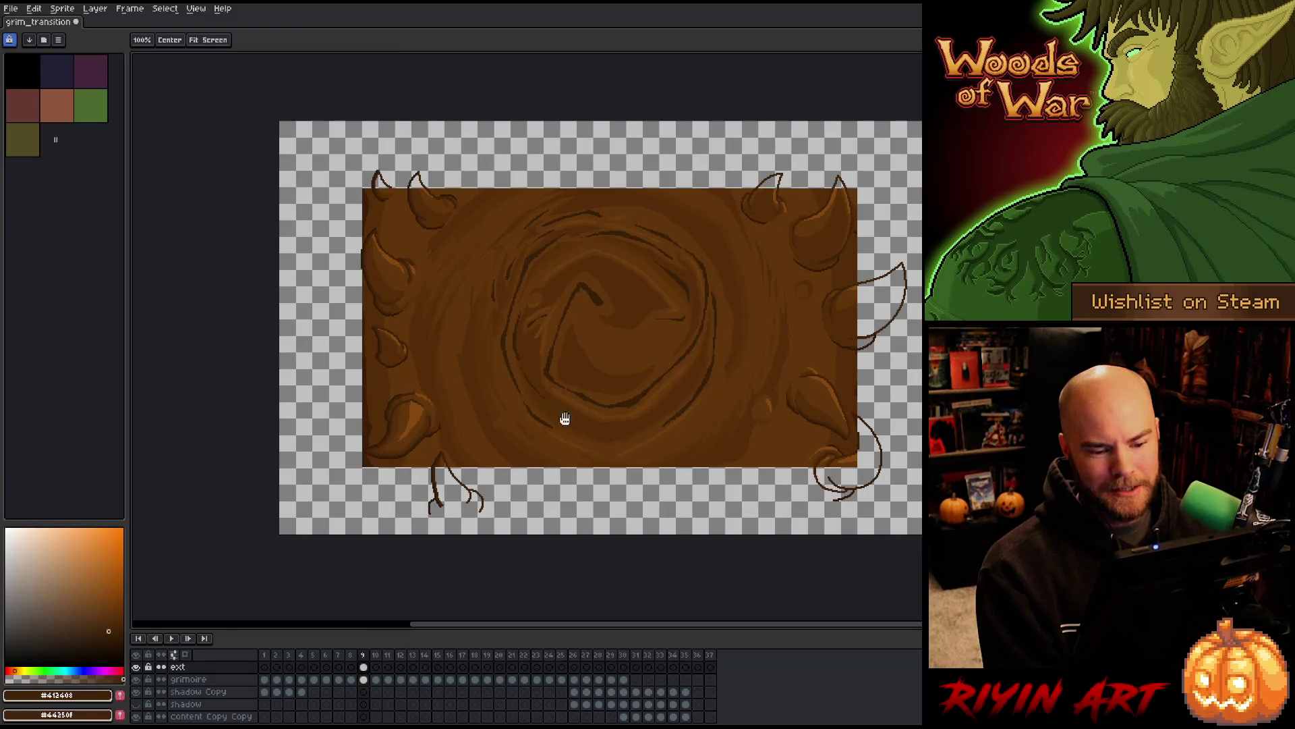
Preview the animation, then lasso and delete the upper part of the lower-right corner stroke
scroll(856, 416, "up", 1)
scroll(870, 439, "up", 2)
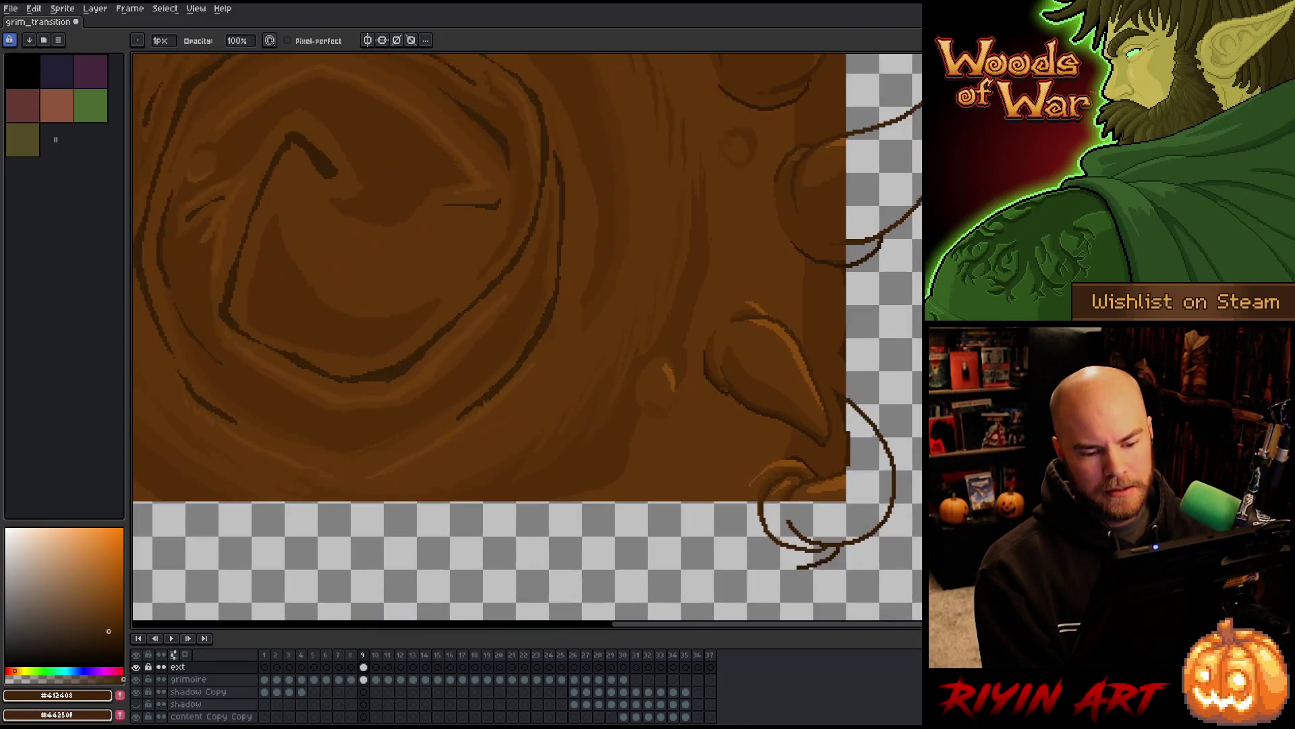
scroll(871, 439, "down", 2)
scroll(870, 439, "down", 1)
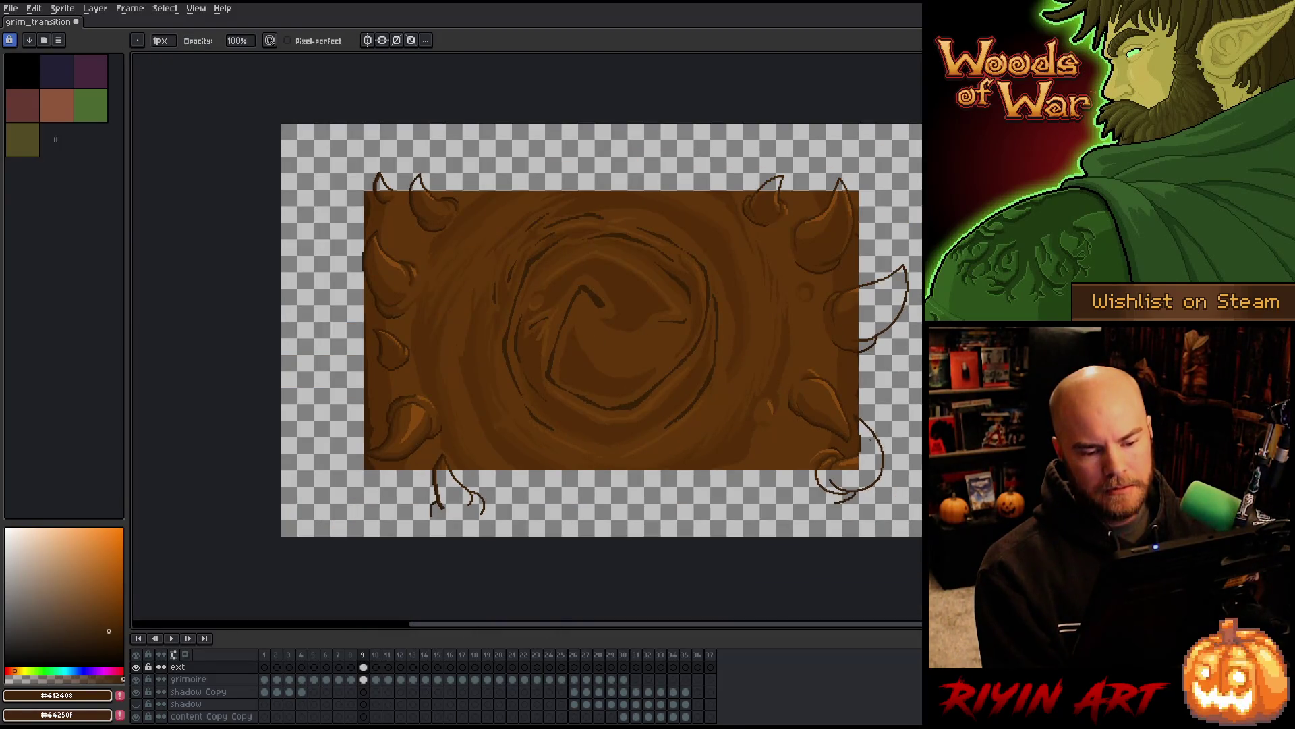
key("Return")
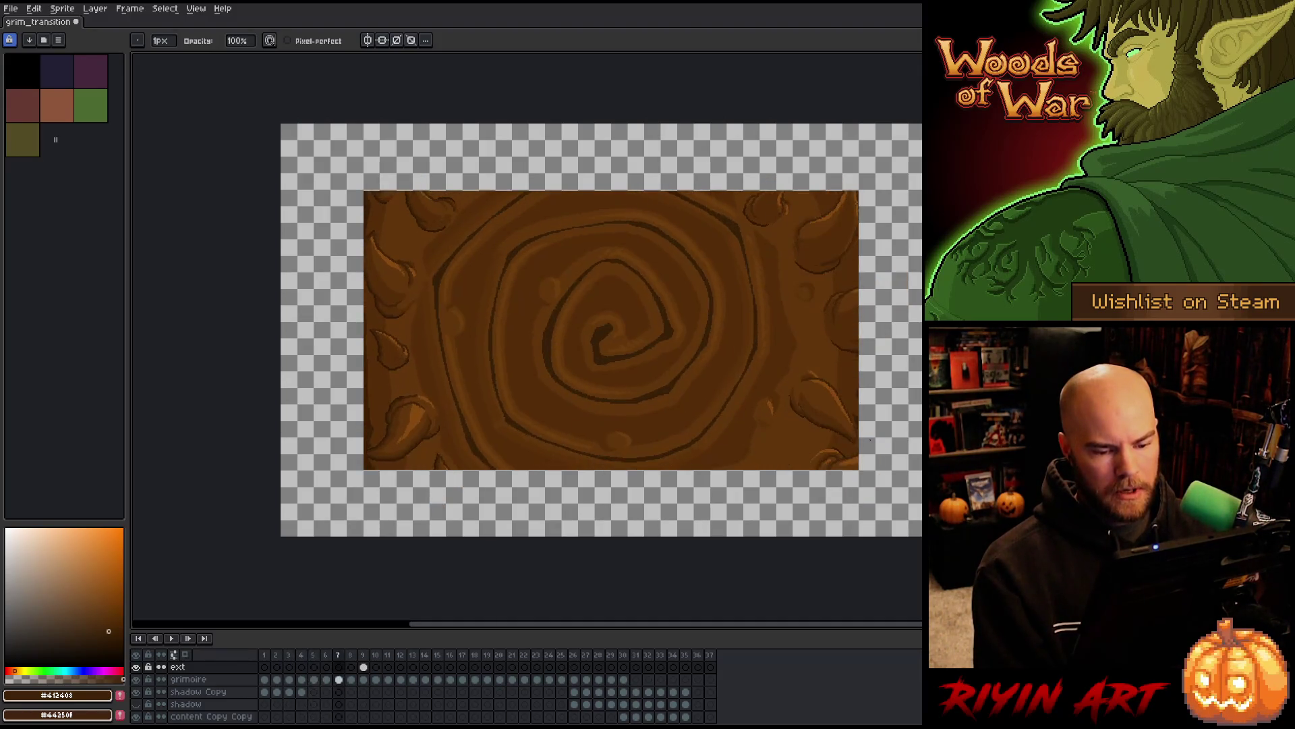
scroll(763, 314, "up", 3)
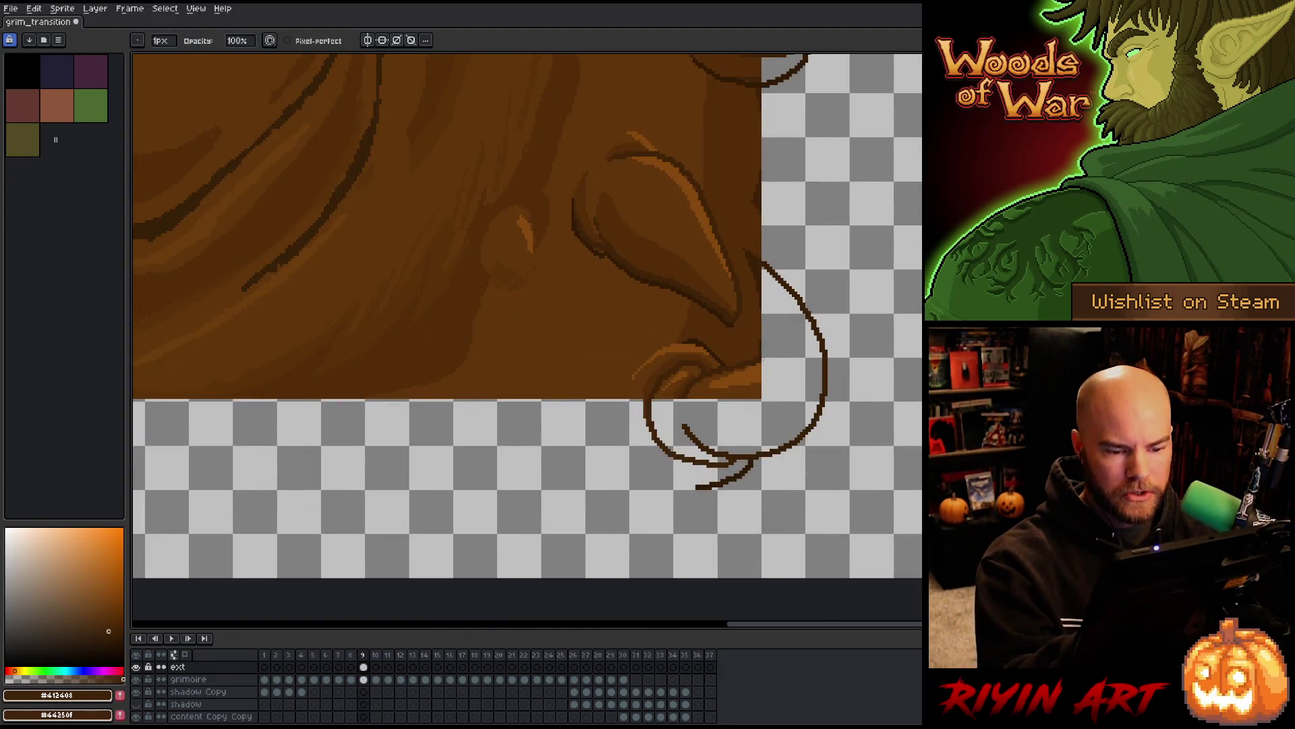
key("q")
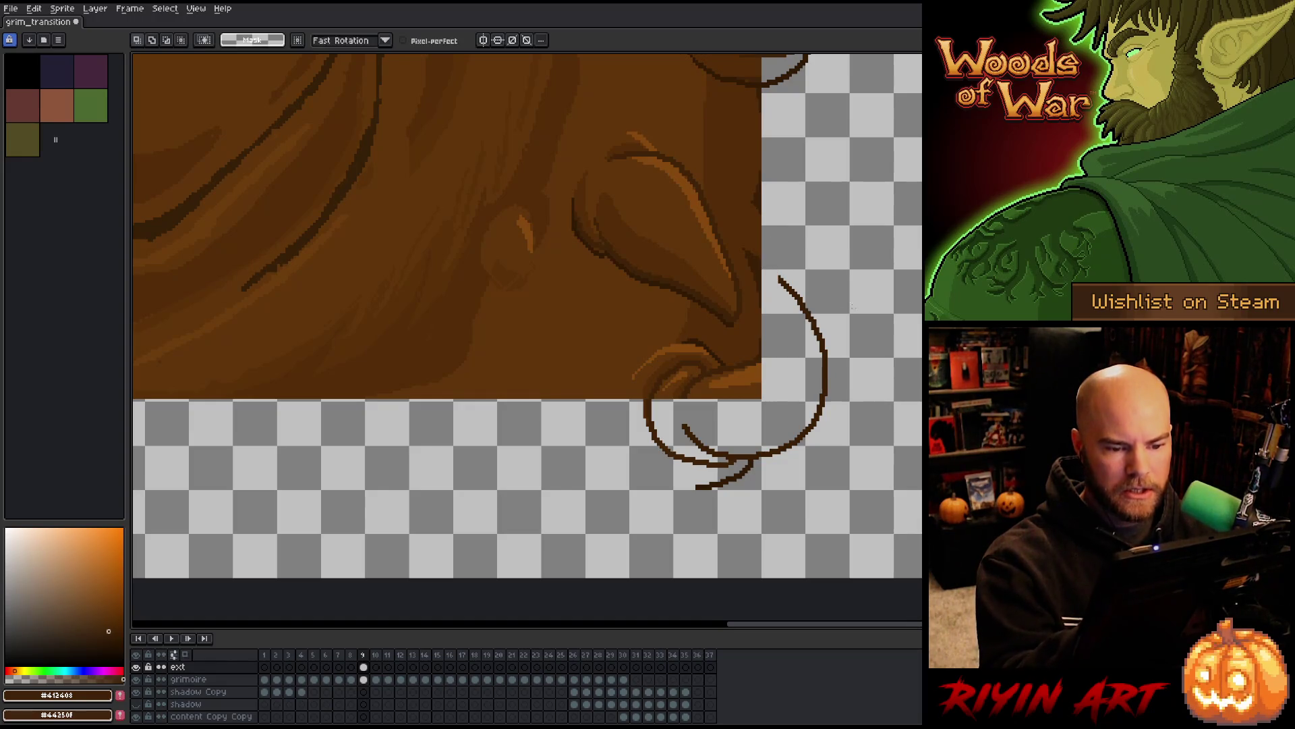
mouse_move(865, 299)
left_mouse_down()
mouse_move(775, 296)
mouse_move(840, 439)
mouse_move(883, 365)
left_mouse_up()
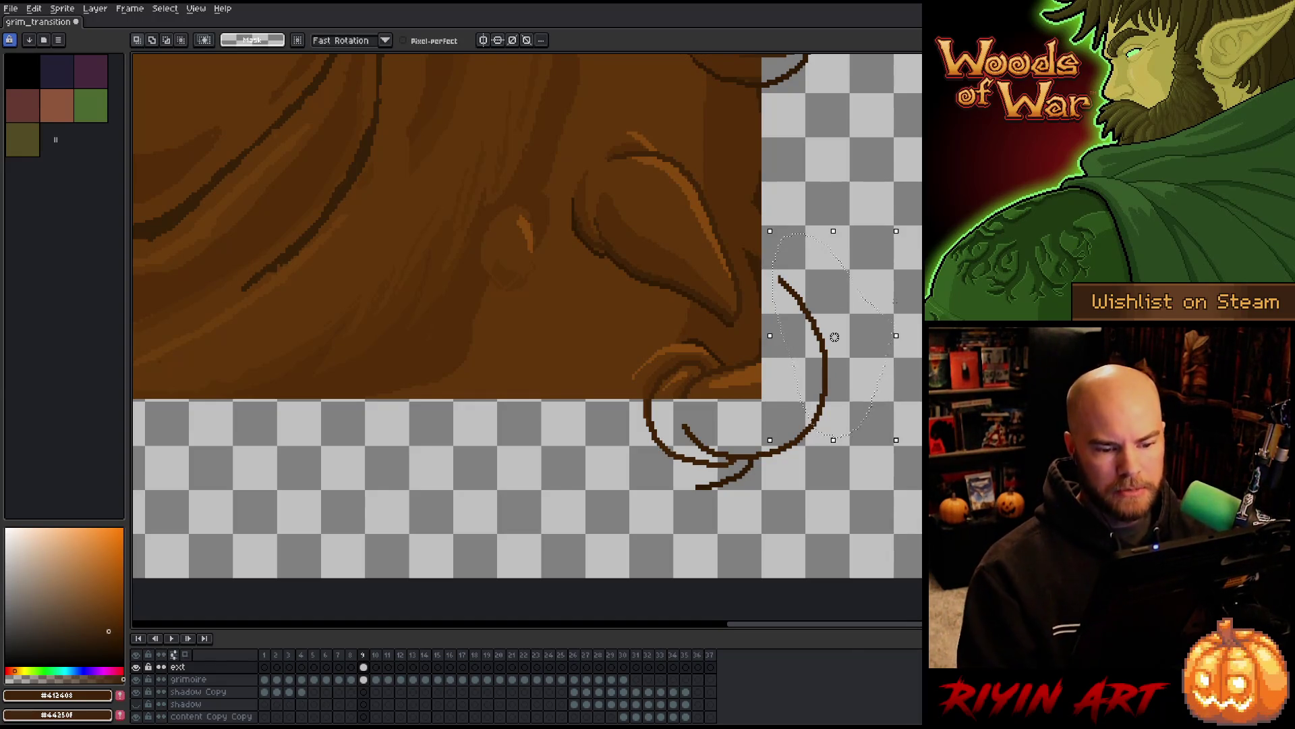
key("Delete")
Draw a pointed horn outline in darker brown rising beside the cover's right edge
key("i")
left_click(810, 429)
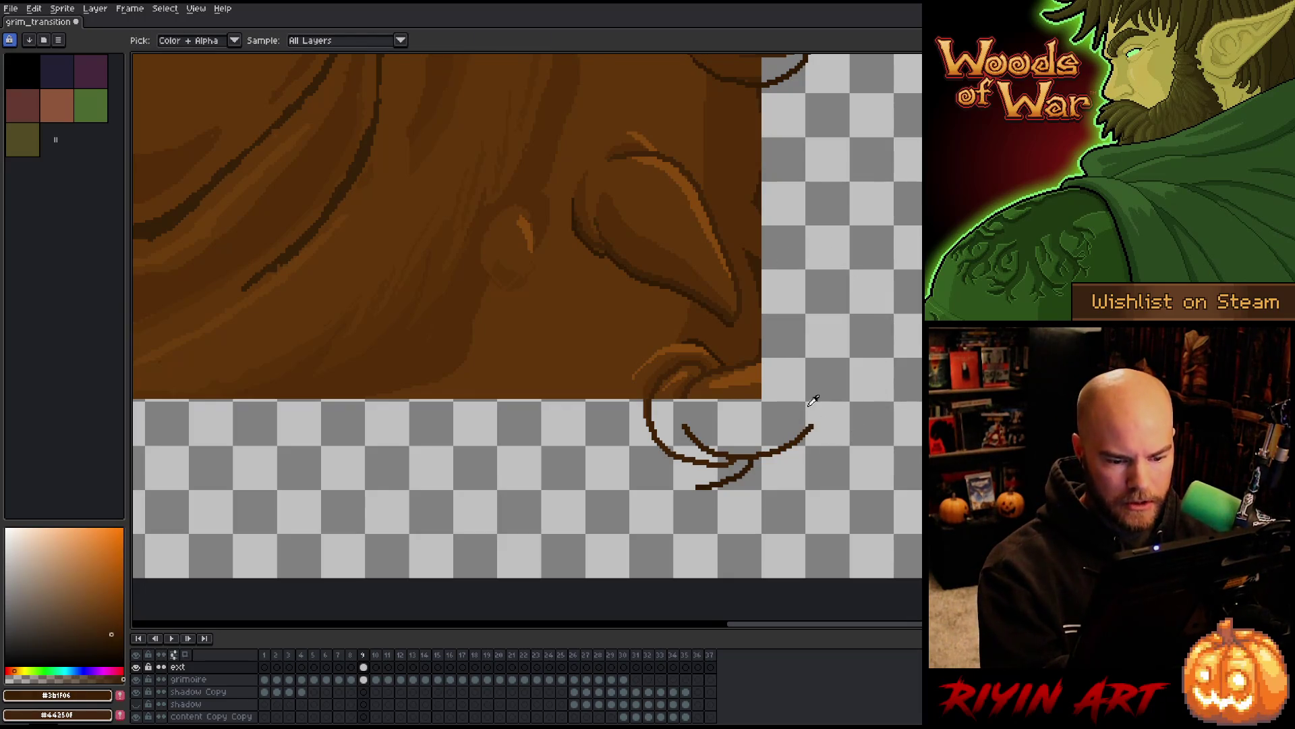
key("b")
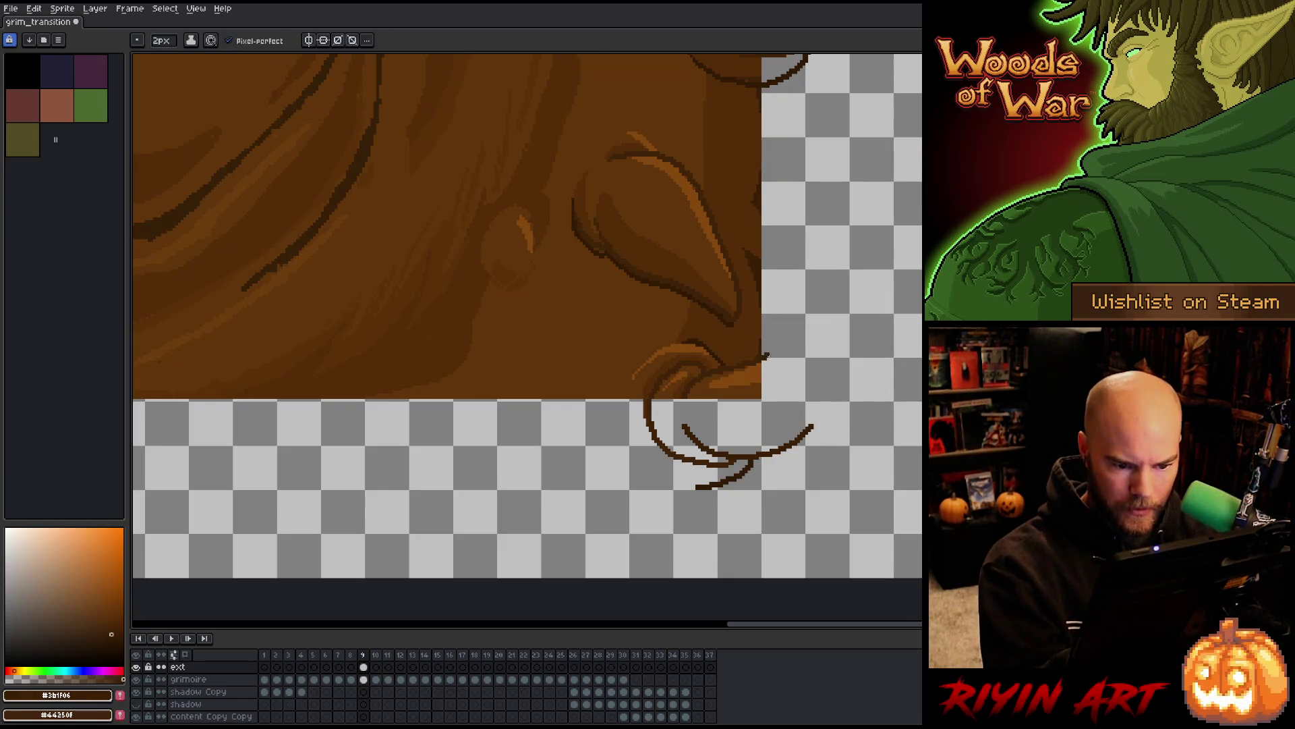
mouse_move(767, 355)
left_mouse_down()
mouse_move(832, 309)
mouse_move(827, 403)
mouse_move(806, 433)
left_mouse_up()
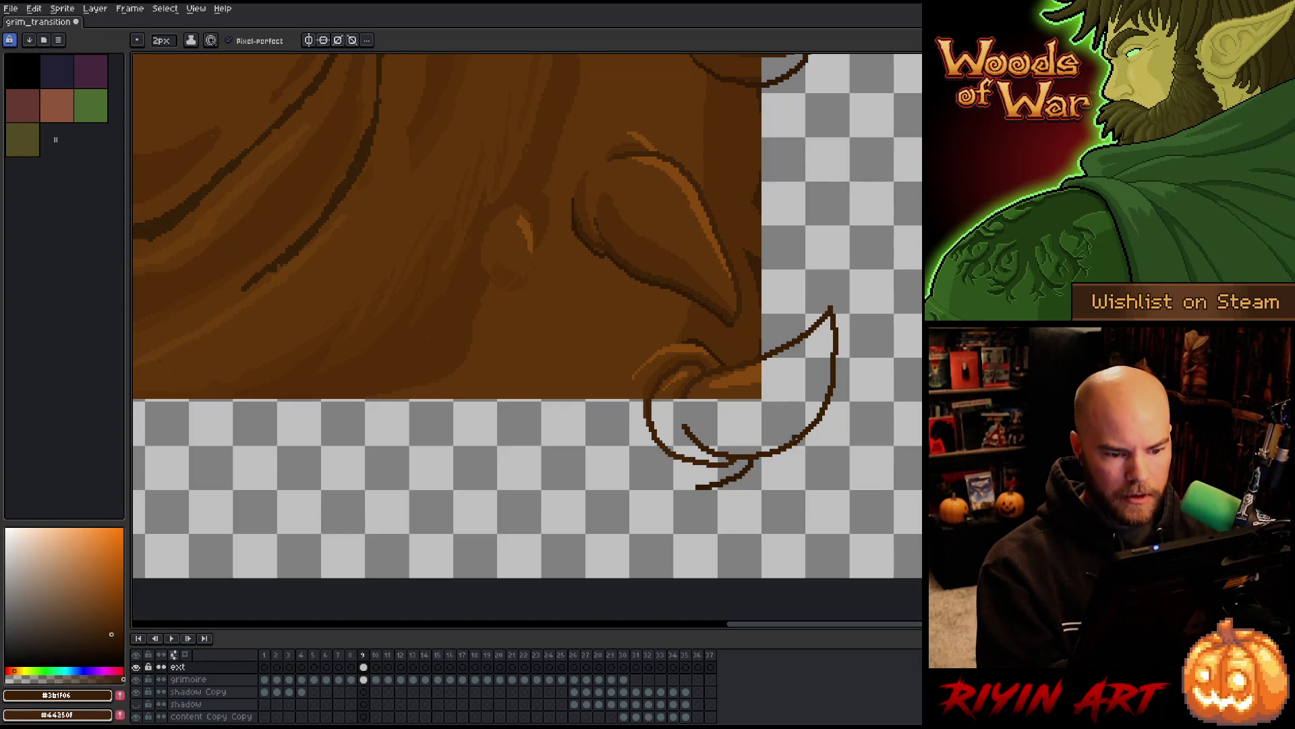
key("e")
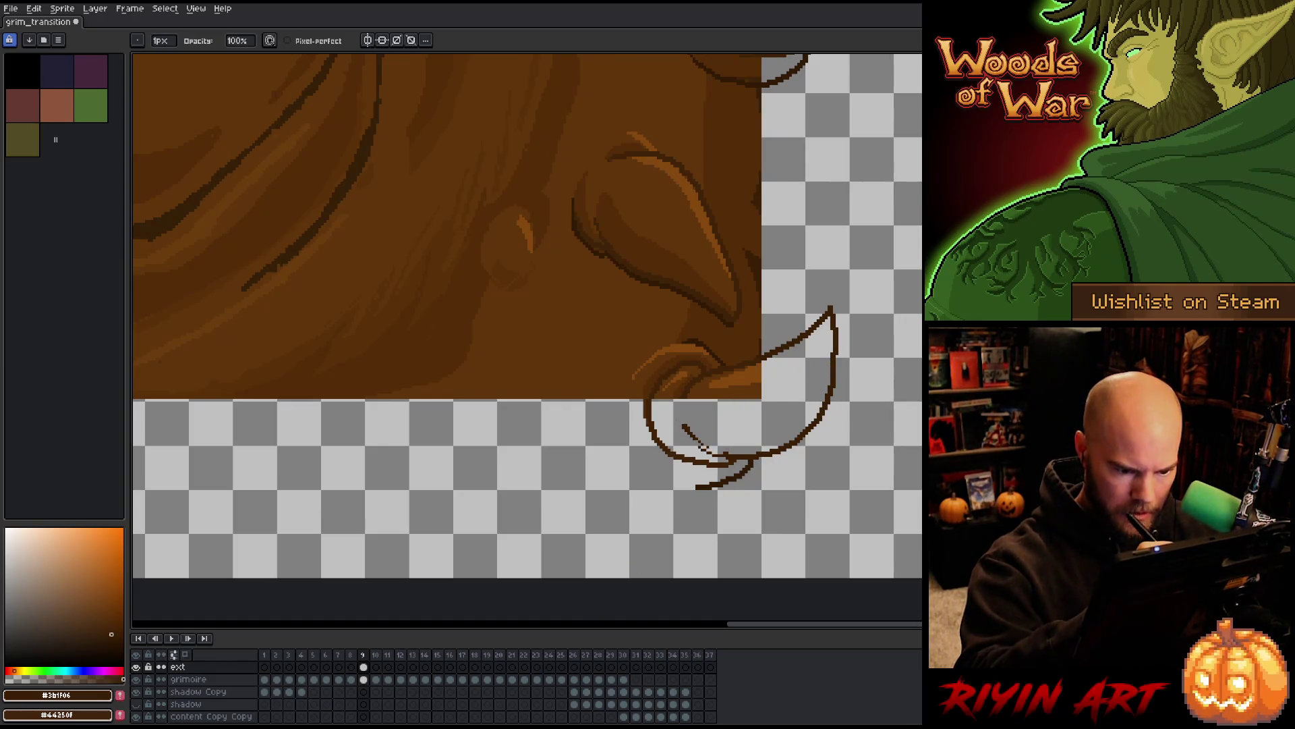
key("b")
left_click_drag(699, 446, 742, 454)
key("e")
key("ctrl+z")
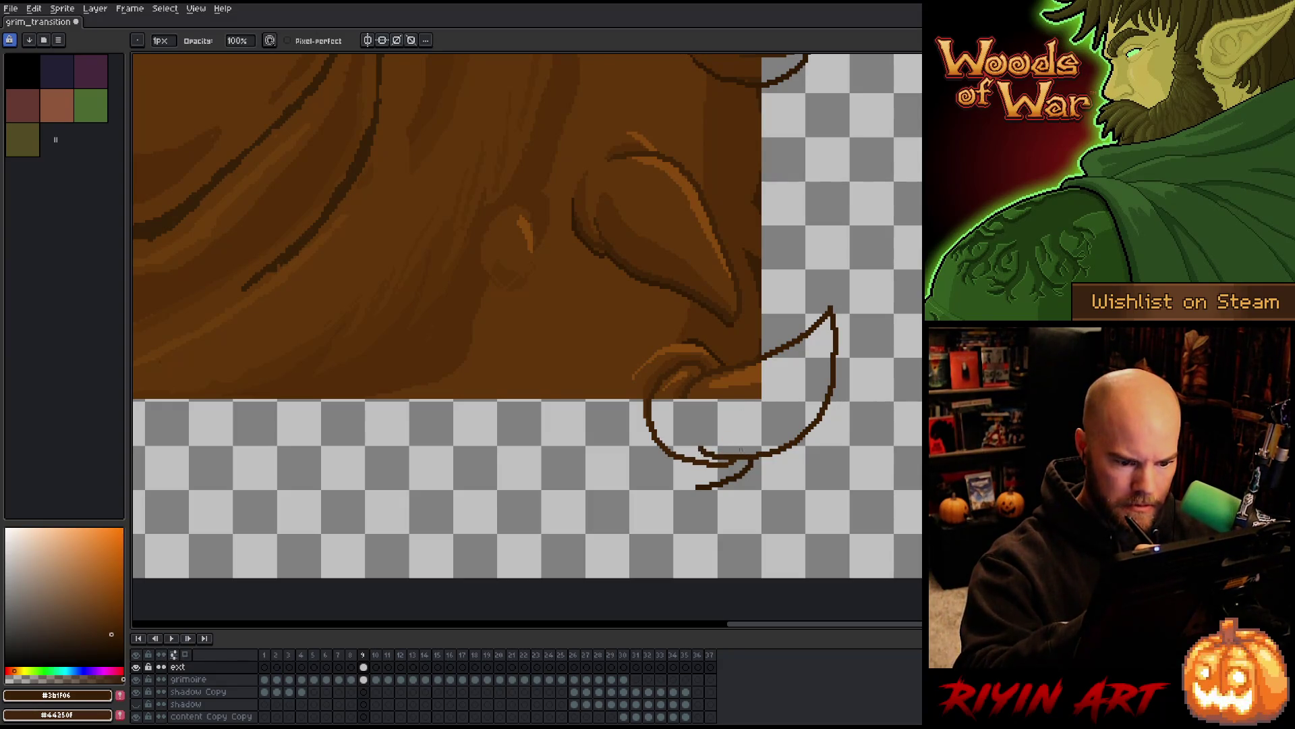
scroll(796, 335, "down", 2)
Delete the ext layer
key("space")
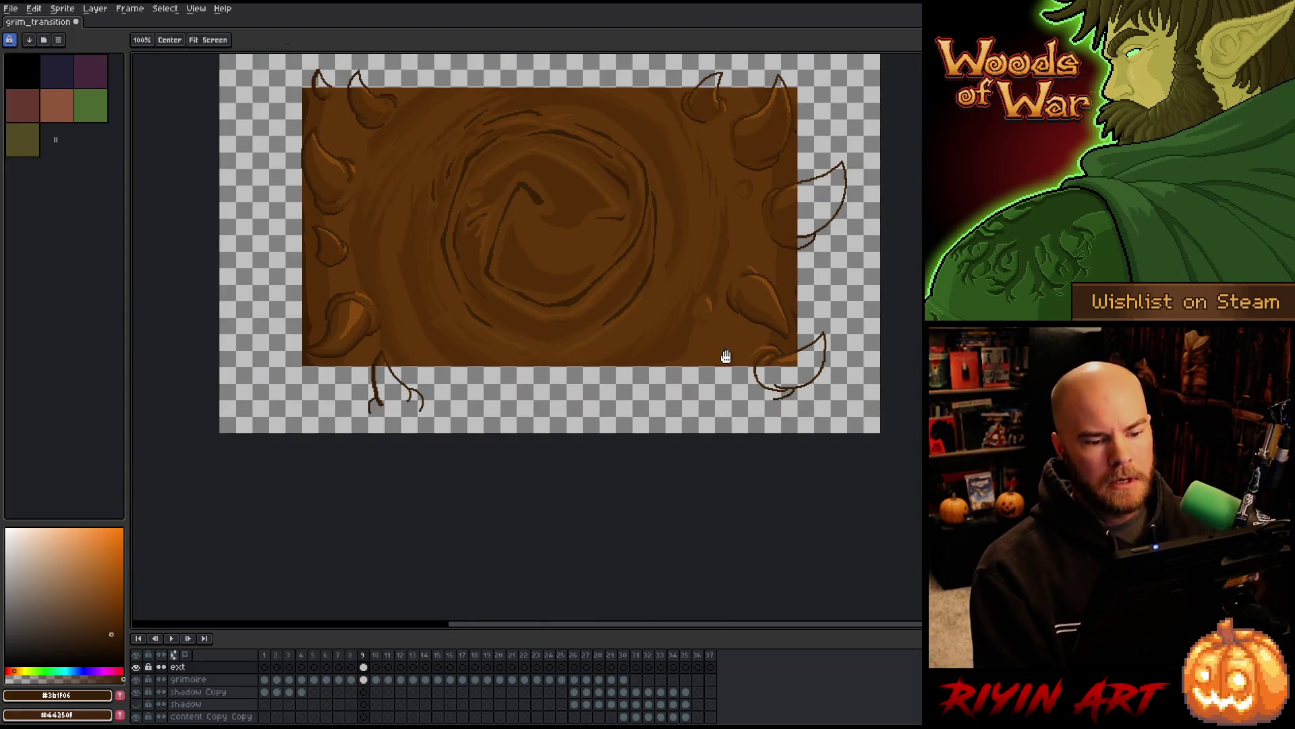
mouse_move(722, 352)
left_mouse_down()
mouse_move(772, 427)
mouse_move(615, 421)
mouse_move(552, 396)
left_mouse_up()
left_click_drag(454, 376, 489, 382)
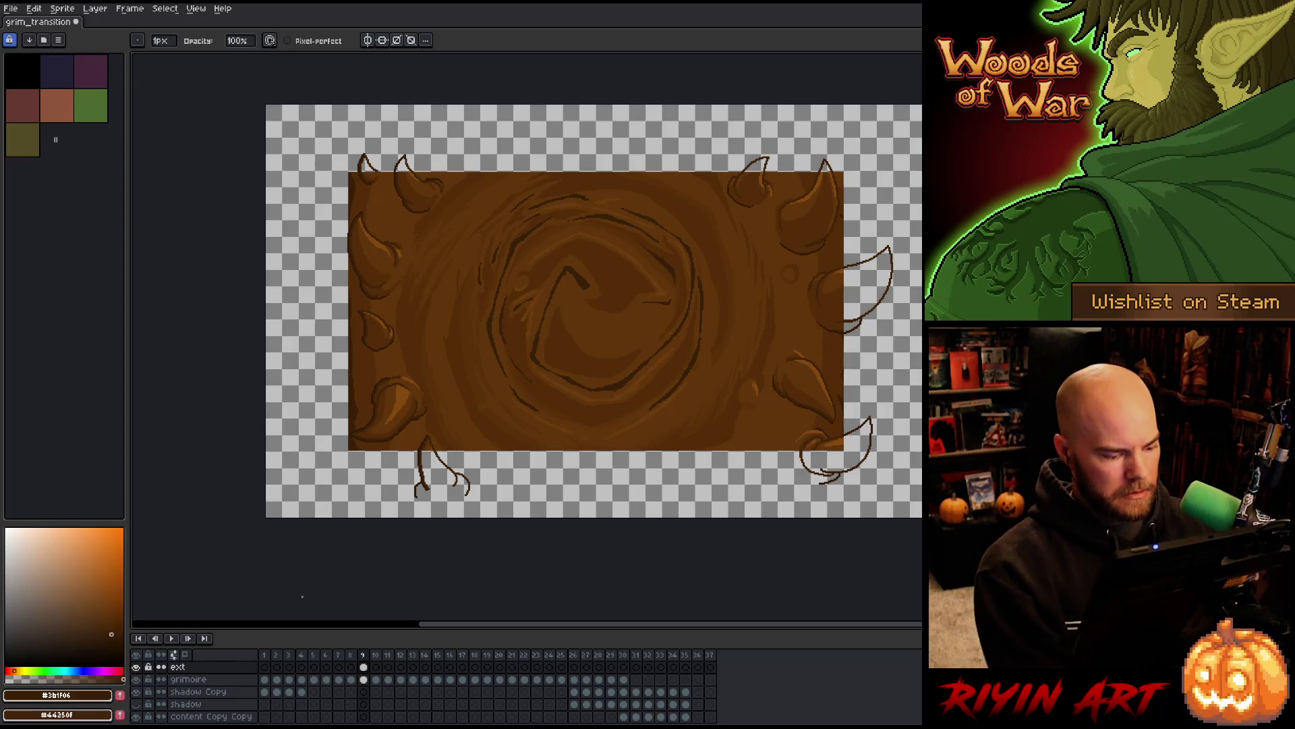
left_click(181, 667)
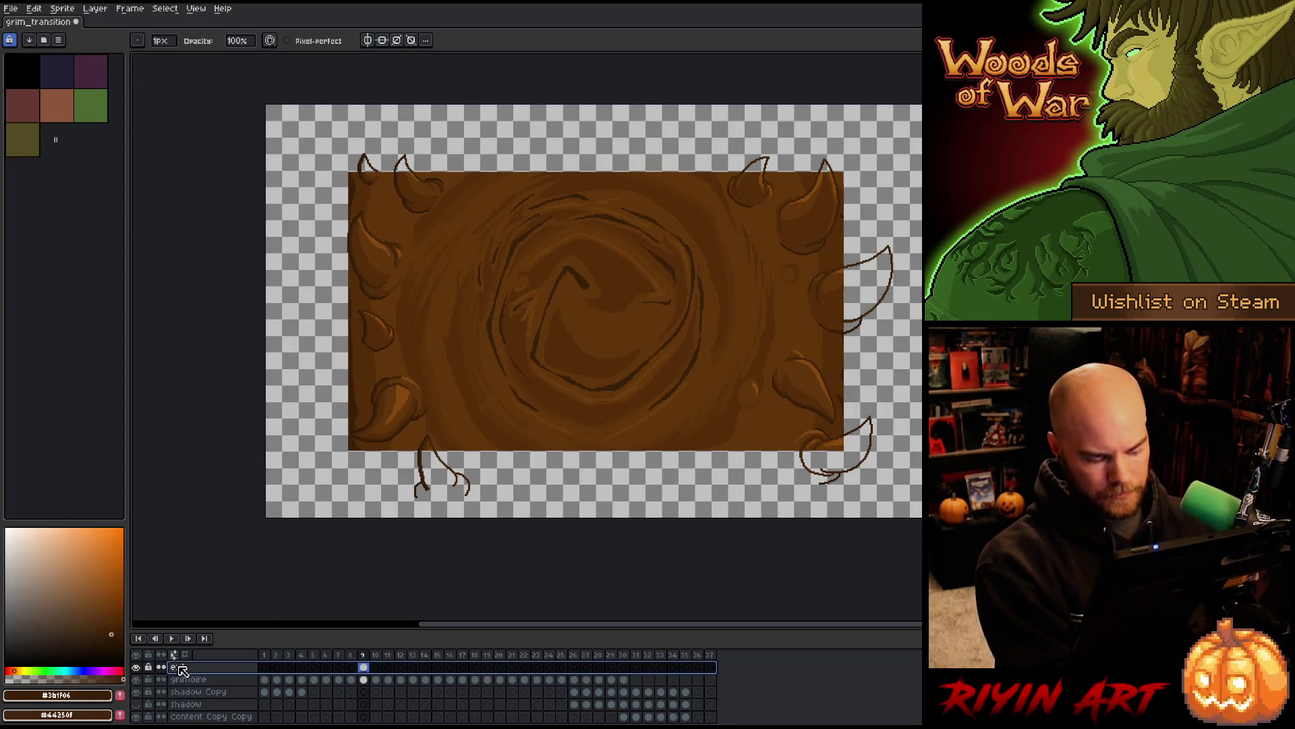
key("Delete")
Bucket-fill the transparent surroundings, horn gaps and leftover specks with the cover's mid brown
key("i")
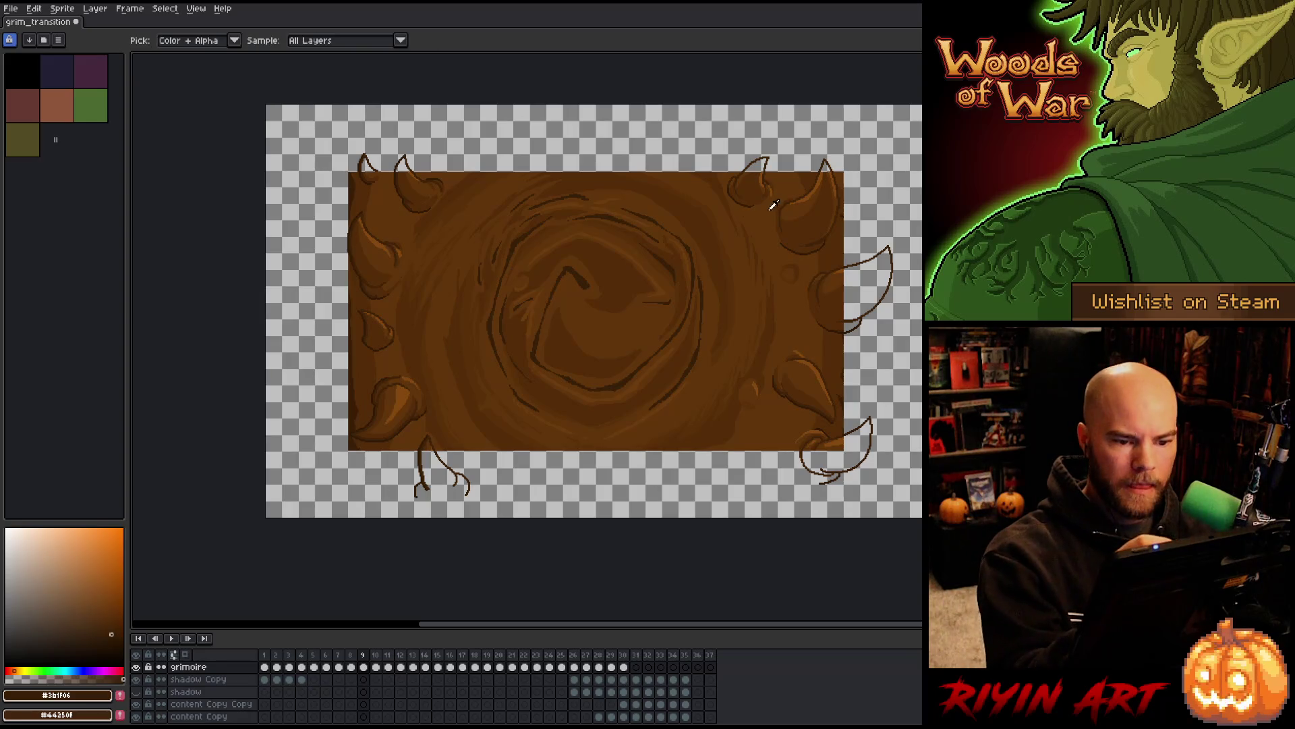
left_click(766, 226)
left_click(814, 173)
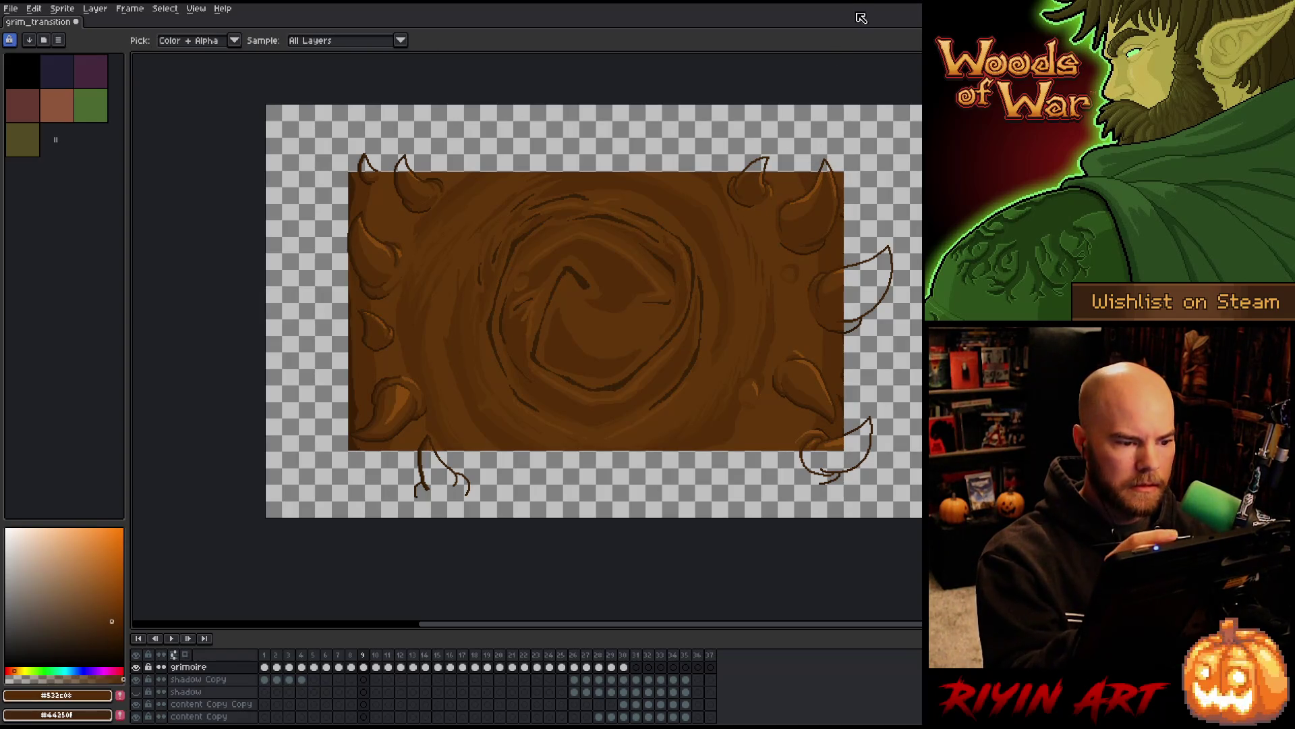
key("g")
left_click(862, 496)
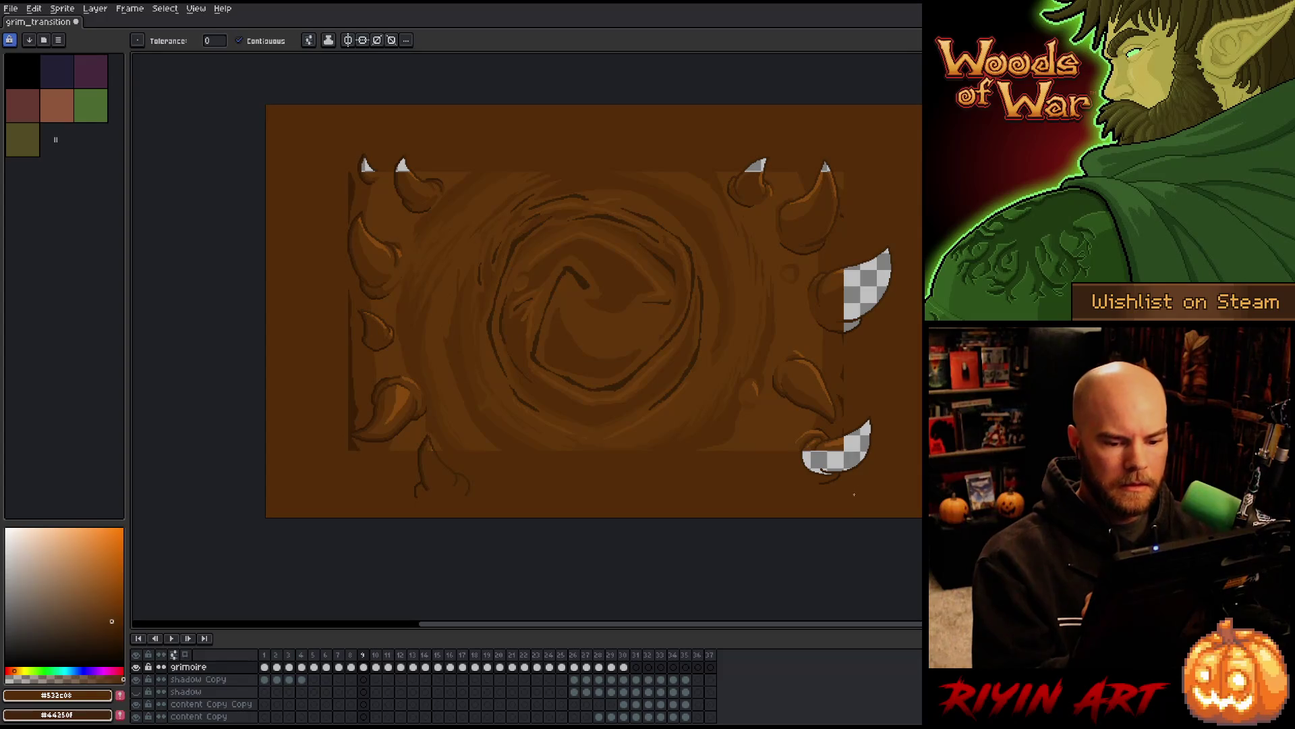
left_click(837, 459)
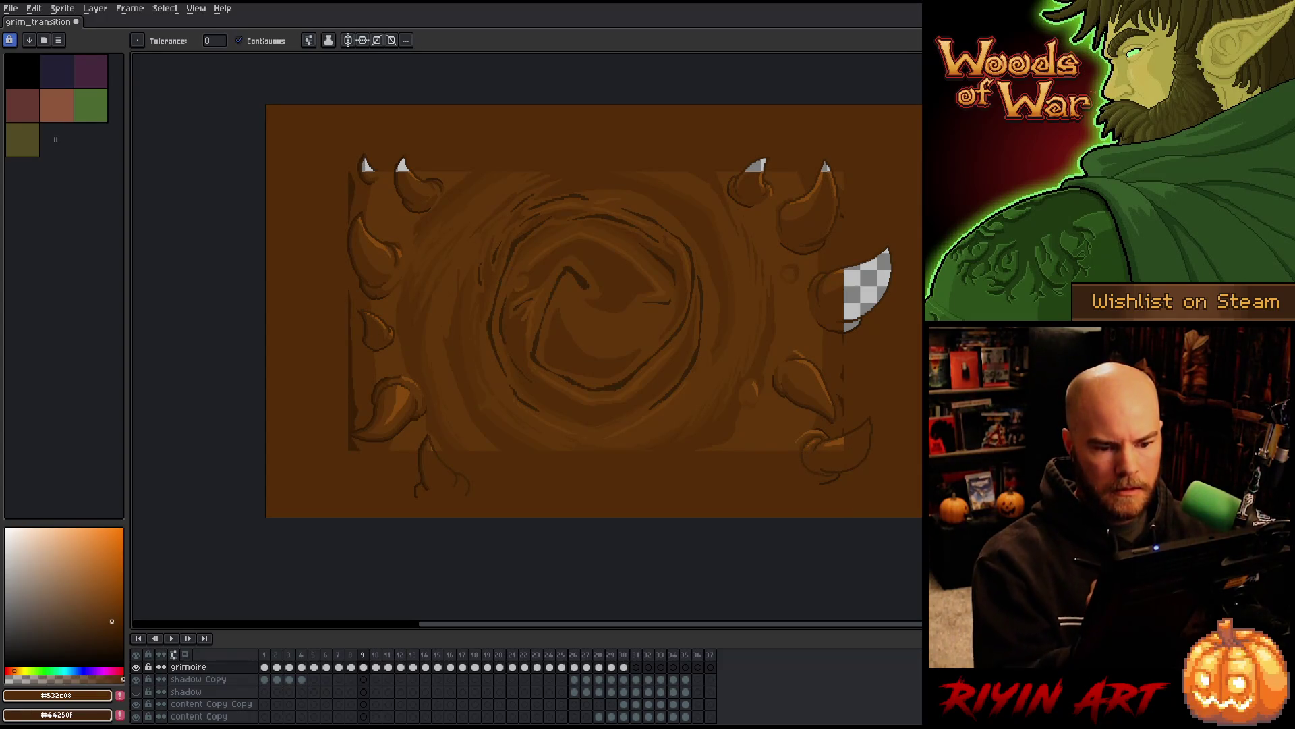
left_click(866, 283)
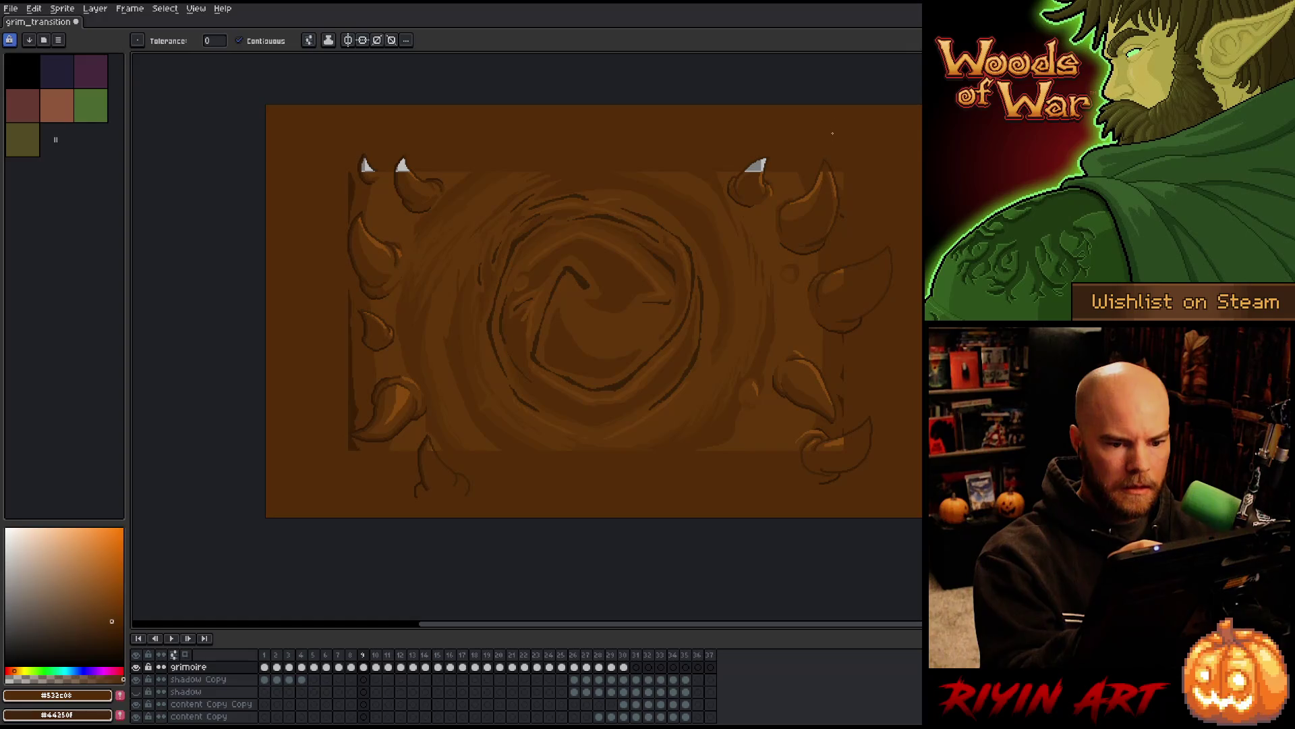
left_click(756, 166)
left_click(403, 166)
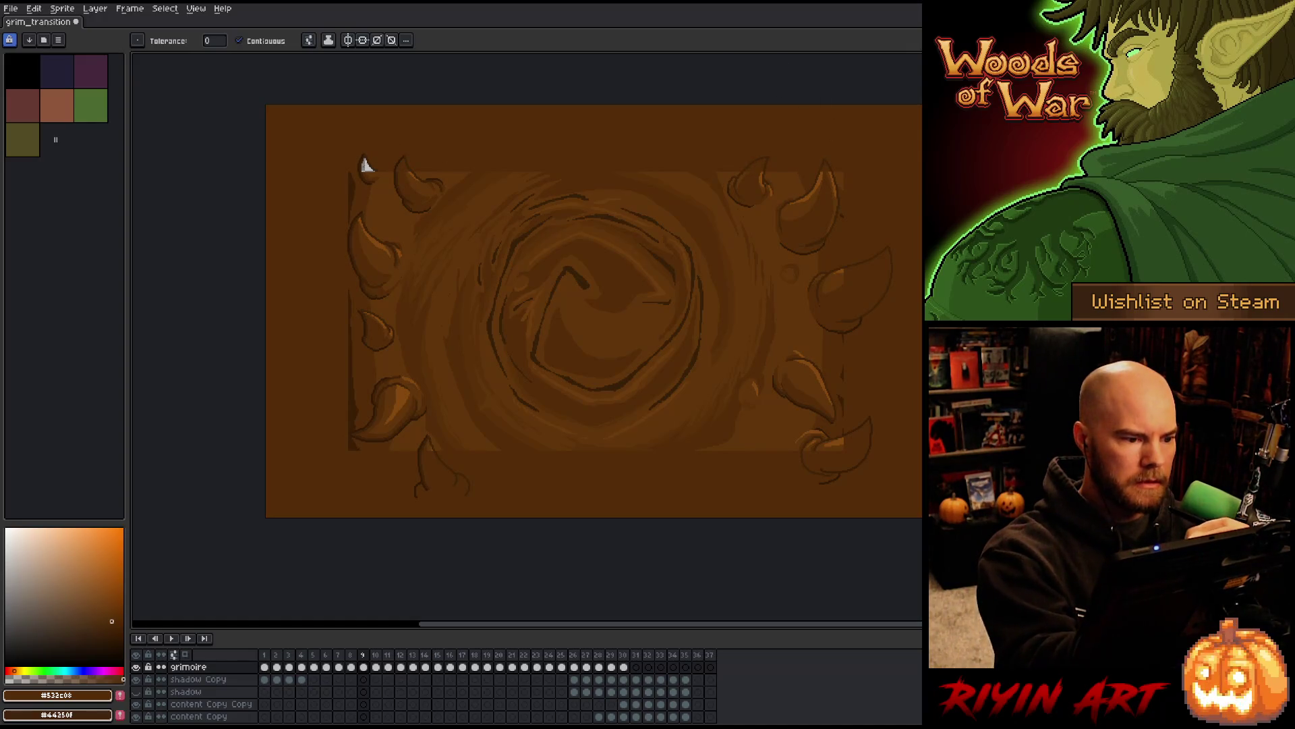
left_click(364, 166)
left_click_drag(779, 407, 700, 390)
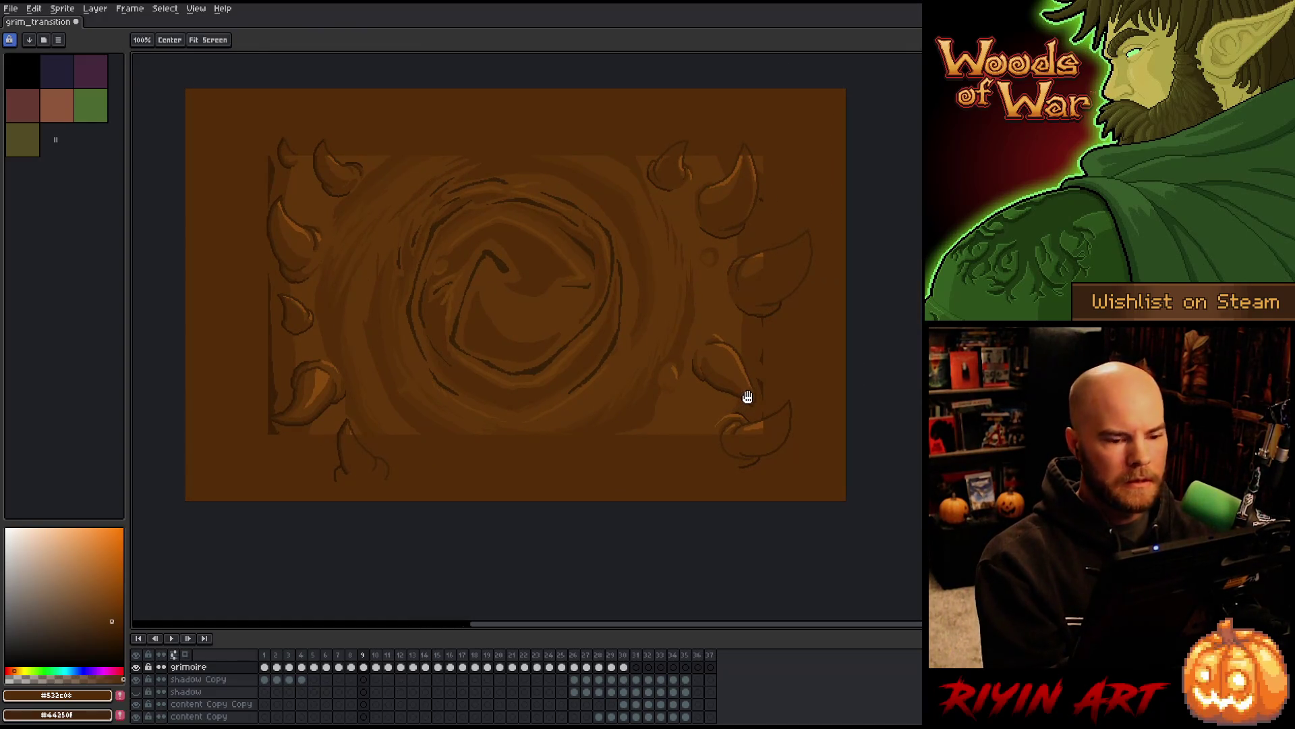
key("g")
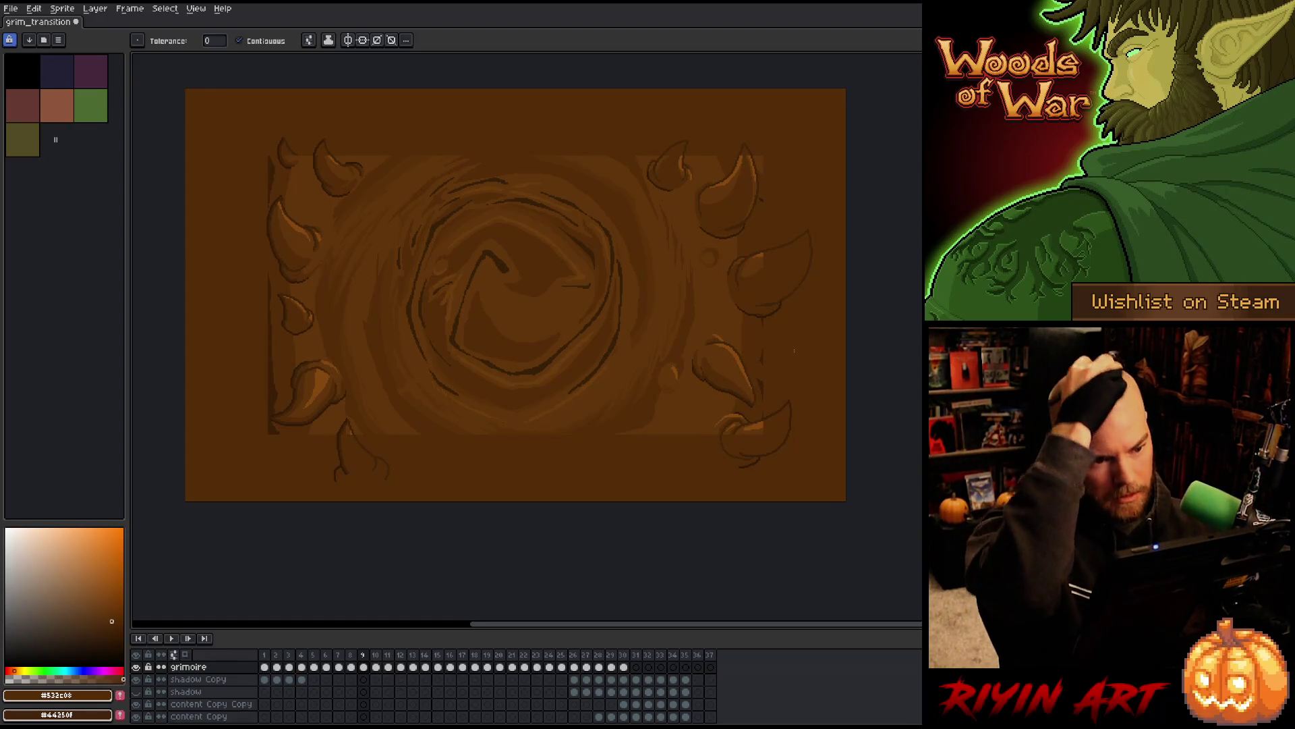
Draw a dark brown line down the left edge and fill the strip beside it as a spine
key("i")
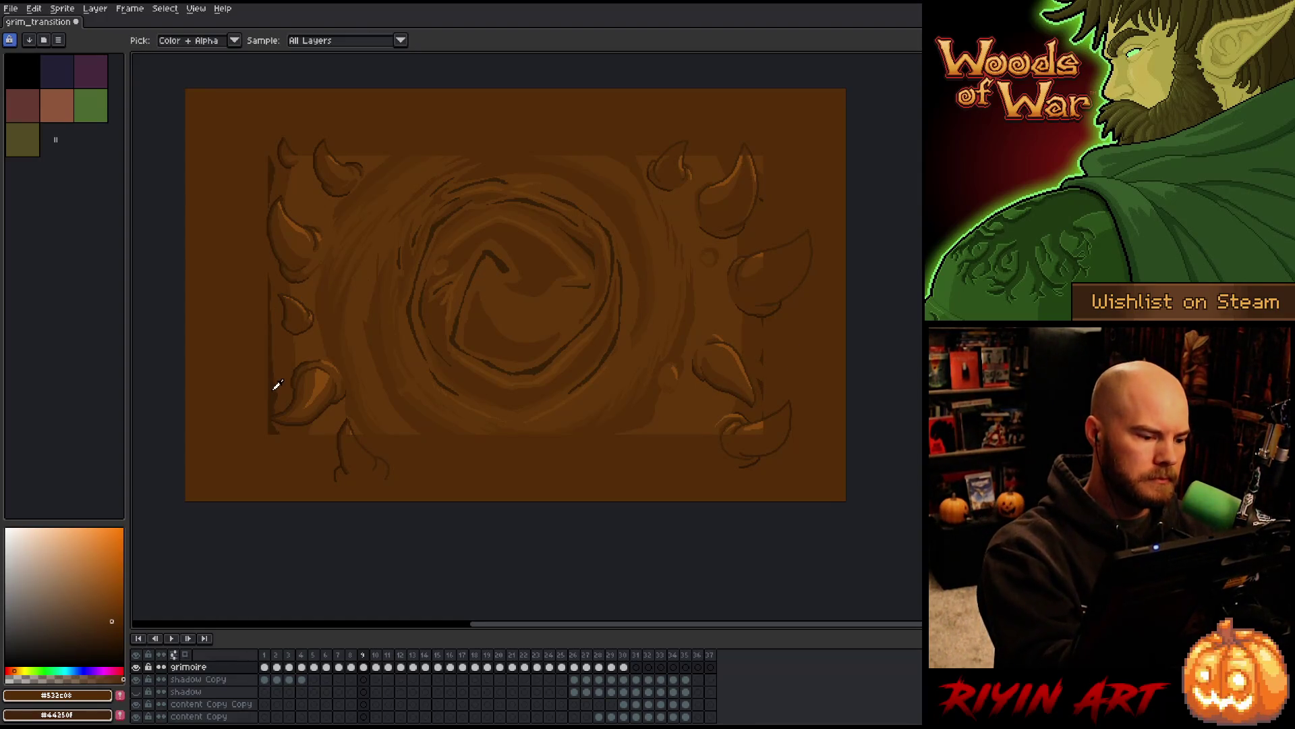
left_click(275, 386)
key("b")
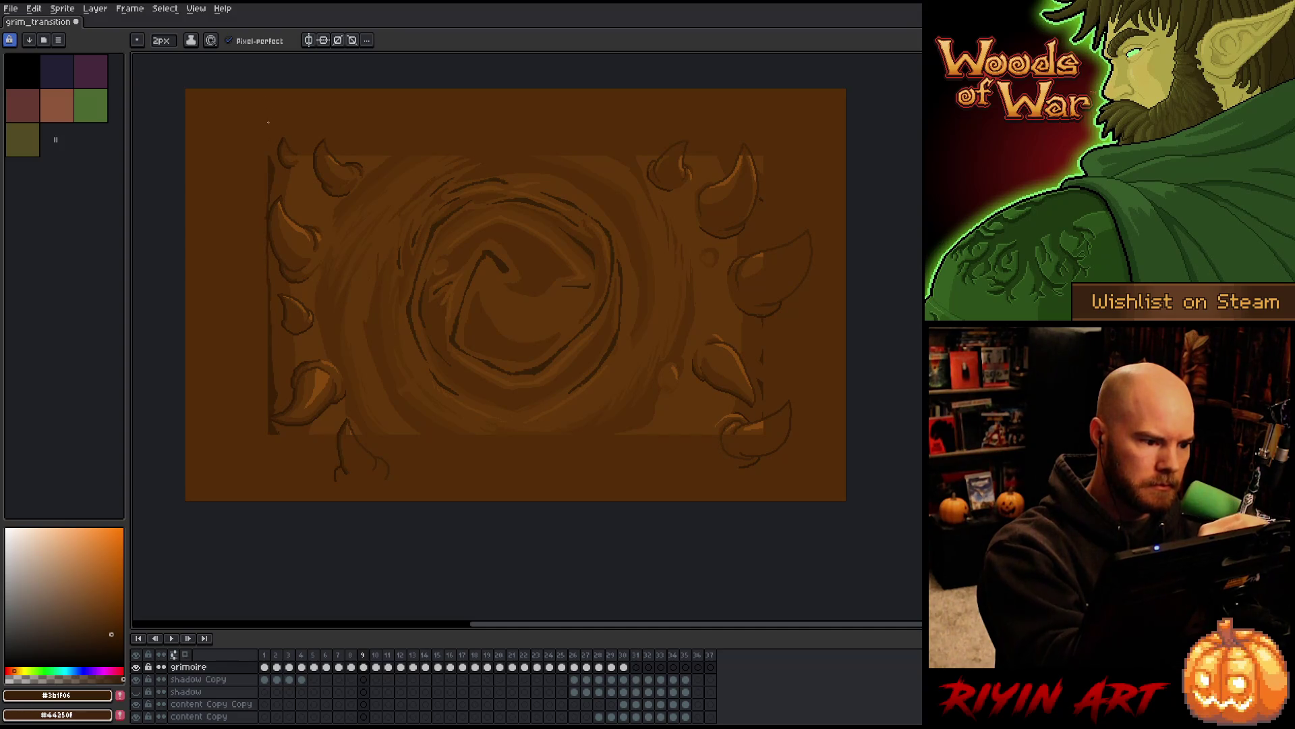
left_click_drag(268, 141, 266, 89)
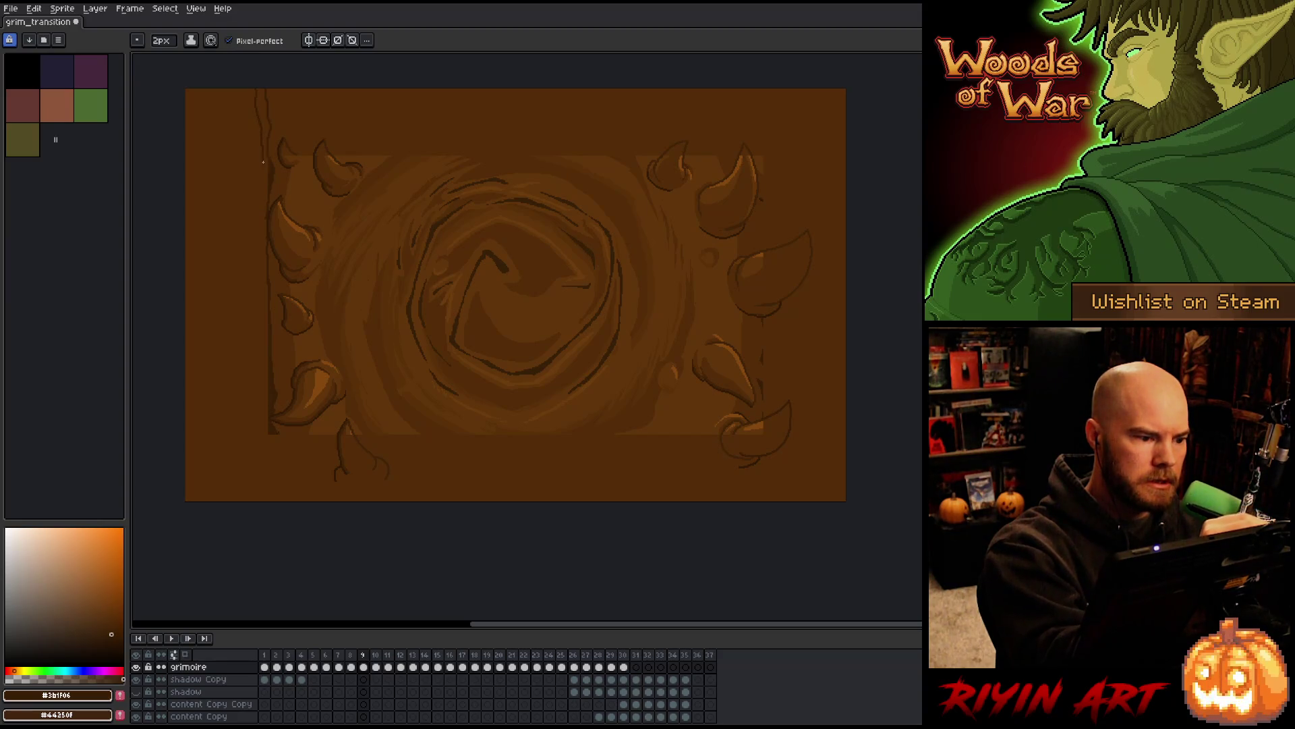
left_click_drag(264, 89, 260, 499)
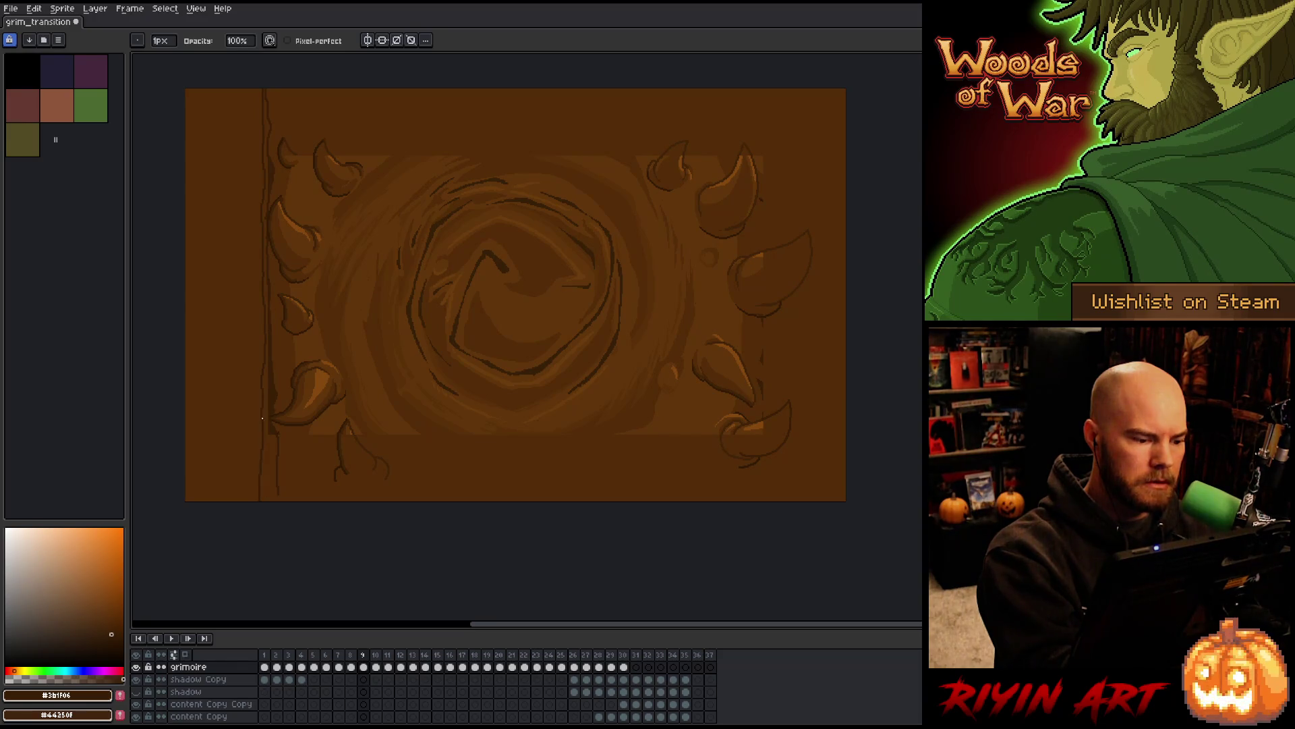
left_click(261, 370, "alt")
left_click_drag(263, 417, 260, 495)
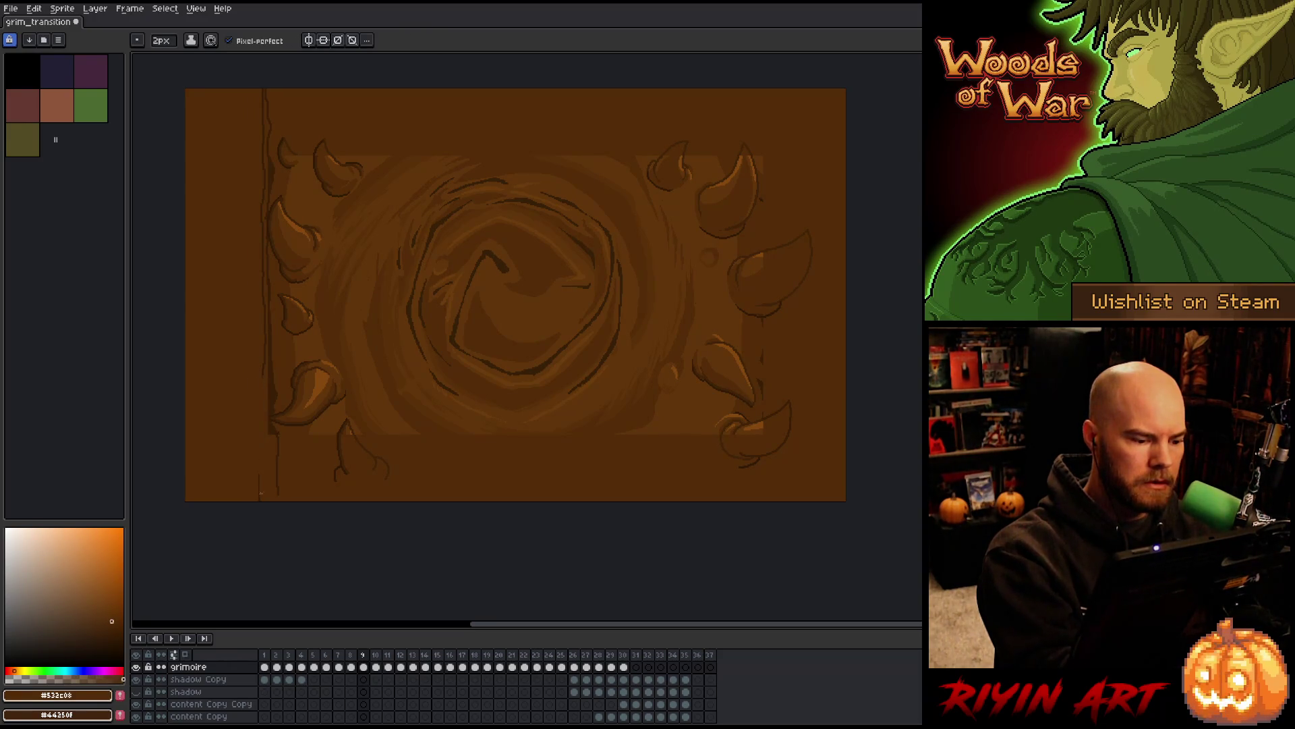
left_click(261, 375, "alt")
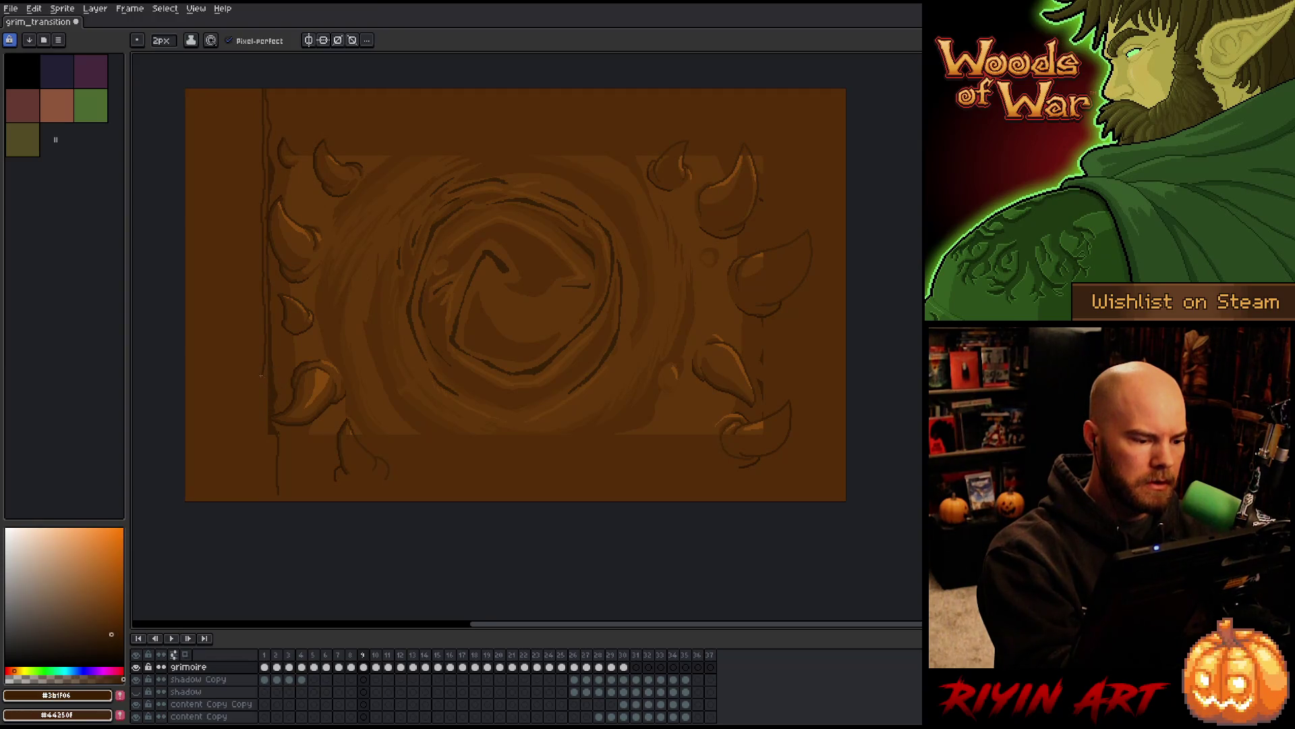
left_click(280, 440, "alt")
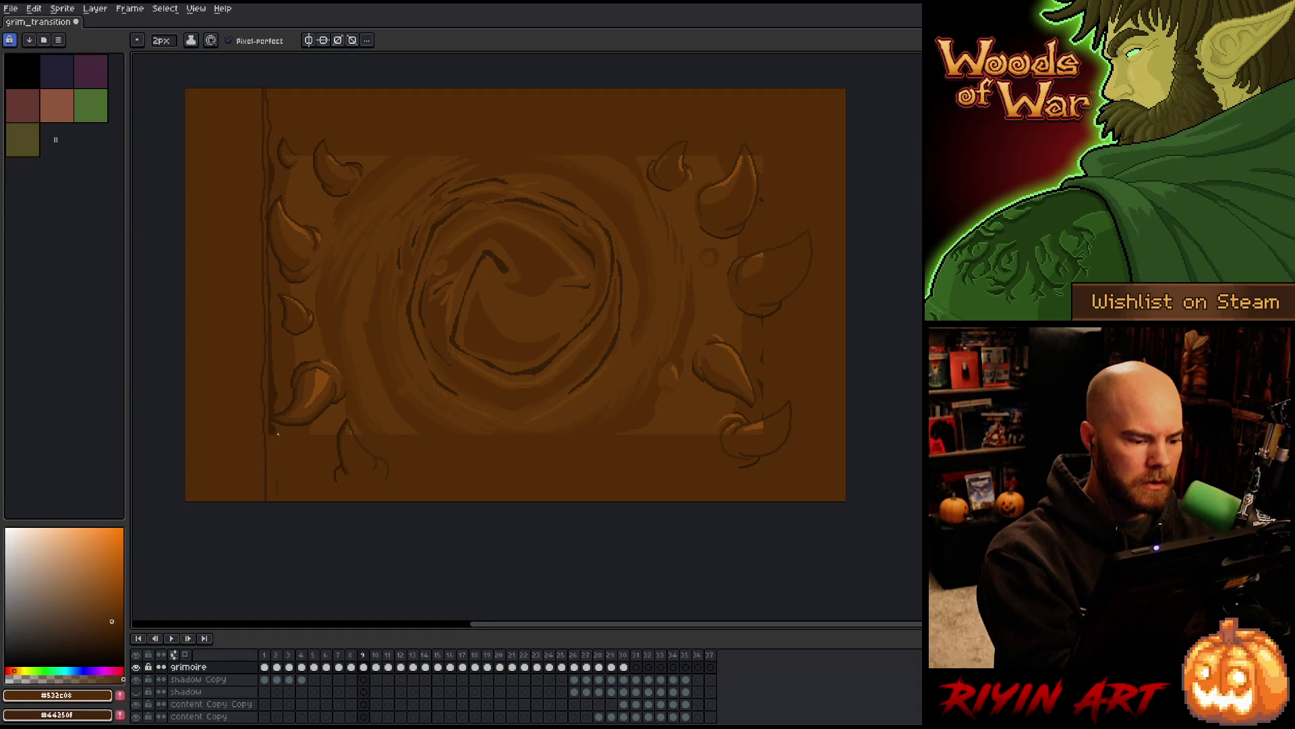
left_click(275, 425, "alt")
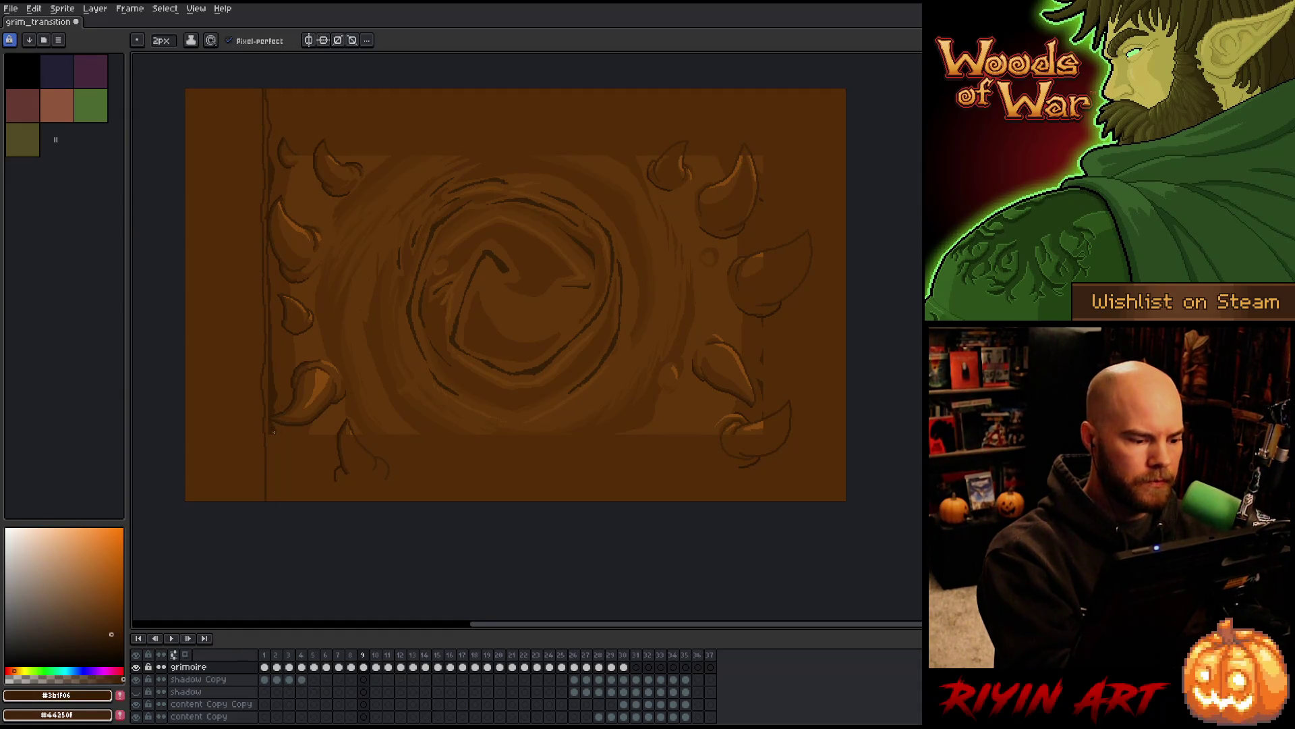
key("g")
left_click(268, 443)
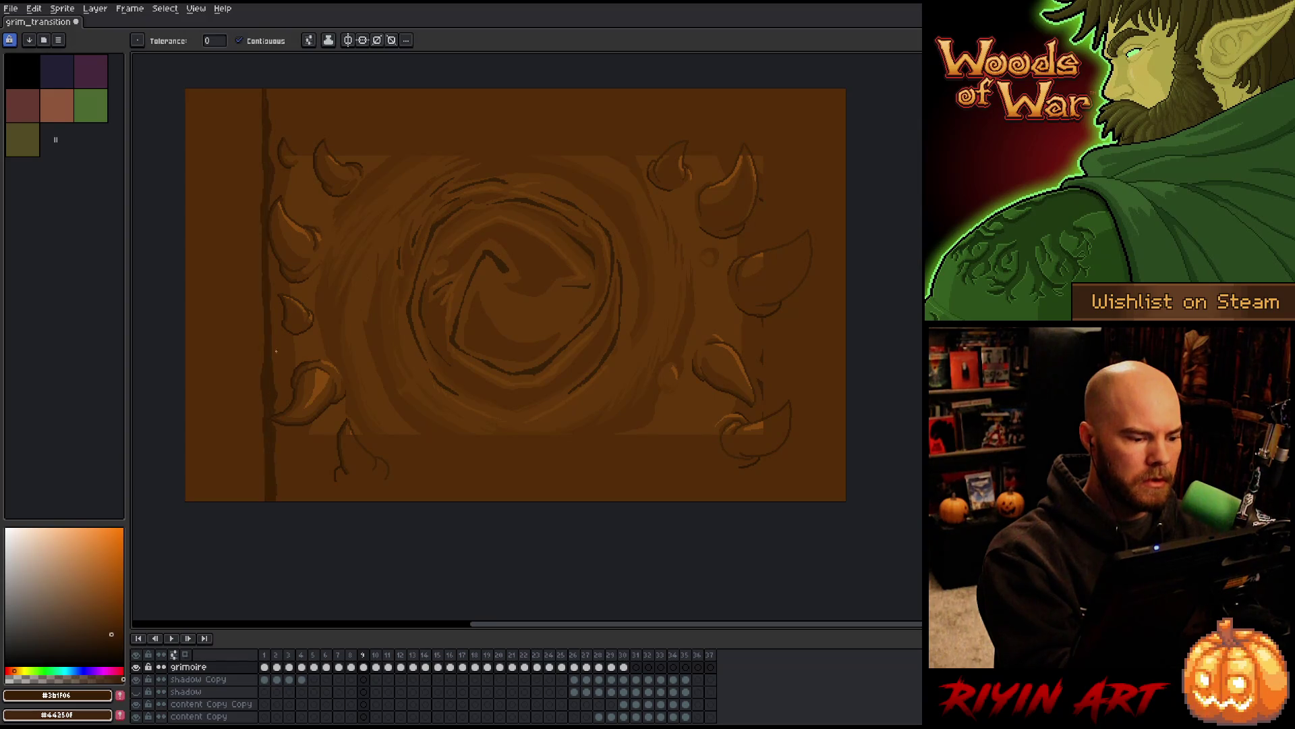
Fill the lower part of the cover with the lighter #61350a brown
key("b")
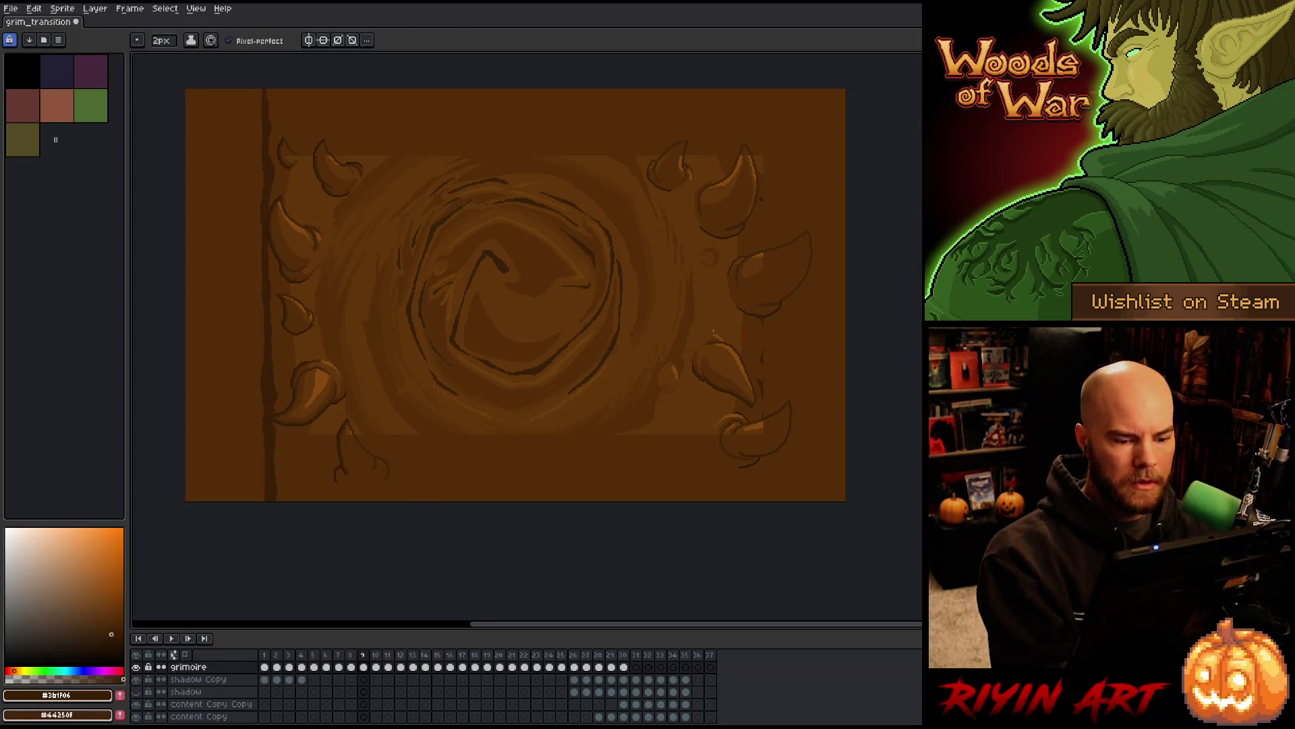
left_click(716, 446, "alt")
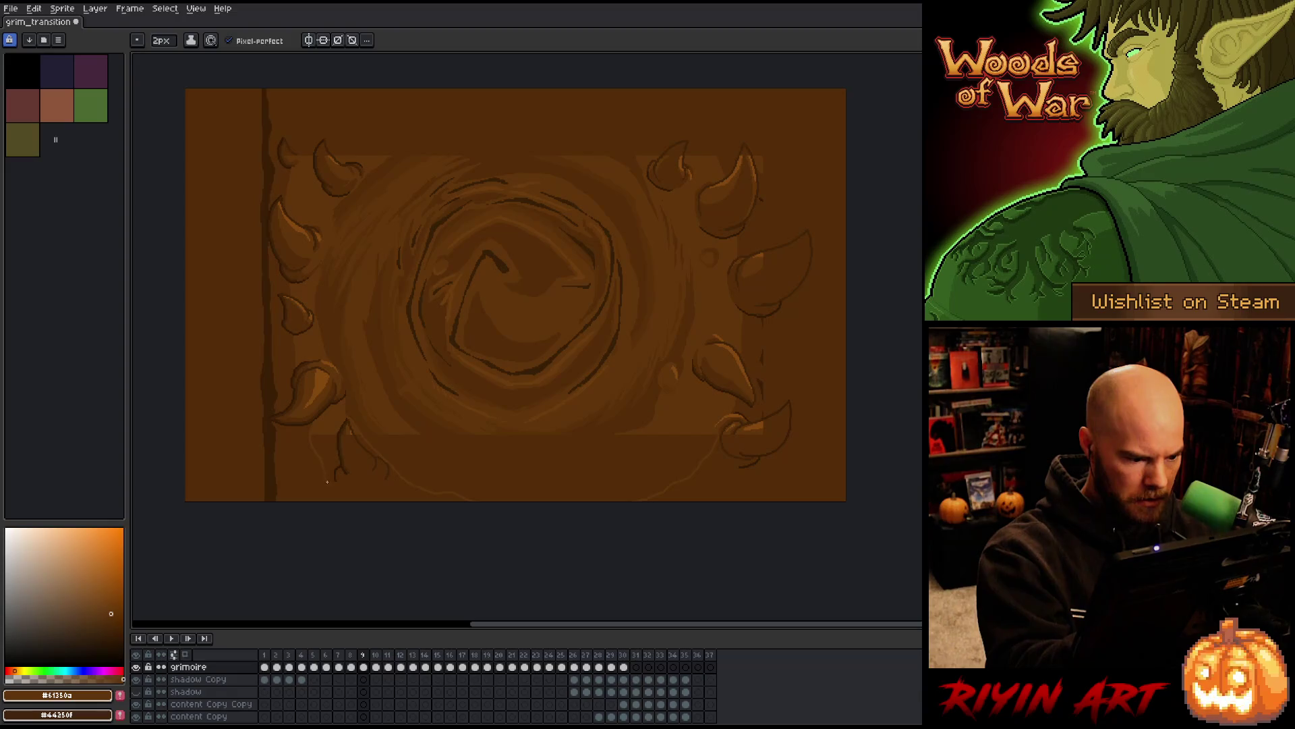
key("g")
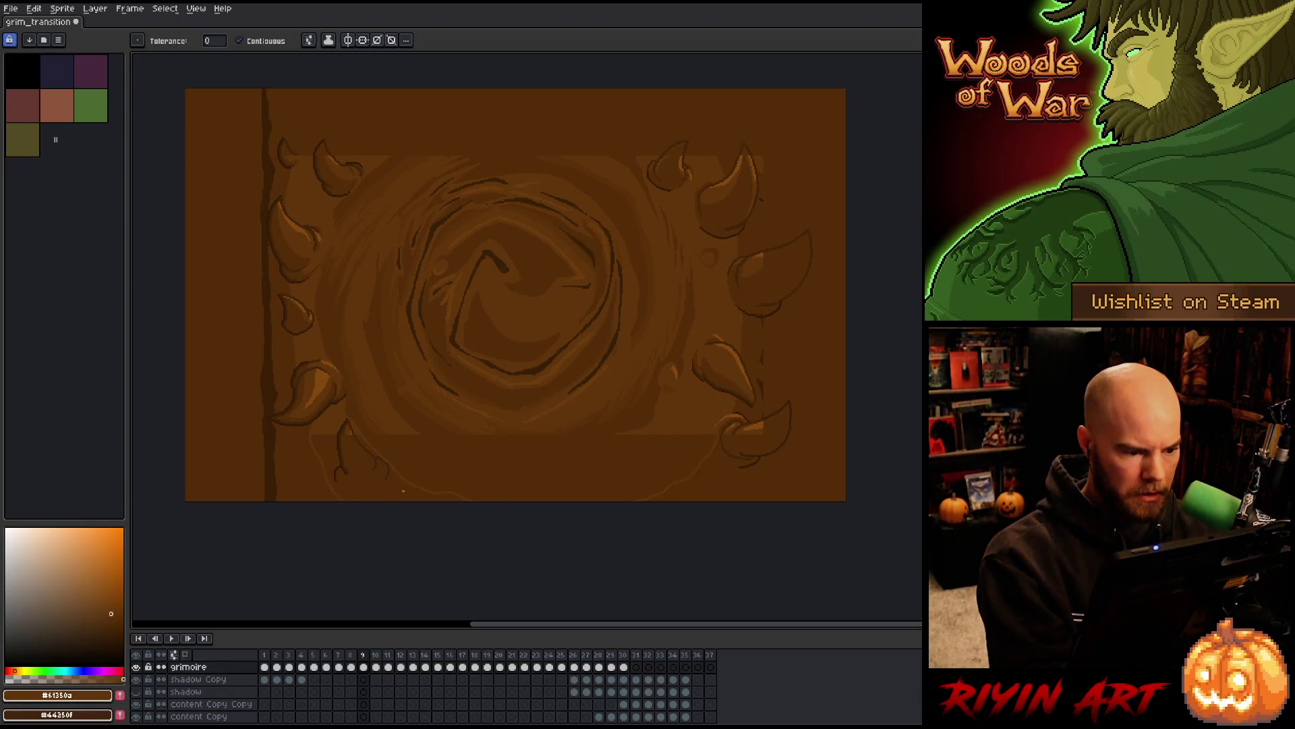
left_click(394, 487)
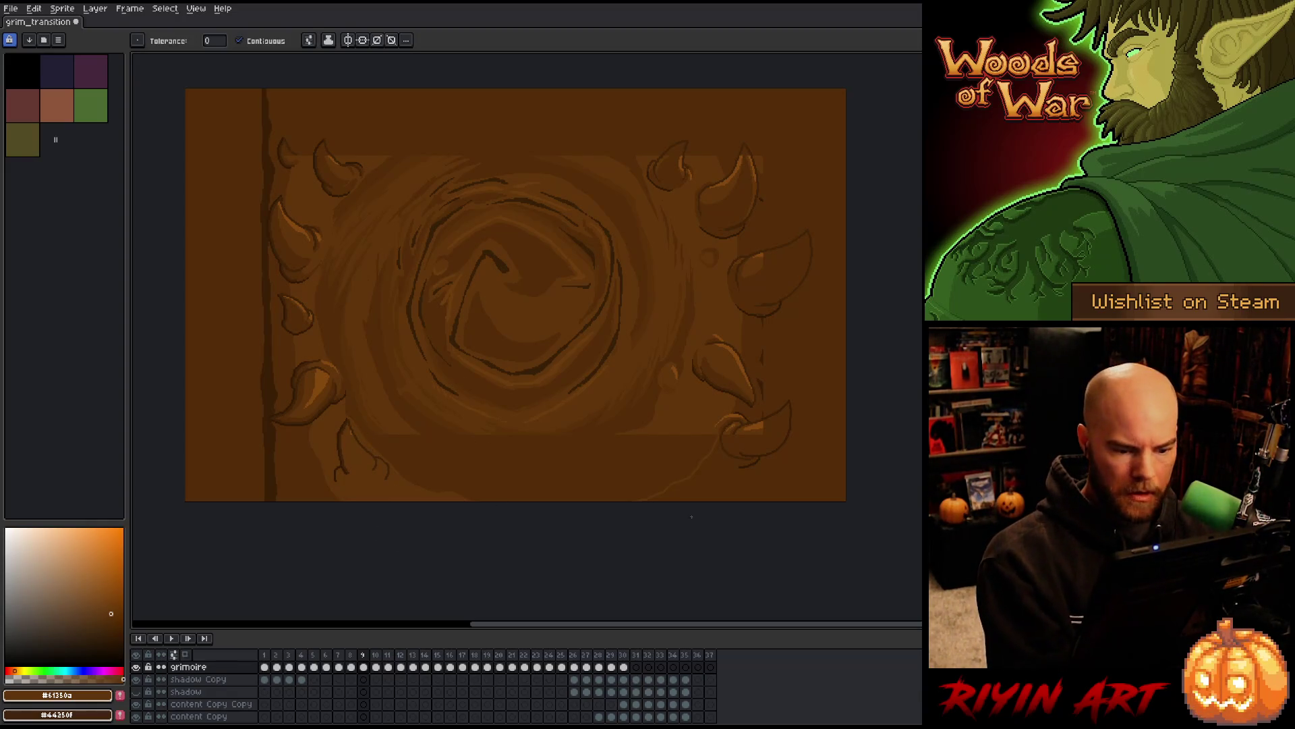
key("b")
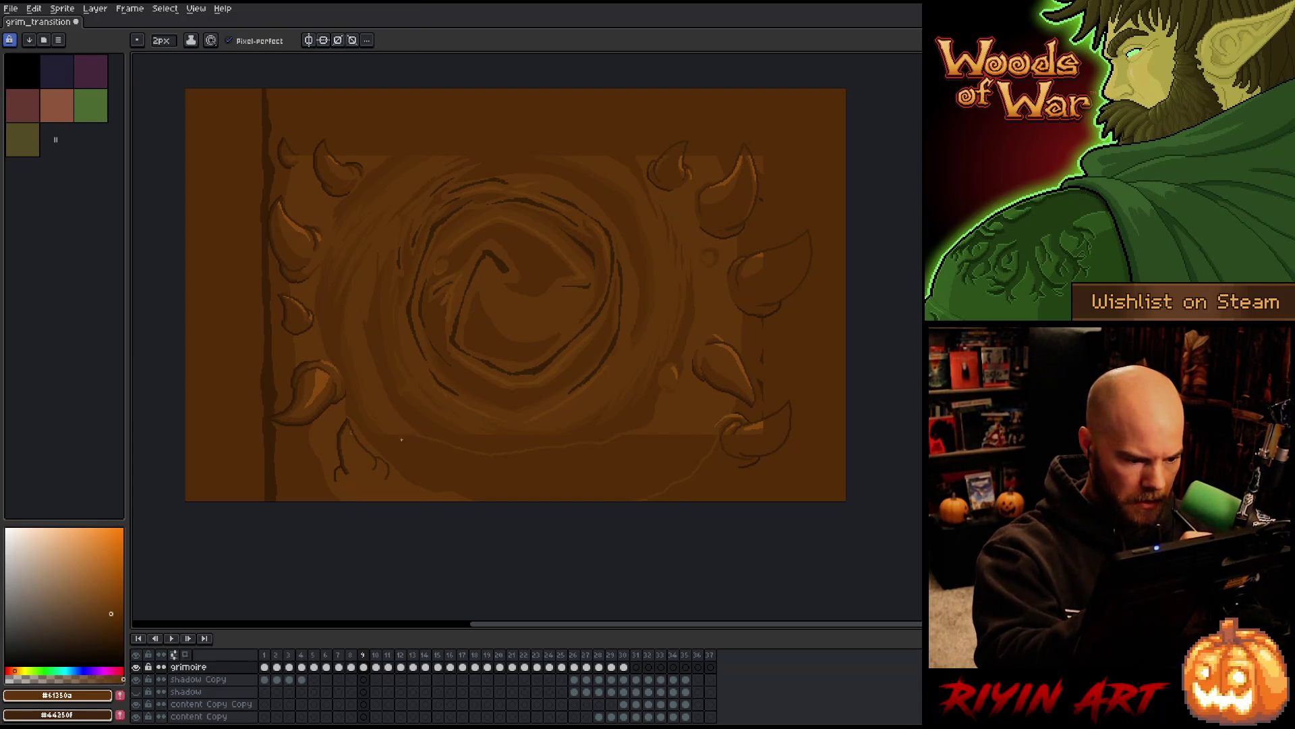
Sample and compare the #5a3109, #61350a and #532c08 browns across the swirl
key("i")
left_click(380, 430)
key("b")
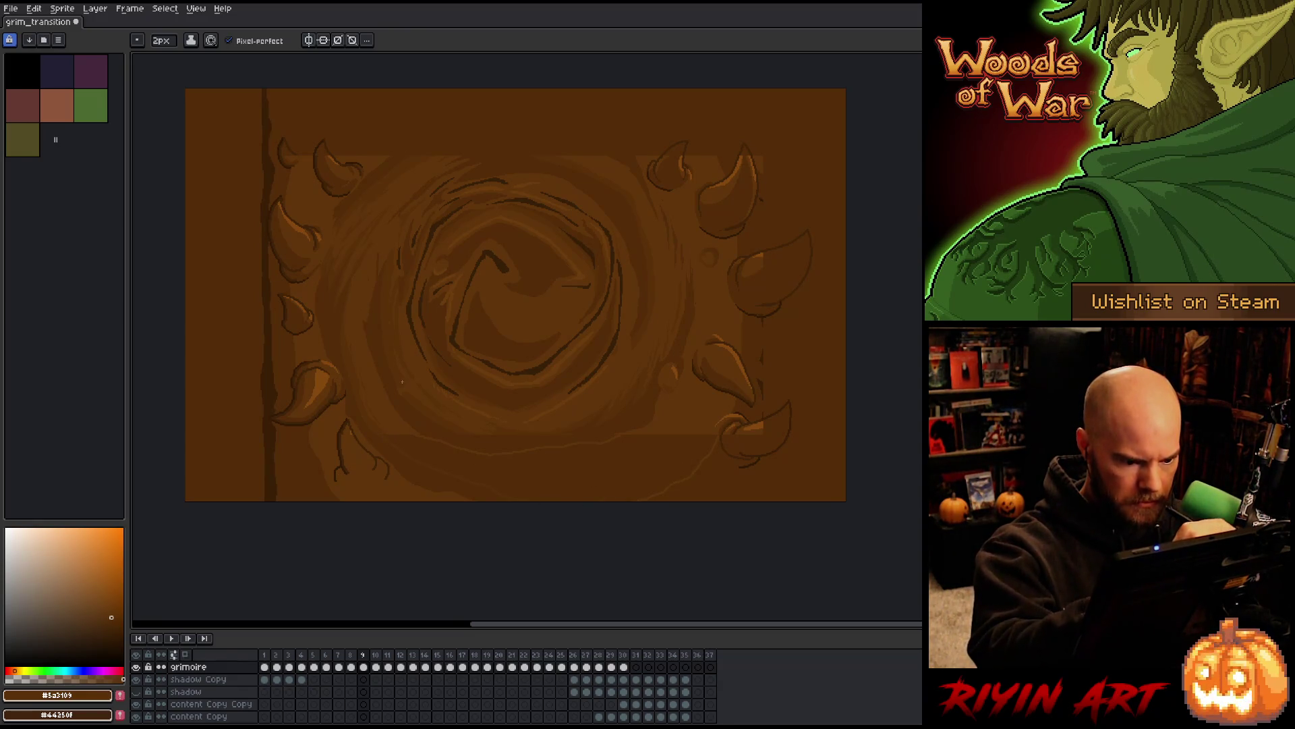
left_click(407, 425, "alt")
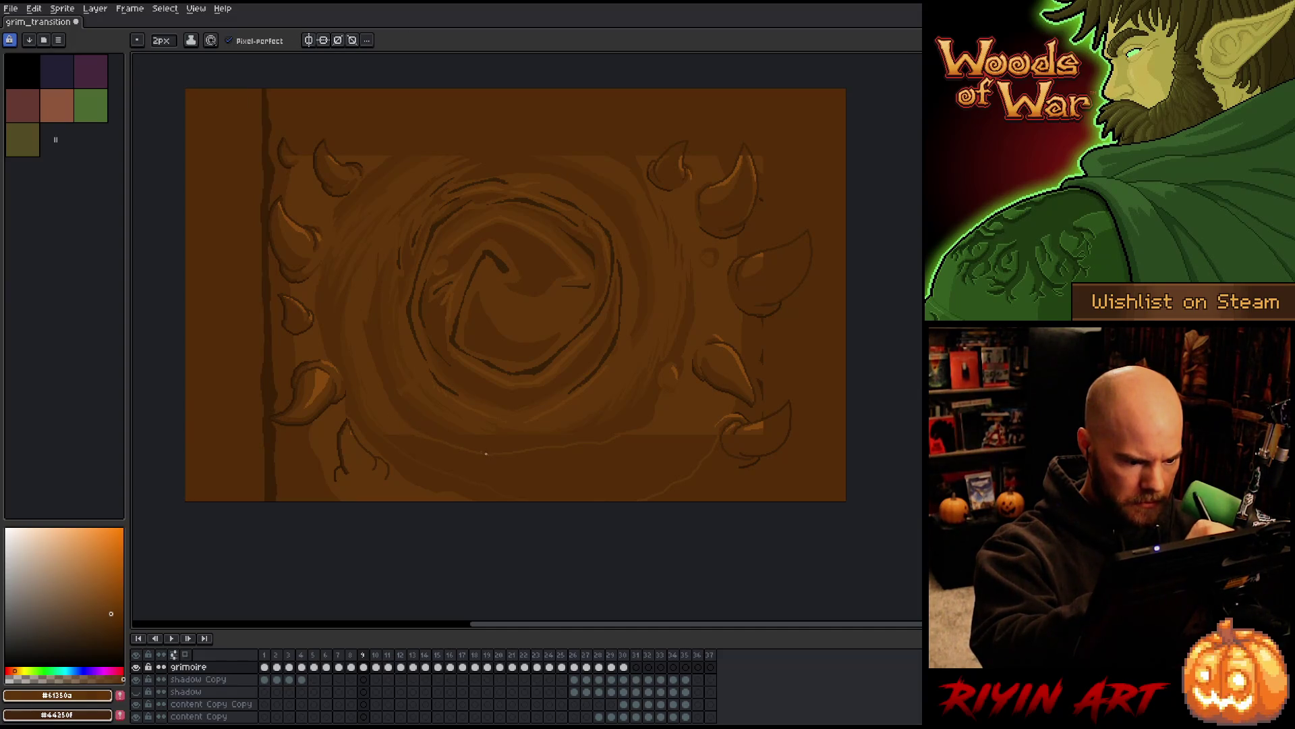
left_click(457, 430, "alt")
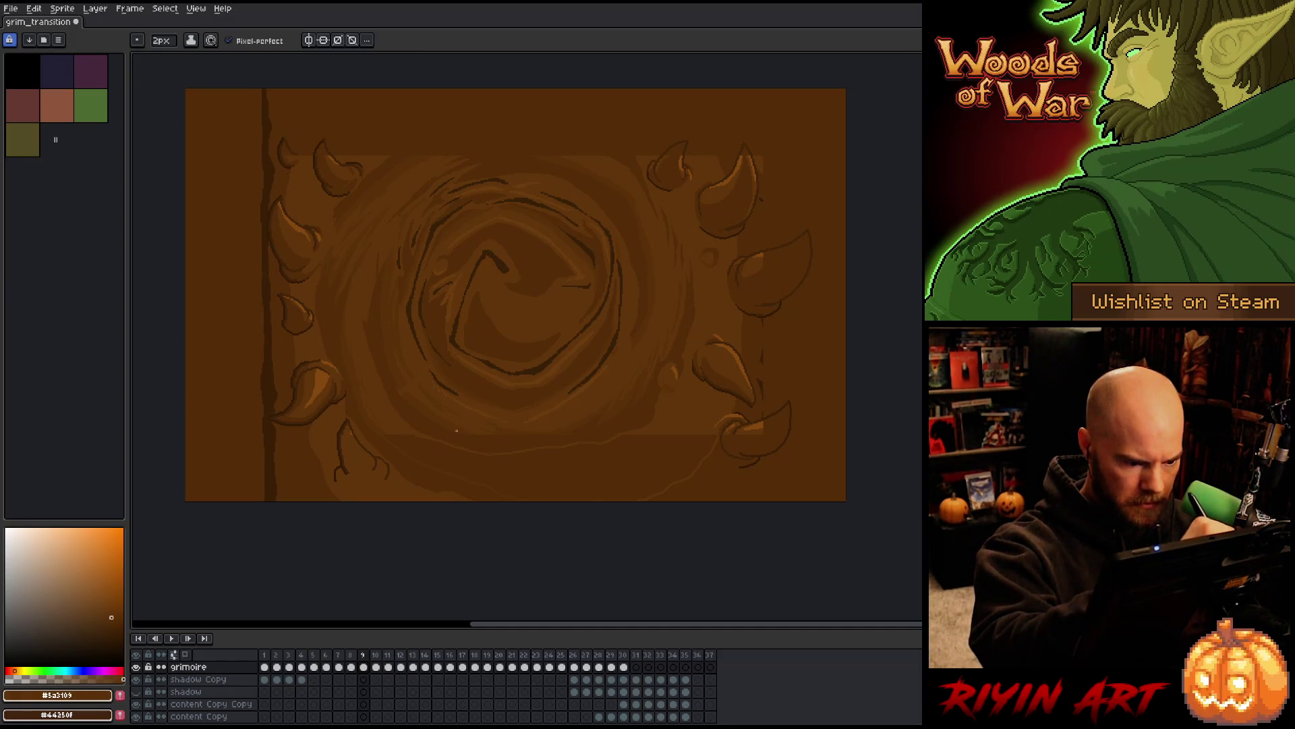
left_click(483, 452, "alt")
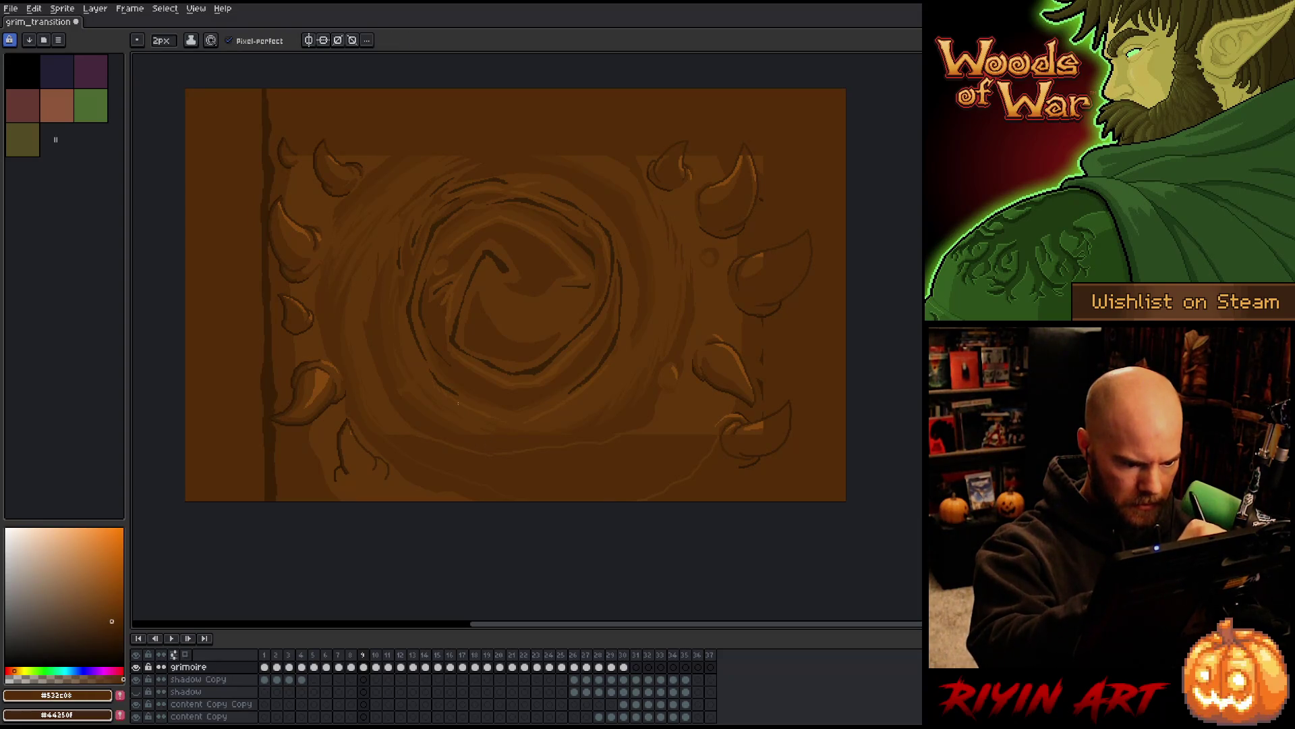
left_click(622, 432, "alt")
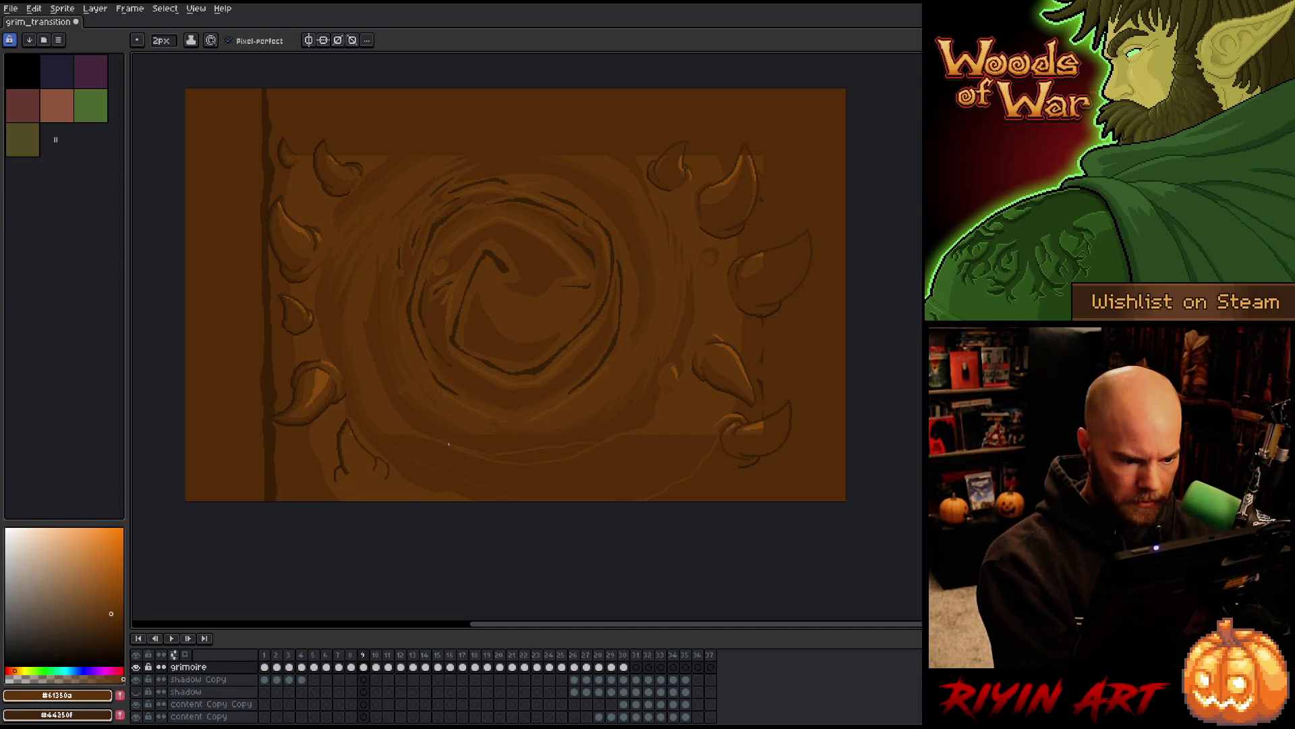
left_click(601, 438, "alt")
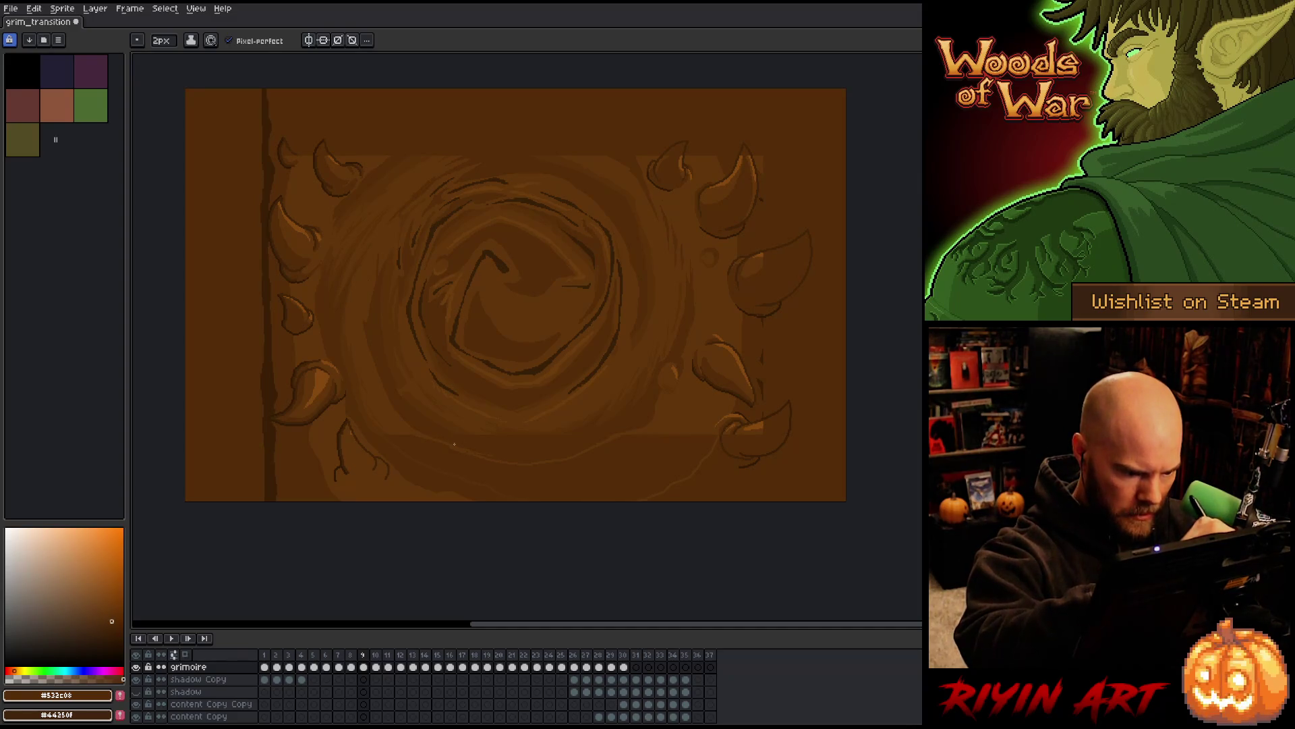
left_click(407, 429, "alt")
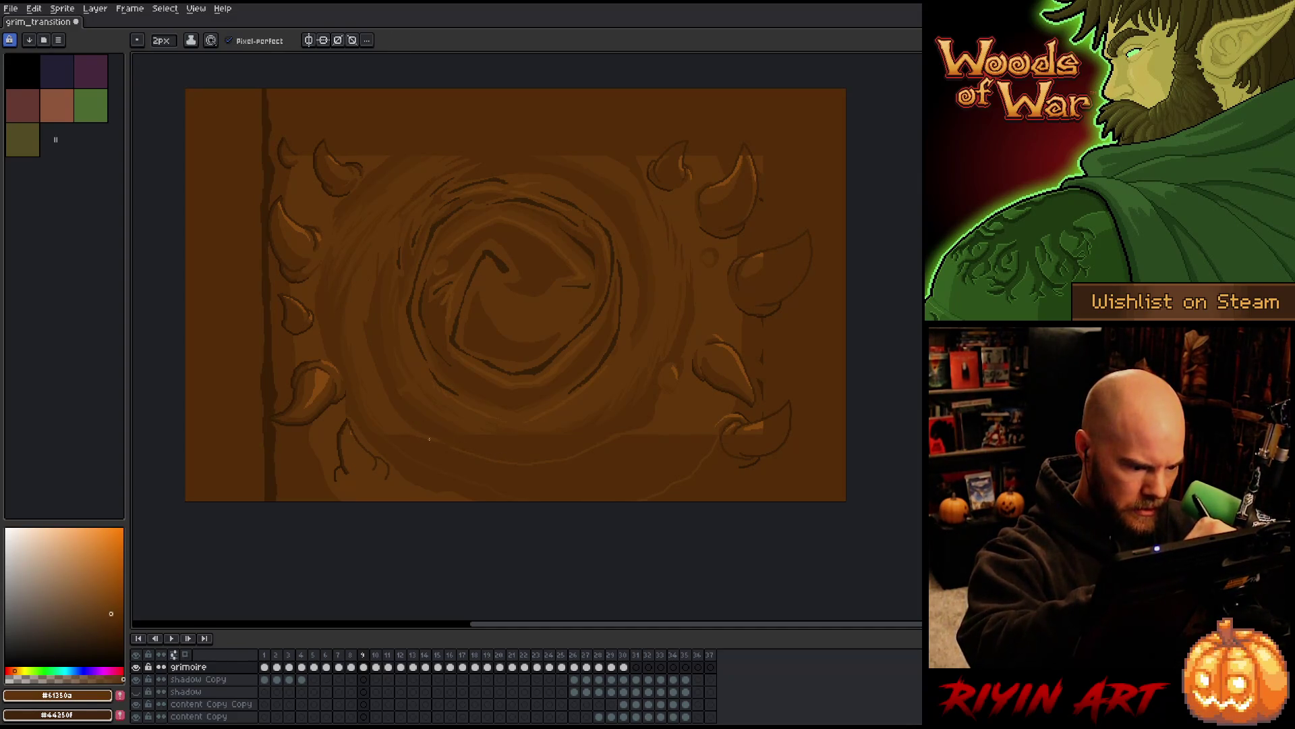
left_click(482, 442, "alt")
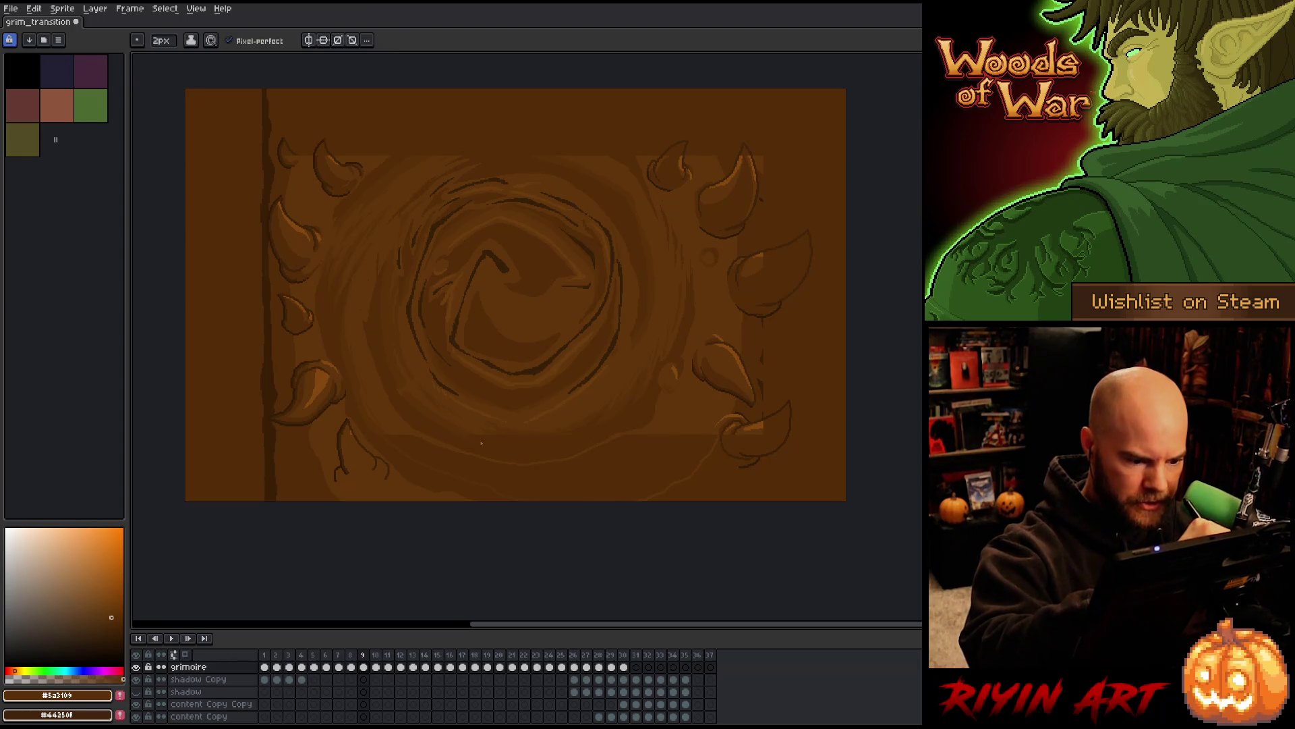
left_click(560, 436, "alt")
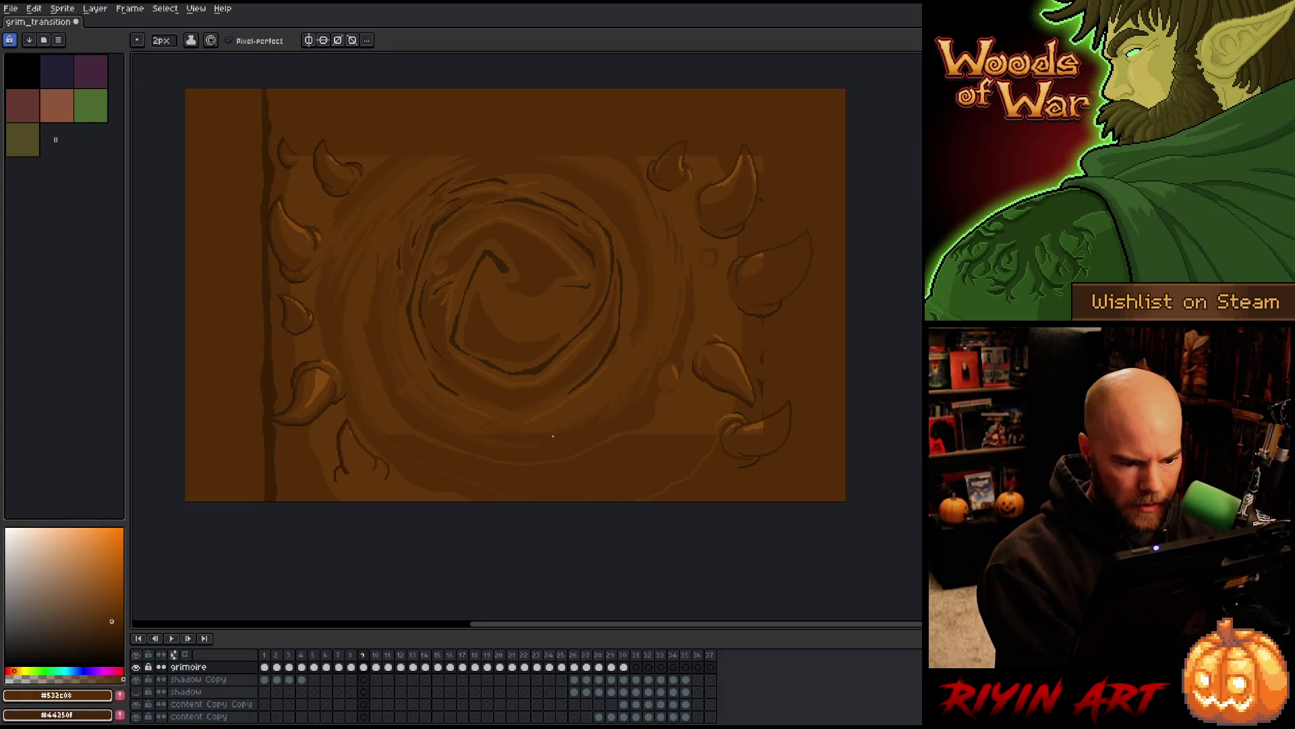
left_click(579, 422, "alt")
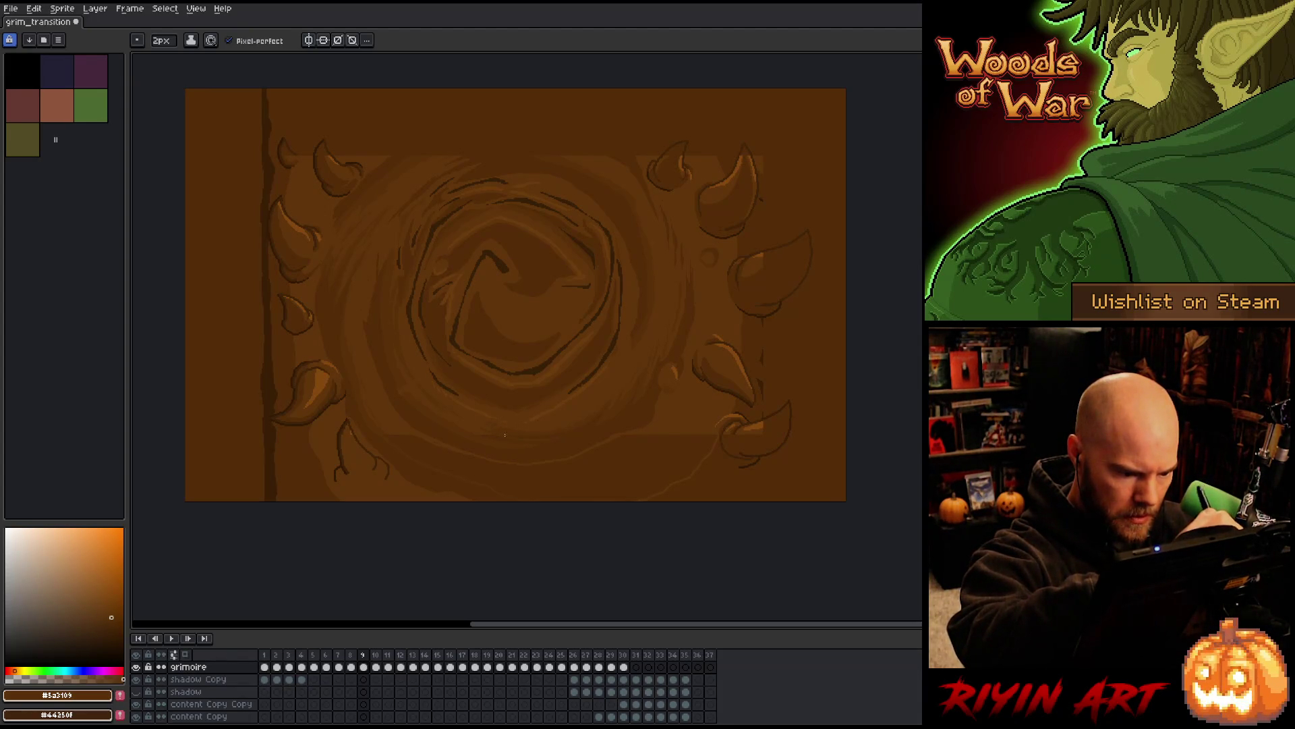
Paint lighter brown shading strokes into the lower part of the swirl
left_click_drag(596, 430, 549, 483)
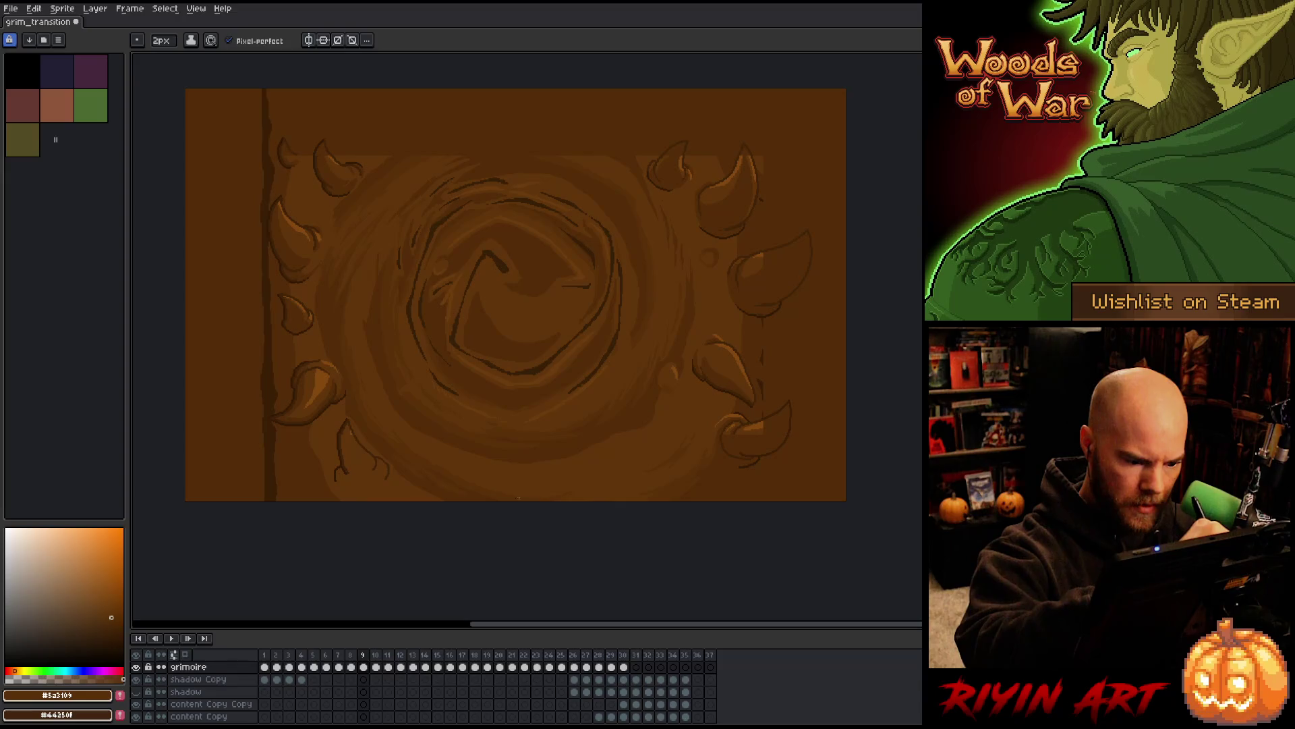
left_click(549, 483, "alt")
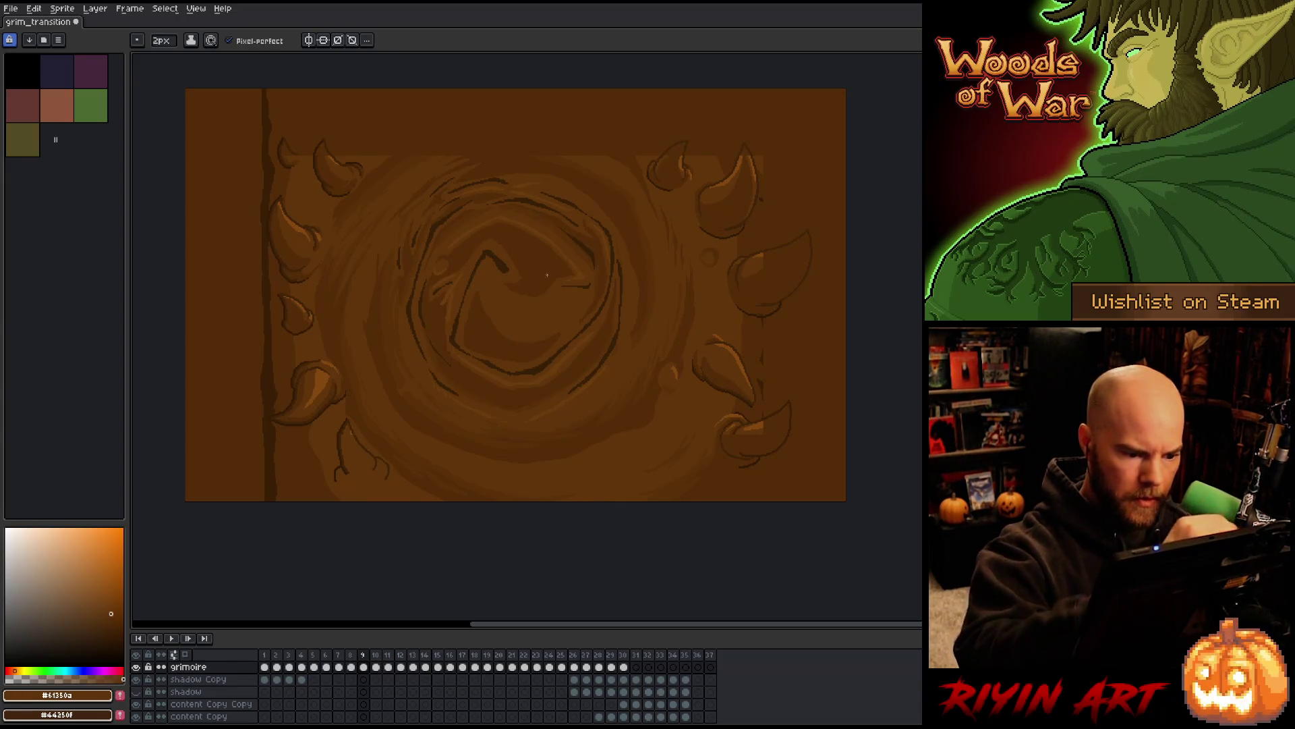
left_click(552, 405, "alt")
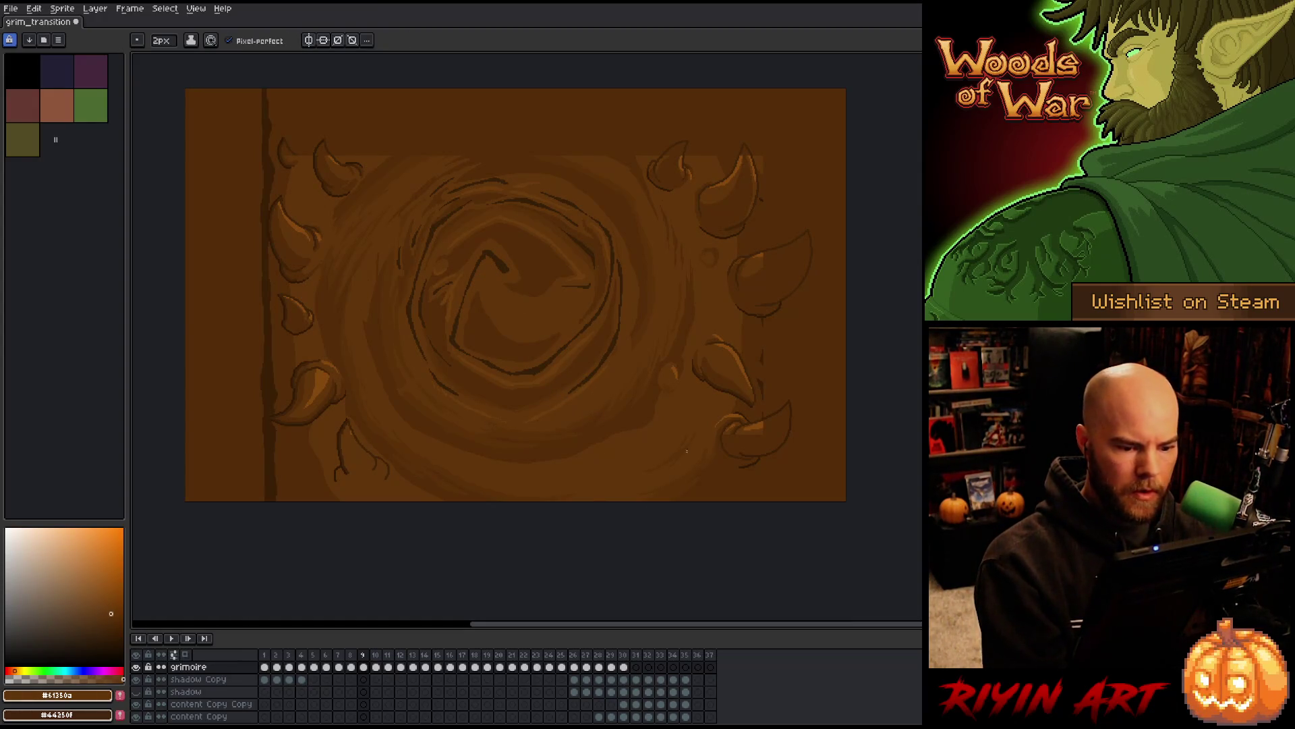
left_click(593, 428, "alt")
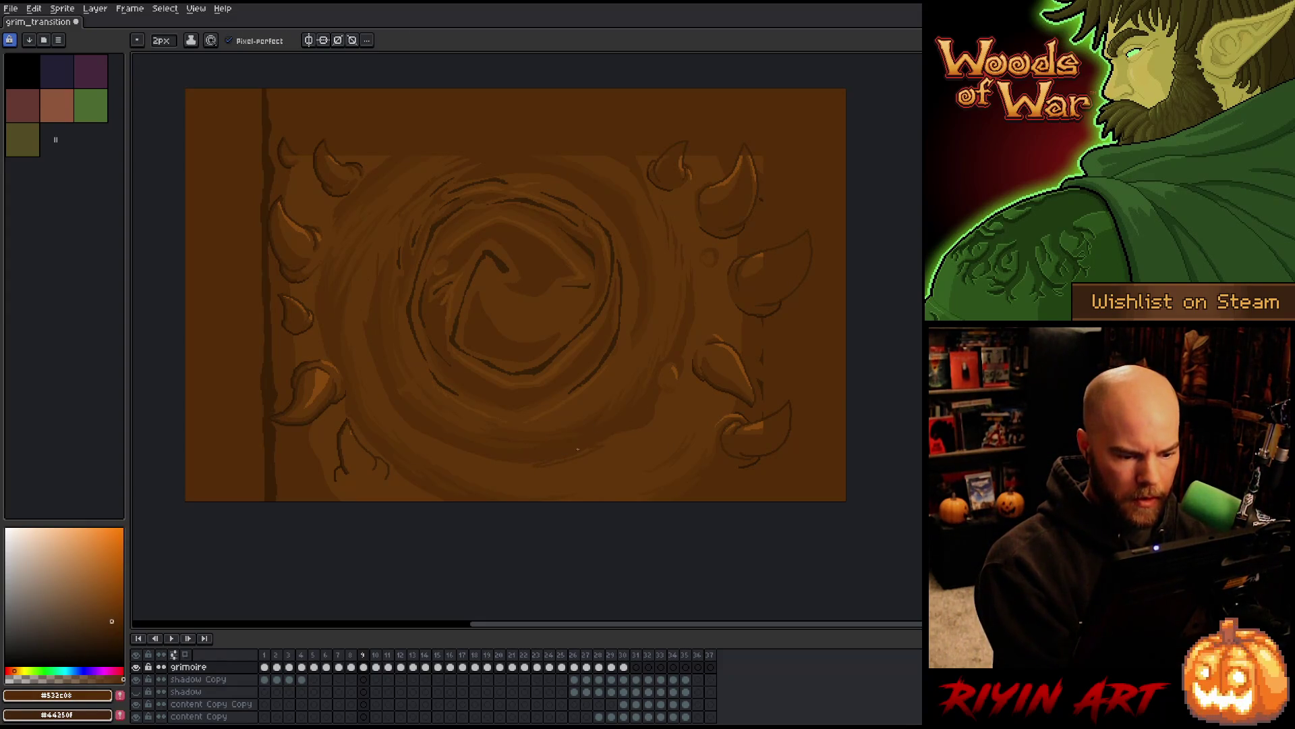
key("g")
key("b")
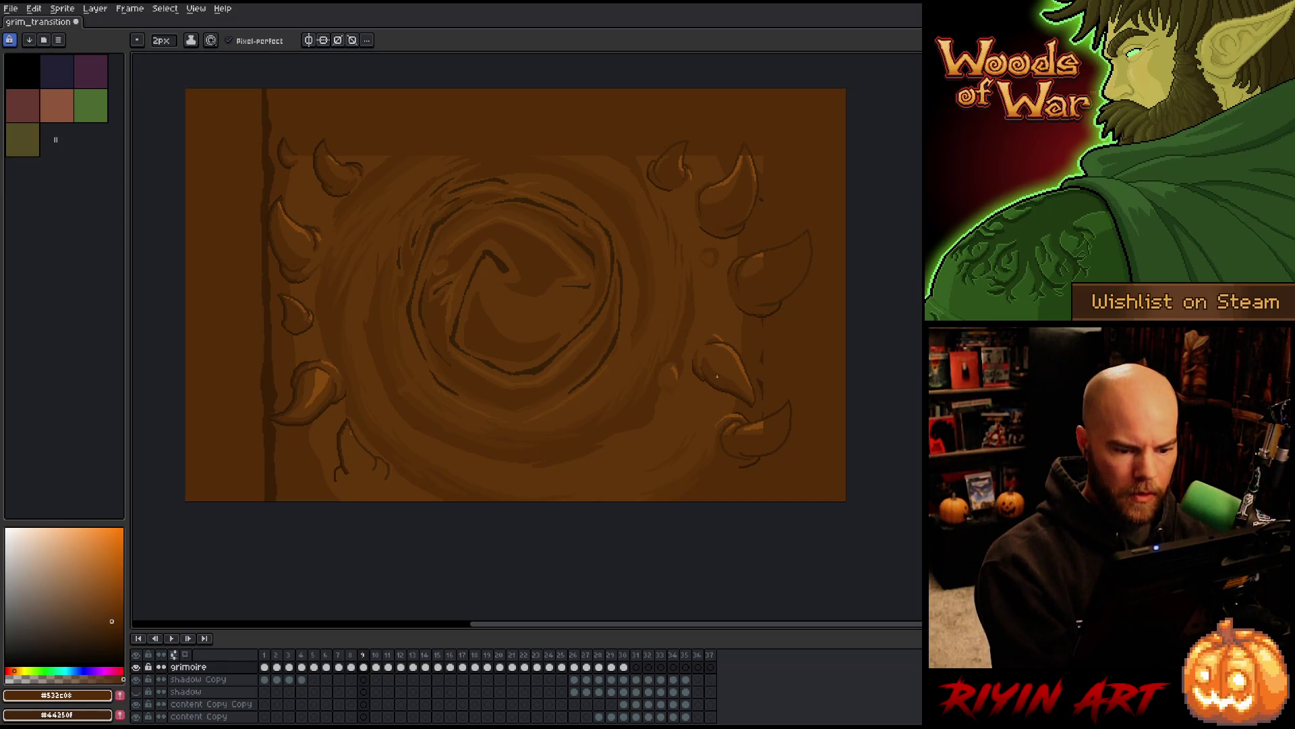
Lasso-select the small lower-left corner horn, checking it with the Pencil and Magic Wand
key("q")
left_click_drag(344, 399, 445, 500)
key("b")
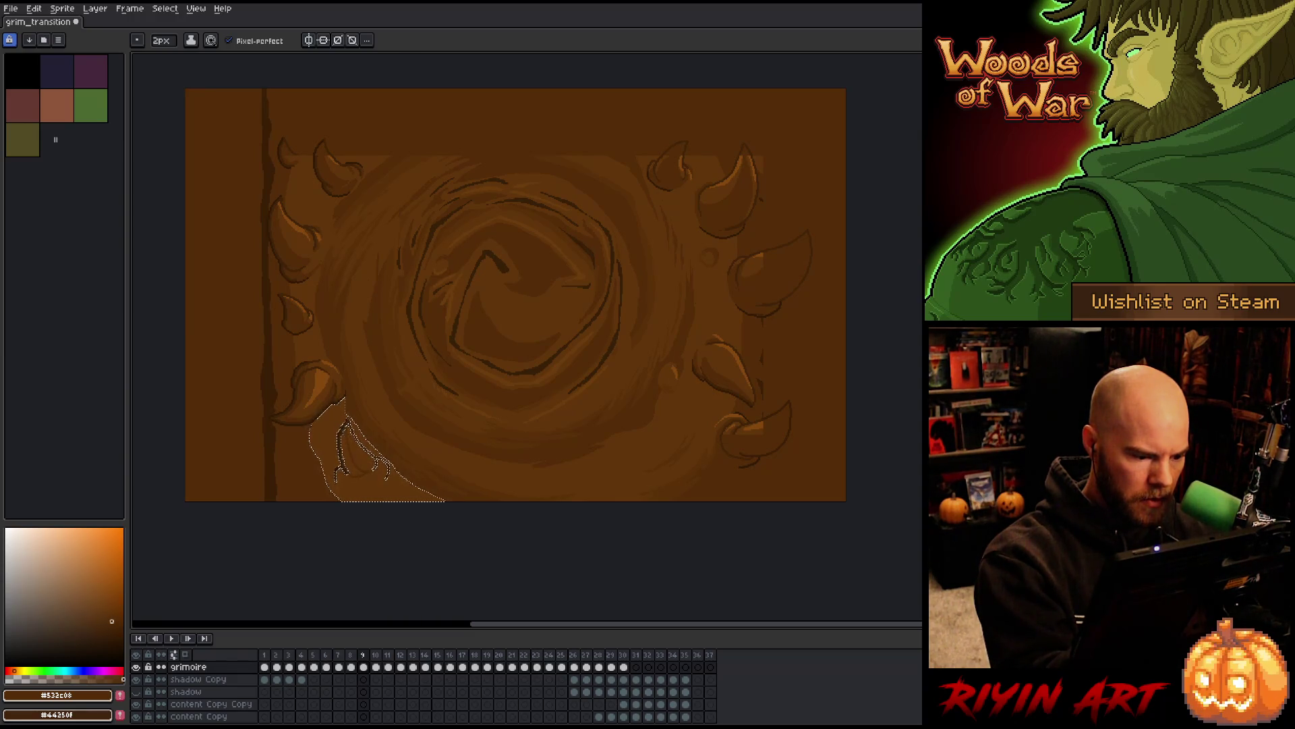
key("g")
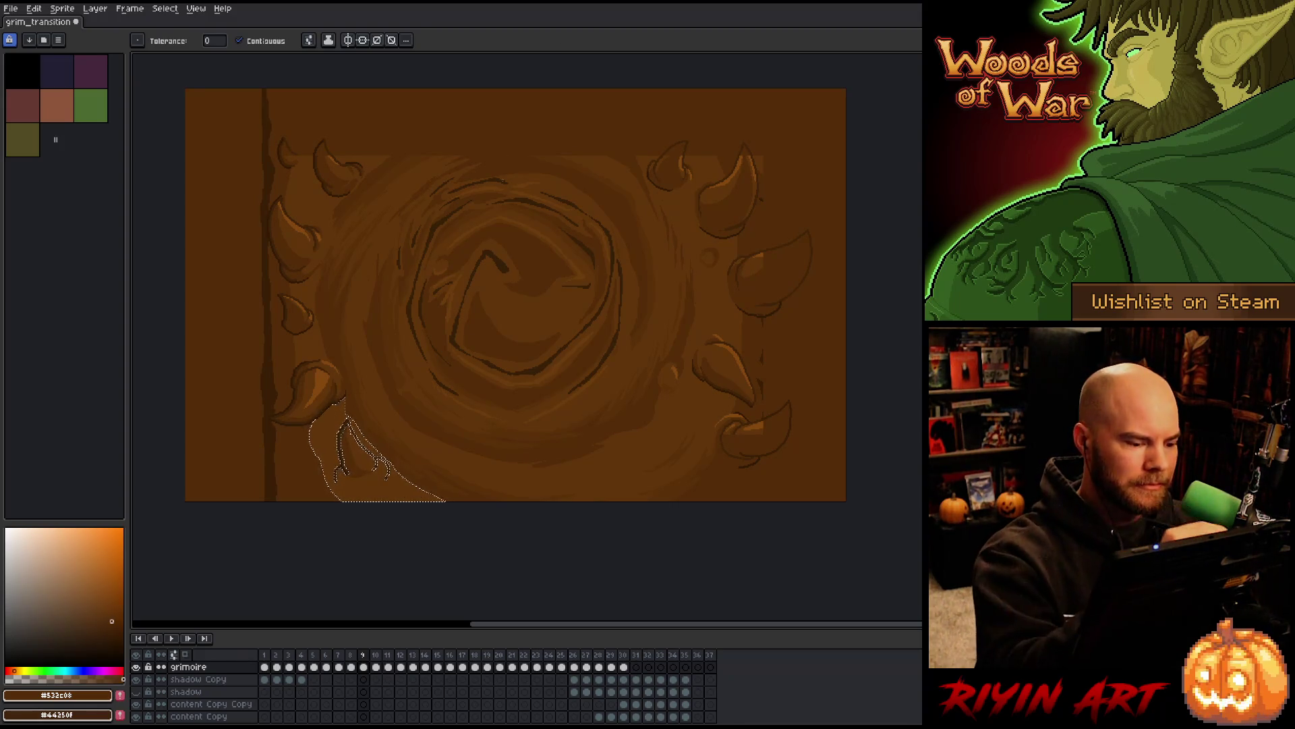
key("b")
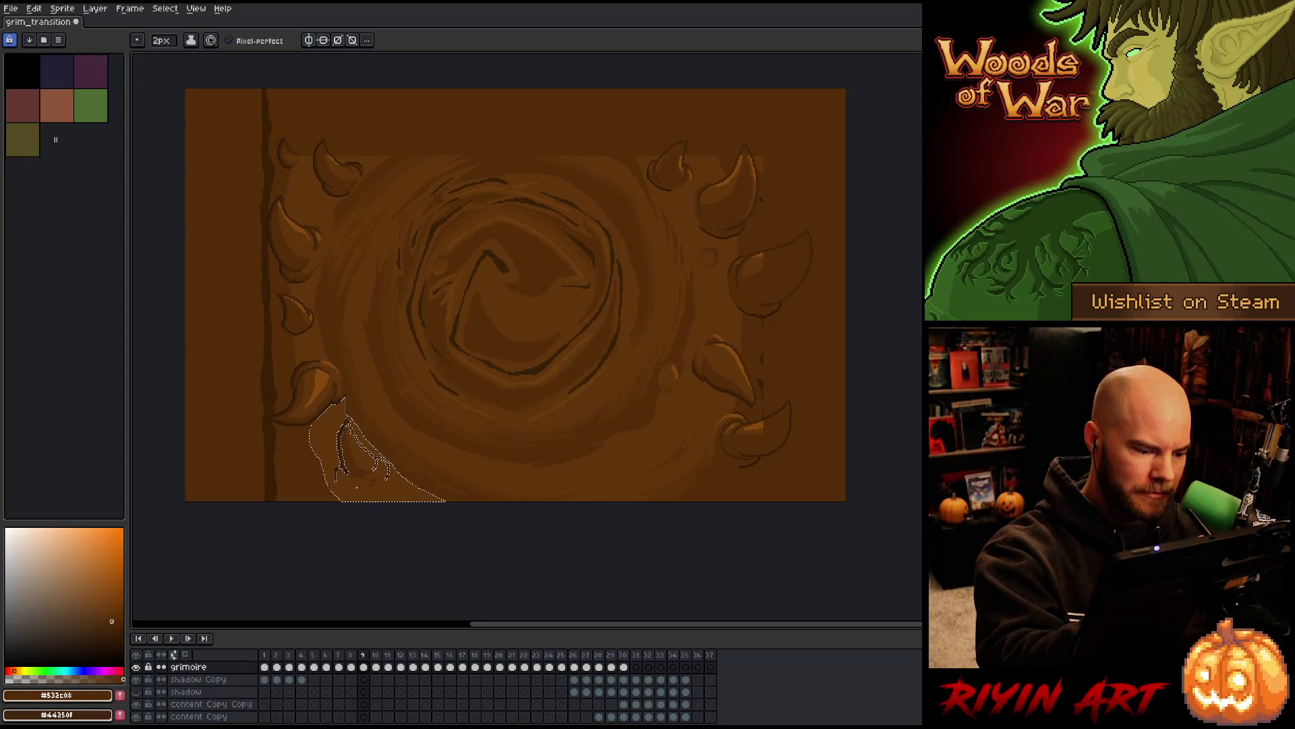
key("w")
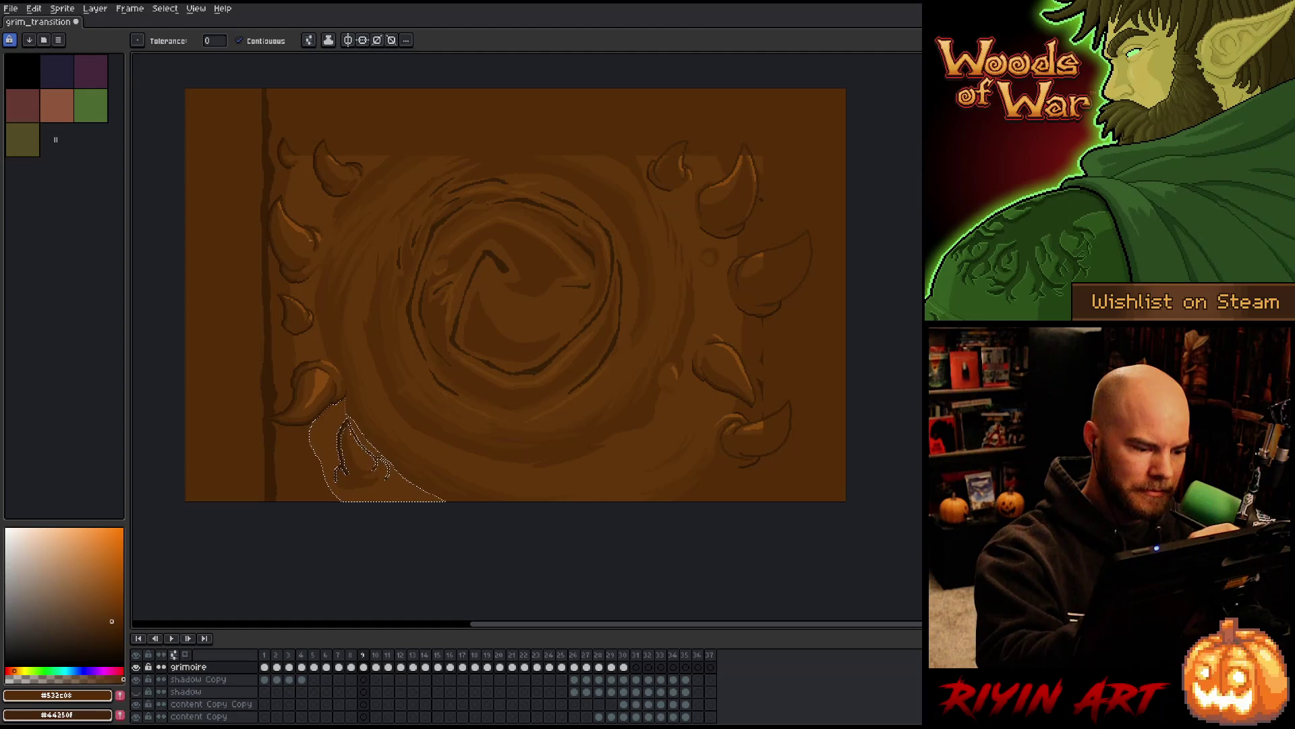
key("b")
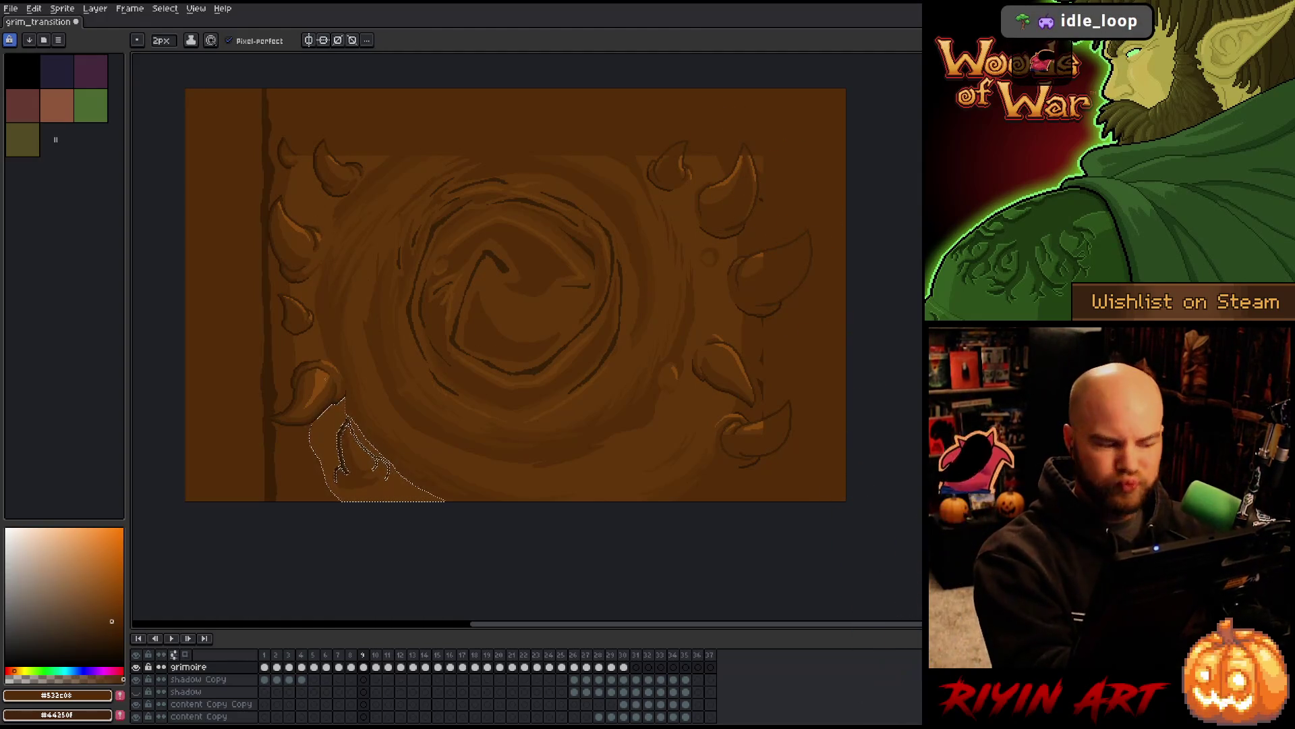
Paint a lighter orange highlight along the lower-left horn, then deselect it
left_click(364, 432, "alt")
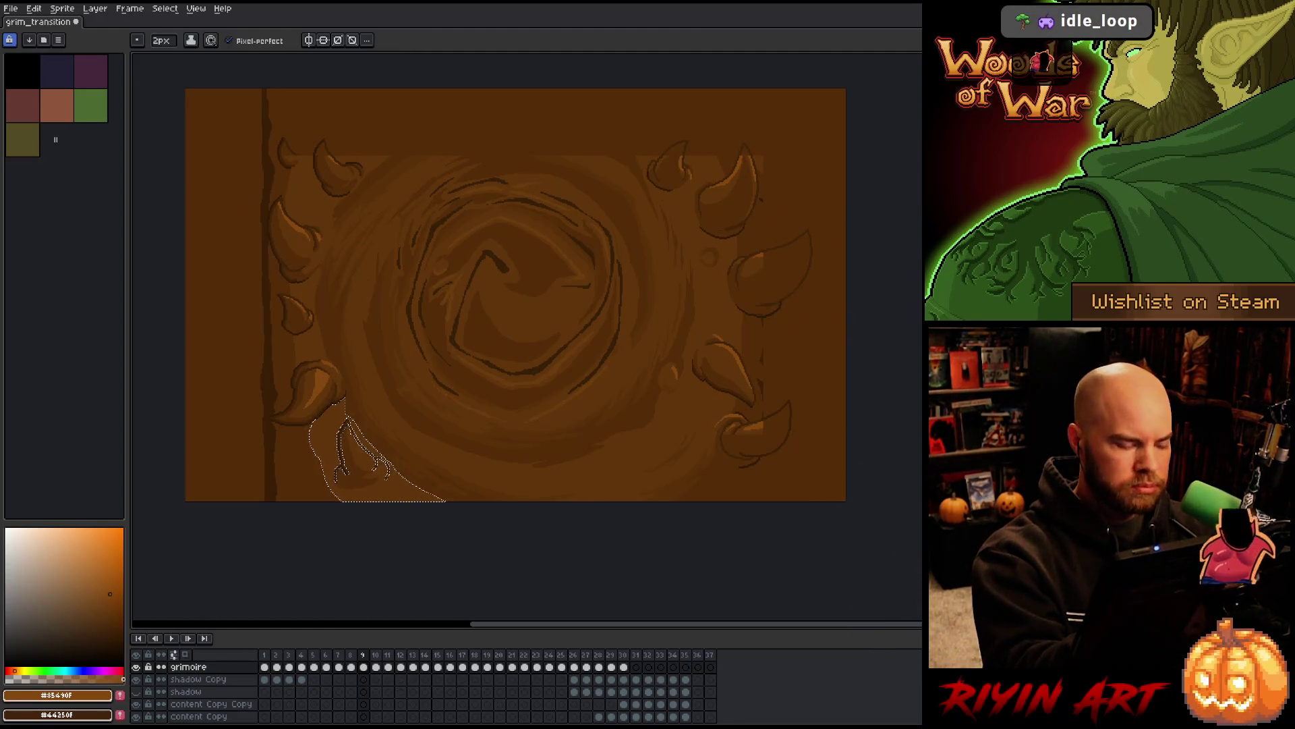
scroll(361, 442, "up", 3)
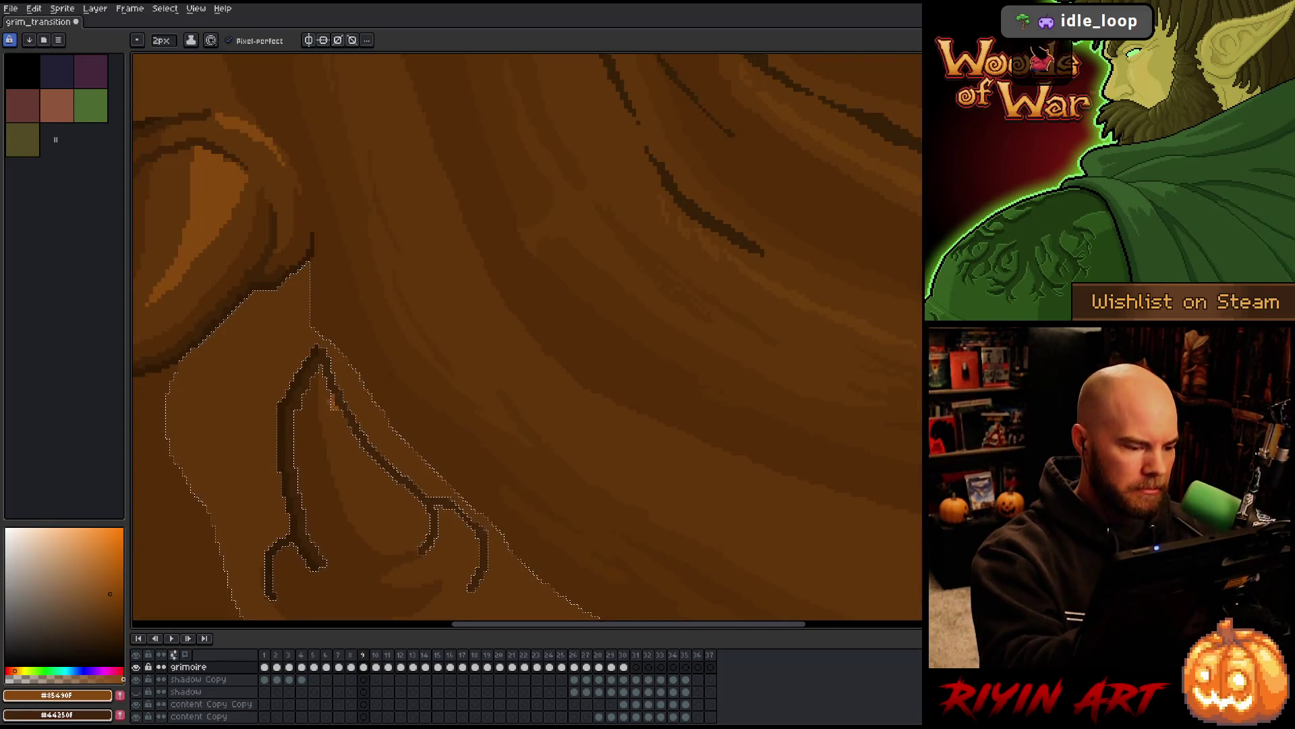
left_click_drag(331, 395, 467, 545)
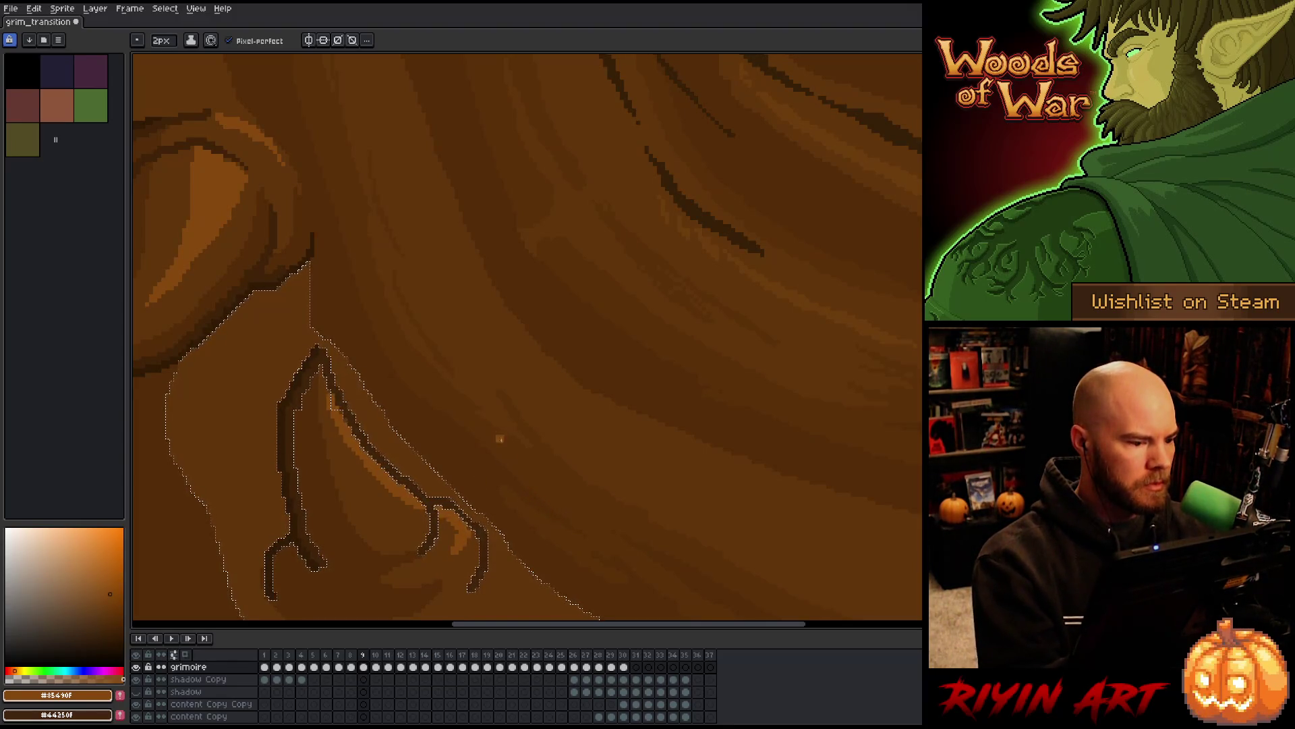
scroll(460, 396, "down", 2)
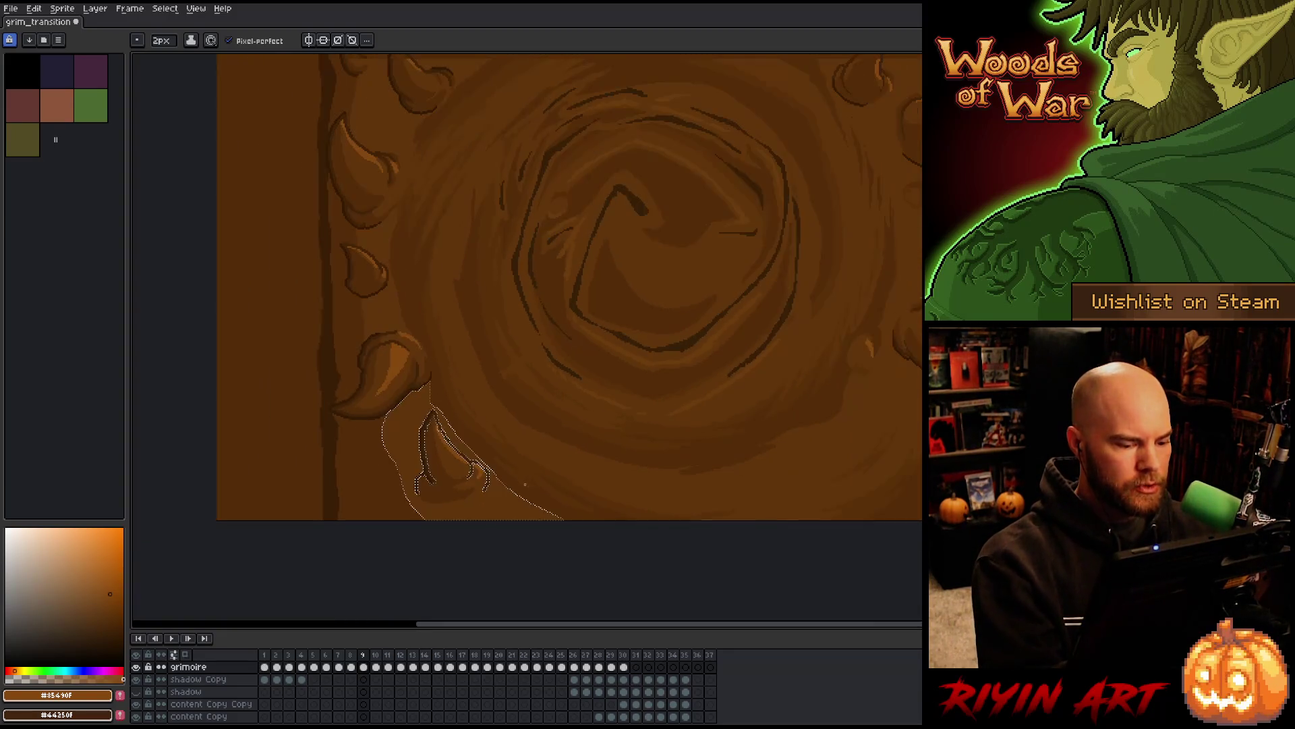
key("ctrl+d")
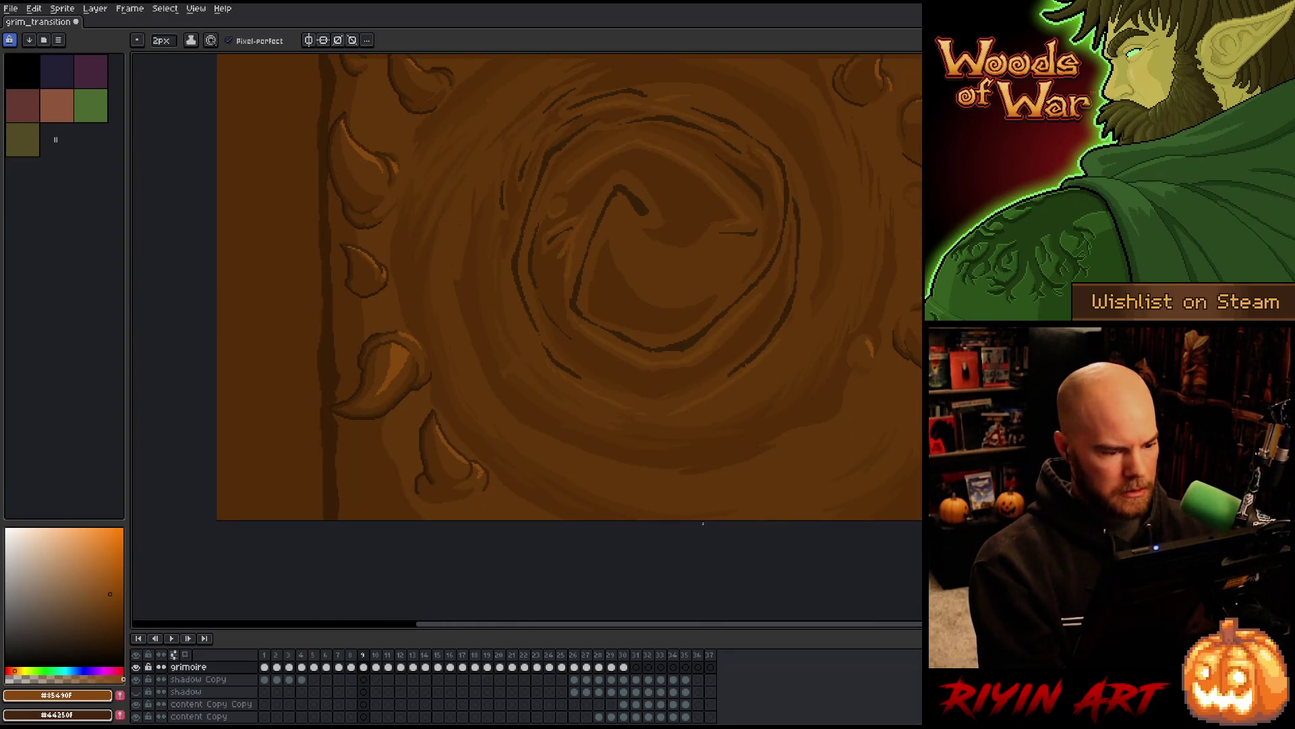
Select the lower-right corner horn and shade it with mid brown, then deselect
scroll(729, 492, "down", 3)
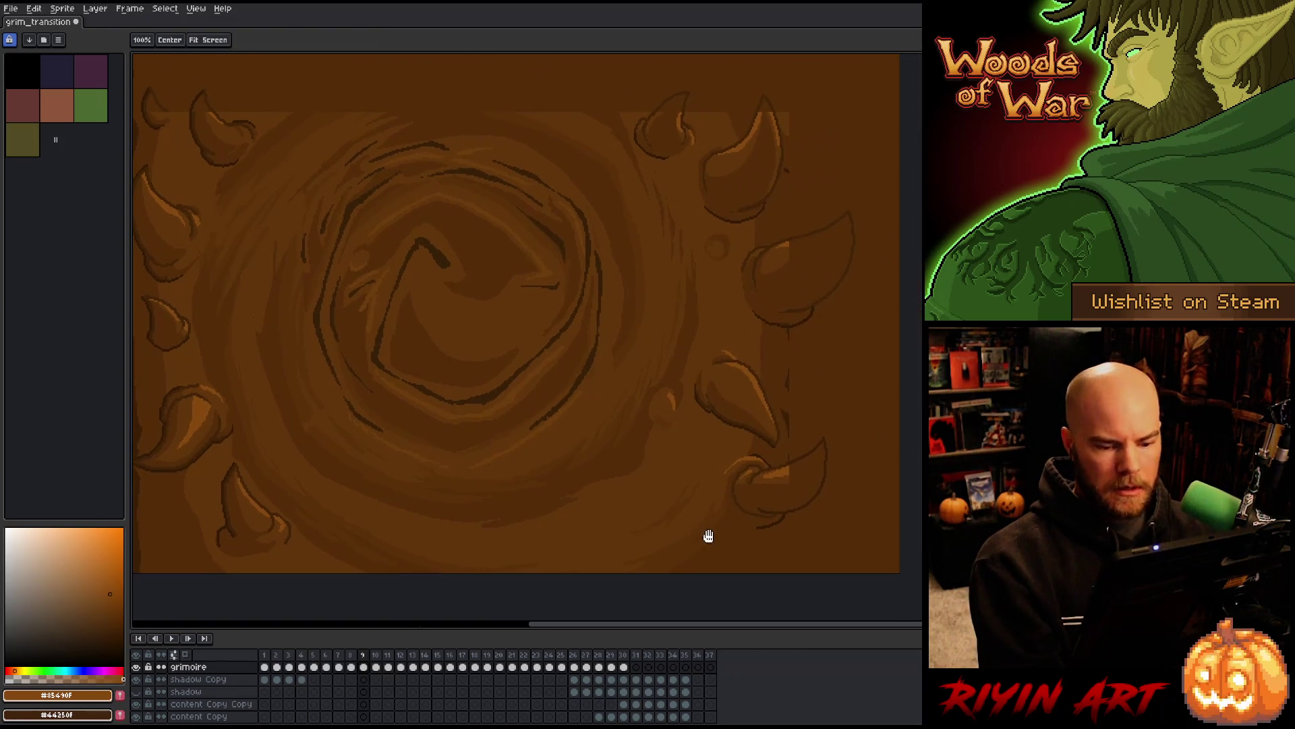
left_click_drag(795, 490, 808, 457)
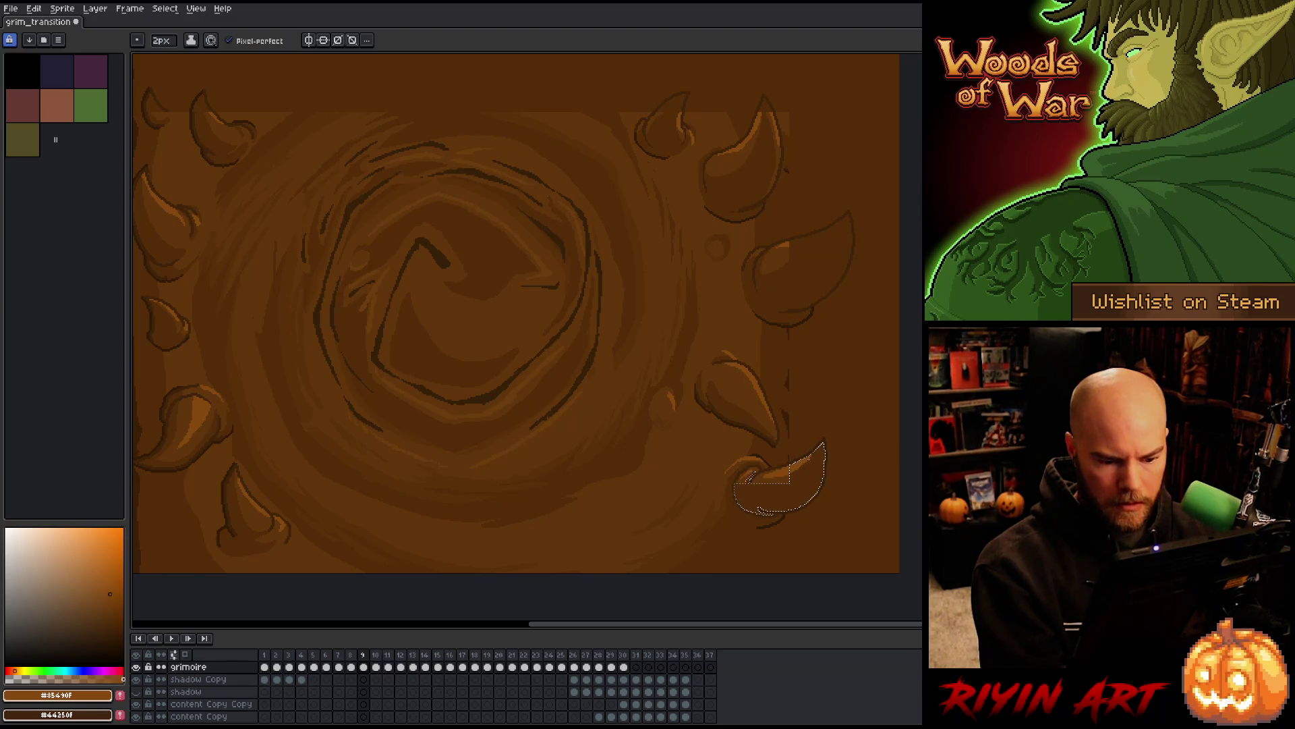
left_click(749, 477, "alt")
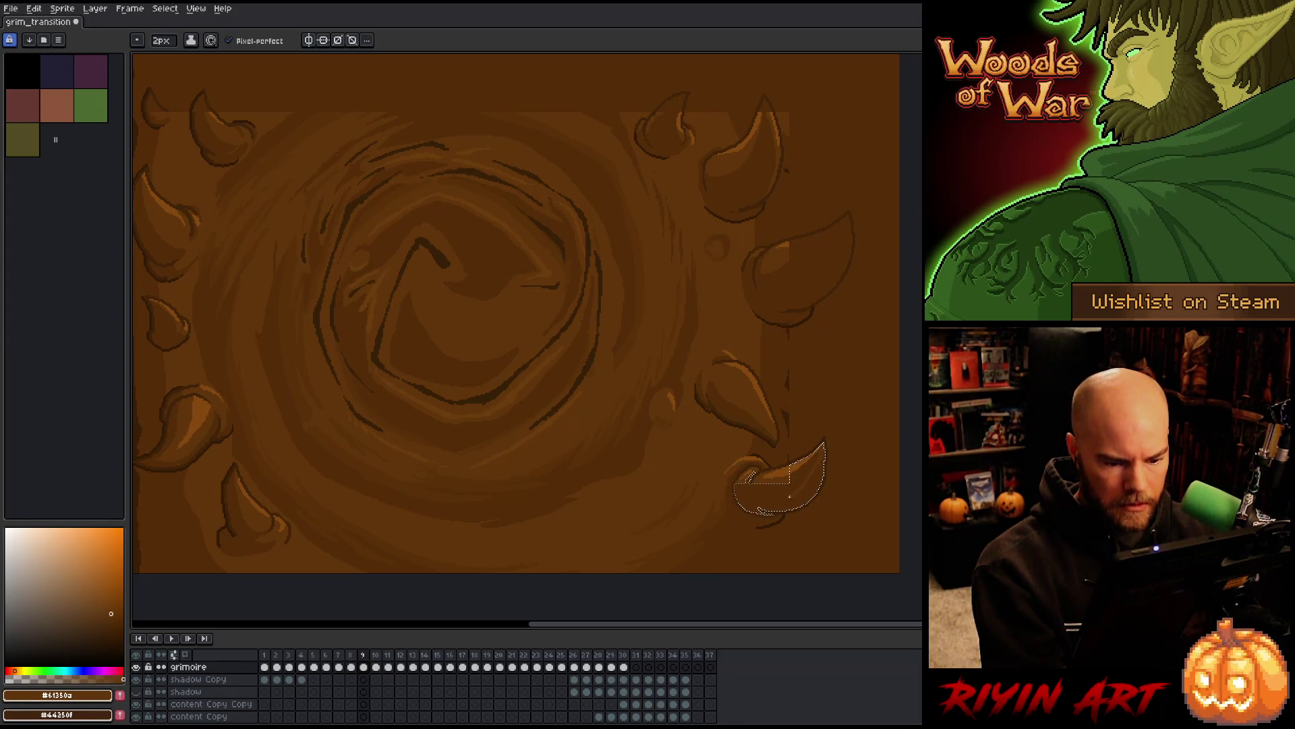
key("g")
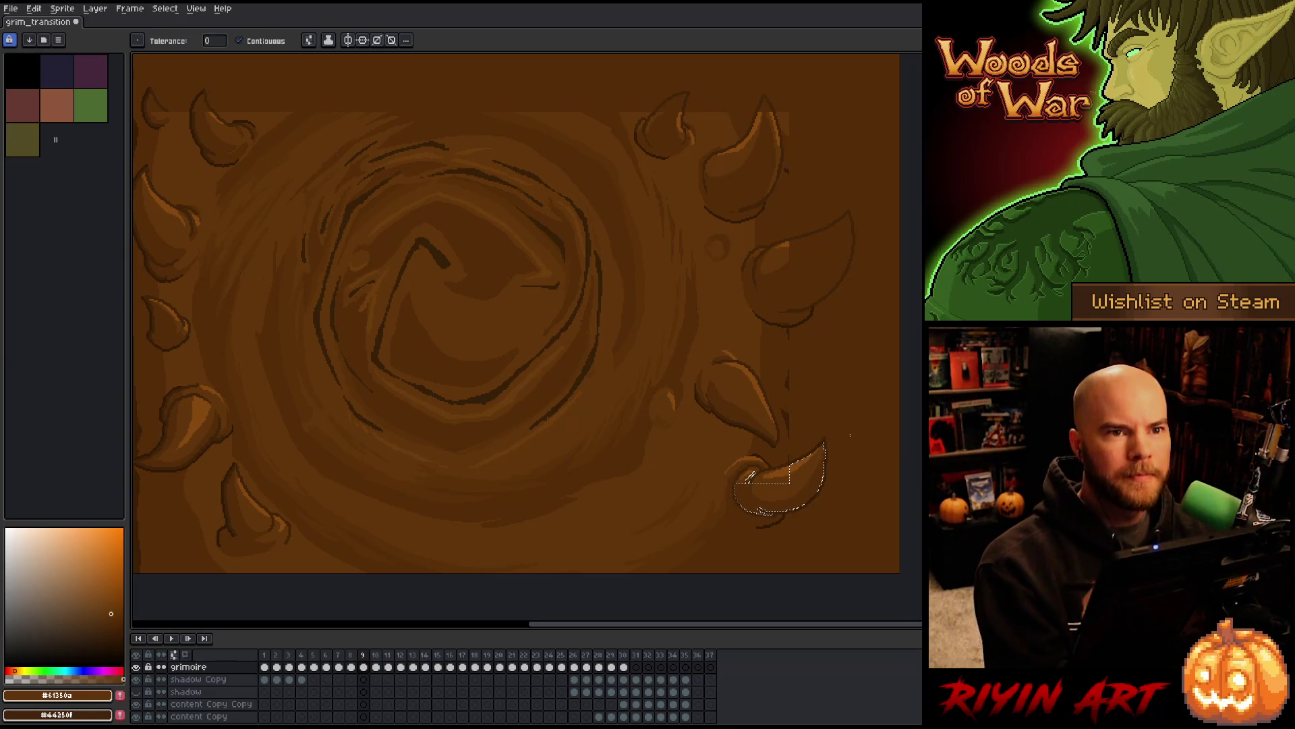
key("b")
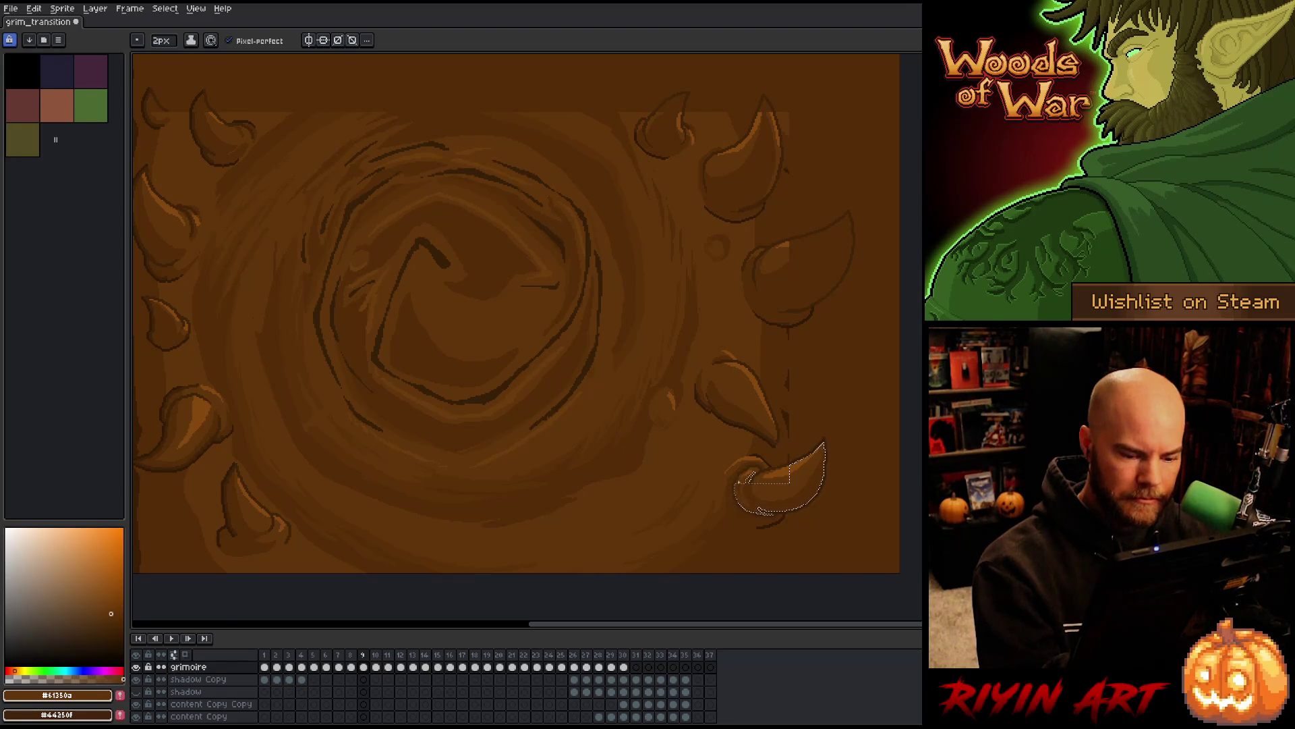
key("ctrl+d")
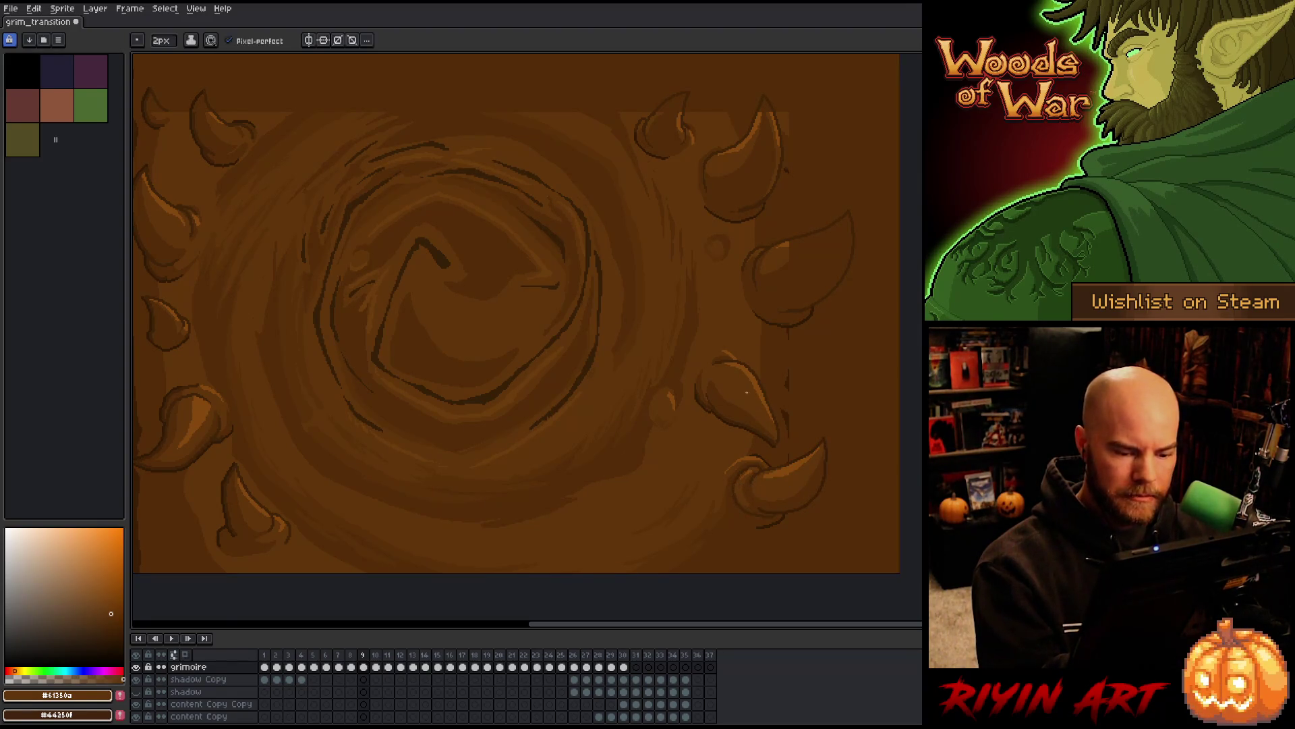
left_click(729, 500, "alt")
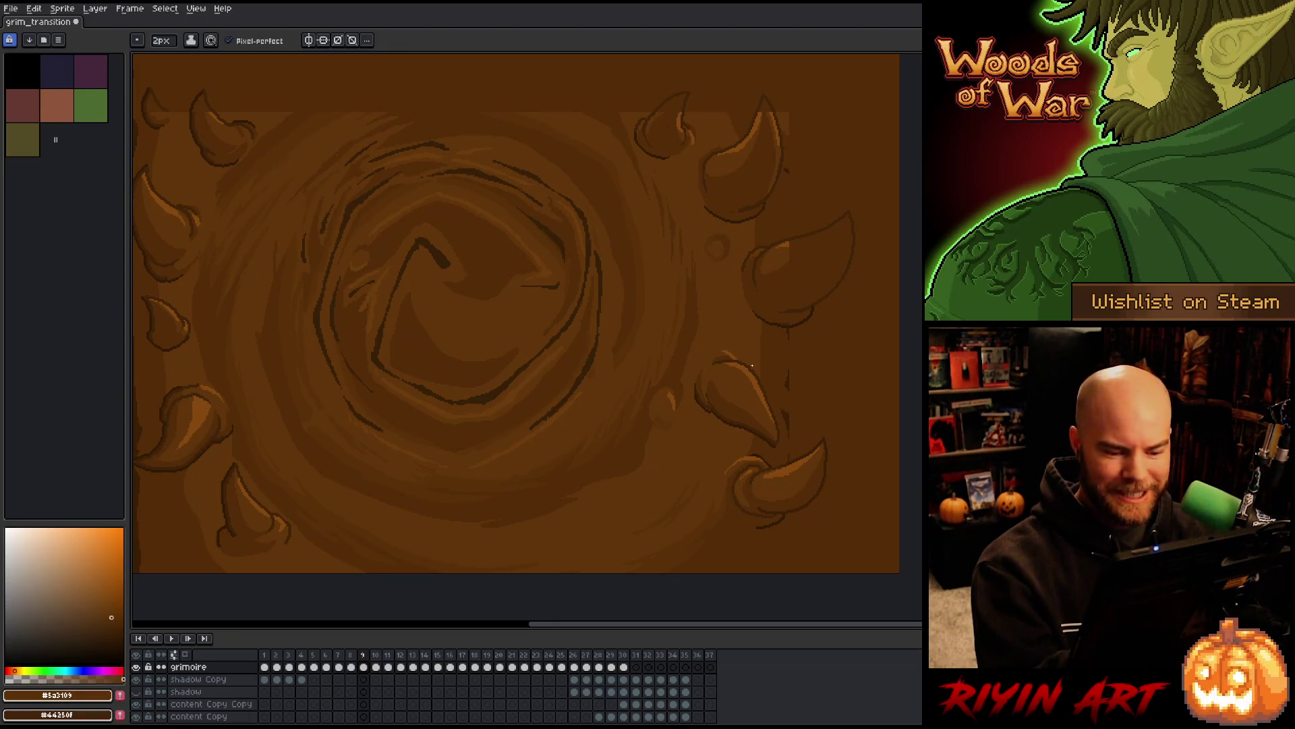
left_click_drag(832, 358, 847, 443)
left_click(817, 349, "alt")
Select the upper-right horn and pick the darker brown for its shadow
key("w")
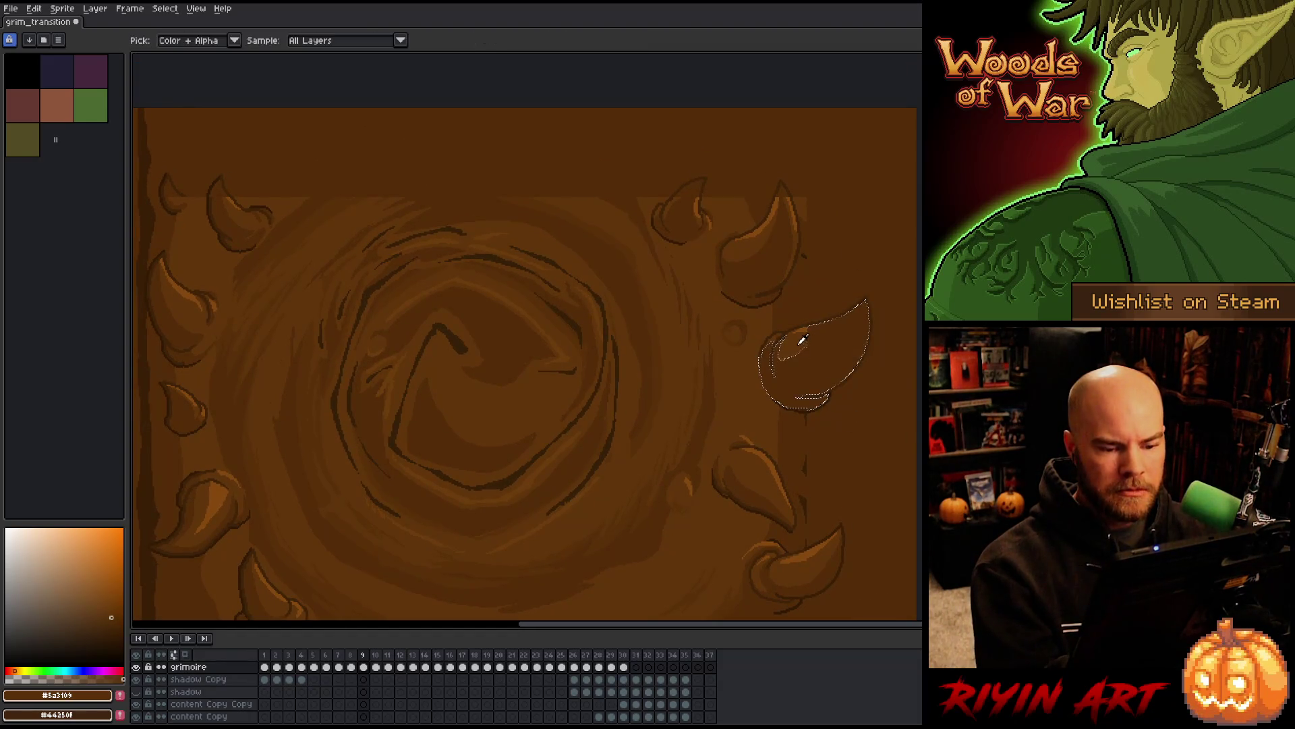
left_click(813, 351)
key("b")
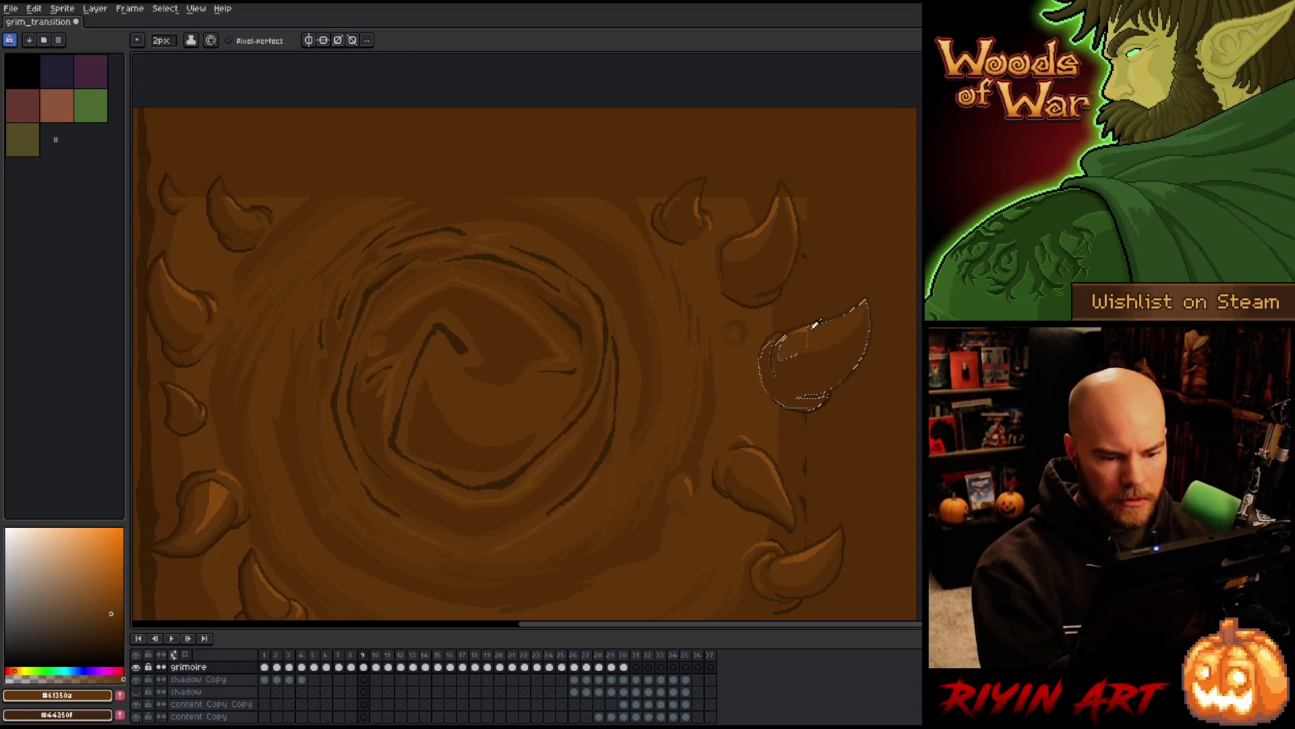
left_click(830, 328, "alt")
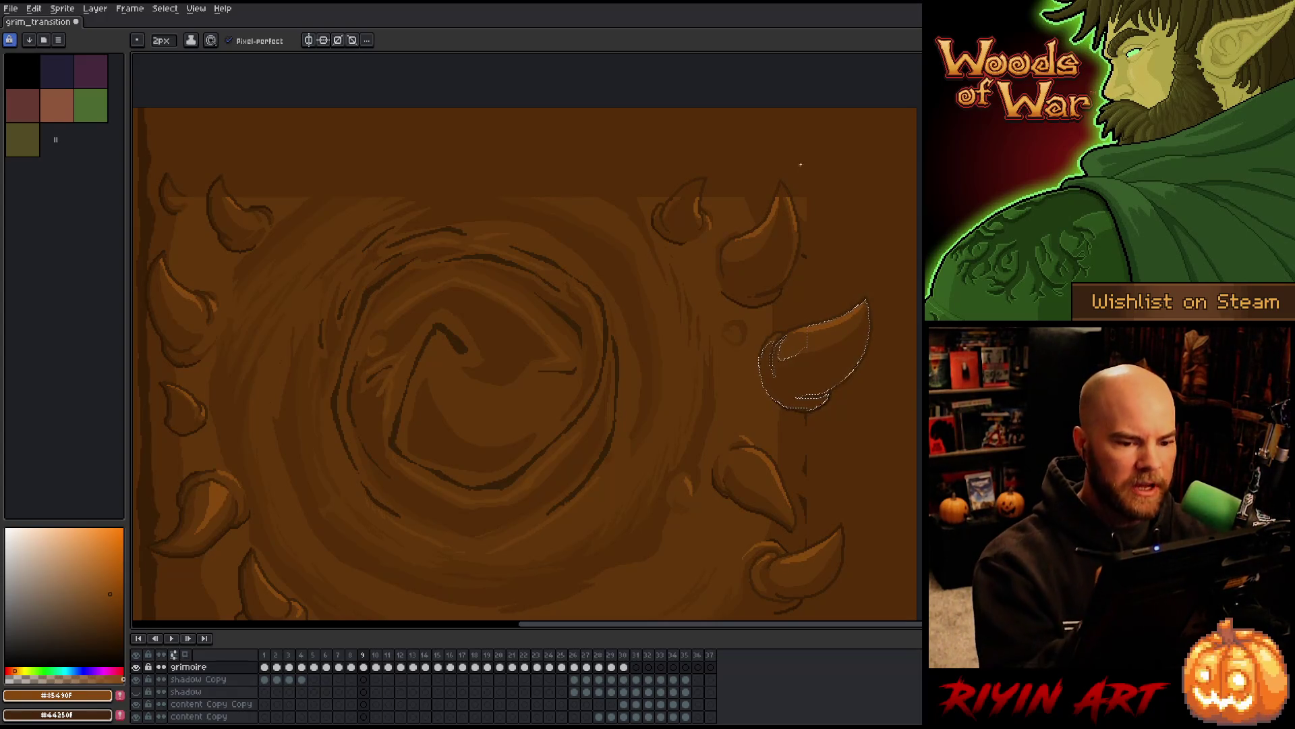
left_click_drag(813, 351, 755, 246)
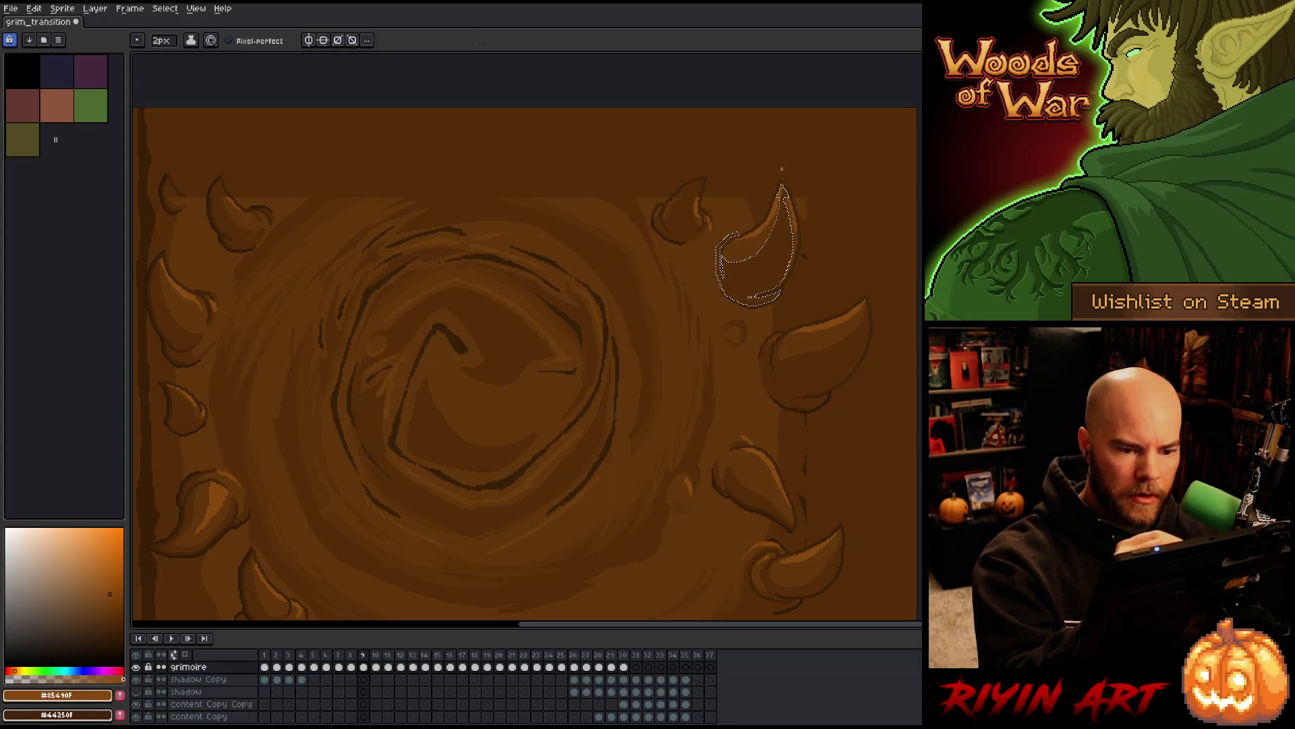
key("i")
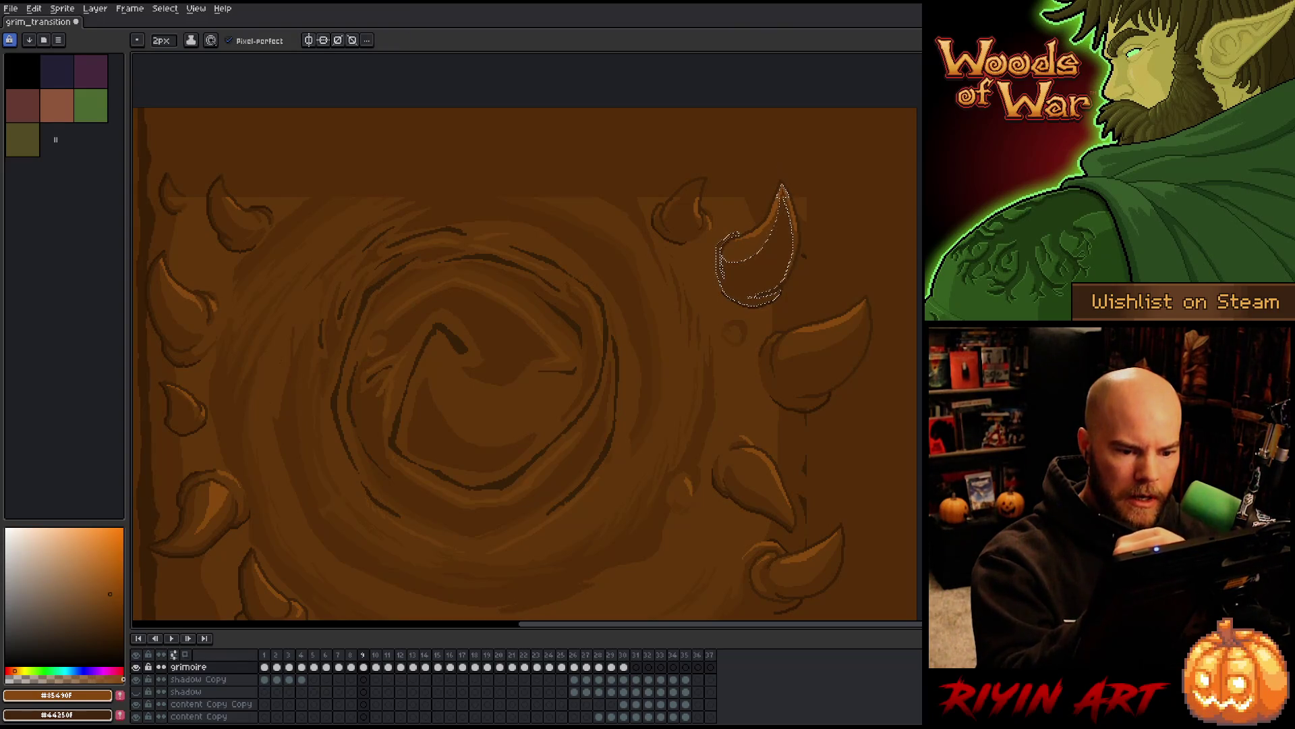
left_click(796, 196, "alt")
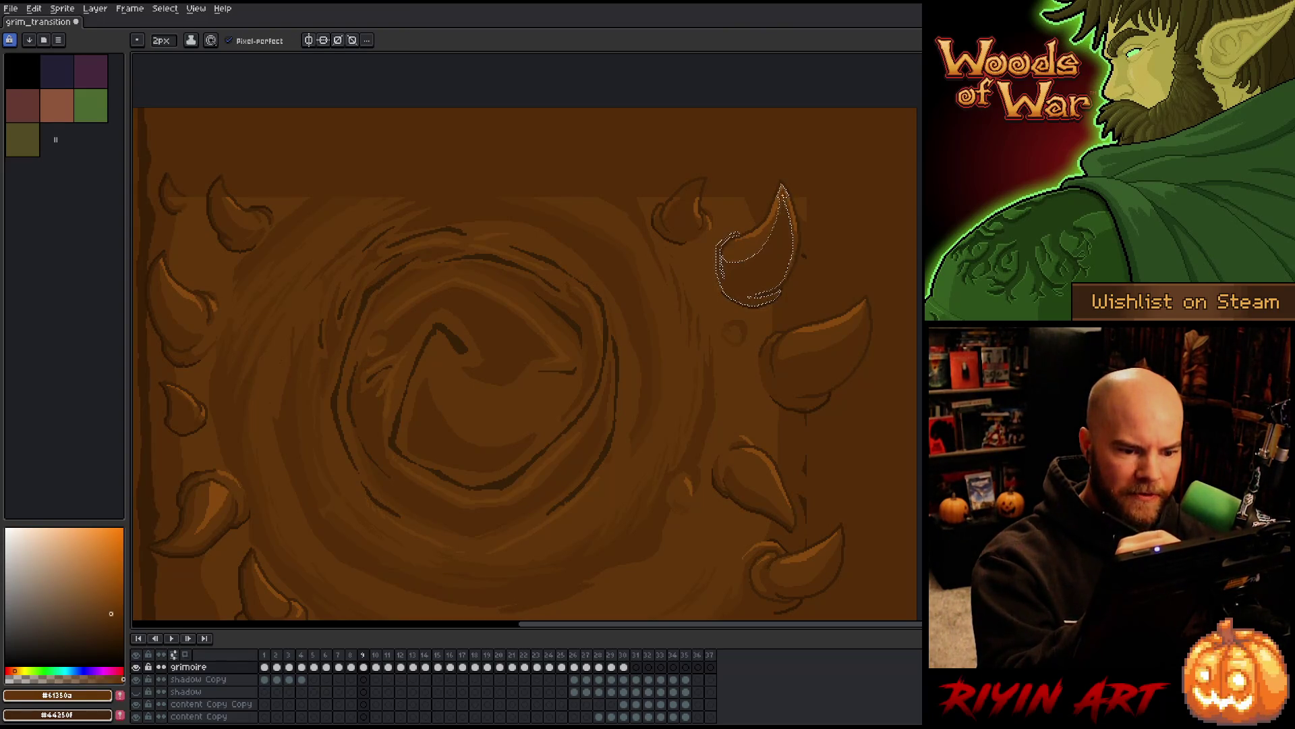
Select the smaller horn to its left and pick the mid and darker browns for shading
key("w")
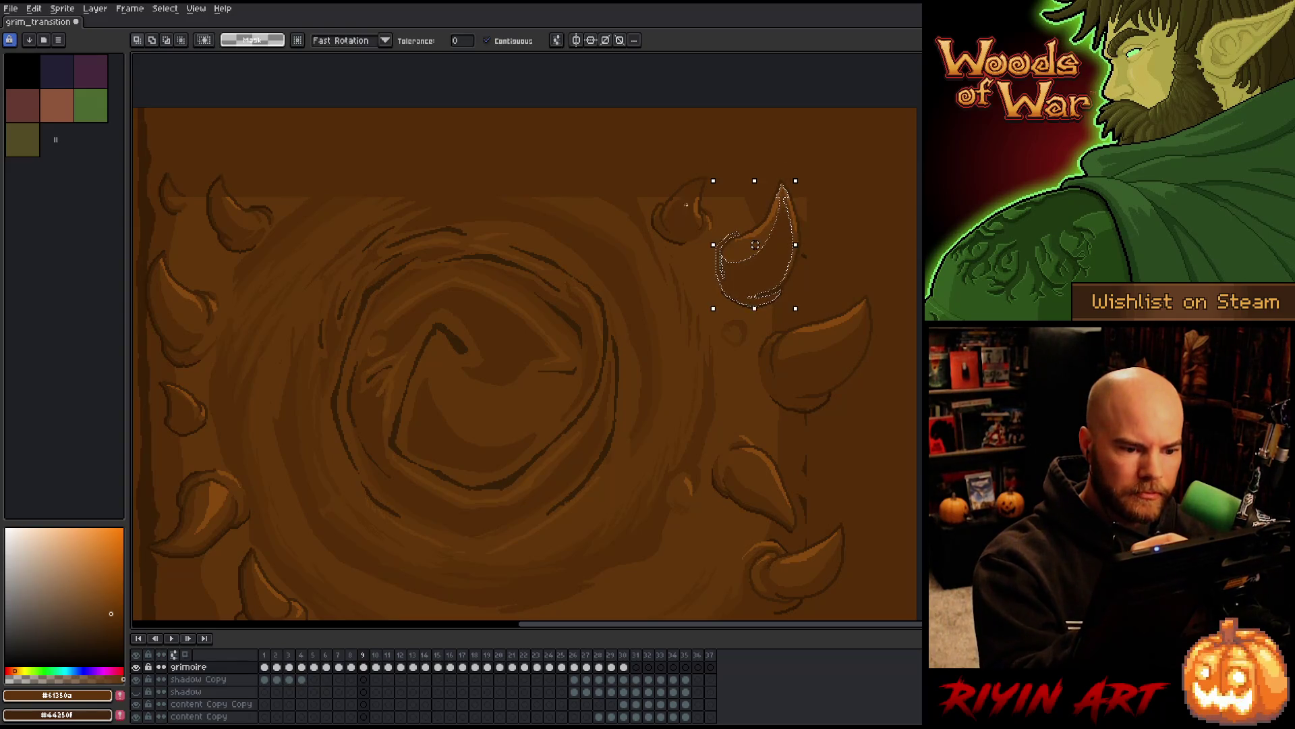
left_click(695, 205)
key("i")
left_click(701, 199, "alt")
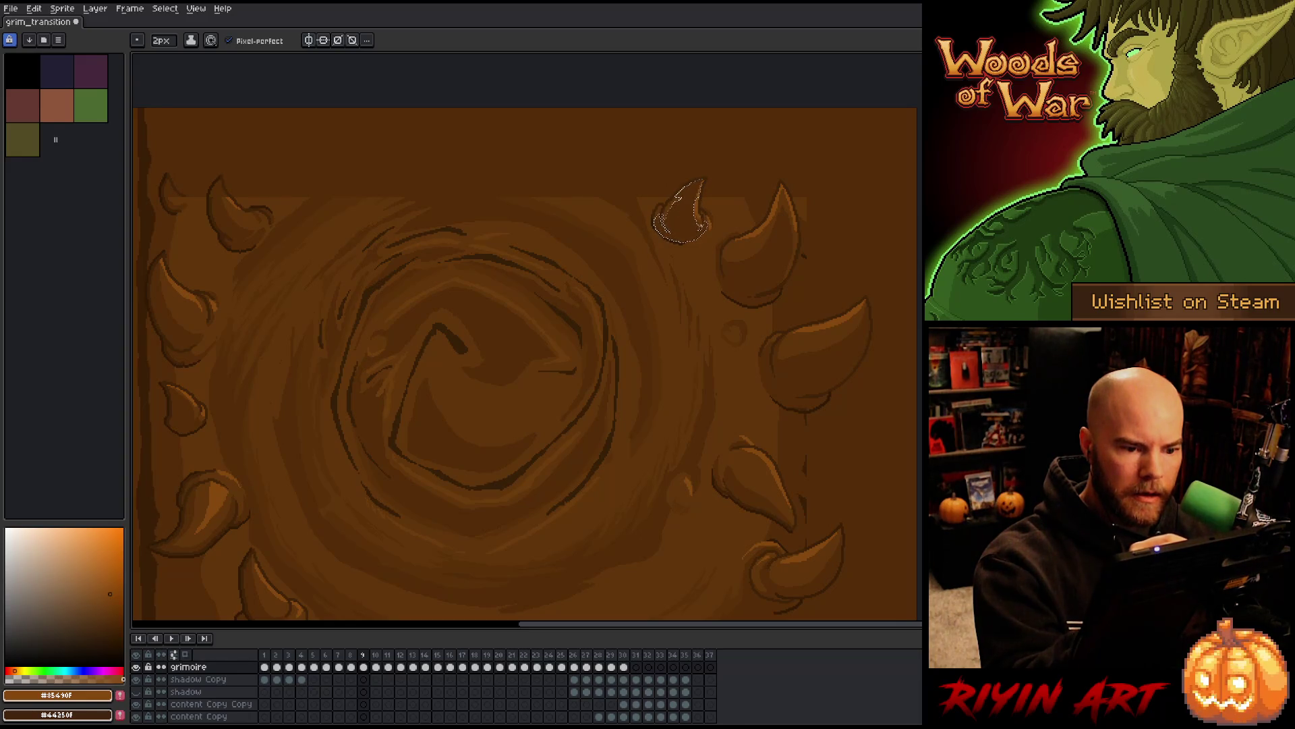
left_click(681, 205, "alt")
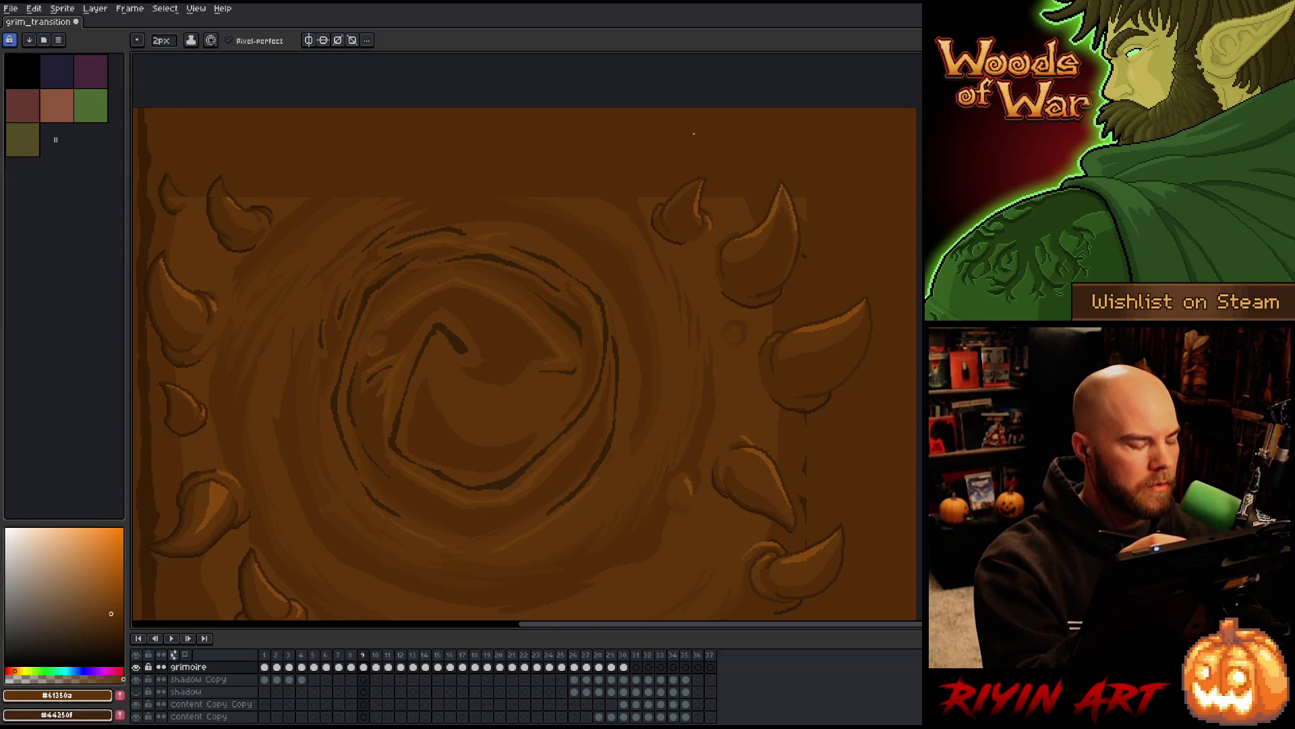
left_click(232, 198, "alt")
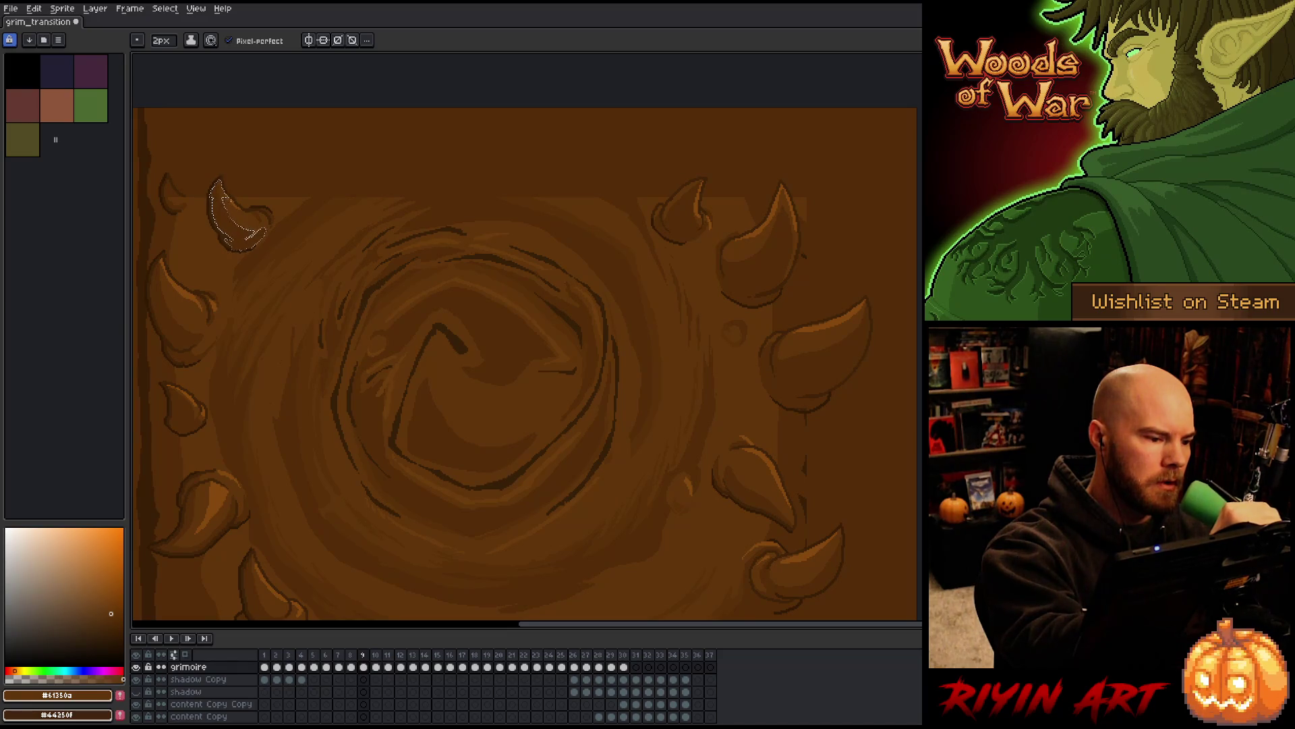
Shade the small upper-left horns and the top-right horn with darker browns, then deselect
left_click(212, 132, "alt")
left_click_drag(318, 222, 483, 265)
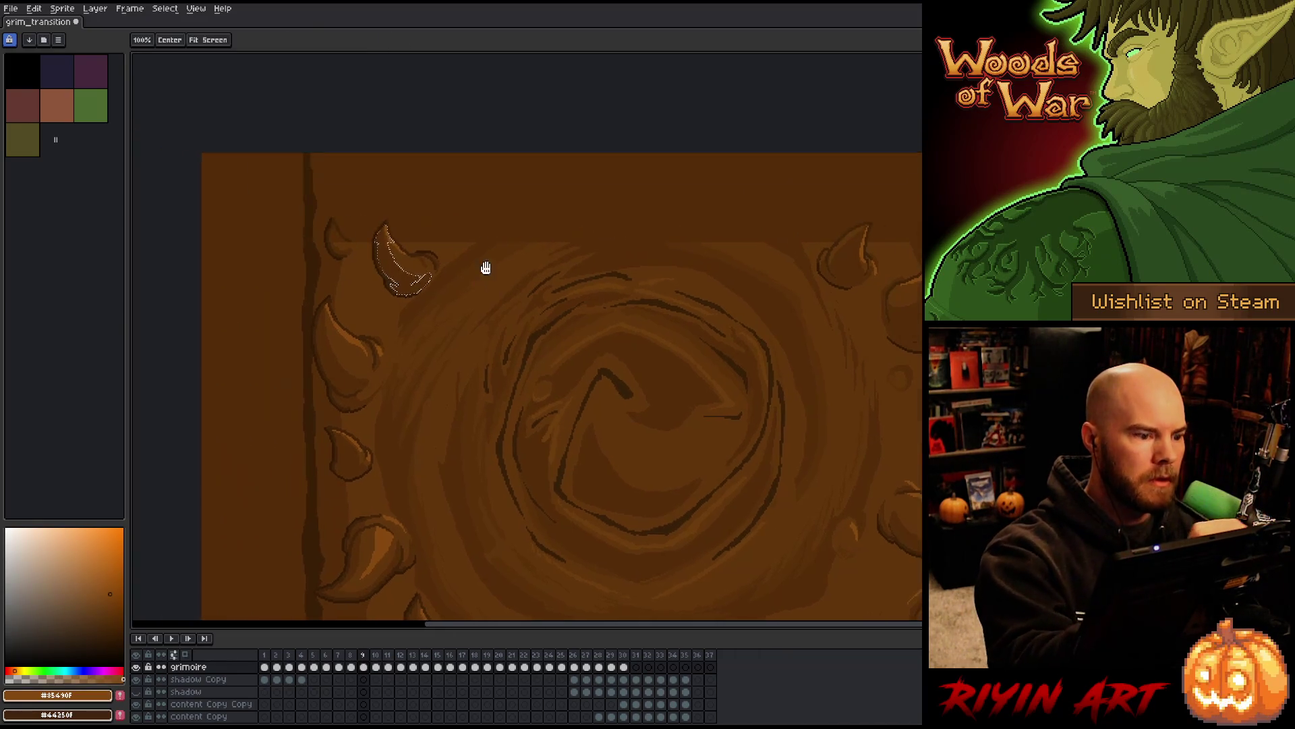
left_click(396, 277, "alt")
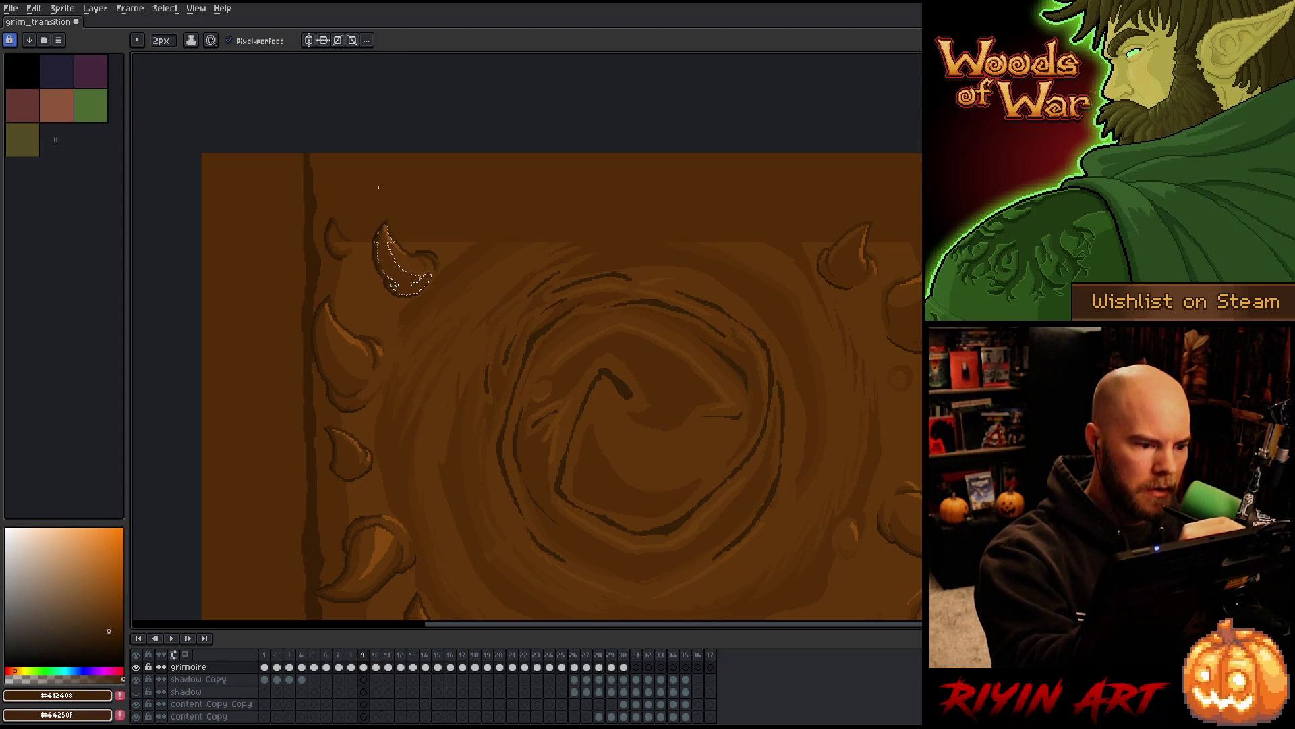
left_click(376, 232, "alt")
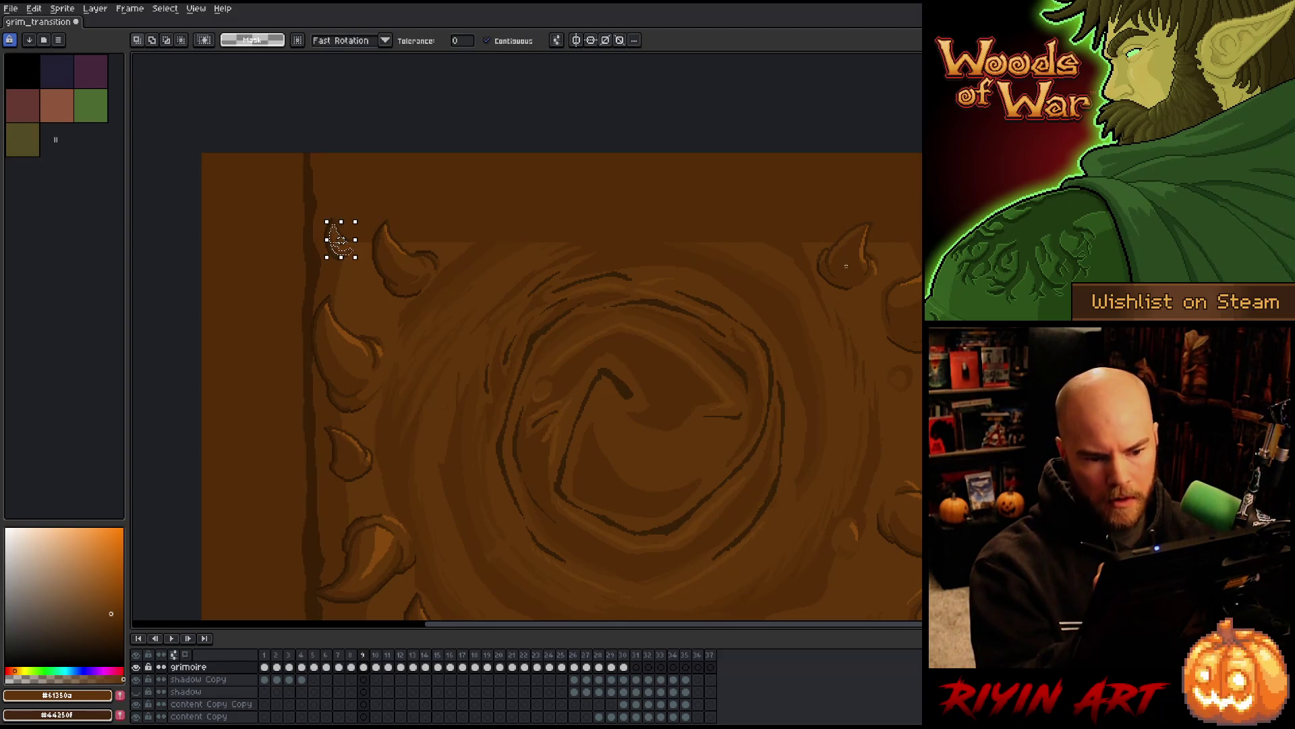
mouse_move(866, 229)
left_mouse_down()
mouse_move(820, 270)
mouse_move(867, 230)
left_mouse_up()
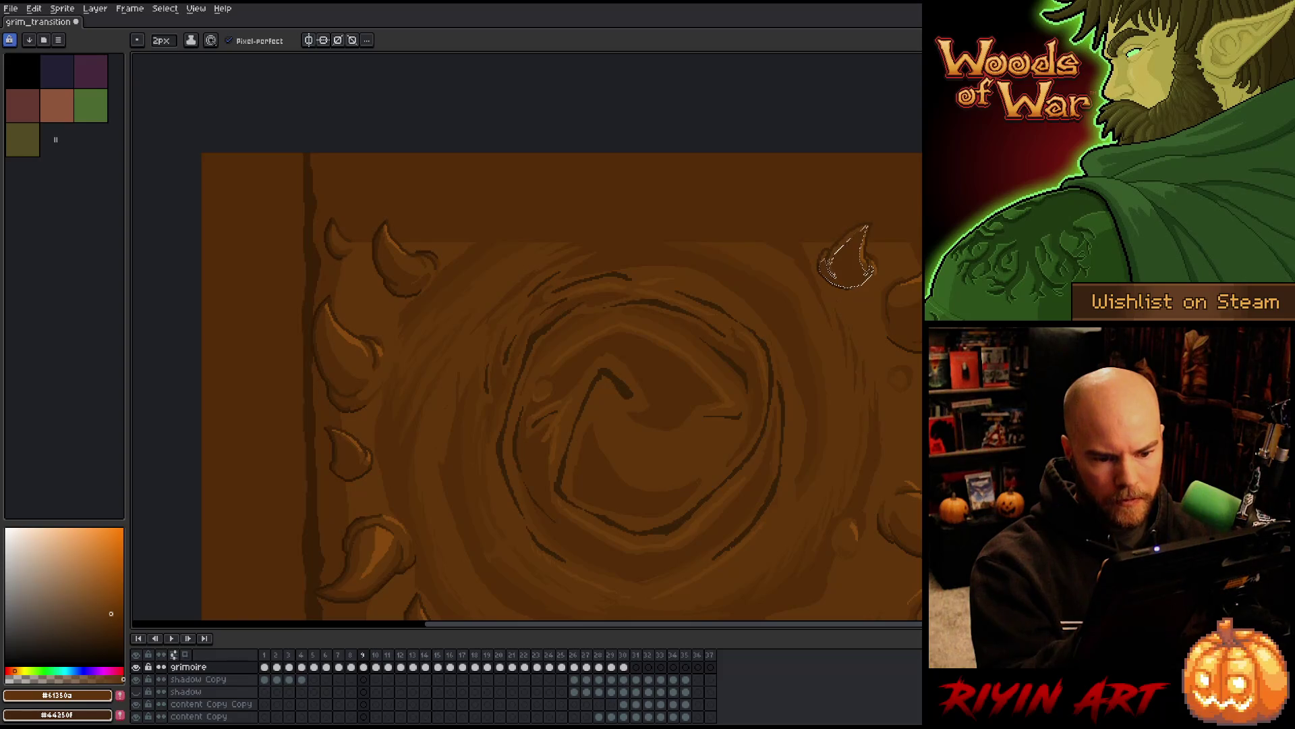
key("ctrl+d")
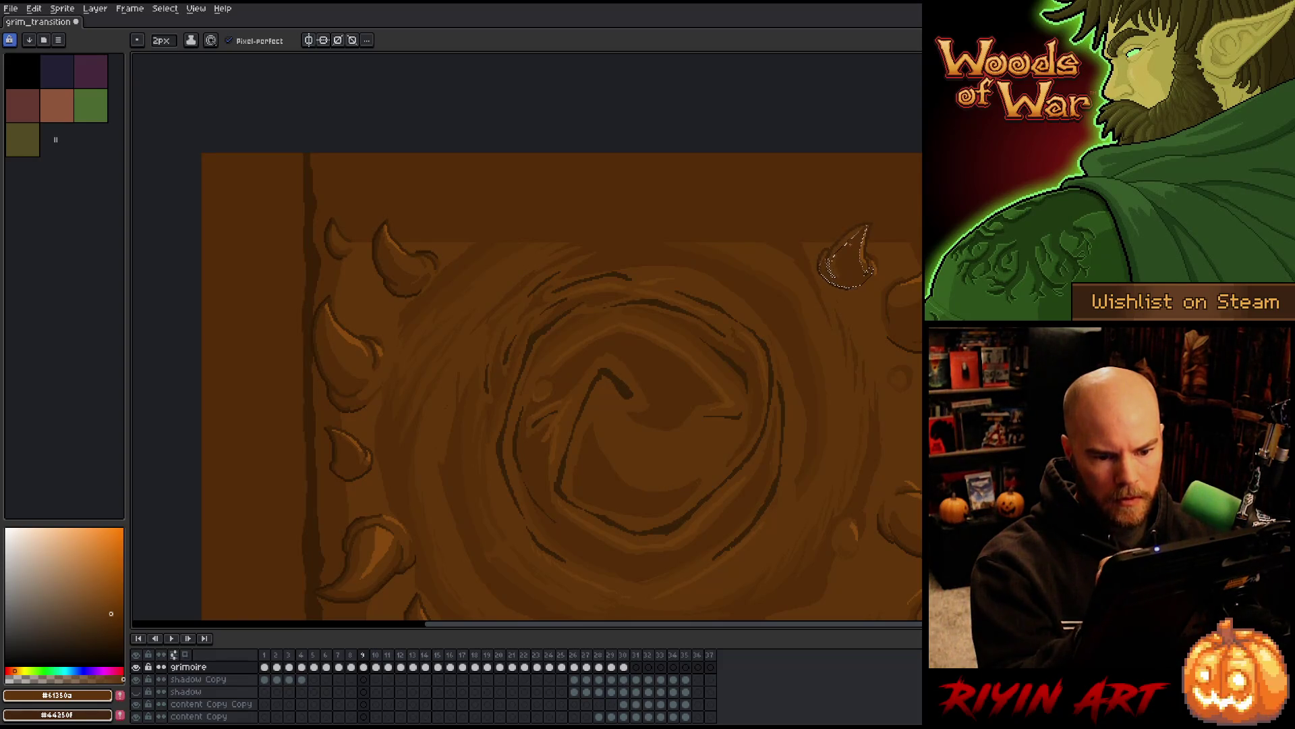
mouse_move(911, 271)
left_mouse_down()
mouse_move(782, 312)
mouse_move(742, 228)
left_mouse_up()
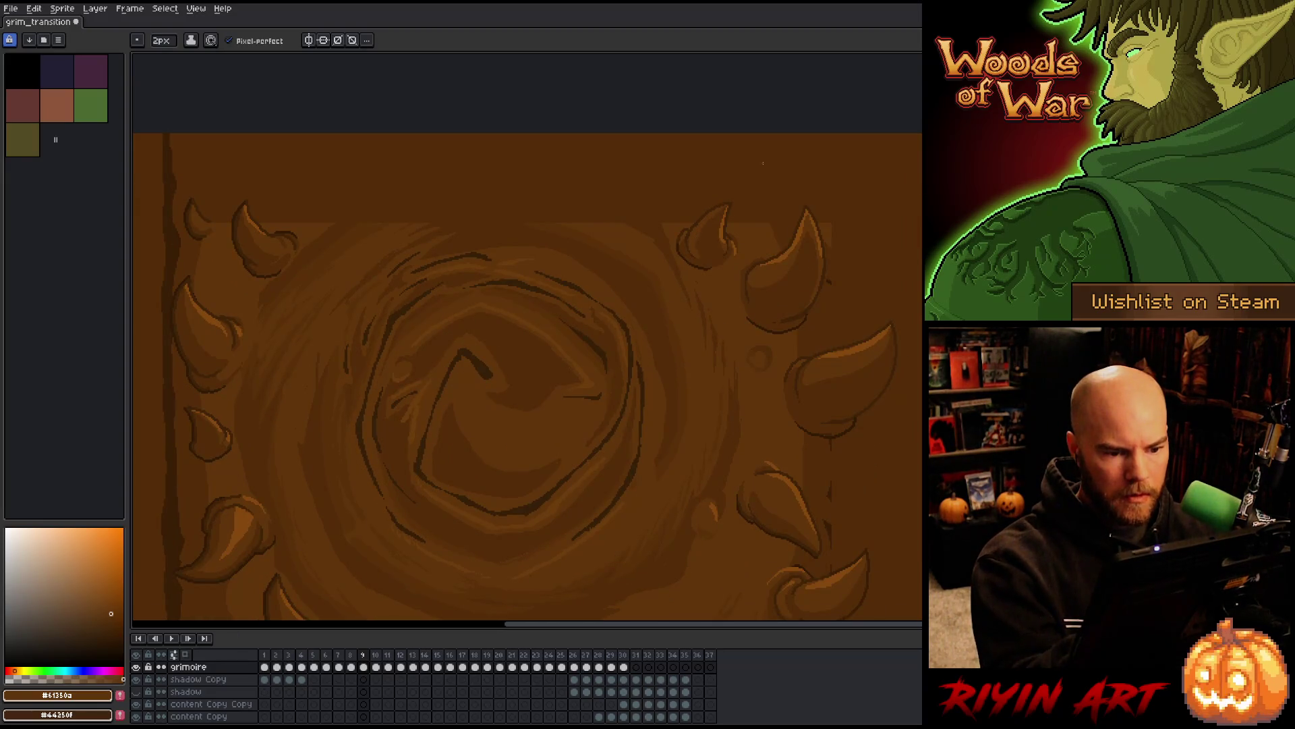
Select the new stroke on the lower-right horn and shift it along the horn's edge
mouse_move(913, 390)
left_mouse_down()
mouse_move(818, 263)
mouse_move(879, 151)
left_mouse_up()
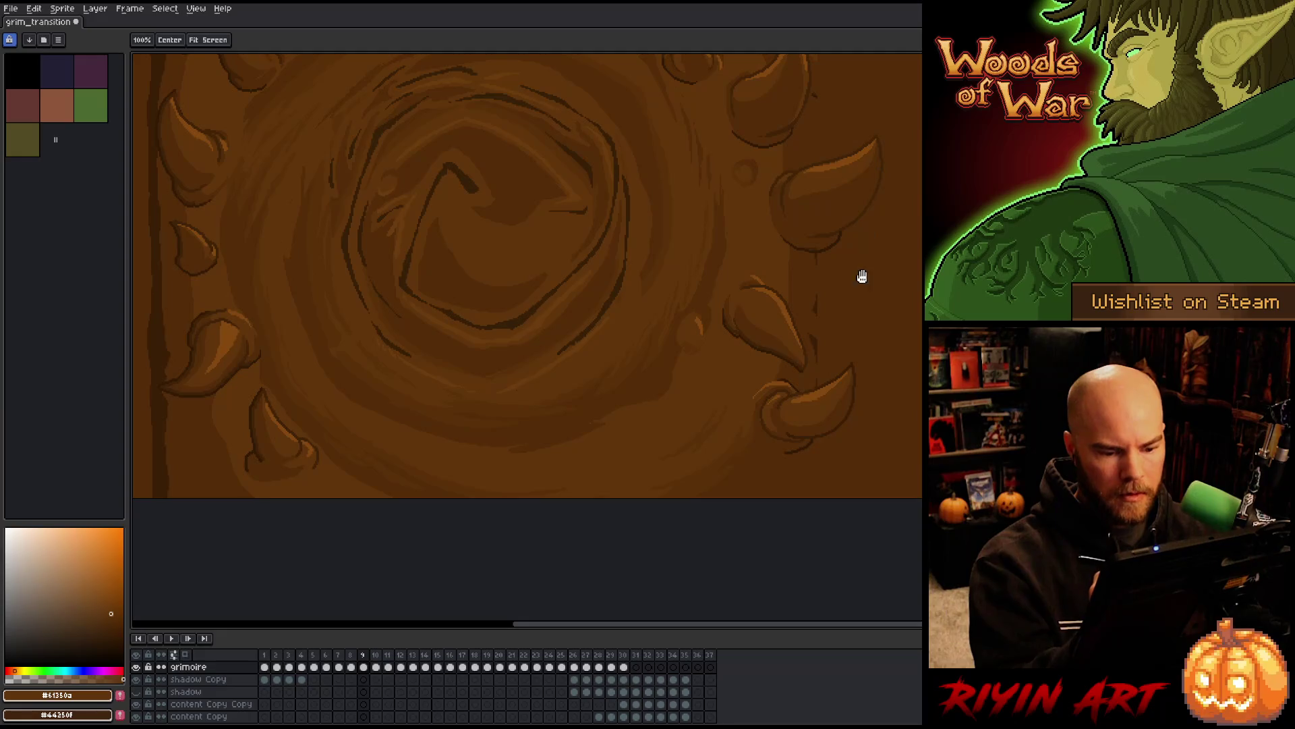
left_click_drag(862, 276, 861, 318)
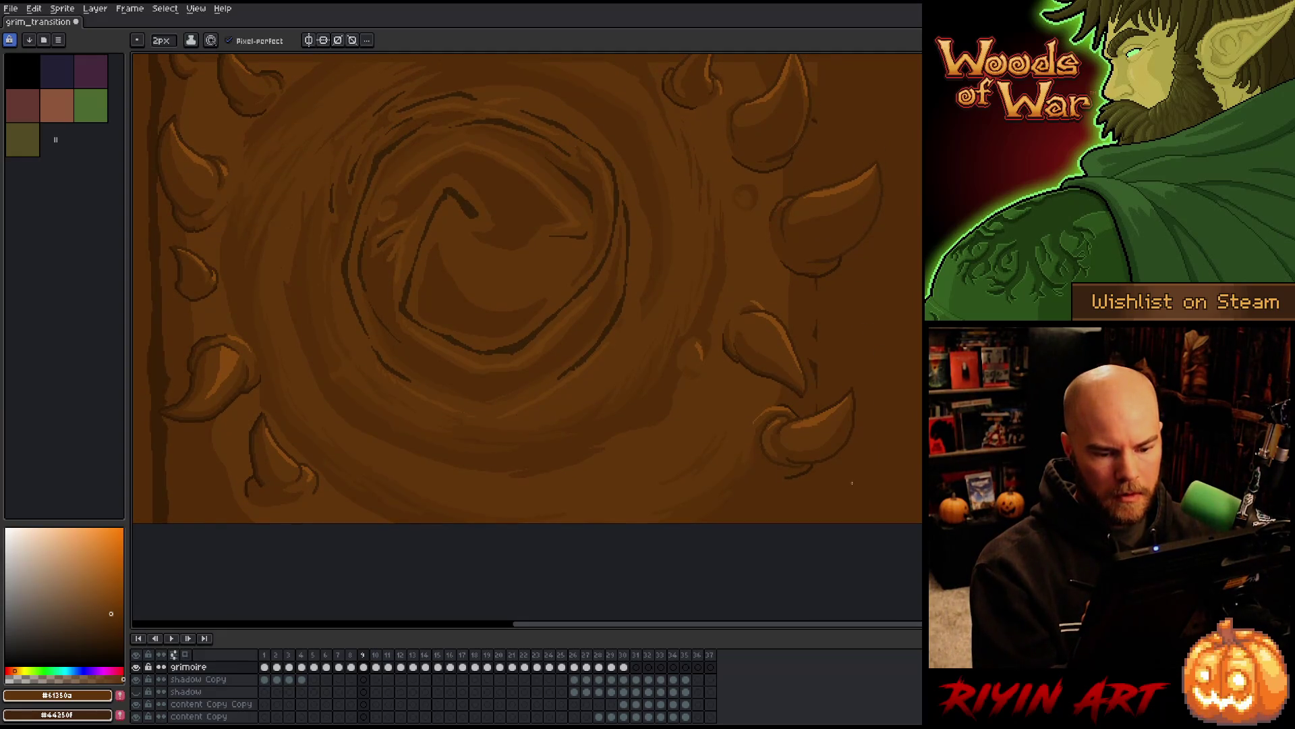
key("m")
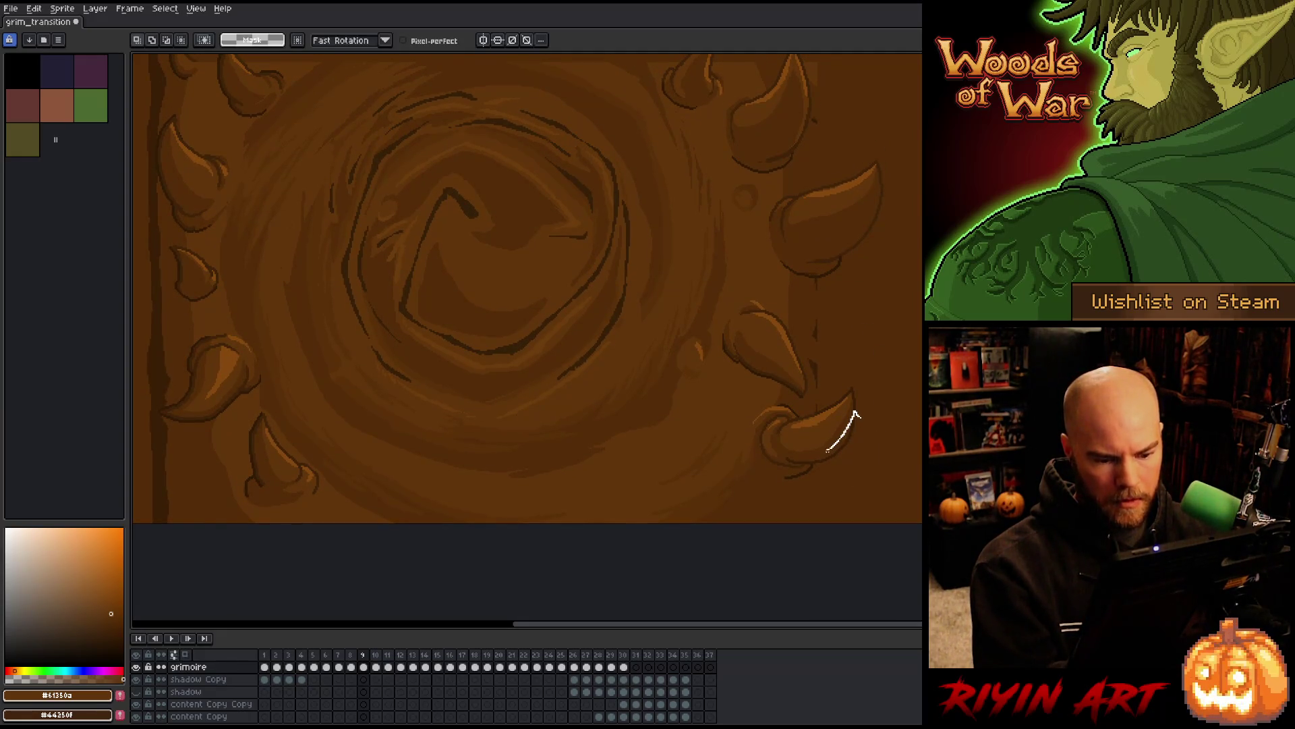
left_click_drag(862, 409, 761, 508)
left_click_drag(833, 468, 814, 489)
key("b")
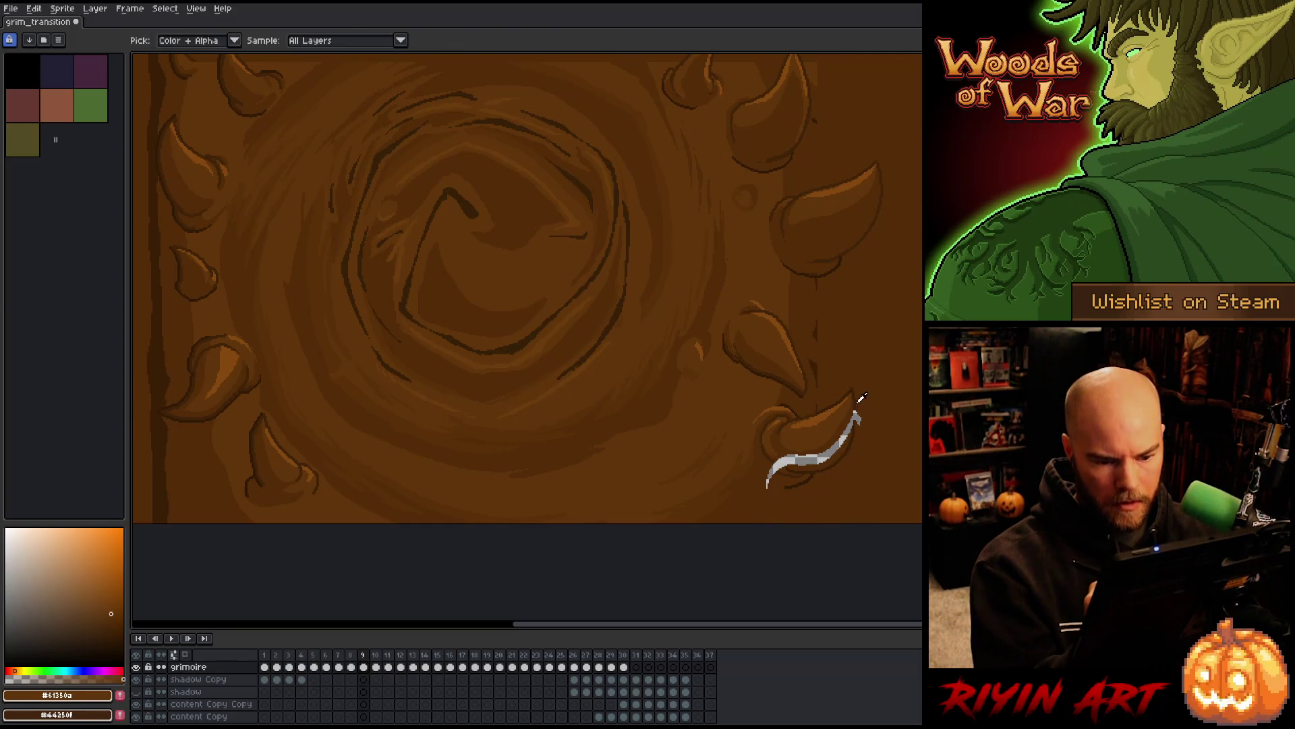
Fill the grey stroke with dark brown, then pick the darkest brown from the horn
left_click(855, 398, "alt")
scroll(858, 420, "down", 1)
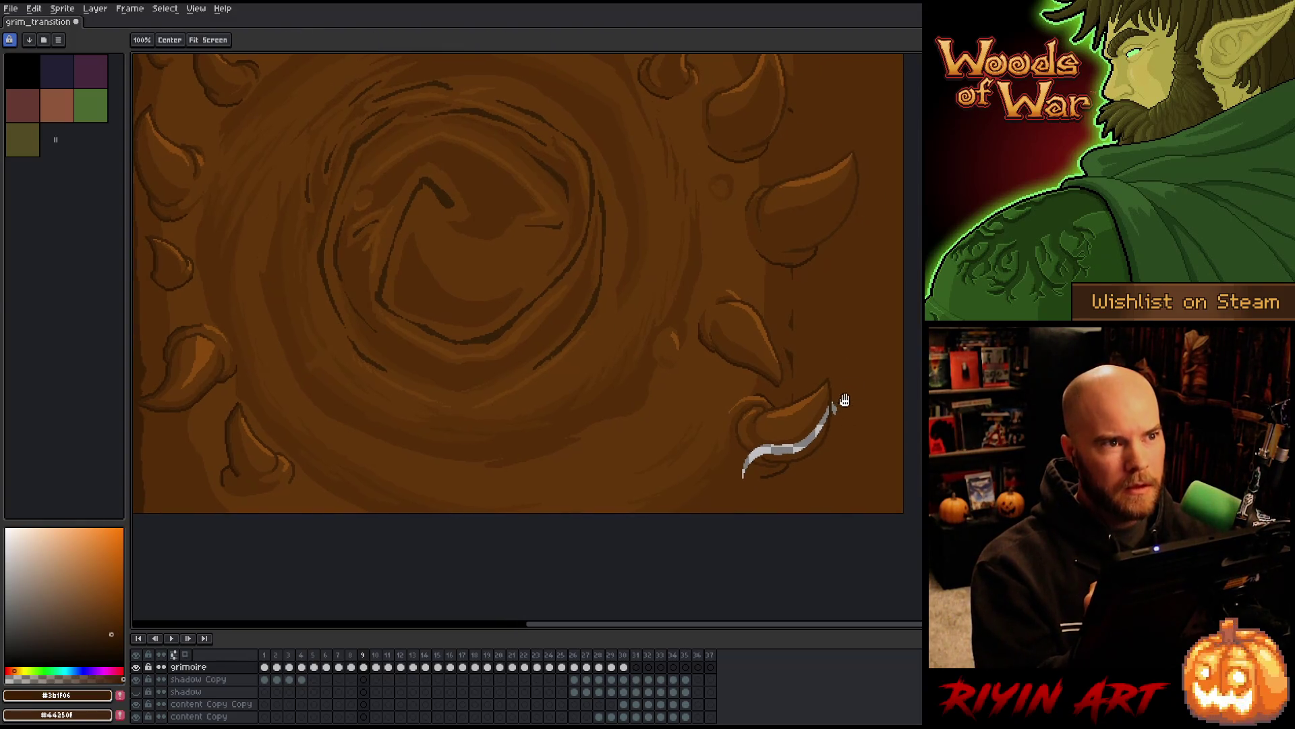
key("g")
left_click(837, 366, "alt")
left_click(813, 432)
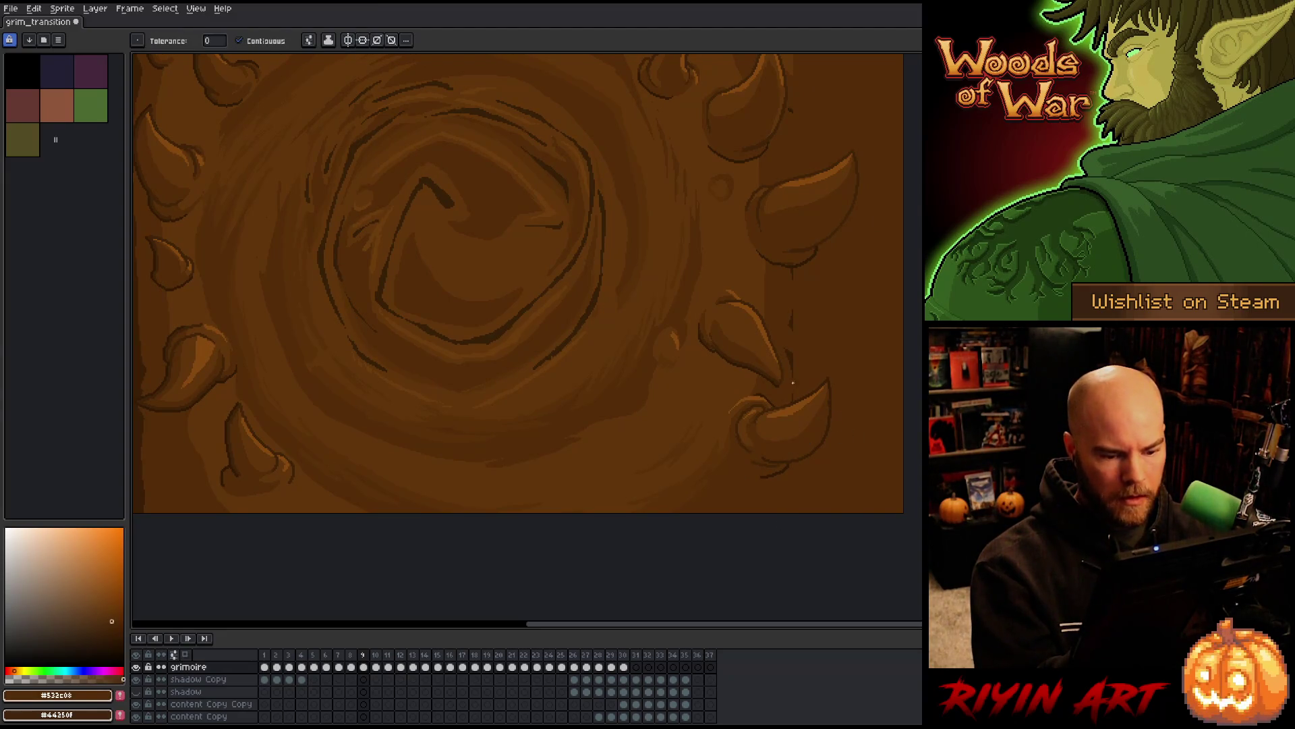
key("b")
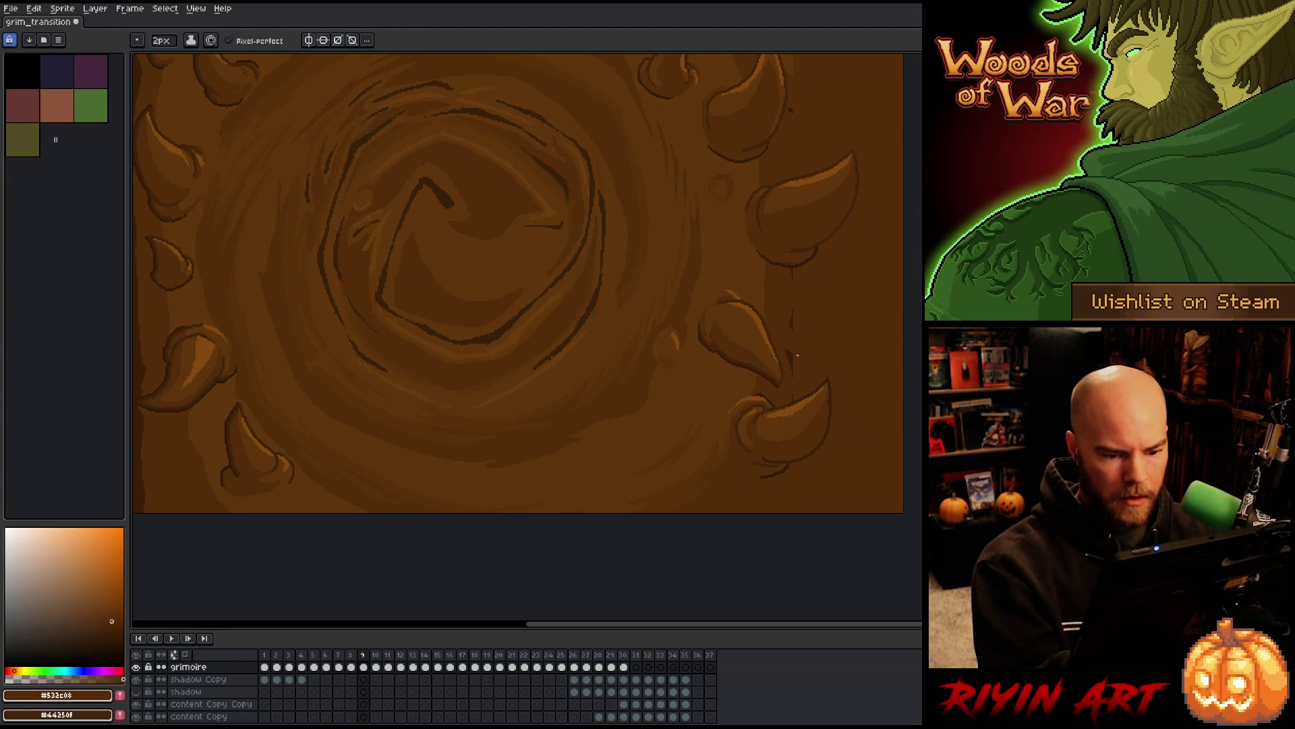
left_click(801, 337, "alt")
scroll(644, 433, "down", 2)
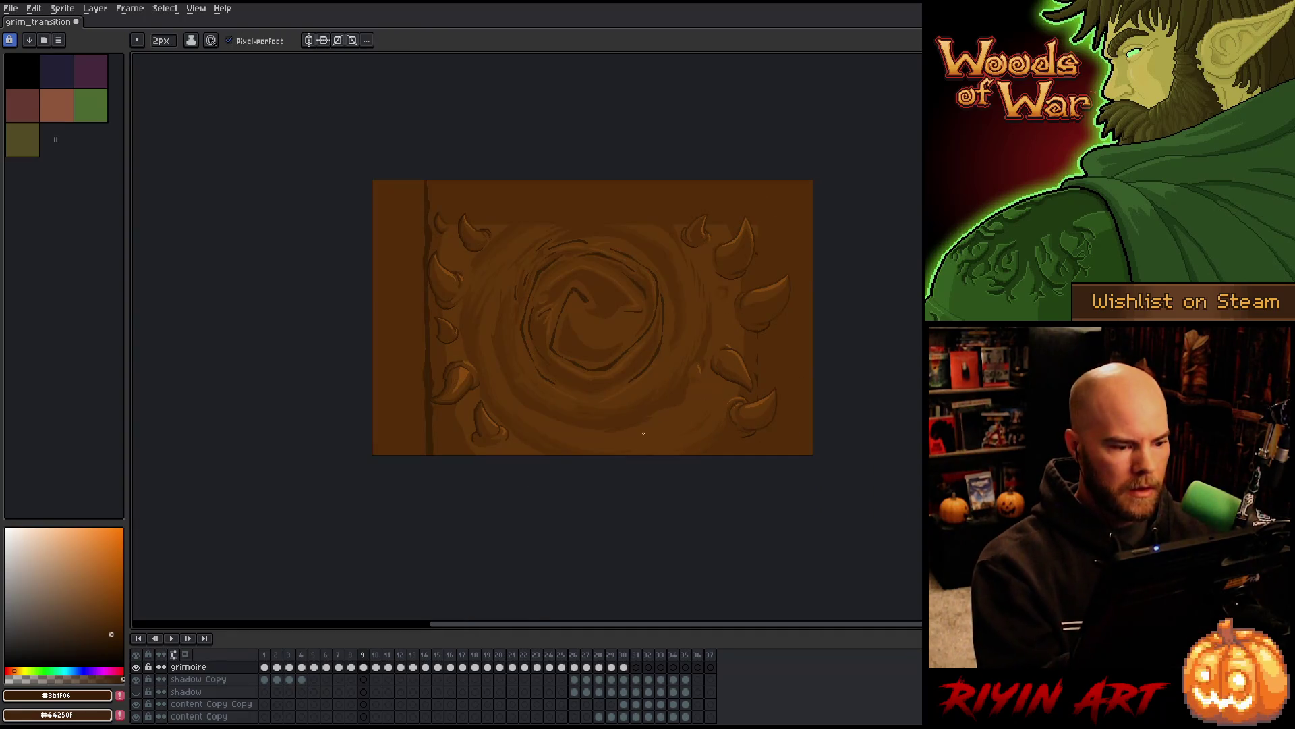
Centre the sprite and sample mid browns from the cover and swirl
left_click_drag(643, 433, 578, 507)
scroll(578, 507, "up", 1)
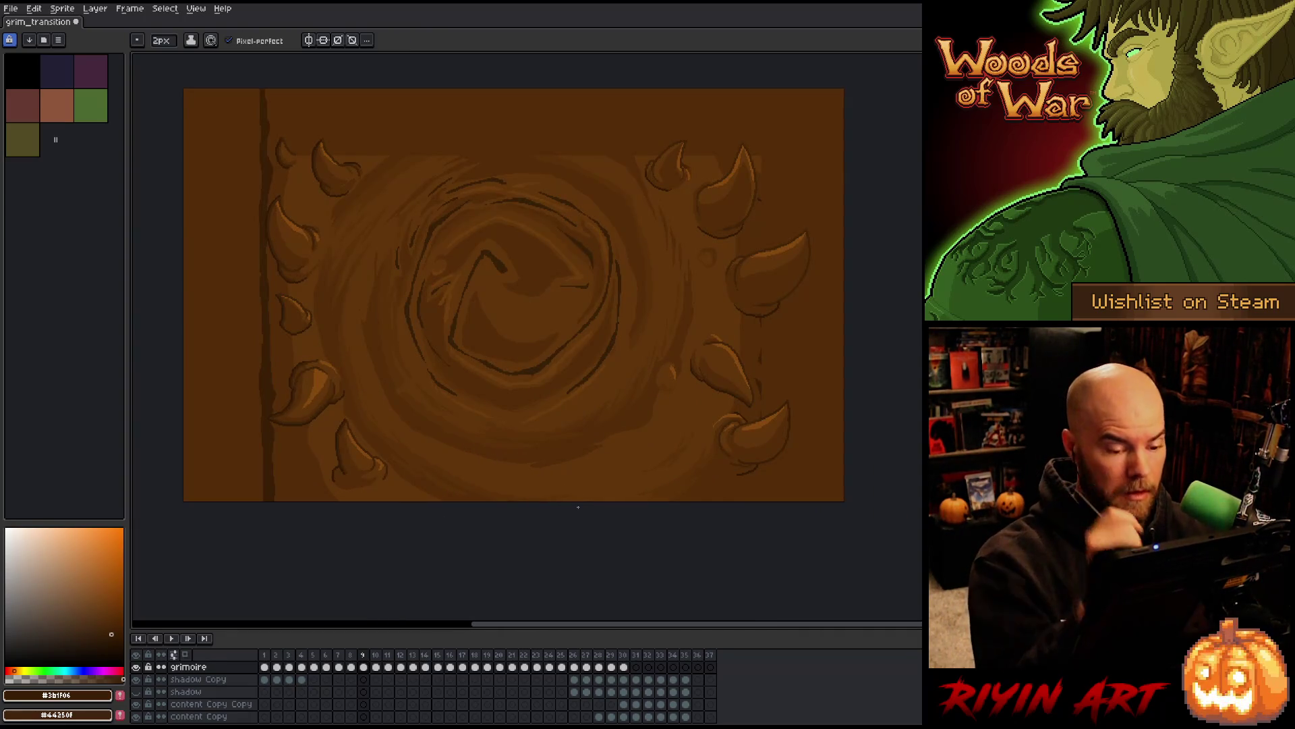
scroll(795, 405, "up", 3)
key("alt")
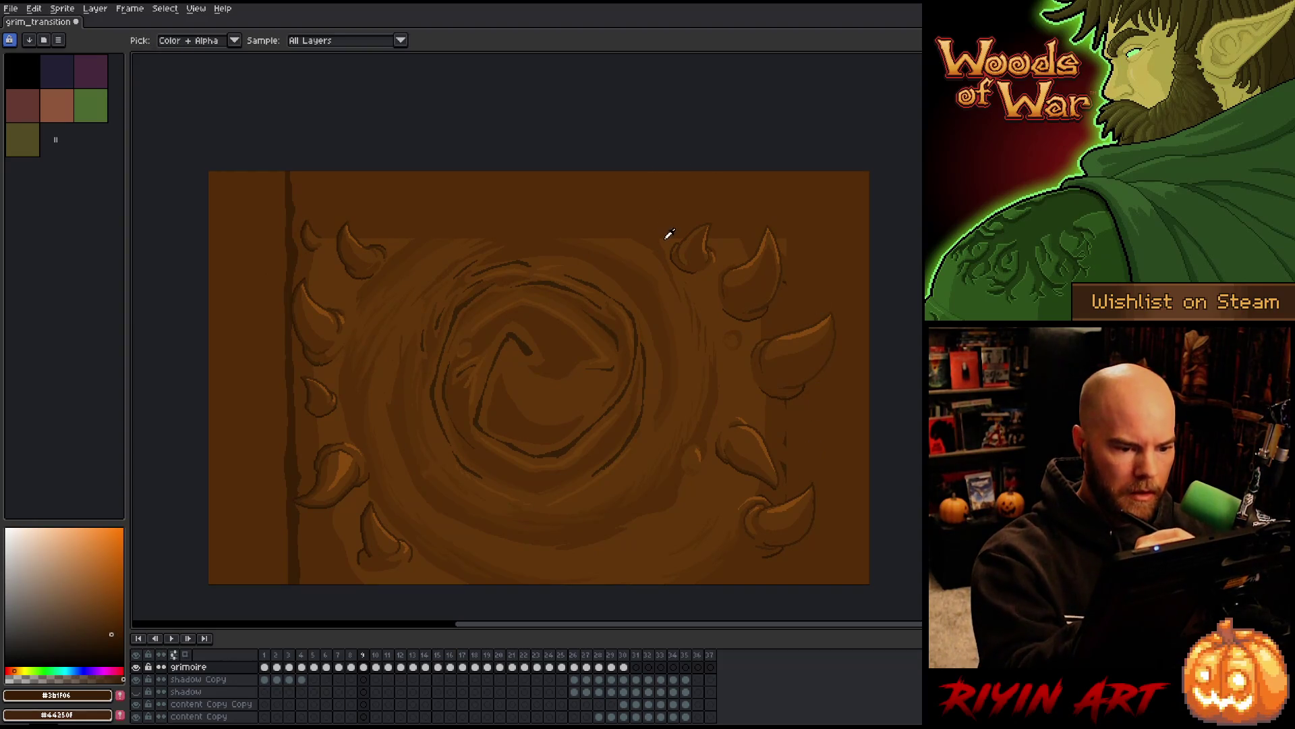
left_click(668, 235, "alt")
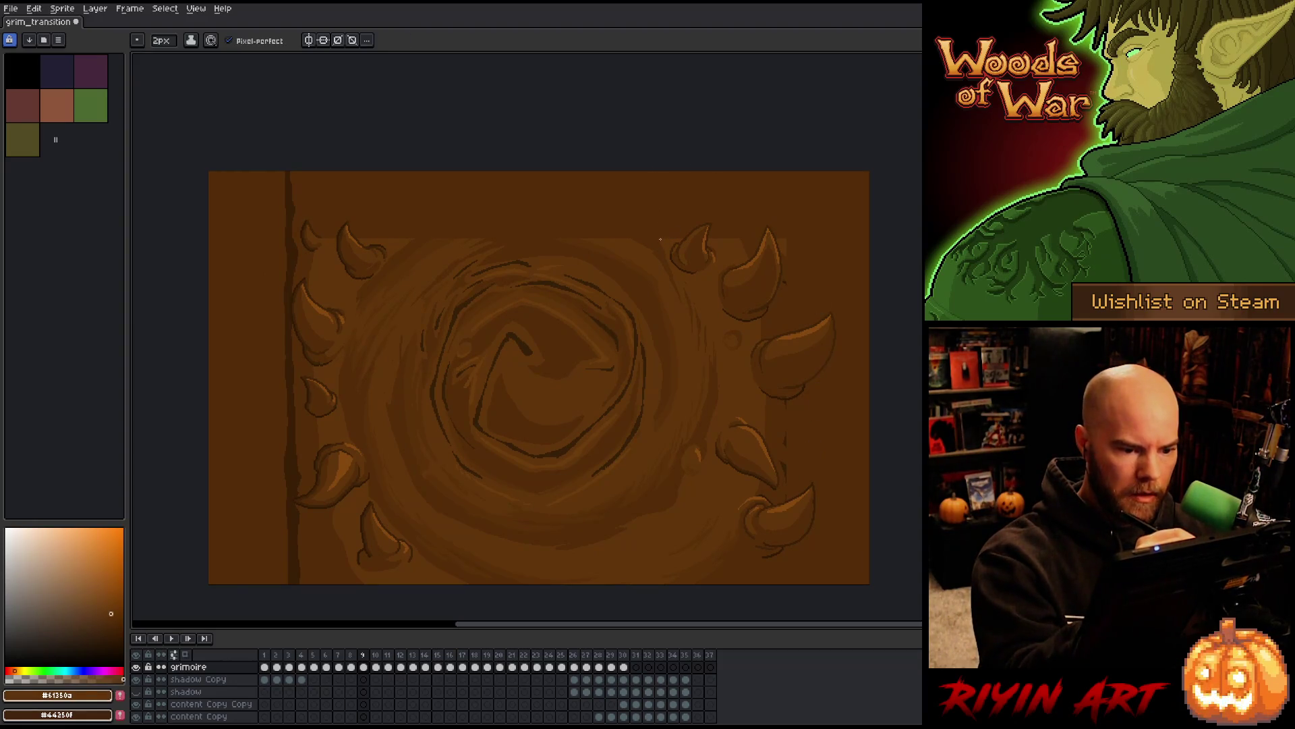
left_click(580, 236, "alt")
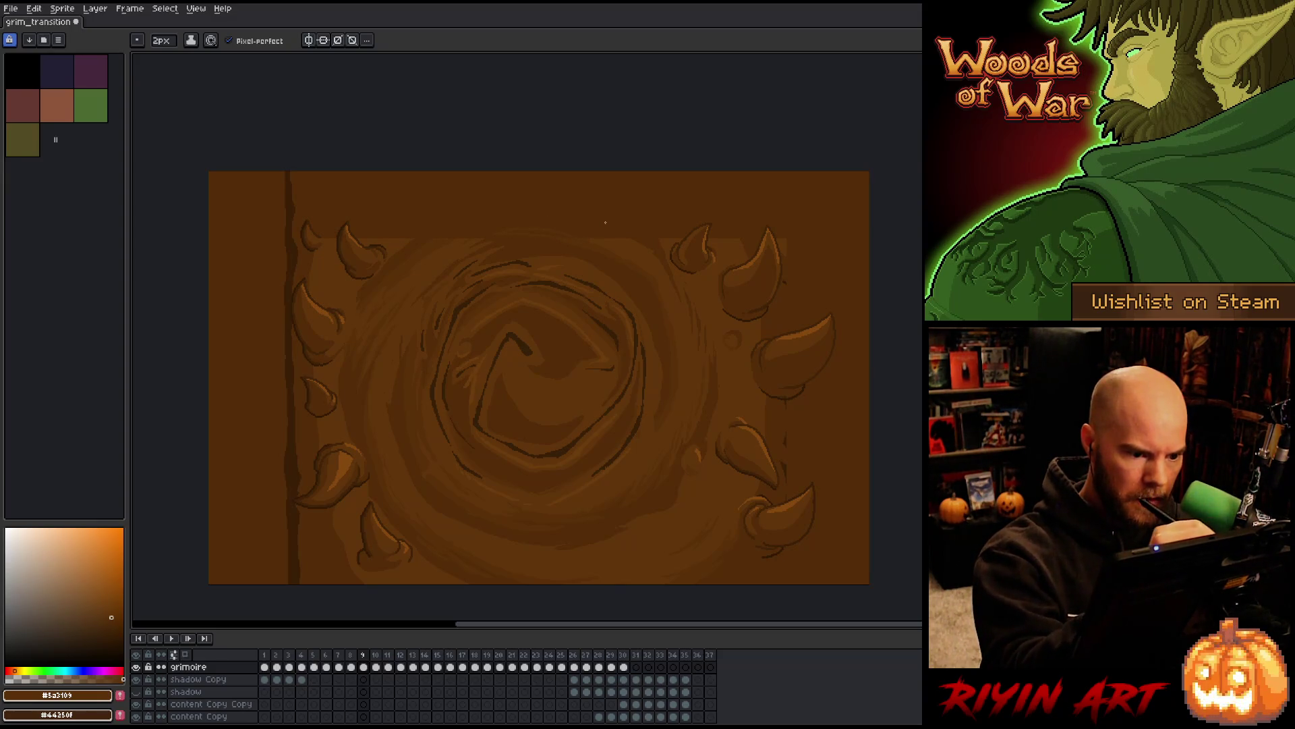
Draw a soft #61350a brown arc along the swirl's top edge
key("alt")
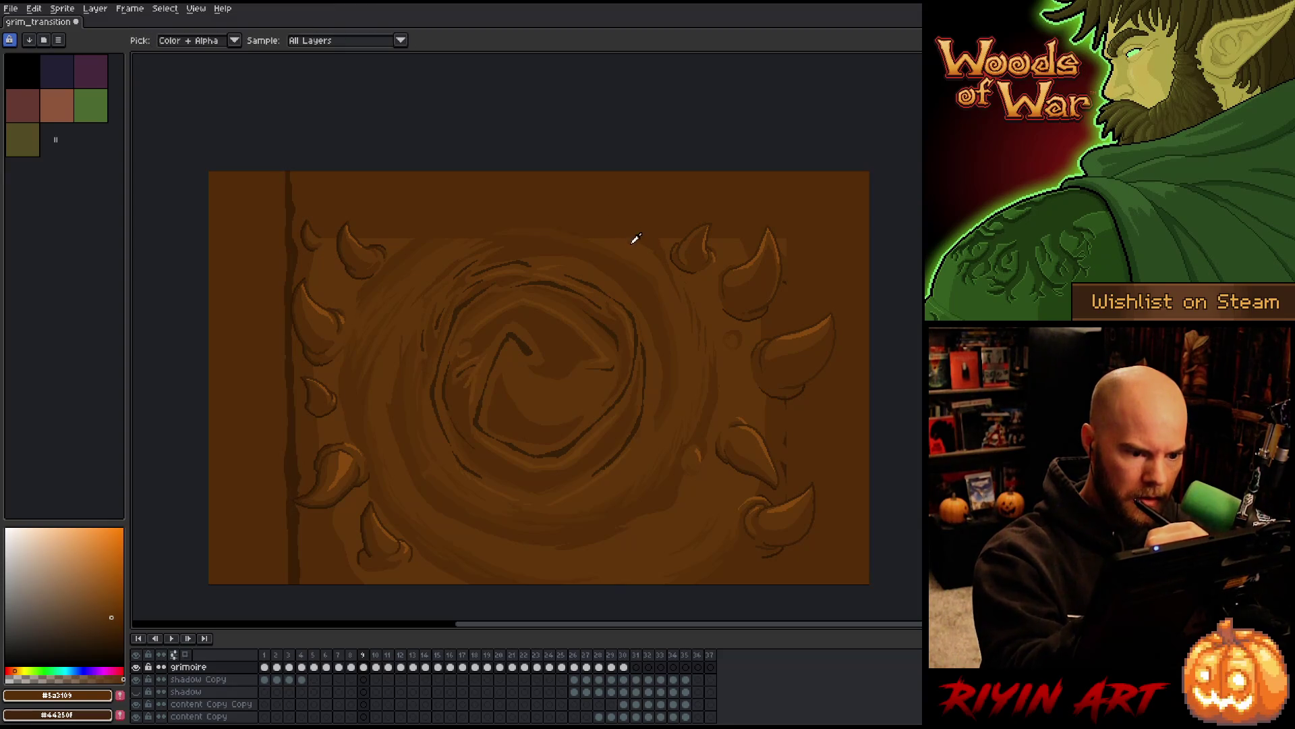
left_click(632, 240, "alt")
mouse_move(607, 227)
left_mouse_down()
mouse_move(536, 219)
mouse_move(464, 231)
left_mouse_up()
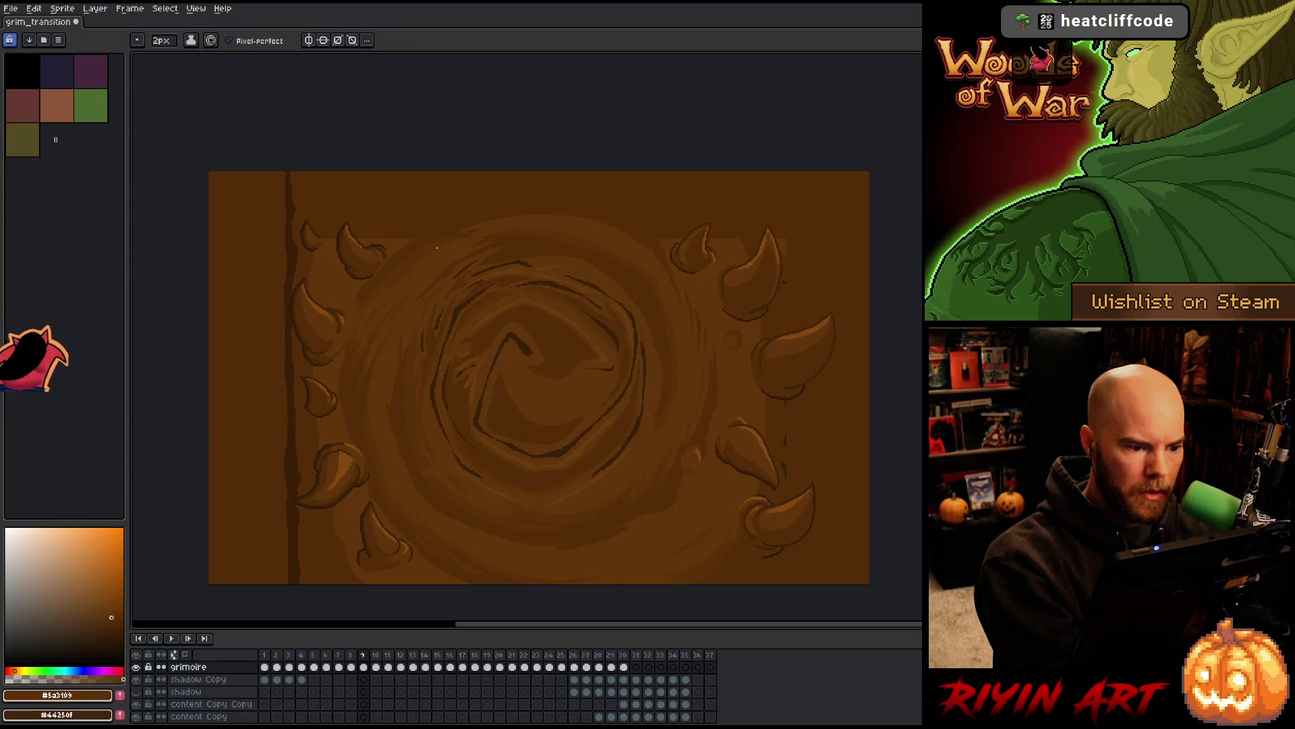
left_click(506, 211, "alt")
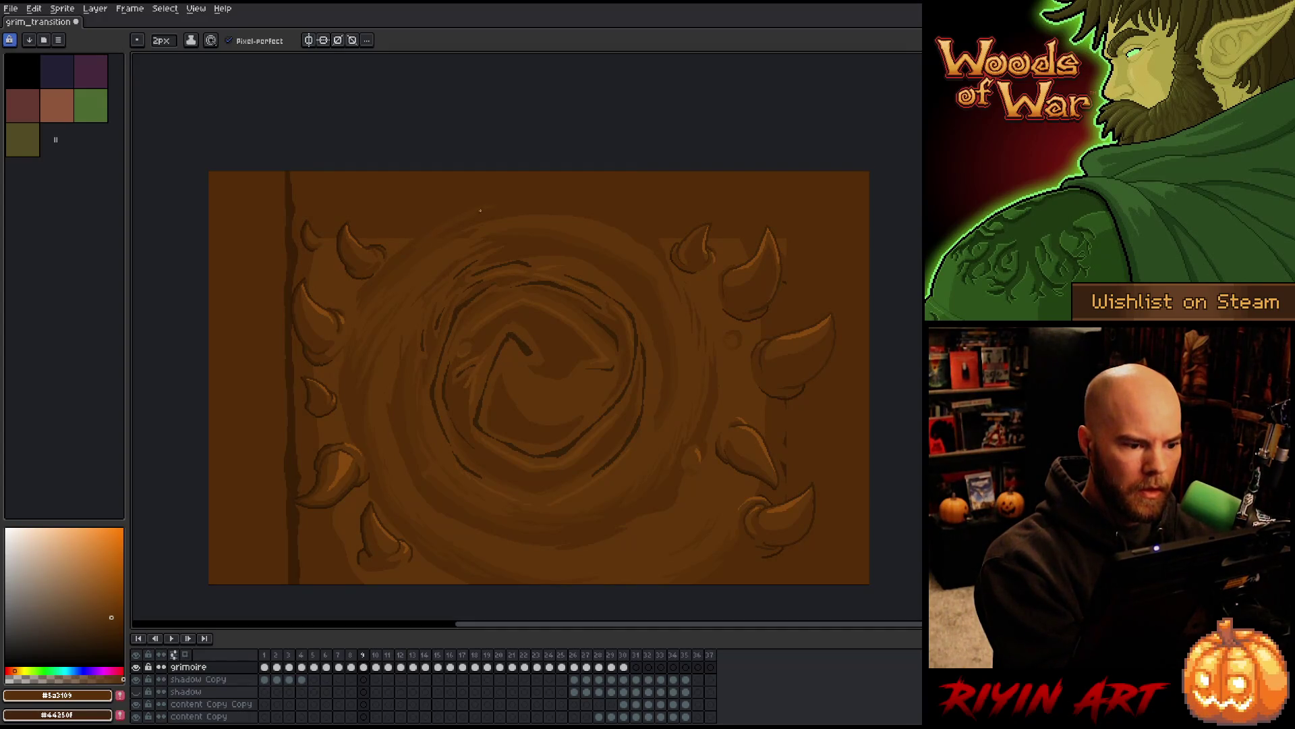
left_click(503, 216, "alt")
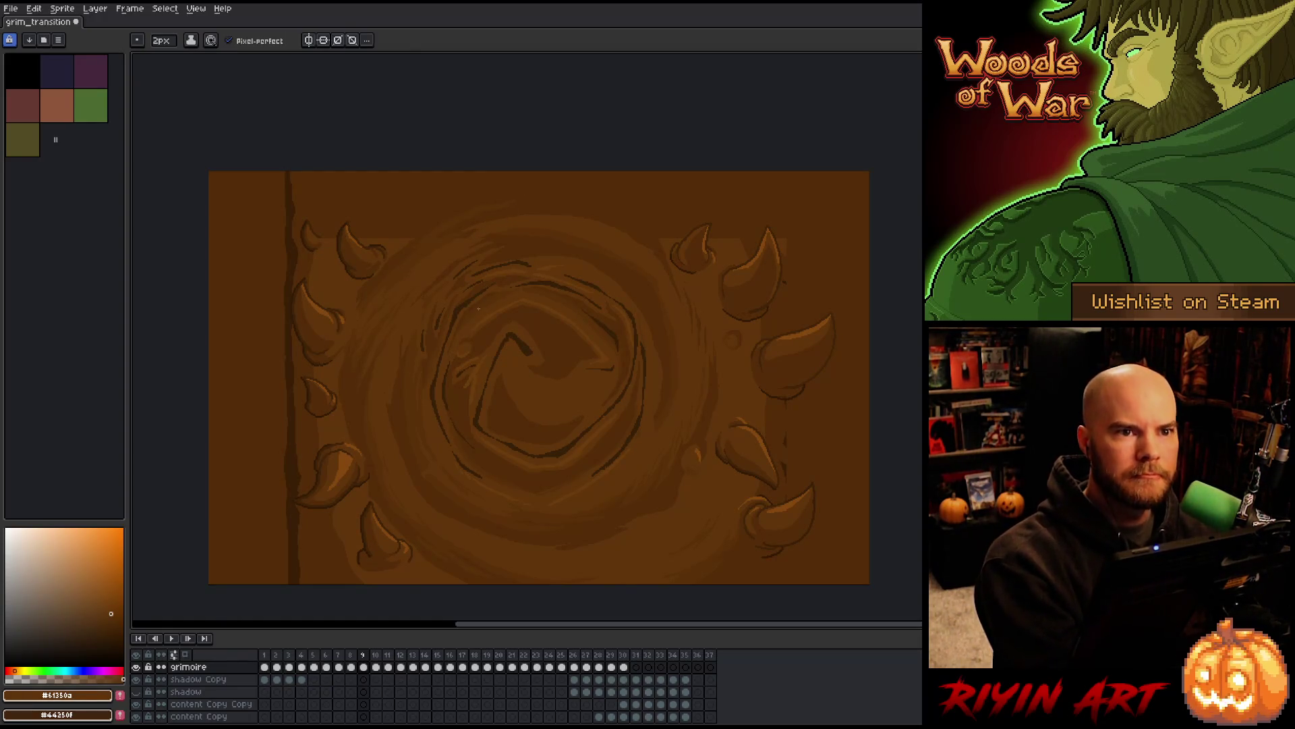
key("space")
left_click_drag(572, 299, 520, 279)
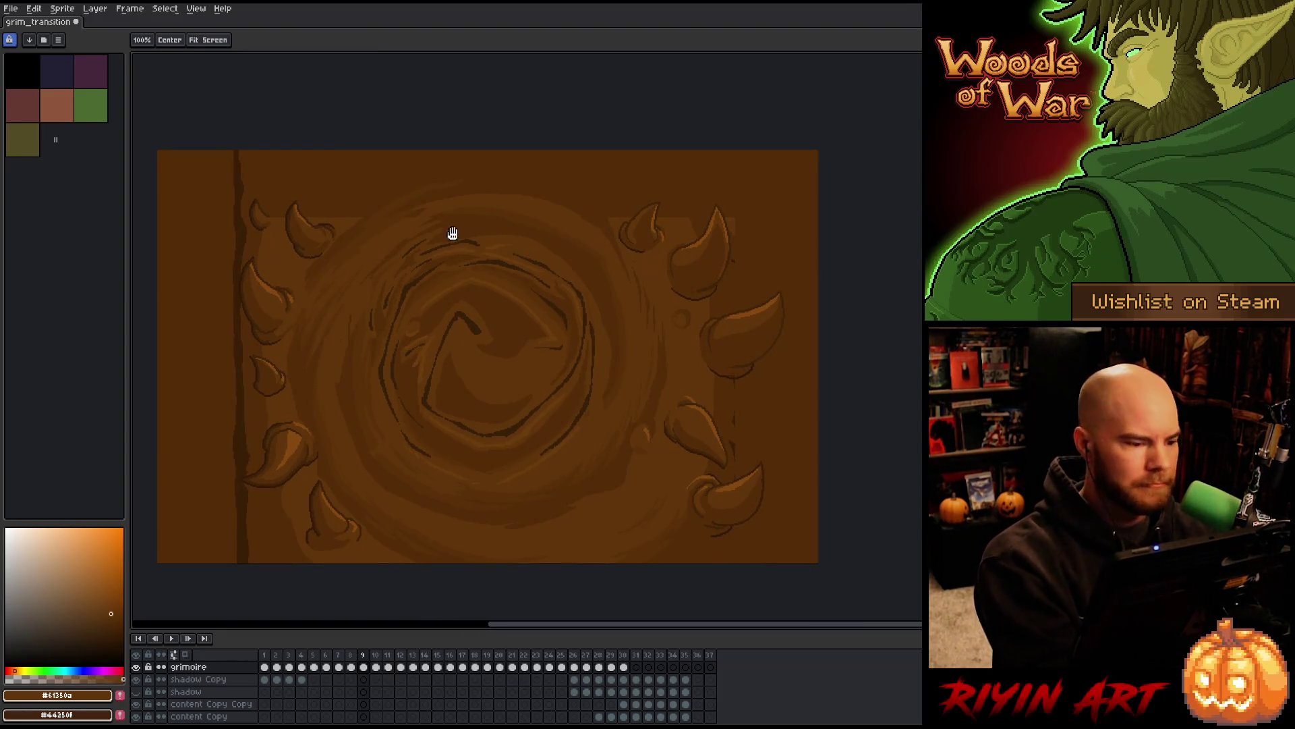
Recentre the cover and clear the selection around the horned border
left_click_drag(452, 231, 621, 232)
key("w")
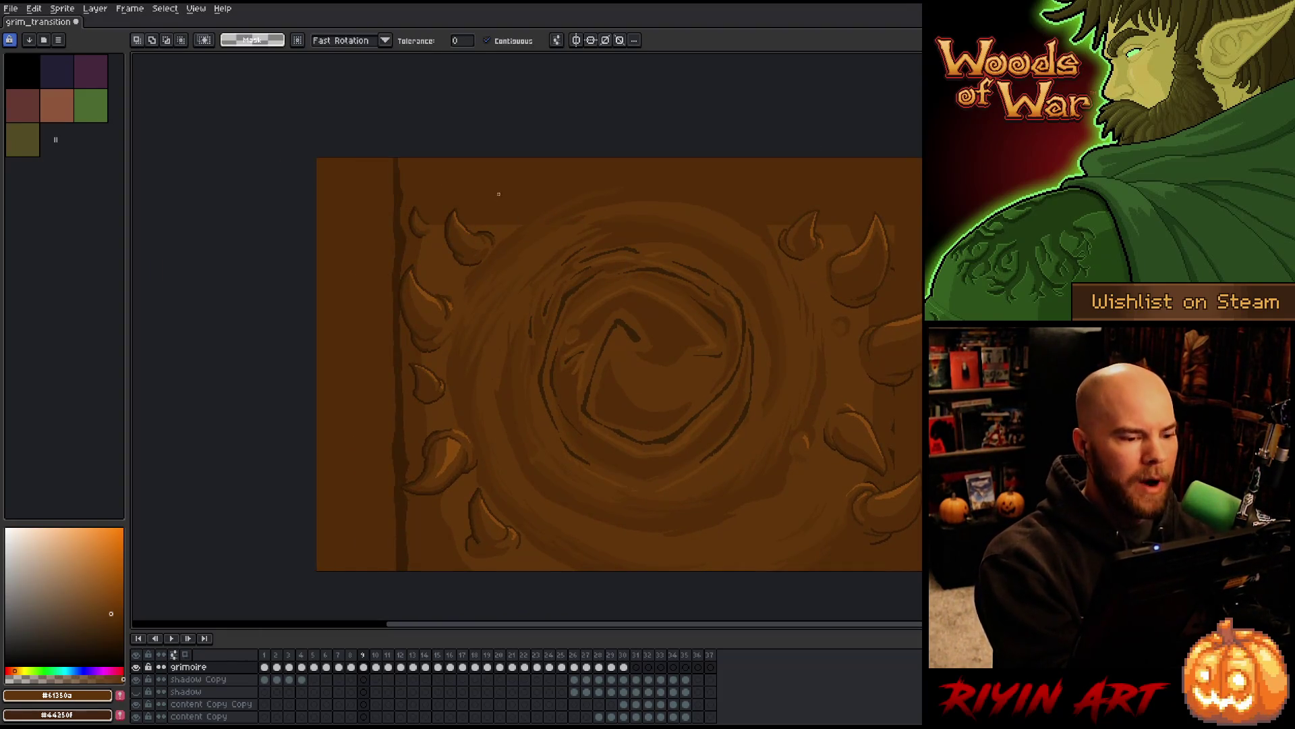
left_click(498, 220)
key("alt")
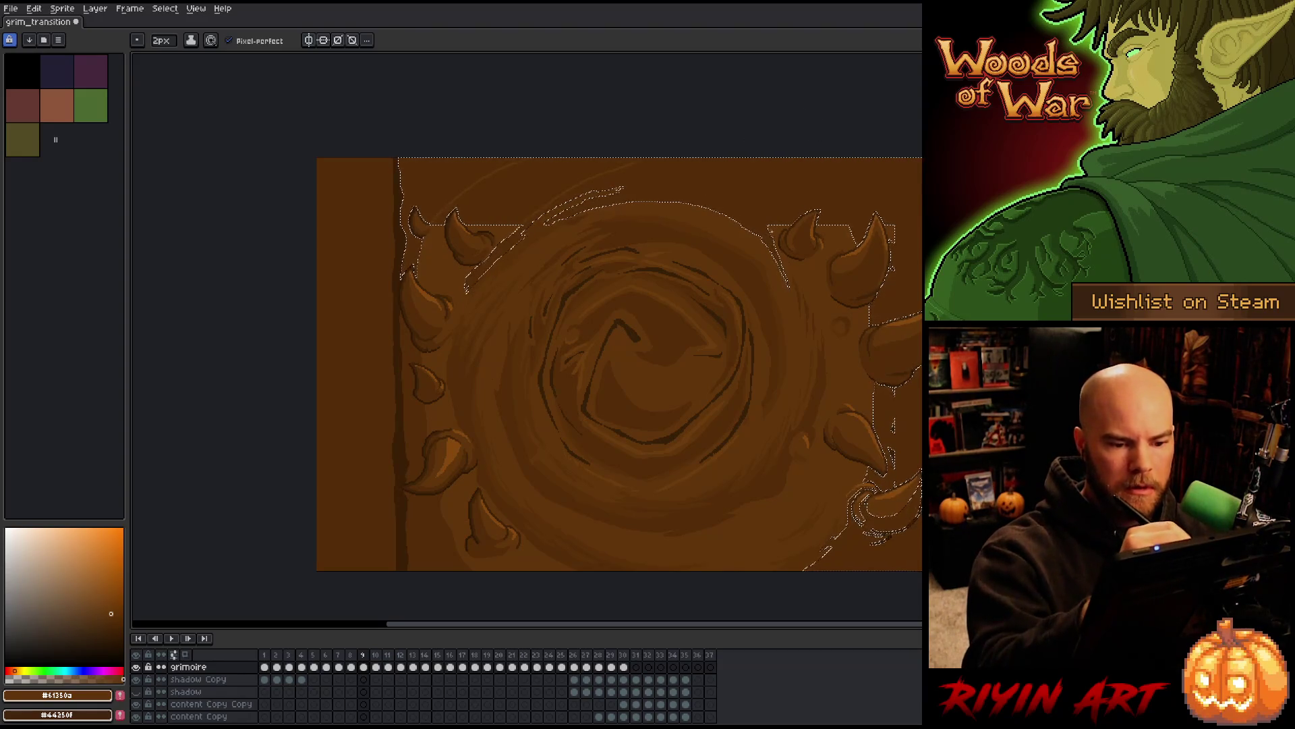
key("alt")
key("alt")
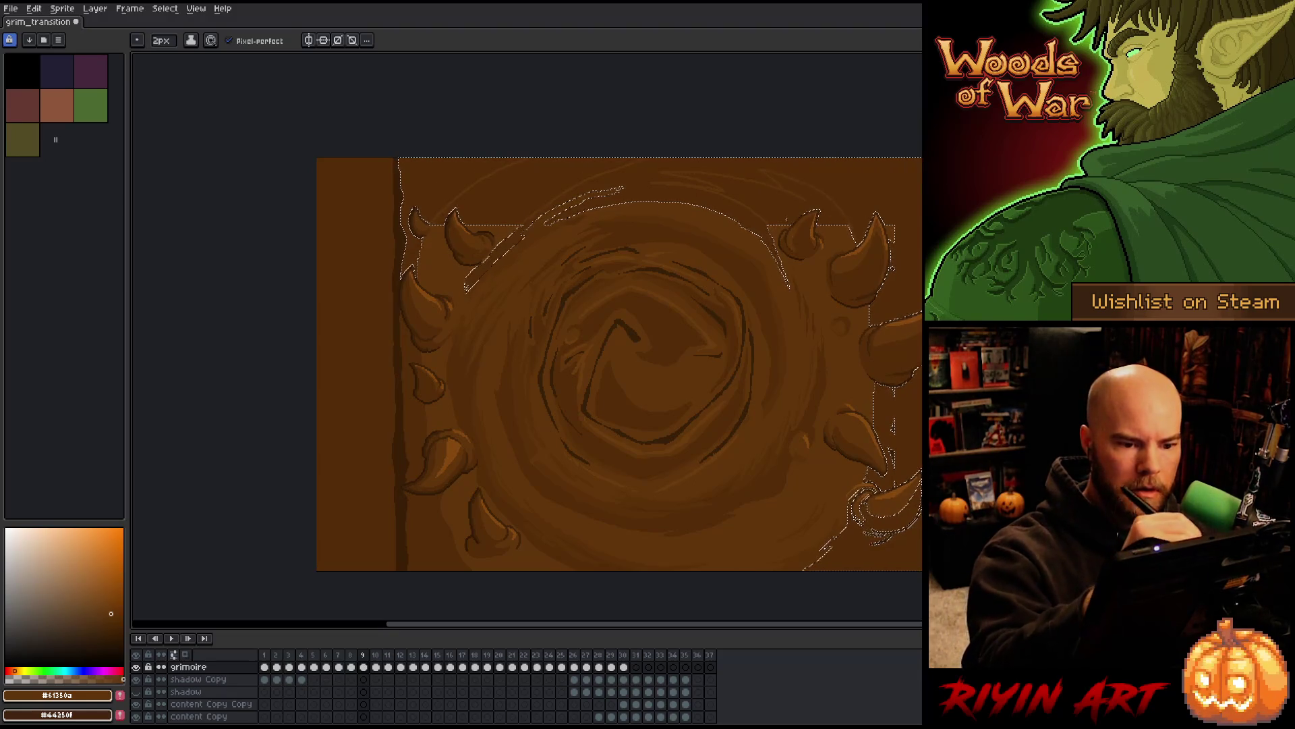
key("g")
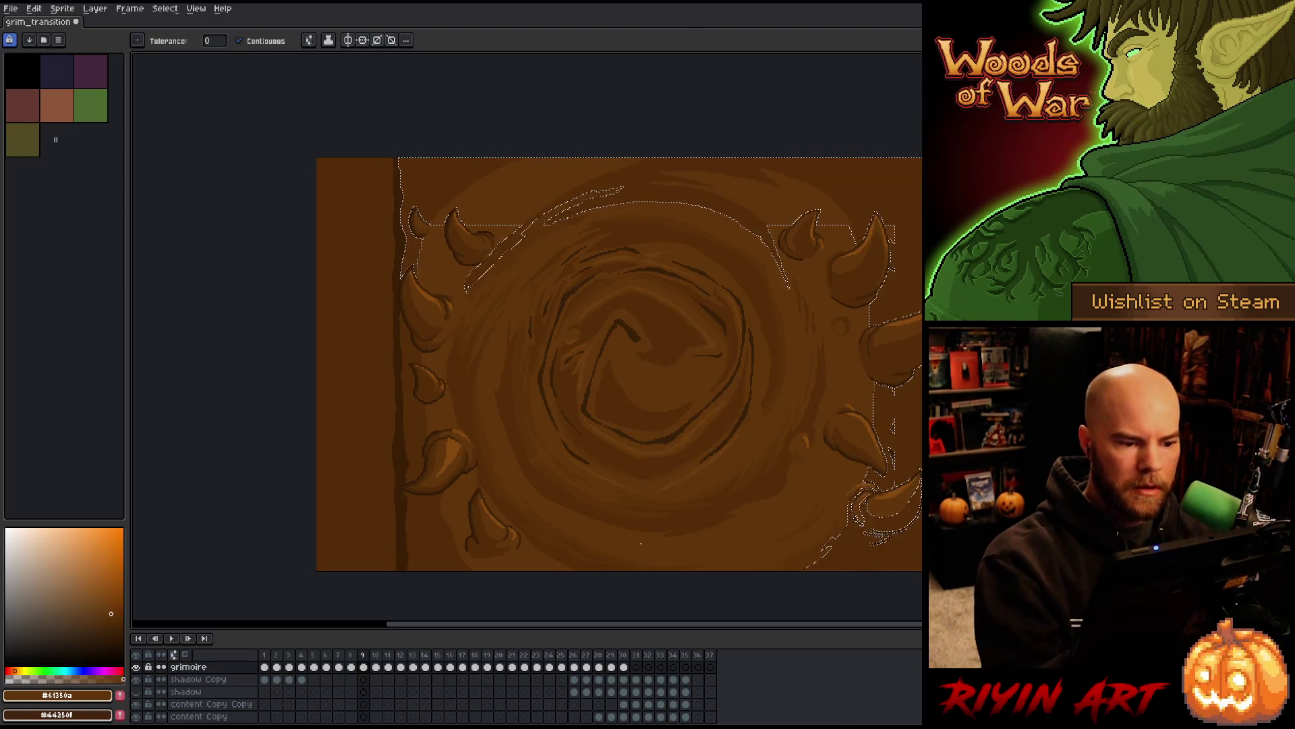
left_click_drag(905, 376, 824, 297)
key("b")
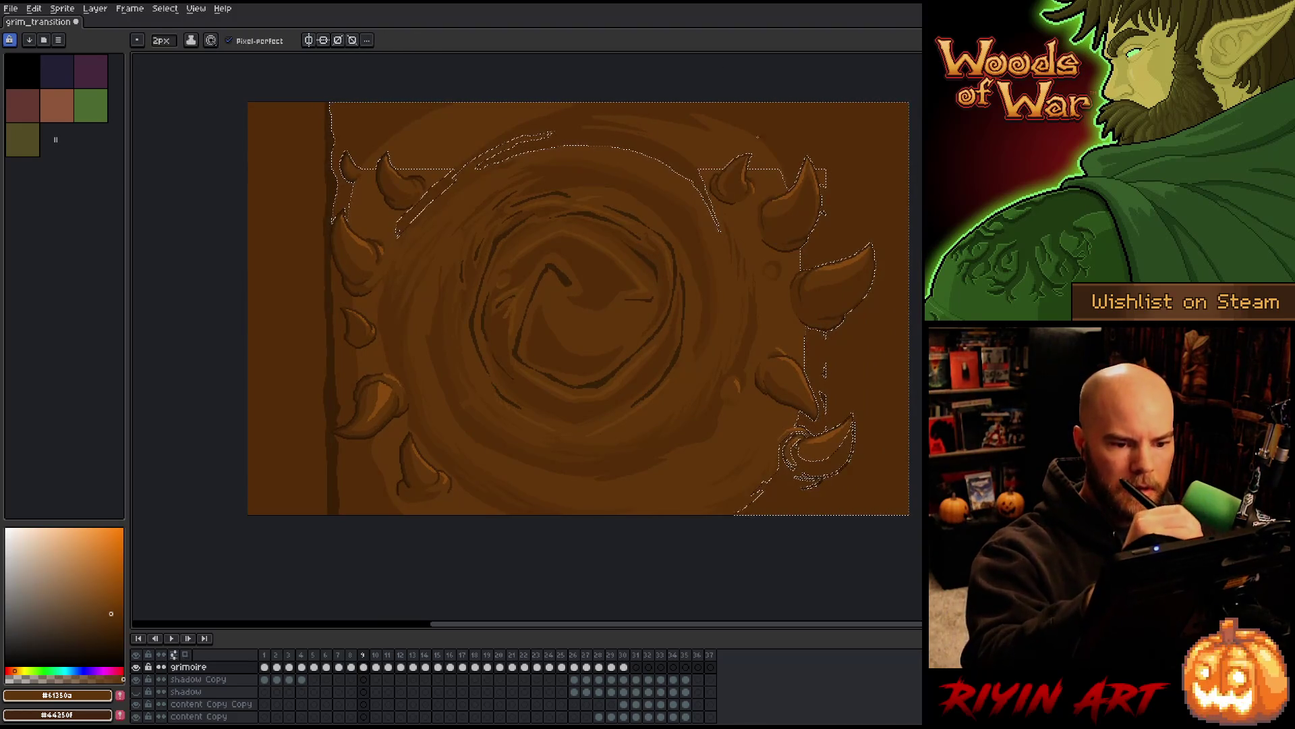
key("ctrl+d")
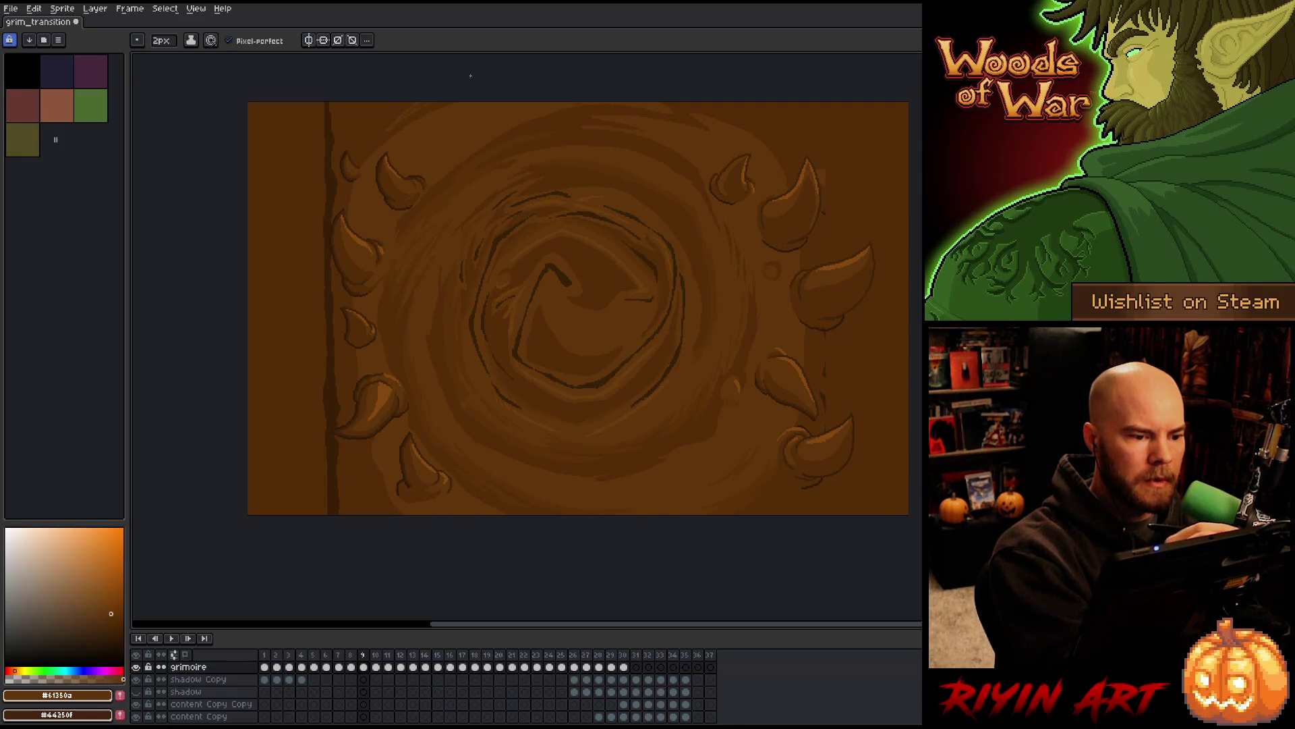
Retouch the swirl shading in alternating darker and lighter browns, then save the darkest brown to the palette
left_click(390, 104, "alt")
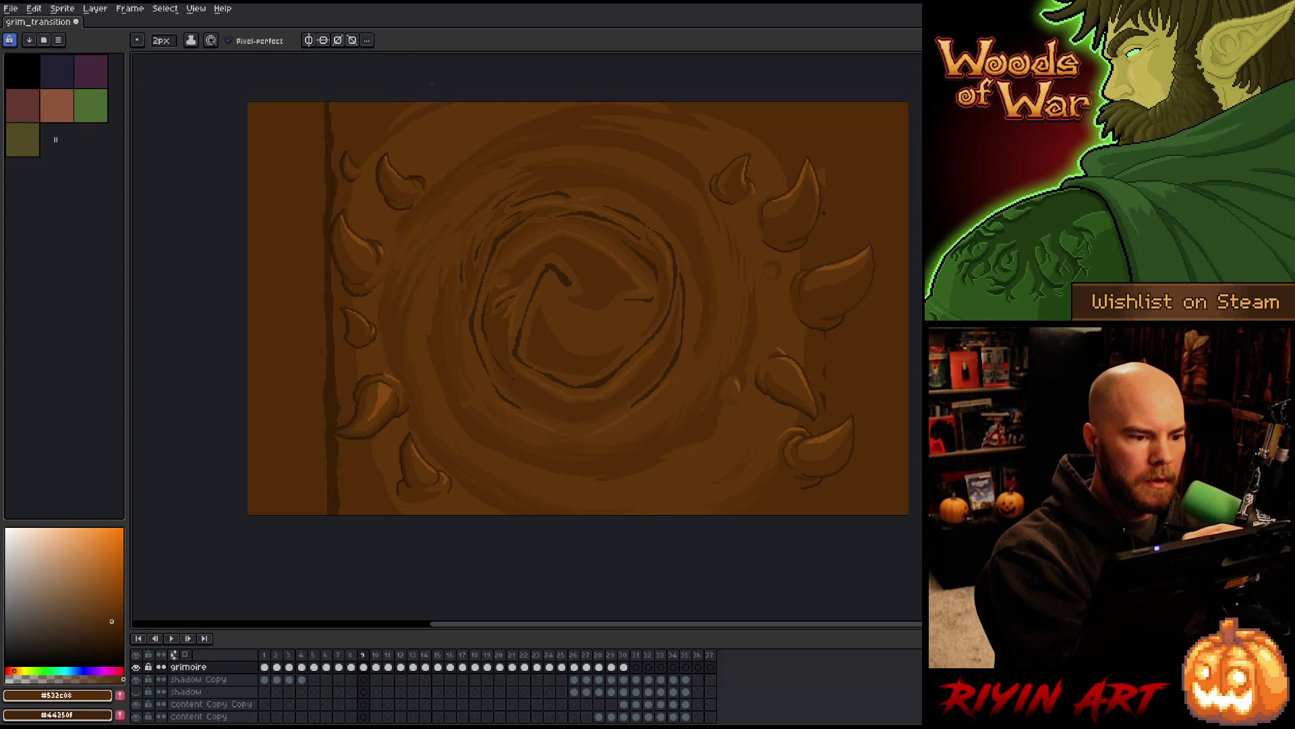
left_click(745, 130, "alt")
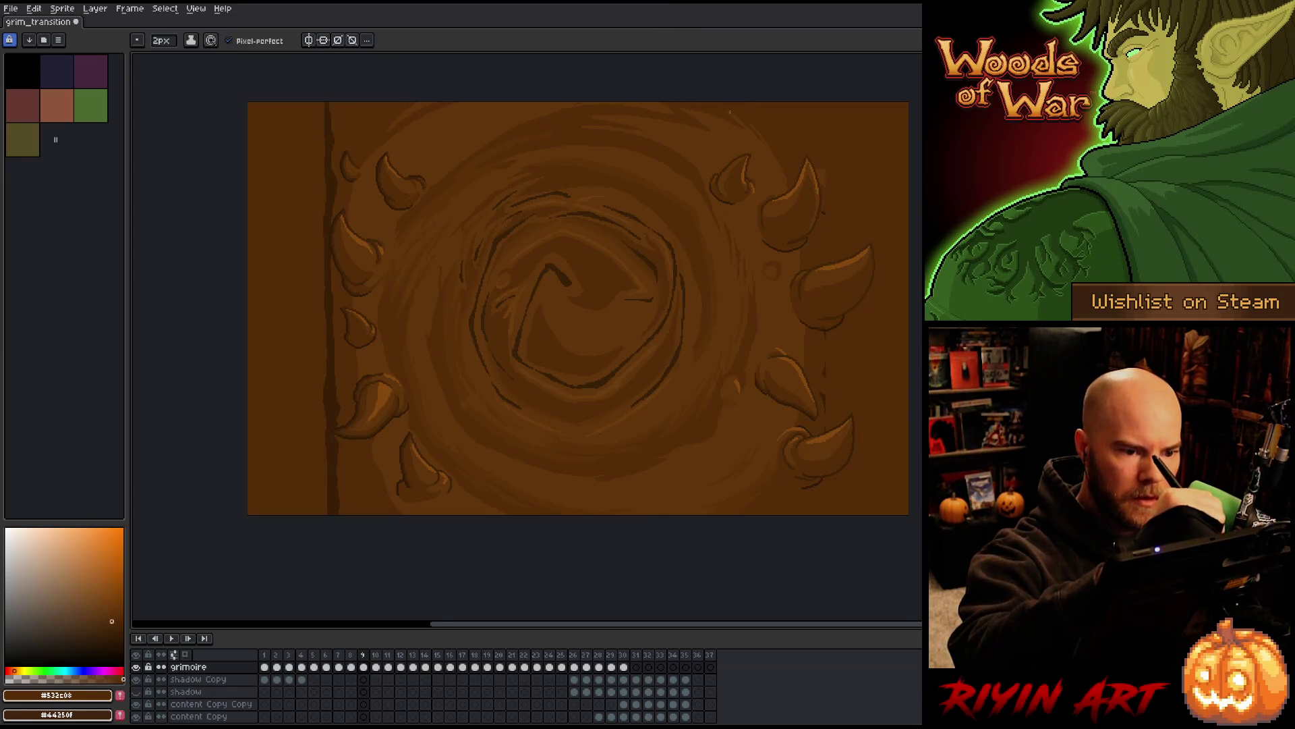
key("alt")
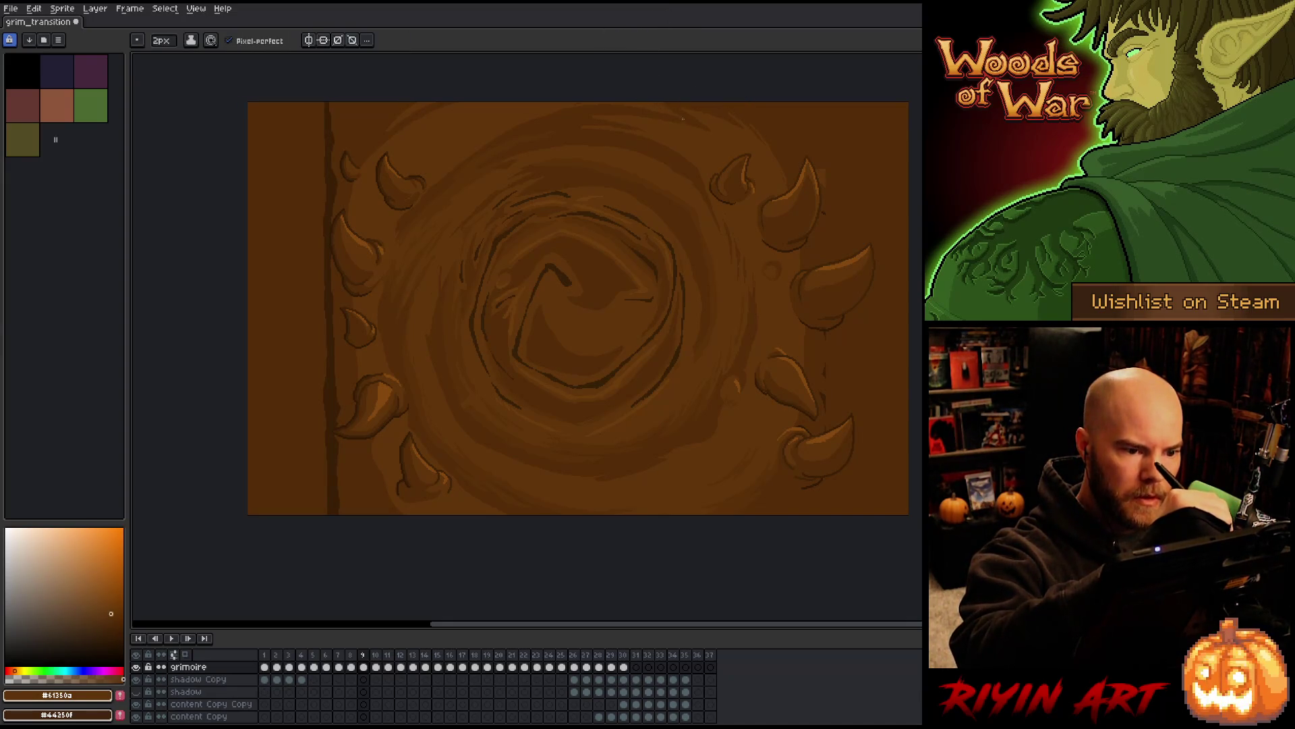
left_click(693, 116, "alt")
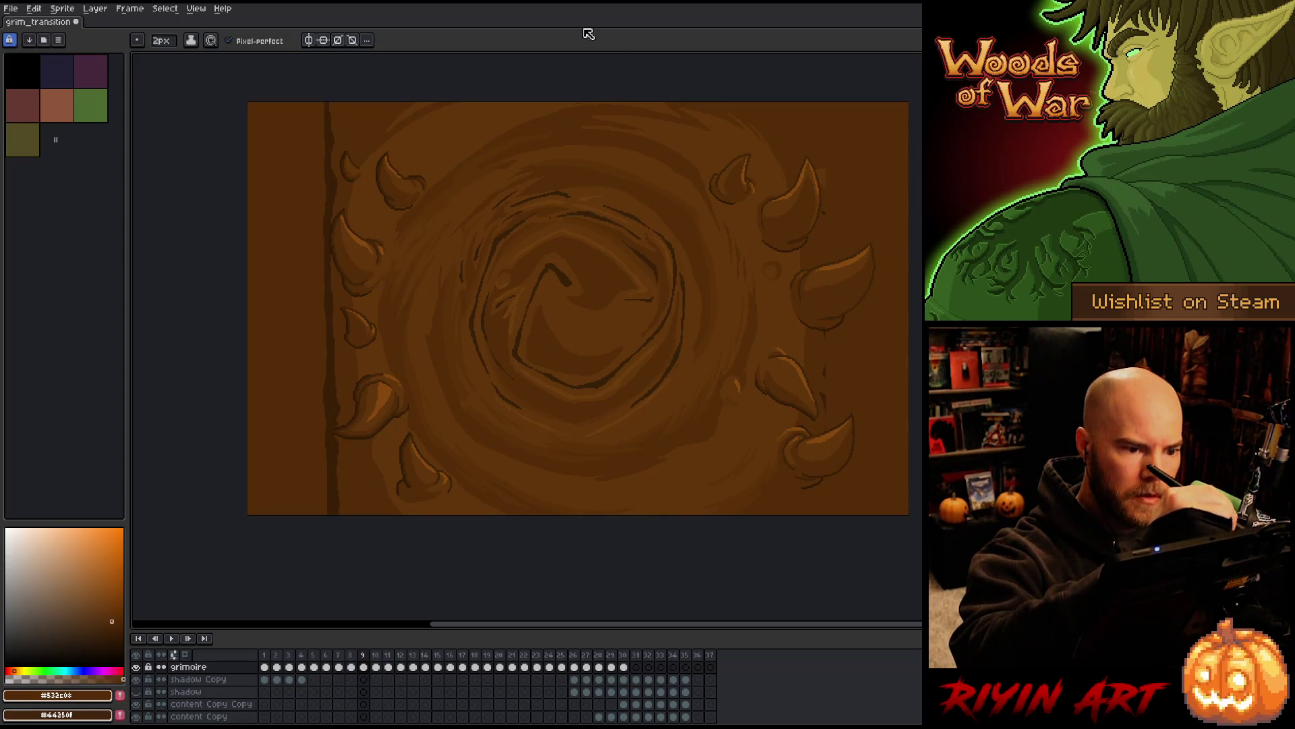
key("alt")
left_click(657, 104, "alt")
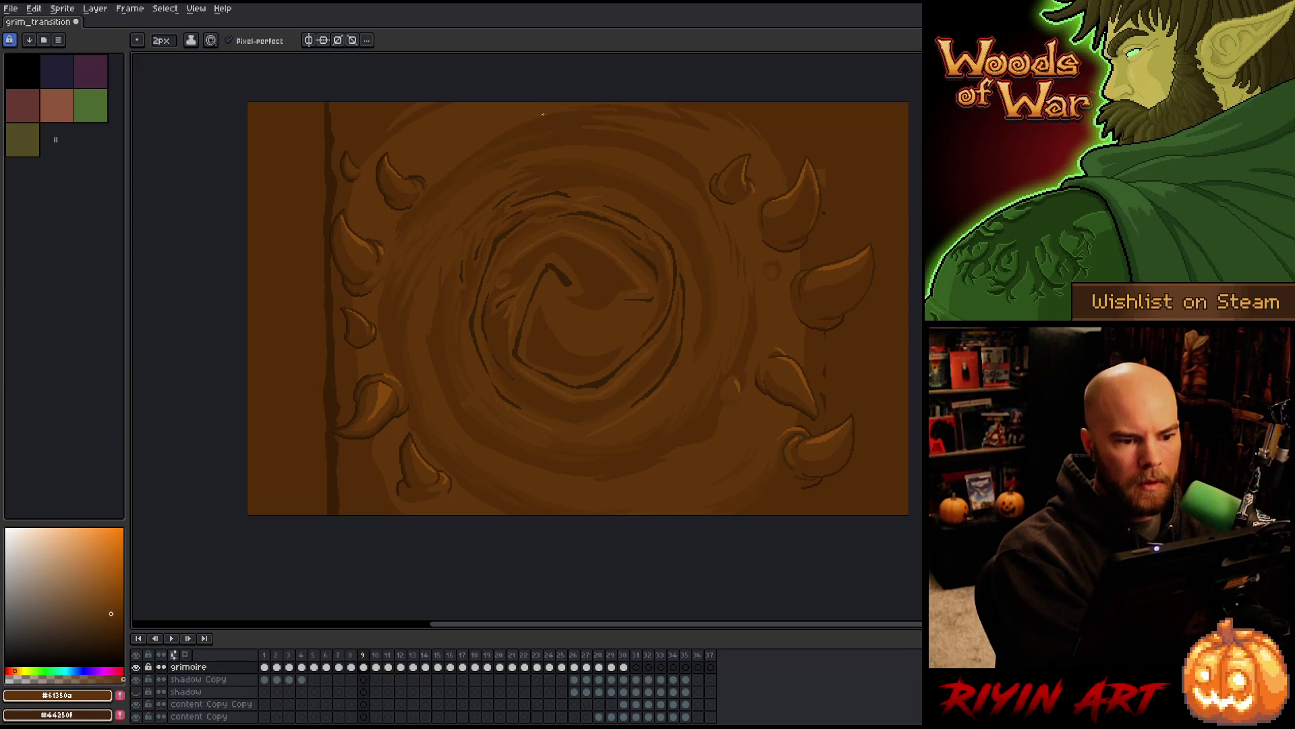
left_click(621, 108, "alt")
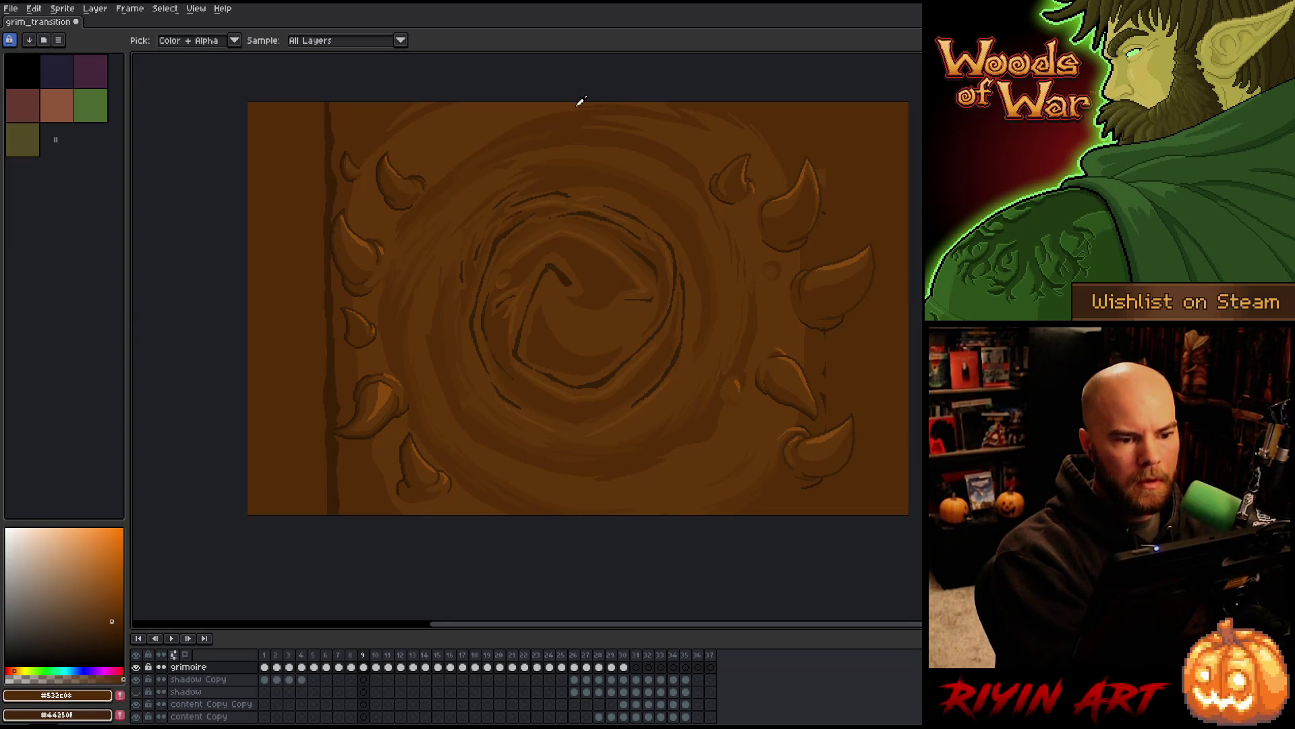
left_click(609, 105, "alt")
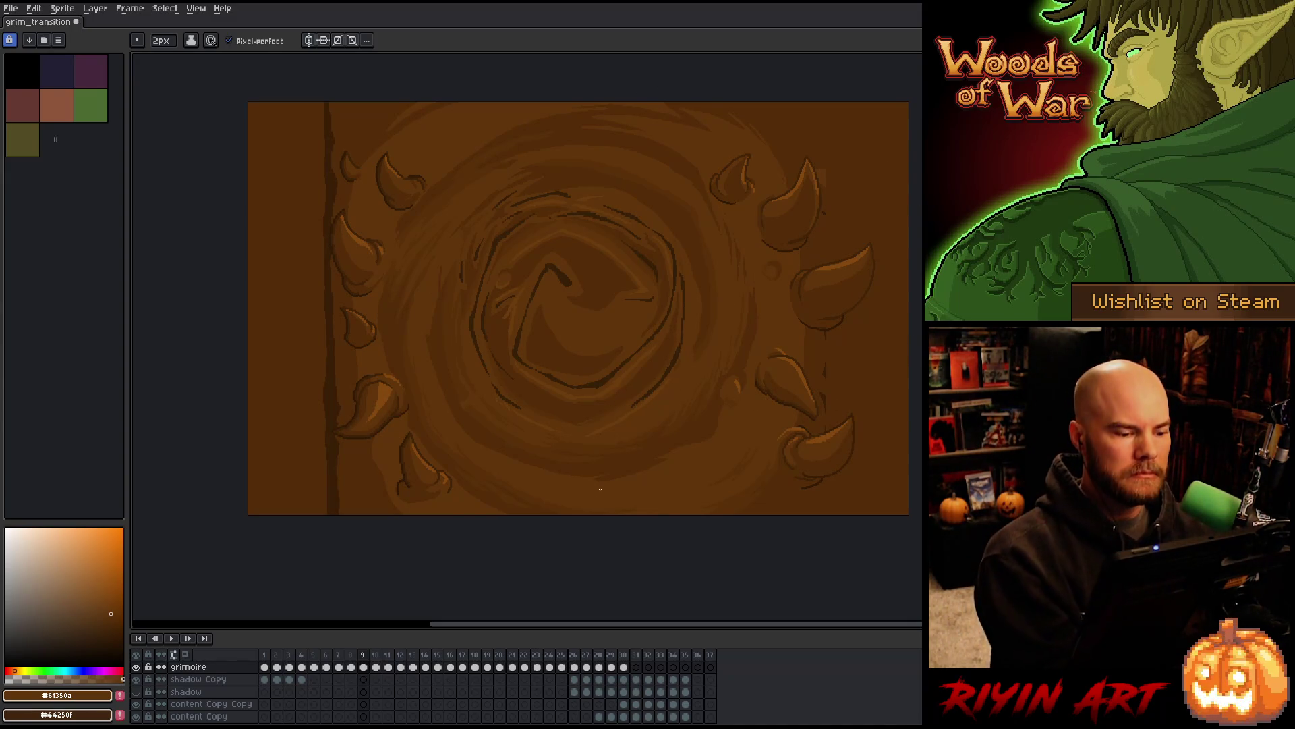
left_click(334, 485, "alt")
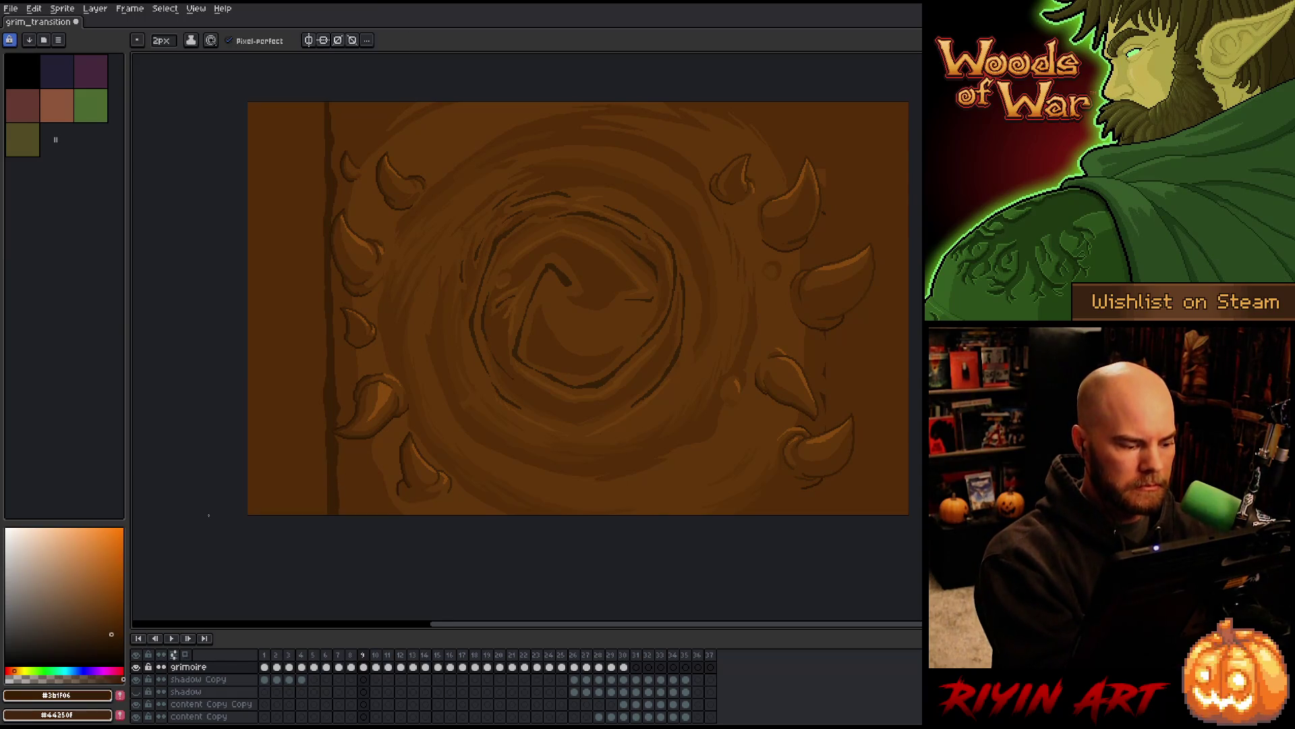
left_click(110, 642)
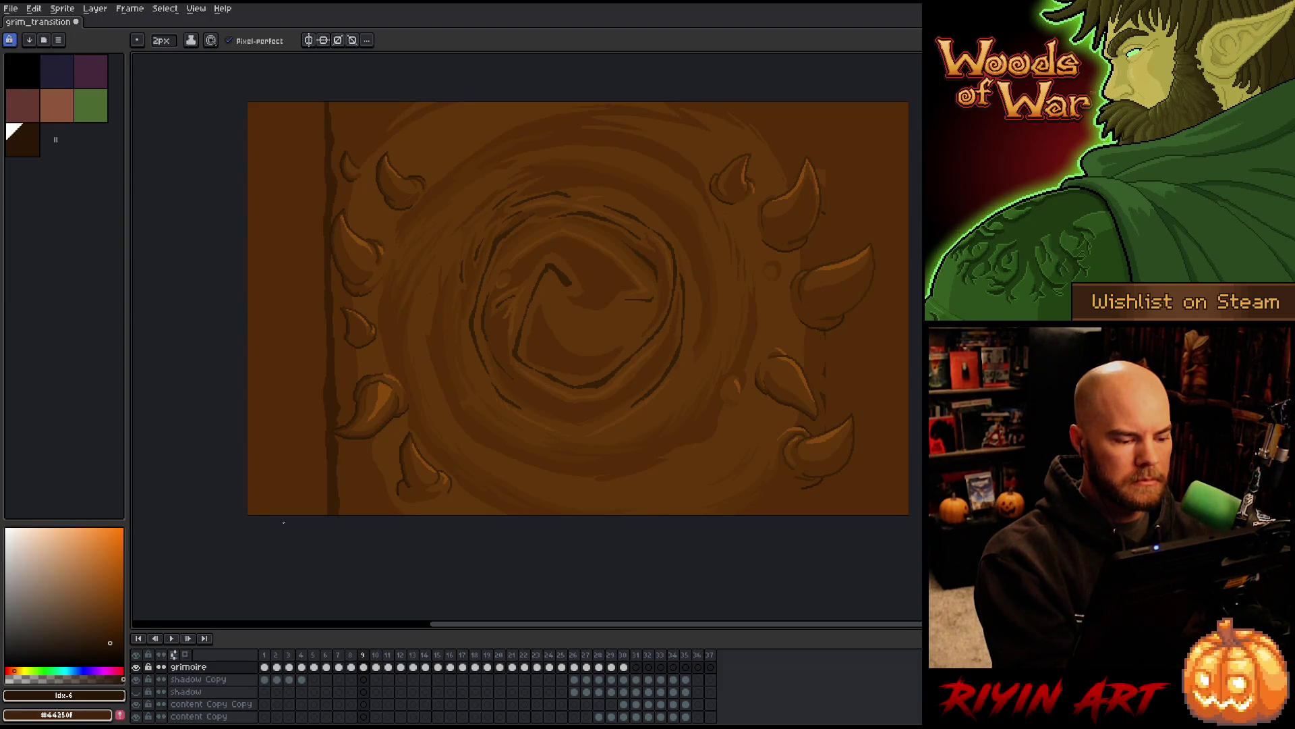
Draw a trial dark line up the cover's left side, then undo it
key("g")
key("b")
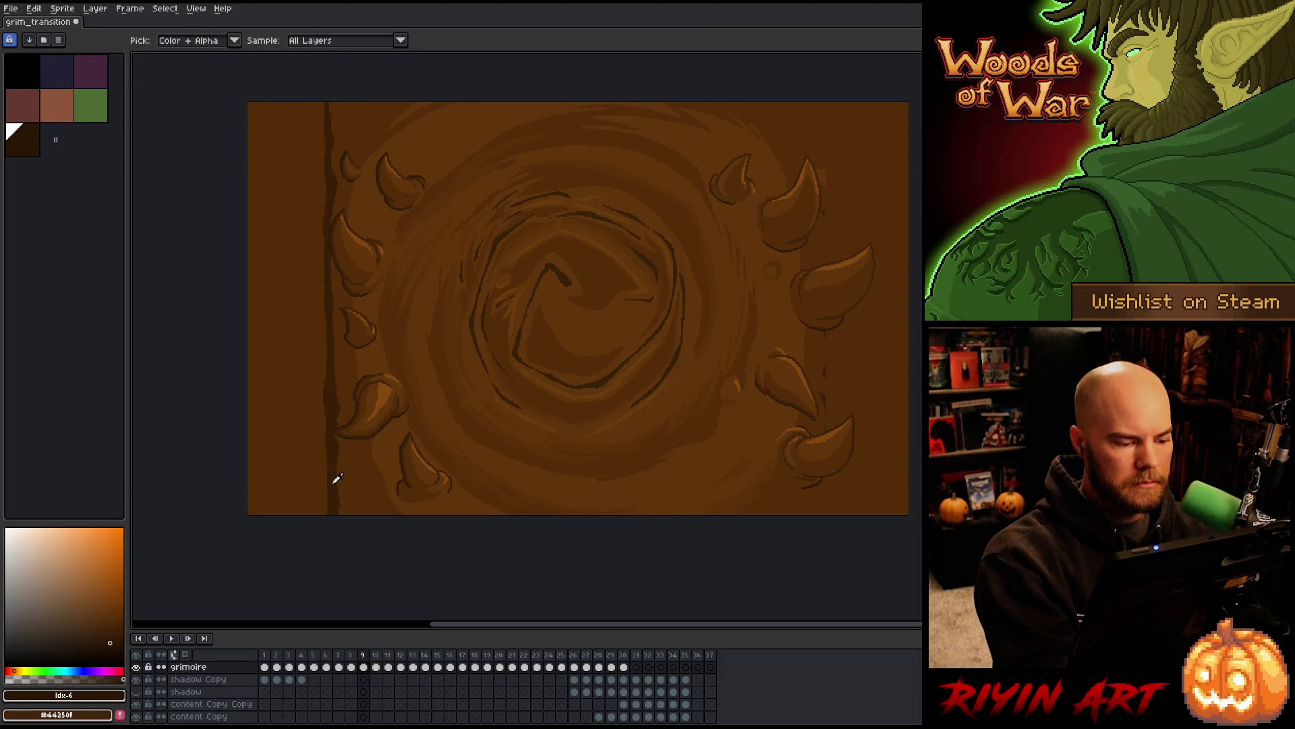
left_click(326, 496, "alt")
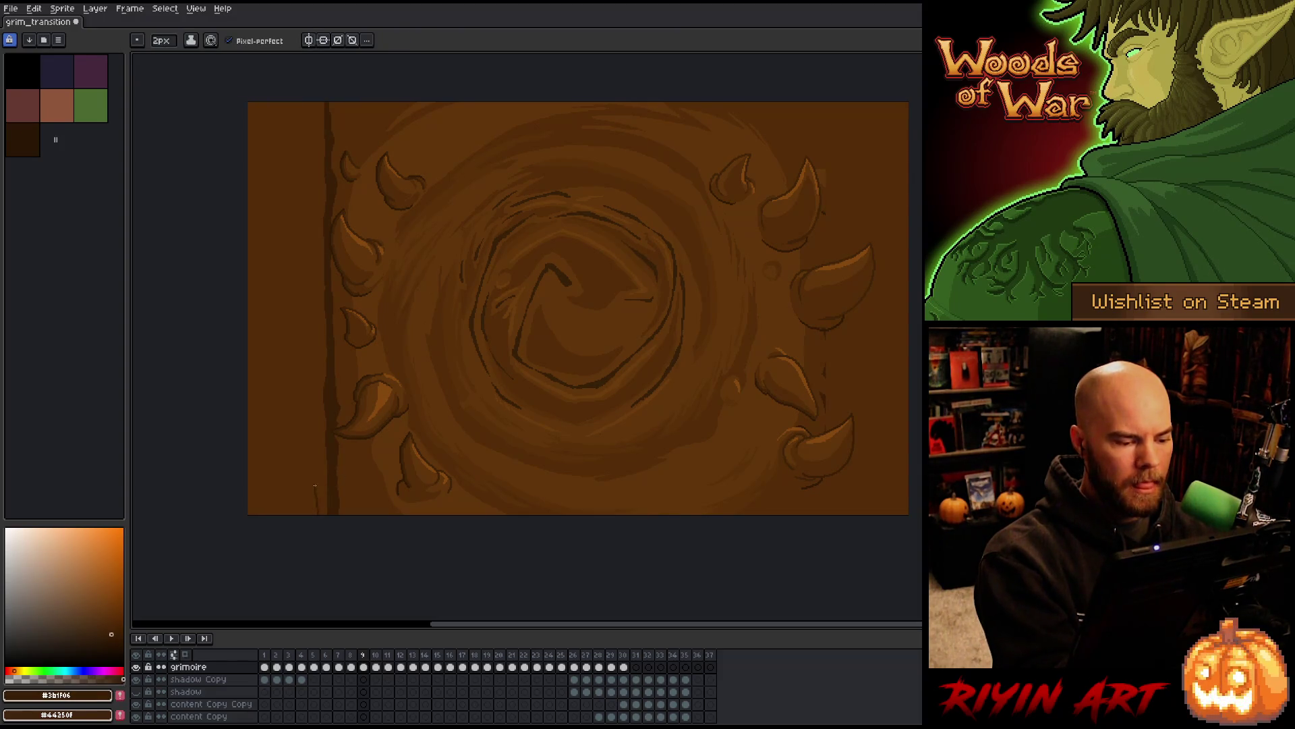
left_click_drag(314, 485, 303, 75)
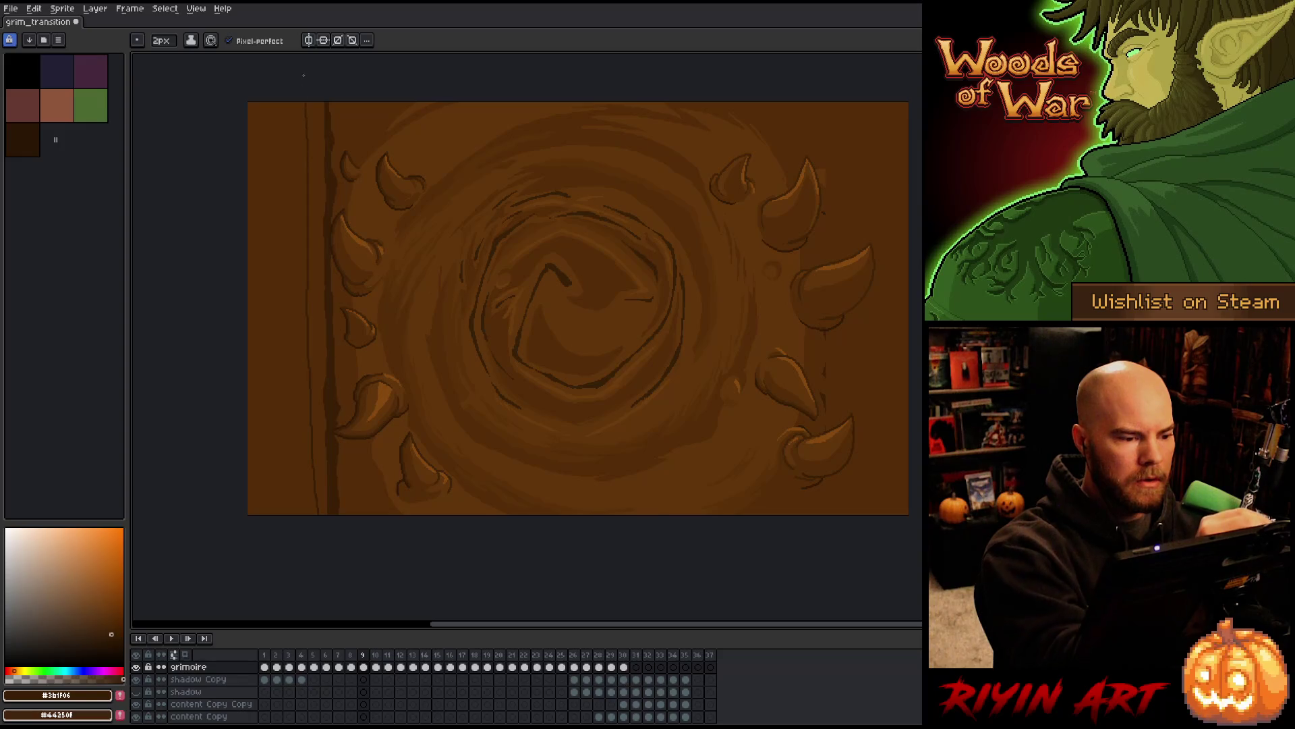
key("ctrl+z")
Draw a thin vertical spine line in the saved dark brown and fill the area left of it
key("alt")
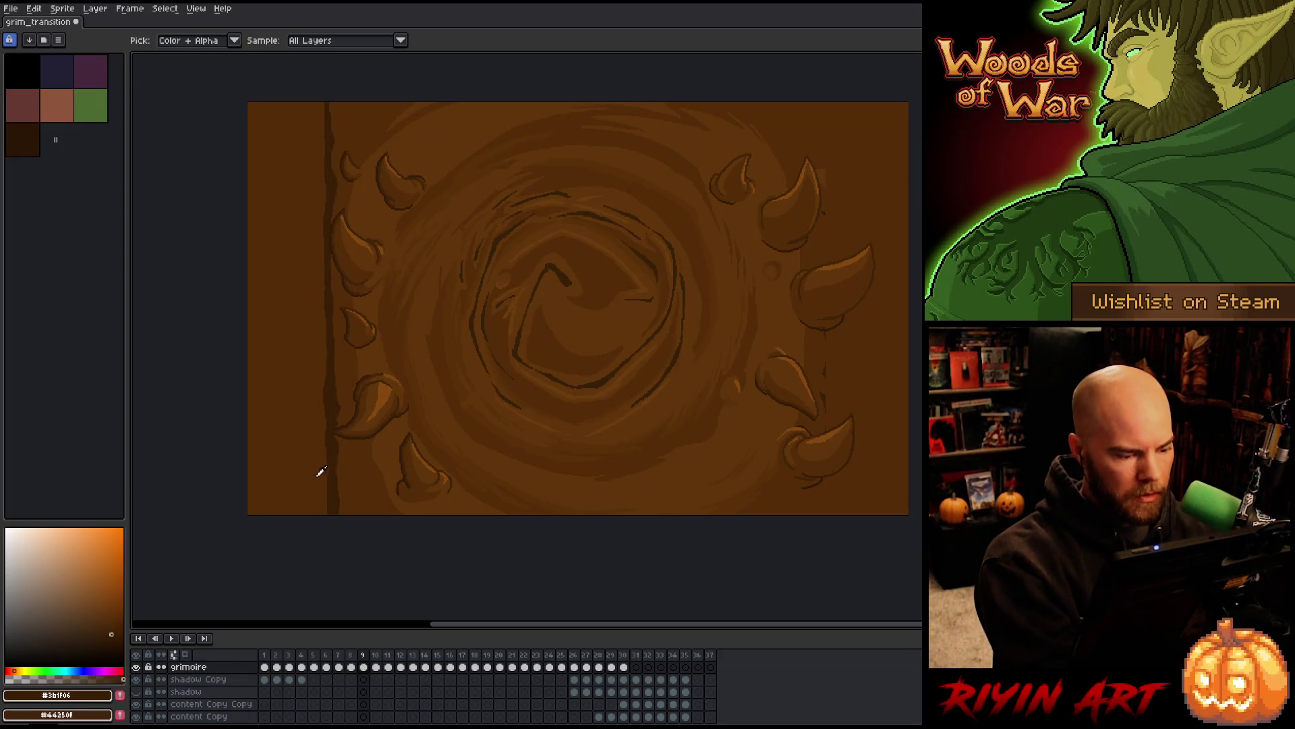
left_click(254, 505, "alt")
left_click(113, 629)
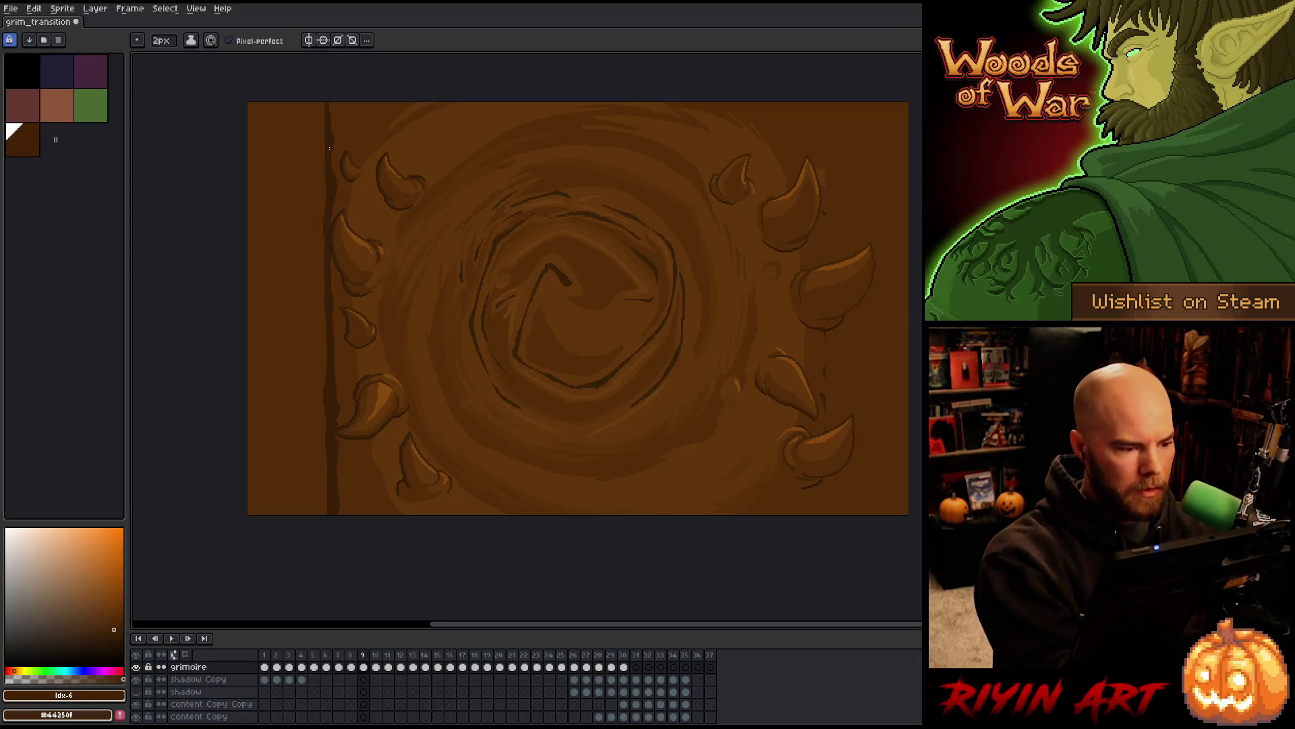
left_click_drag(313, 105, 310, 512)
key("g")
left_click(280, 303)
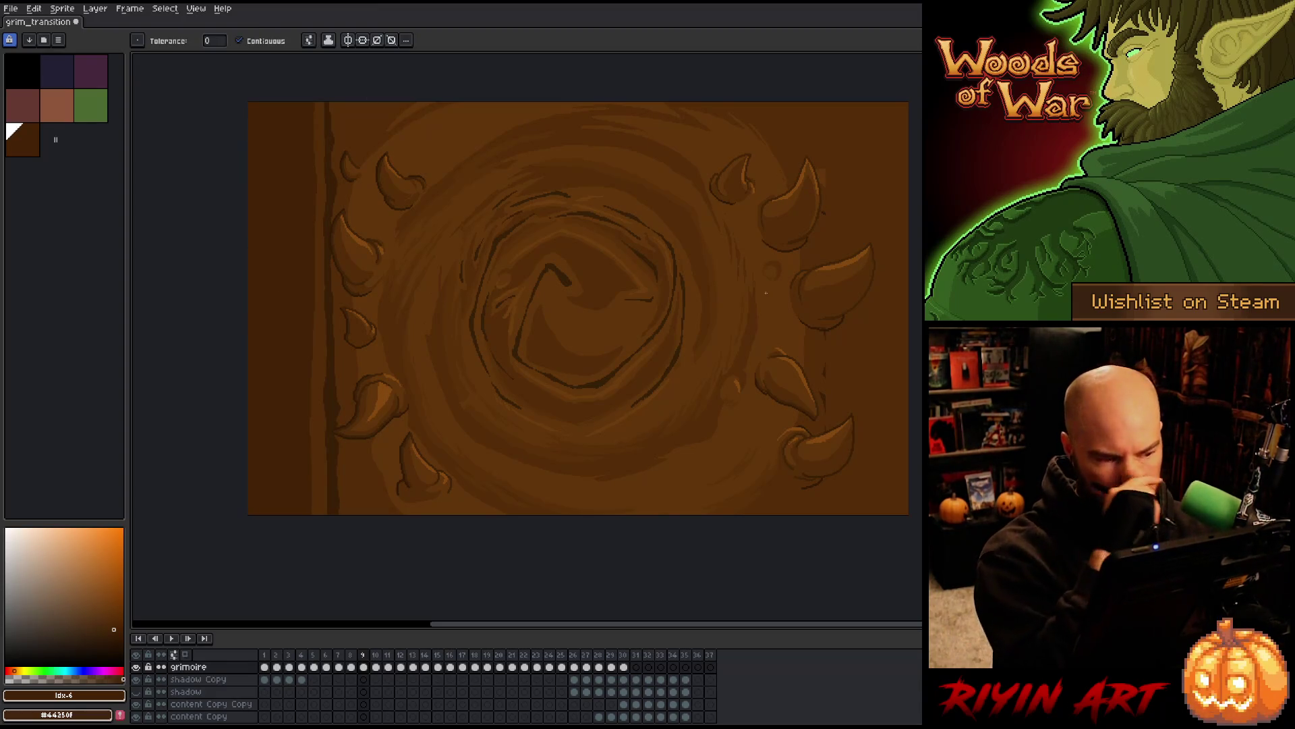
key("b")
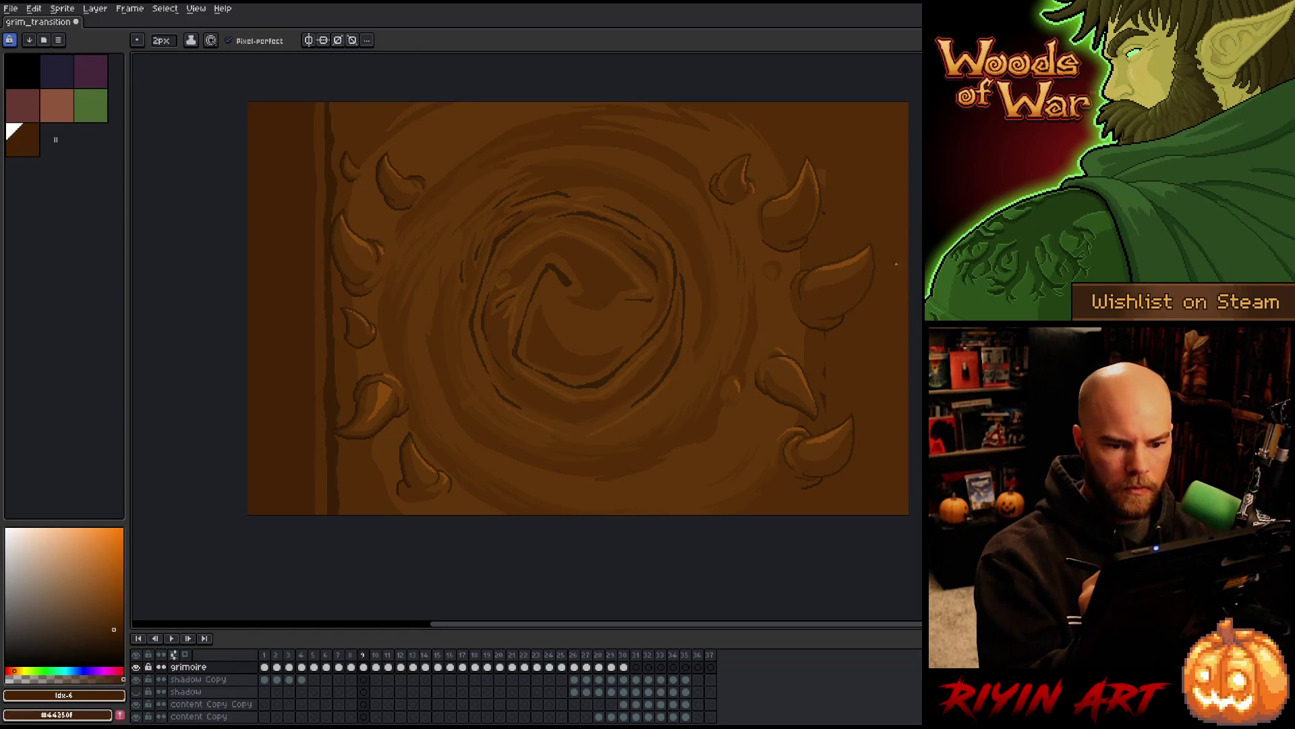
left_click(823, 172, "alt")
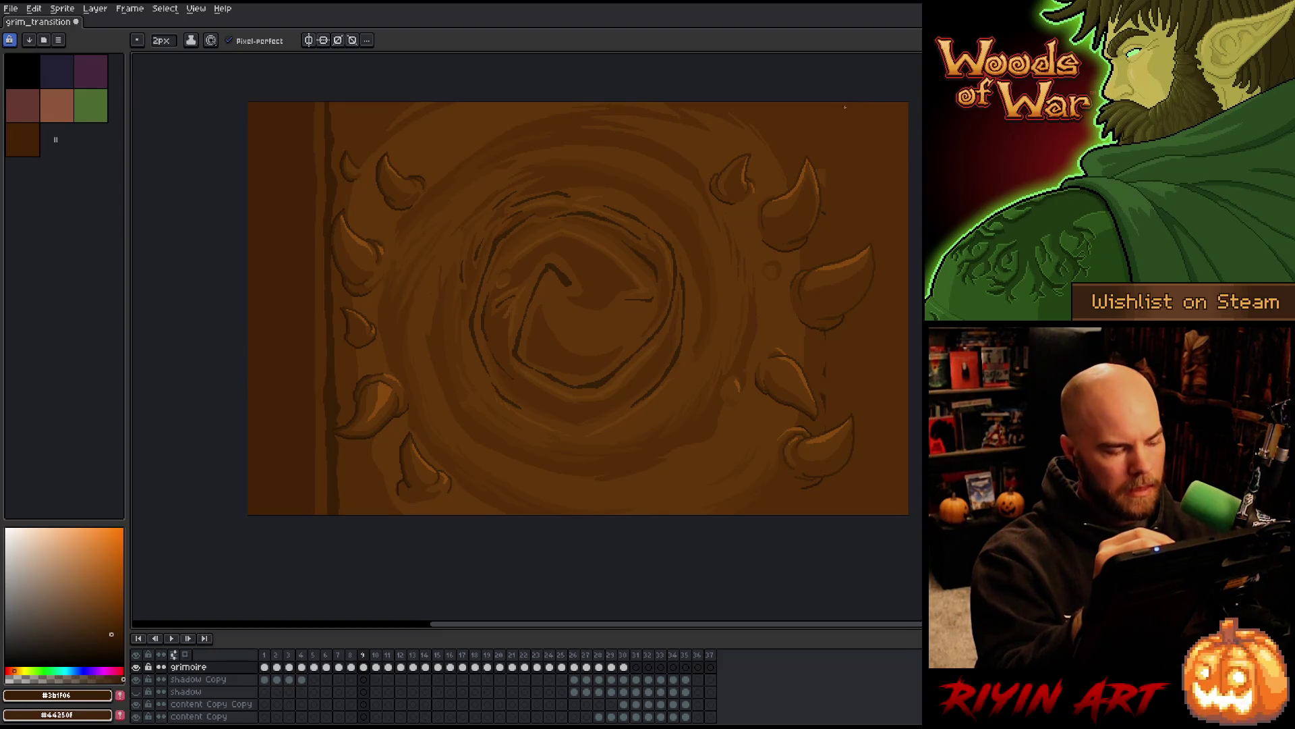
Select the dark spine strip with the magic wand and move it about 24 px left
key("m")
key("w")
left_click(328, 398)
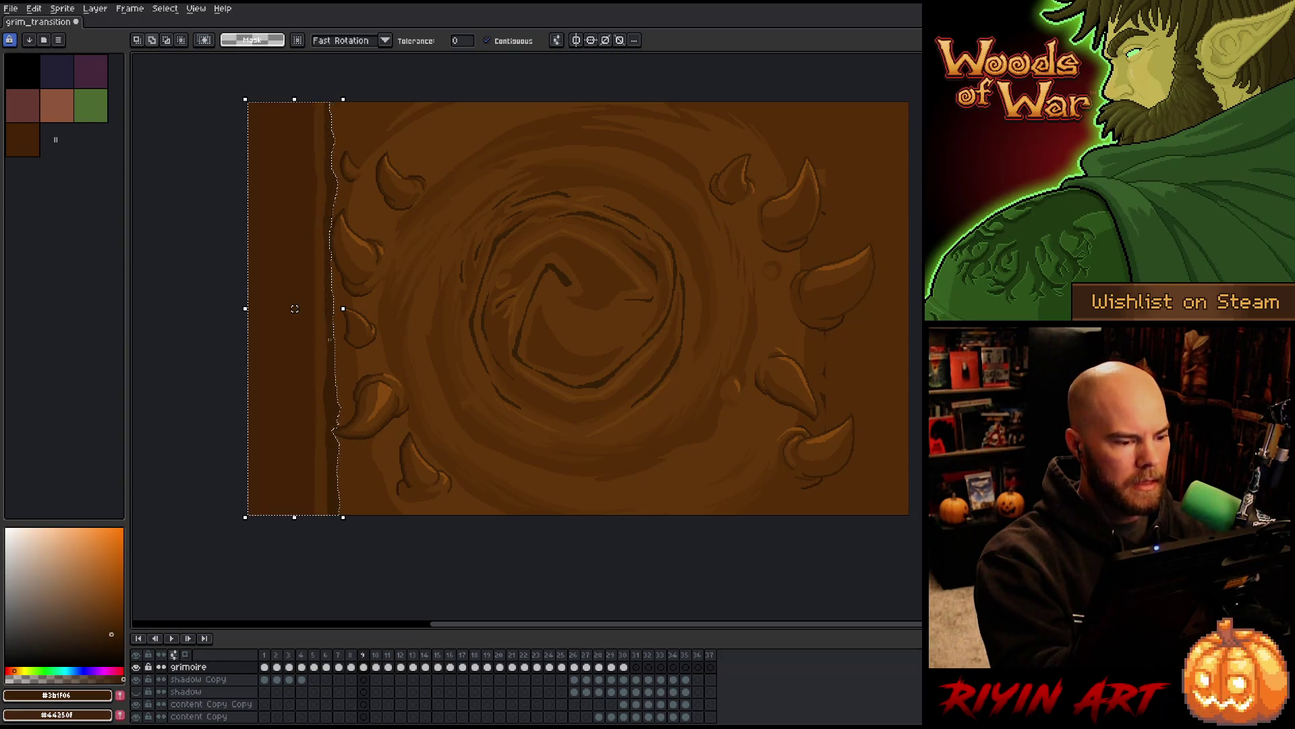
mouse_move(335, 396)
left_mouse_down()
mouse_move(313, 398)
mouse_move(316, 368)
mouse_move(296, 387)
left_mouse_up()
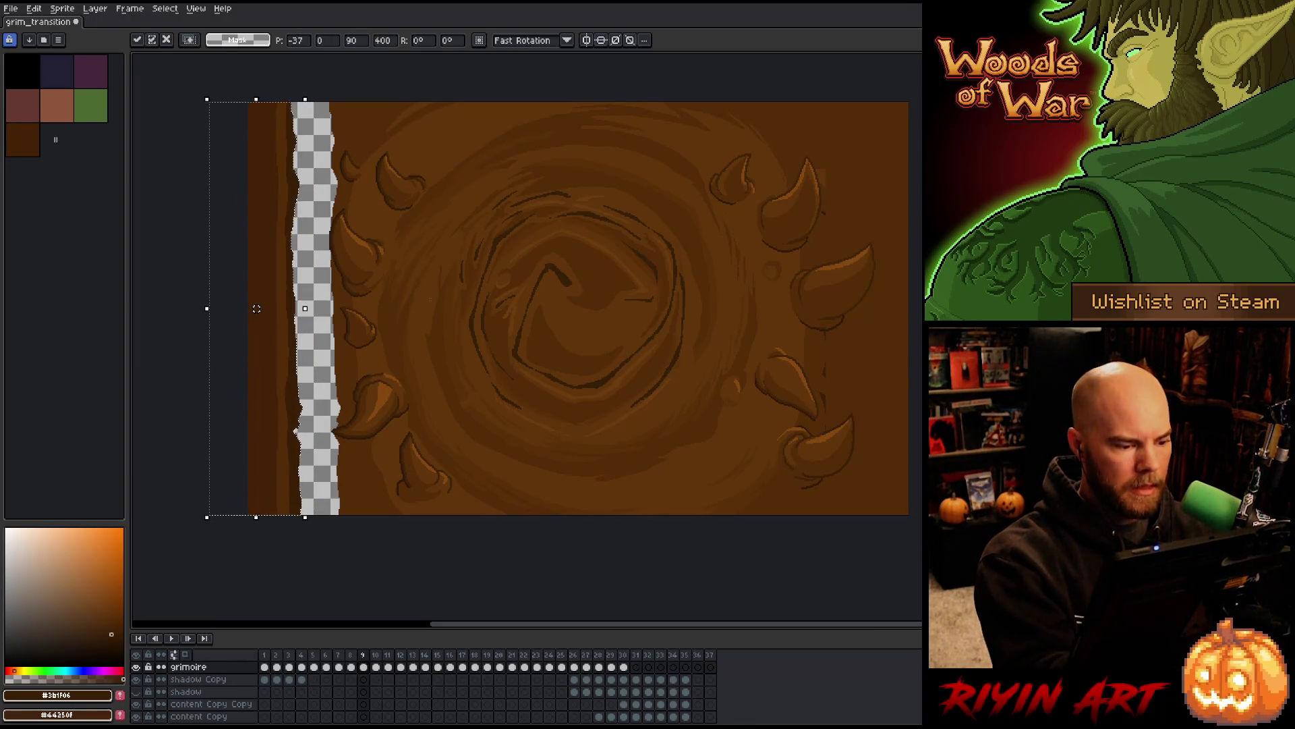
key("i")
Fill the transparent gap with the cover's main brown and sample lighter and medium browns
left_click(350, 376)
key("g")
left_click(313, 378)
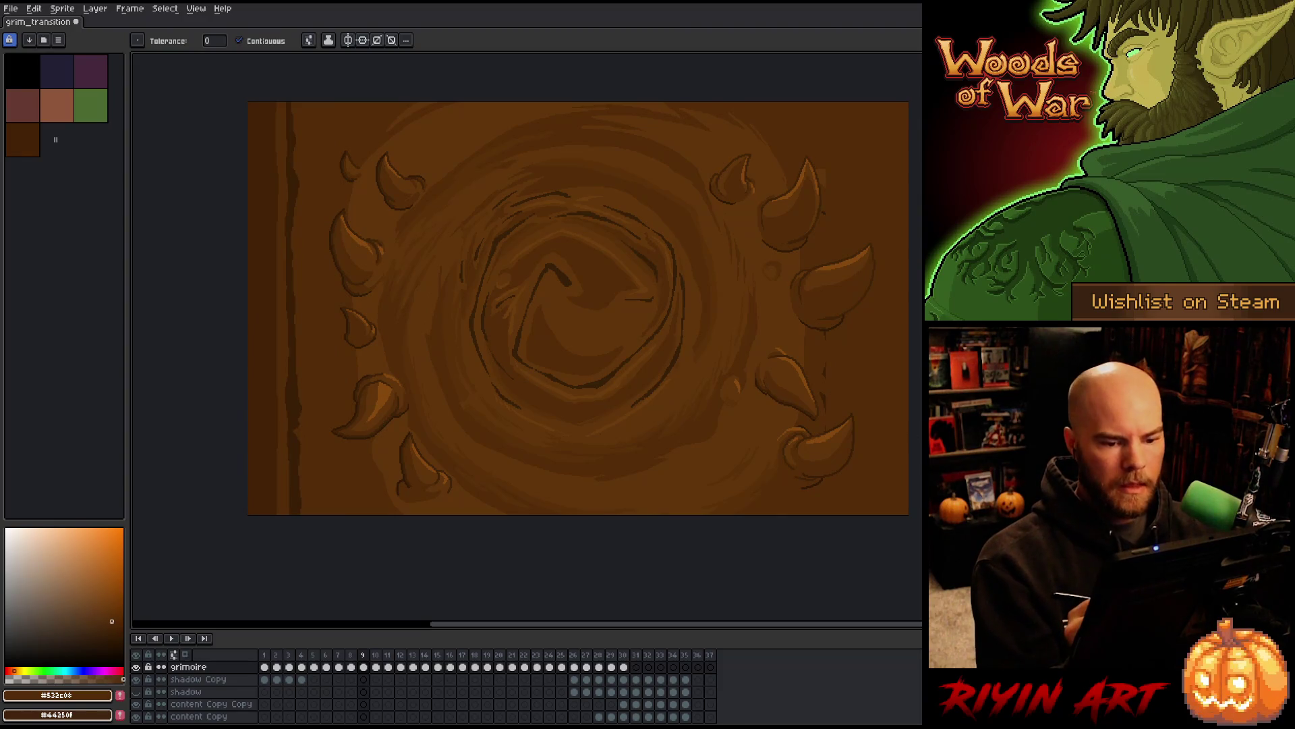
key("alt")
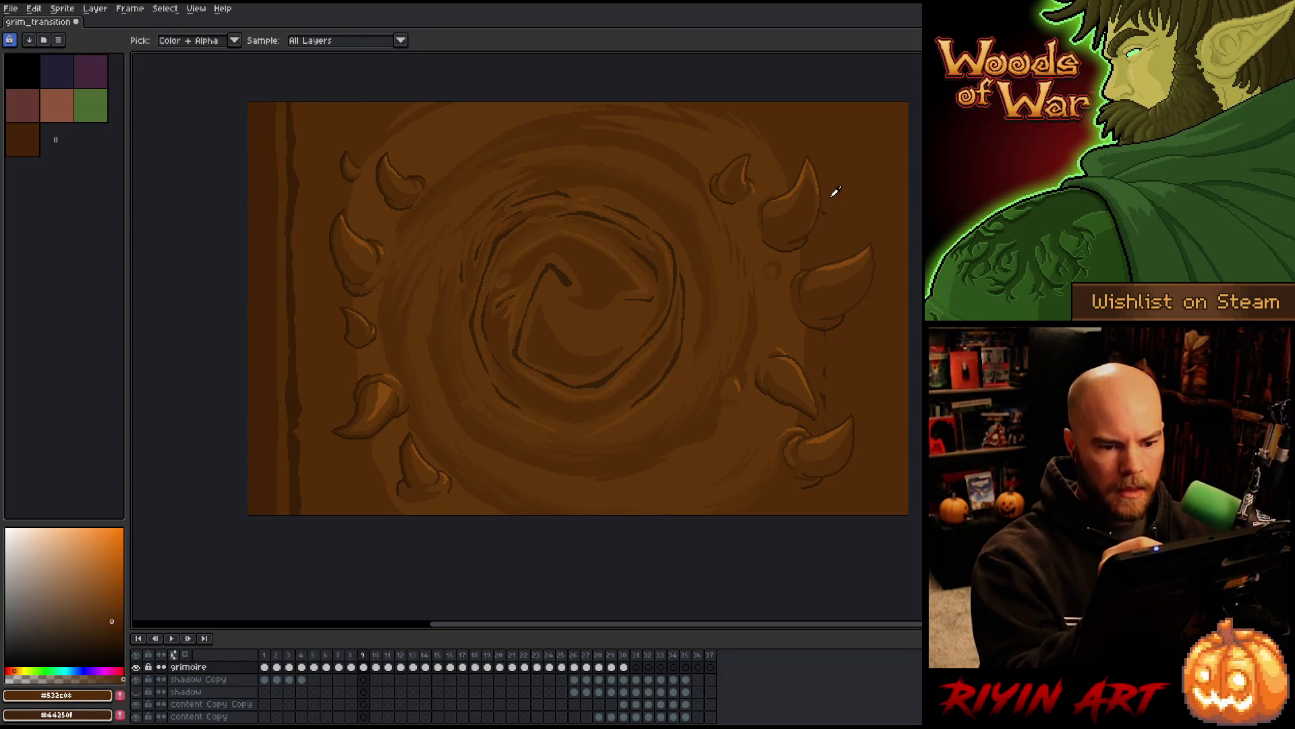
key("b")
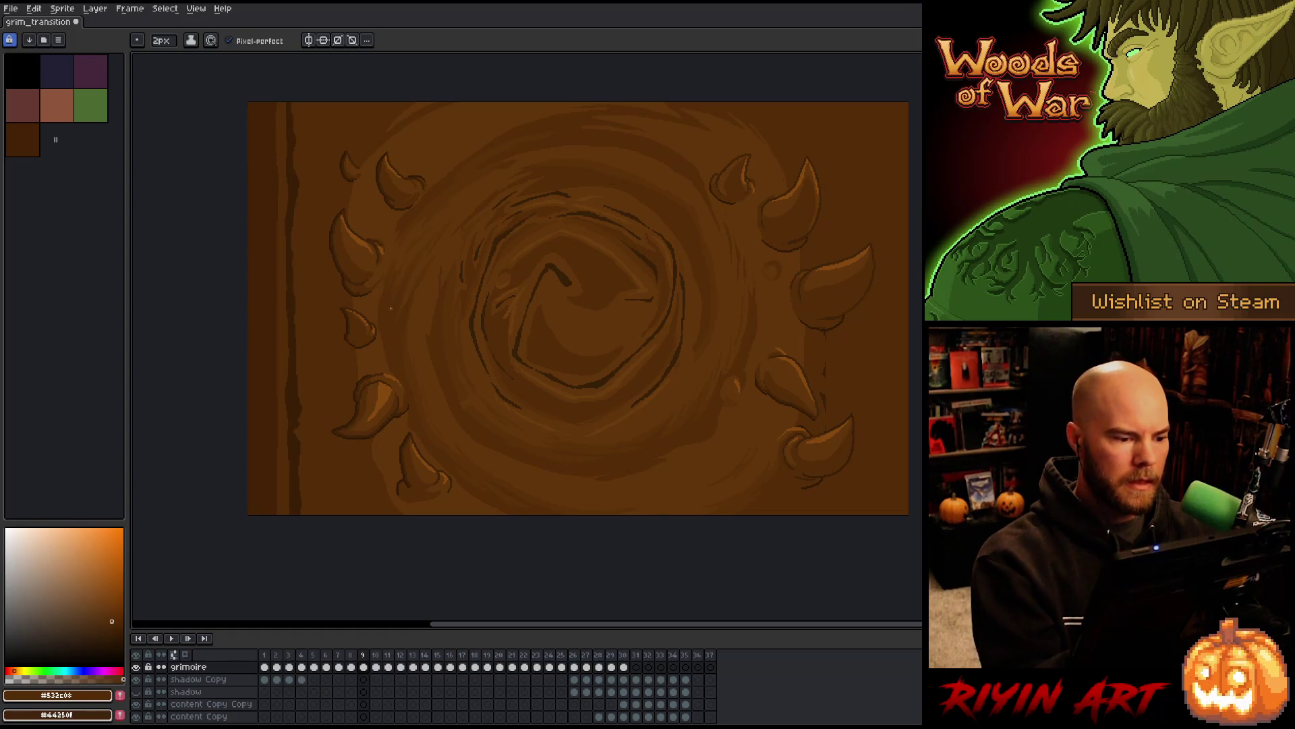
left_click(367, 197, "alt")
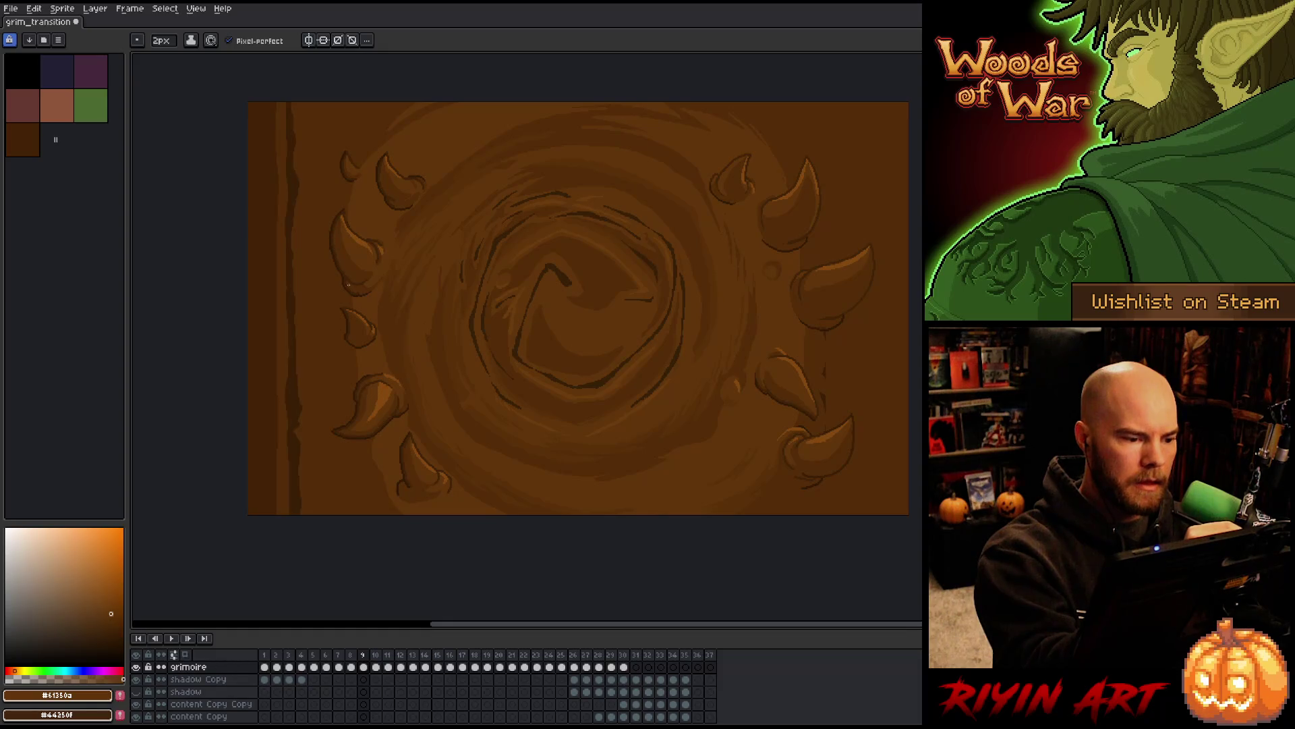
left_click(348, 271, "alt")
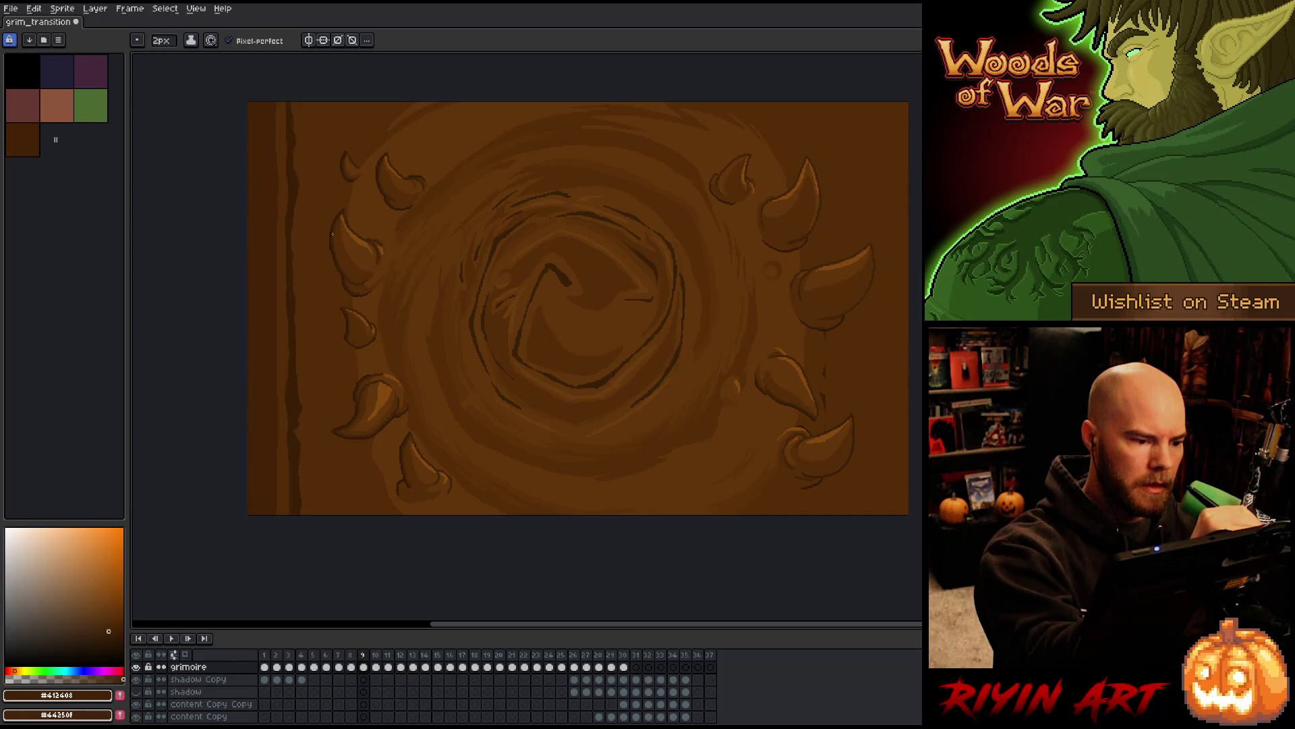
Add a short dark brown stroke at the cover's upper left beside the spine
left_click(312, 182, "alt")
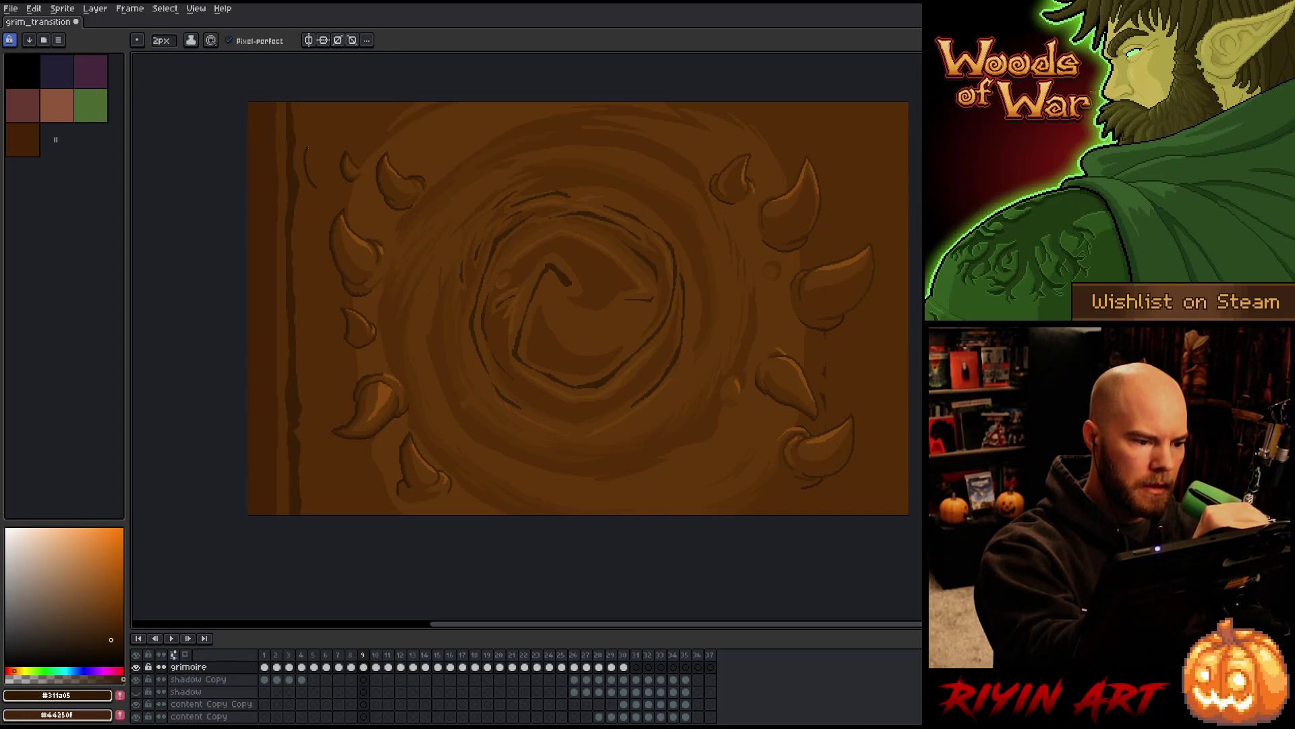
left_click_drag(308, 148, 330, 193)
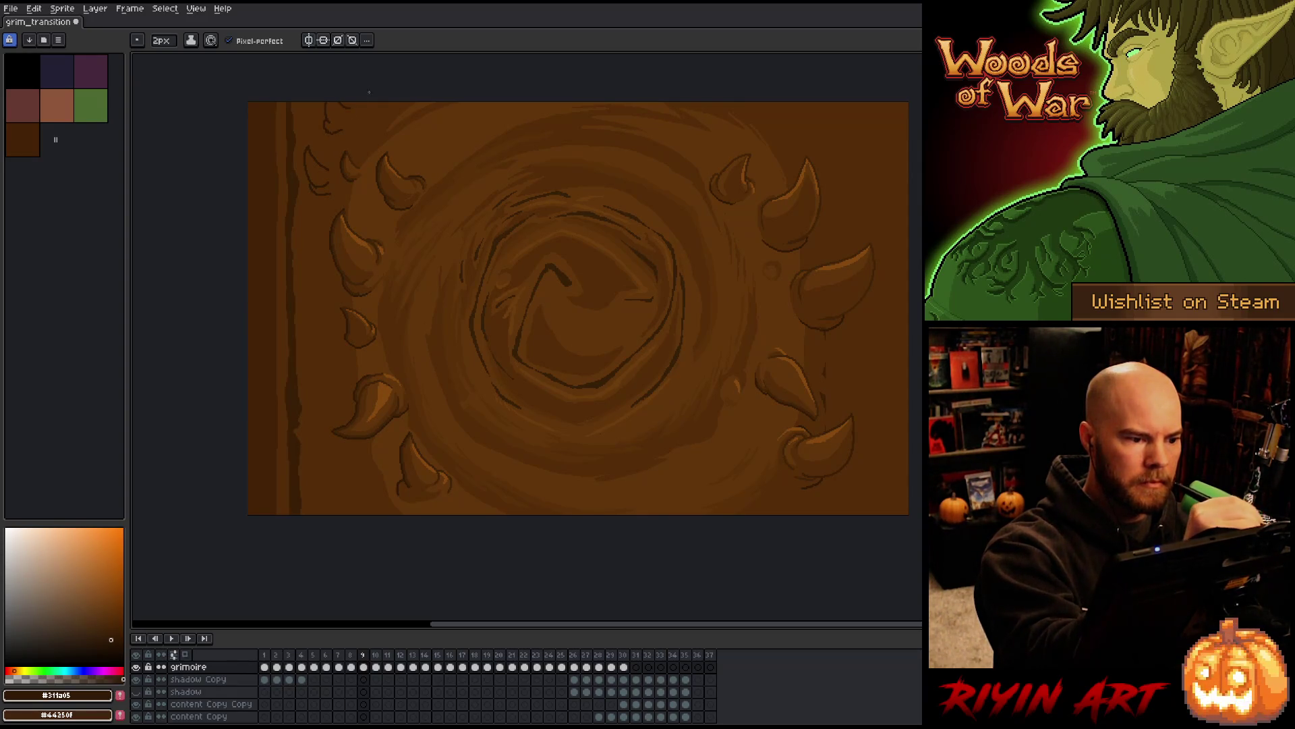
left_click(350, 105, "alt")
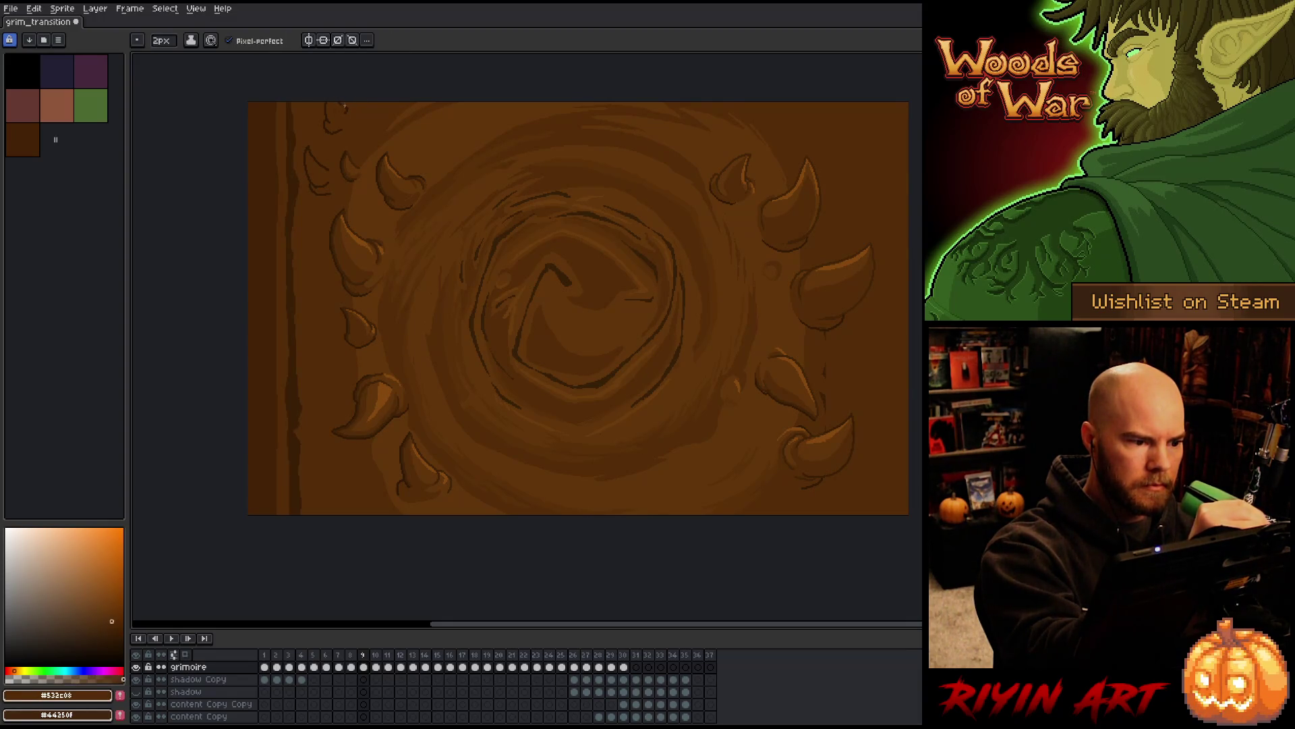
left_click(347, 105, "alt")
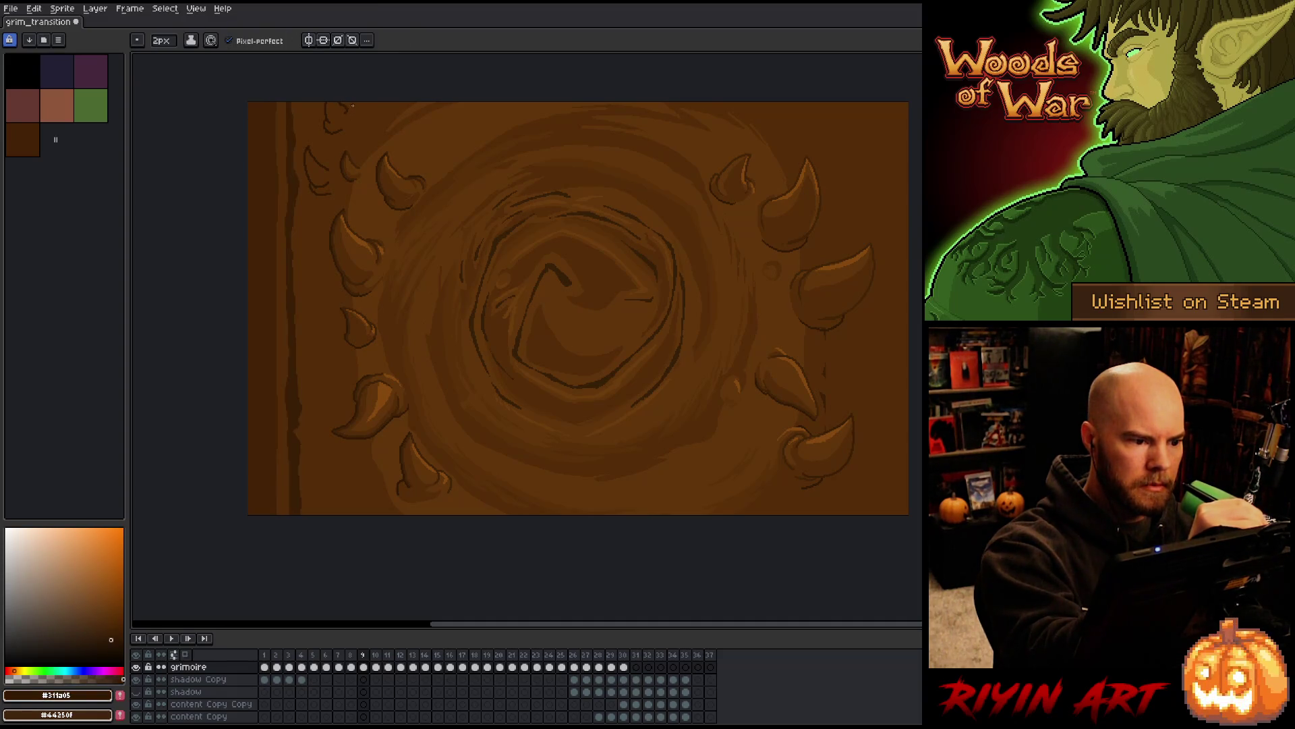
left_click(347, 108, "alt")
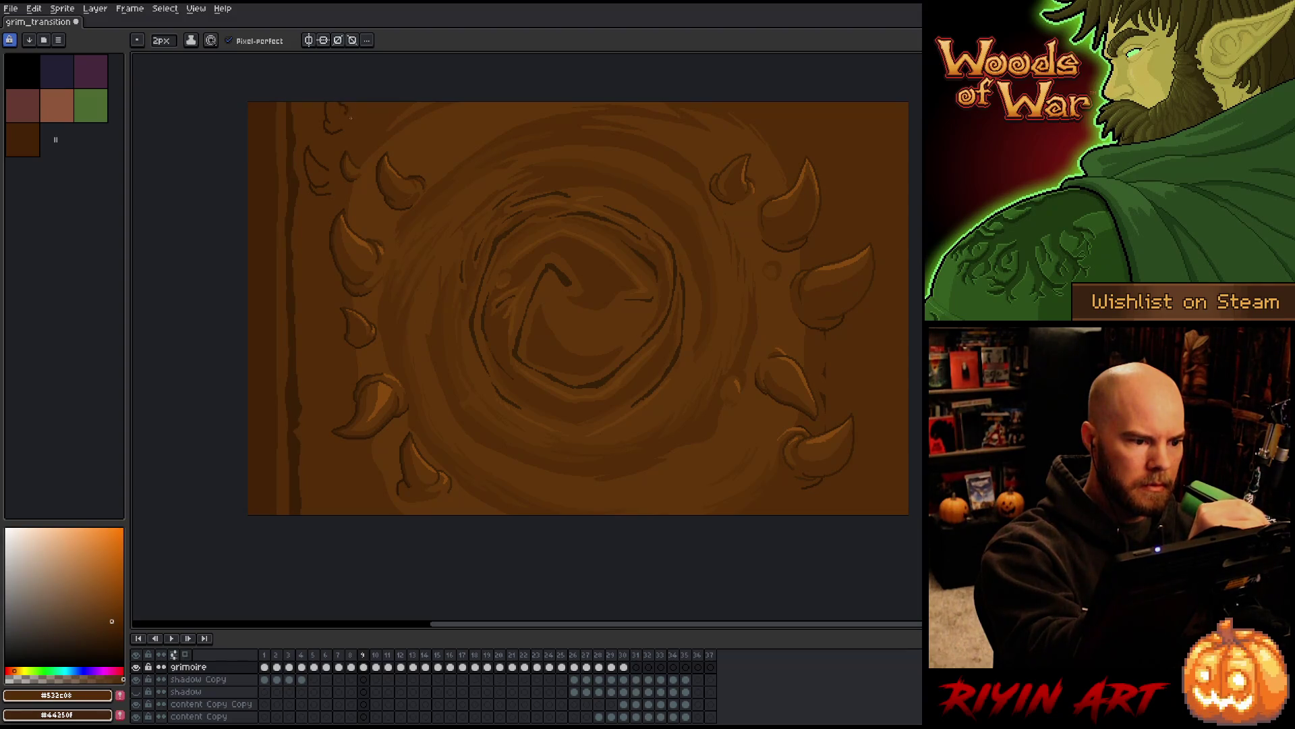
left_click(329, 161, "alt")
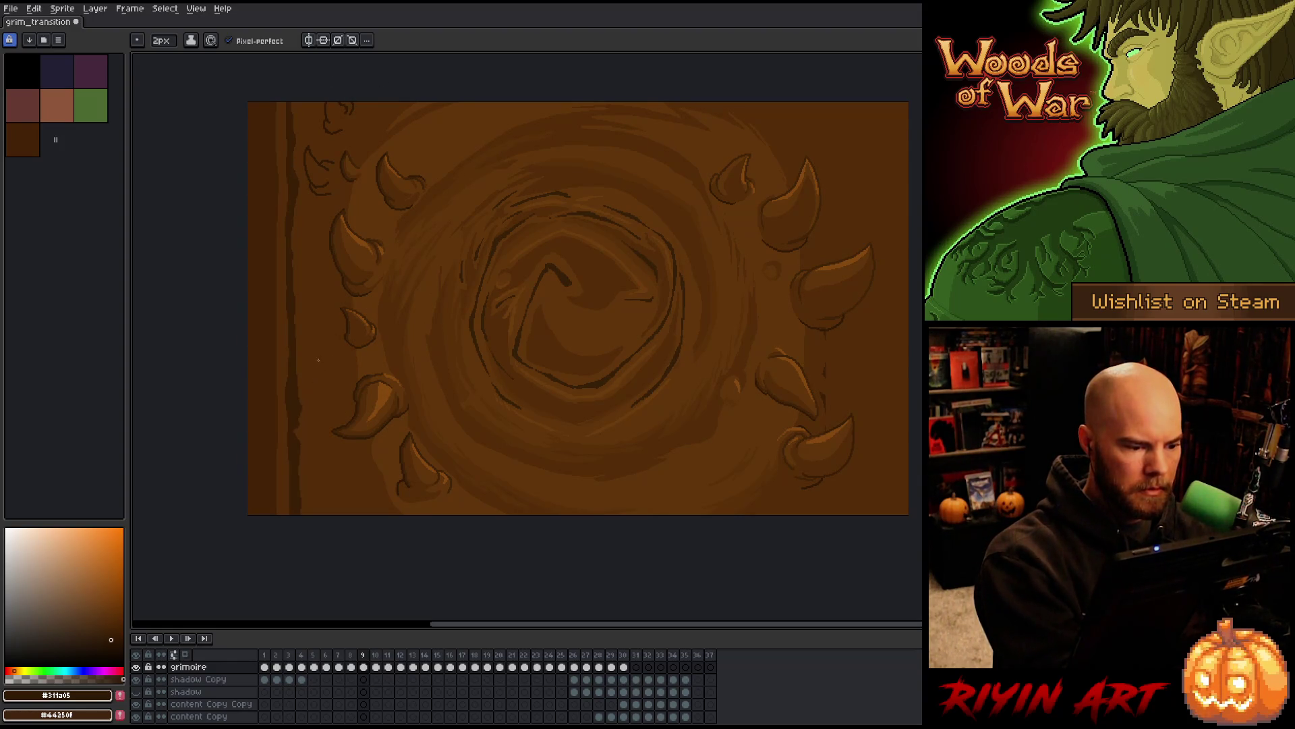
Outline a small dark horn on the cover's left edge, redrawing strokes as needed
left_click_drag(319, 360, 315, 390)
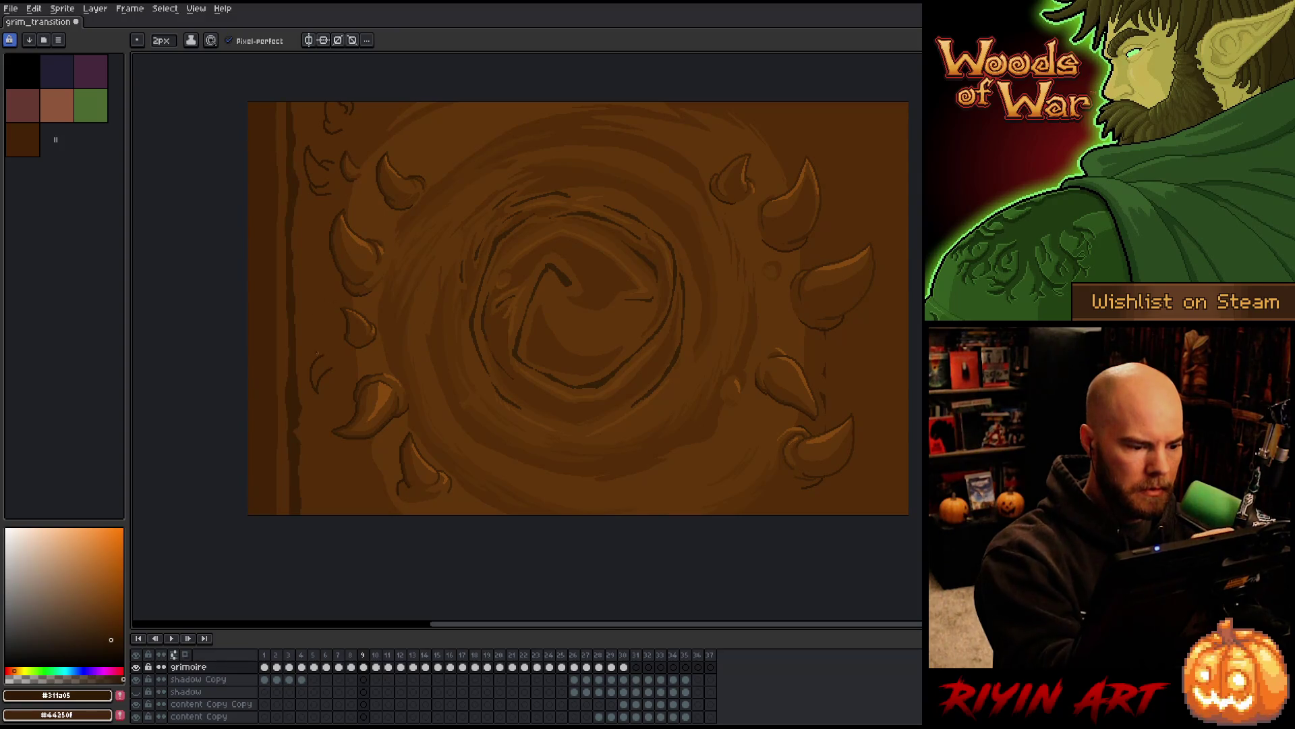
key("ctrl+z")
key("ctrl+z")
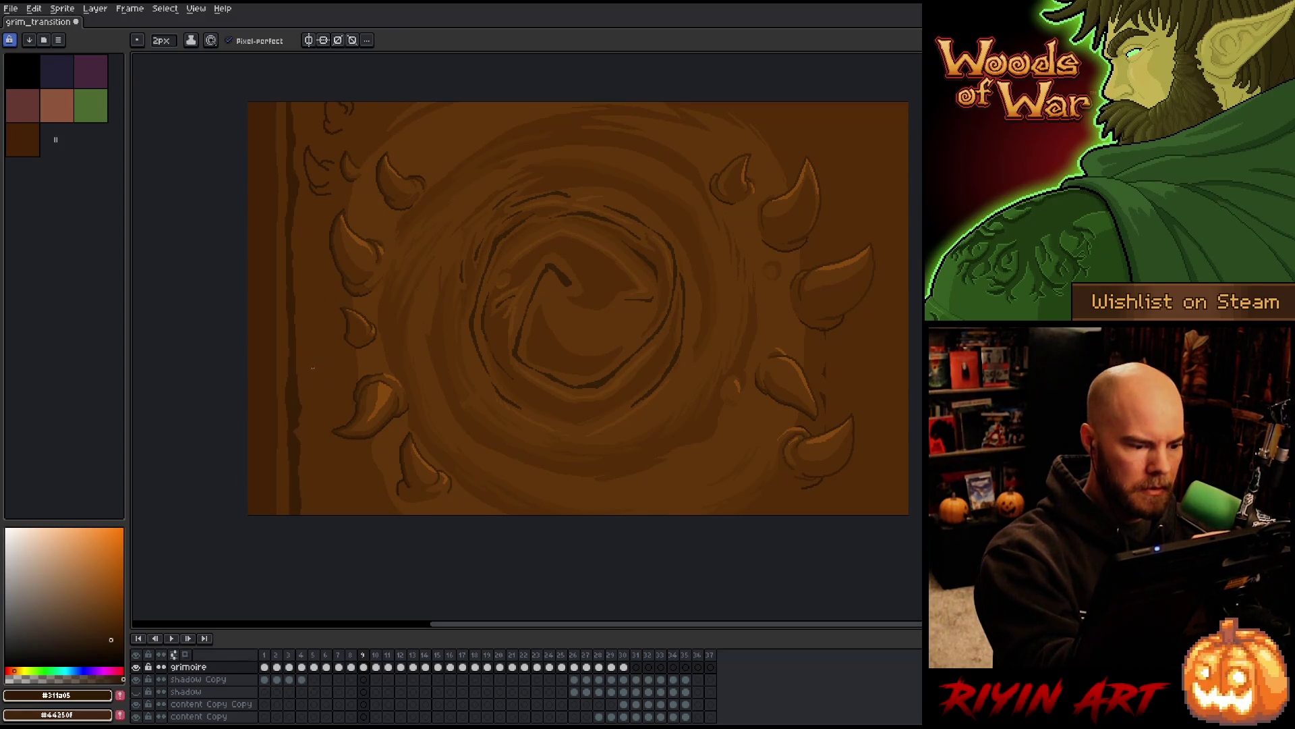
left_click_drag(311, 384, 330, 395)
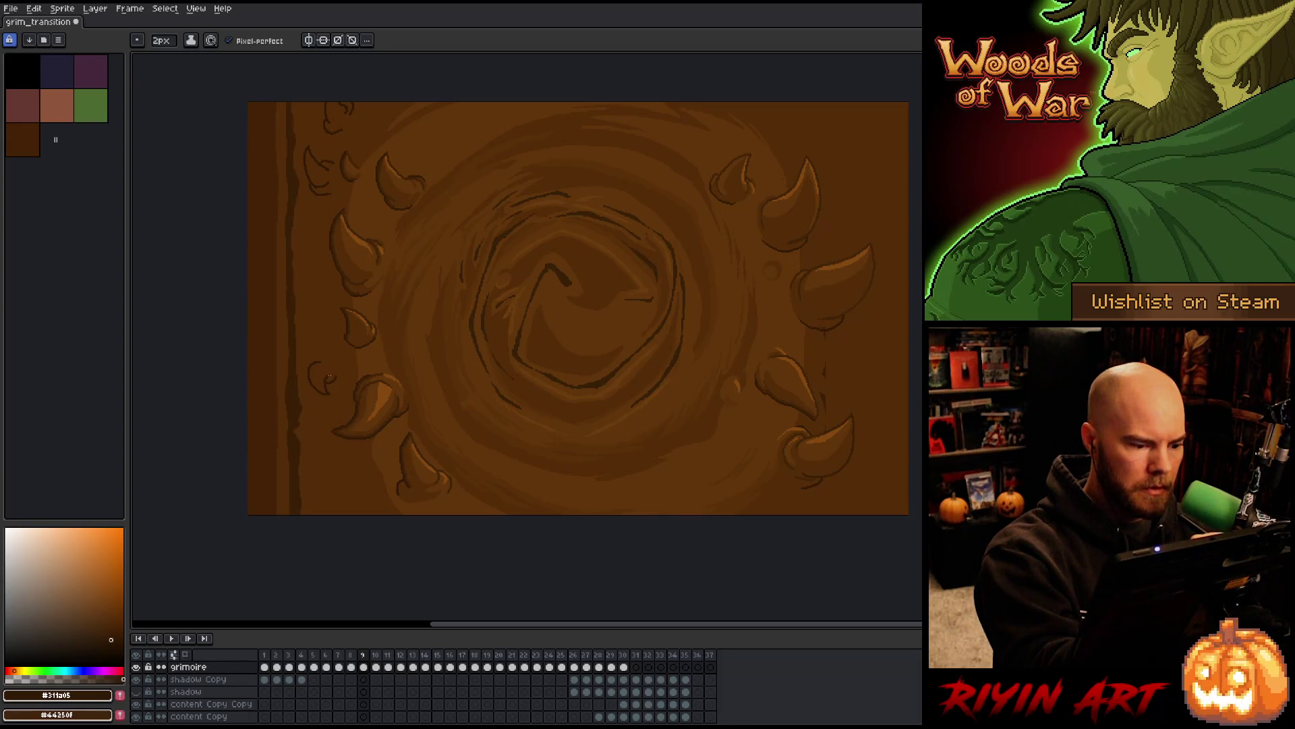
left_click_drag(308, 365, 320, 353)
key("ctrl+z")
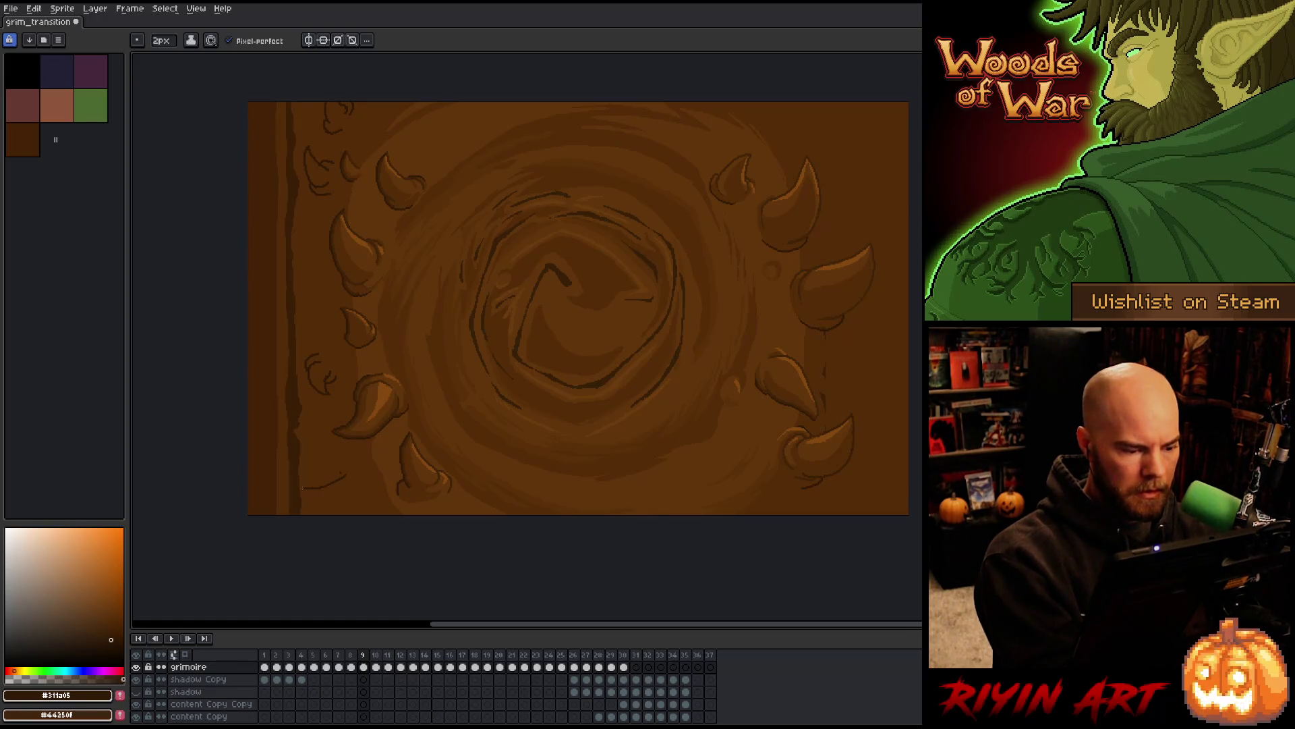
mouse_move(344, 477)
left_mouse_down()
mouse_move(306, 500)
mouse_move(336, 505)
mouse_move(341, 473)
left_mouse_up()
key("ctrl+z")
key("ctrl+z")
key("ctrl+z")
key("ctrl+z")
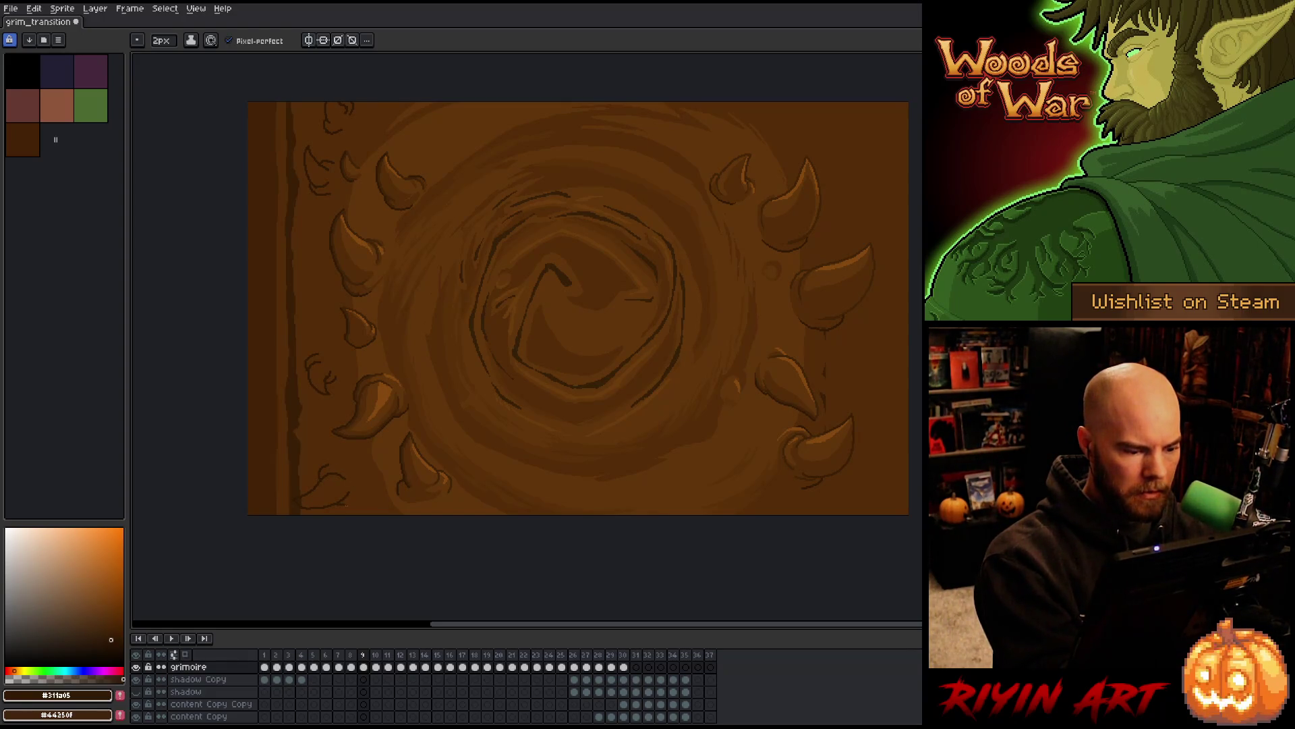
Fill a small area at the lower left with mid brown, then pick the dark outline brown
left_click(317, 492, "alt")
key("g")
left_click(303, 499)
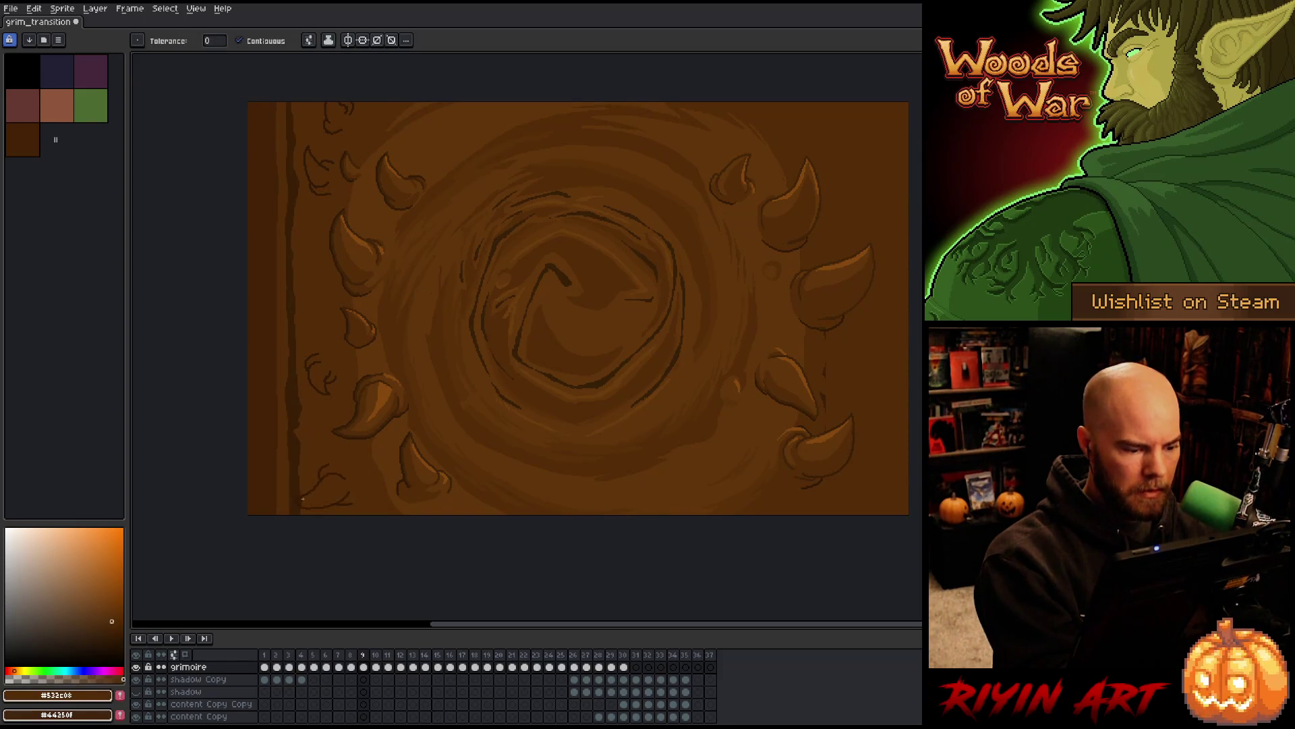
key("i")
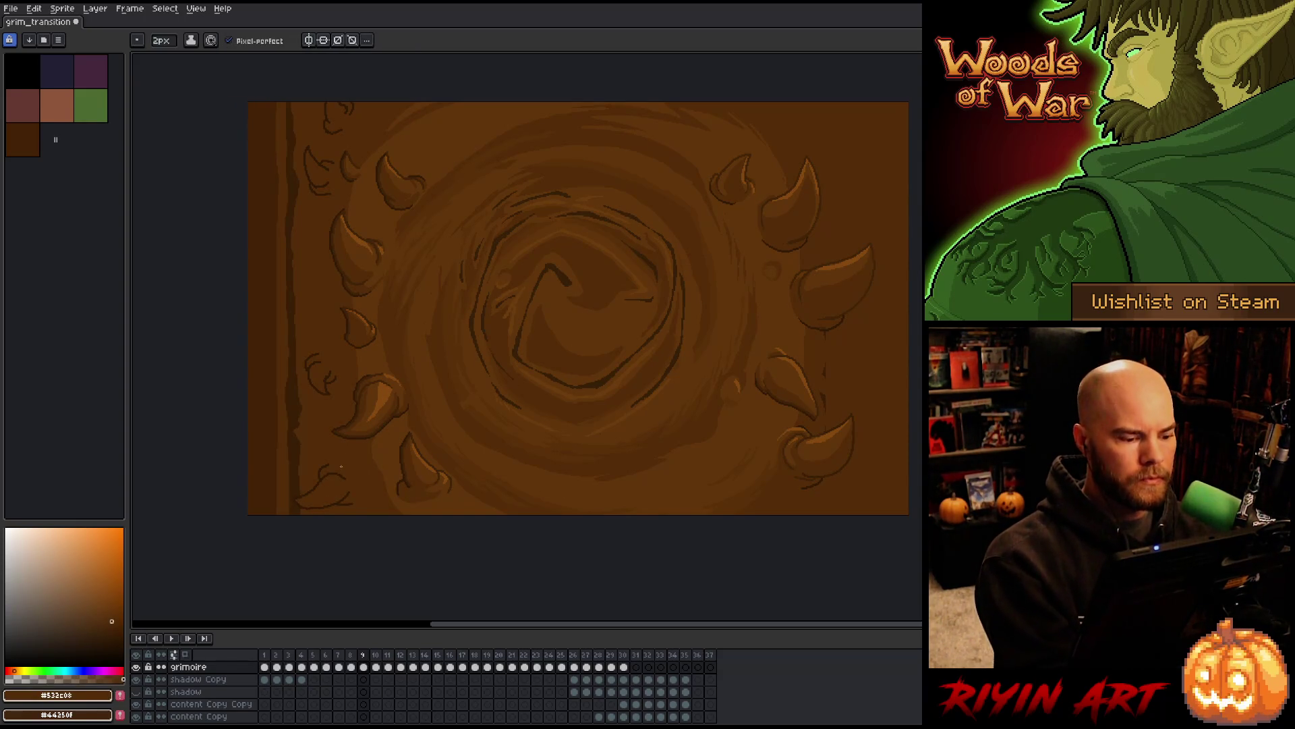
left_click(325, 469)
key("b")
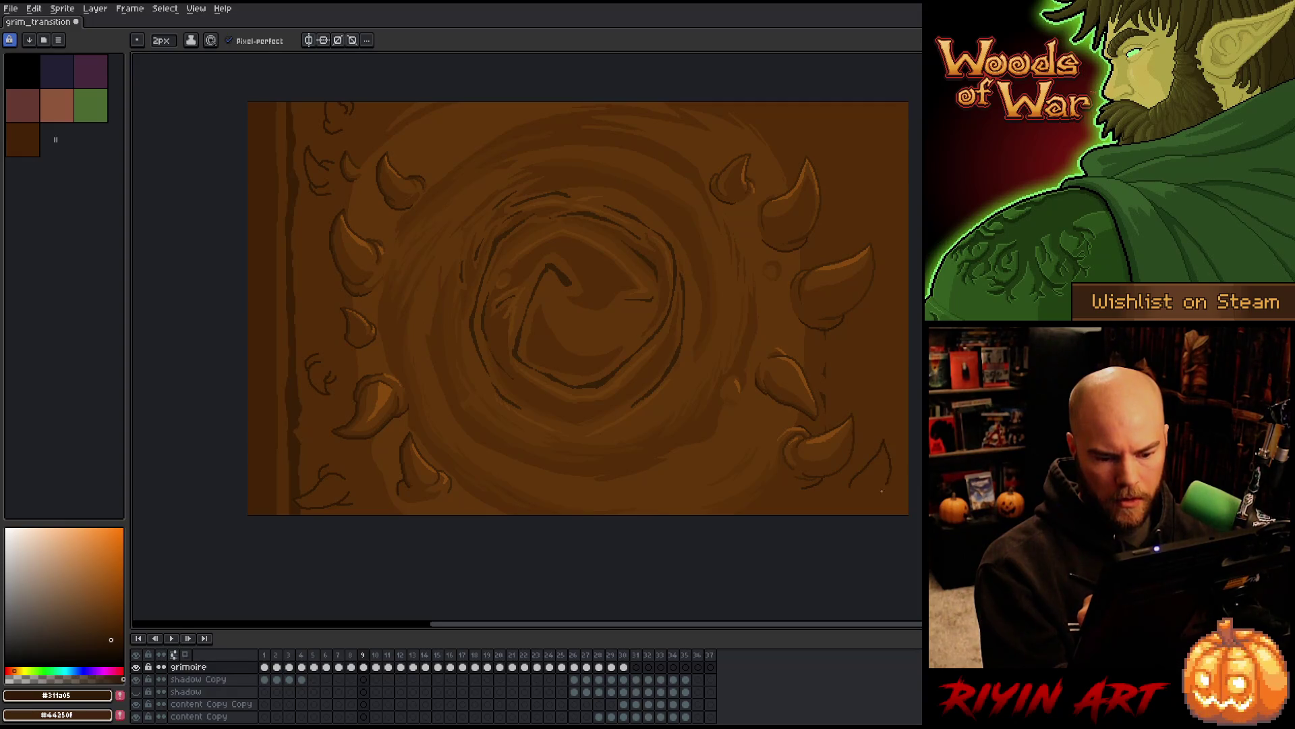
Outline small curling horns along the cover's right edge, redrawing strokes as needed
mouse_move(869, 452)
left_mouse_down()
mouse_move(888, 427)
mouse_move(892, 462)
mouse_move(864, 466)
mouse_move(885, 421)
mouse_move(890, 447)
mouse_move(866, 461)
left_mouse_up()
key("ctrl+z")
key("ctrl+z")
key("ctrl+z")
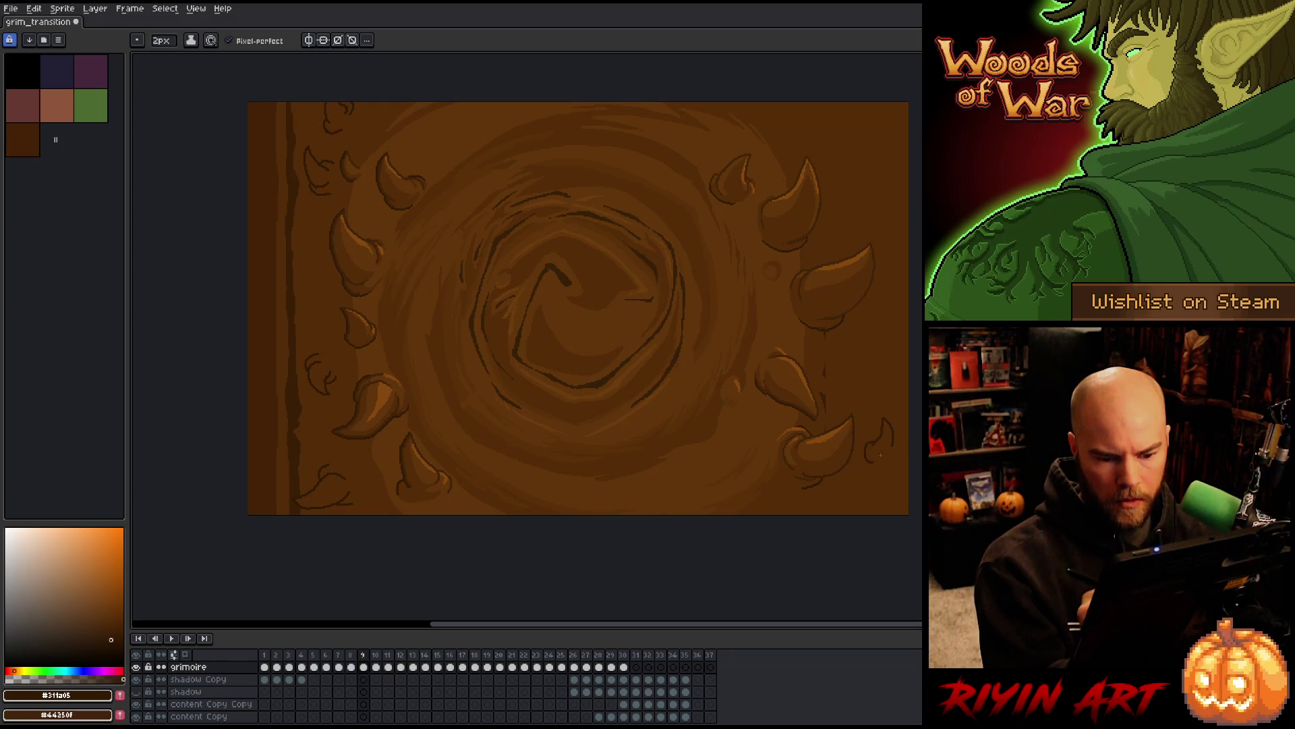
left_click(877, 448, "alt")
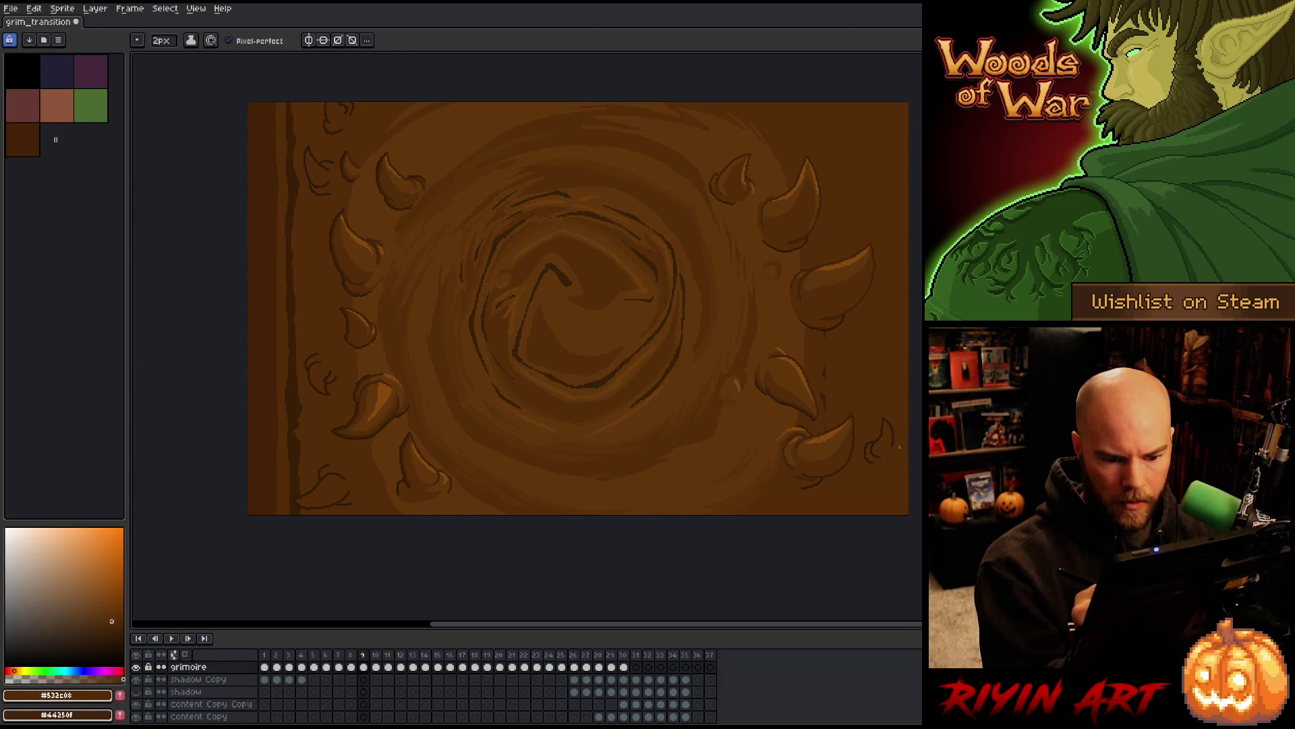
left_click(879, 440, "alt")
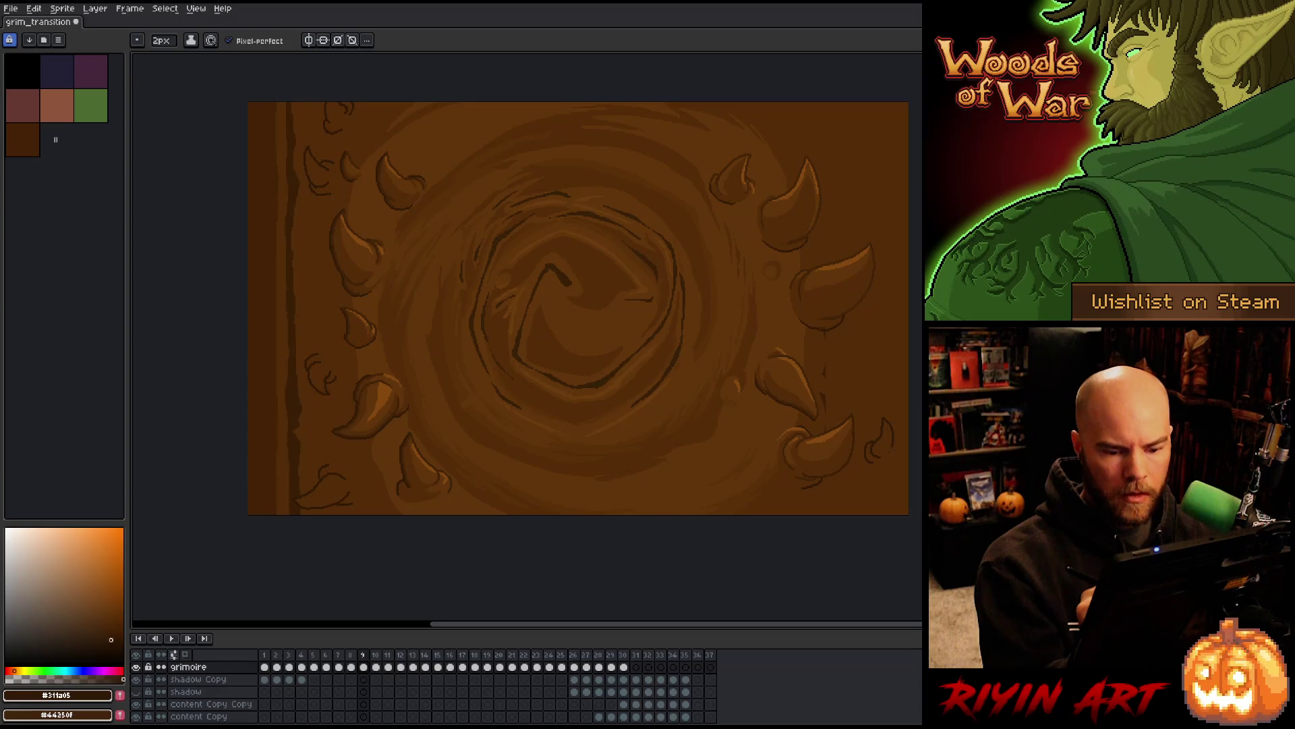
left_click_drag(893, 443, 893, 461)
key("ctrl+z")
key("ctrl+z")
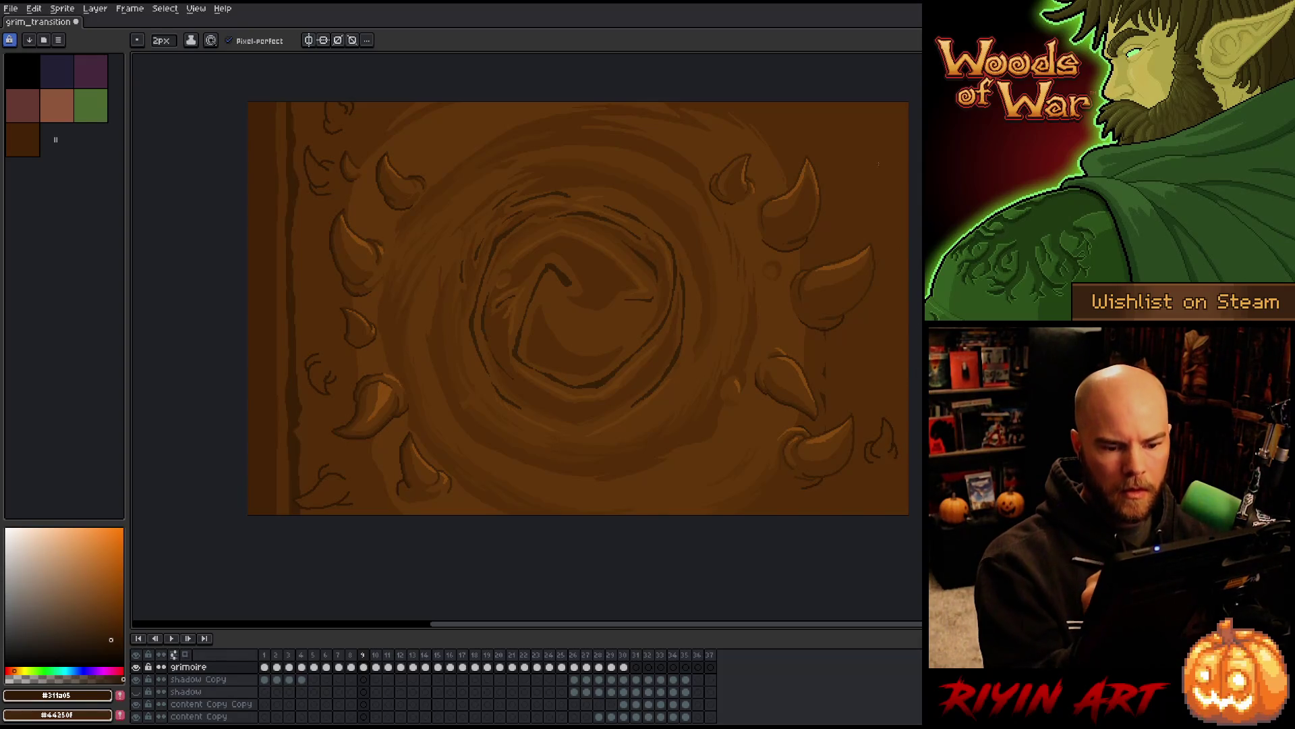
left_click_drag(881, 331, 872, 340)
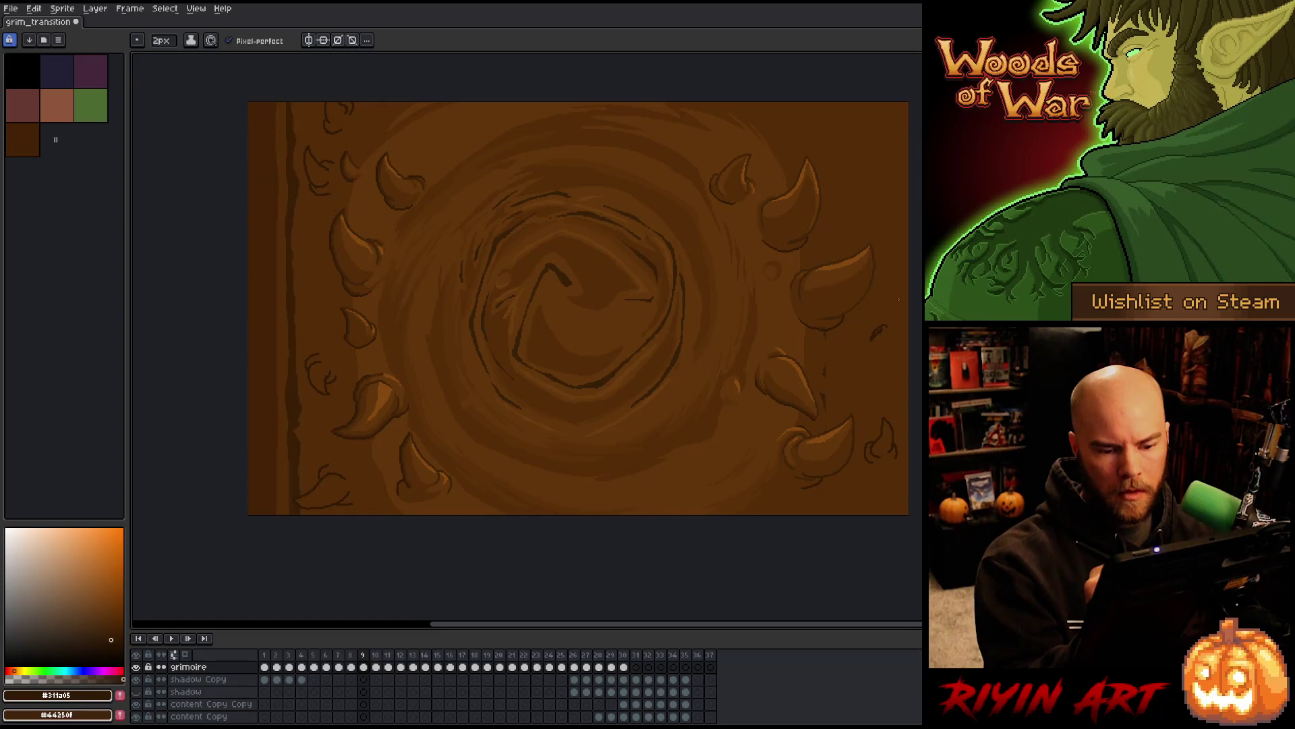
key("ctrl+z")
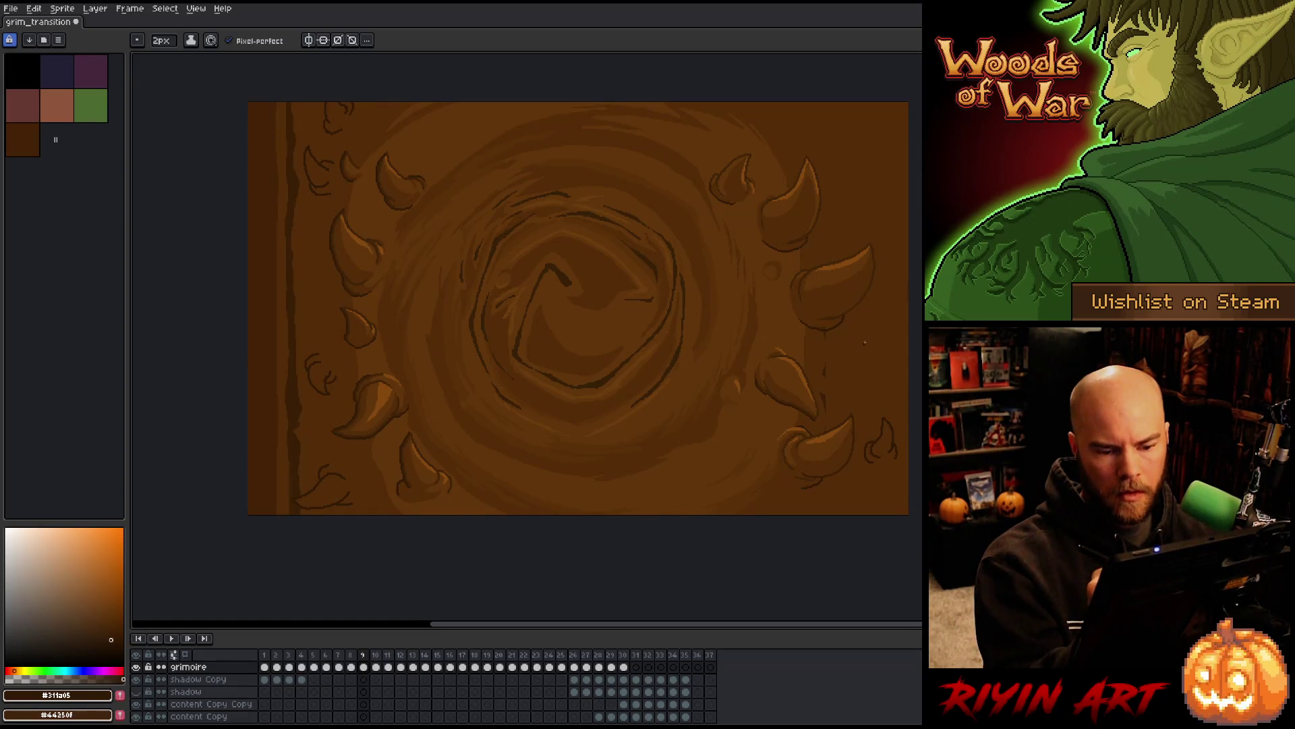
mouse_move(865, 342)
left_mouse_down()
mouse_move(891, 331)
mouse_move(880, 352)
mouse_move(885, 326)
mouse_move(891, 345)
mouse_move(858, 359)
left_mouse_up()
key("ctrl+z")
key("ctrl+z")
key("ctrl+z")
key("ctrl+z")
key("ctrl+z")
key("ctrl+z")
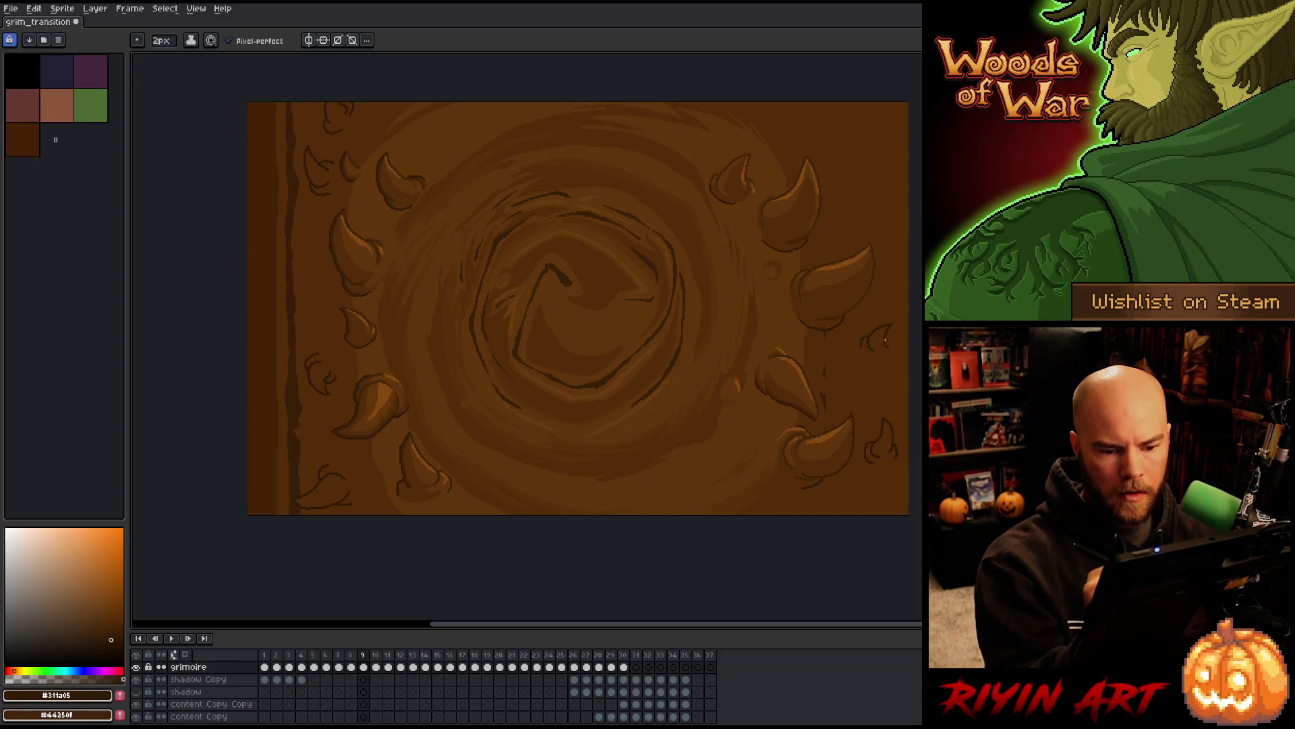
Outline a small horn in the cover's top-right corner in dark brown
left_click(889, 345, "alt")
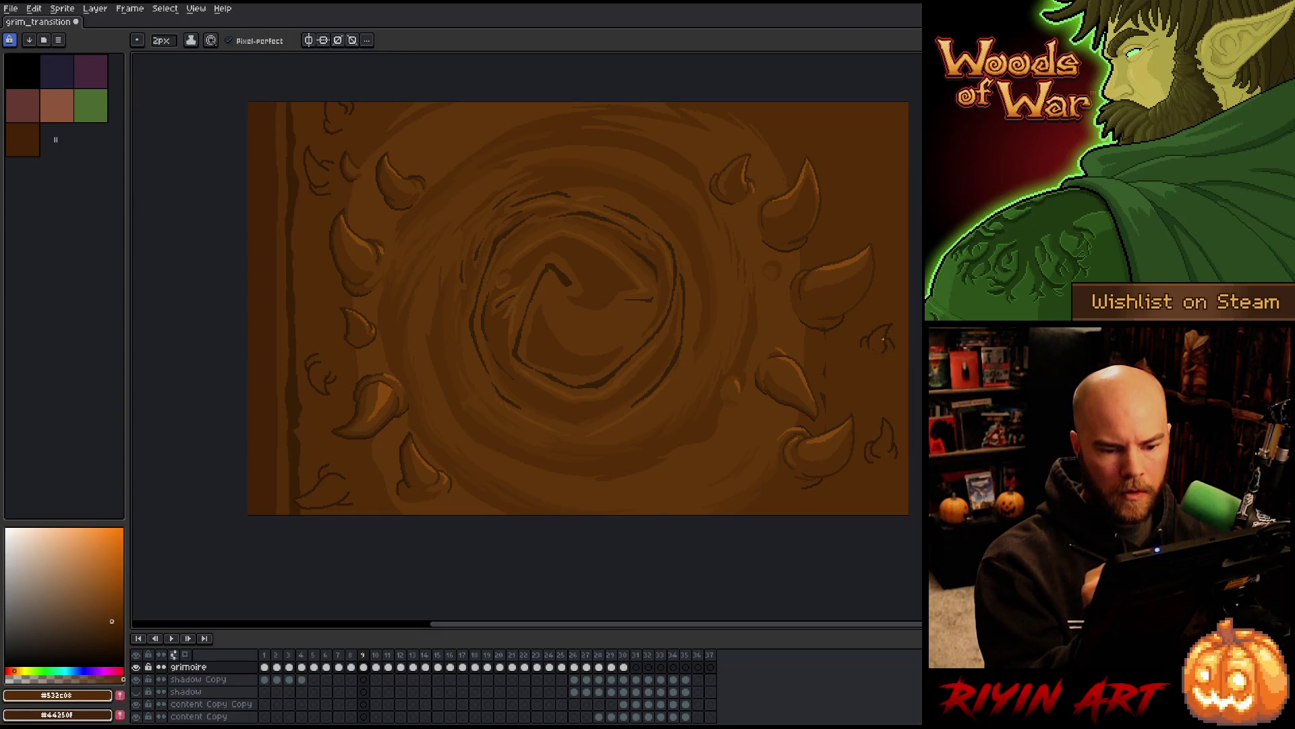
left_click(896, 435, "alt")
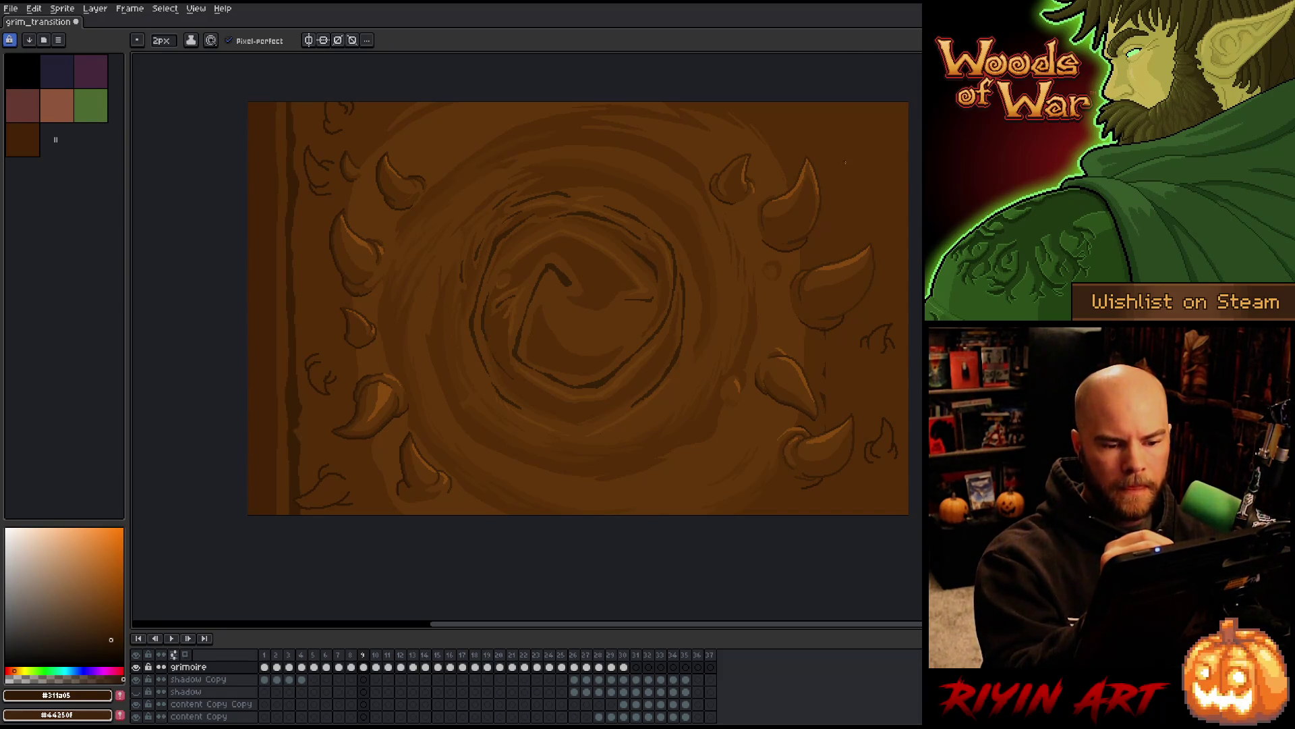
mouse_move(844, 162)
left_mouse_down()
mouse_move(879, 127)
mouse_move(886, 159)
left_mouse_up()
key("ctrl+z")
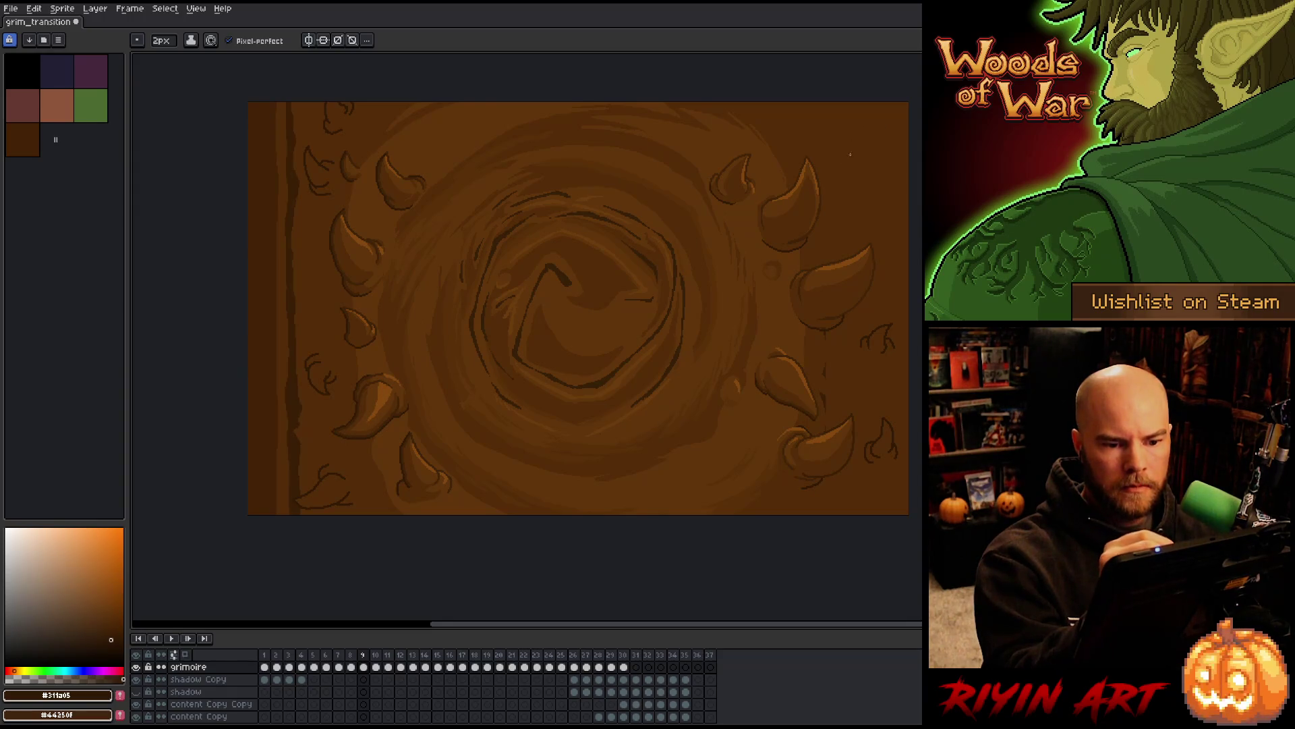
mouse_move(847, 155)
left_mouse_down()
mouse_move(879, 121)
mouse_move(877, 159)
mouse_move(858, 172)
left_mouse_up()
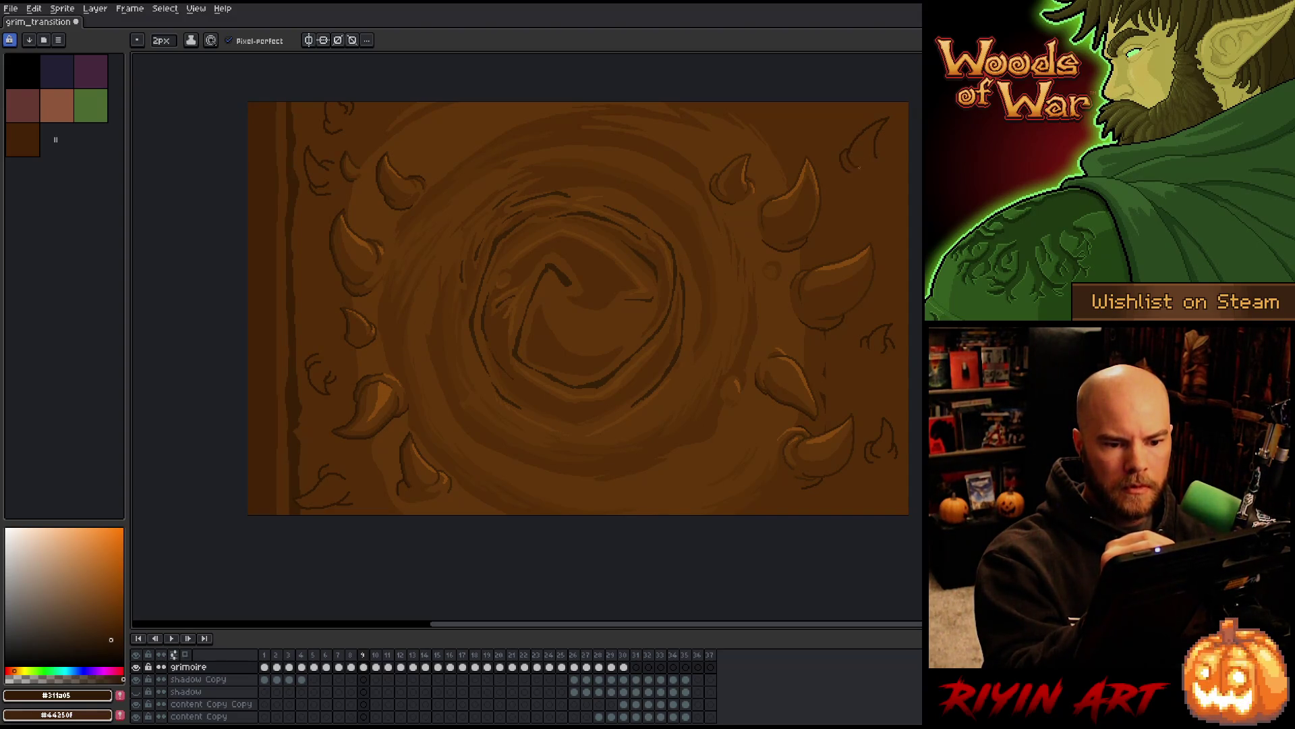
Try a small dark curve near the cover's top edge, then undo it
left_click(852, 154, "alt")
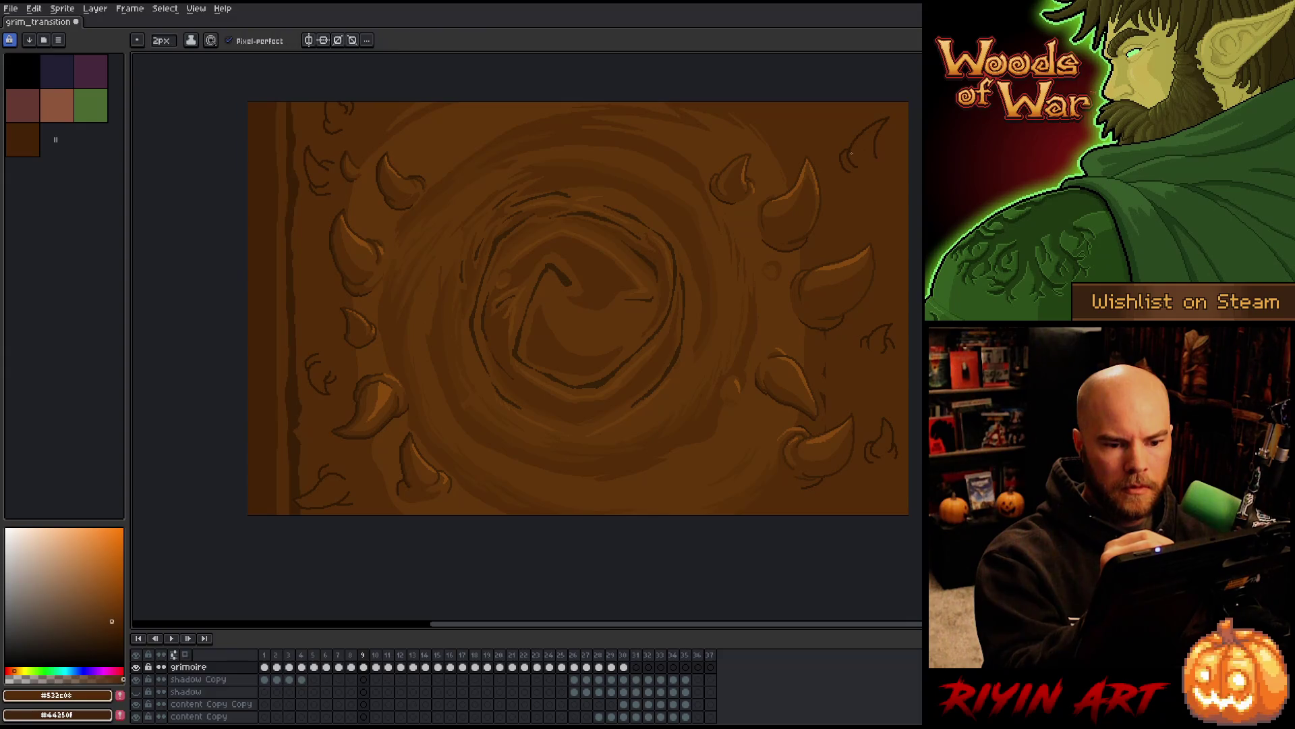
left_click(890, 113, "alt")
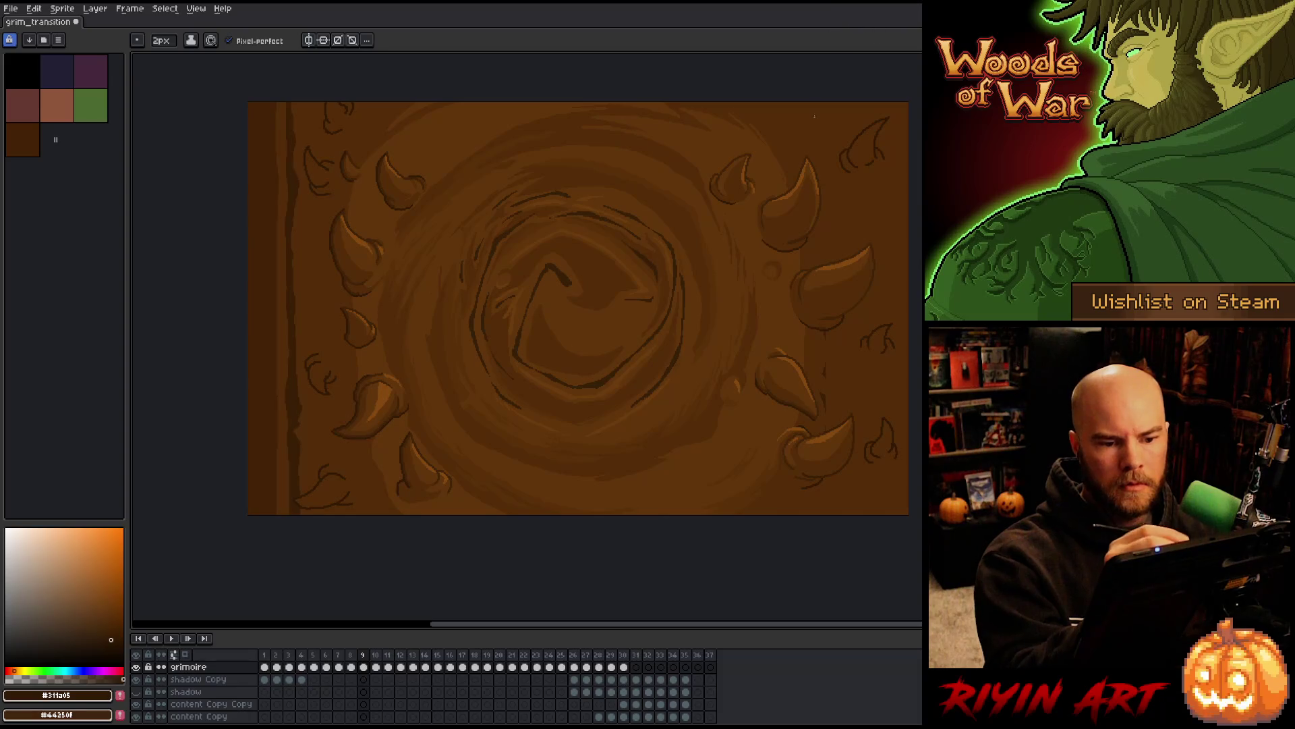
mouse_move(799, 114)
left_mouse_down()
mouse_move(819, 121)
mouse_move(806, 103)
mouse_move(835, 126)
left_mouse_up()
key("ctrl+z")
key("ctrl+z")
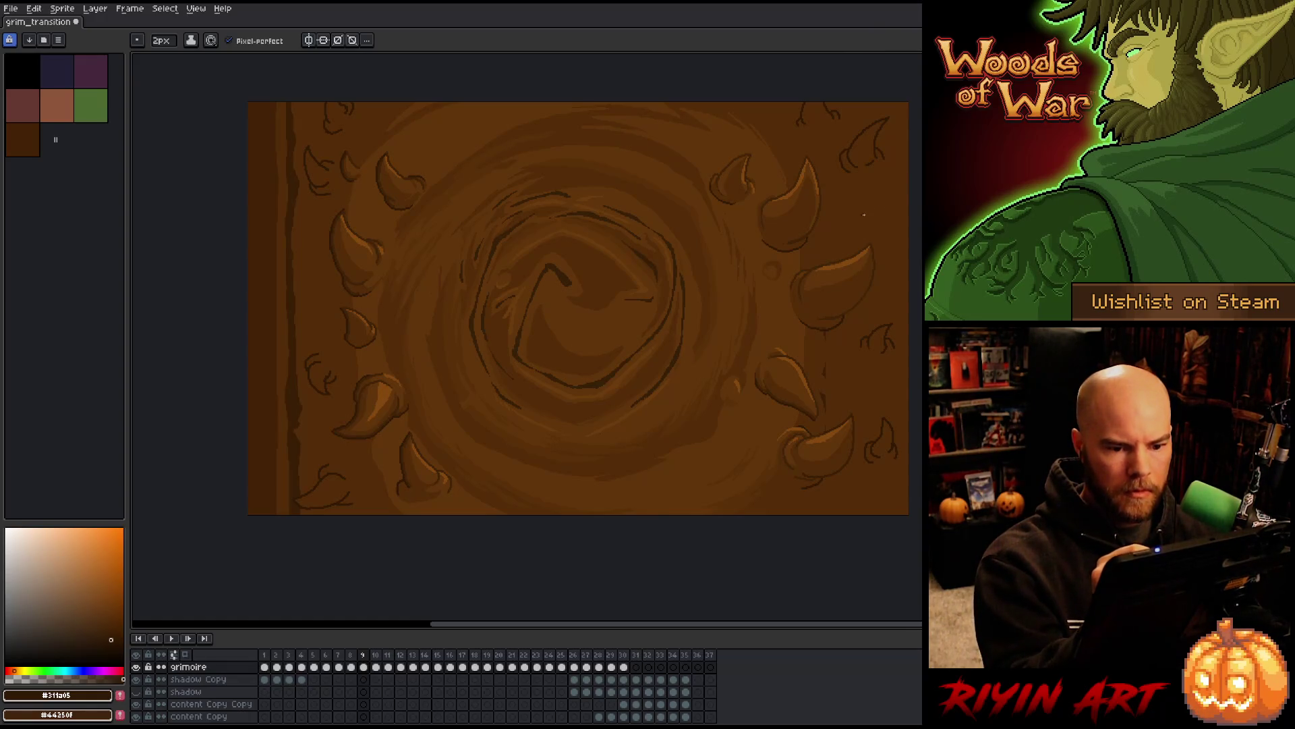
Draw a small curl at the upper right and sample the darkest brown #311a05
mouse_move(865, 213)
left_mouse_down()
mouse_move(886, 186)
mouse_move(855, 209)
left_mouse_up()
key("ctrl+z")
key("ctrl+z")
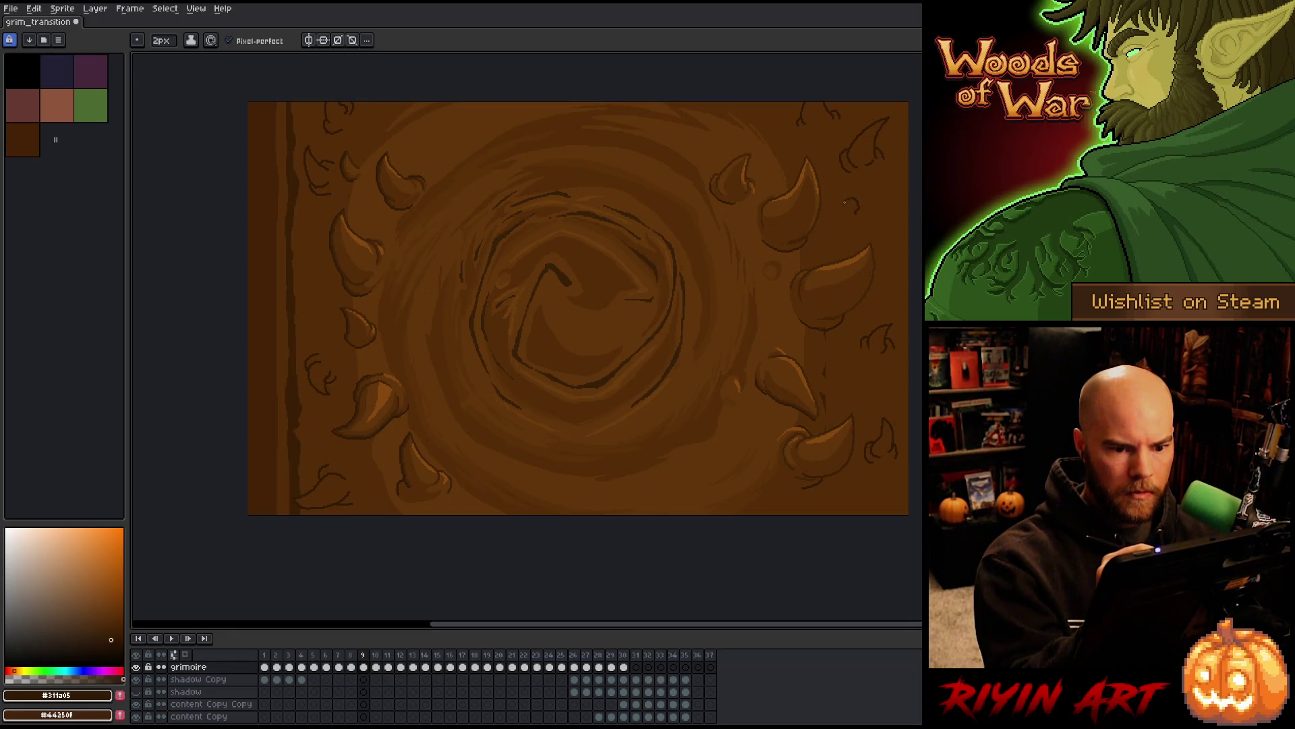
left_click_drag(868, 199, 858, 216)
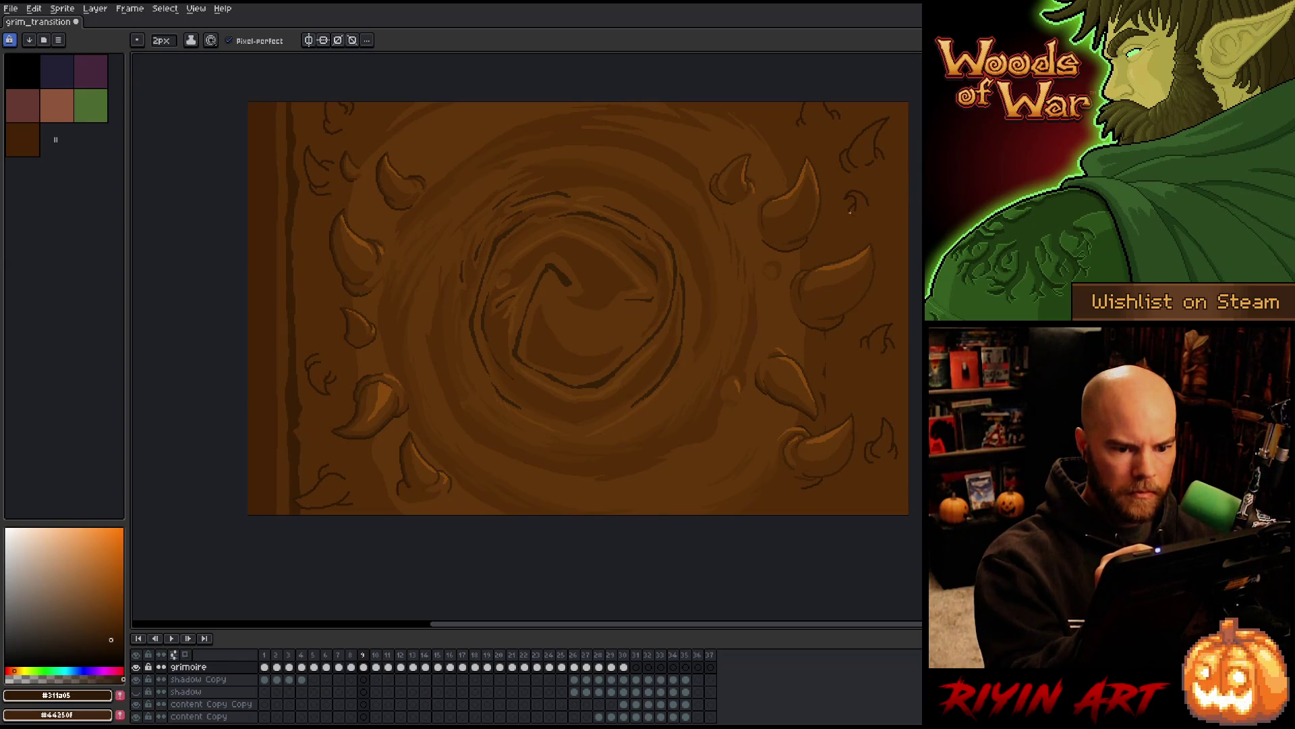
left_click(867, 205, "alt")
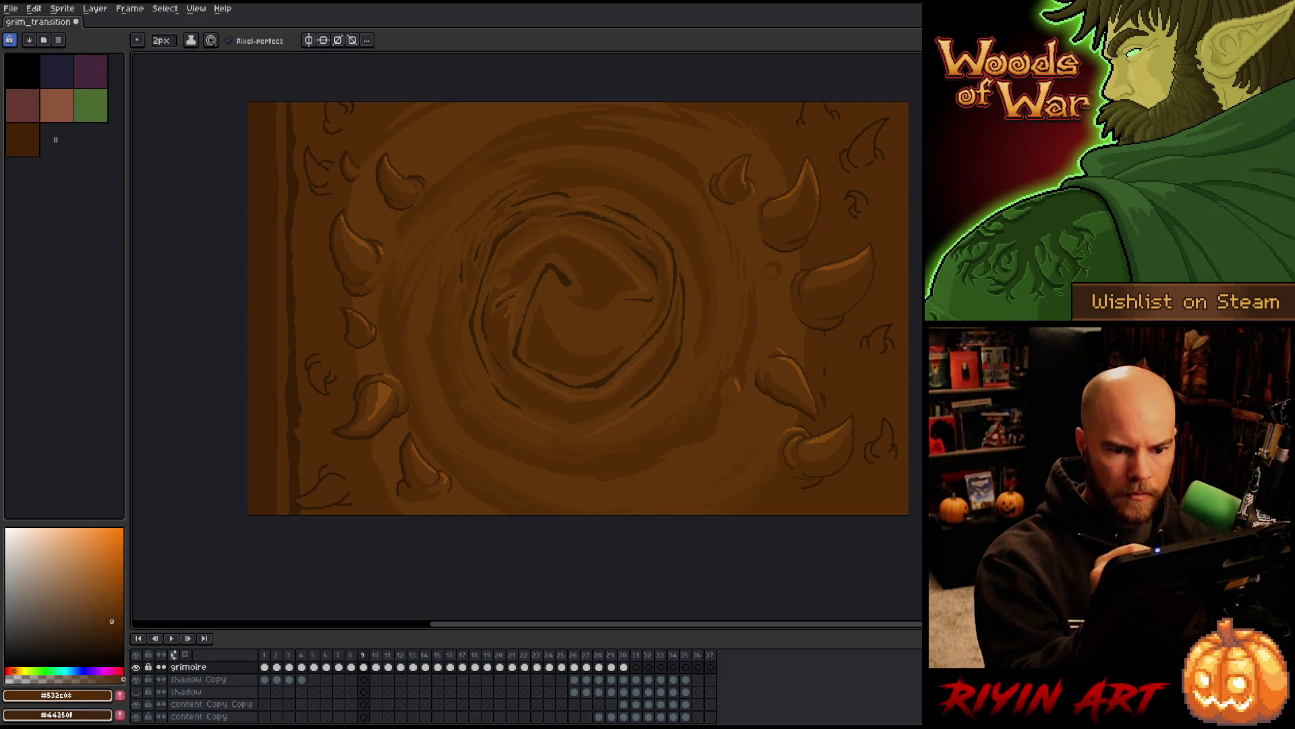
left_click(848, 193, "alt")
left_click(846, 196, "alt")
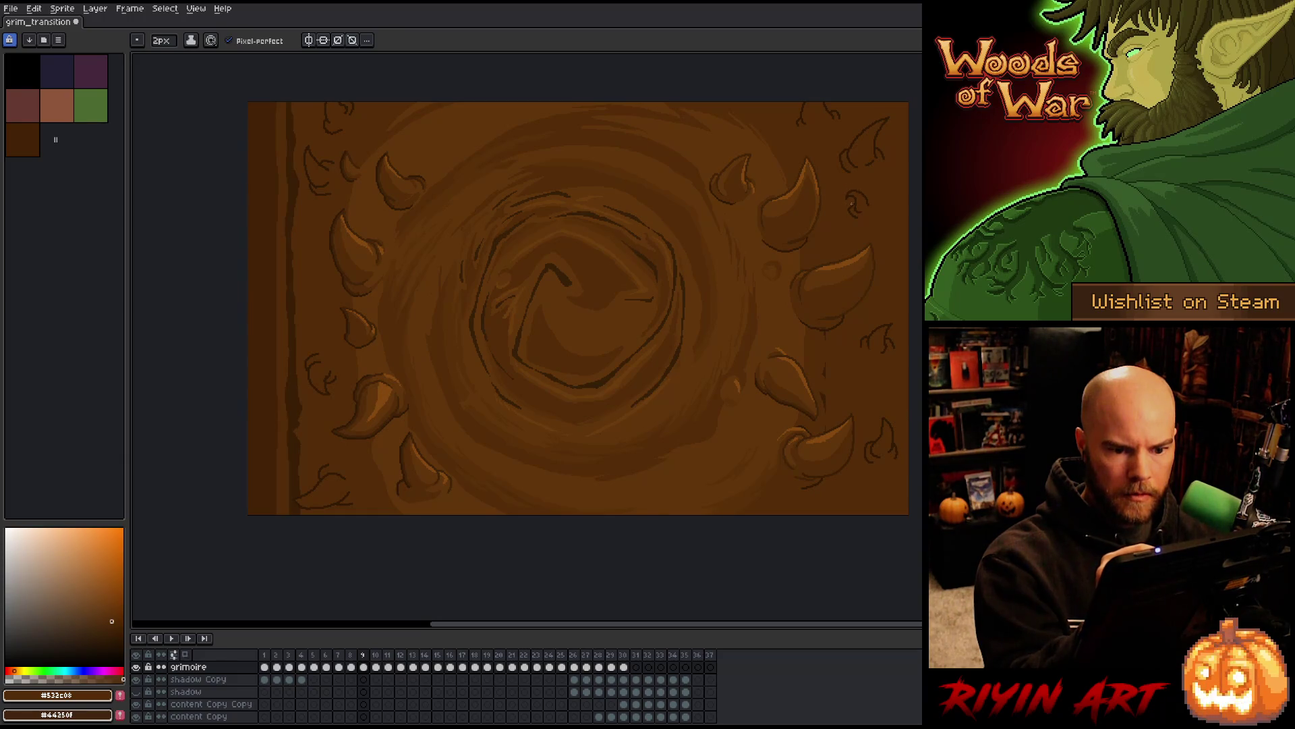
left_click(859, 201, "alt")
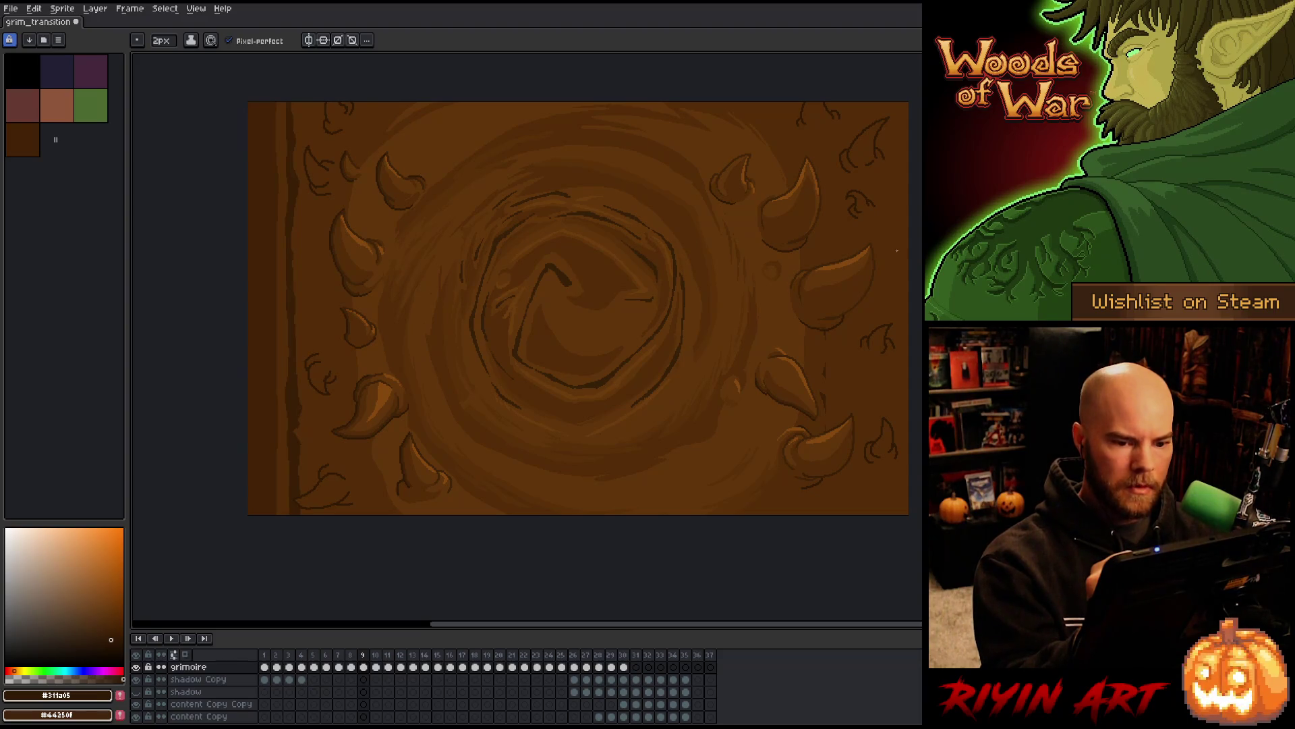
Outline another small horn curling in at the right edge in darkest brown #311a05
left_click_drag(891, 264, 908, 237)
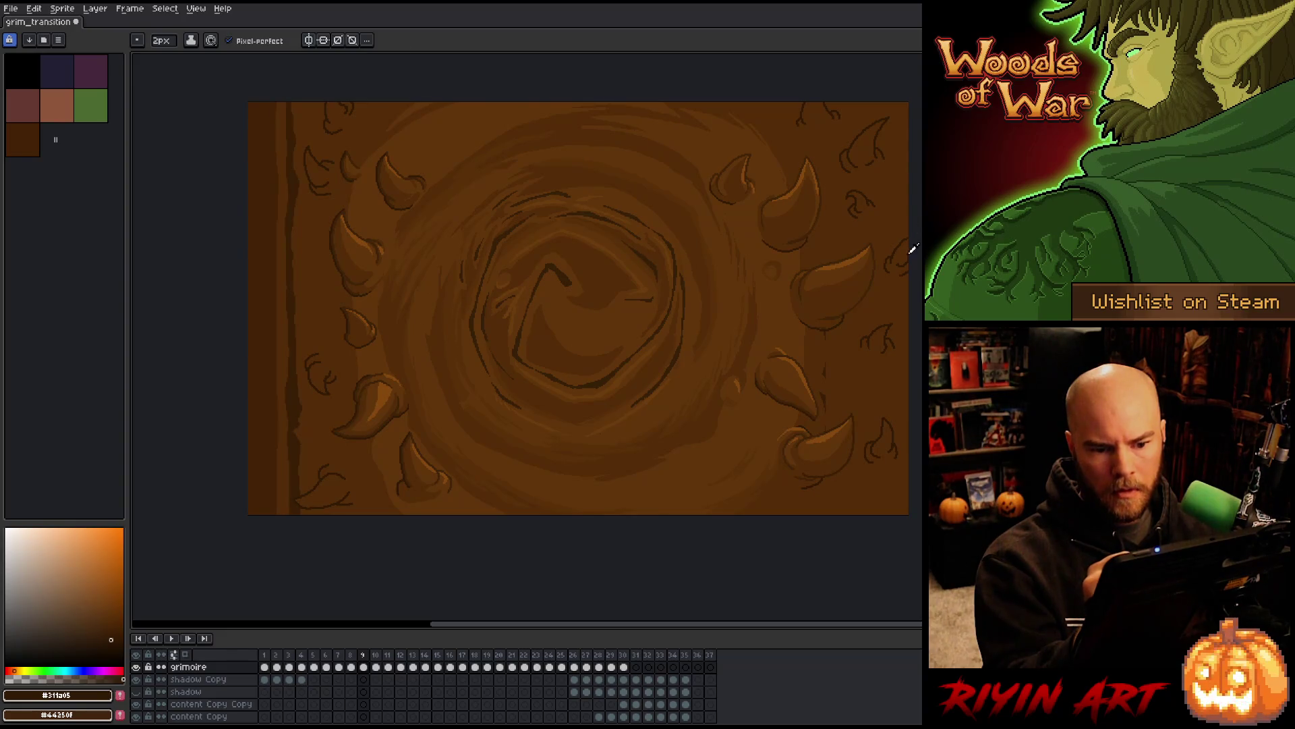
left_click(906, 259, "alt")
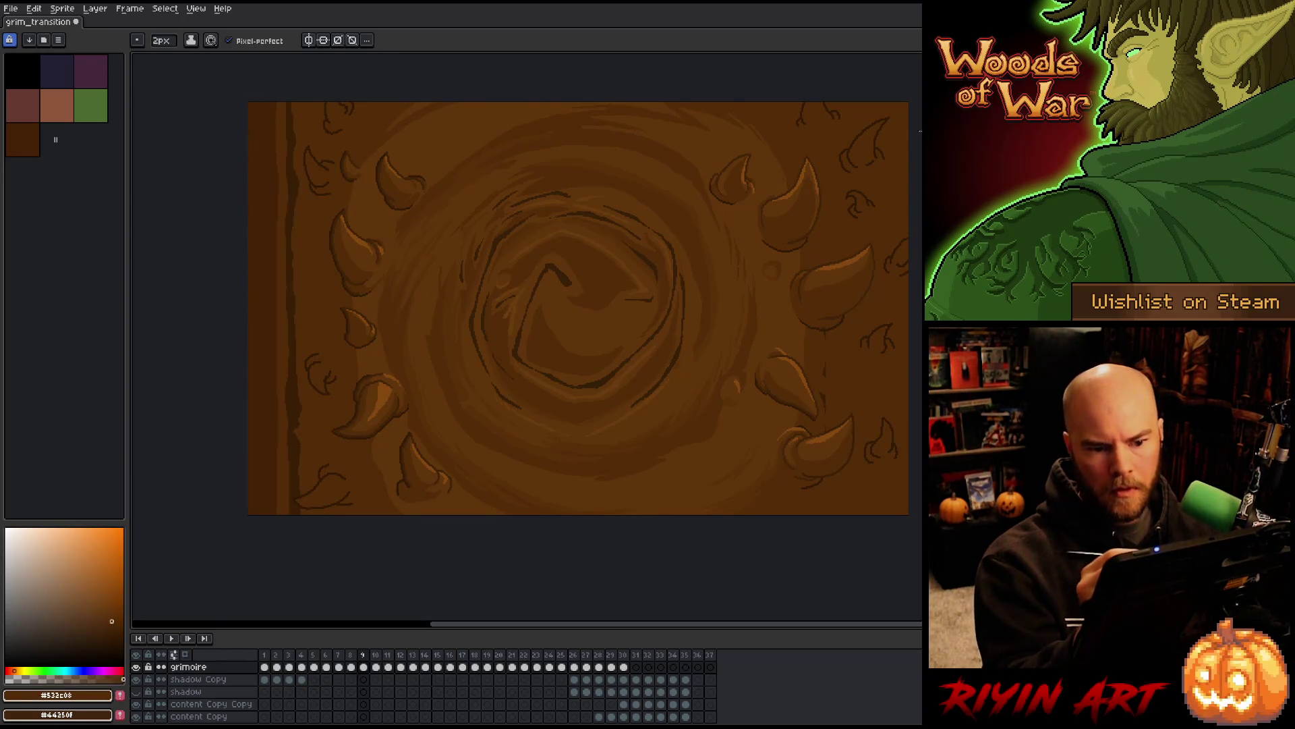
left_click(877, 138, "alt")
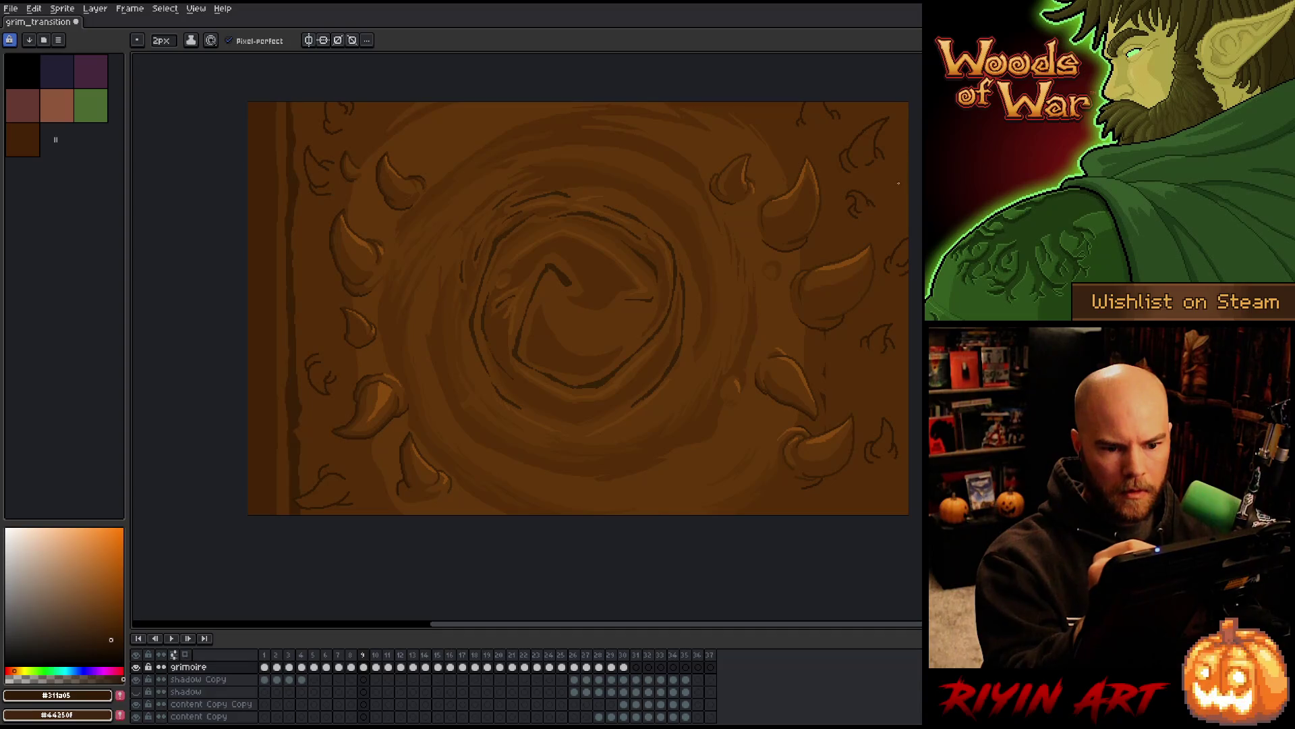
left_click_drag(896, 183, 898, 147)
key("ctrl+z")
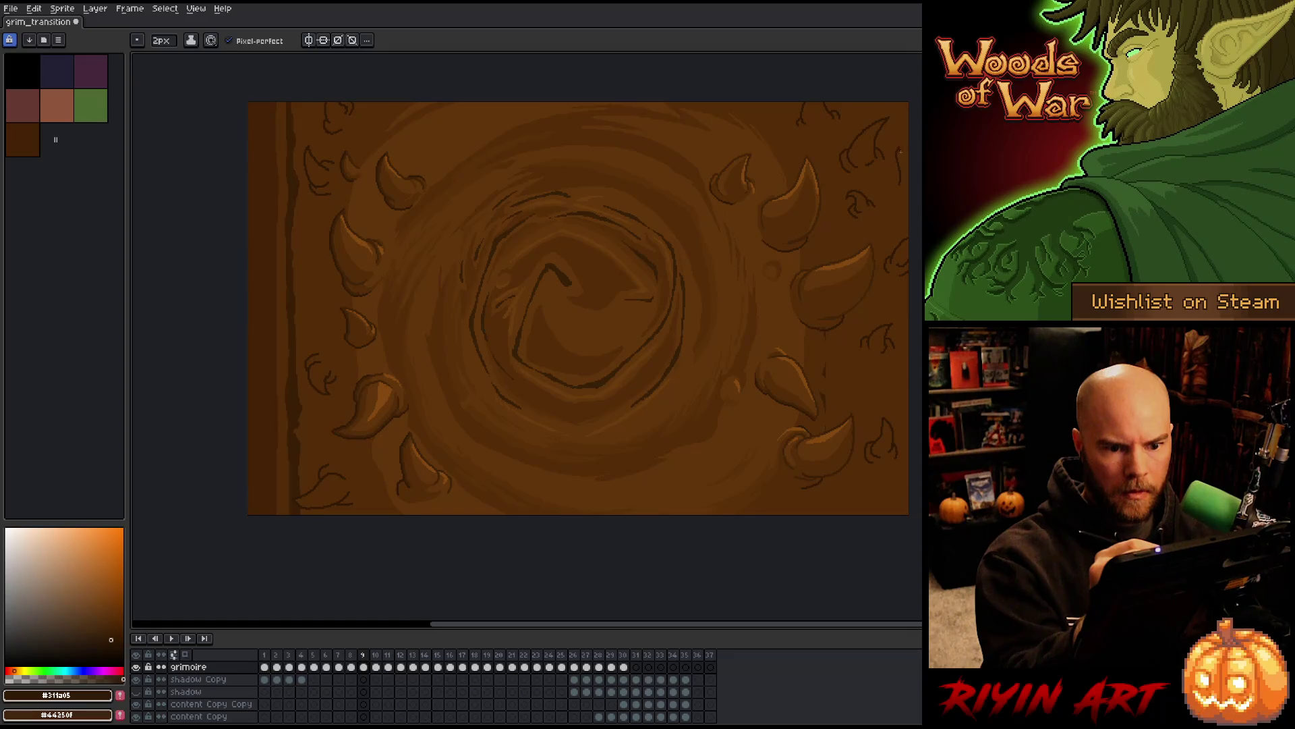
left_click_drag(898, 196, 901, 174)
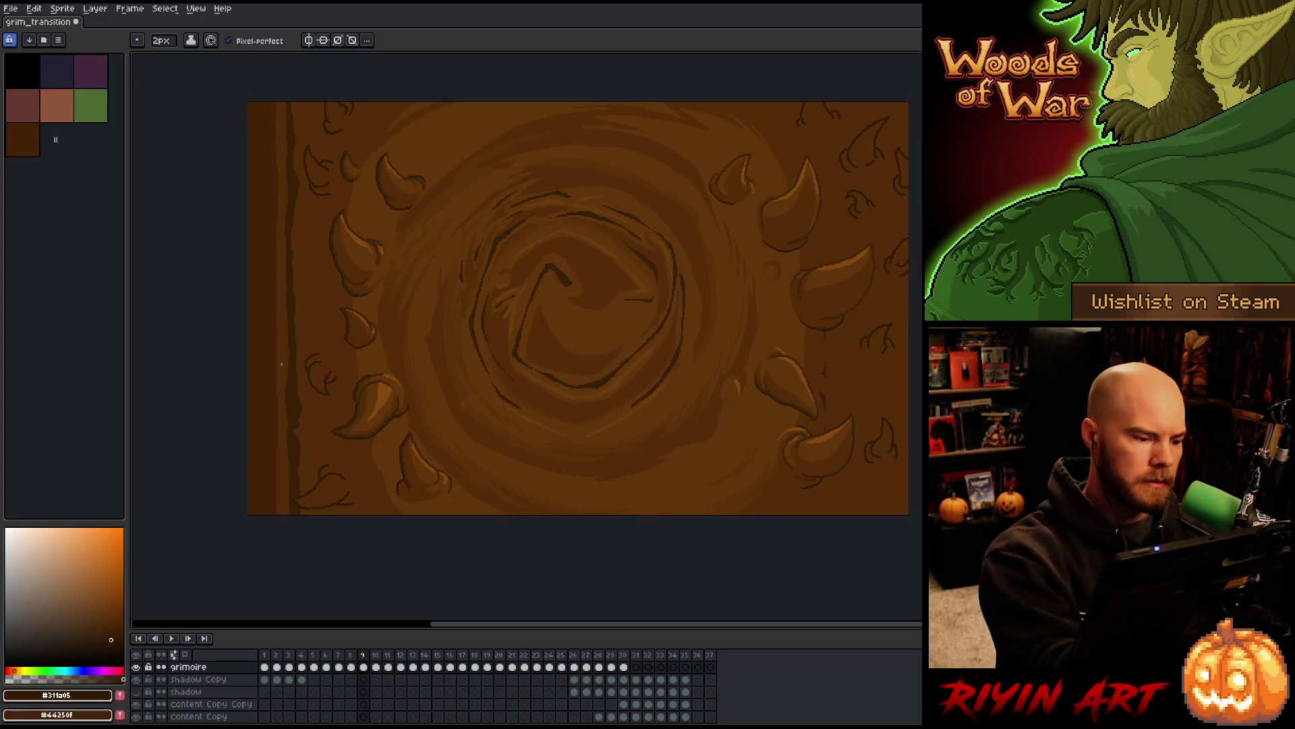
Retouch the small left-edge horns in sampled darker browns, ending on mid brown #532c08
left_click(262, 353, "alt")
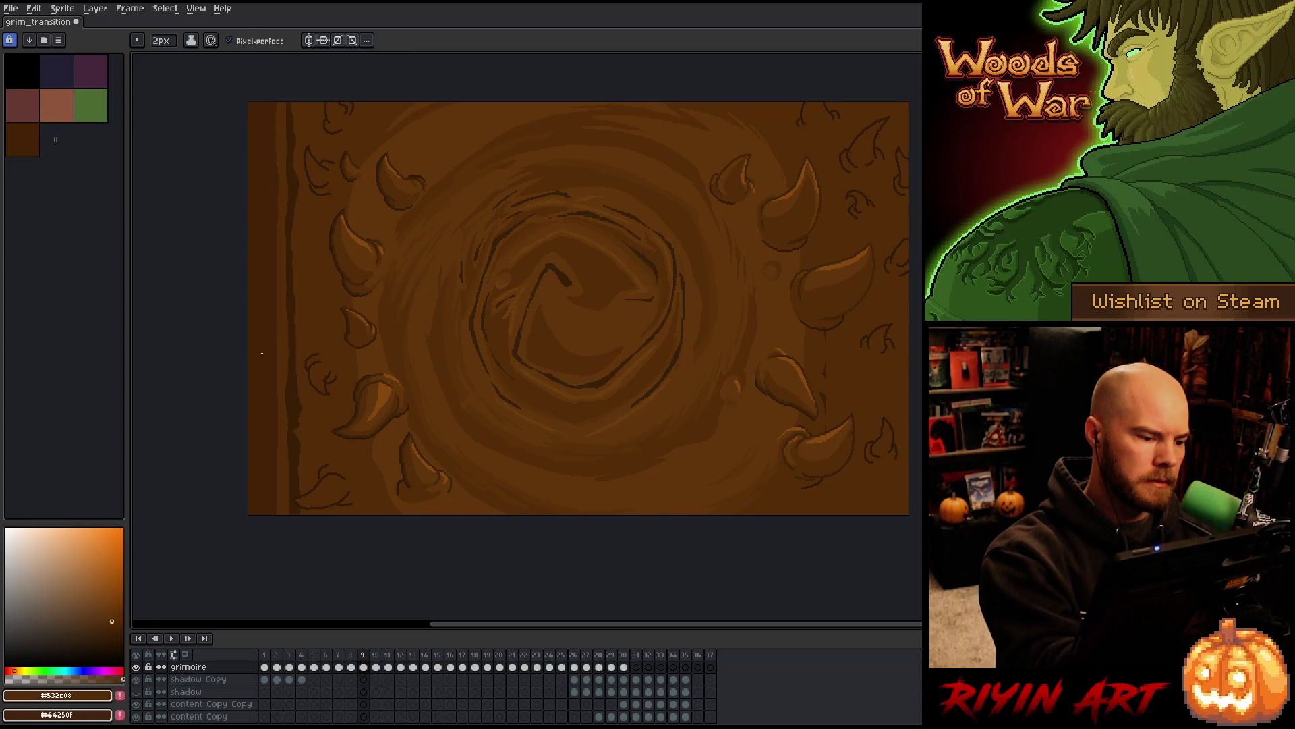
left_click(290, 395, "alt")
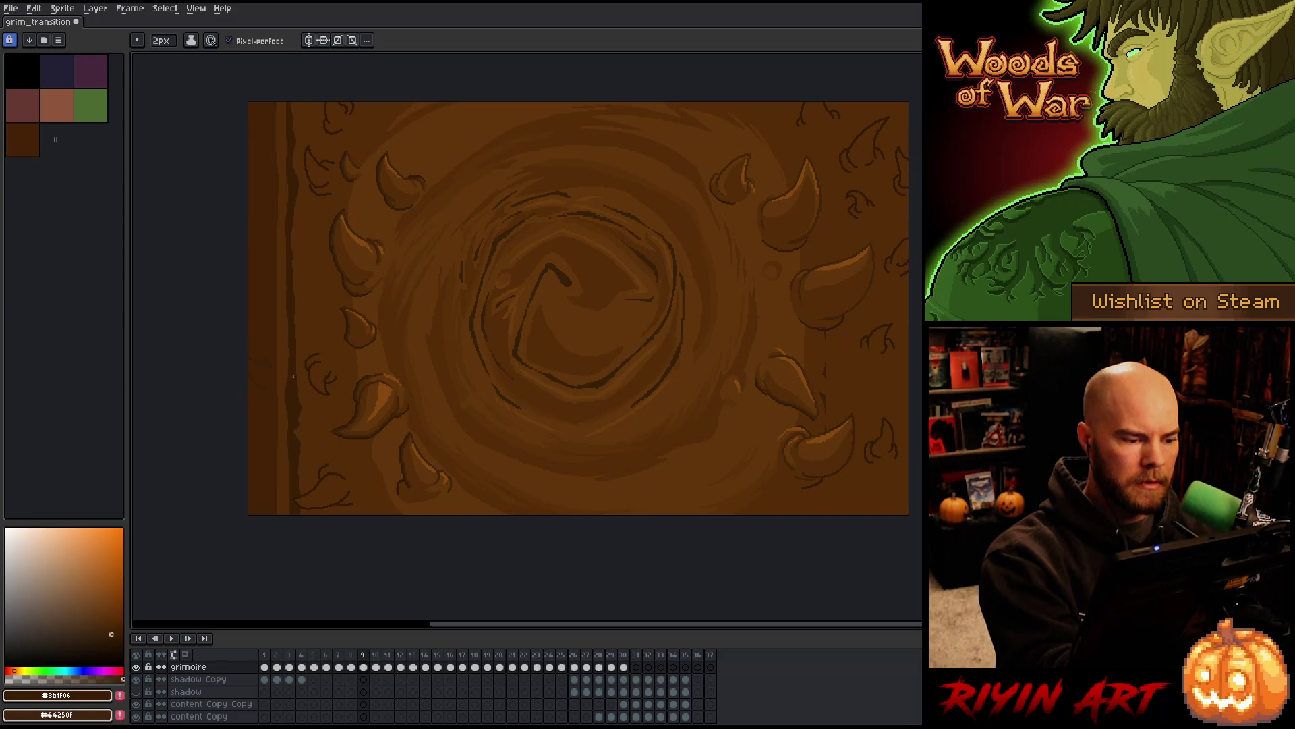
left_click(372, 235, "alt")
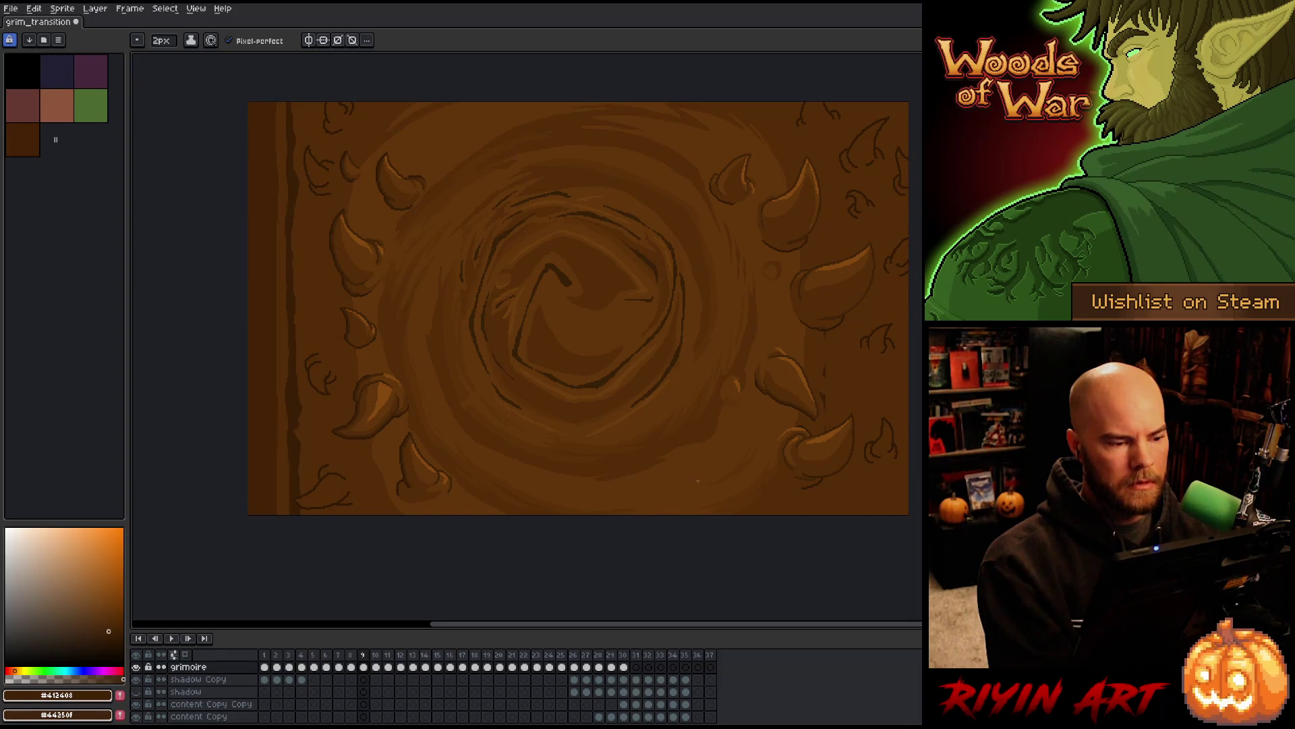
key("alt")
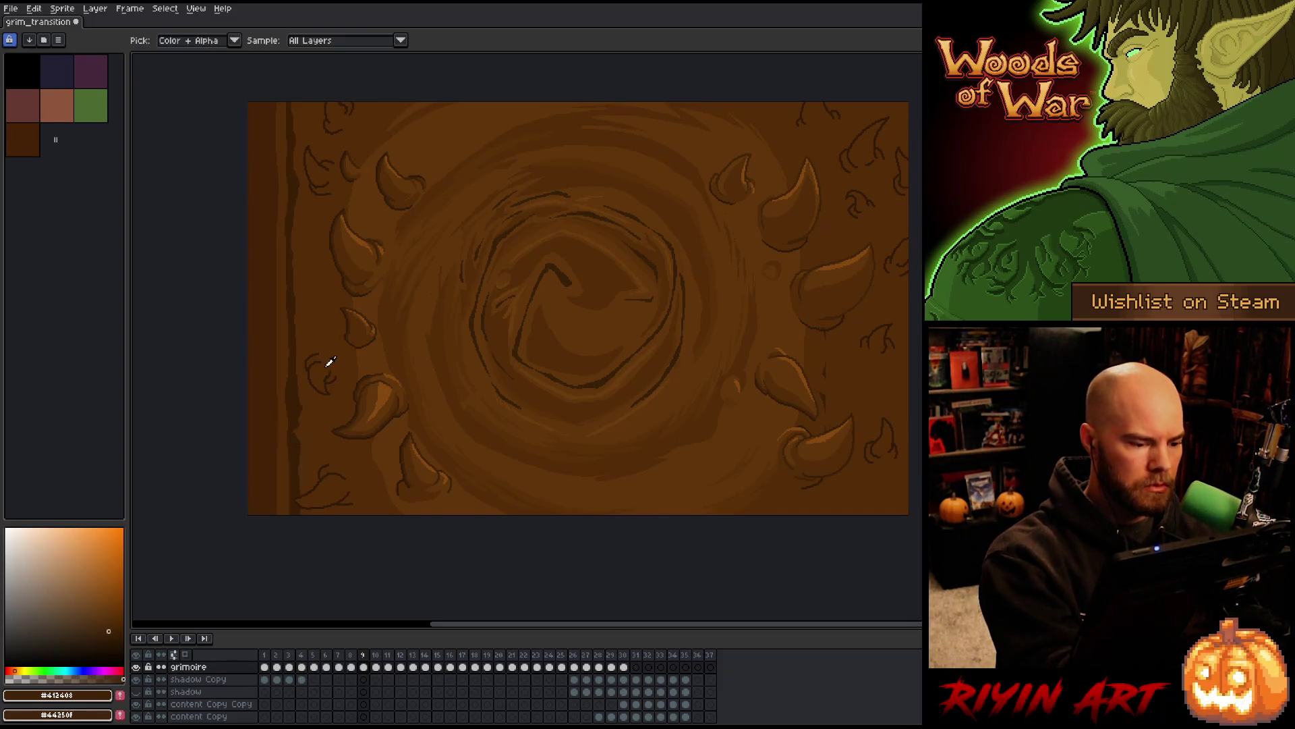
left_click(328, 364, "alt")
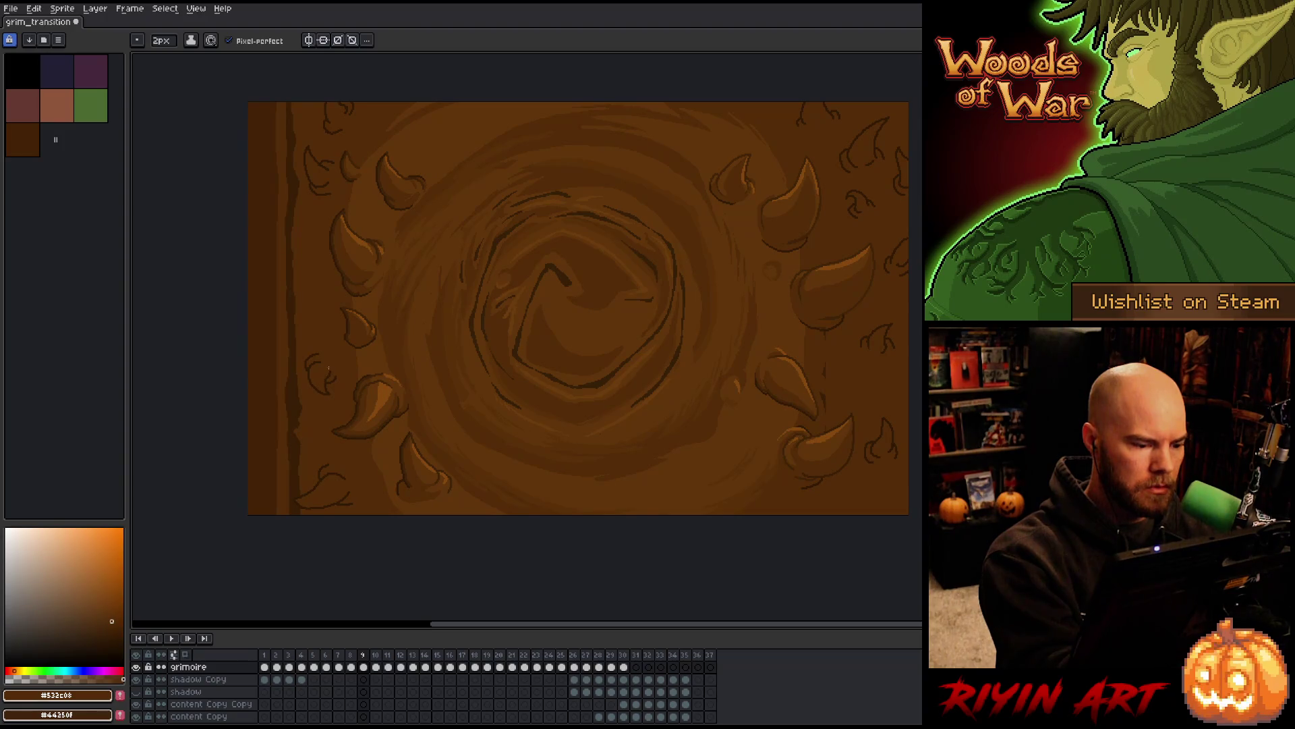
left_click(331, 373, "alt")
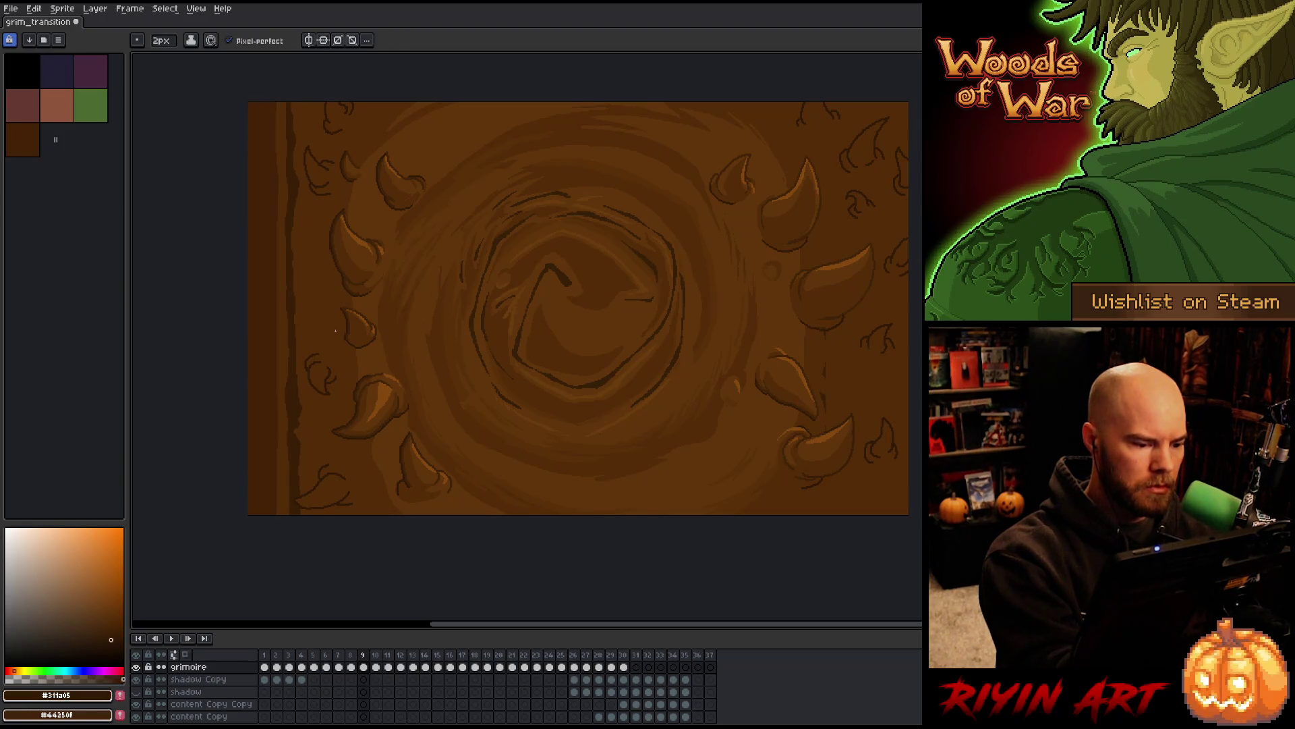
left_click(325, 366, "alt")
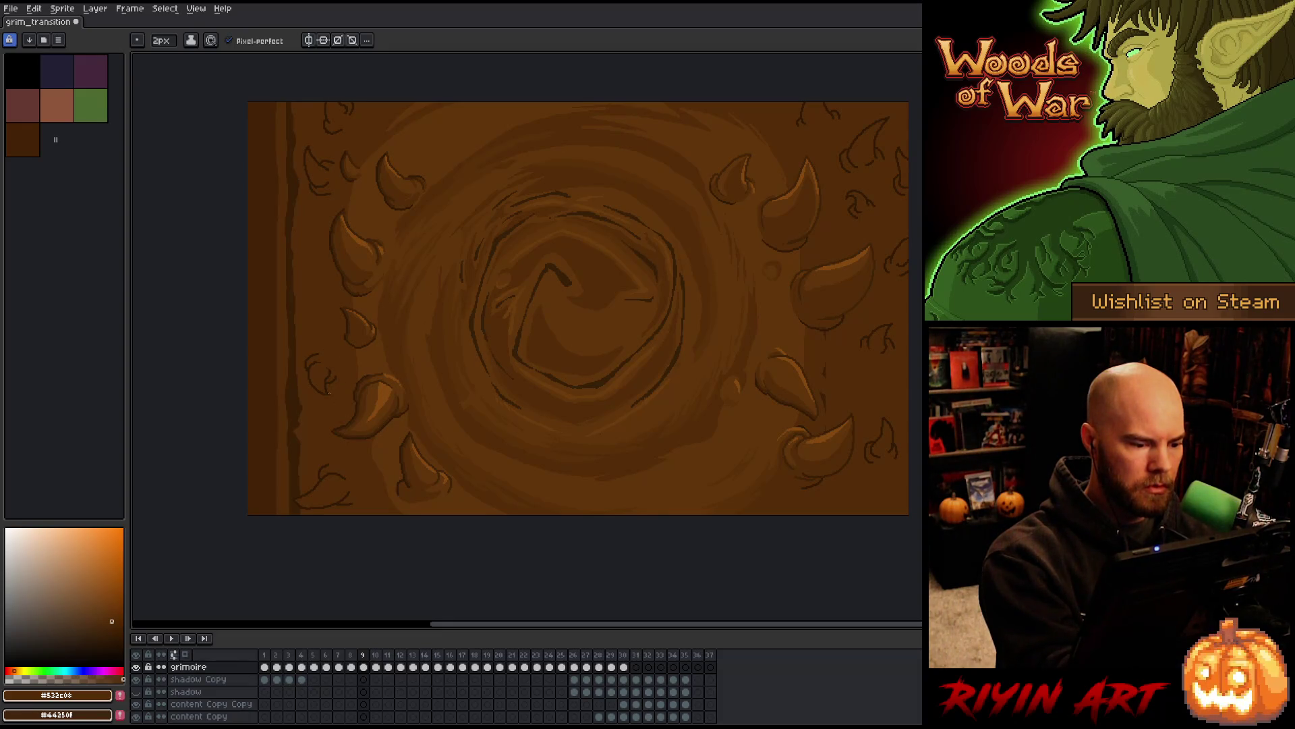
Magic-wand the background around the right-side horns and the left border, then deselect it
key("w")
left_click(875, 402)
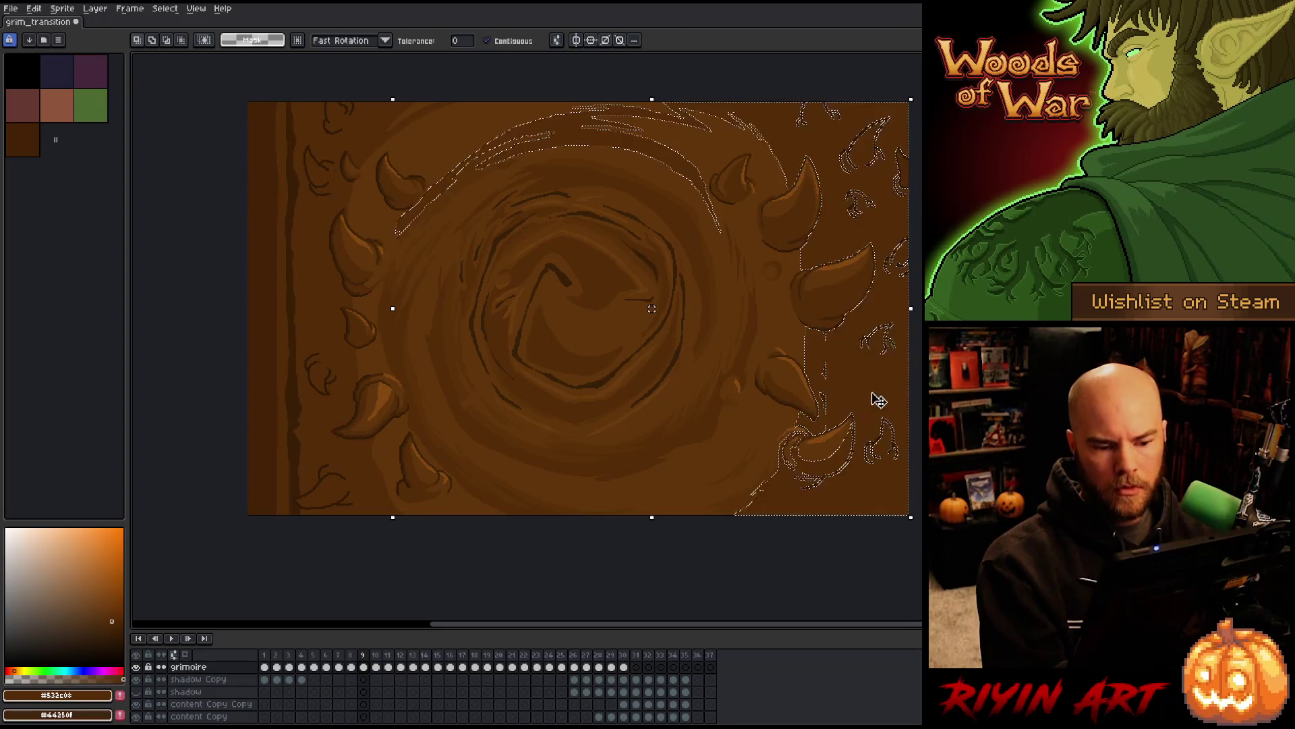
left_click(324, 489, "shift")
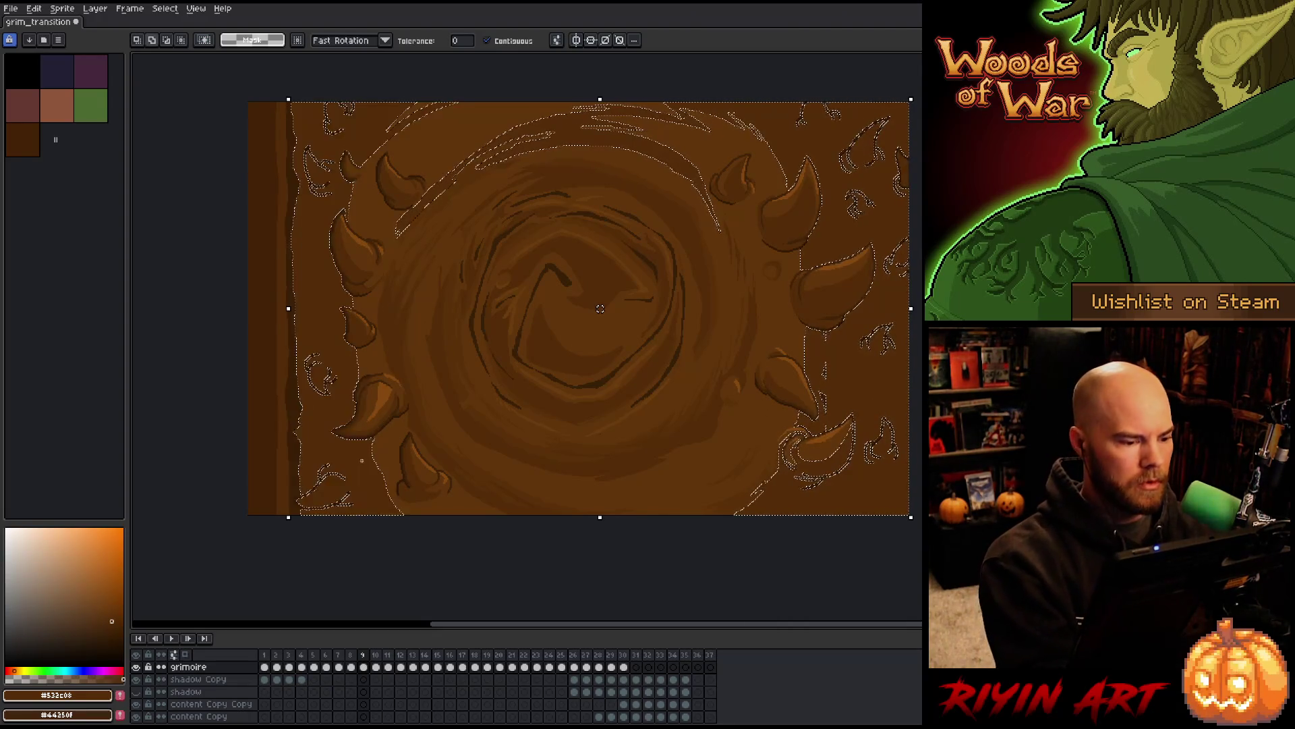
key("ctrl+d")
key("b")
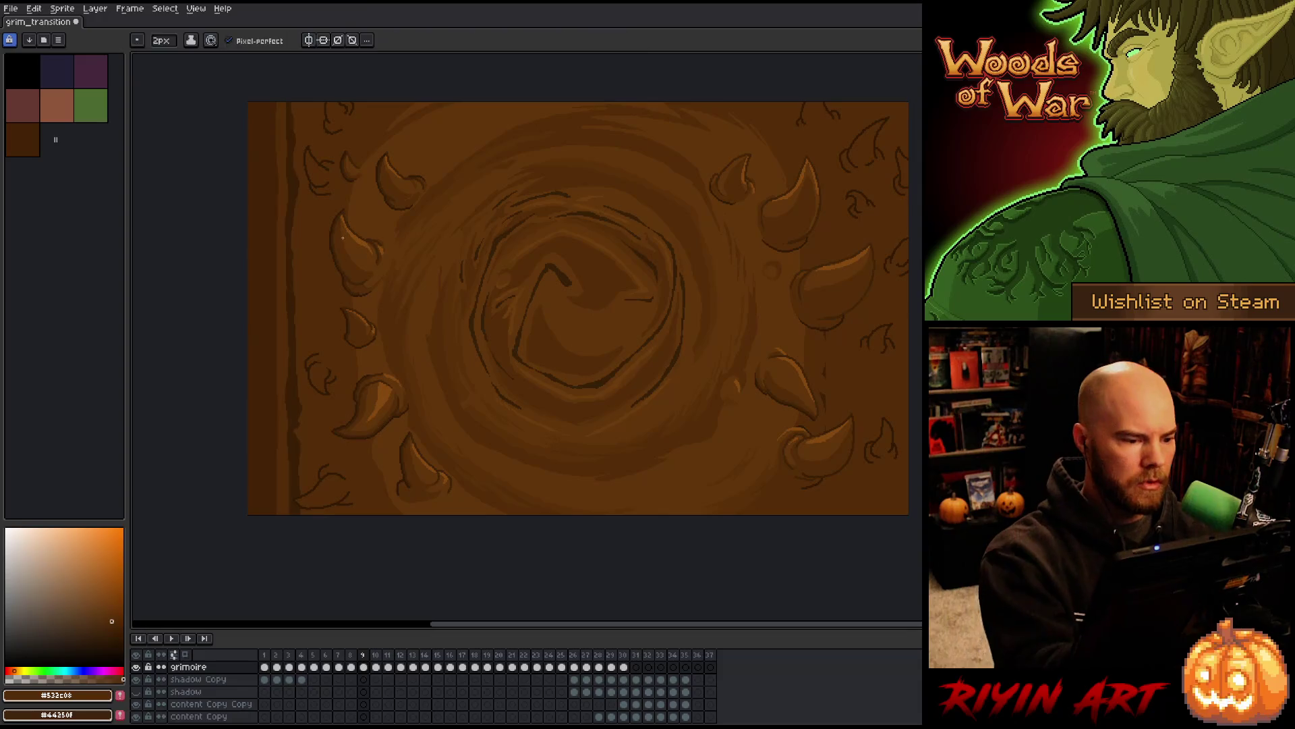
left_click(328, 278, "alt")
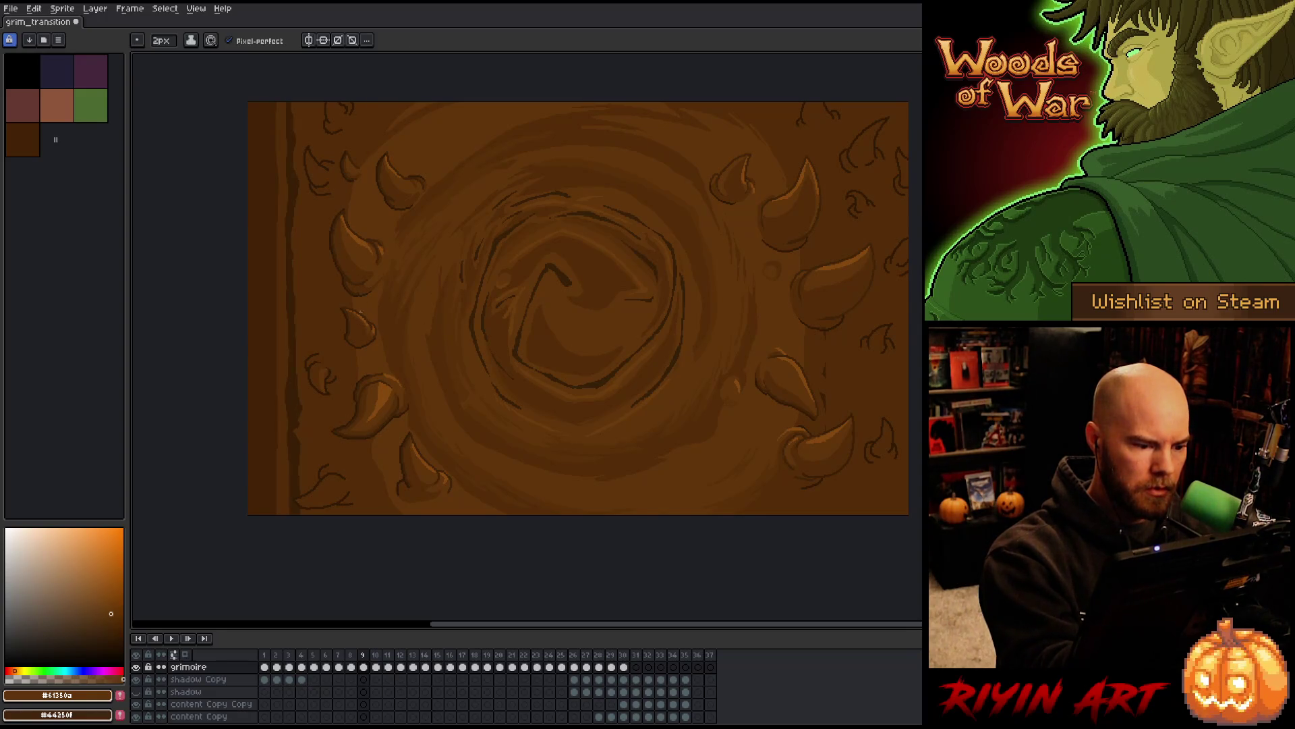
Check the matching background area across the cover, clear it, and pick dark outline brown #412403
key("w")
left_click(361, 327)
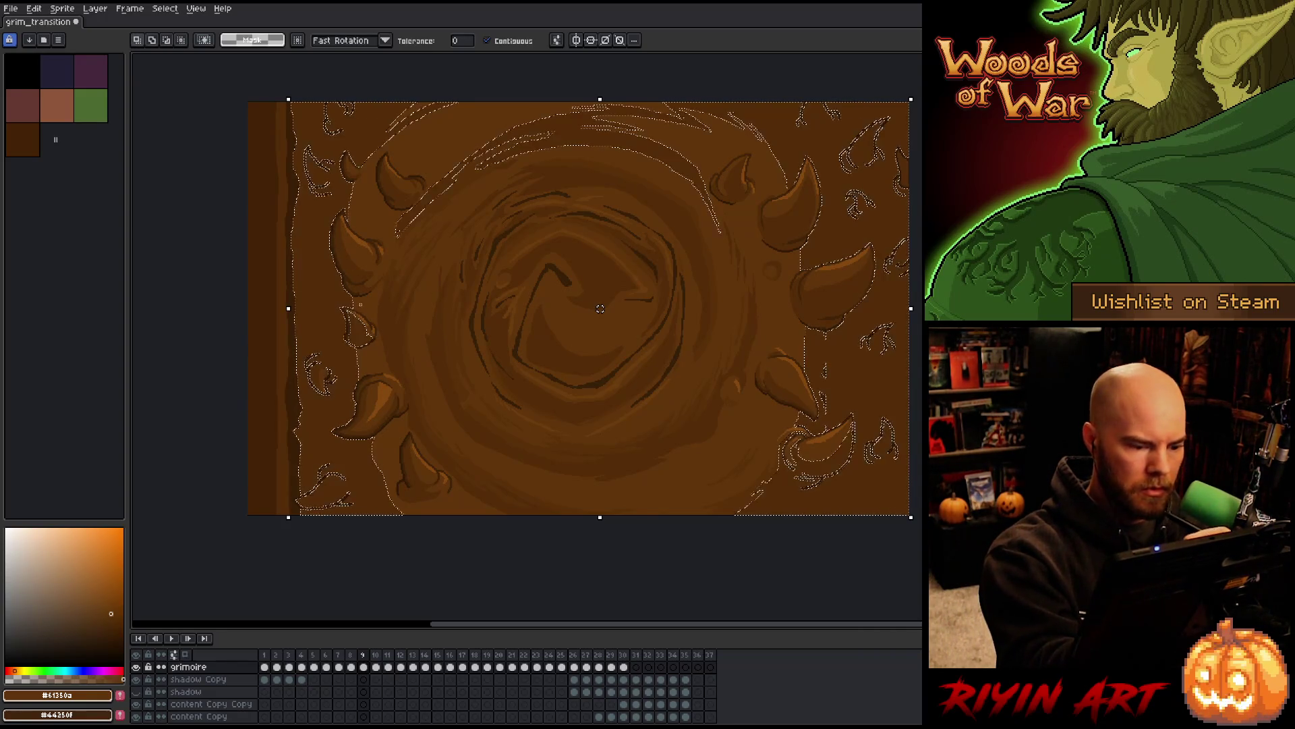
key("ctrl+d")
key("b")
left_click(350, 322, "alt")
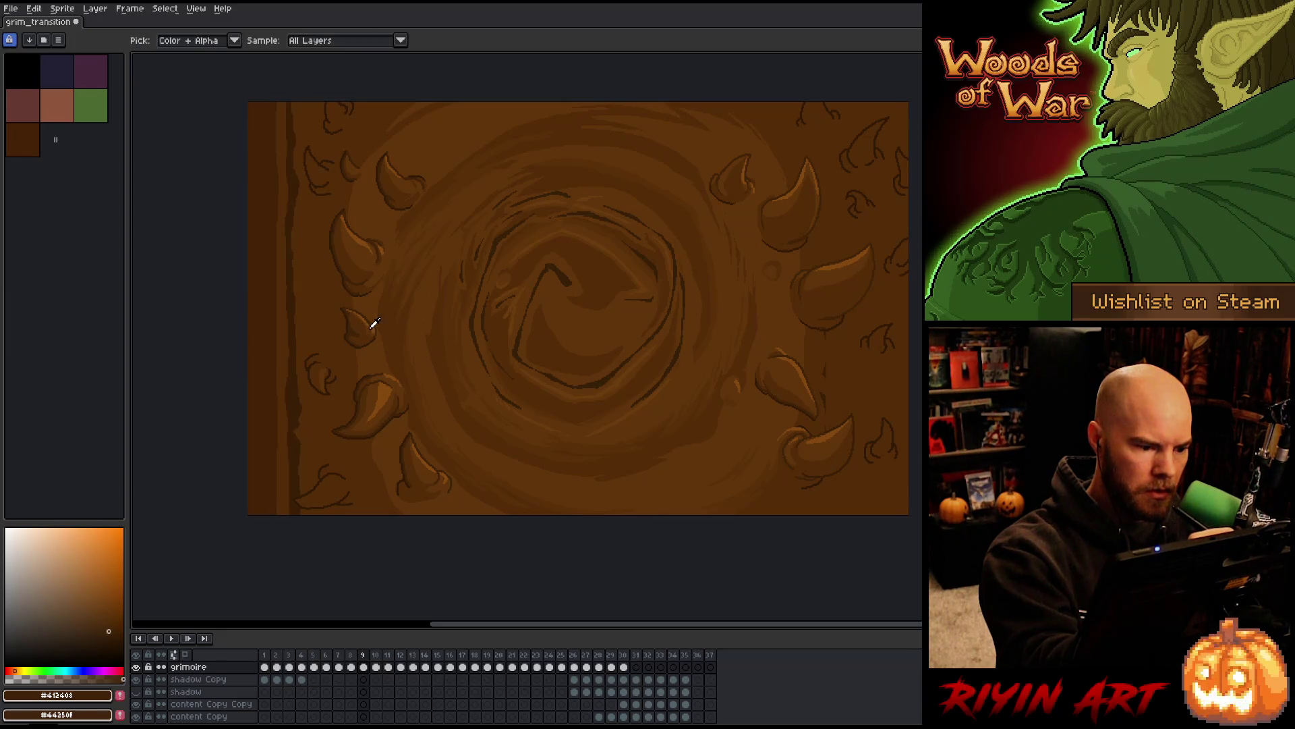
Shade the left-edge horns in lighter and darker browns, adding a dark horn curl at lower left
left_click(350, 311, "alt")
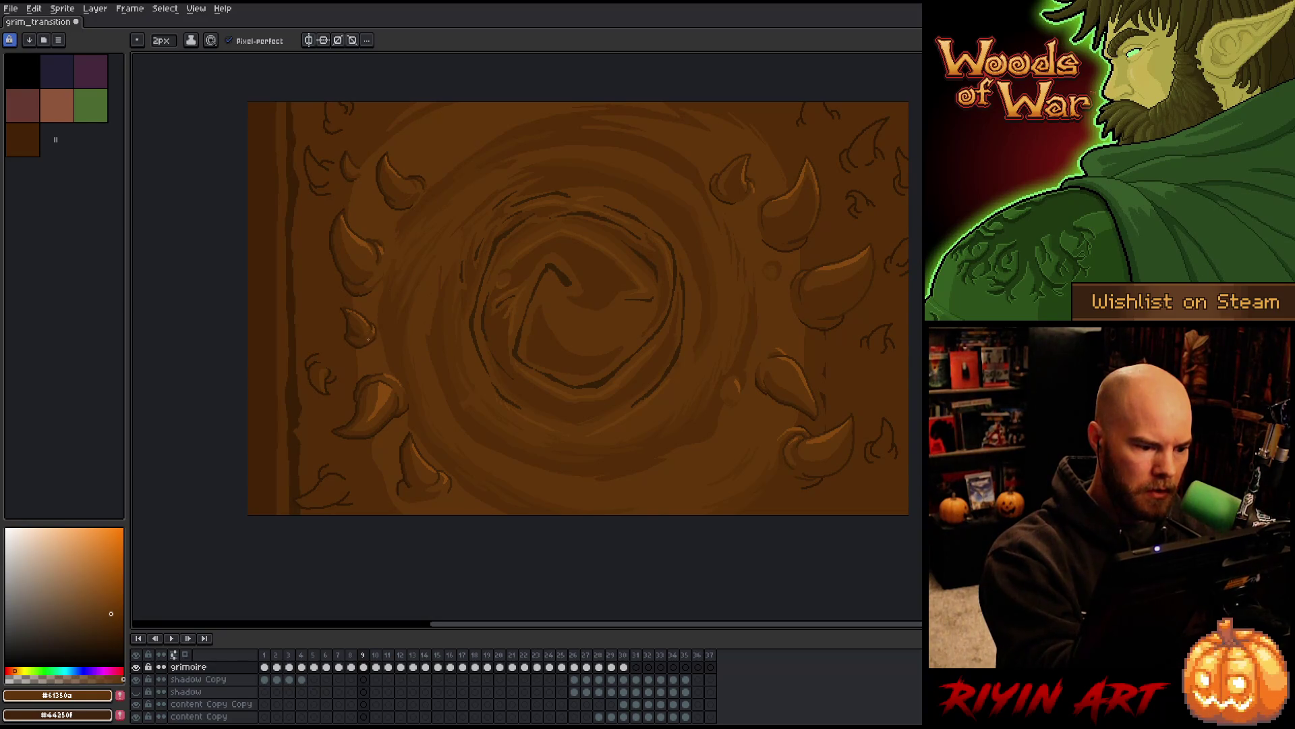
left_click(314, 361, "alt")
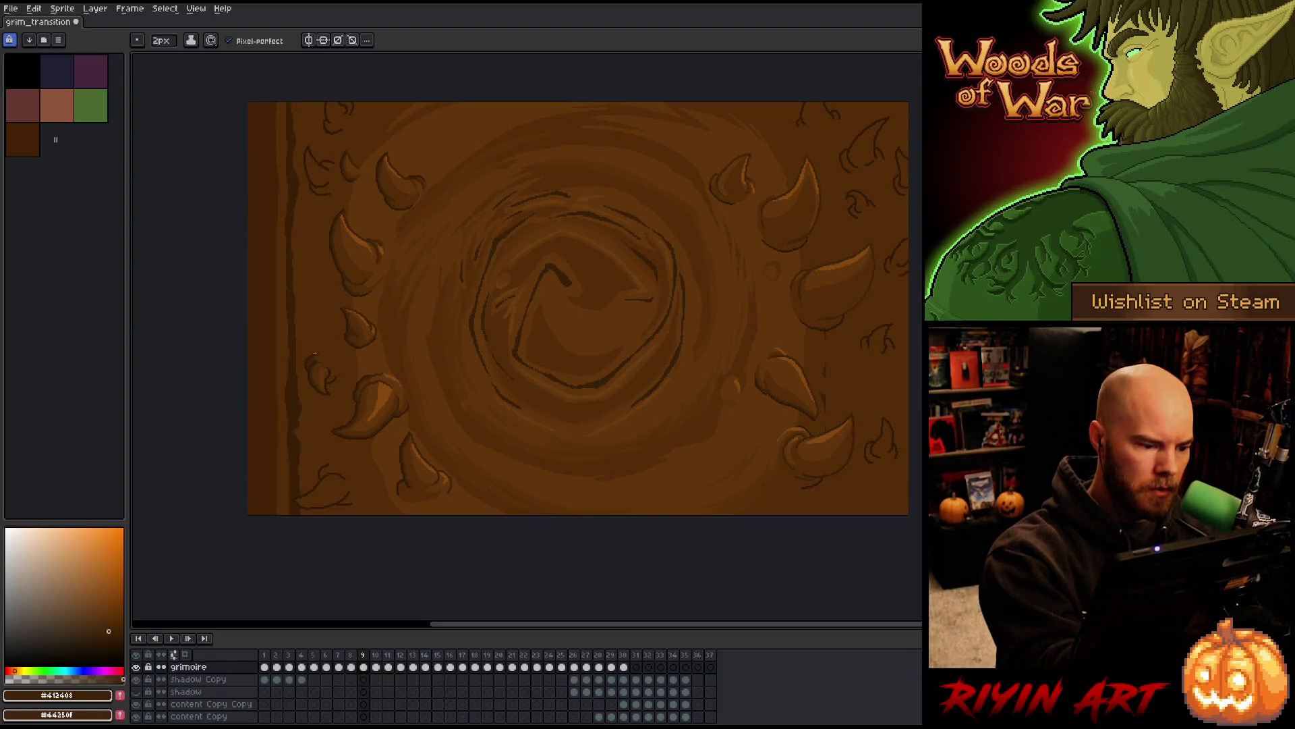
left_click(325, 368, "alt")
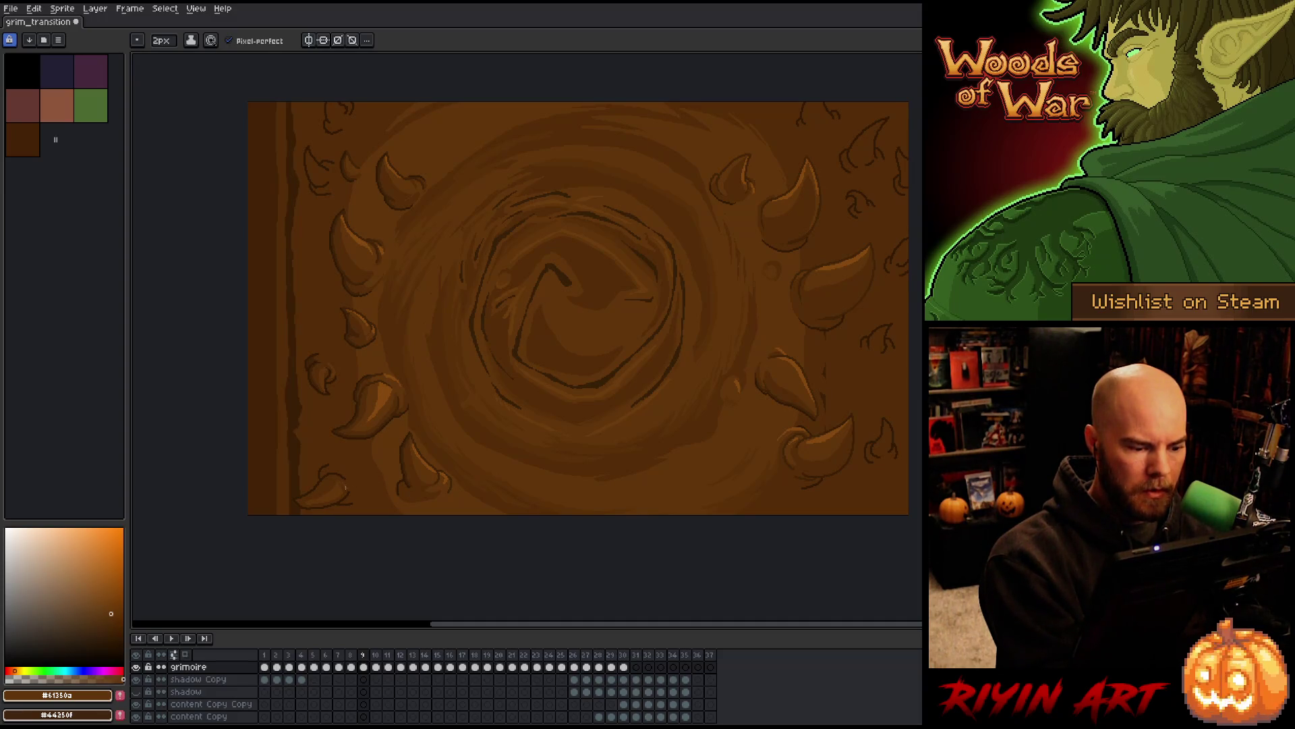
left_click(316, 501, "alt")
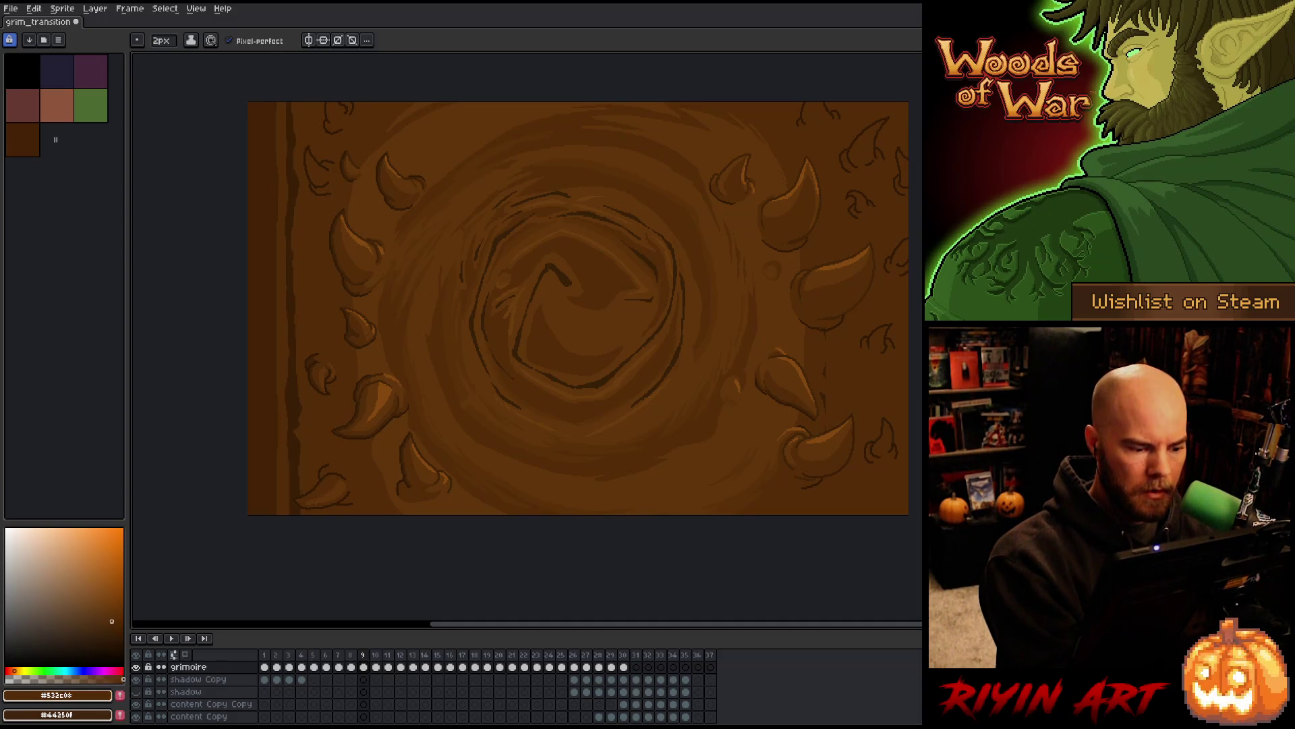
left_click(316, 357, "alt")
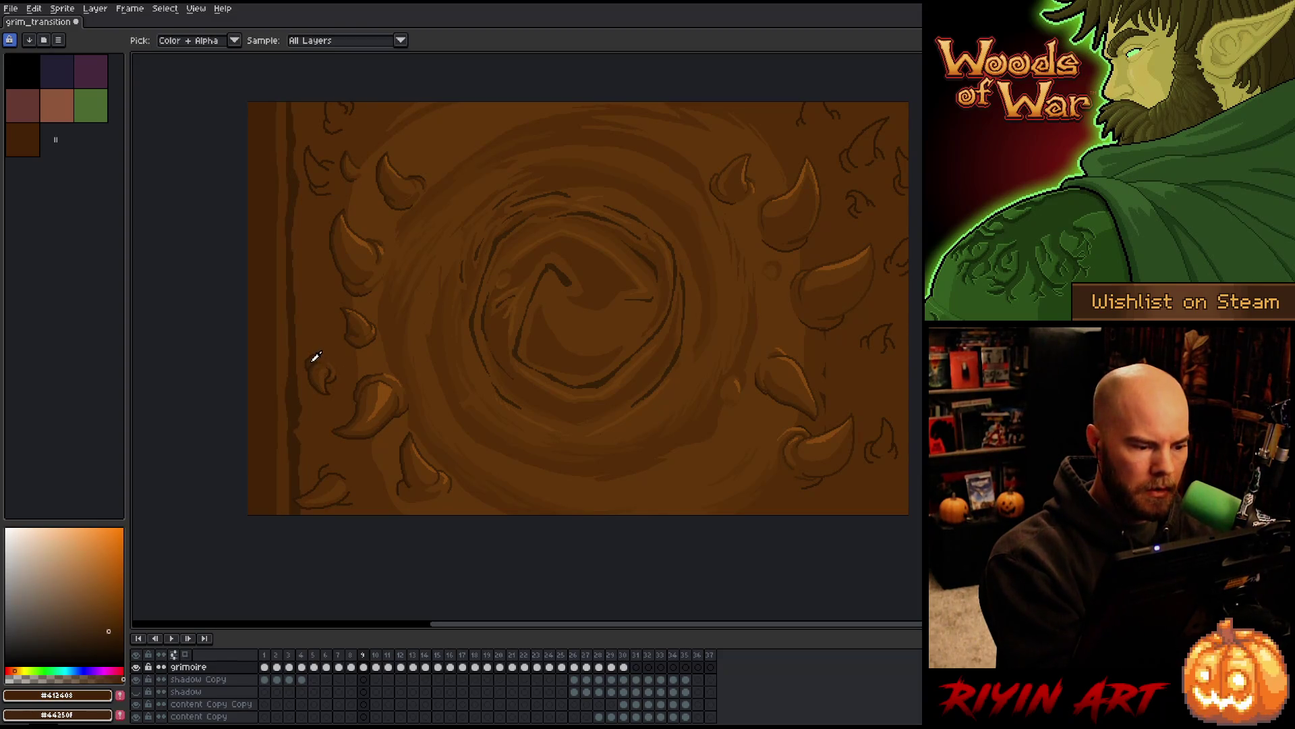
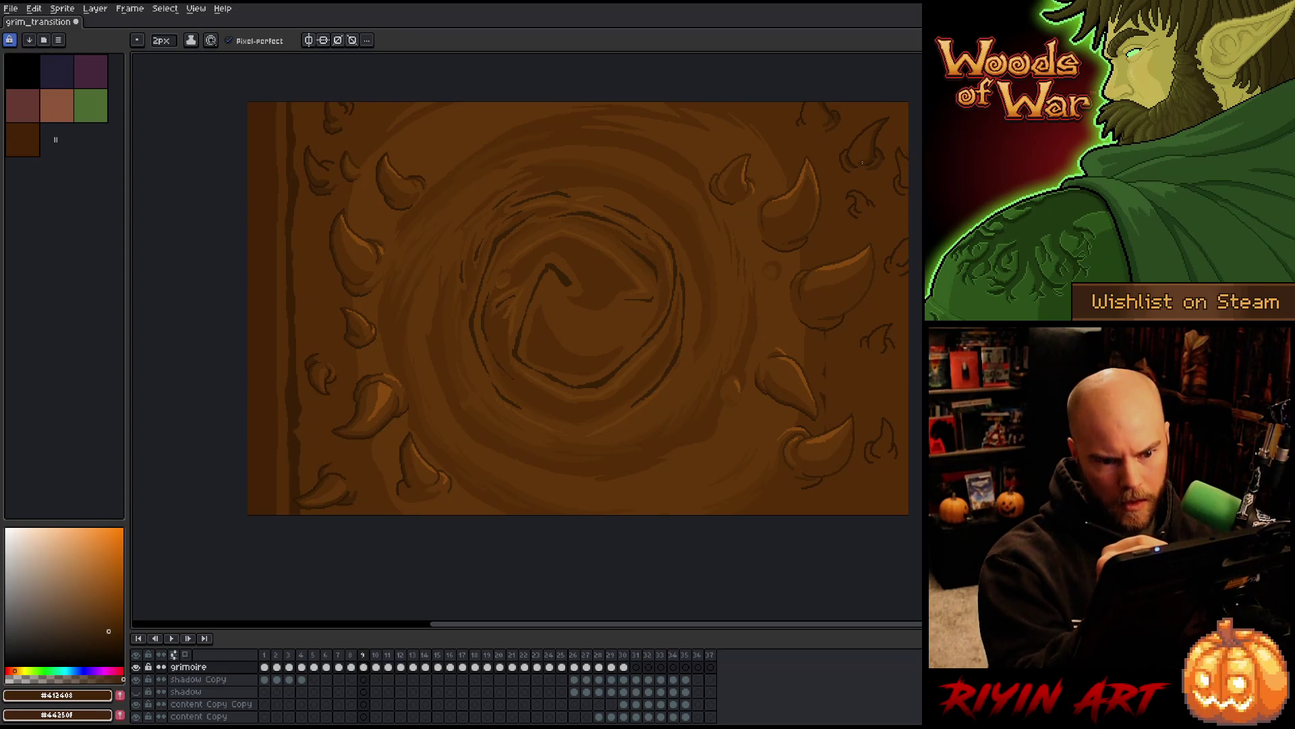
Sample the two cover browns, clear a background colour selection, and save the grimoire file
left_click(859, 164, "alt")
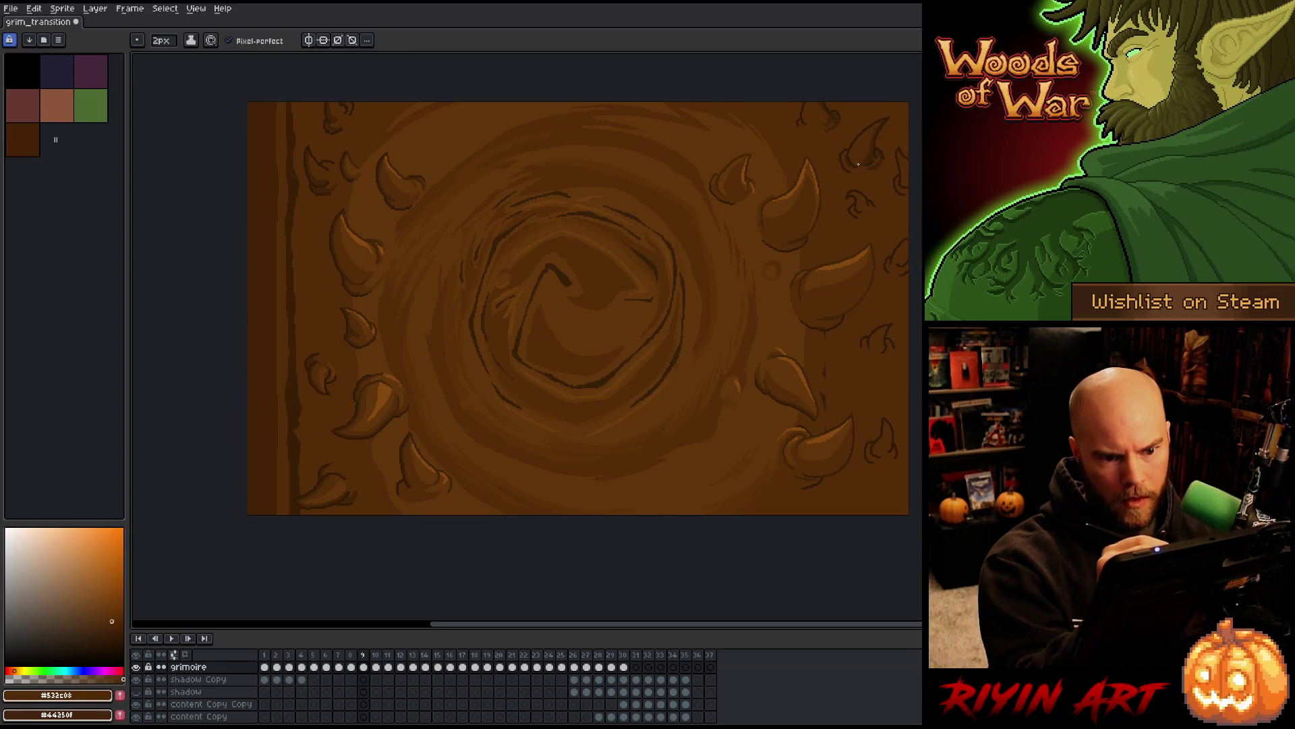
left_click(871, 154, "alt")
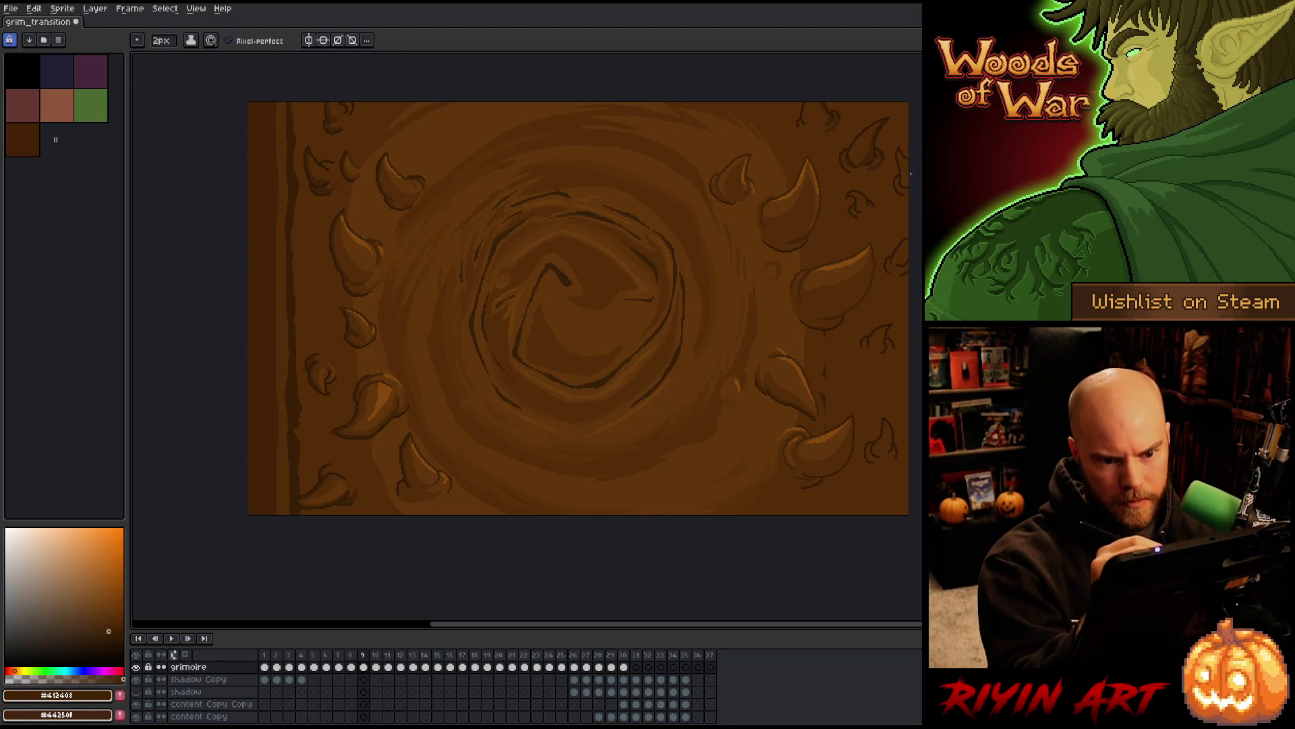
key("w")
left_click(902, 157)
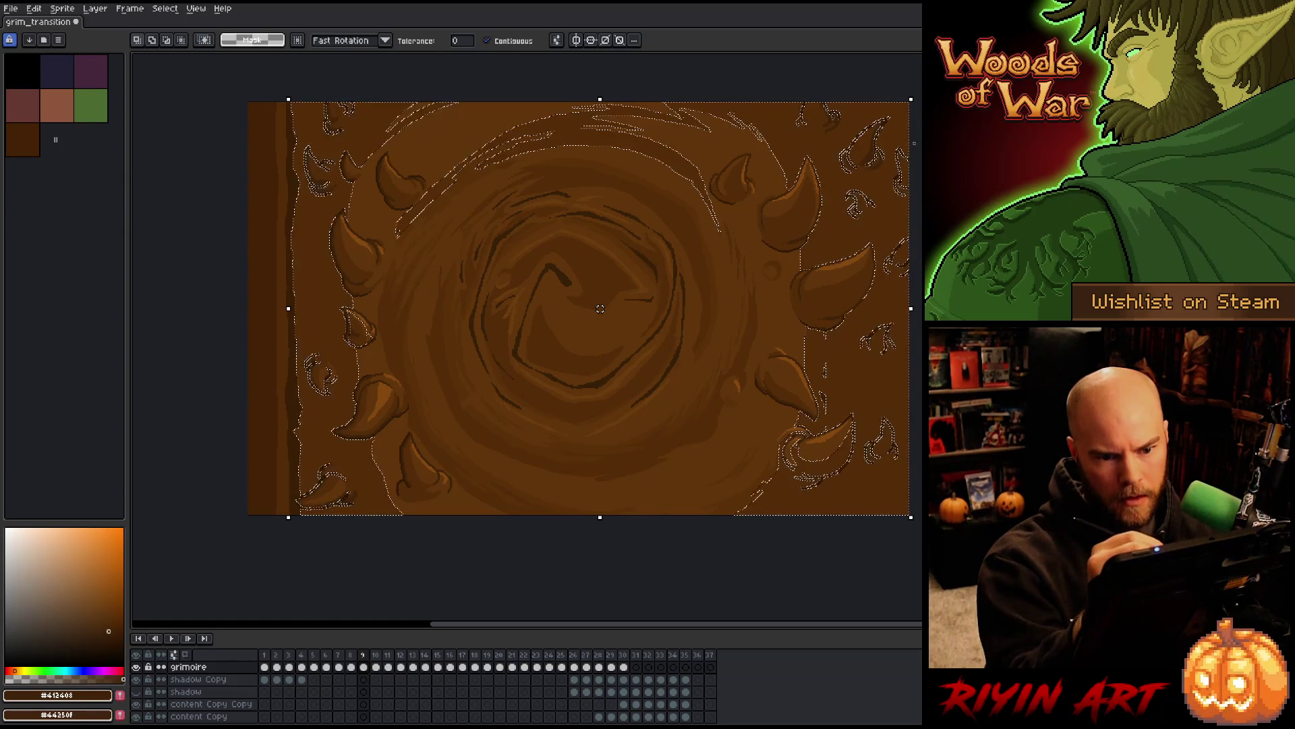
key("ctrl+d")
key("b")
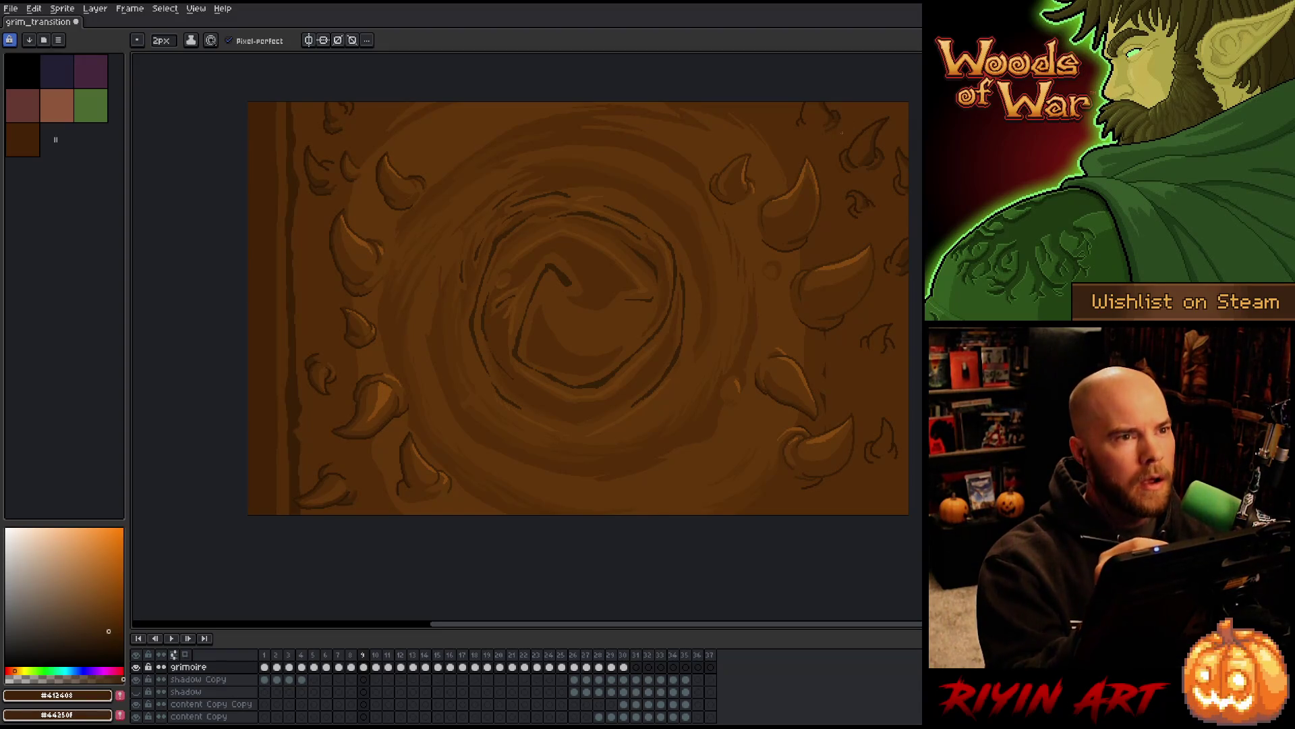
key("ctrl+s")
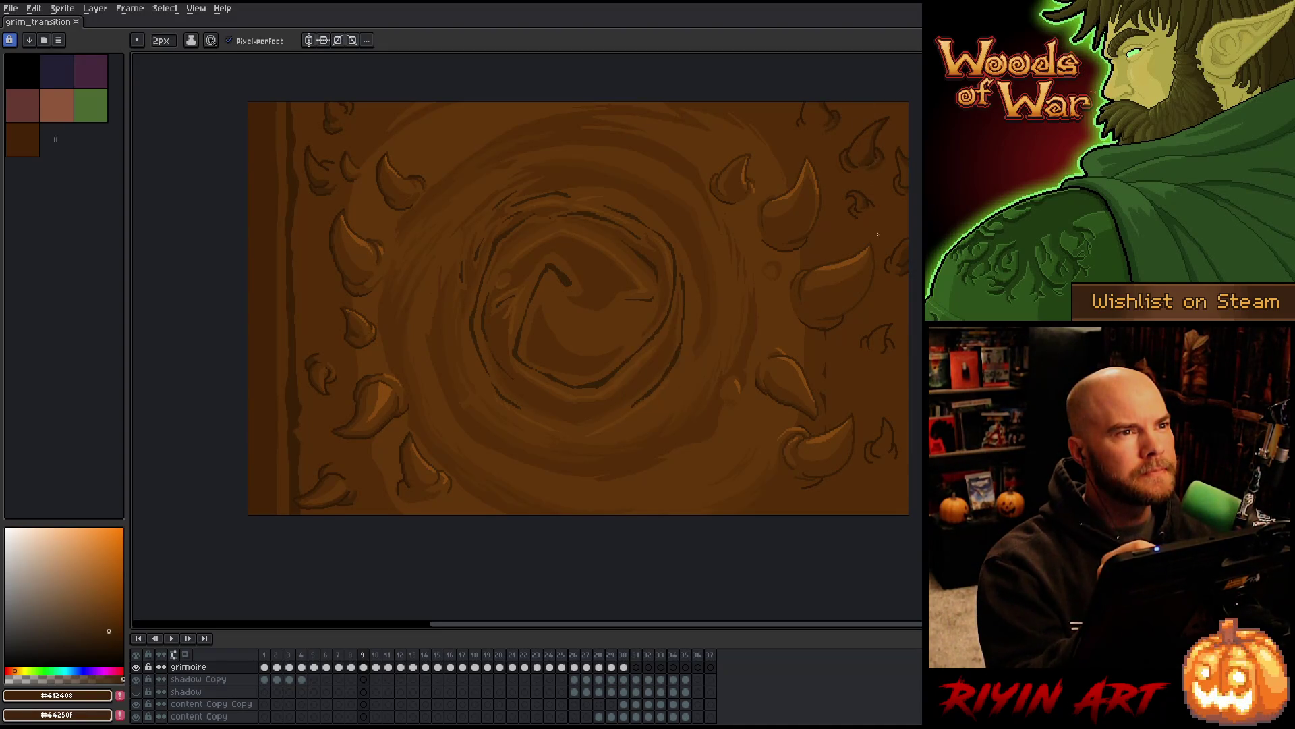
left_click_drag(873, 217, 838, 223)
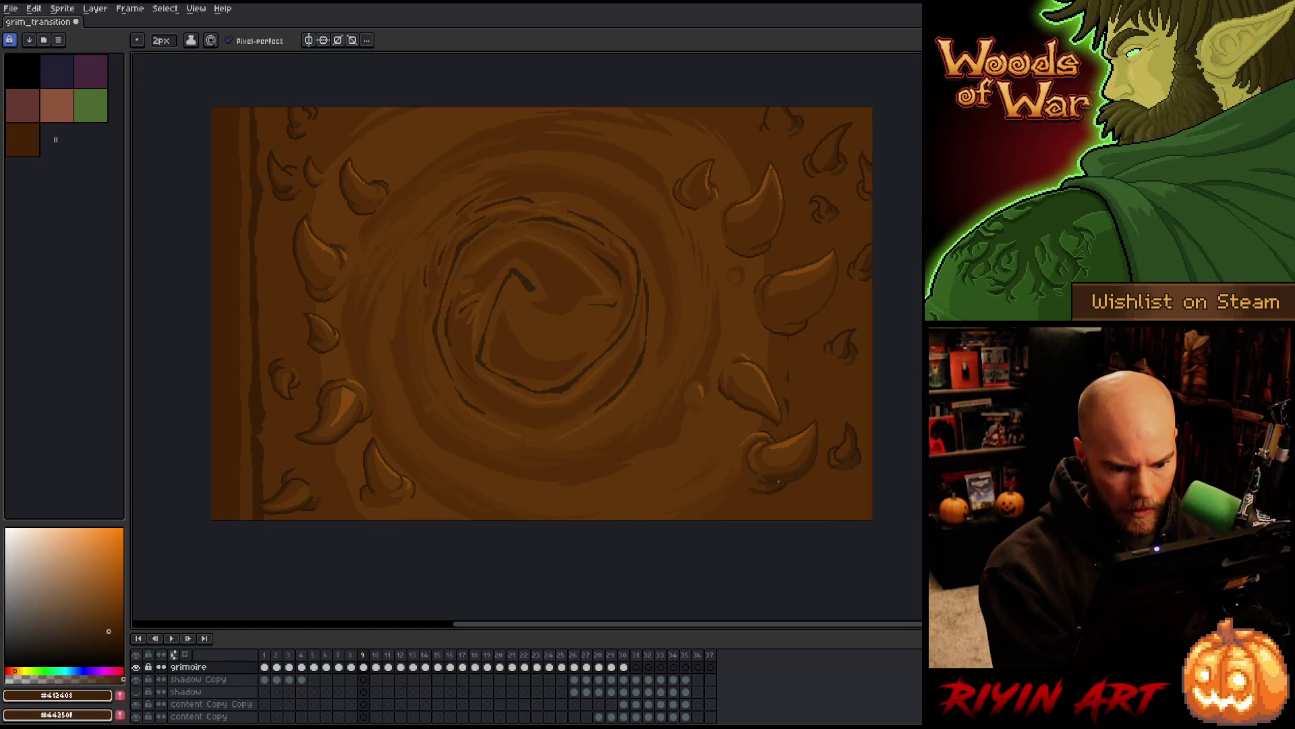
Shade the cover's lower-right thorns, alternating between browns #412403 and #532c08
left_click(761, 483, "alt")
left_click(757, 478, "alt")
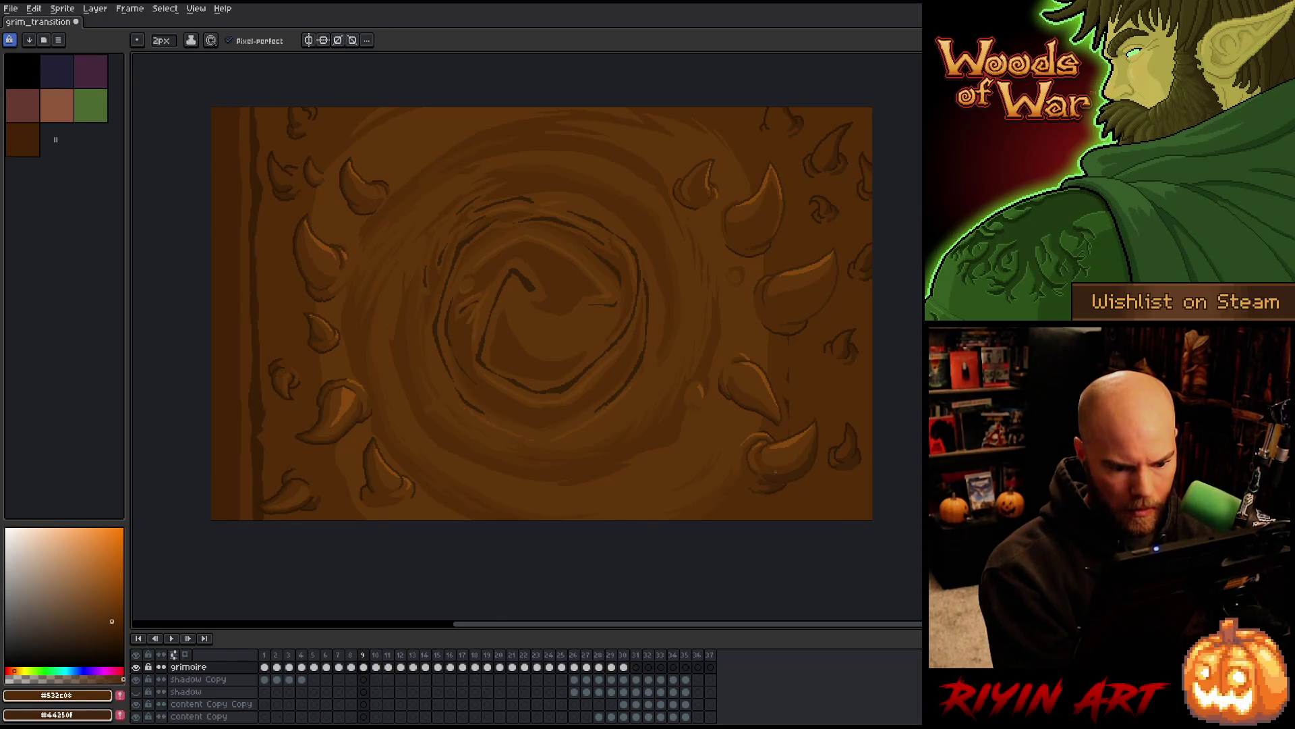
left_click(771, 488, "alt")
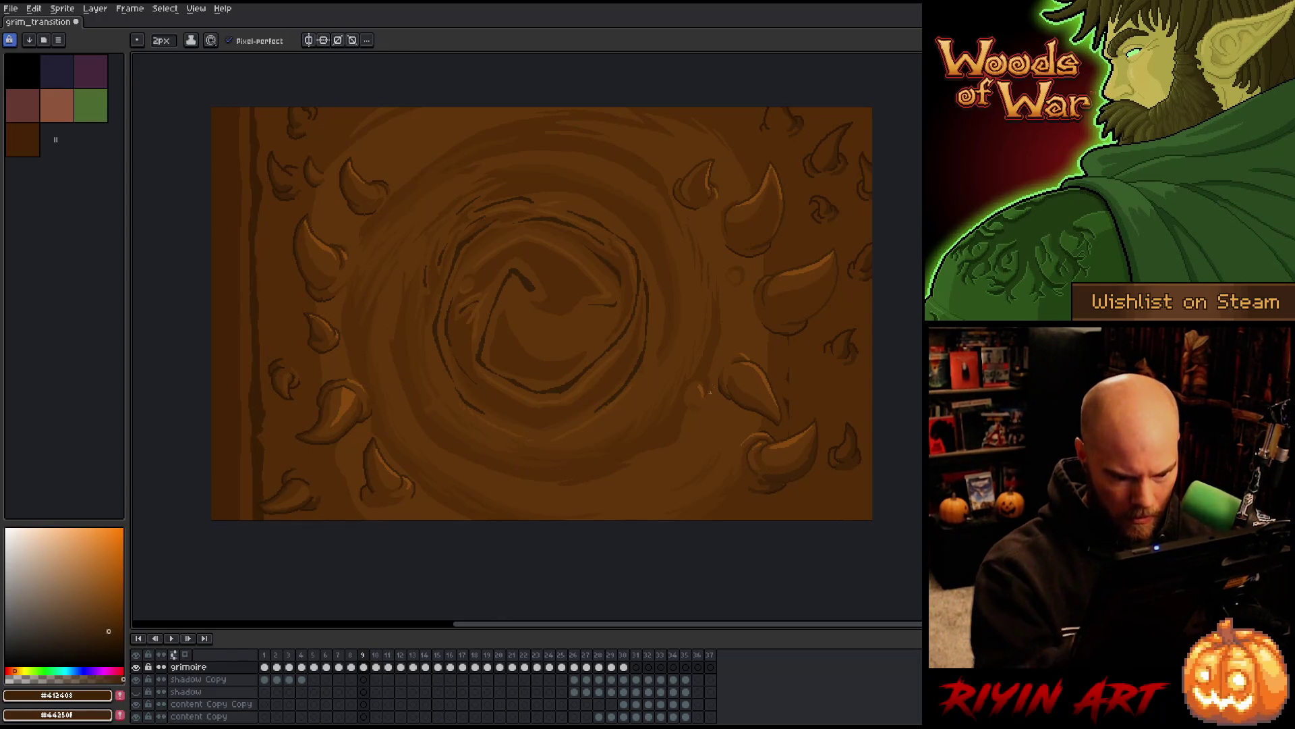
left_click(760, 491, "alt")
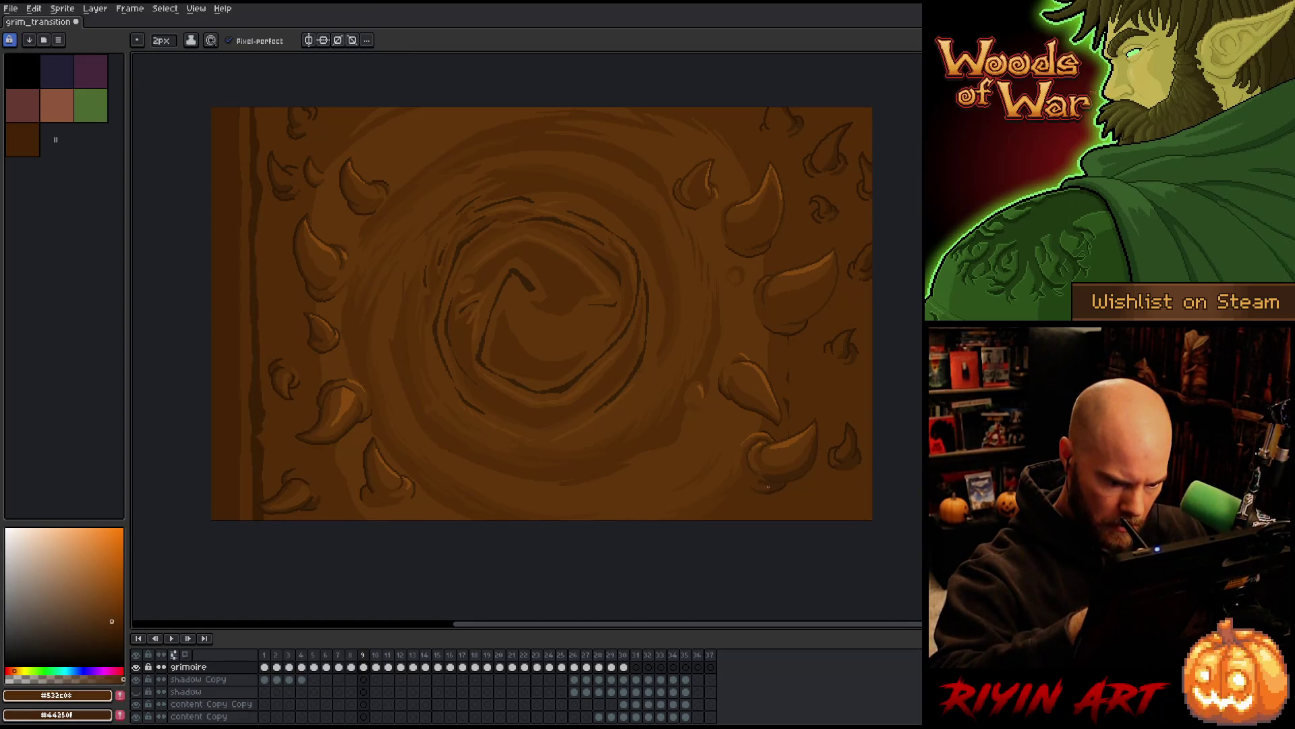
left_click(767, 483, "alt")
left_click(763, 477, "alt")
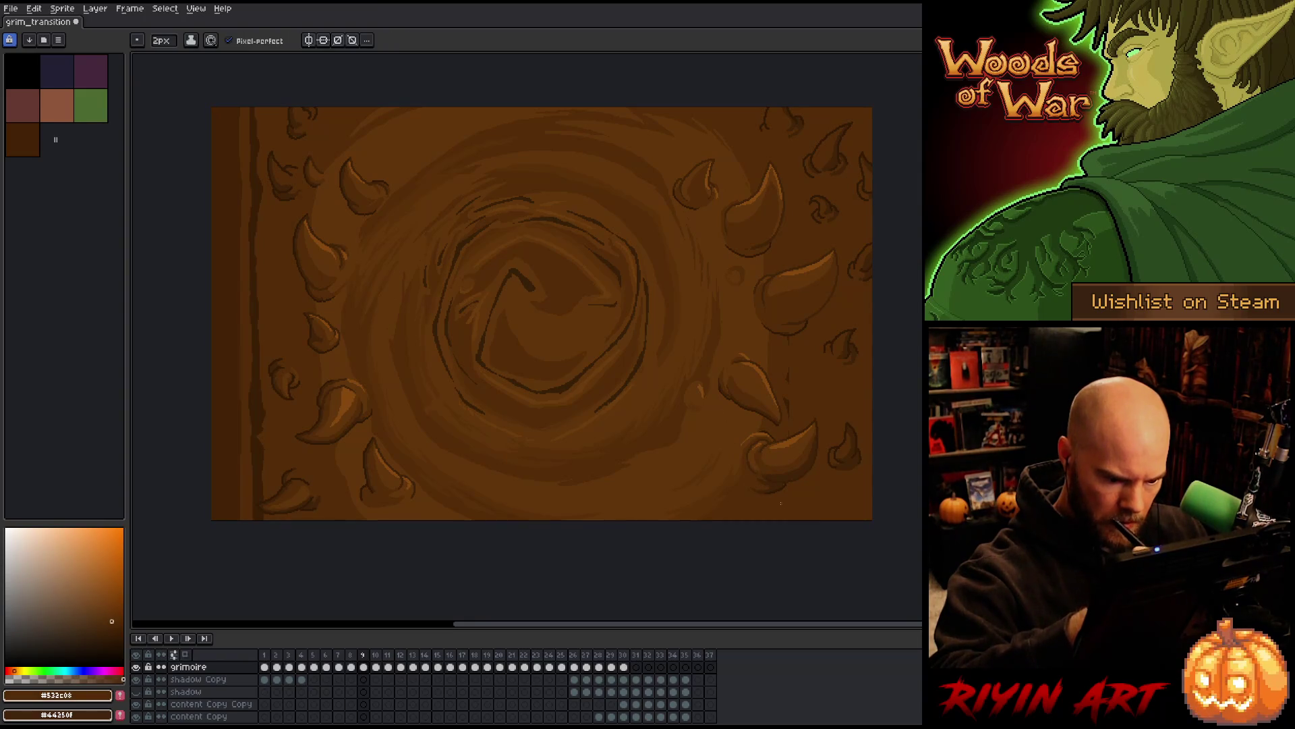
left_click(767, 482, "alt")
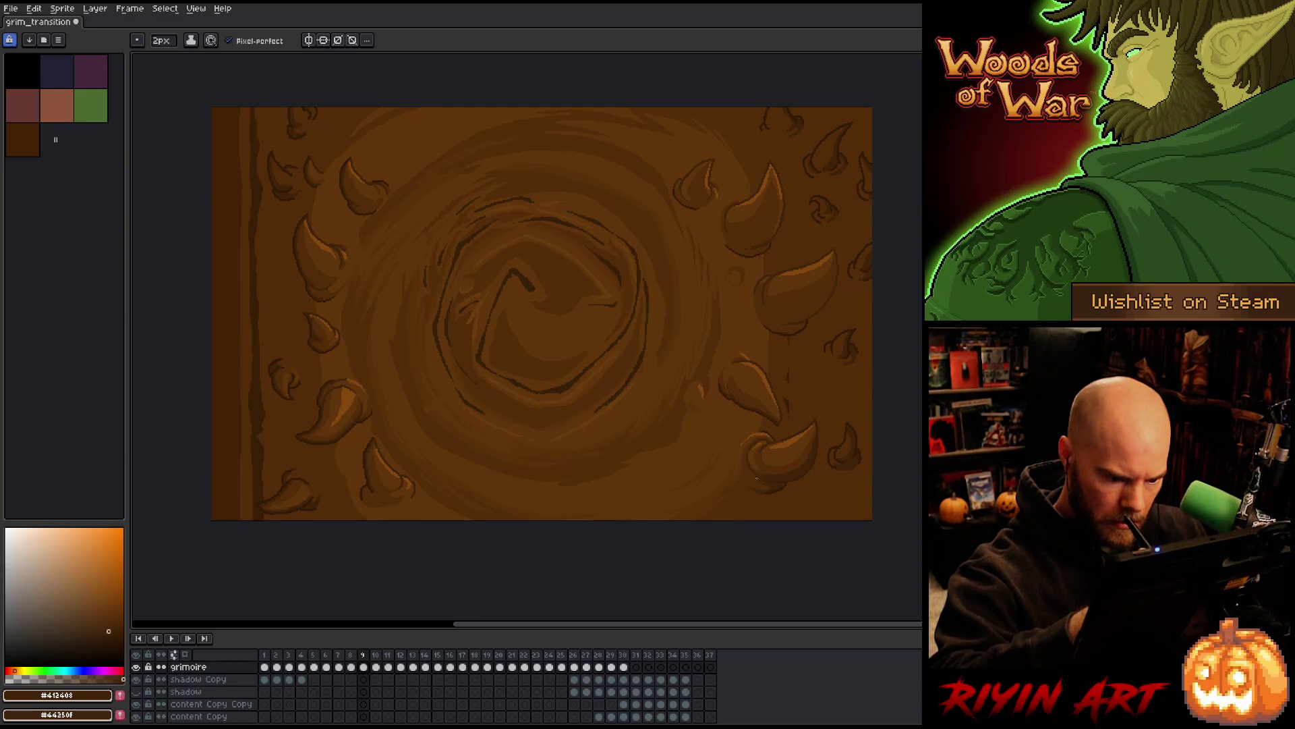
left_click(766, 466, "alt")
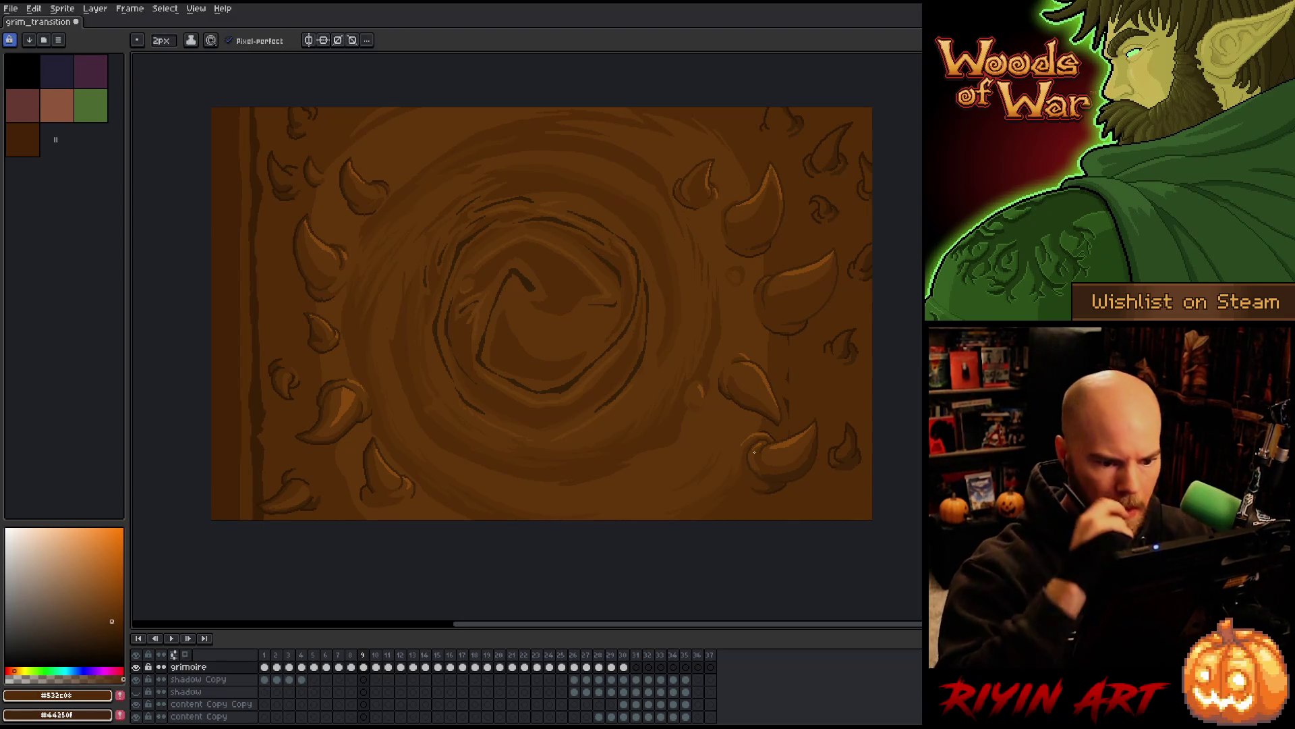
key("w")
left_click(801, 302)
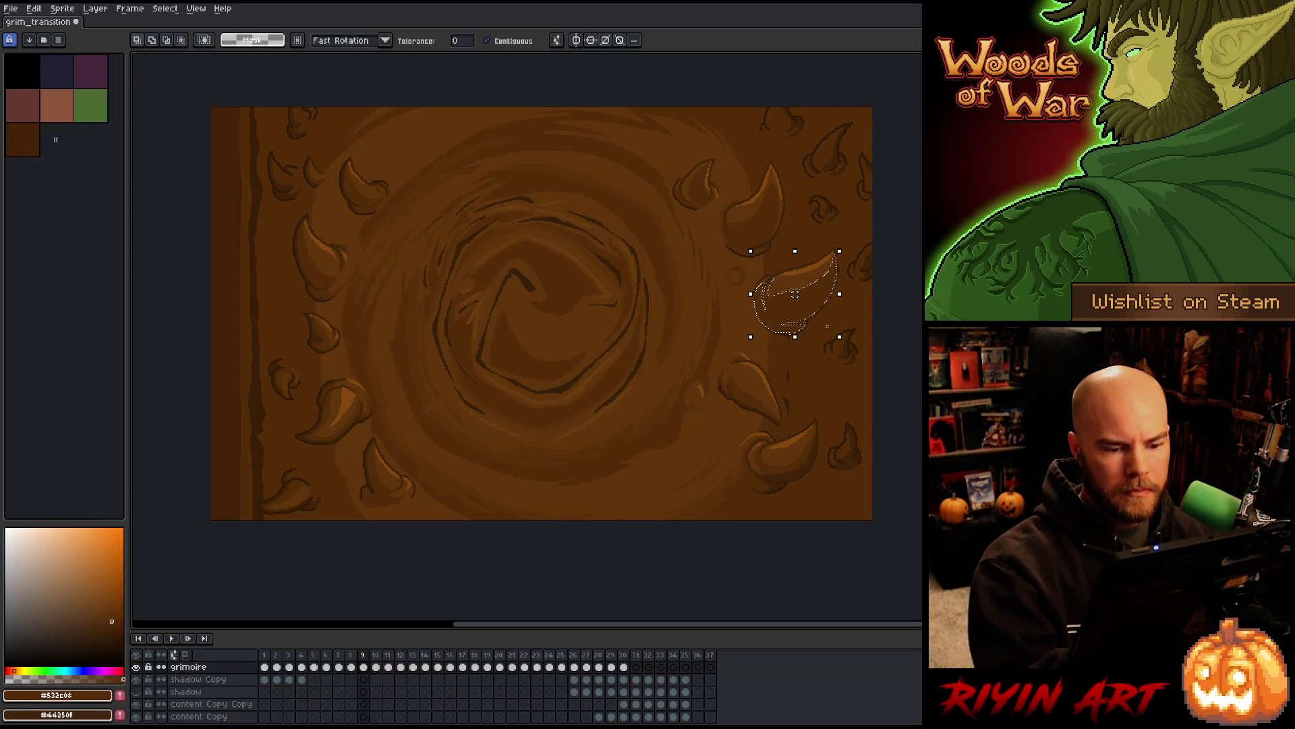
key("b")
left_click(798, 479, "alt")
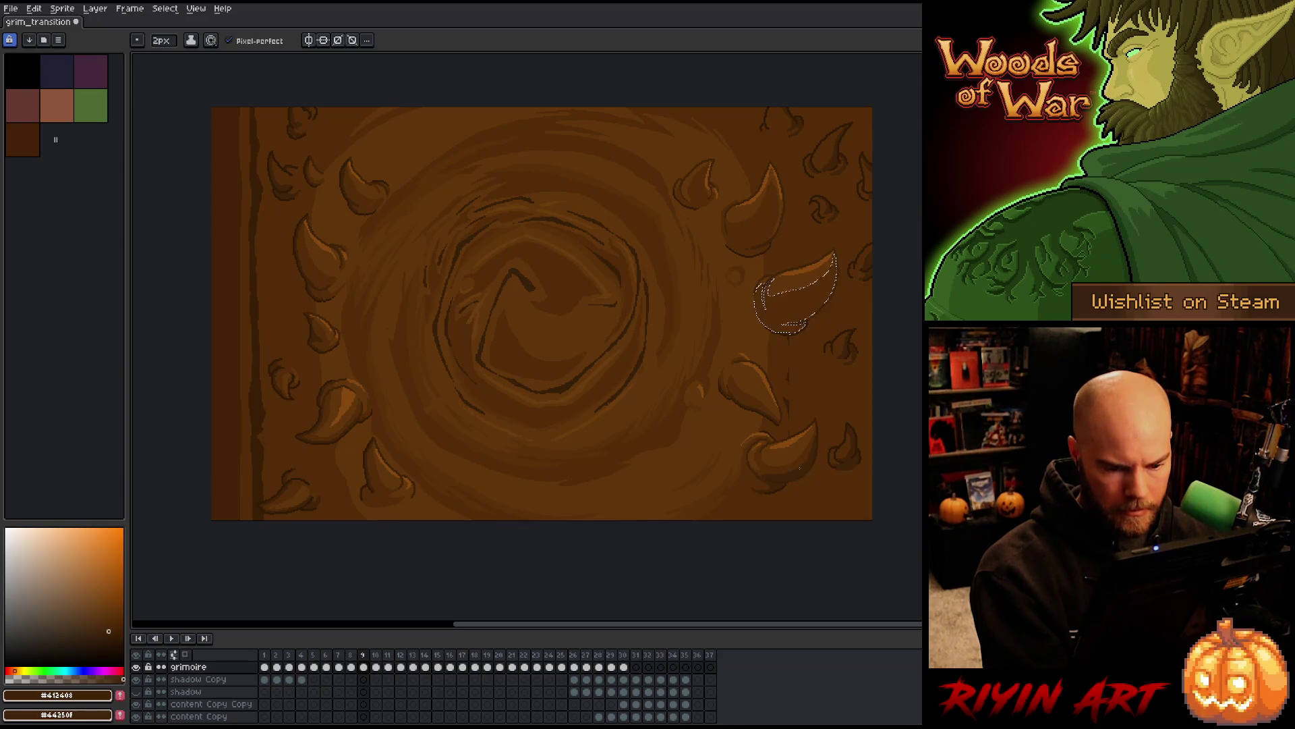
key("shift+c")
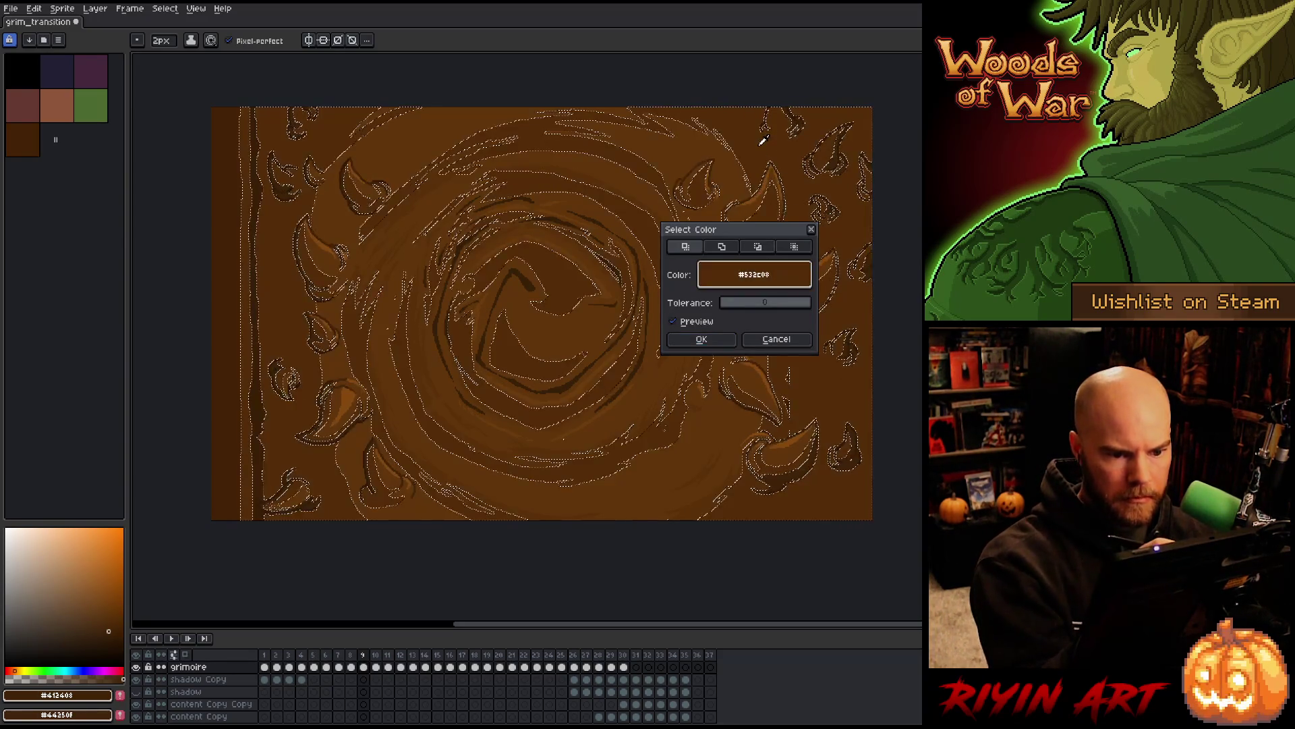
left_click(702, 339)
key("v")
key("b")
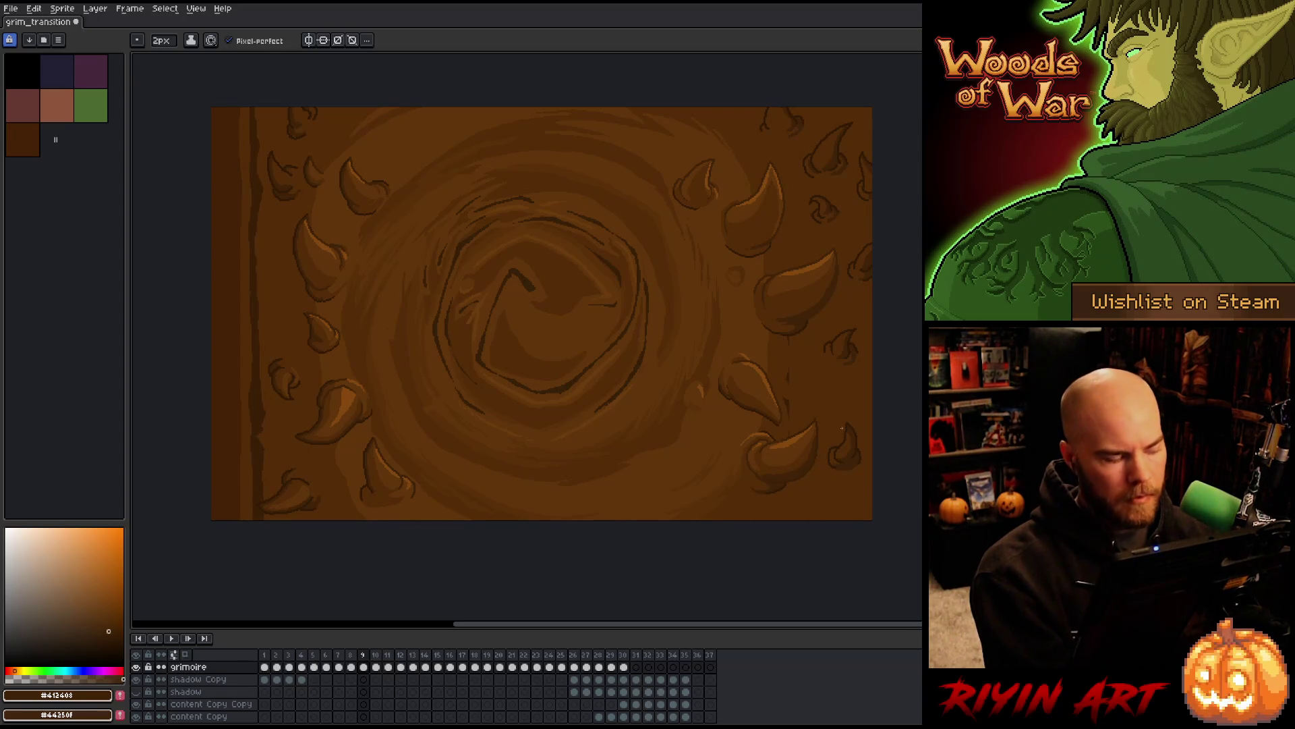
left_click(793, 399, "alt")
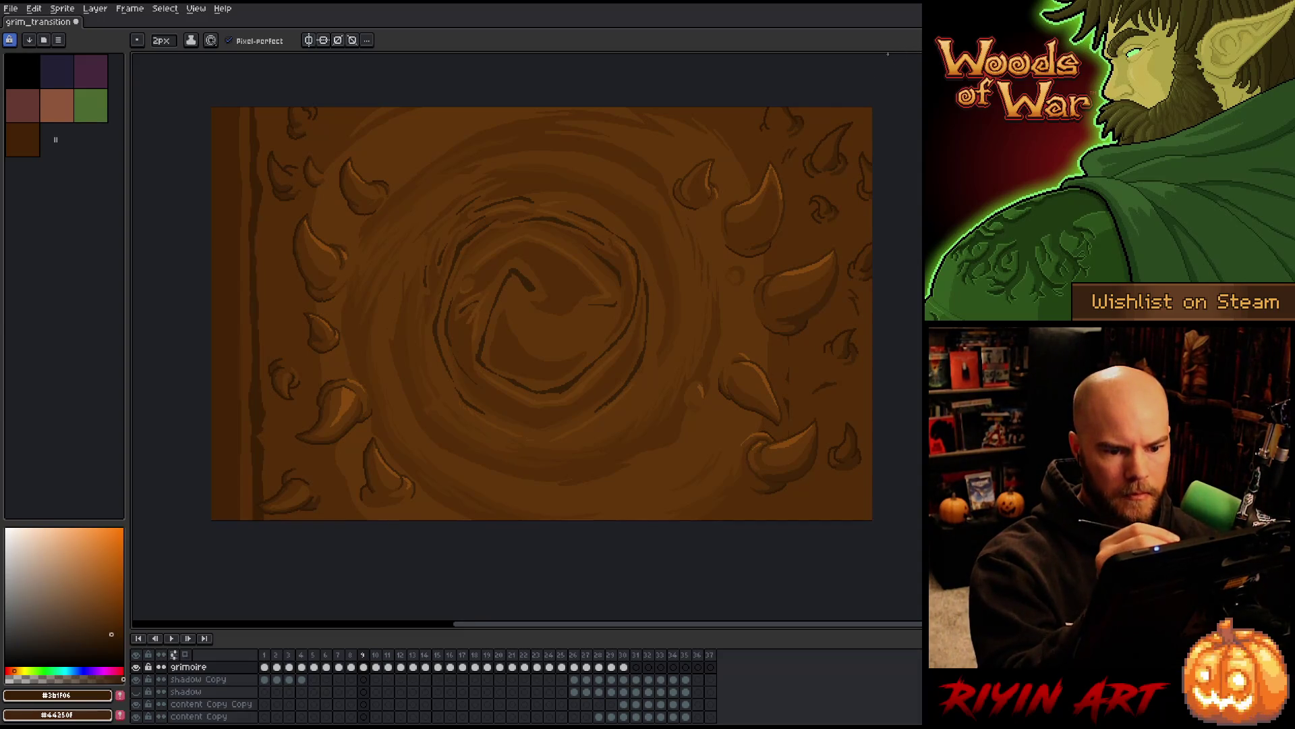
Draw a dark #3b1f06 stroke near the bottom-right corner, touch up with alternating browns, and save
left_click_drag(825, 499, 811, 516)
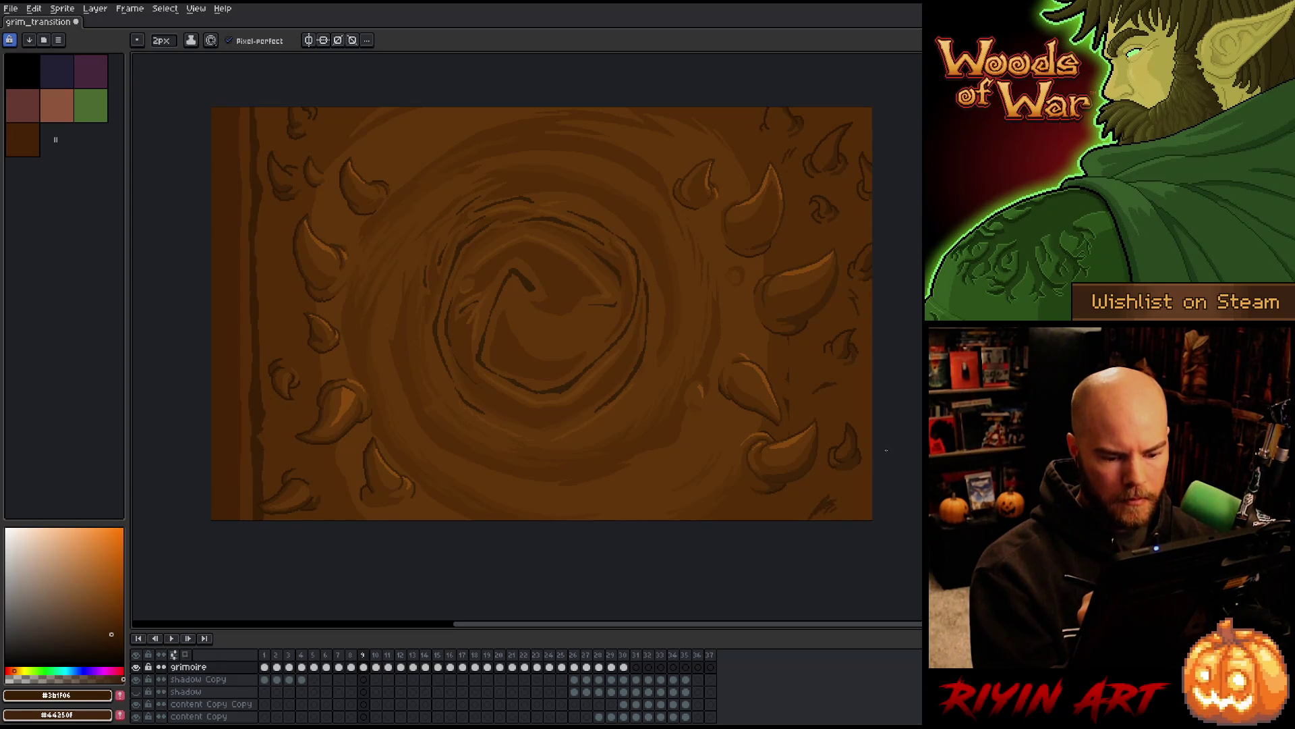
left_click(828, 507, "alt")
left_click(831, 506, "alt")
left_click(822, 517, "alt")
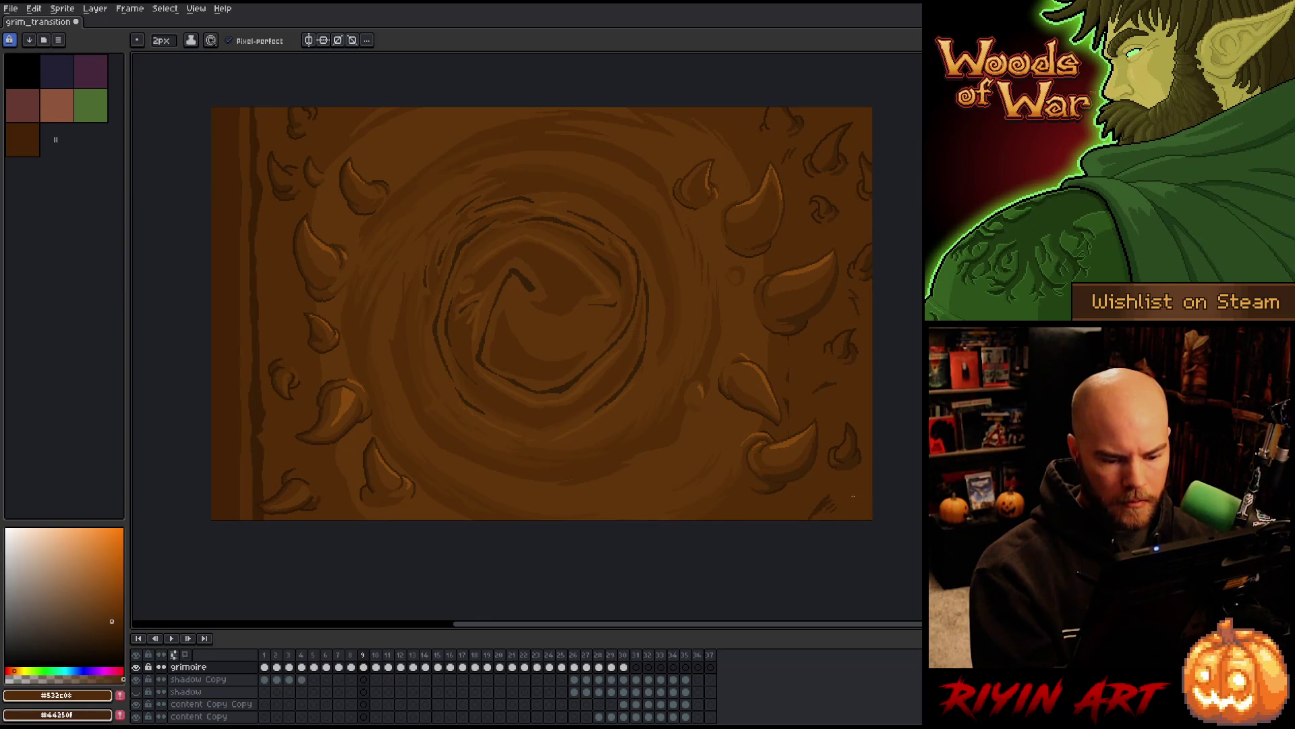
left_click(839, 496, "alt")
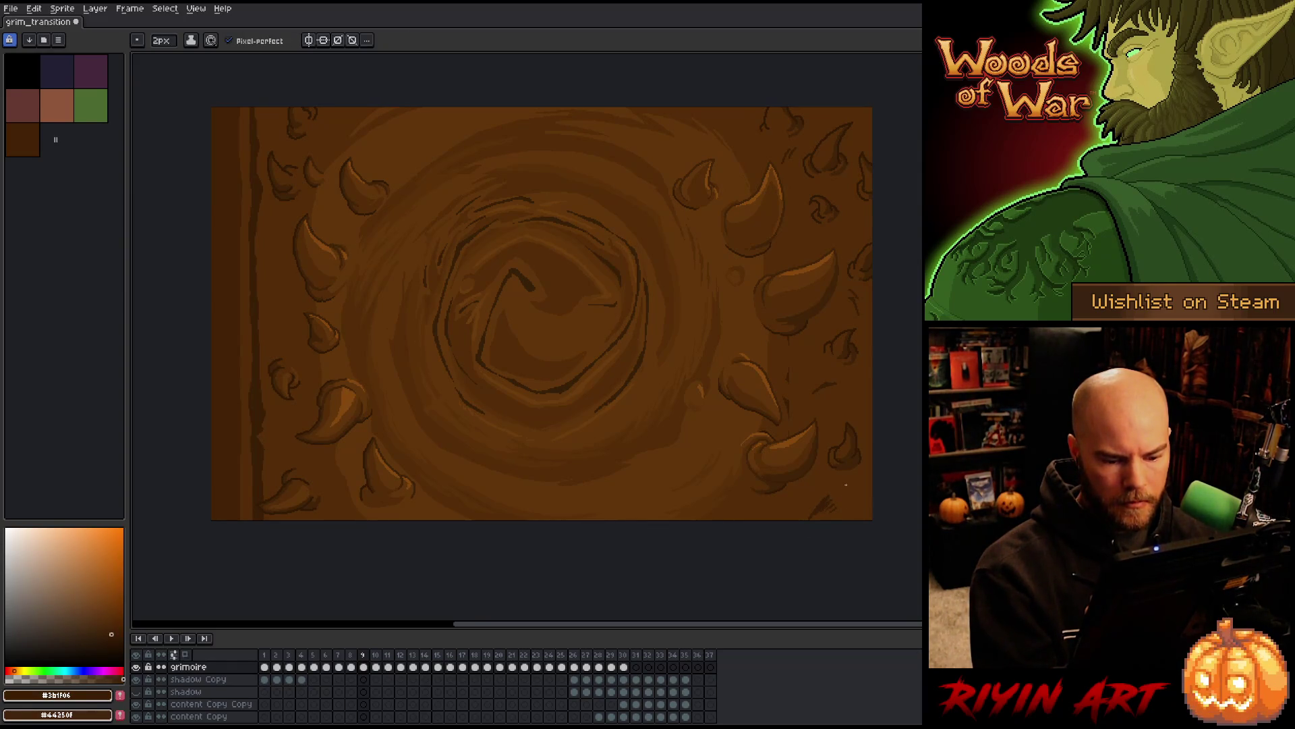
left_click(821, 515, "alt")
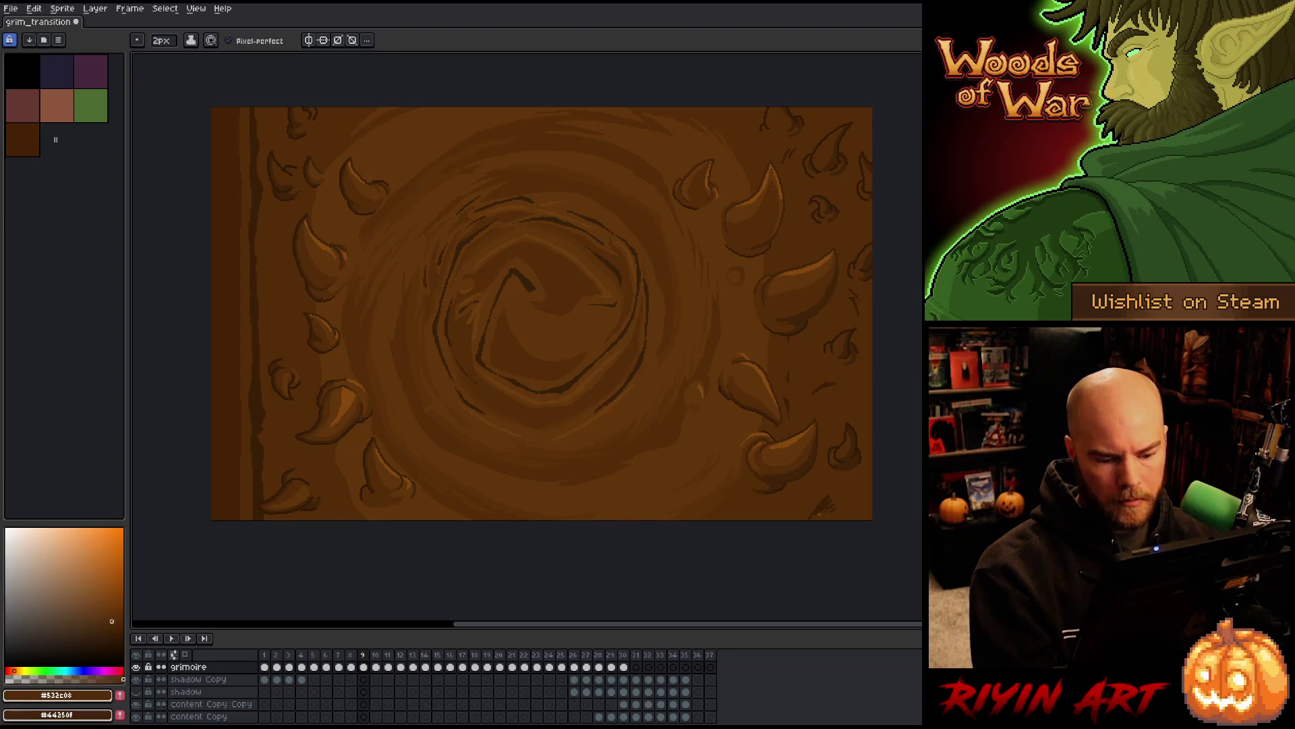
left_click(824, 500, "alt")
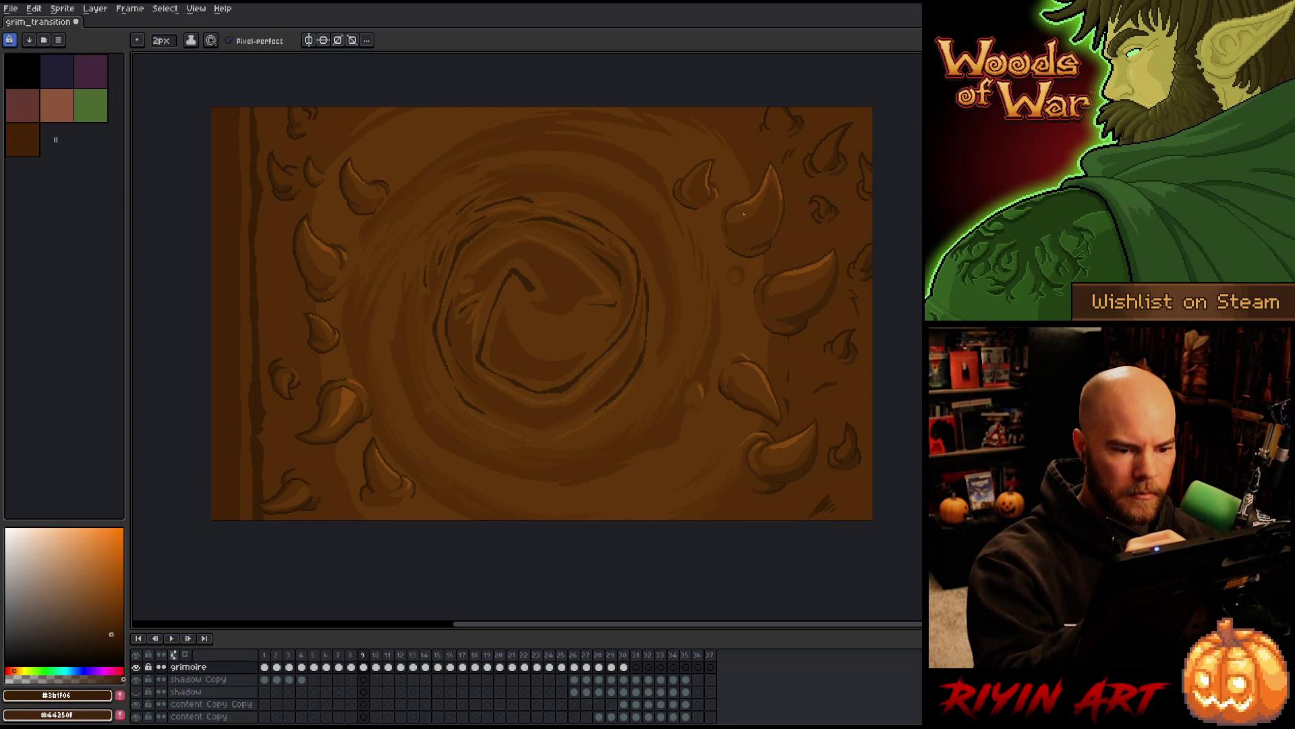
key("ctrl+s")
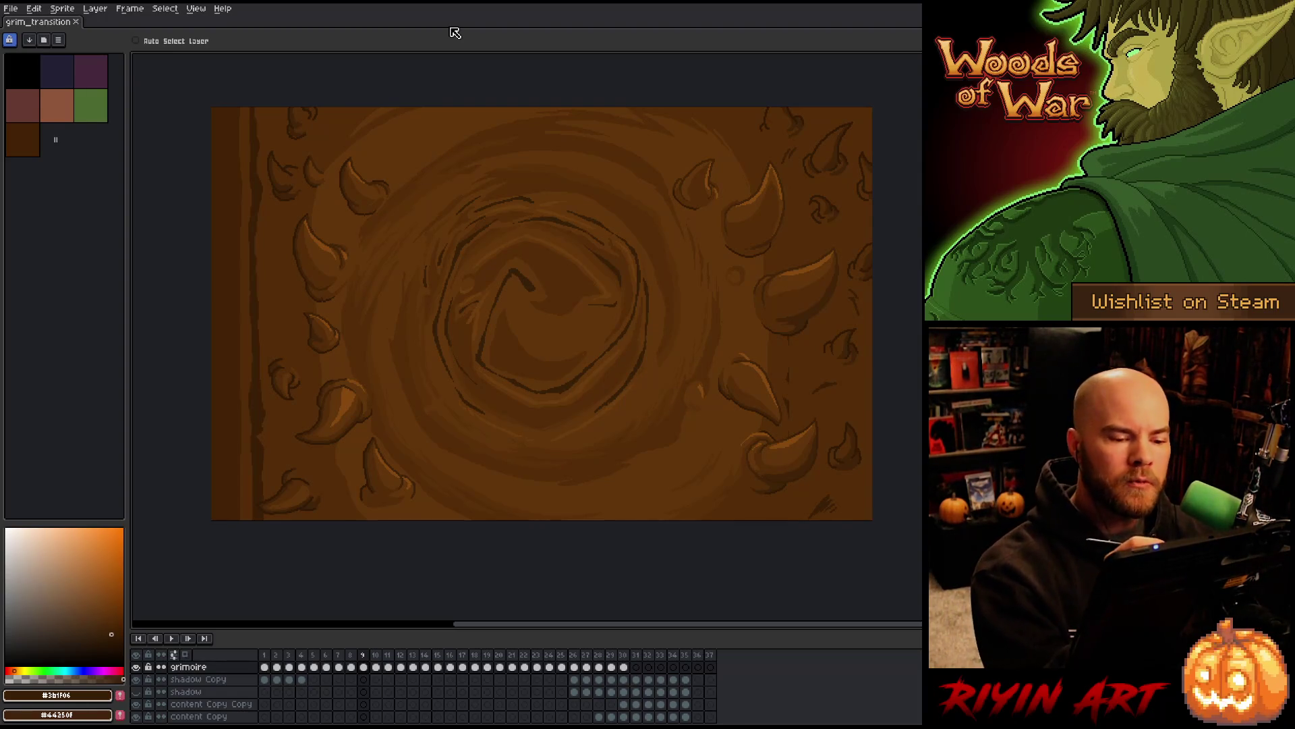
Return to the Pencil and pick the lighter brown #61350a for highlights
key("b")
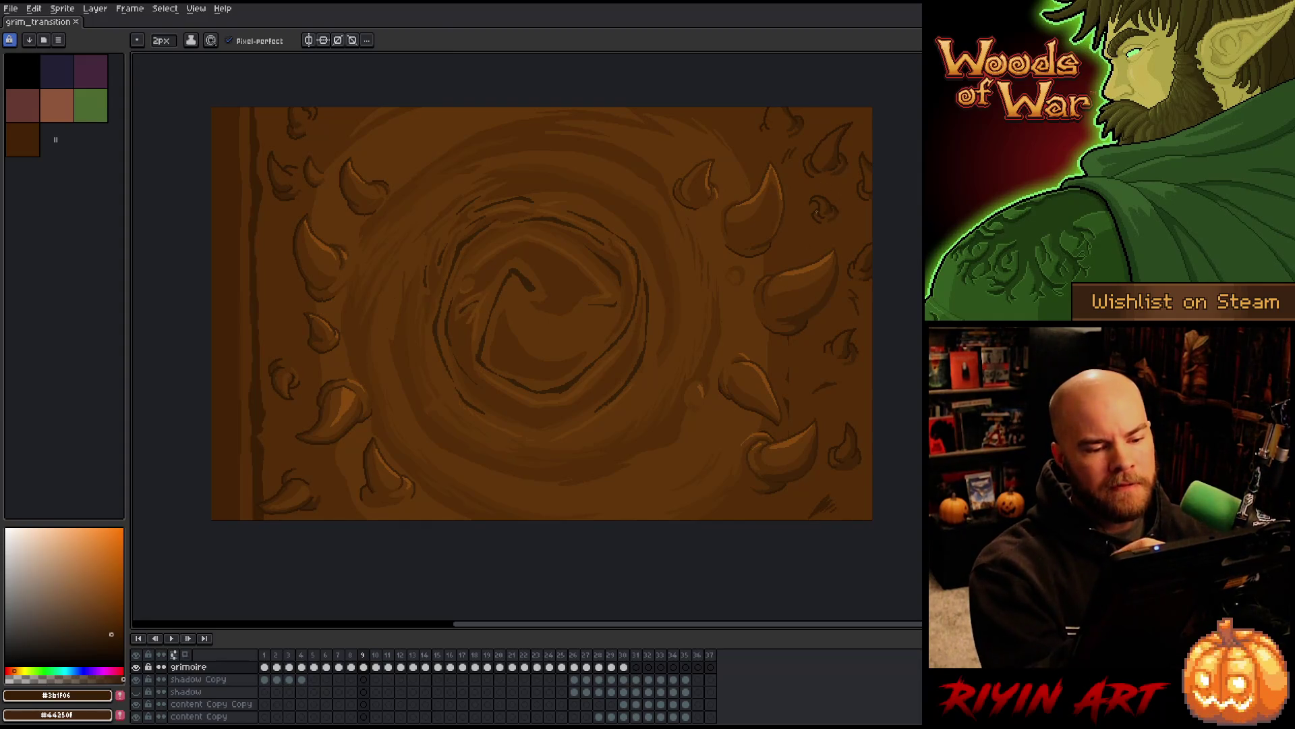
left_click(747, 203, "alt")
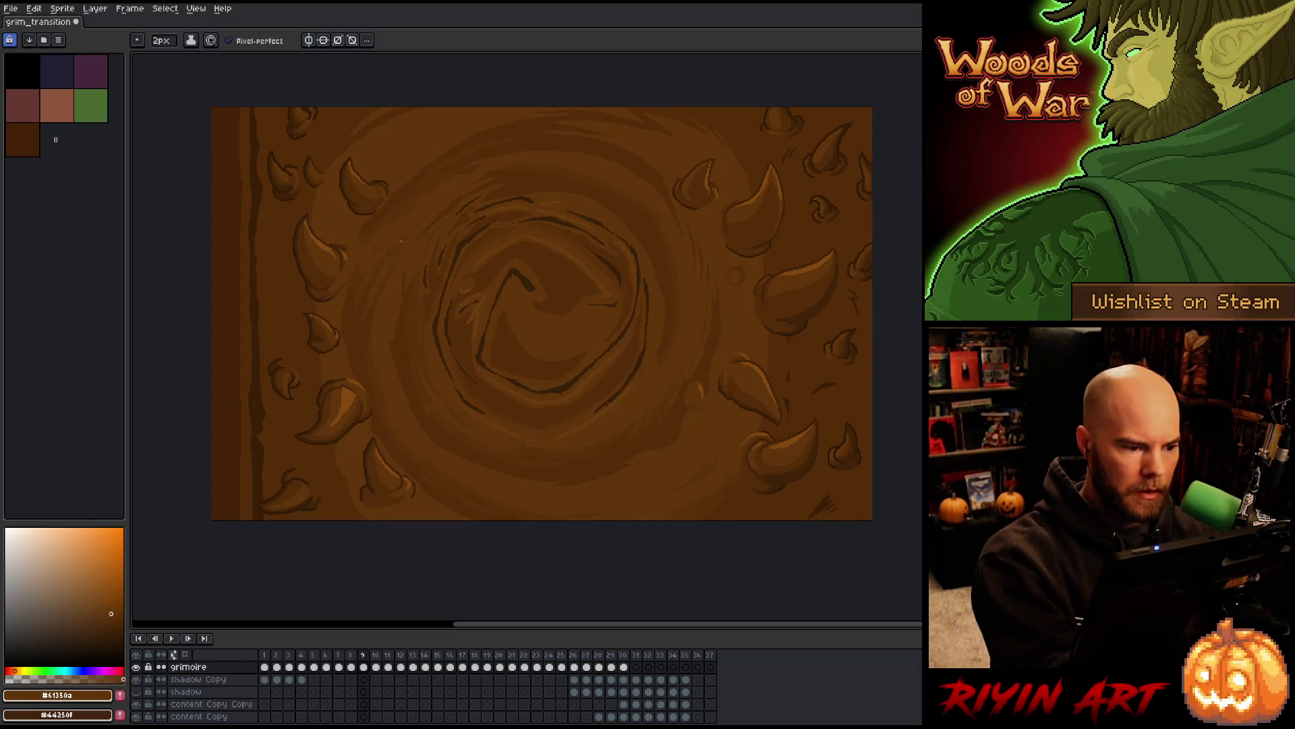
Adjust the brush size, turn off pixel-perfect, and highlight the upper swirl with lighter browns
left_click(327, 243, "alt")
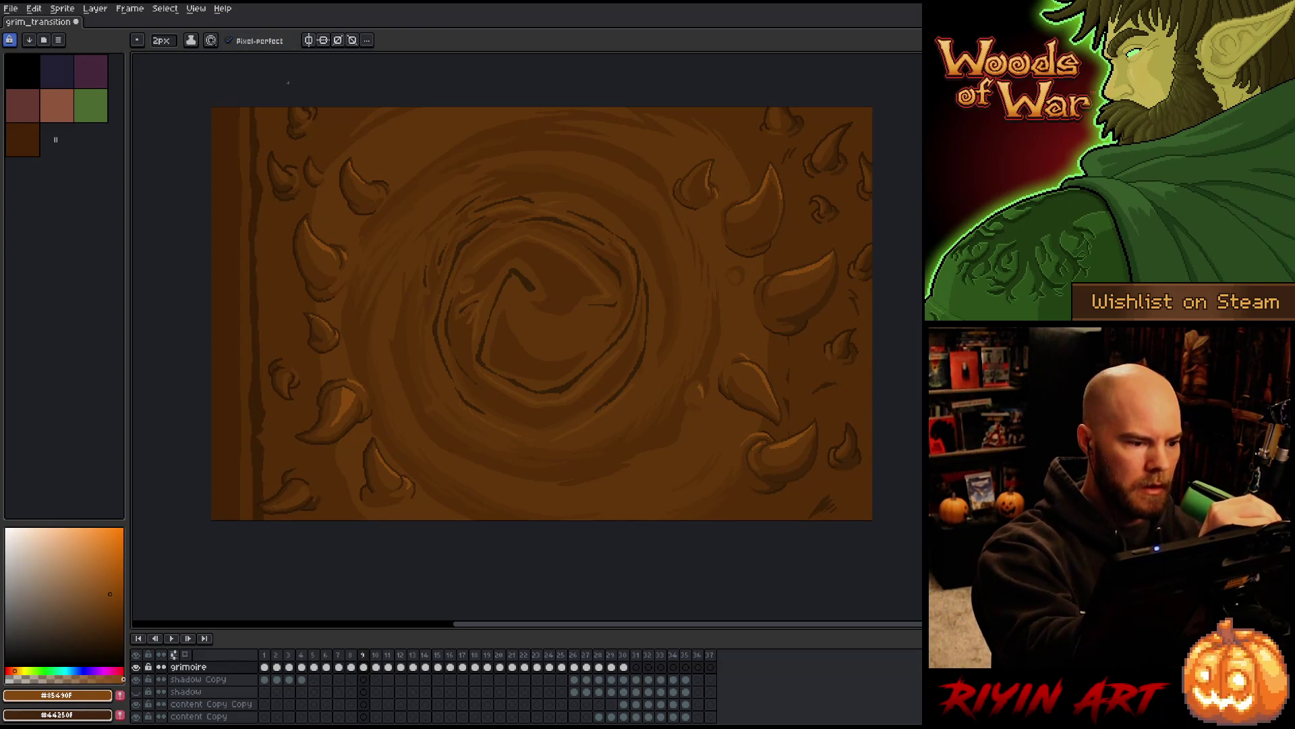
left_click(159, 40)
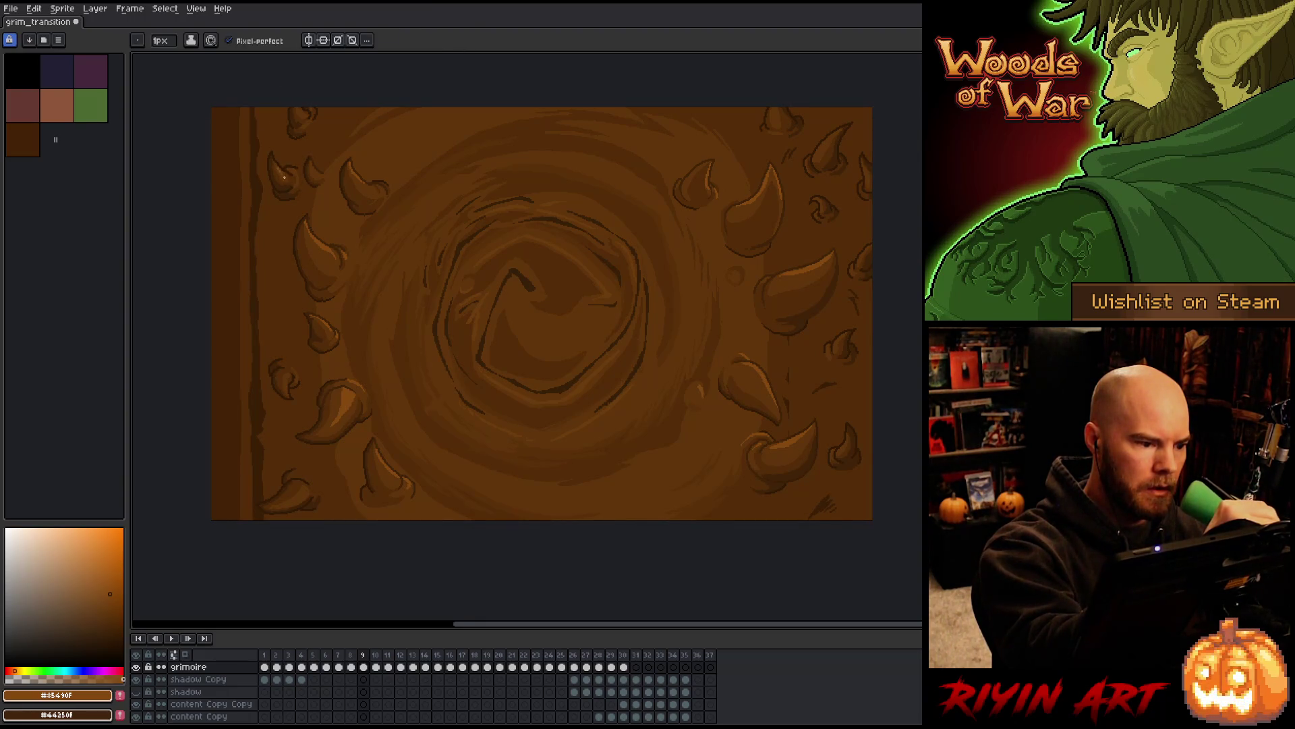
left_click(260, 41)
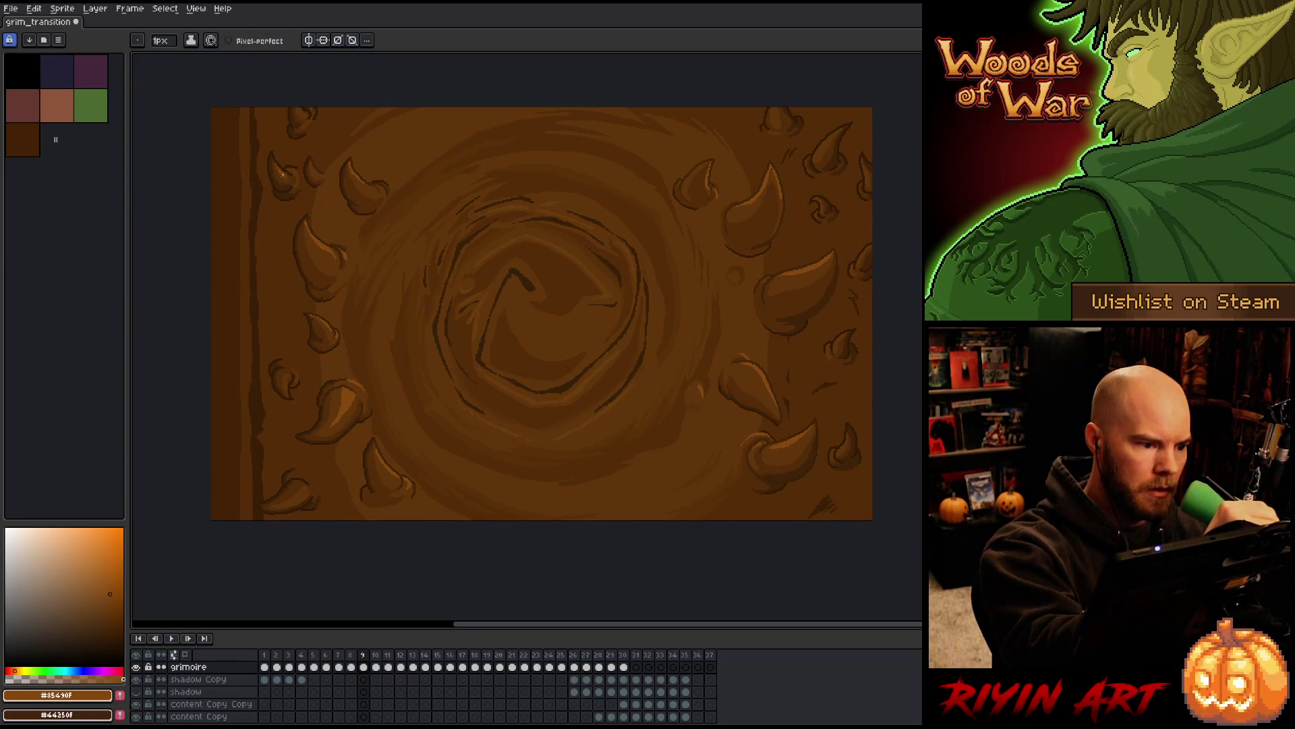
key("i")
left_click(286, 178)
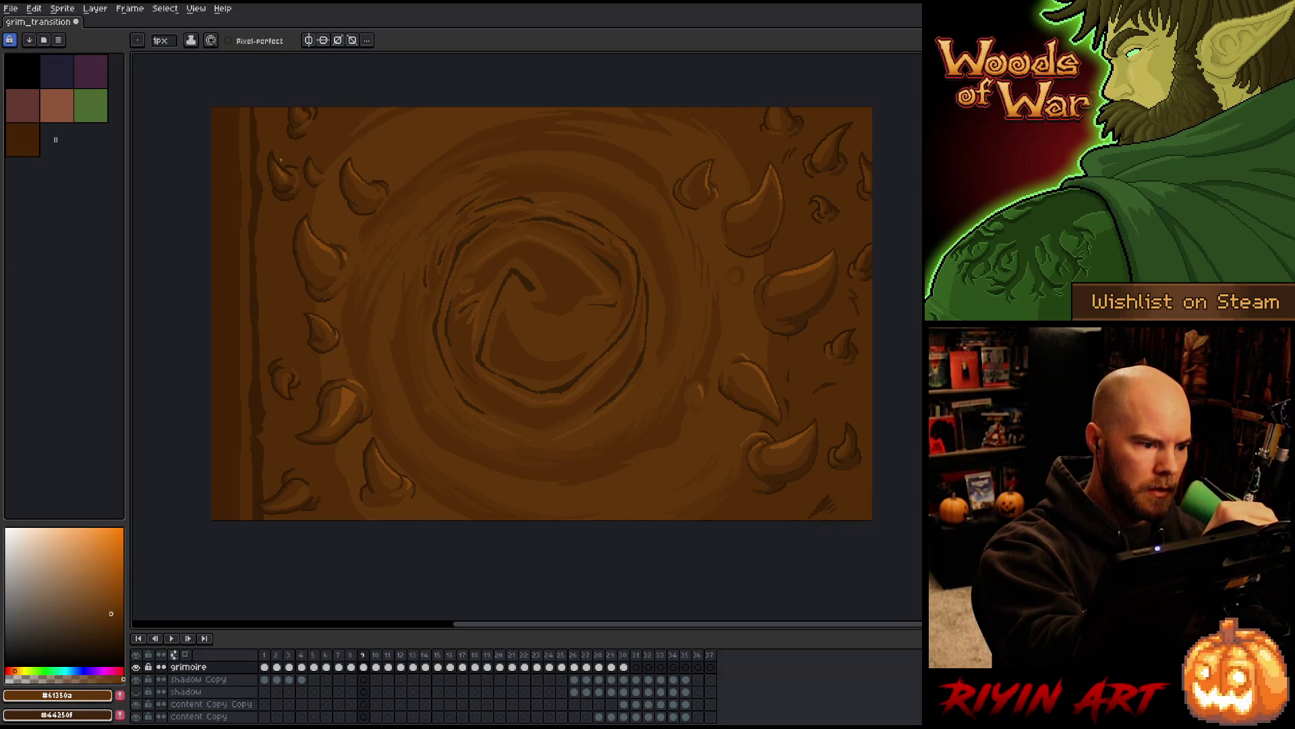
left_click(286, 174, "alt")
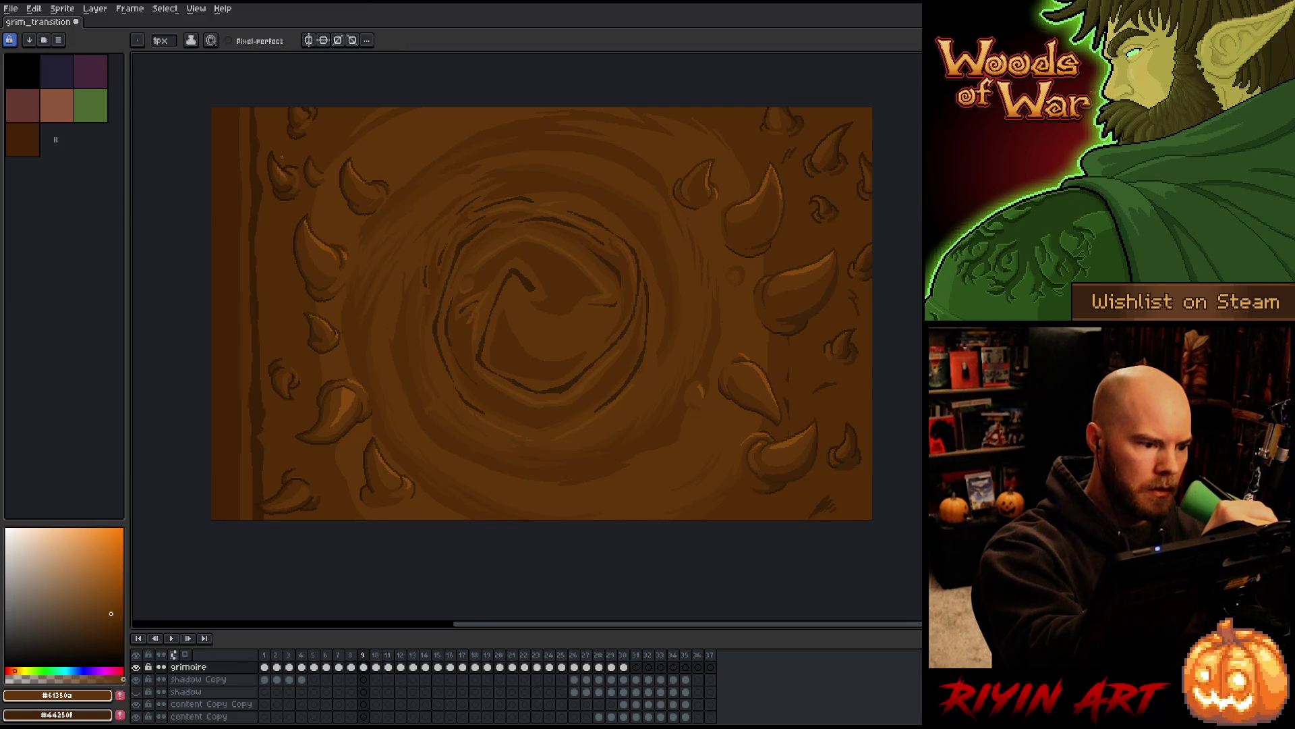
left_click(278, 170, "alt")
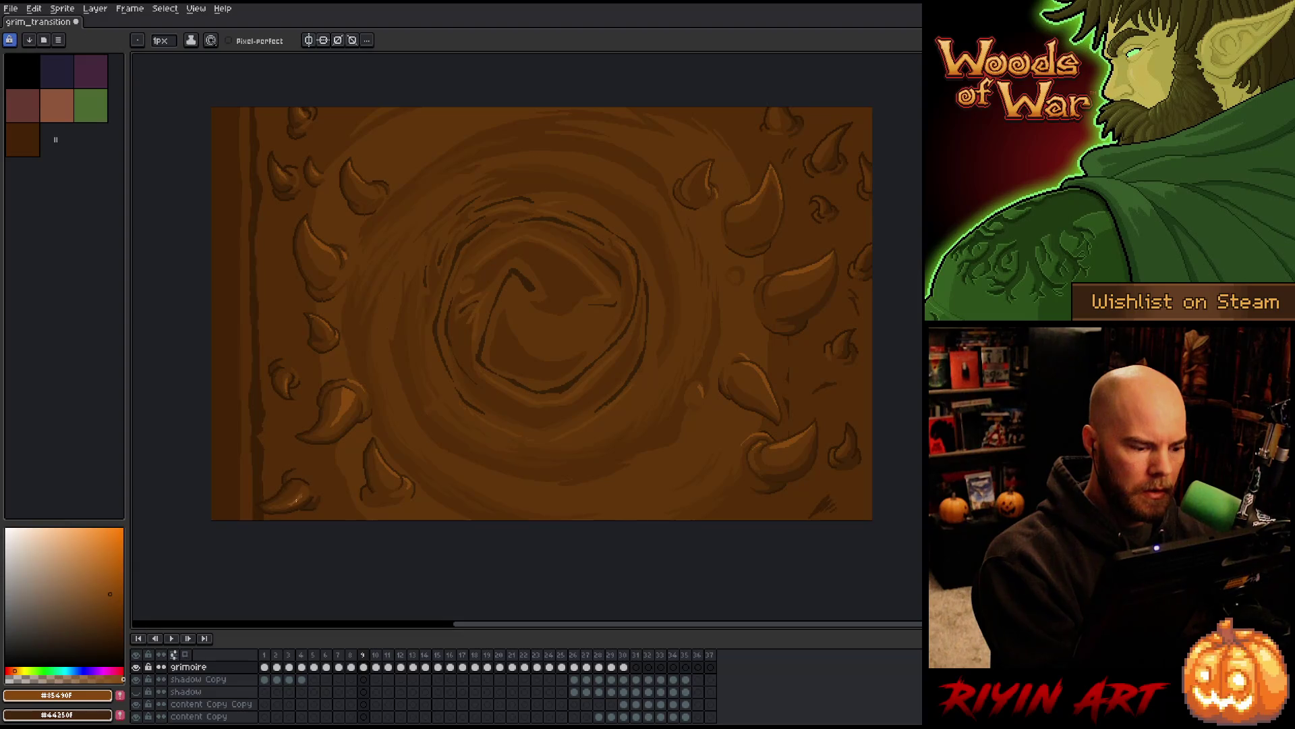
Refine the lower horn shading, alternating between #61350a and #85490F
left_click(286, 505, "alt")
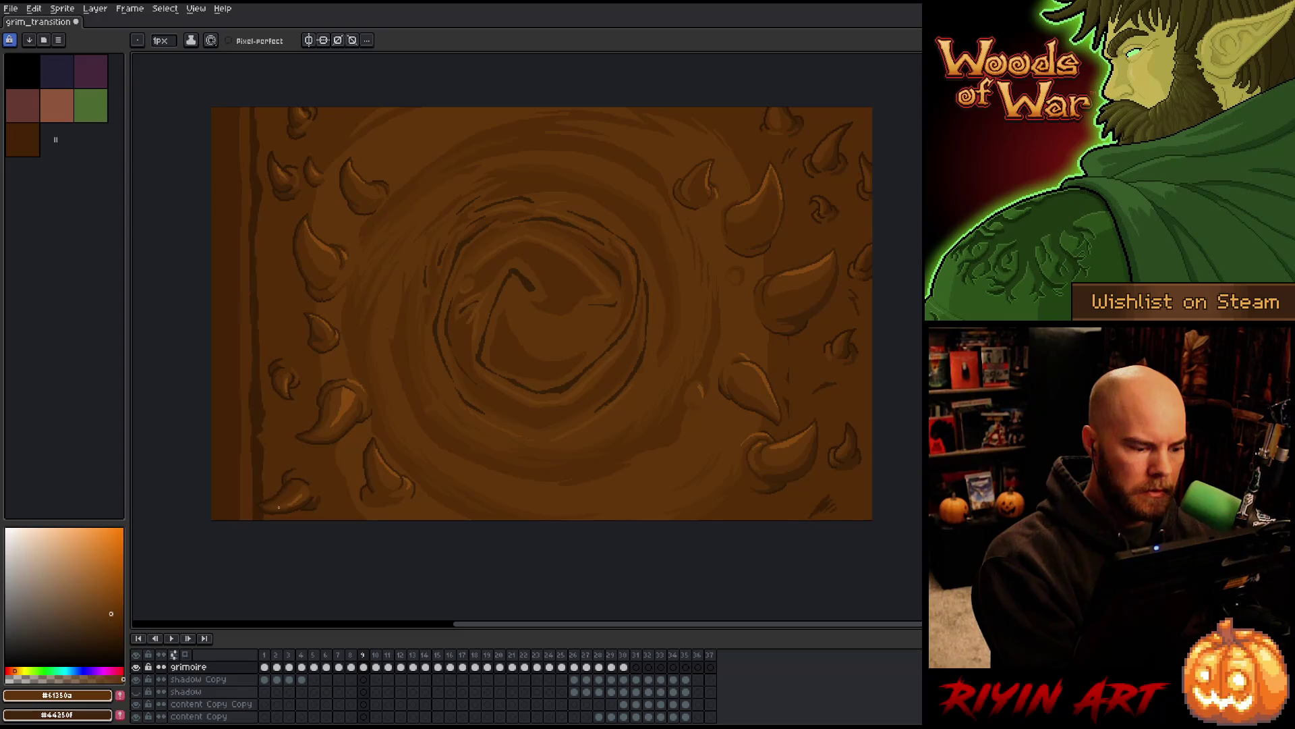
left_click(298, 497, "alt")
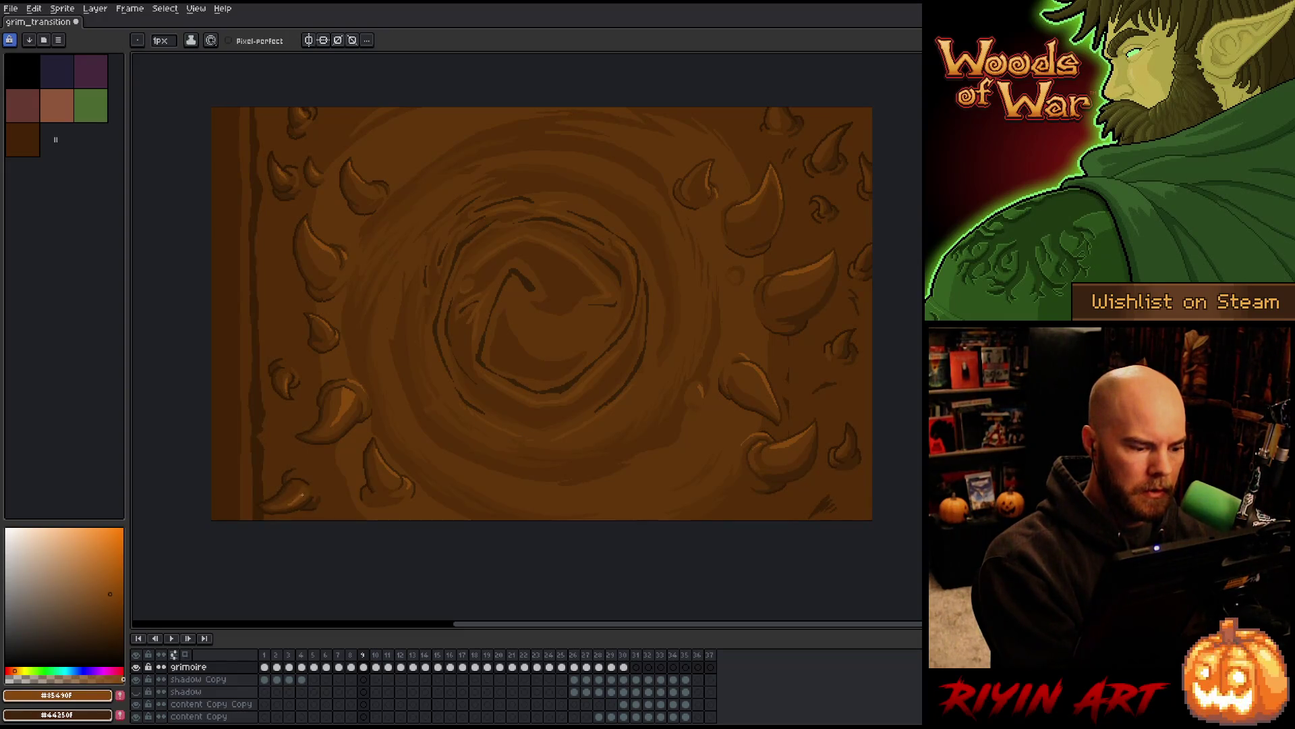
left_click(292, 503, "alt")
left_click(301, 495, "alt")
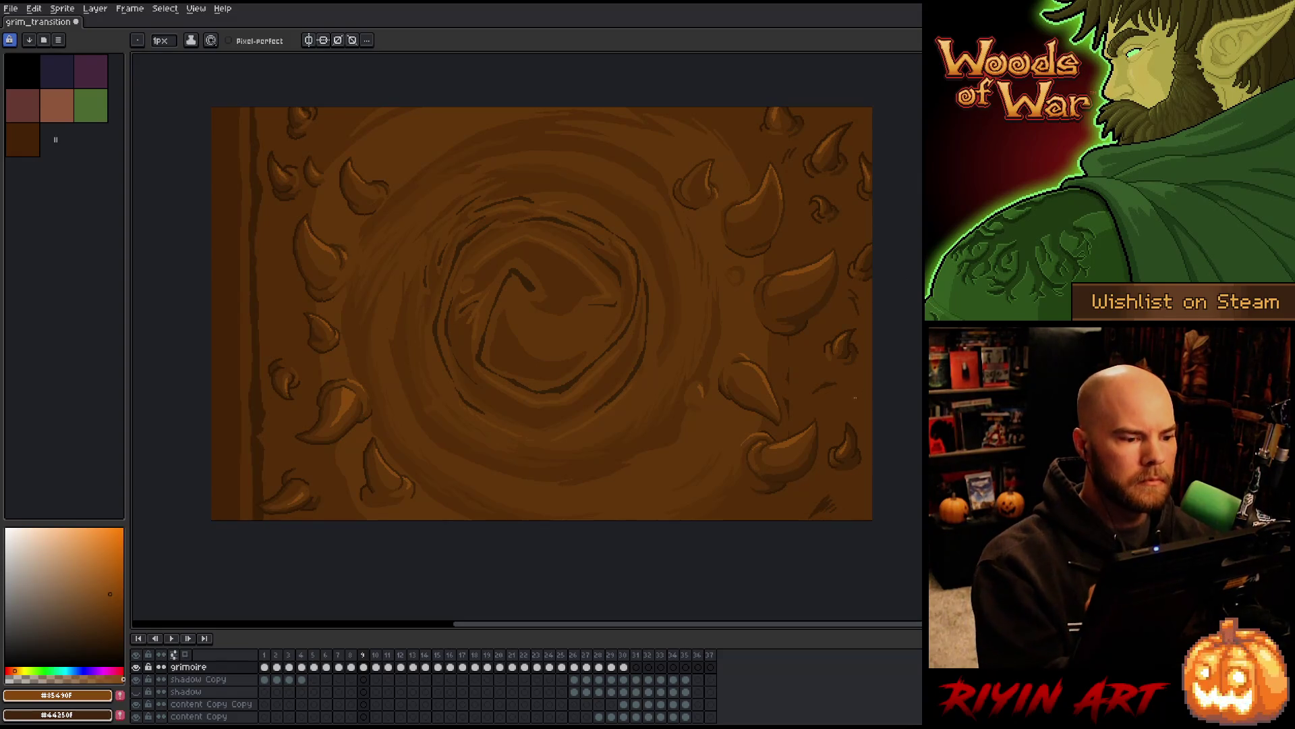
left_click(728, 165, "alt")
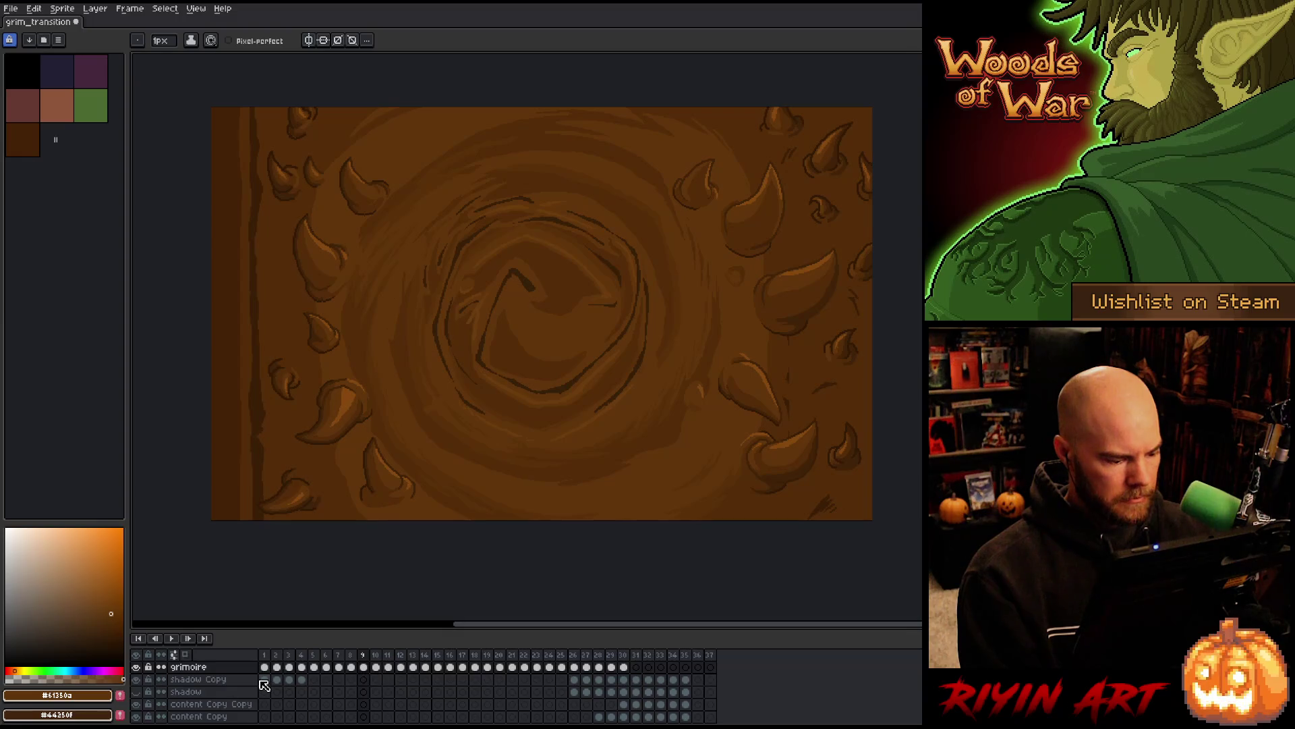
Restore the central-panel selection and flip between frames 8, 9 and 10 to compare
key("ctrl+v")
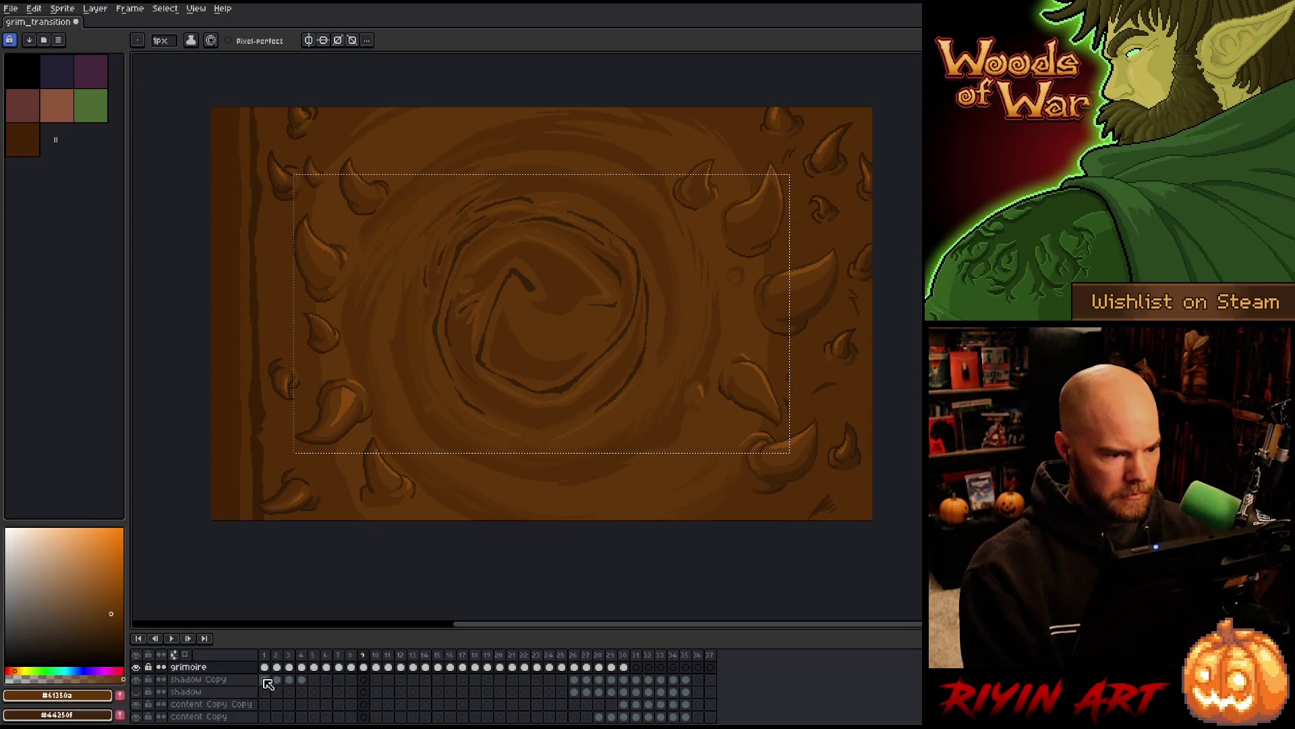
scroll(420, 424, "down", 1)
scroll(419, 424, "up", 1)
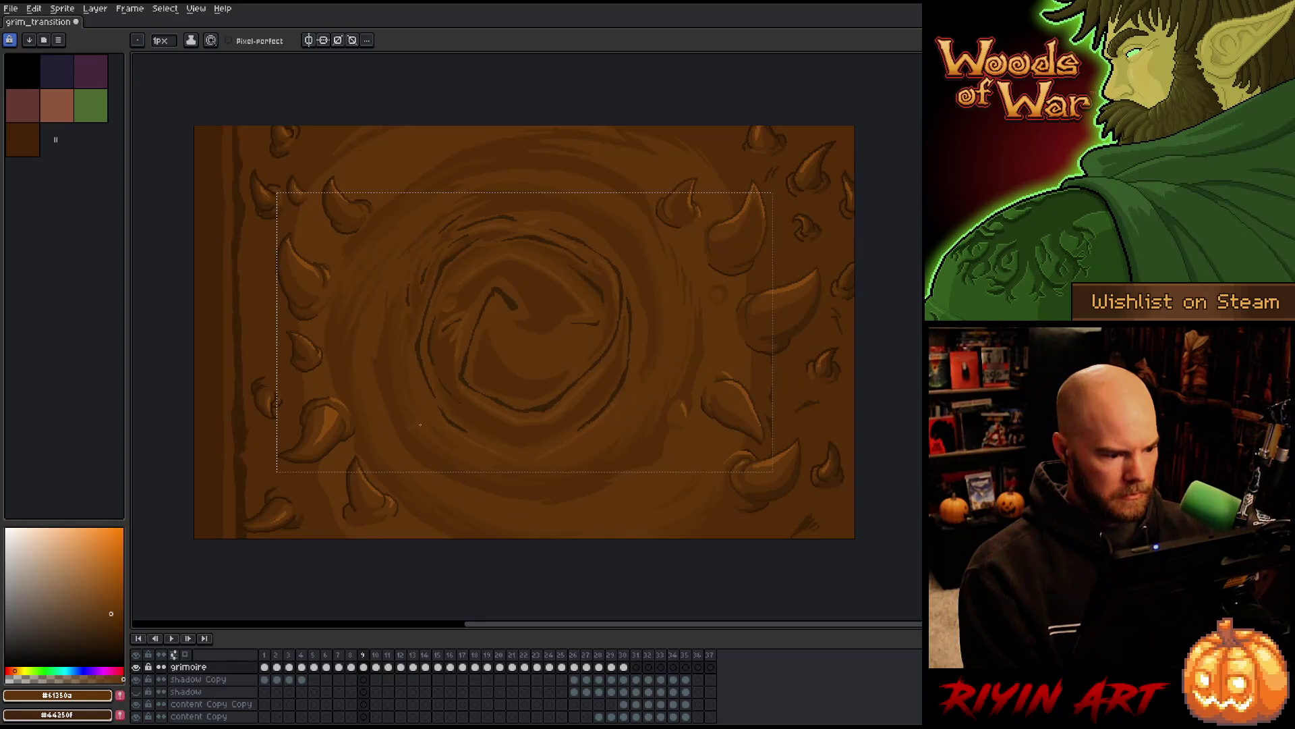
scroll(419, 424, "down", 1)
scroll(420, 445, "up", 1)
key("Right")
key("Left")
key("Right")
key("Left")
key("Right")
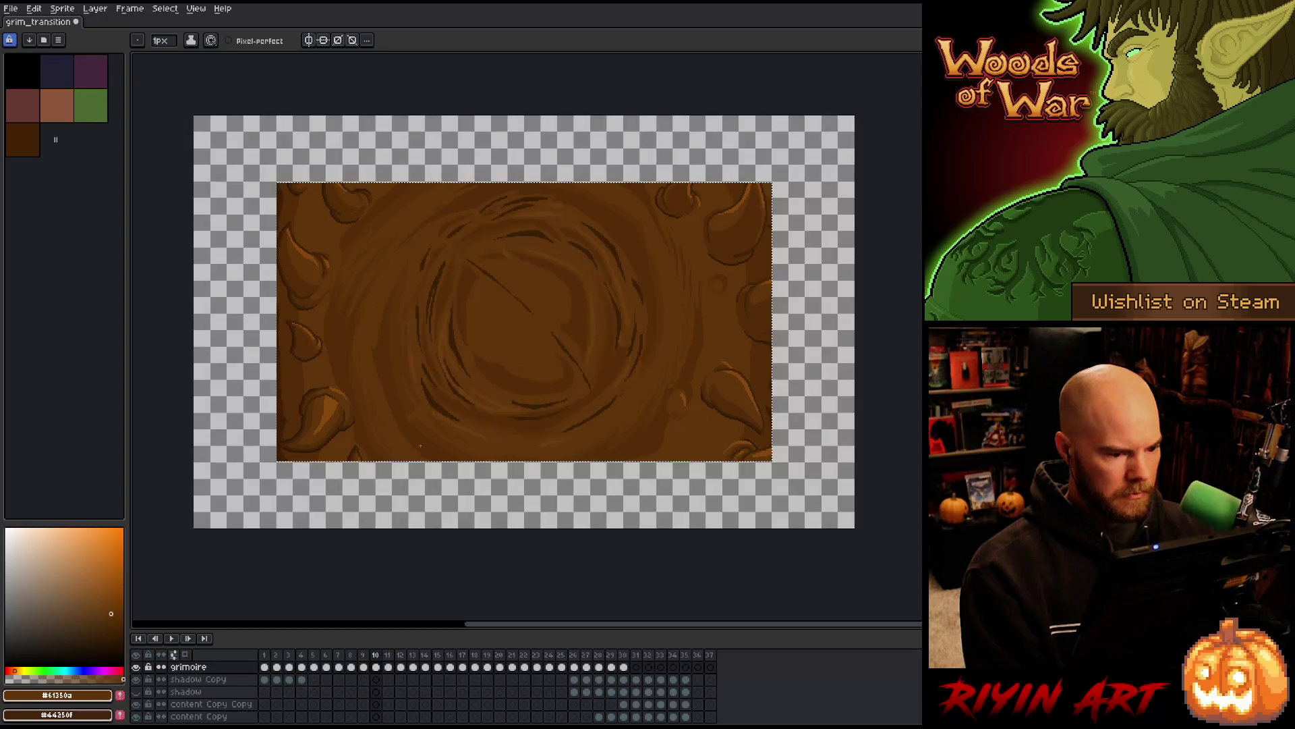
key("Left")
key("Right")
key("Left")
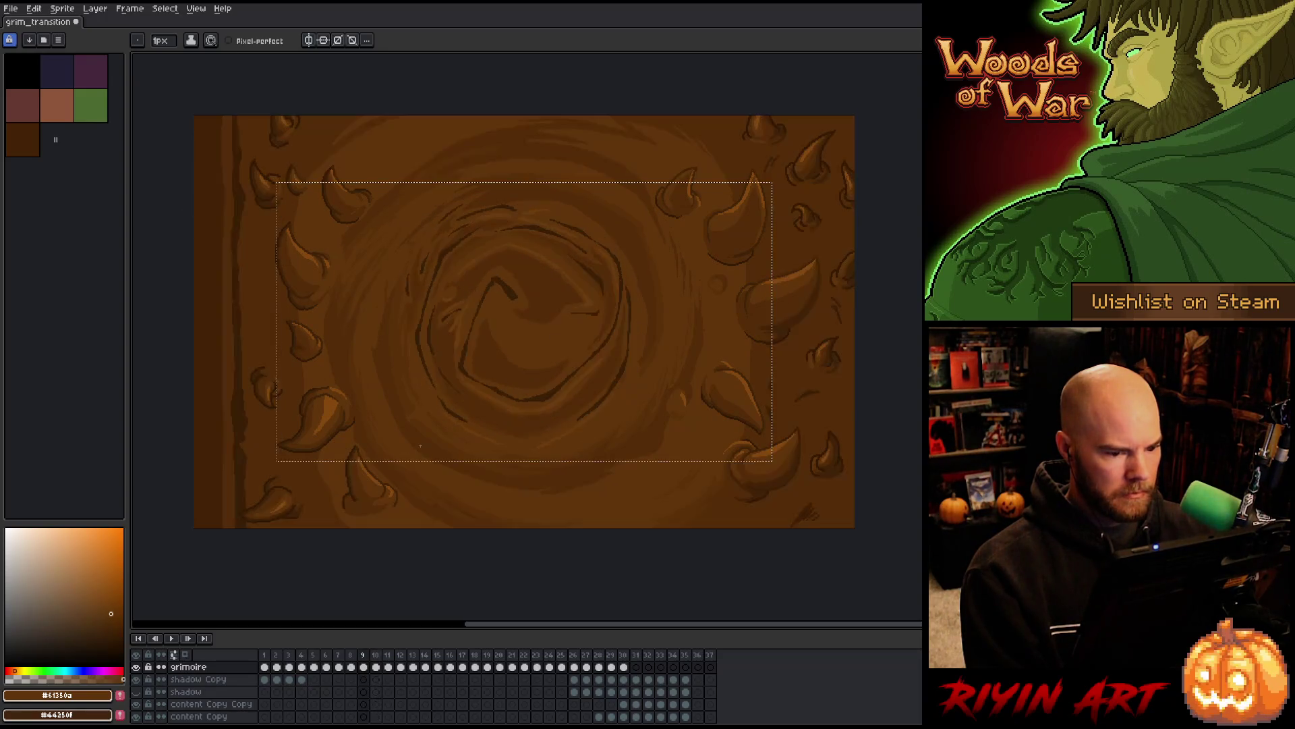
key("Right")
key("Left")
key("Right")
key("Left")
key("Right")
key("Left")
key("Right")
key("Left")
key("Left")
key("Right")
key("Left")
key("Right")
key("Left")
key("Right")
key("Left")
key("Right")
key("Left")
key("Right")
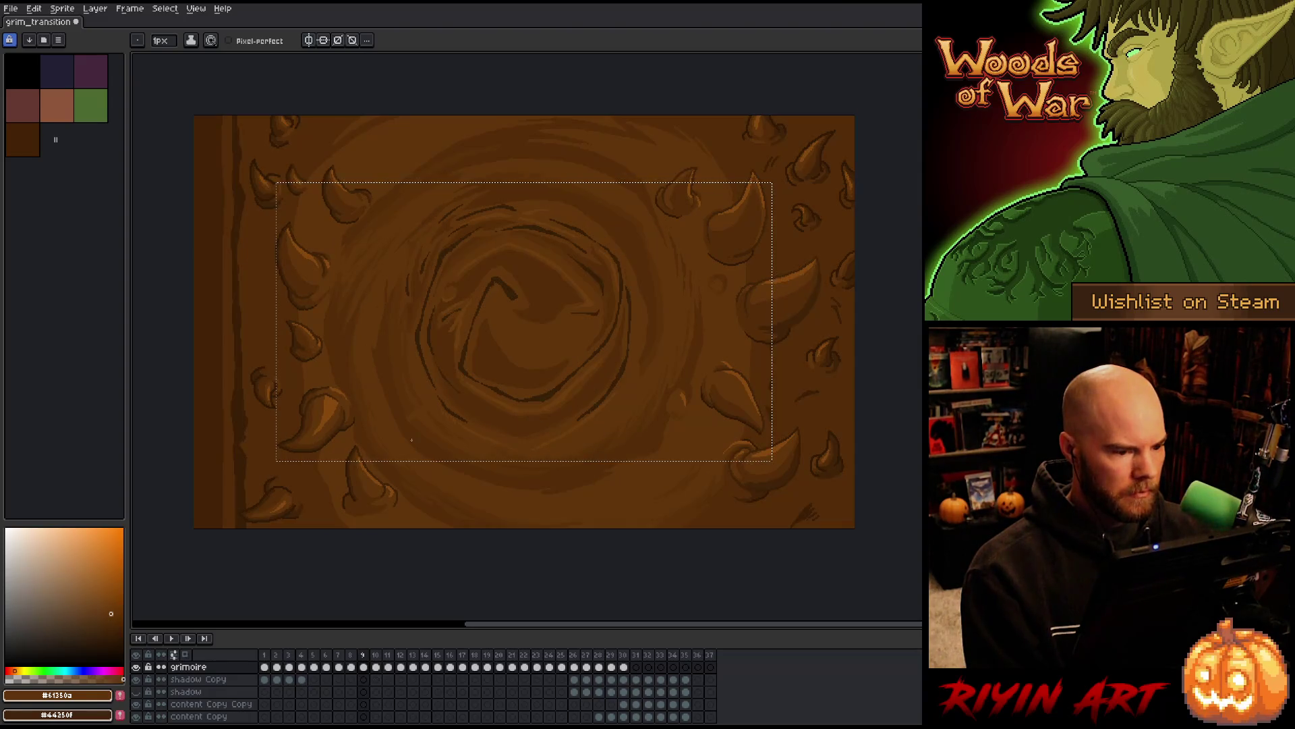
key("Left")
key("Right")
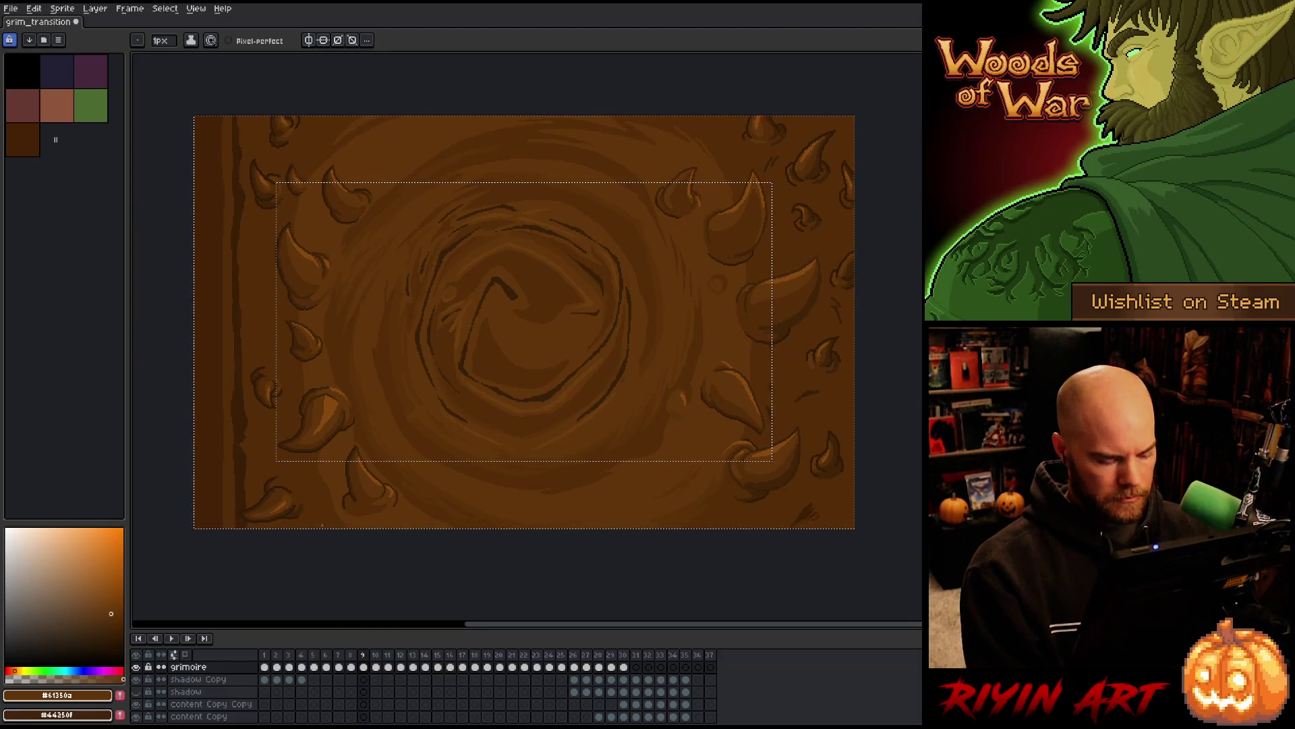
Add the top-right and right-side horn tips to the selection, then create Layer 25
key("m")
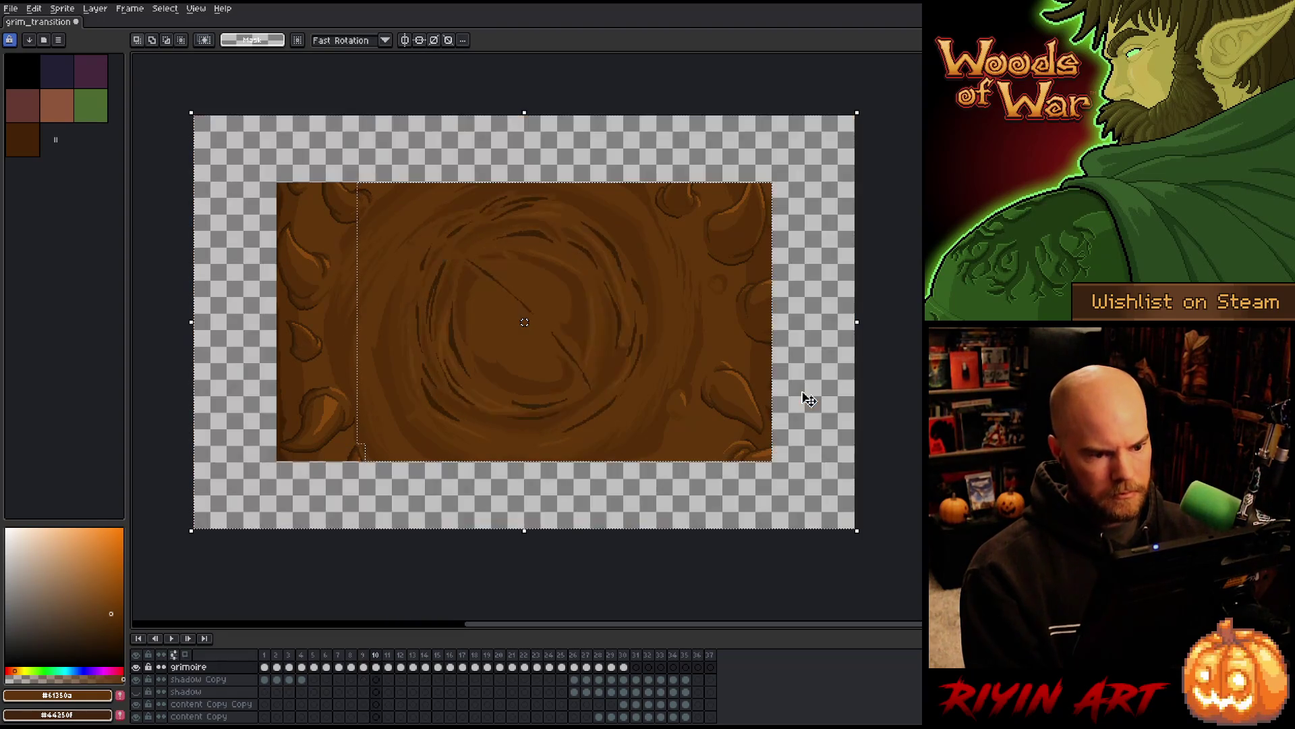
left_click_drag(765, 149, 721, 178)
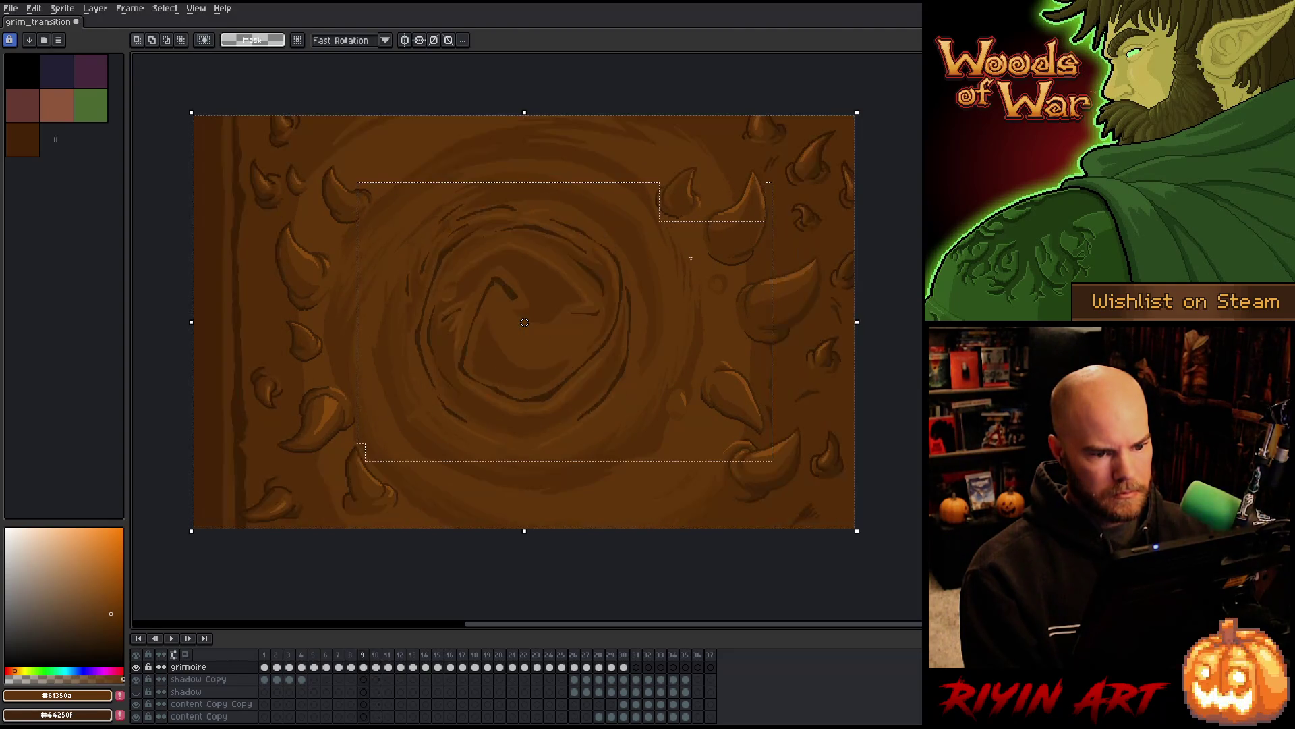
left_click_drag(796, 314, 742, 351)
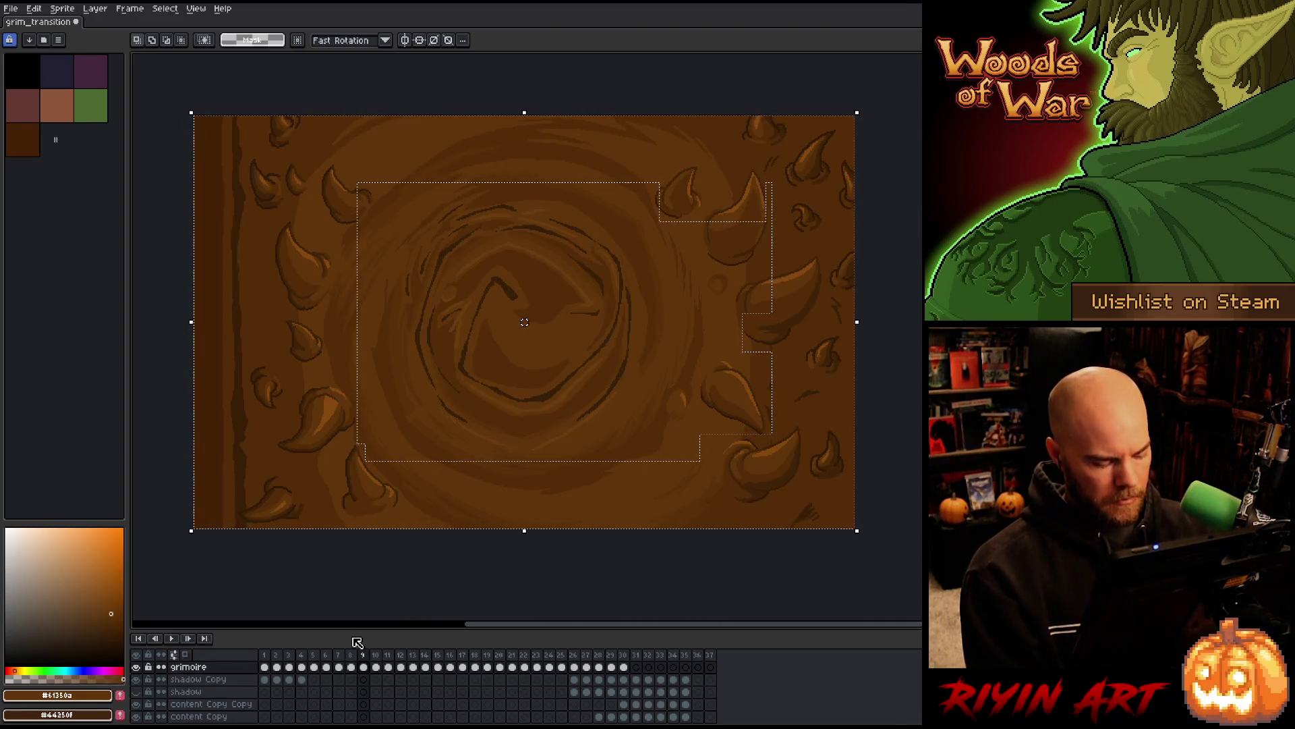
key("shift+n")
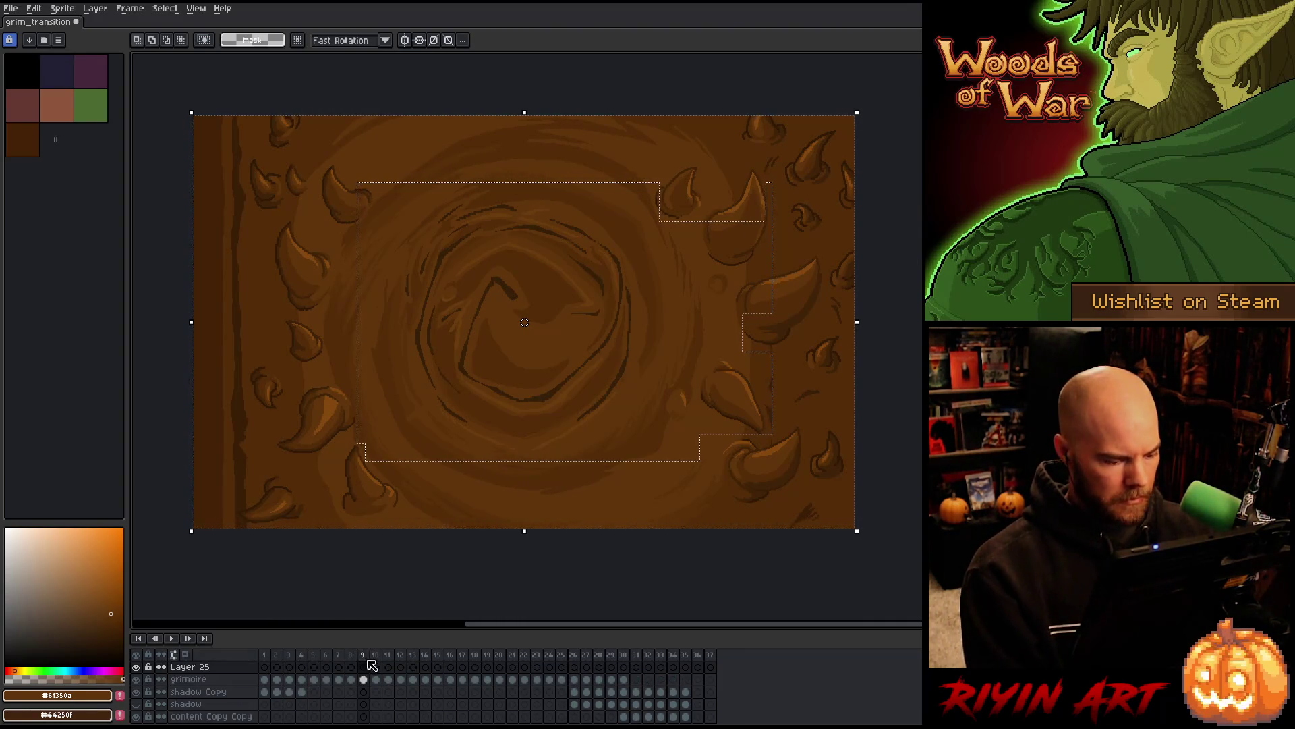
Paste the horned border onto Layer 25 at frame 10 and link cels 10–25
left_click(375, 668)
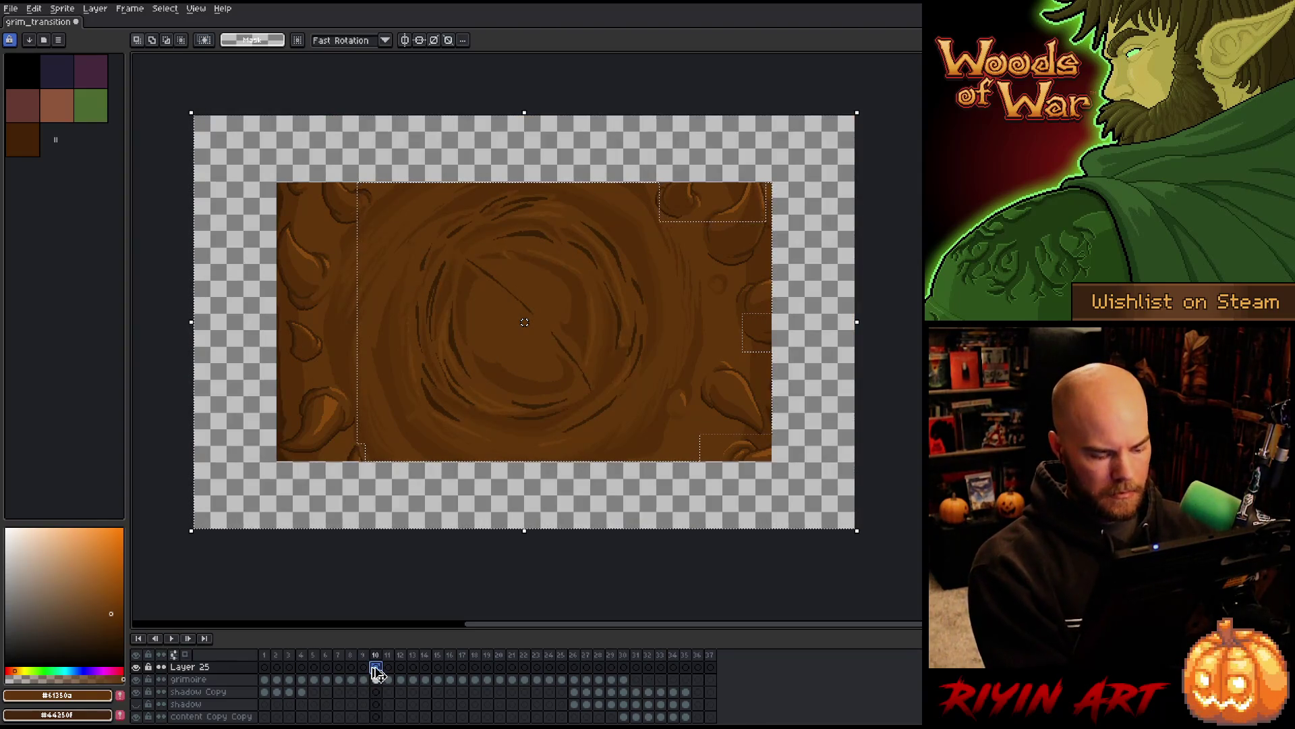
key("Return")
key("ctrl+d")
mouse_move(375, 668)
left_mouse_down()
mouse_move(616, 671)
mouse_move(570, 667)
left_mouse_up()
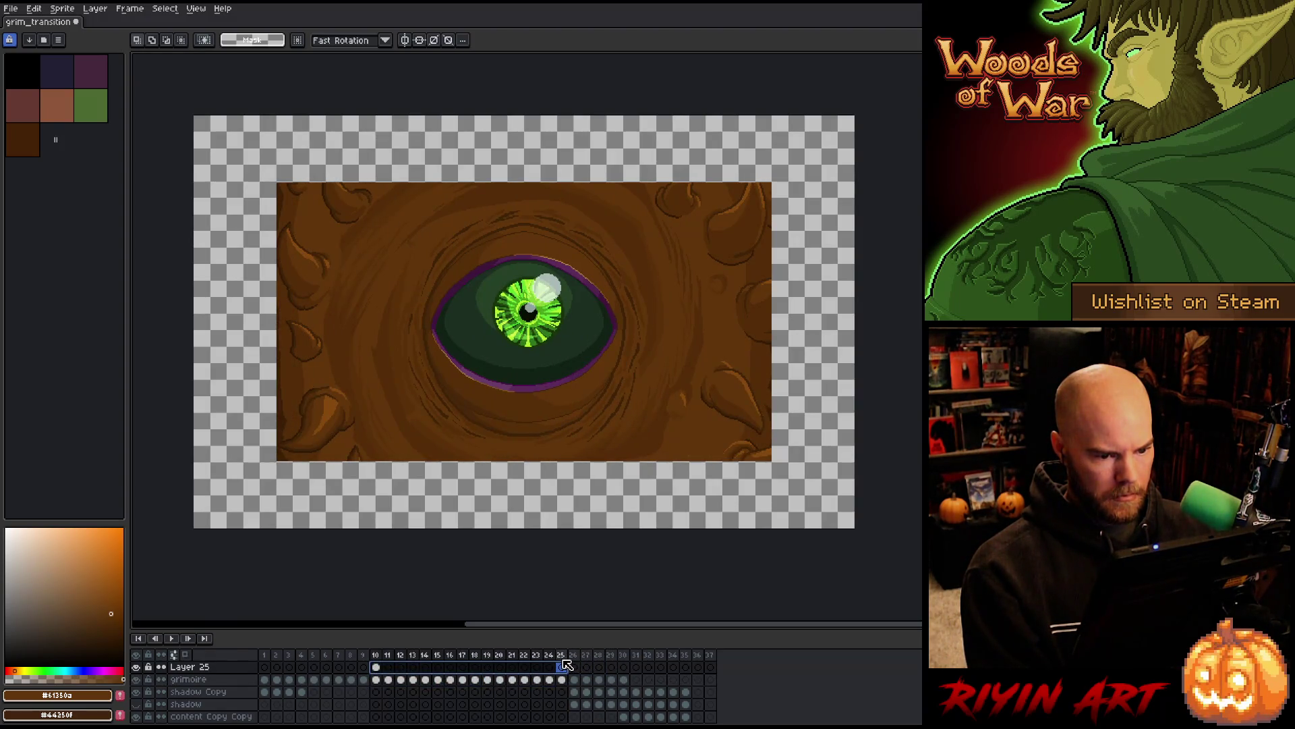
right_click(563, 661)
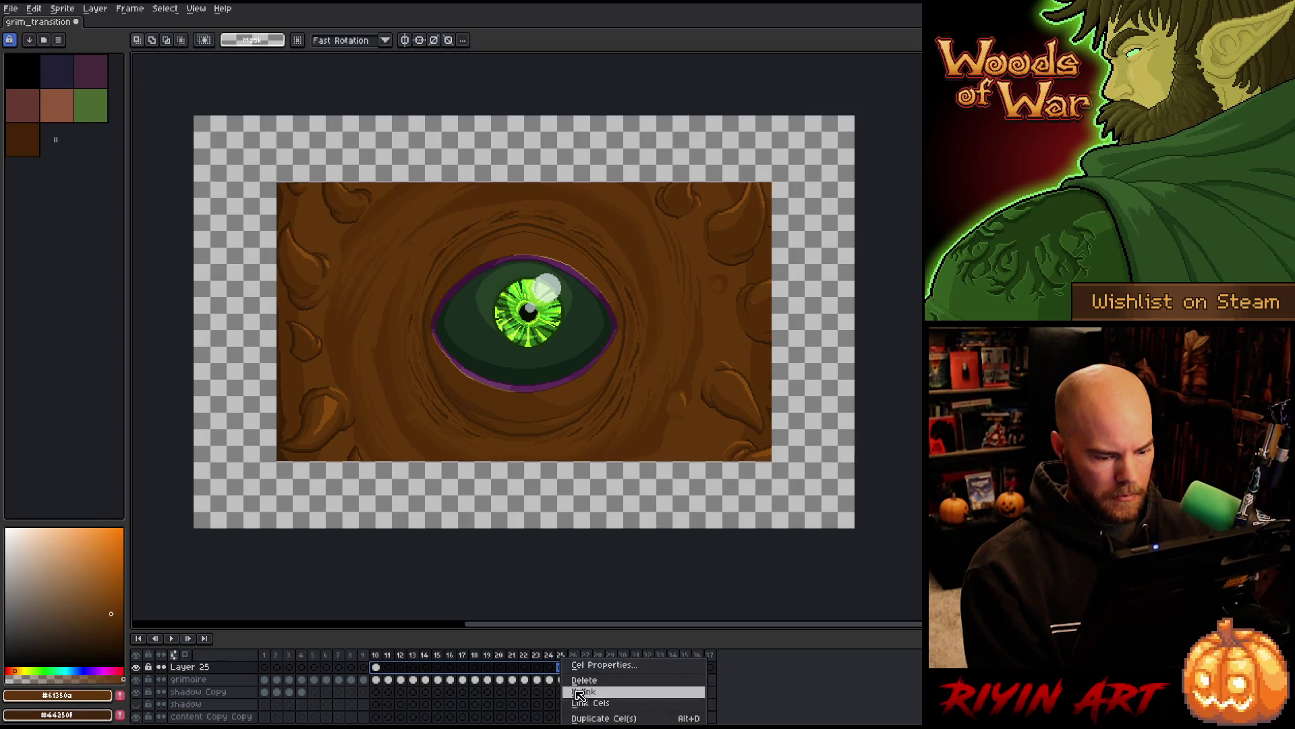
left_click(581, 703)
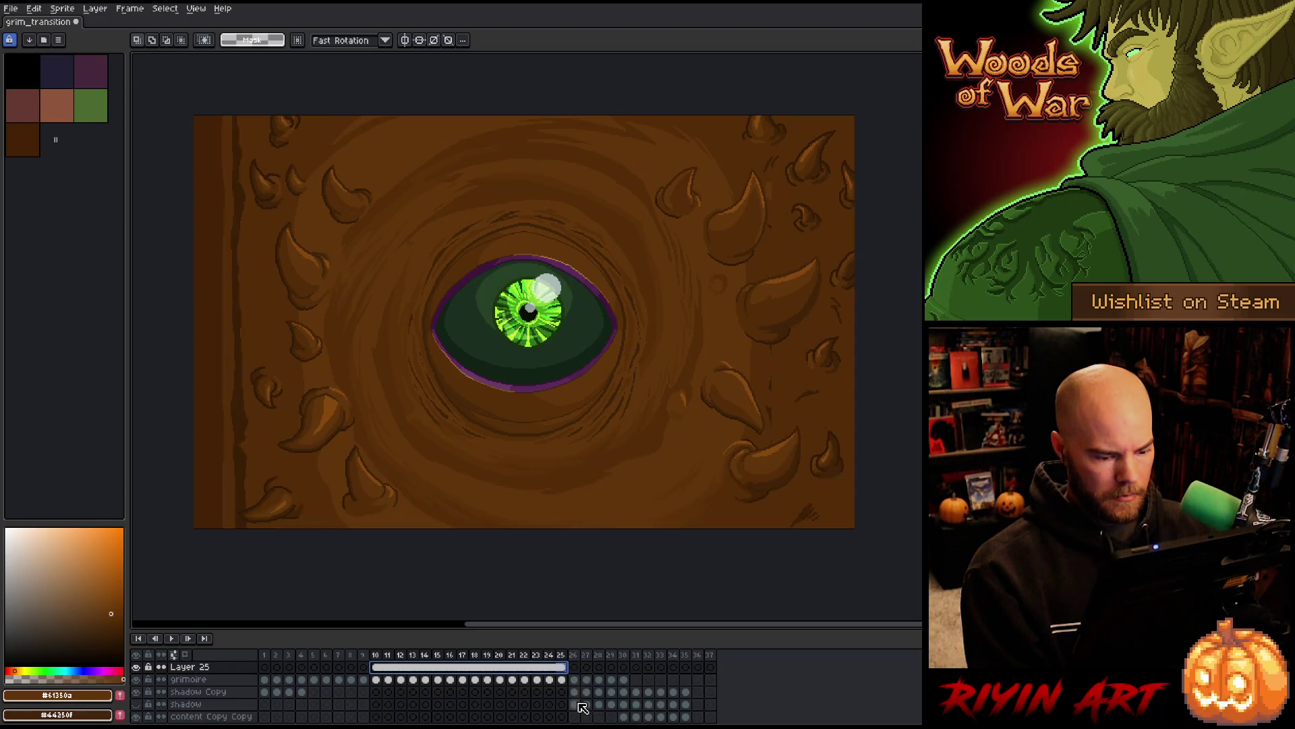
Check frames 25 and 26, preview the animation, and return to frame 1
left_click(566, 669)
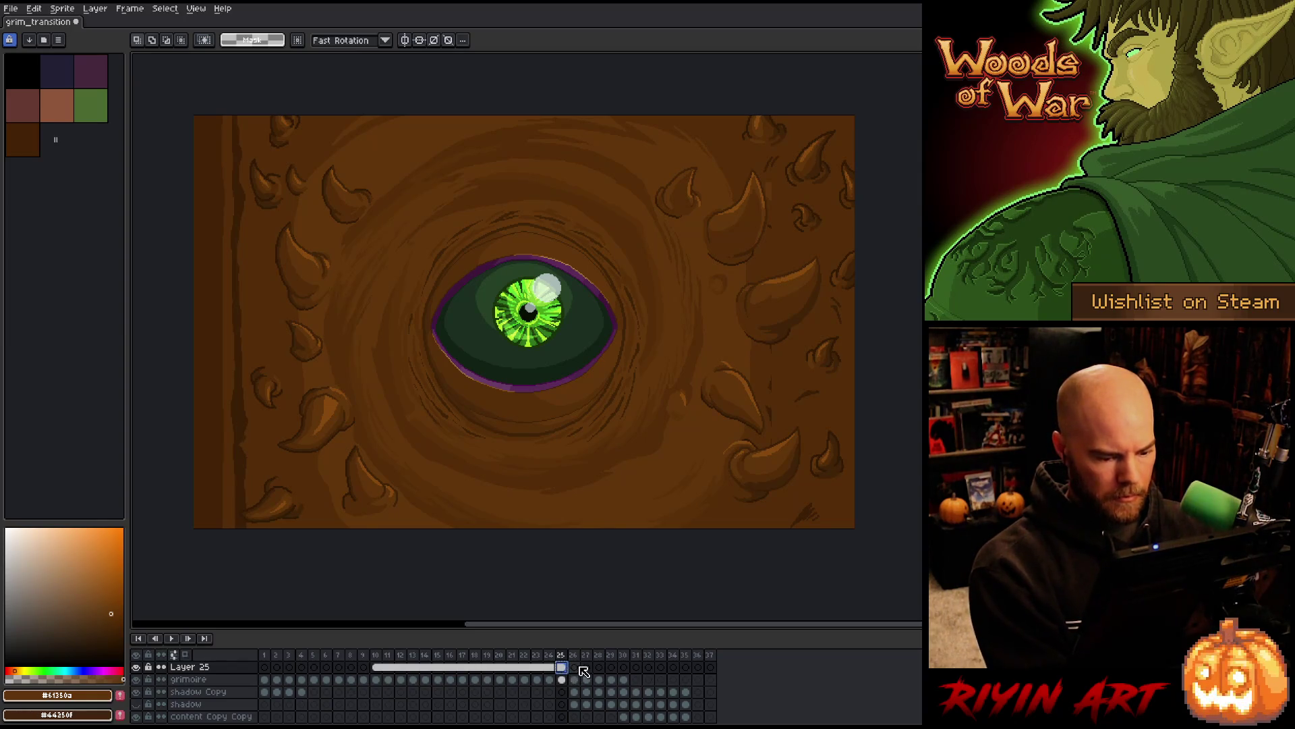
left_click(575, 668)
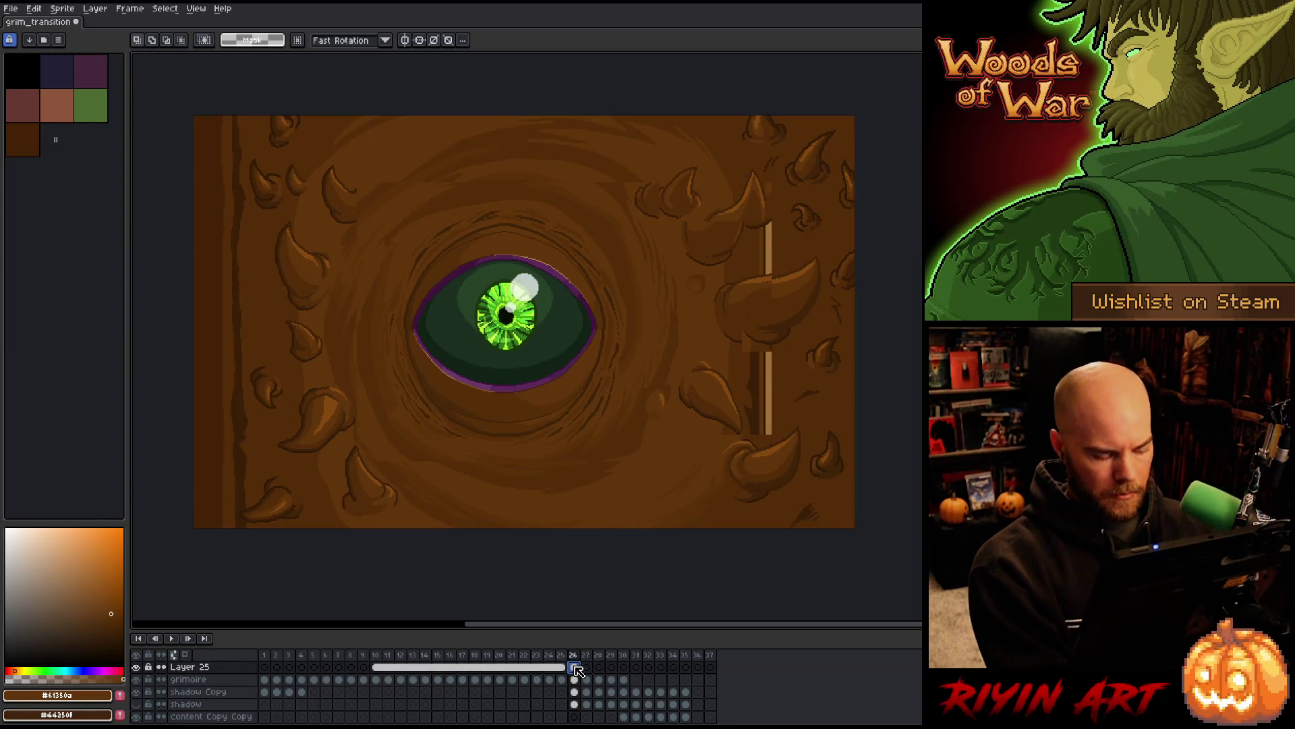
key("Return")
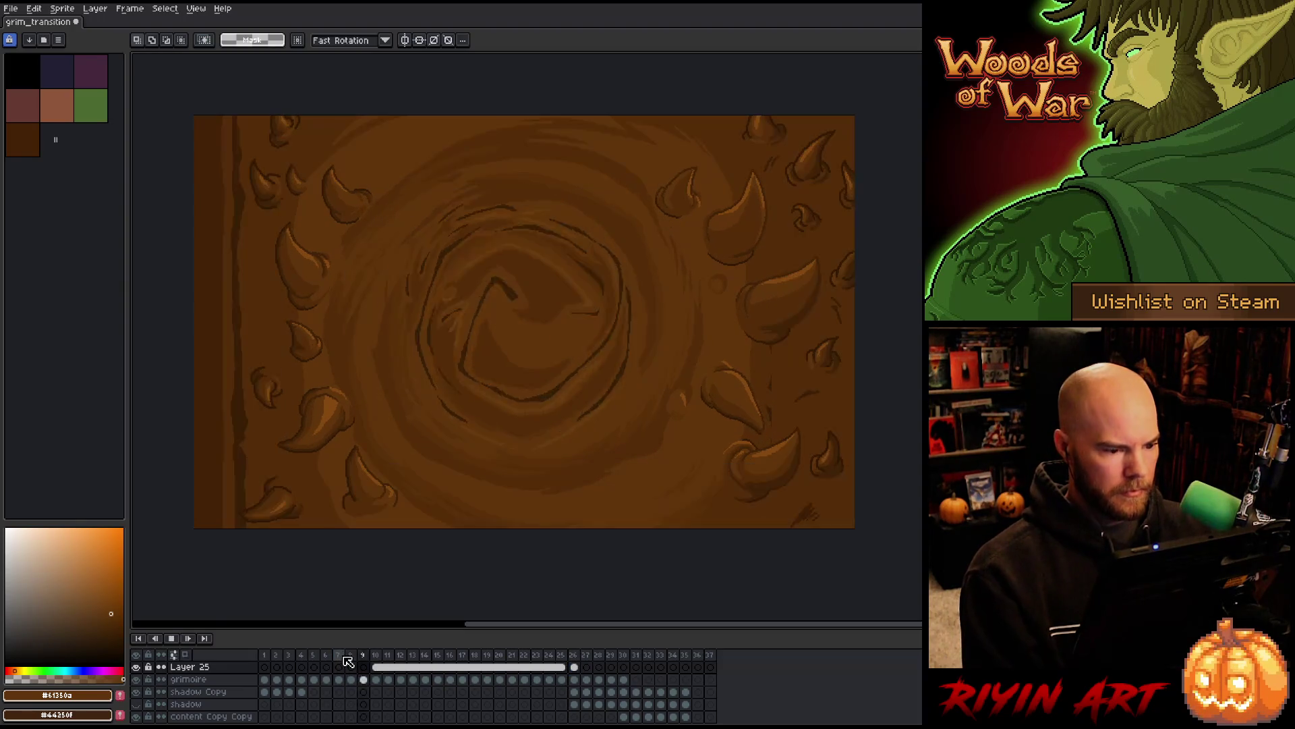
key("Return")
left_click(375, 667)
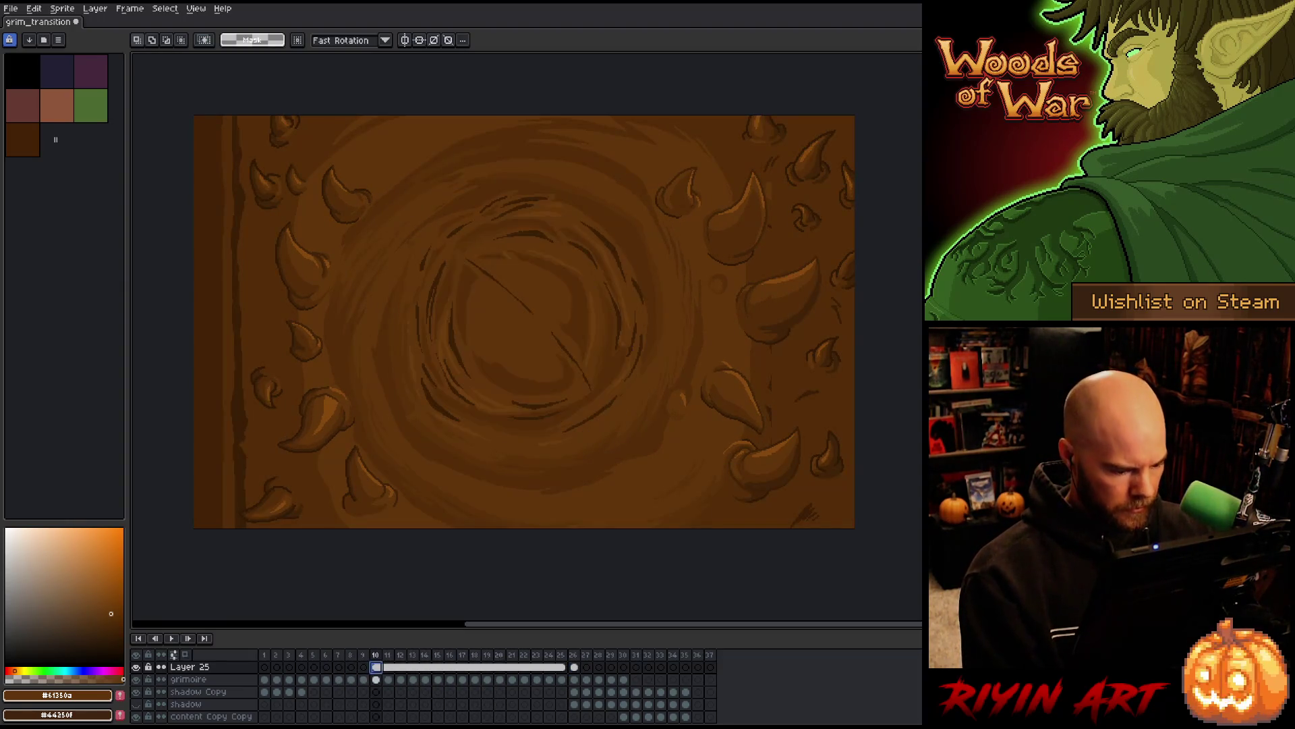
left_click(264, 666)
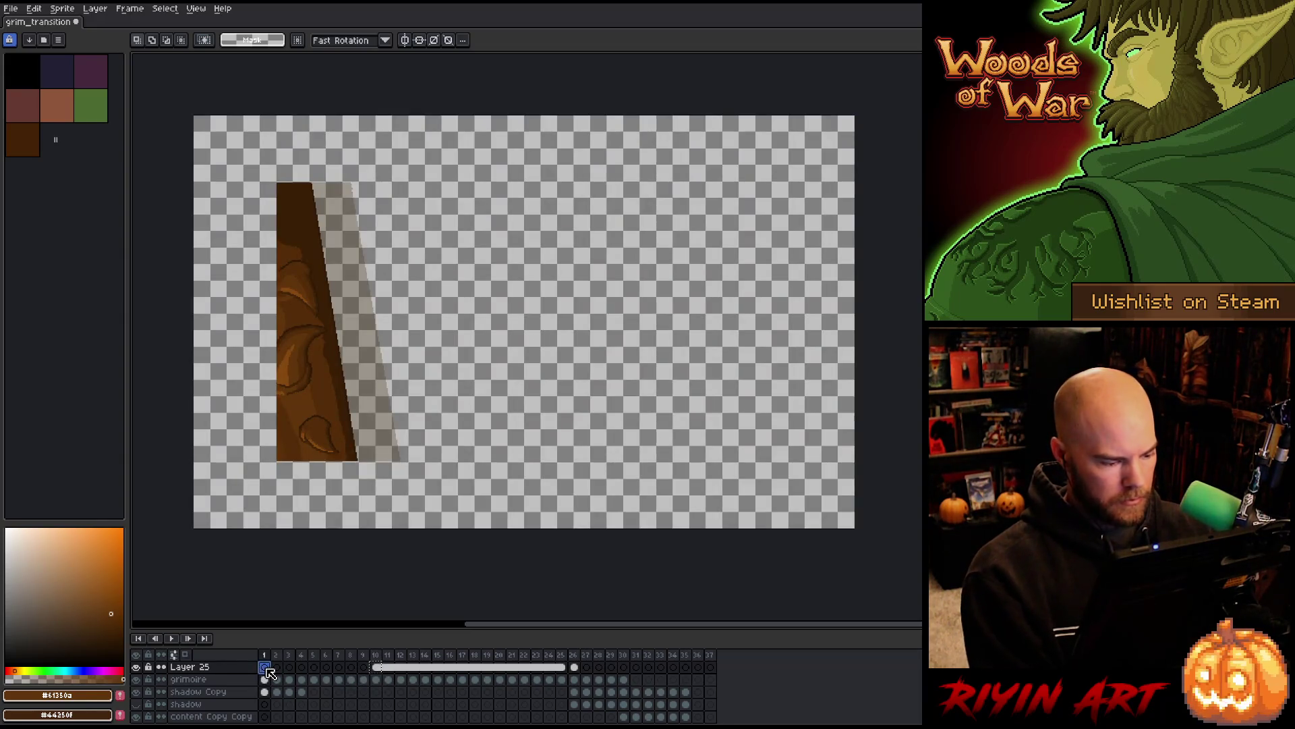
Step to frame 7 and paste the horned border cel onto frame 8
key("Right")
key("Right")
key("Right")
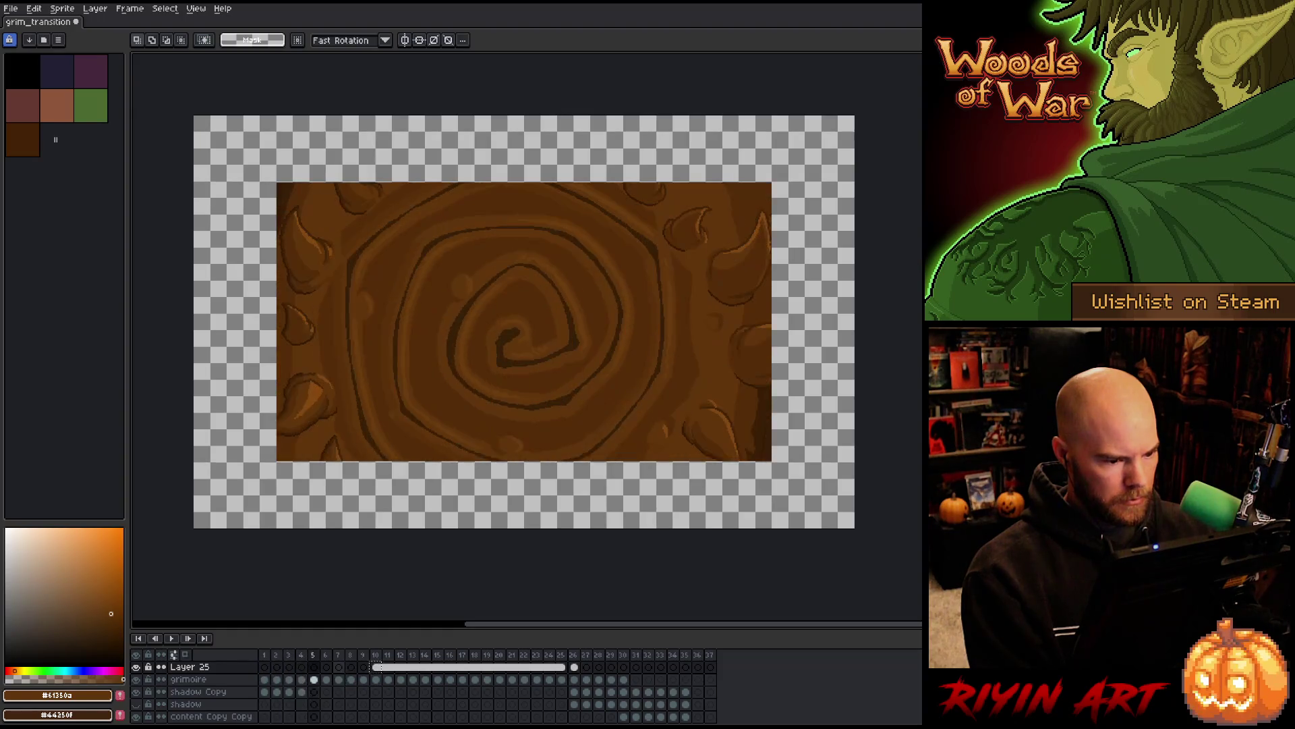
key("Right")
key("Right")
key("Left")
key("Left")
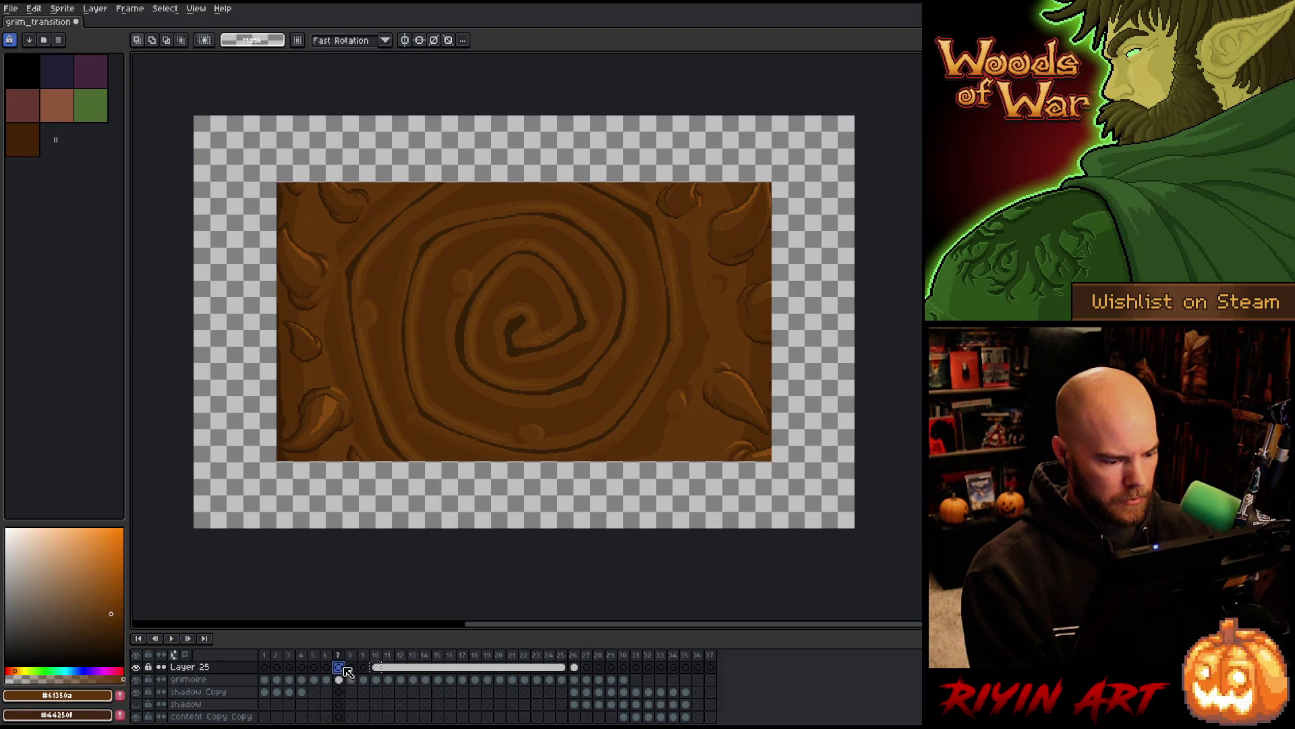
left_click(344, 668)
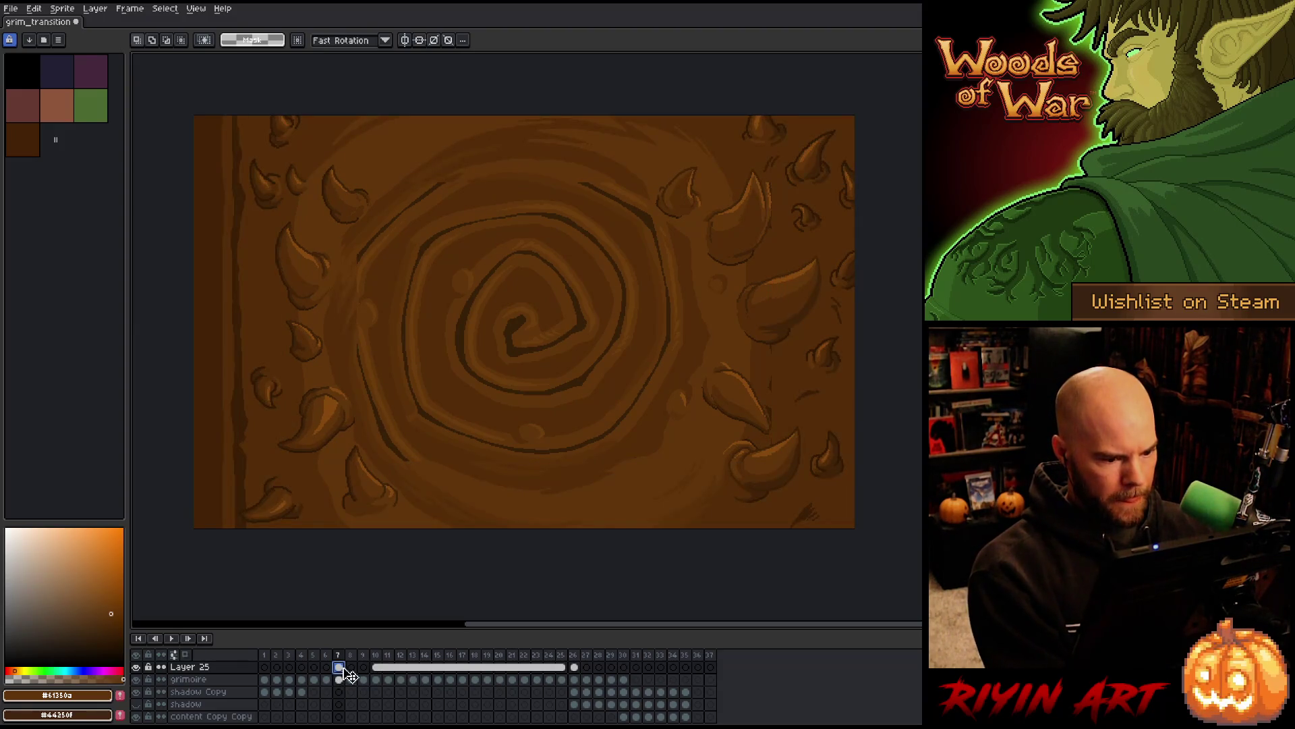
left_click(351, 667)
key("ctrl+v")
left_click(363, 666)
left_click(327, 667)
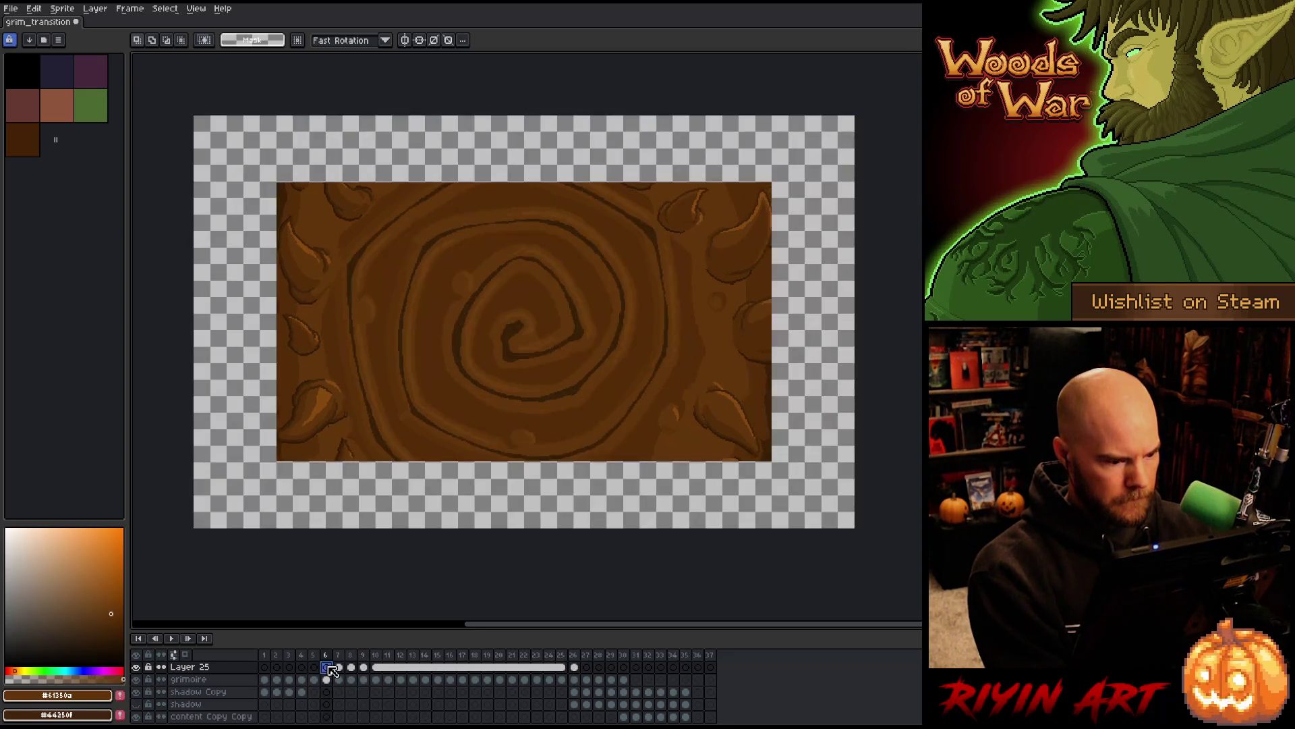
left_click(343, 666)
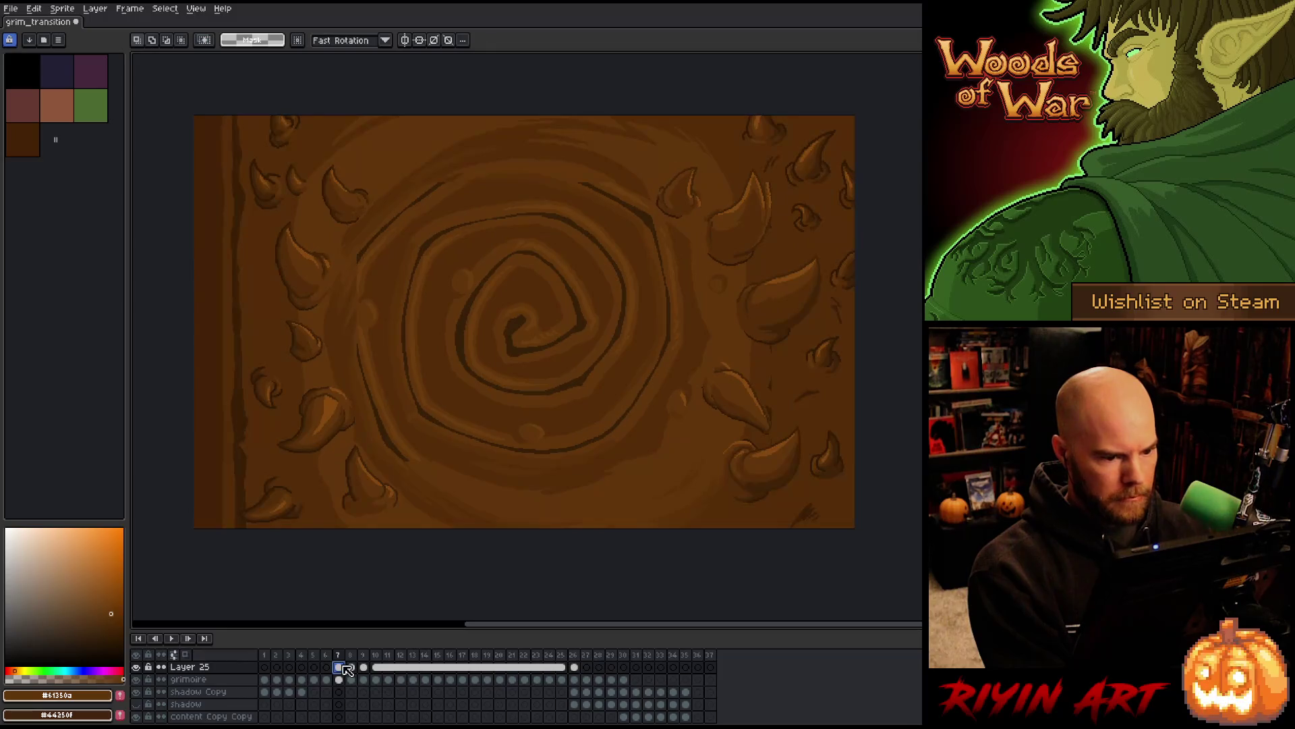
Preview the transition, paste the border onto Layer 25 frames 7–9, and replay it
key("Return")
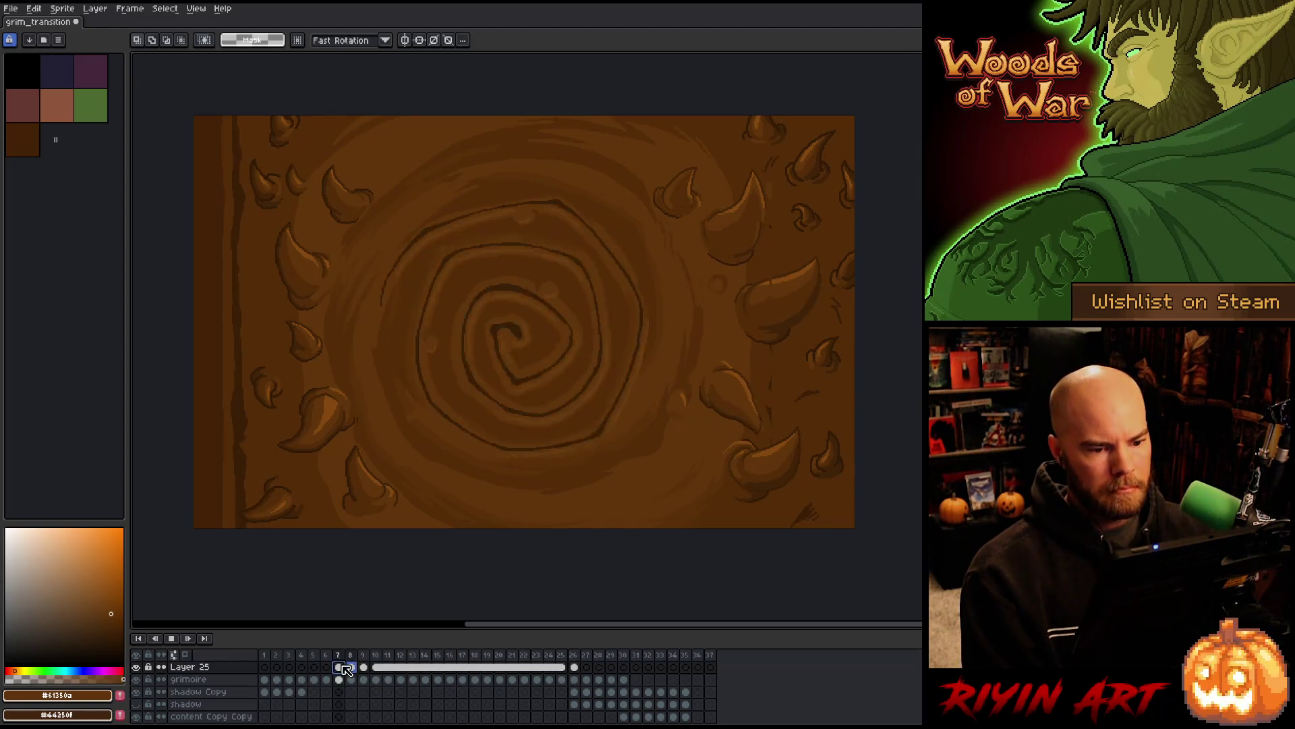
key("Return")
key("ctrl+v")
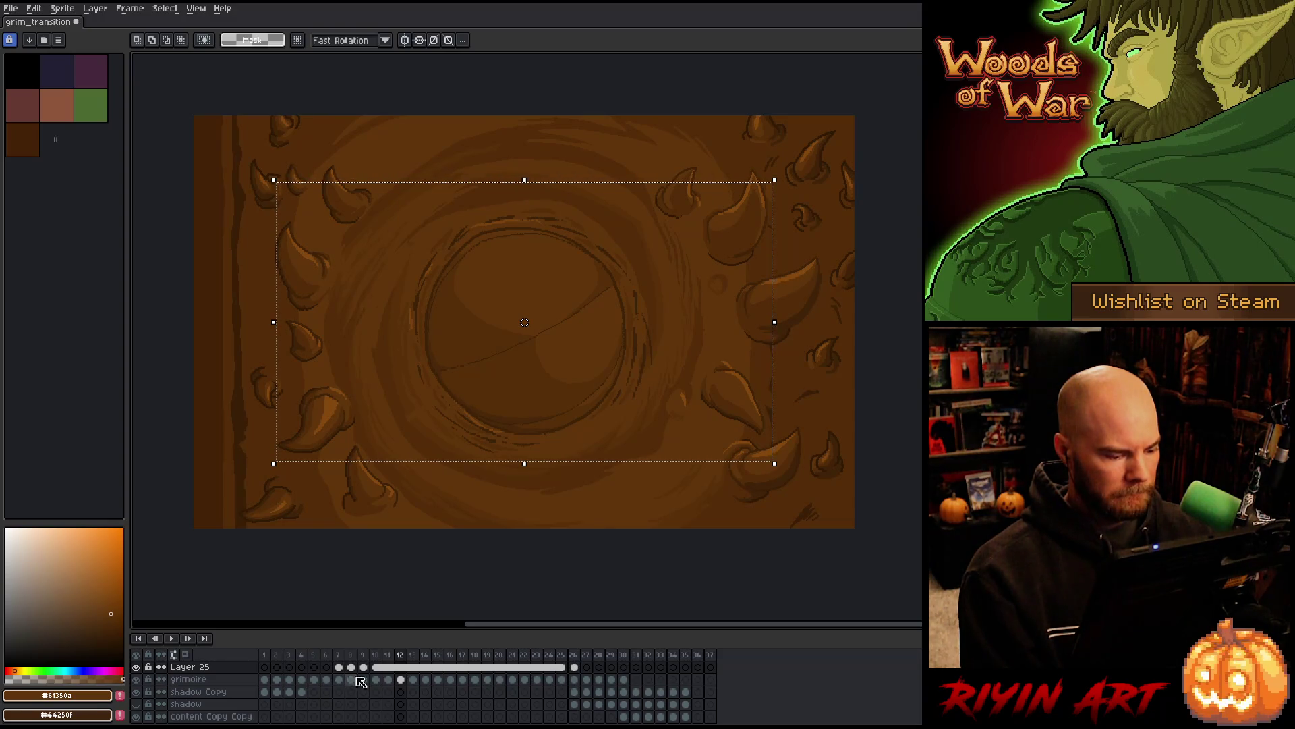
left_click_drag(365, 667, 337, 671)
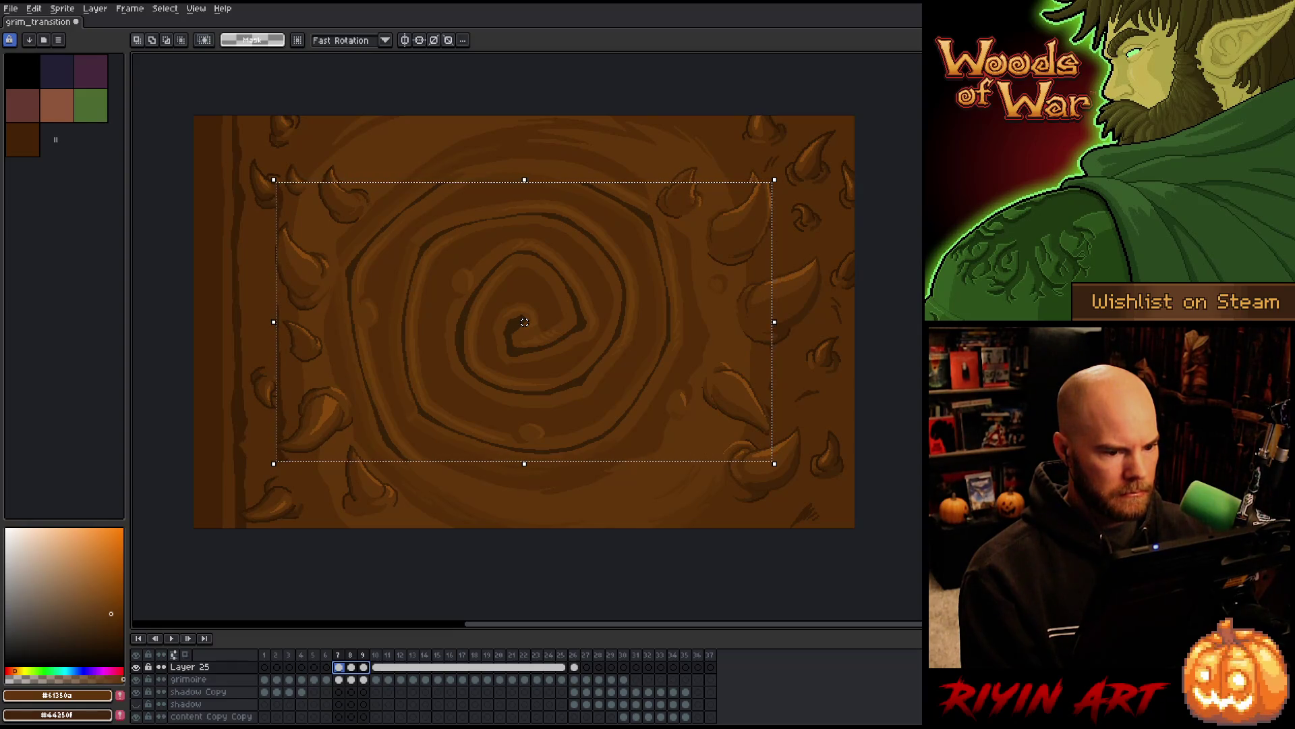
key("Return")
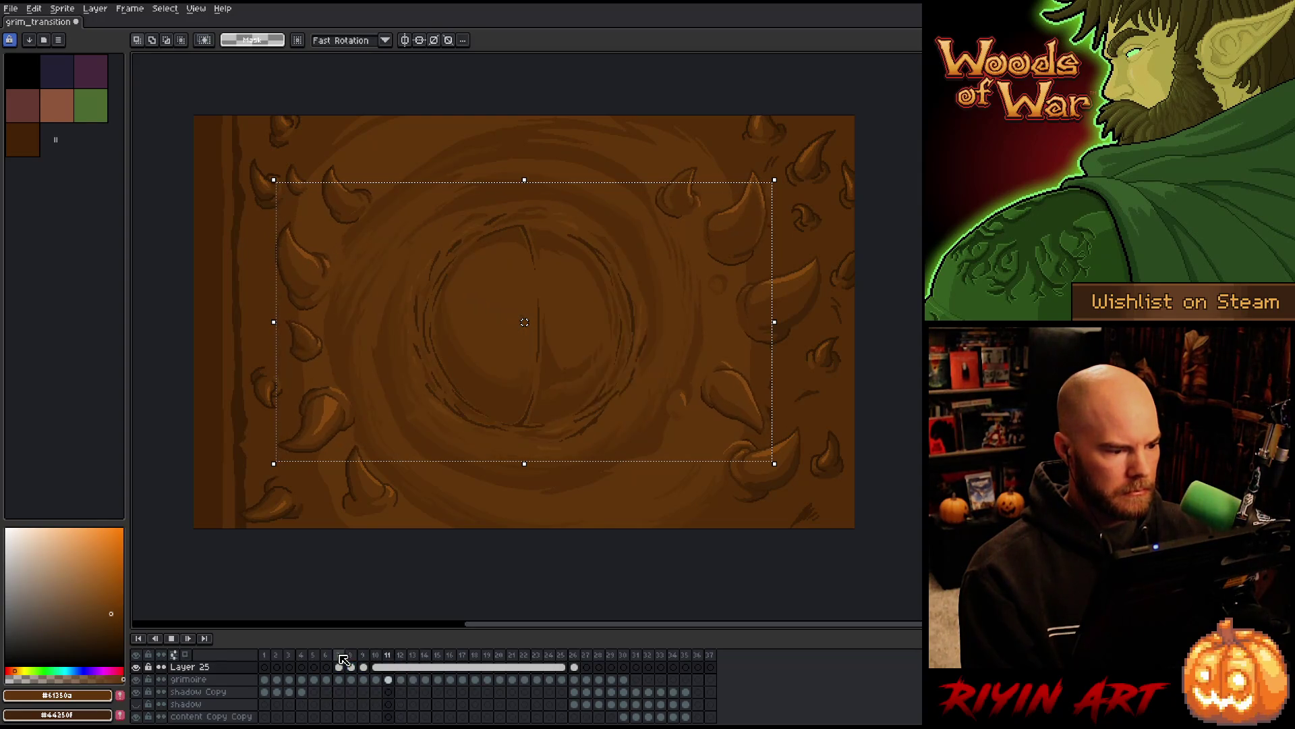
key("p")
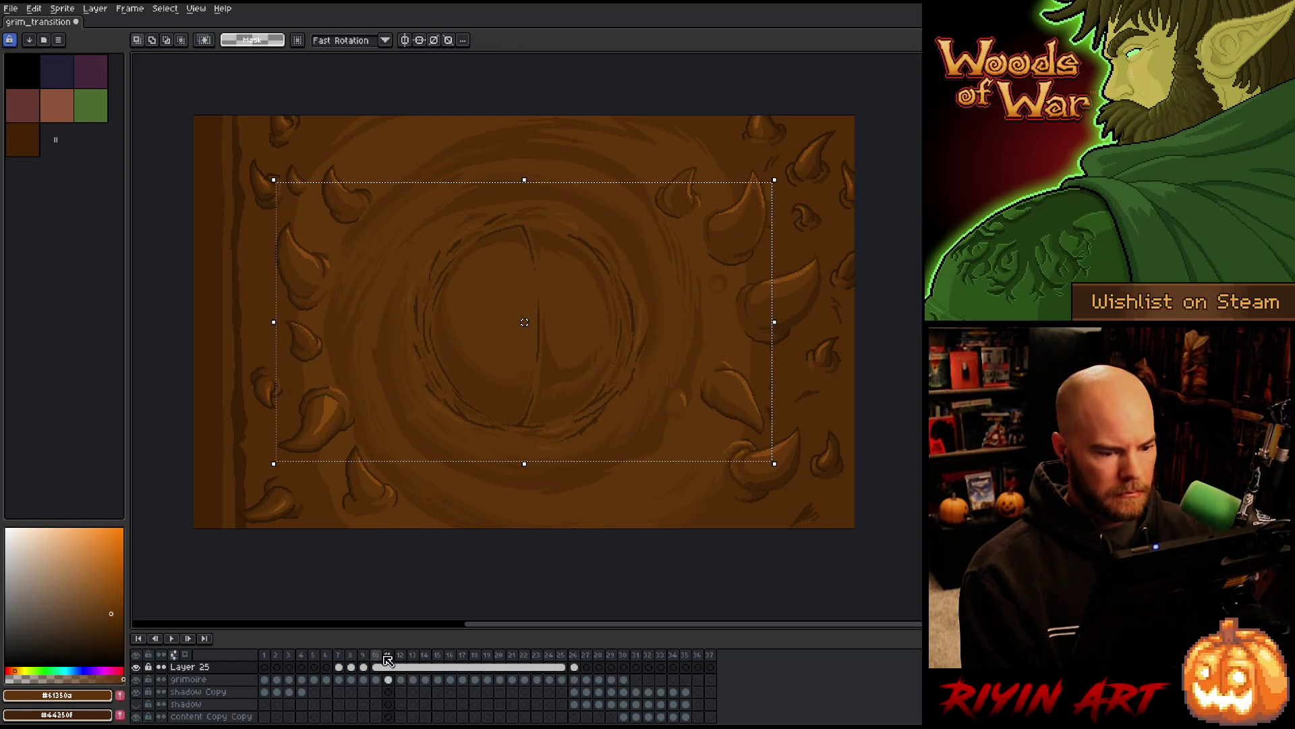
Step through frames 7–9 onward to review the spiral becoming a hole and the green eye
left_click(339, 655)
key("Right")
key("Right")
key("Right")
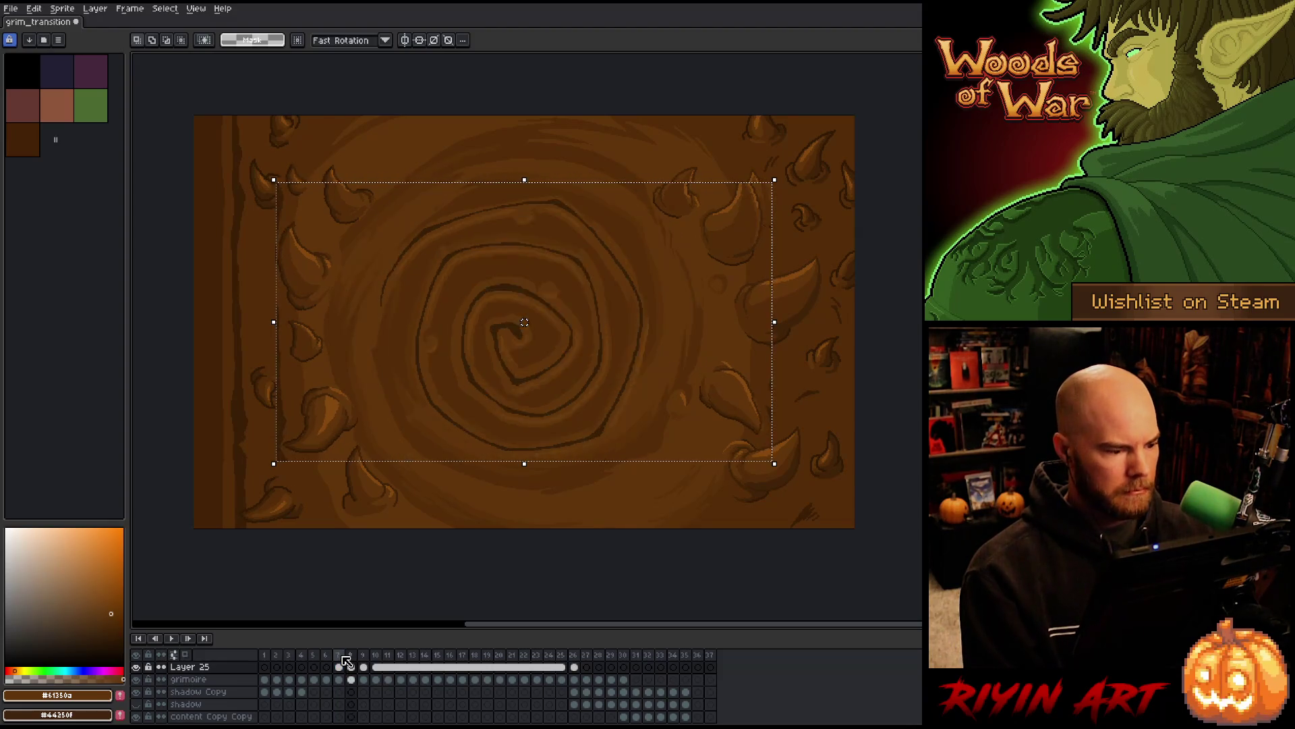
key("Left")
key("Left")
key("Left")
key("Right")
key("Right")
key("Right")
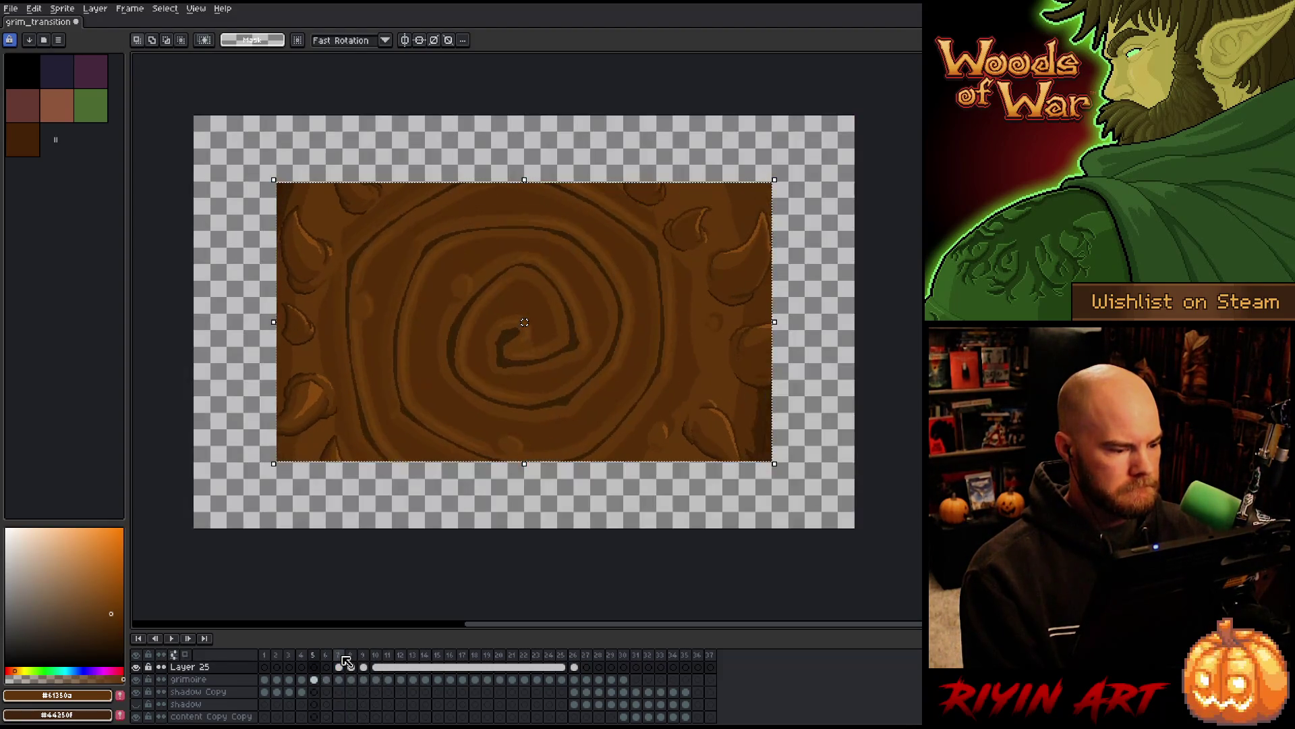
key("Left")
key("Left")
key("Left")
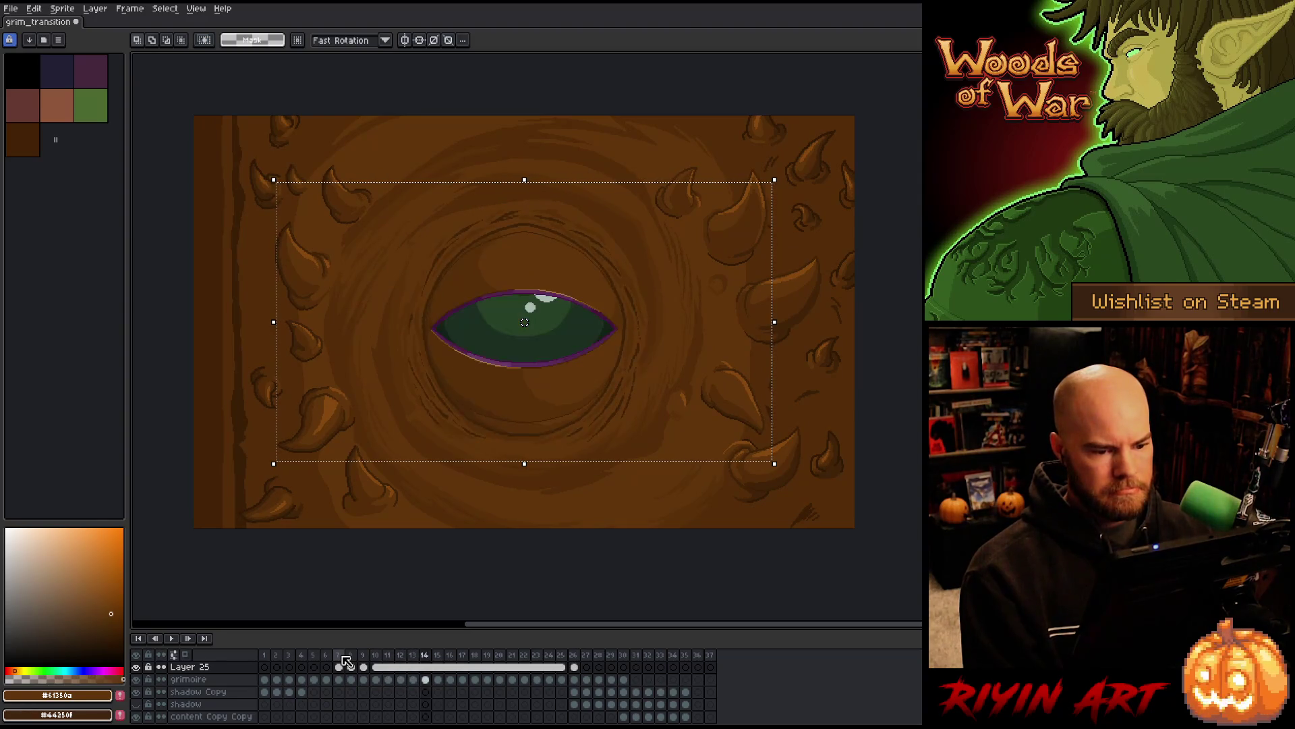
key("Right")
key("Right")
key("Right")
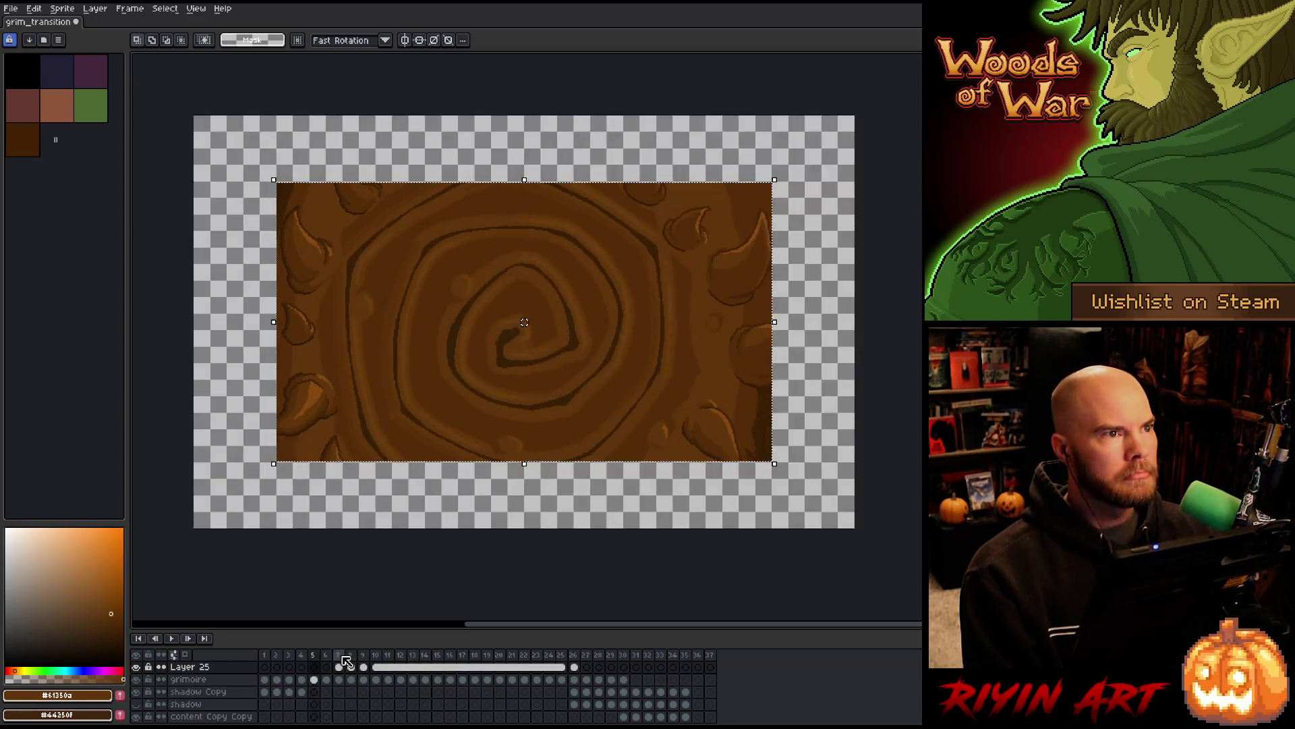
key("Right")
key("Right")
key("Right")
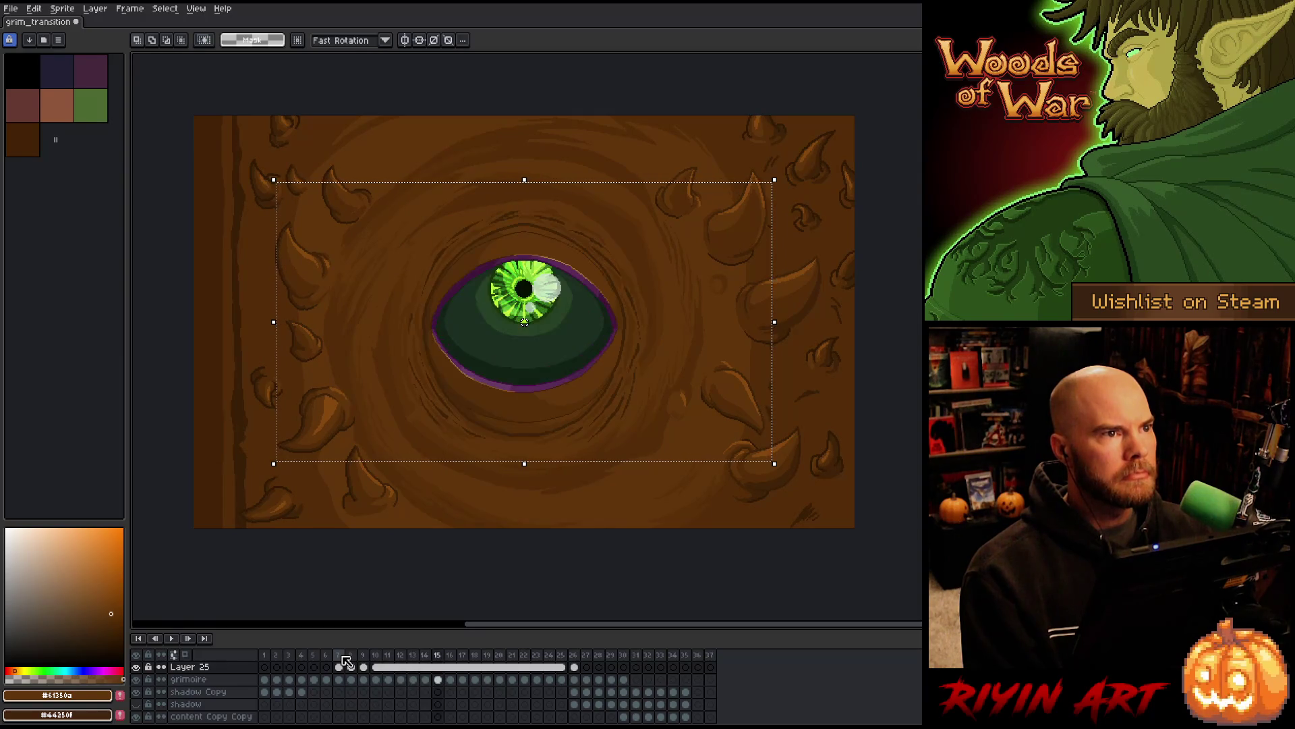
left_click(342, 661)
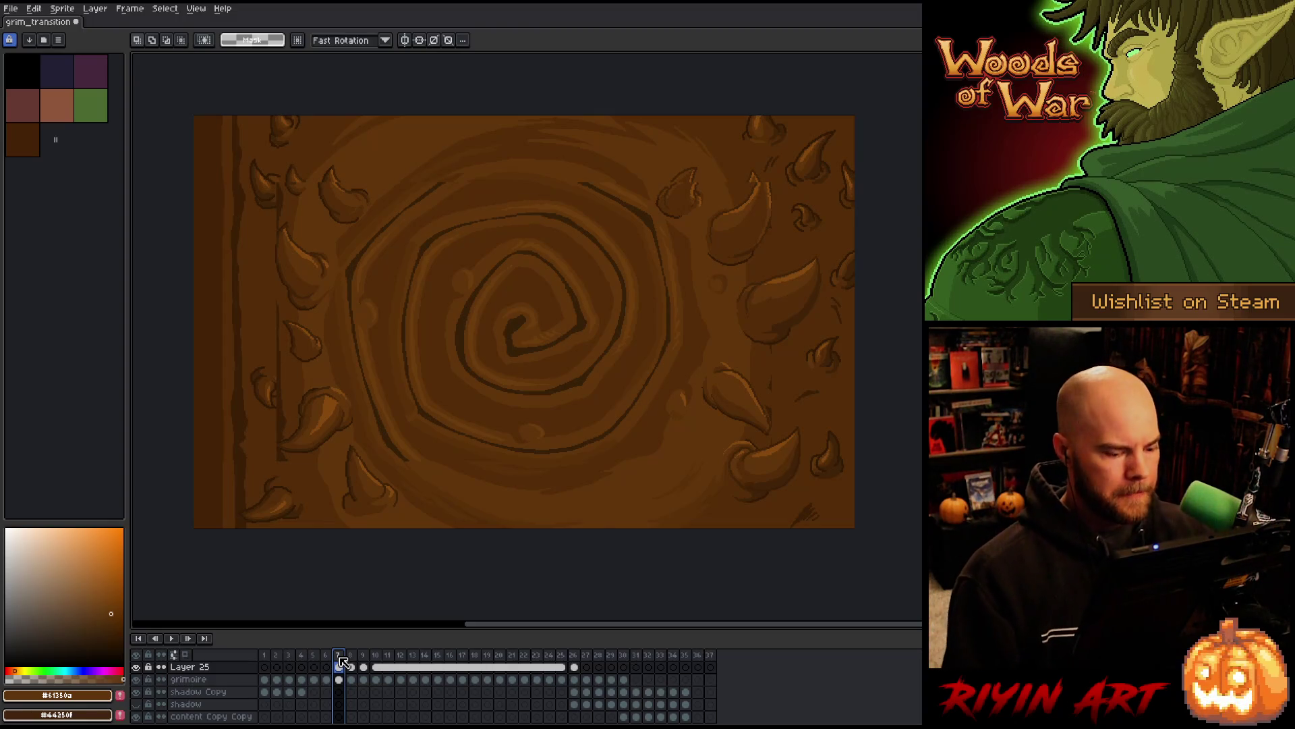
key("Right")
key("Right")
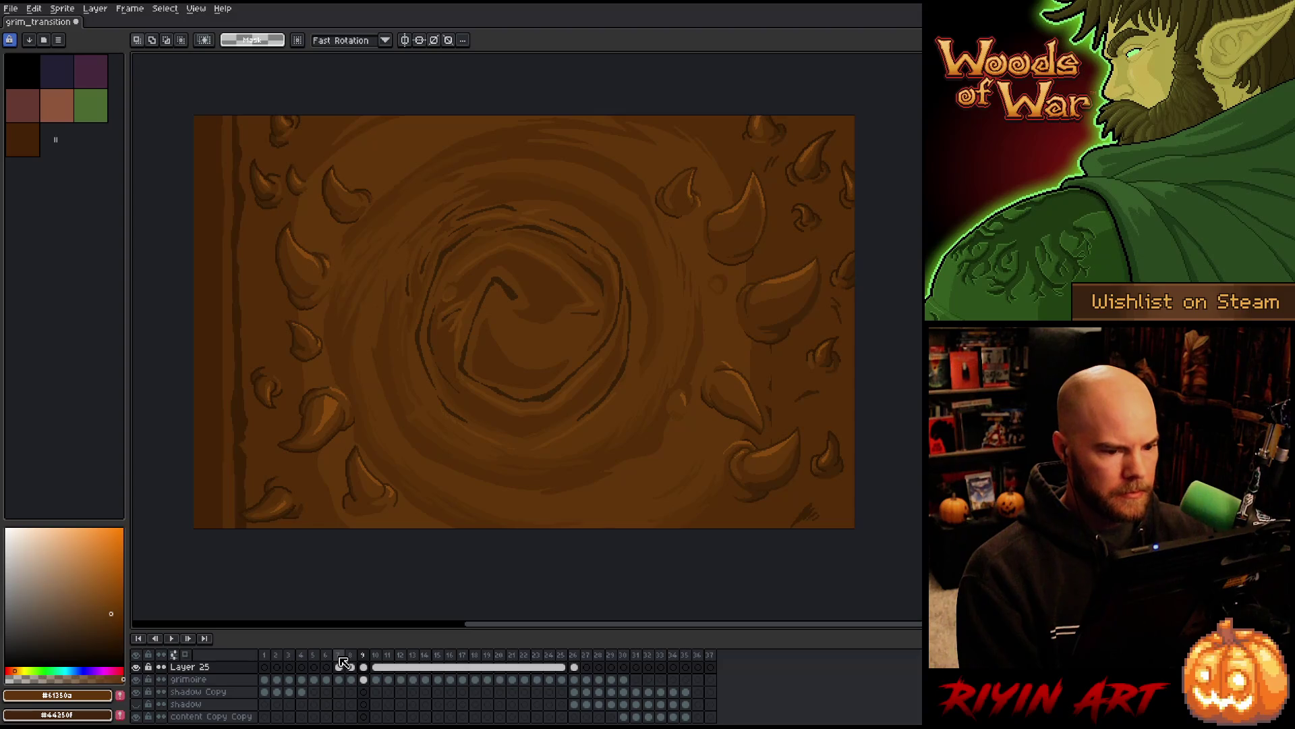
key("Left")
key("Right")
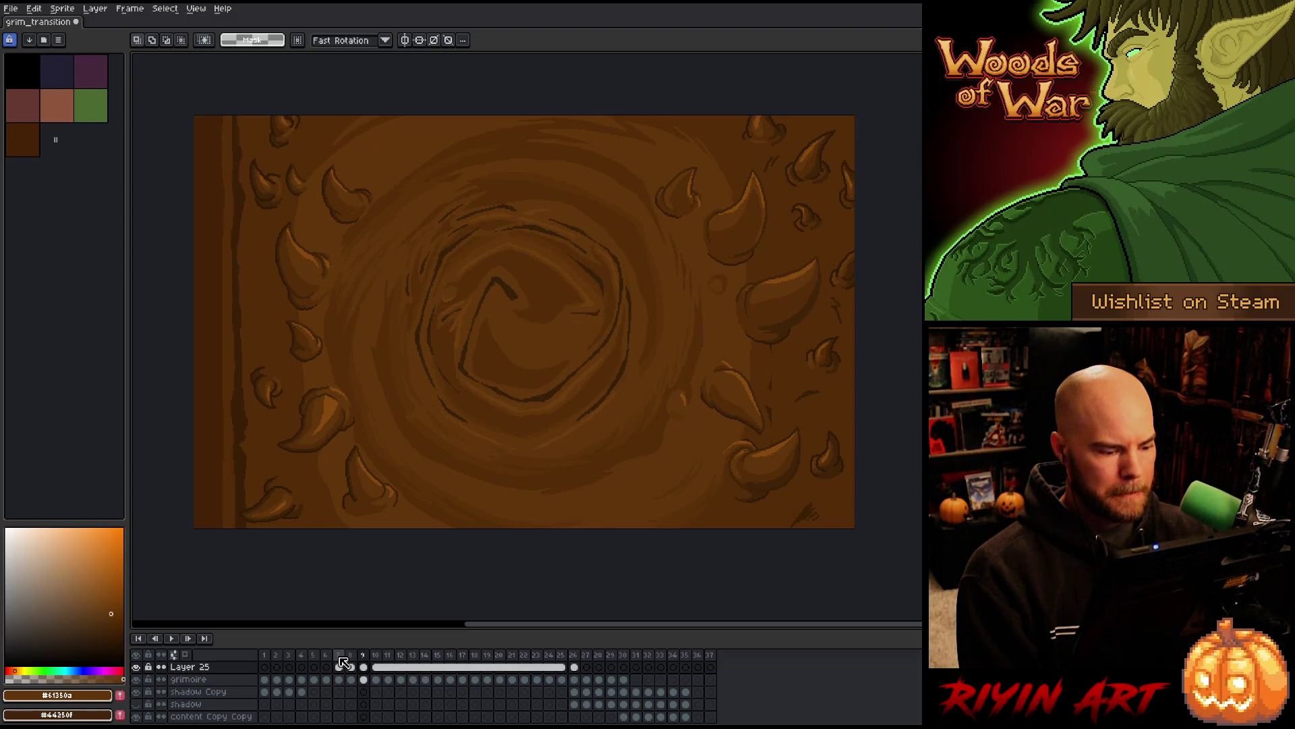
key("Left")
key("Right")
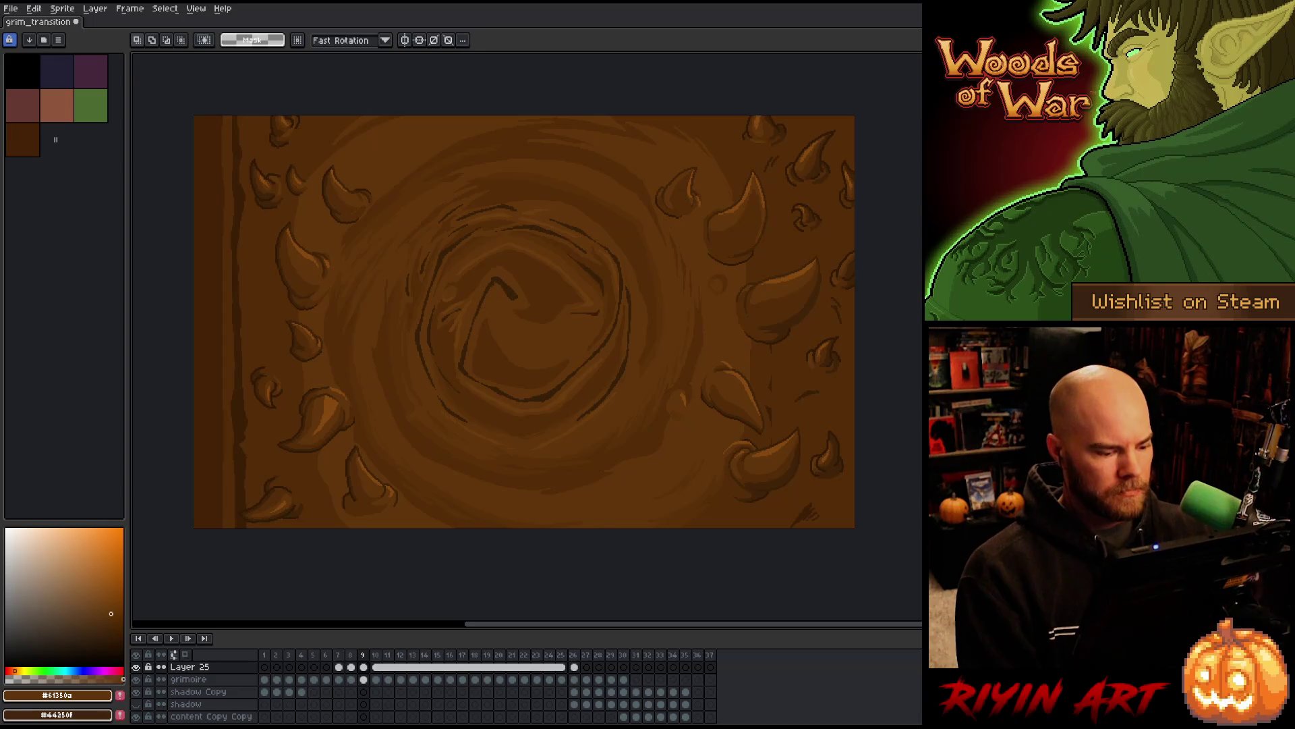
Compare frame 8 with Layer 25 shown and hidden, and against frame 9
key("Left")
left_click(139, 666)
left_click(139, 667)
left_click(139, 666)
left_click(139, 666)
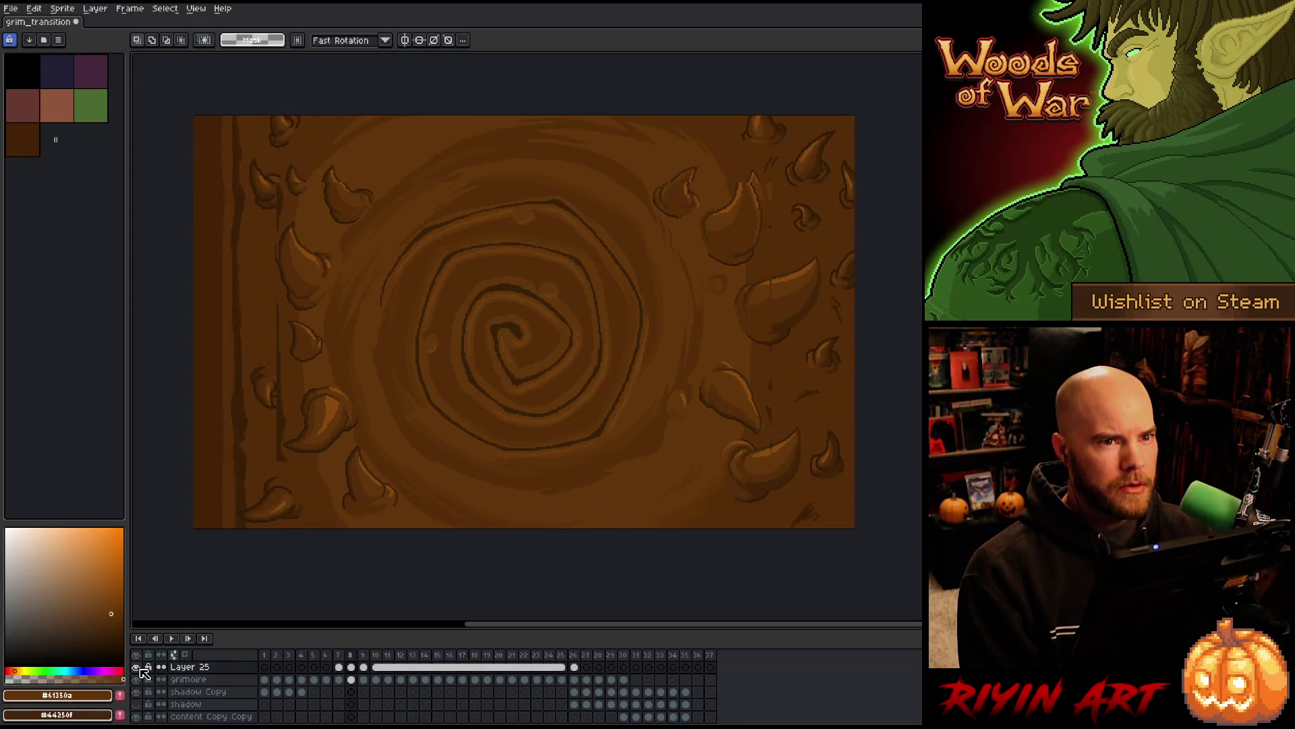
left_click(139, 666)
left_click(139, 667)
left_click(139, 668)
left_click(140, 668)
left_click(140, 667)
left_click(140, 667)
left_click(139, 667)
left_click(140, 667)
left_click(140, 667)
left_click(139, 667)
key("Right")
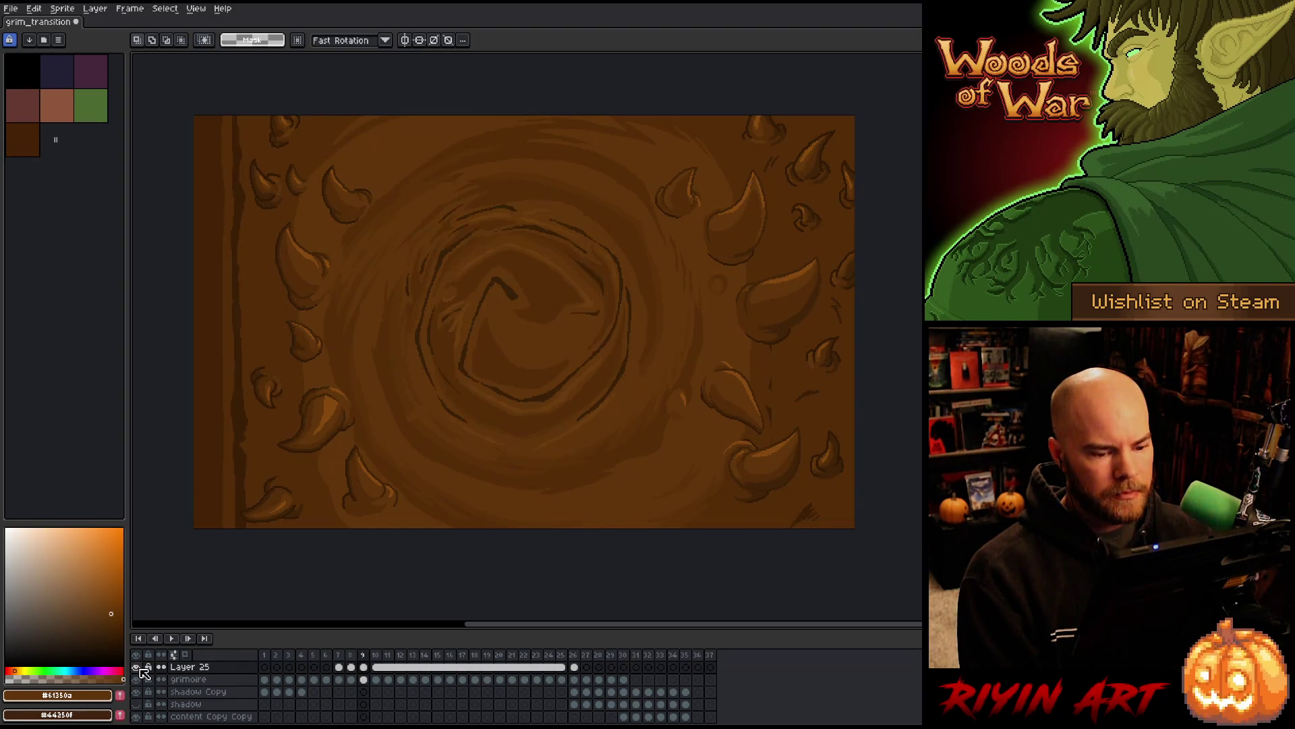
key("Left")
key("Right")
key("Left")
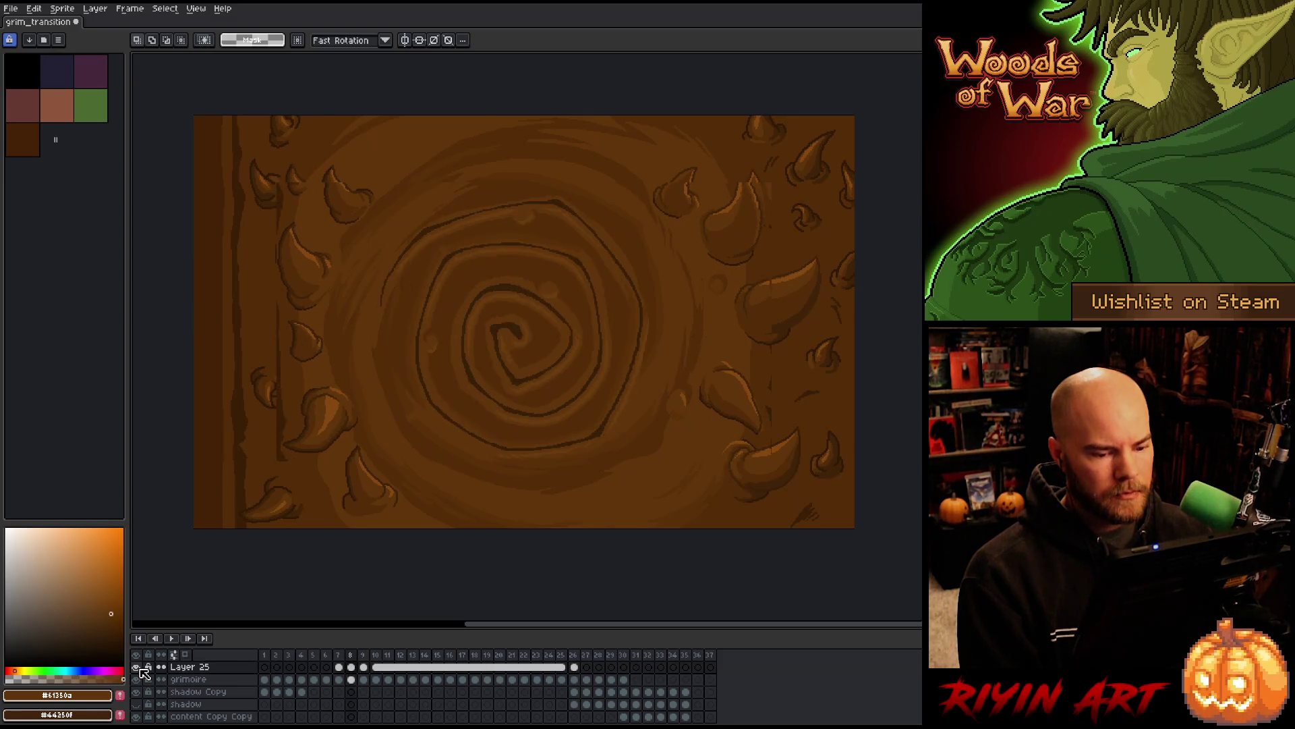
key("Right")
key("Left")
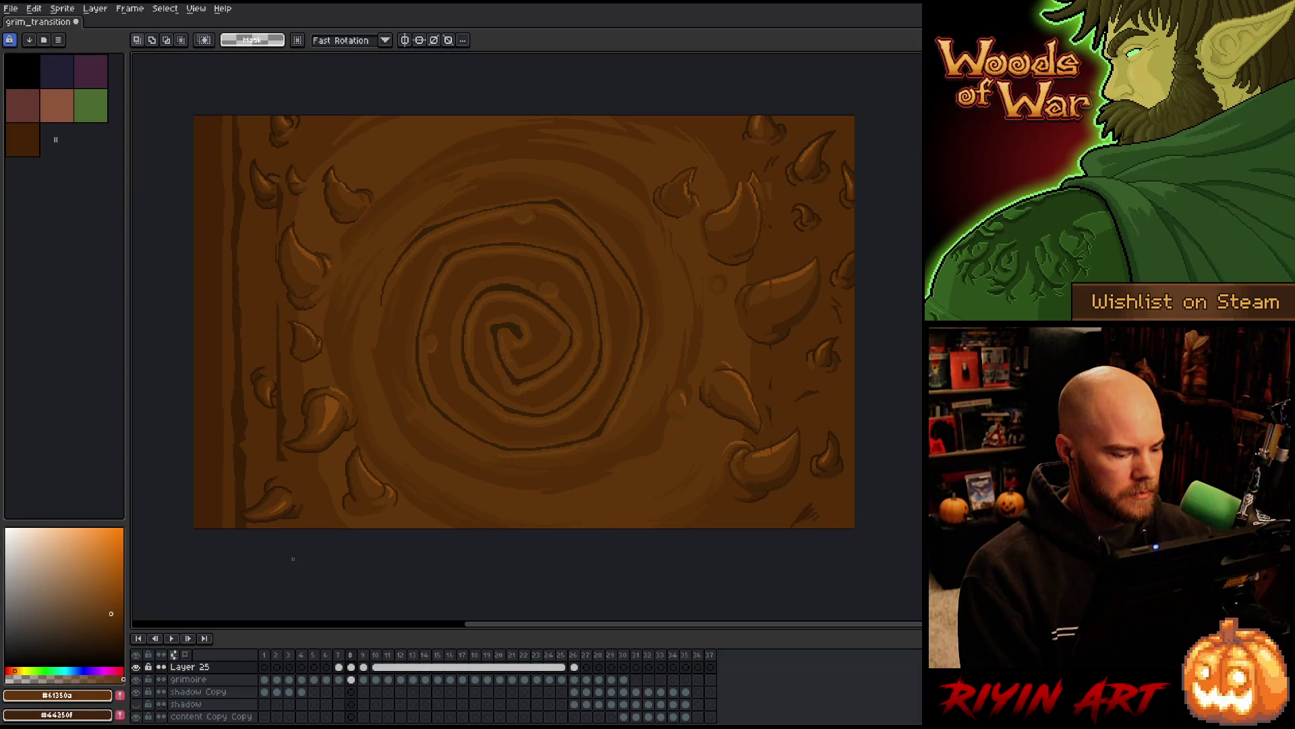
On the grimoire layer at frame 8, sample the cover brown and bucket-fill the dark line
left_click(352, 680)
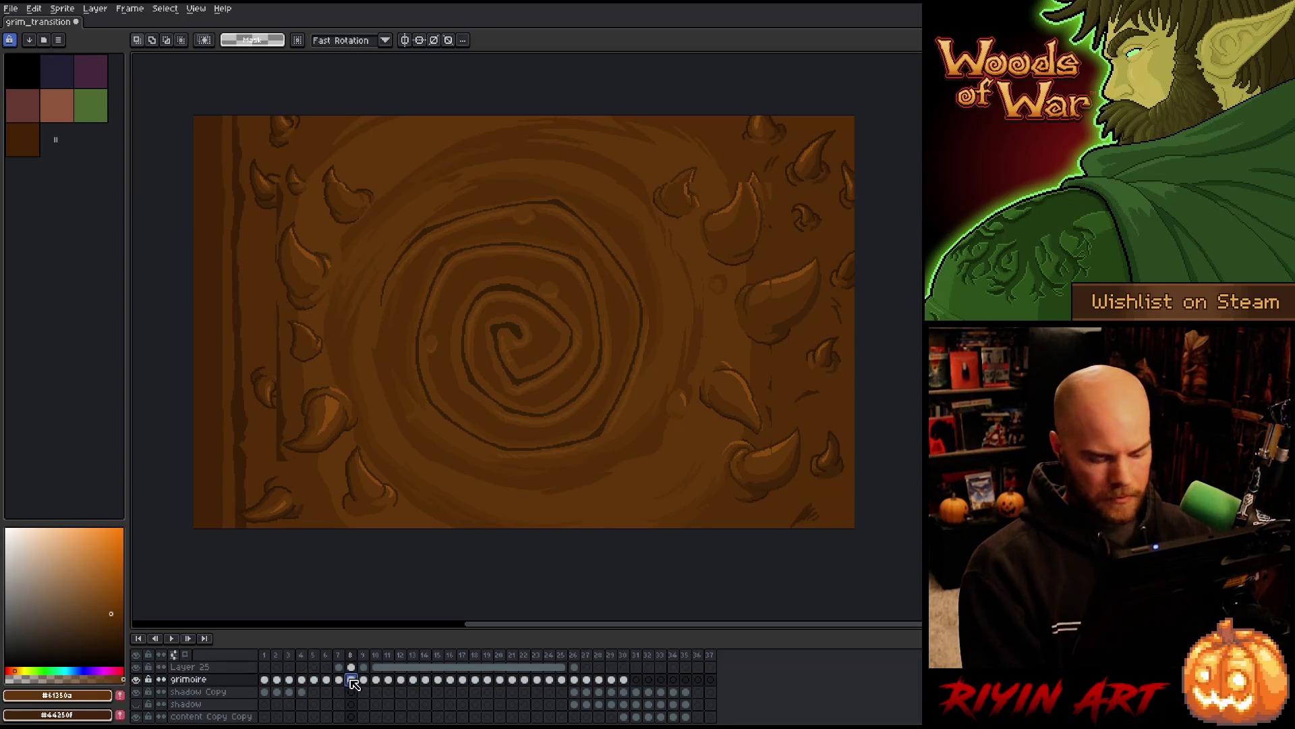
key("i")
left_click(263, 308)
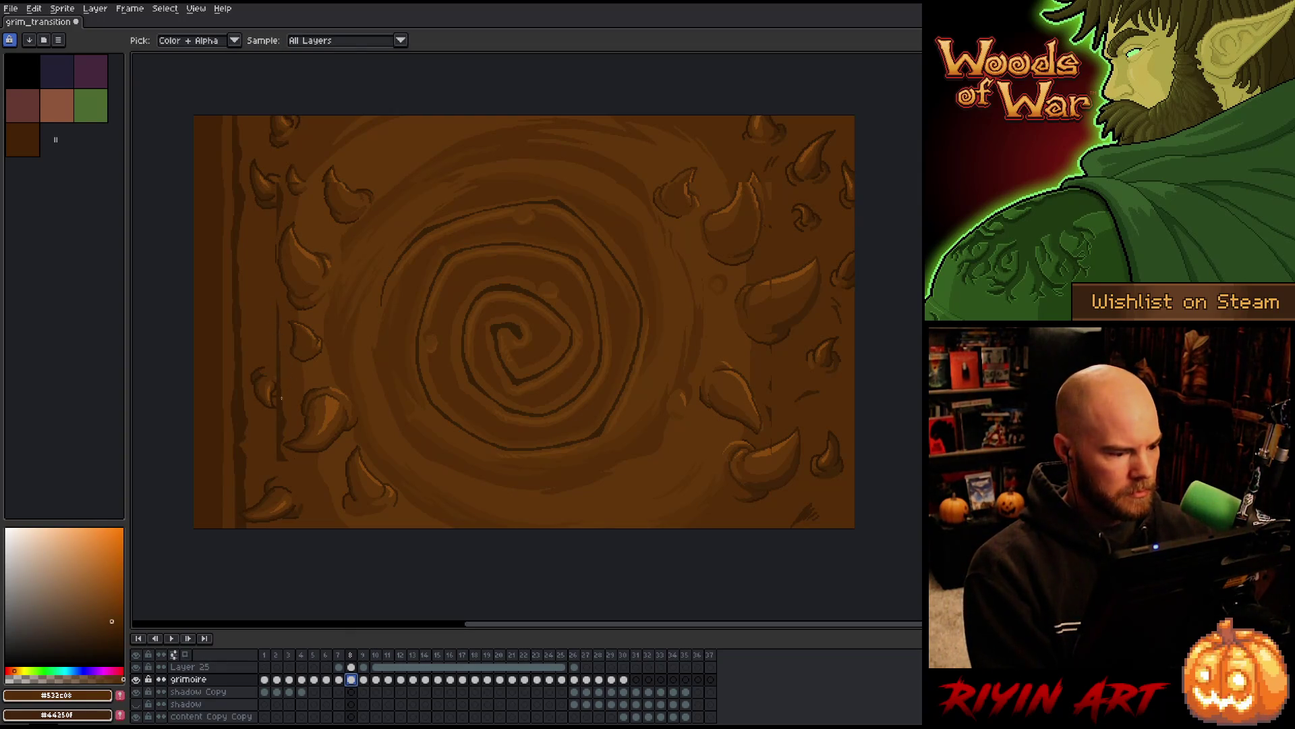
key("w")
left_click(281, 414)
key("Delete")
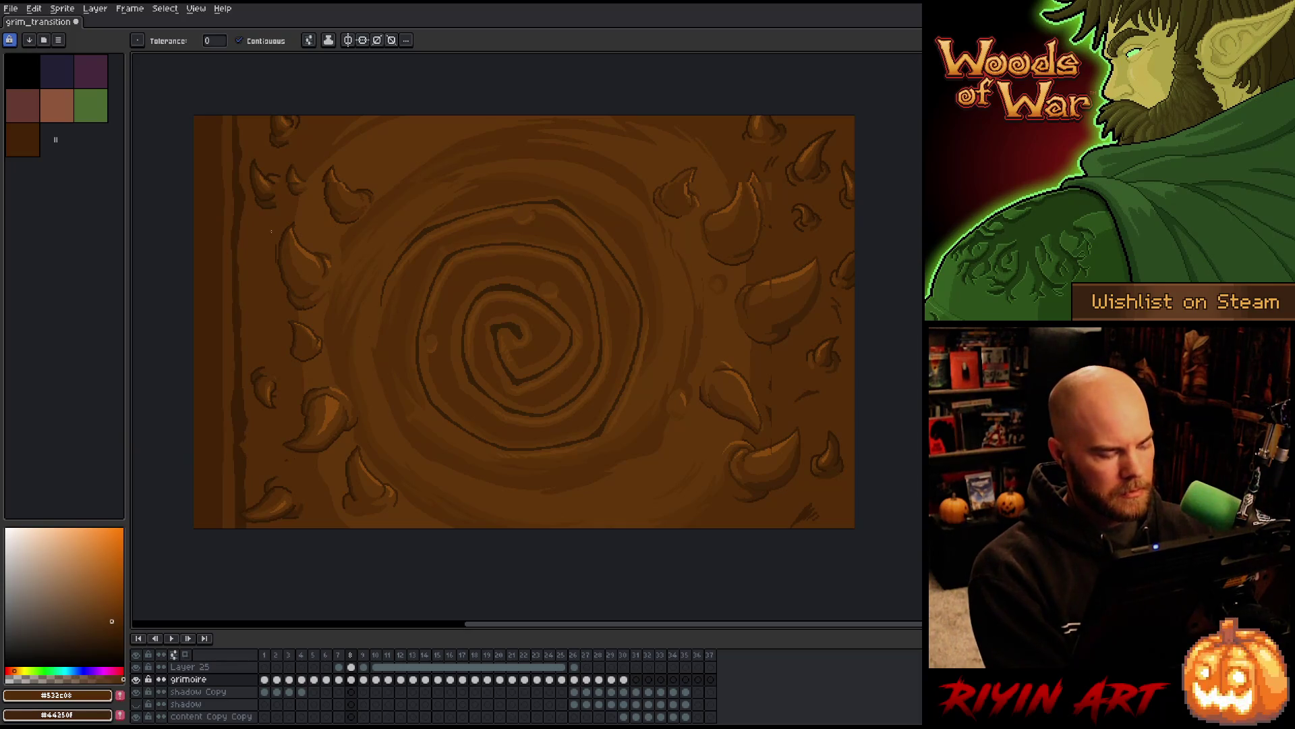
left_click(377, 667)
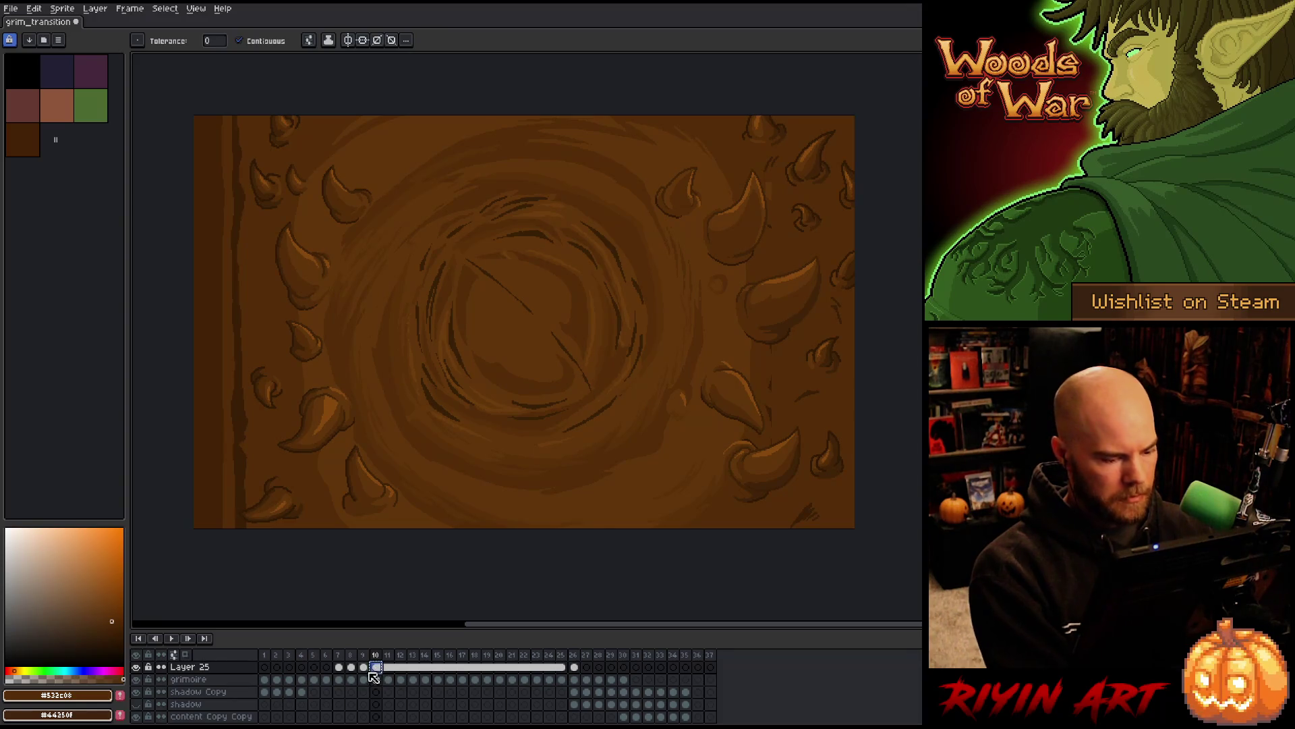
left_click(365, 666)
left_click(354, 668)
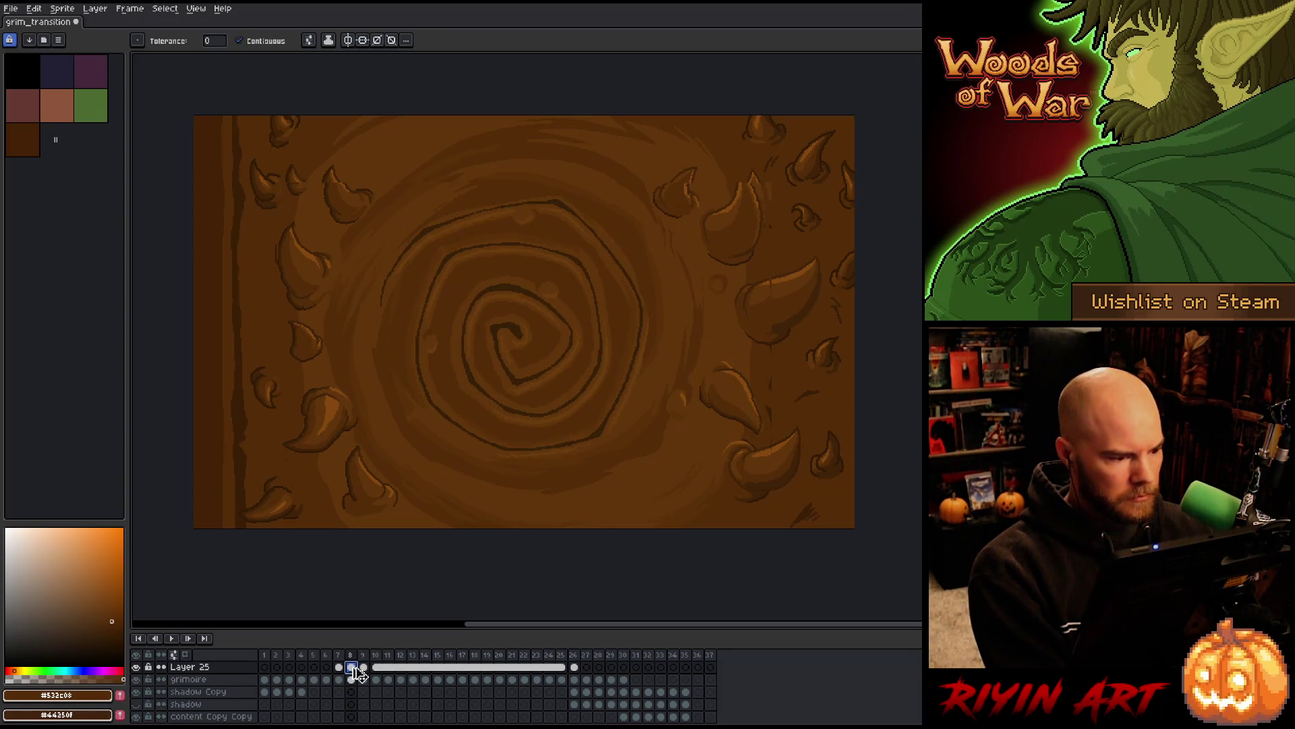
Play the transition and step through frames 7 to 10 to review the border
left_click(340, 667)
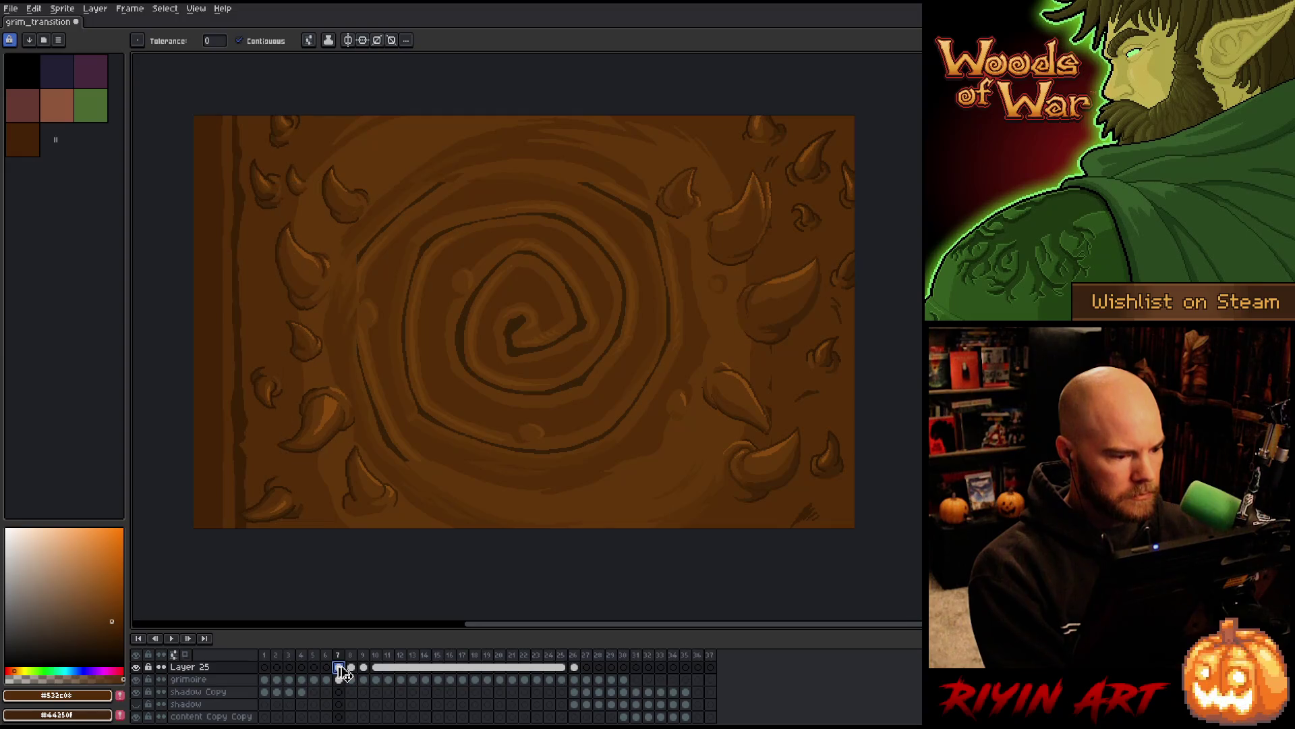
key("Return")
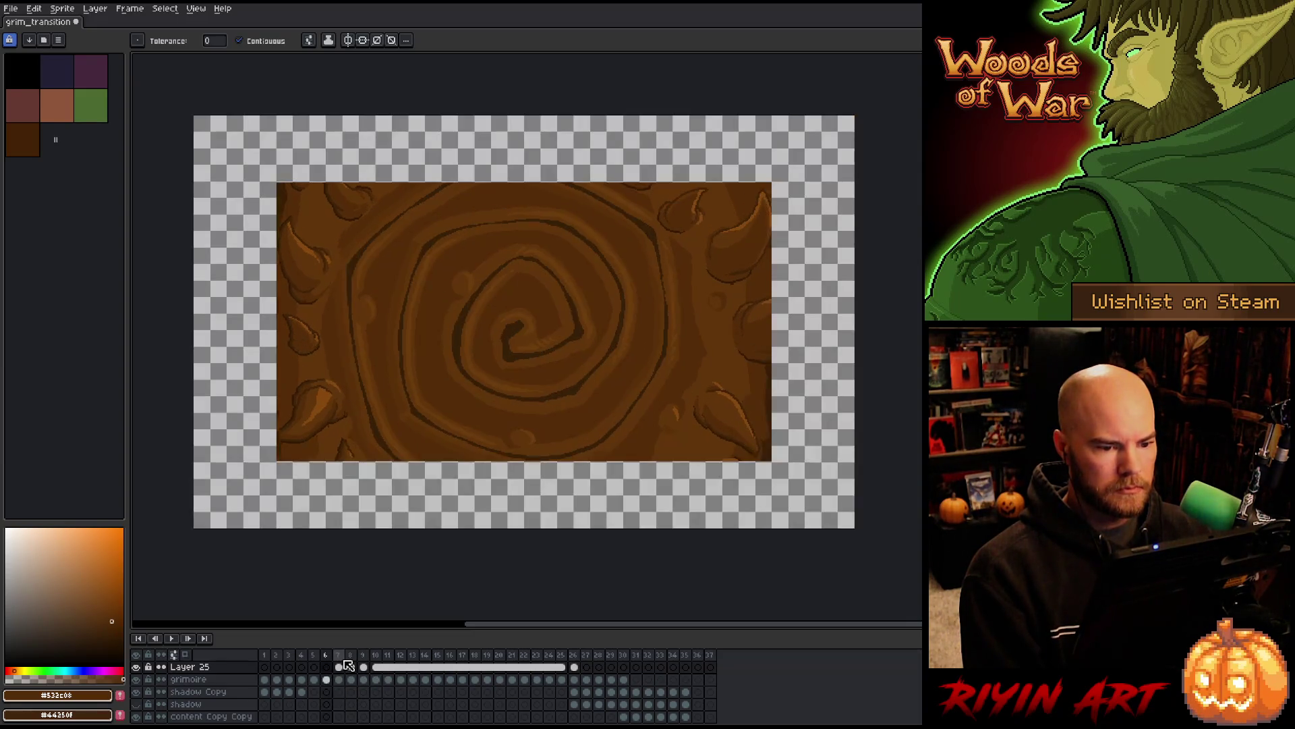
key("Return")
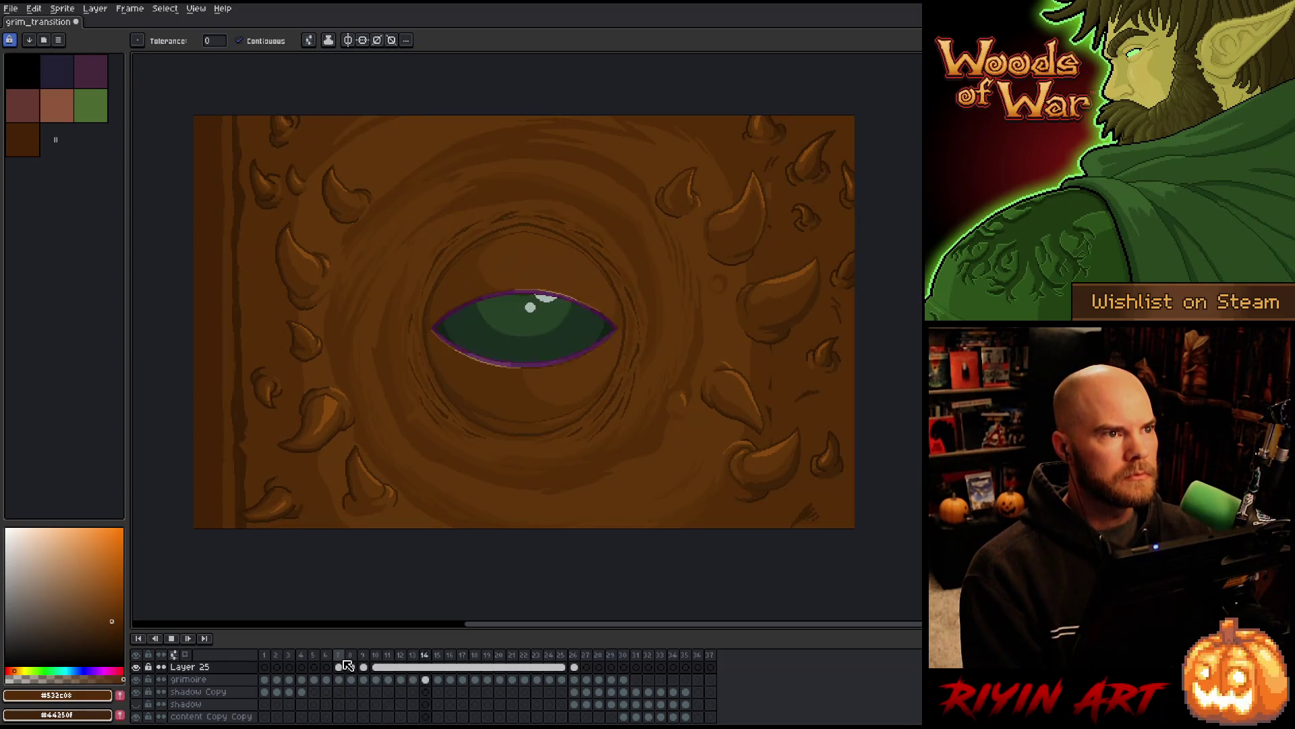
left_click(339, 658)
key("Right")
left_click(339, 658)
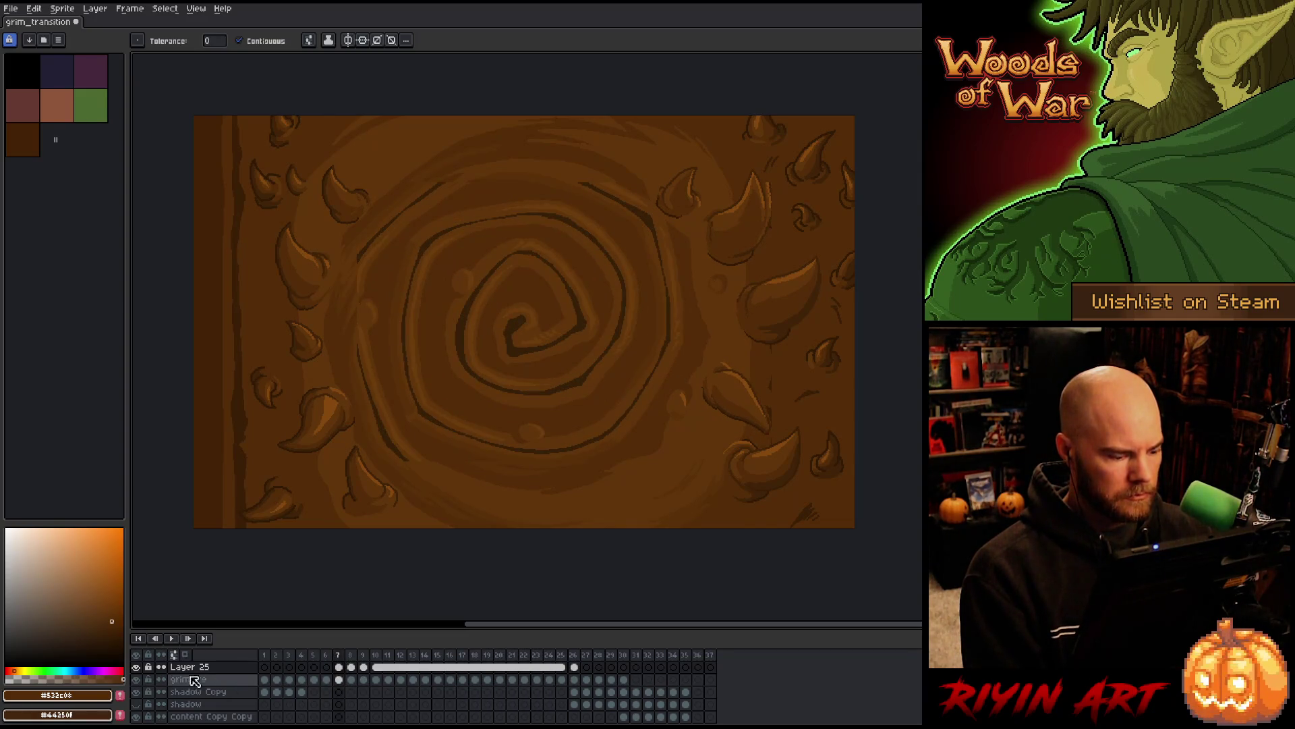
left_click(137, 667)
left_click(136, 666)
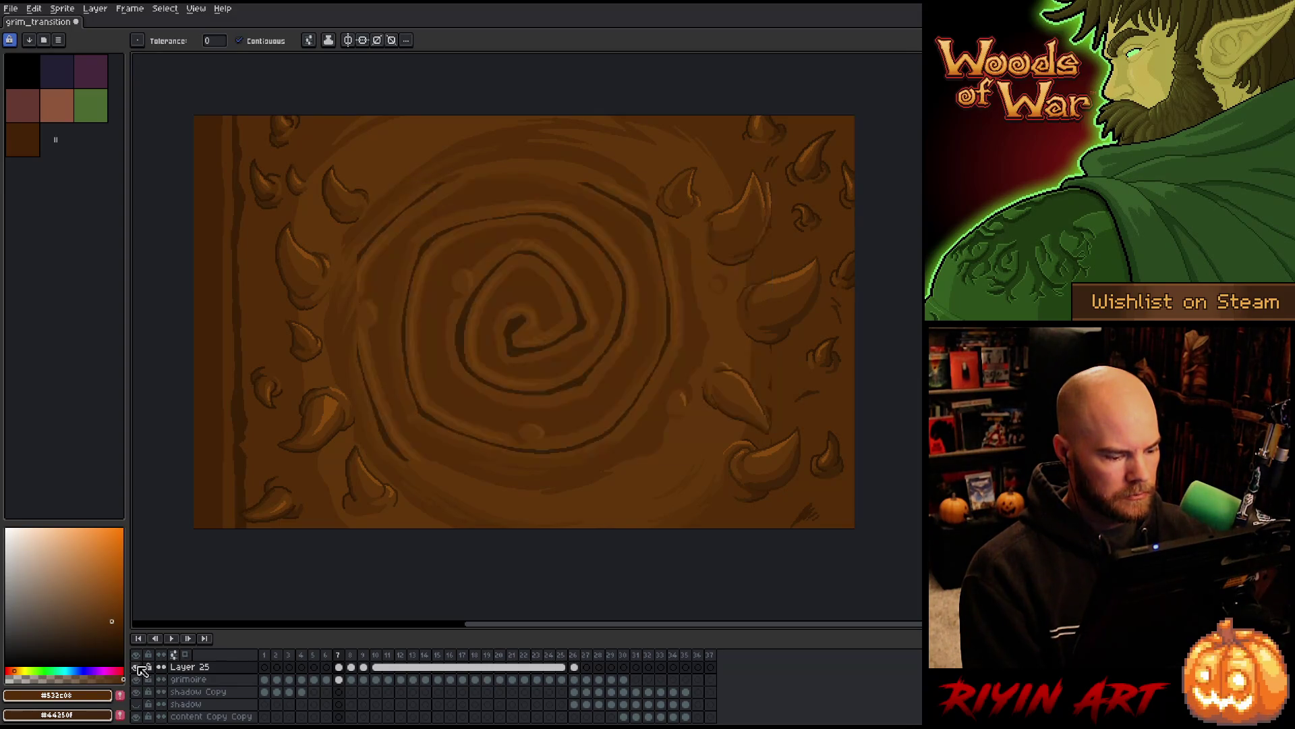
left_click(380, 668)
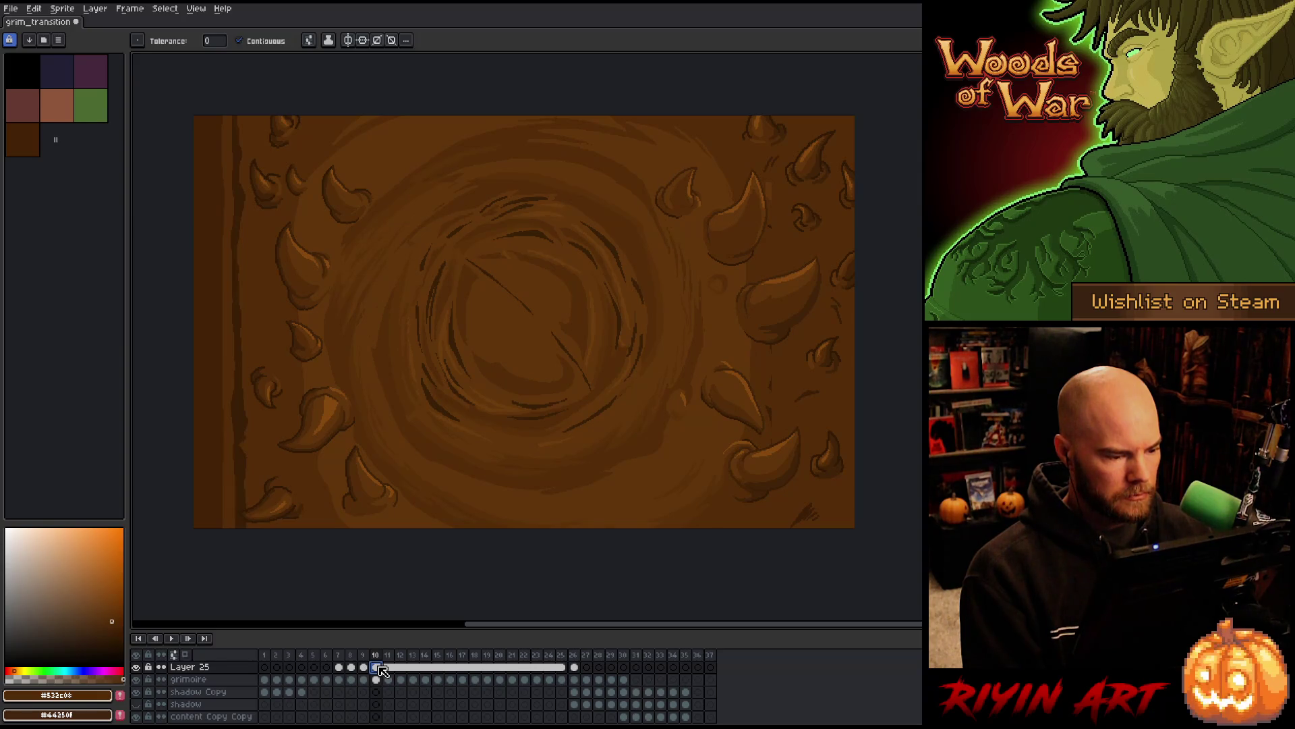
key("Left")
key("Left")
key("Left")
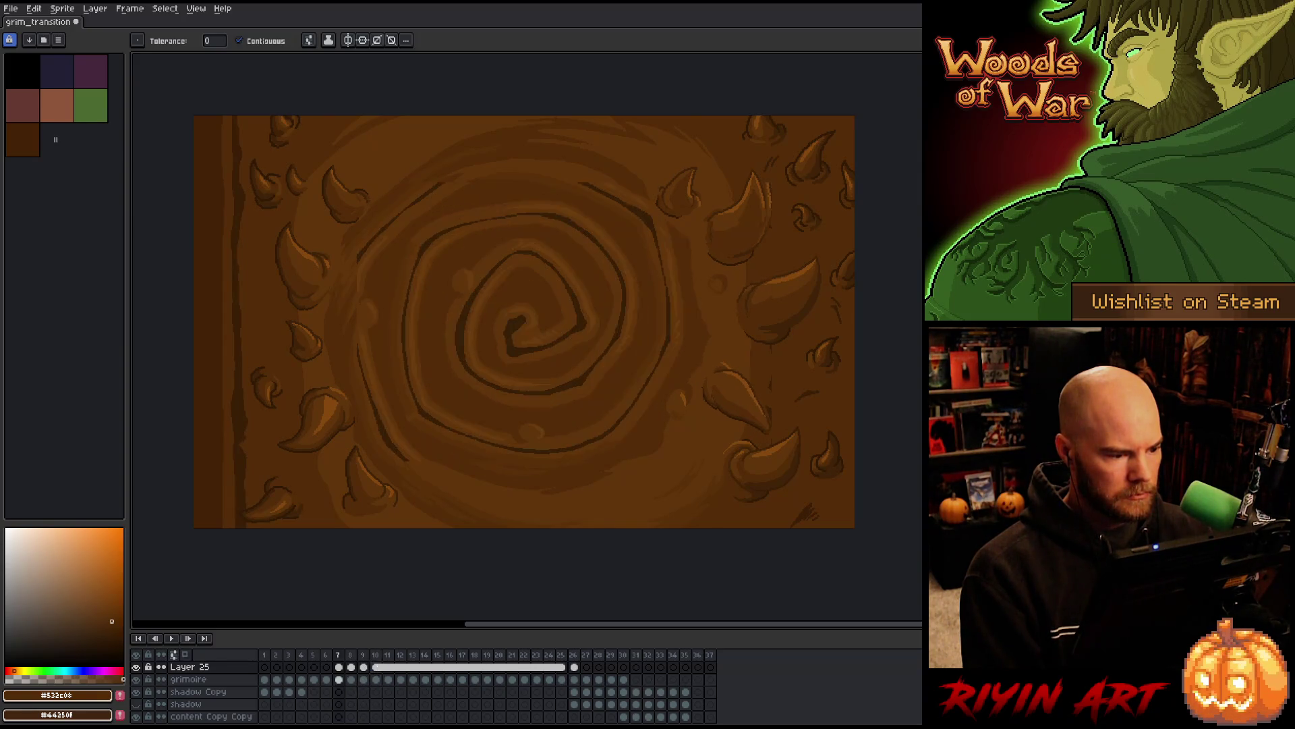
key("Right")
key("Left")
key("Right")
key("Left")
key("Right")
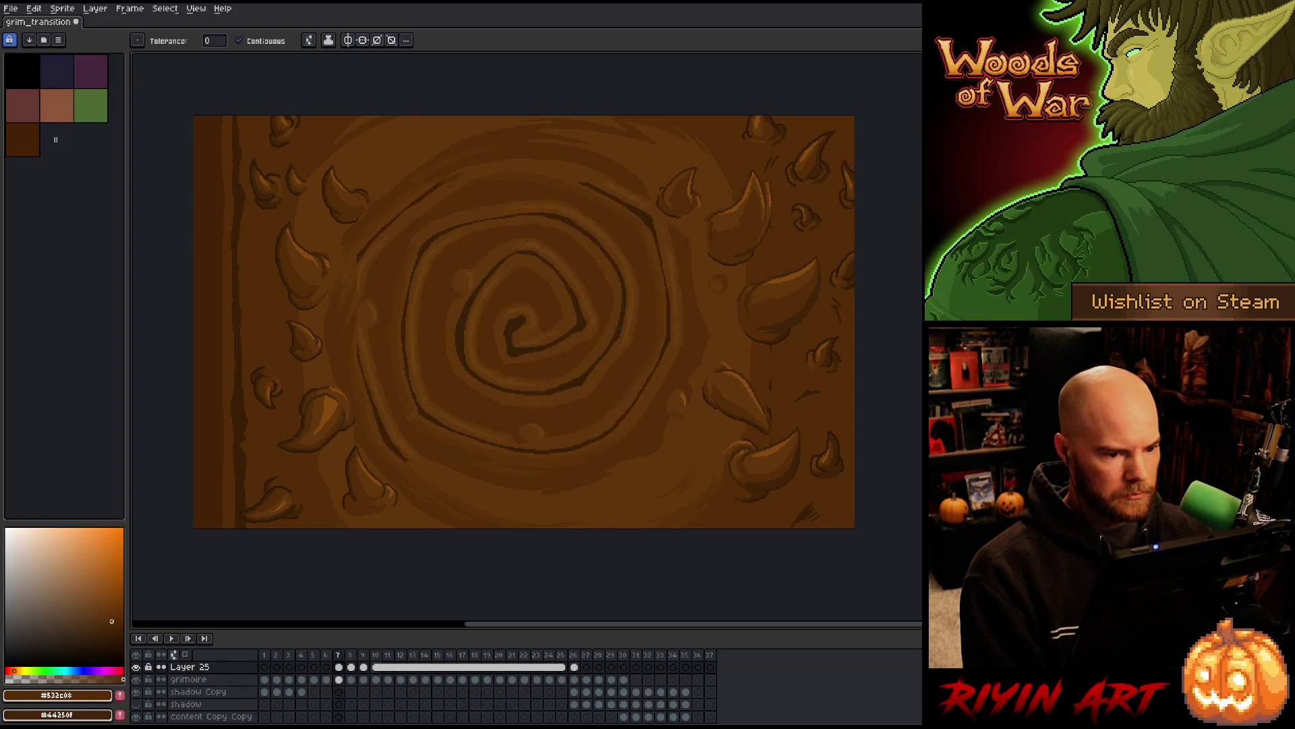
key("Left")
key("Left")
key("Left")
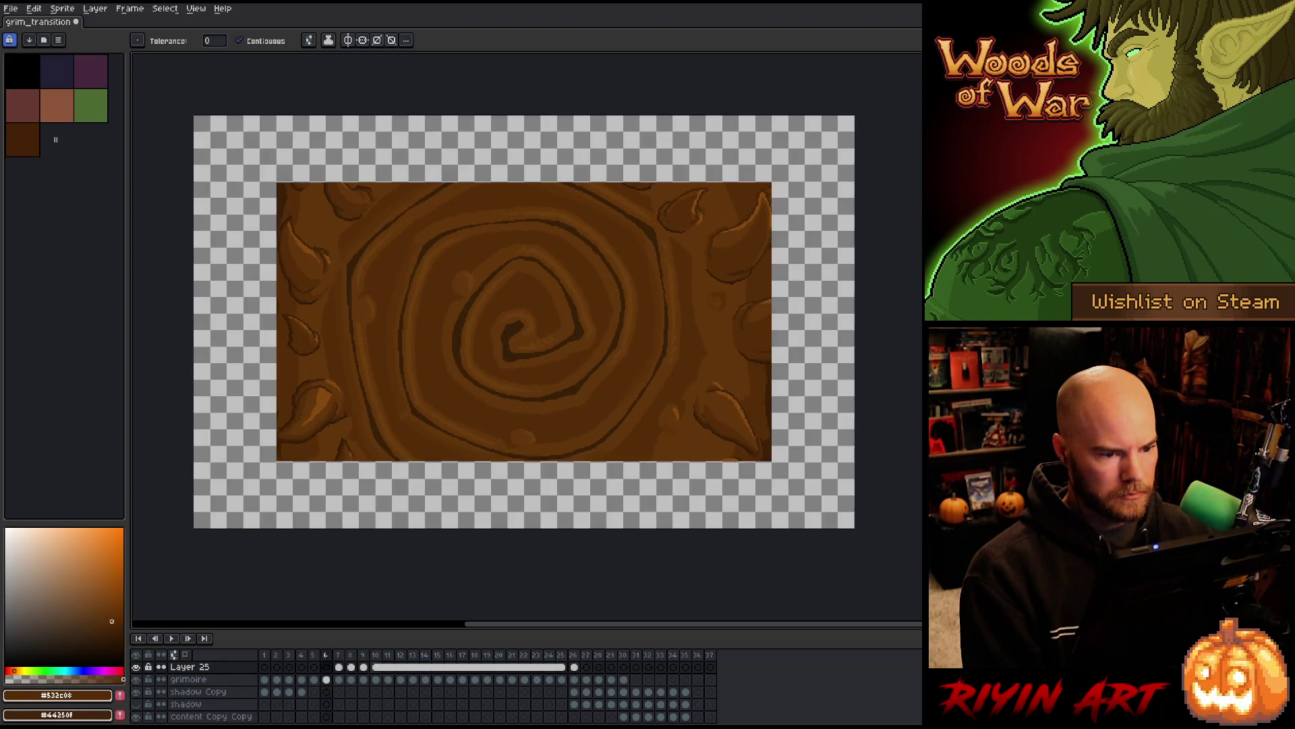
key("Right")
key("Right")
key("Right")
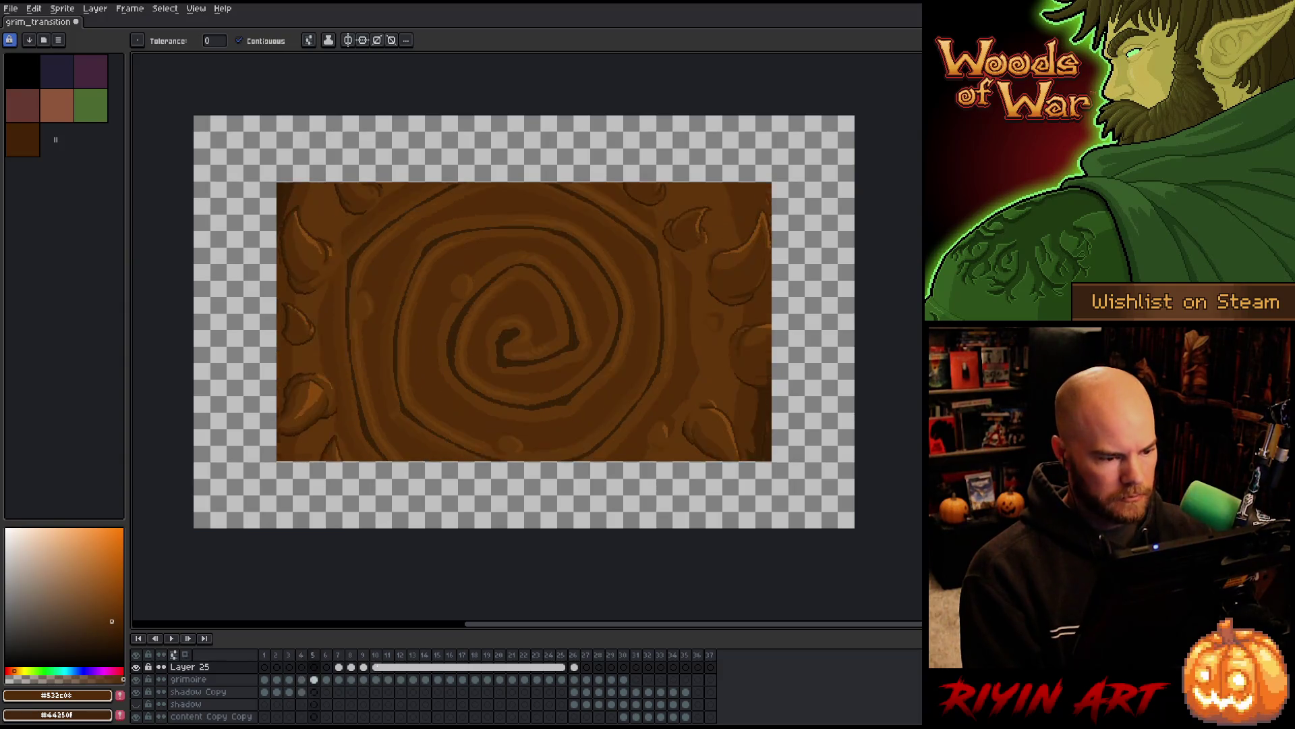
key("Right")
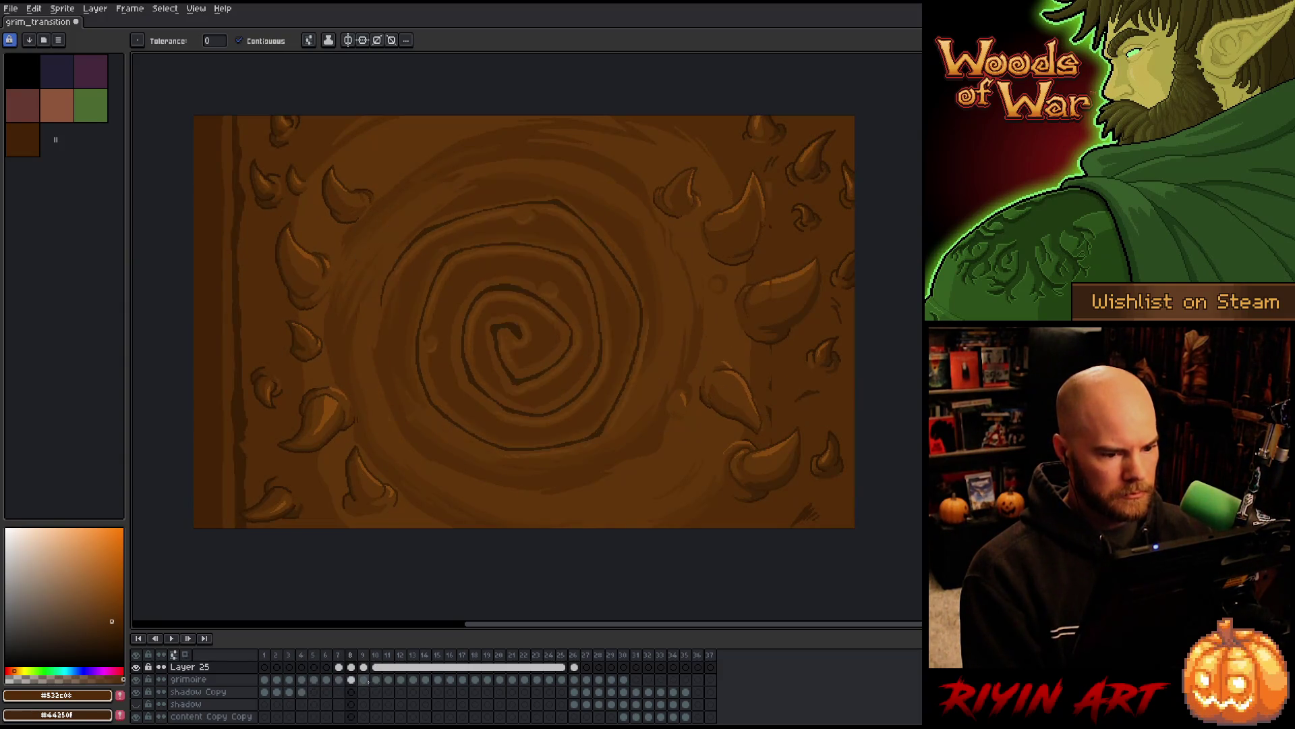
key("Right")
key("Left")
key("Right")
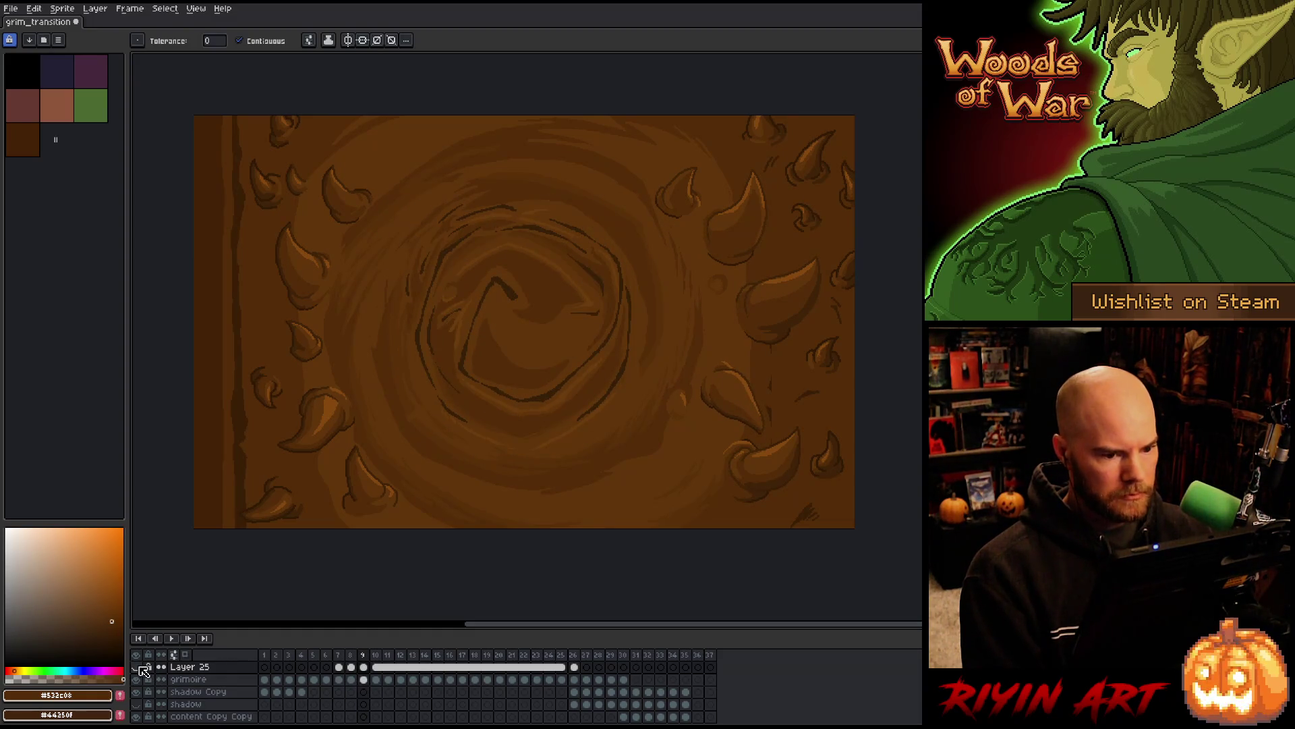
key("Left")
key("Left")
key("Right")
Compare frame 8 with Layer 25 on and off, leave it hidden, and pick the Lasso tool
left_click(140, 666)
left_click(140, 666)
left_click(139, 666)
left_click(140, 665)
left_click(137, 666)
left_click(137, 666)
left_click(137, 667)
left_click(137, 667)
left_click(137, 667)
left_click(138, 666)
left_click(138, 666)
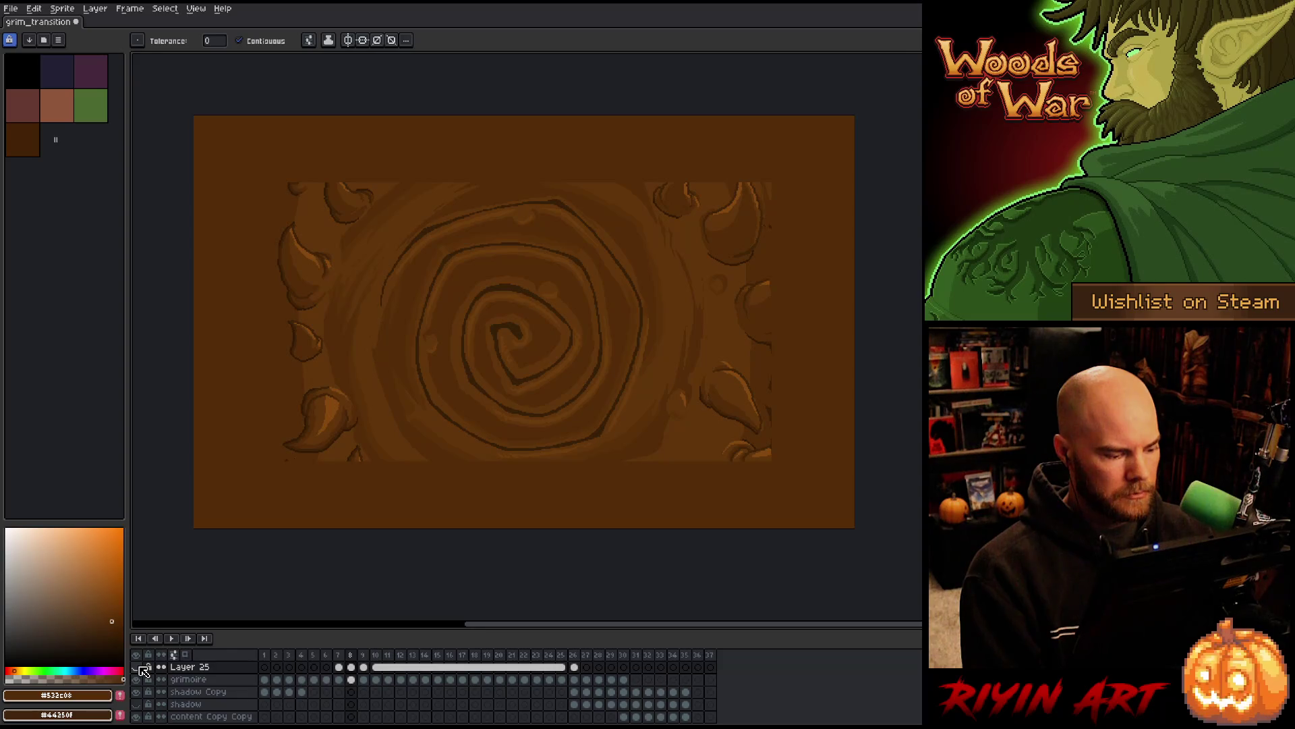
left_click(140, 667)
left_click(140, 667)
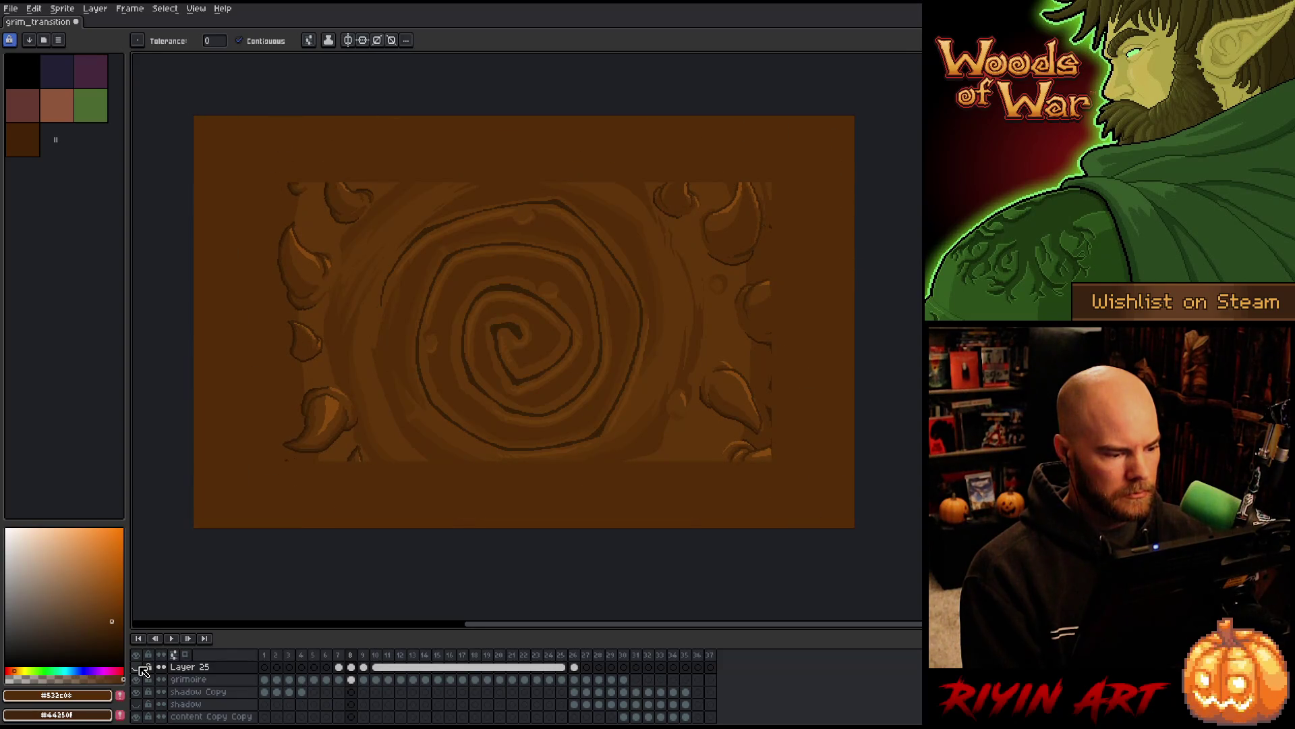
left_click(139, 667)
left_click(140, 666)
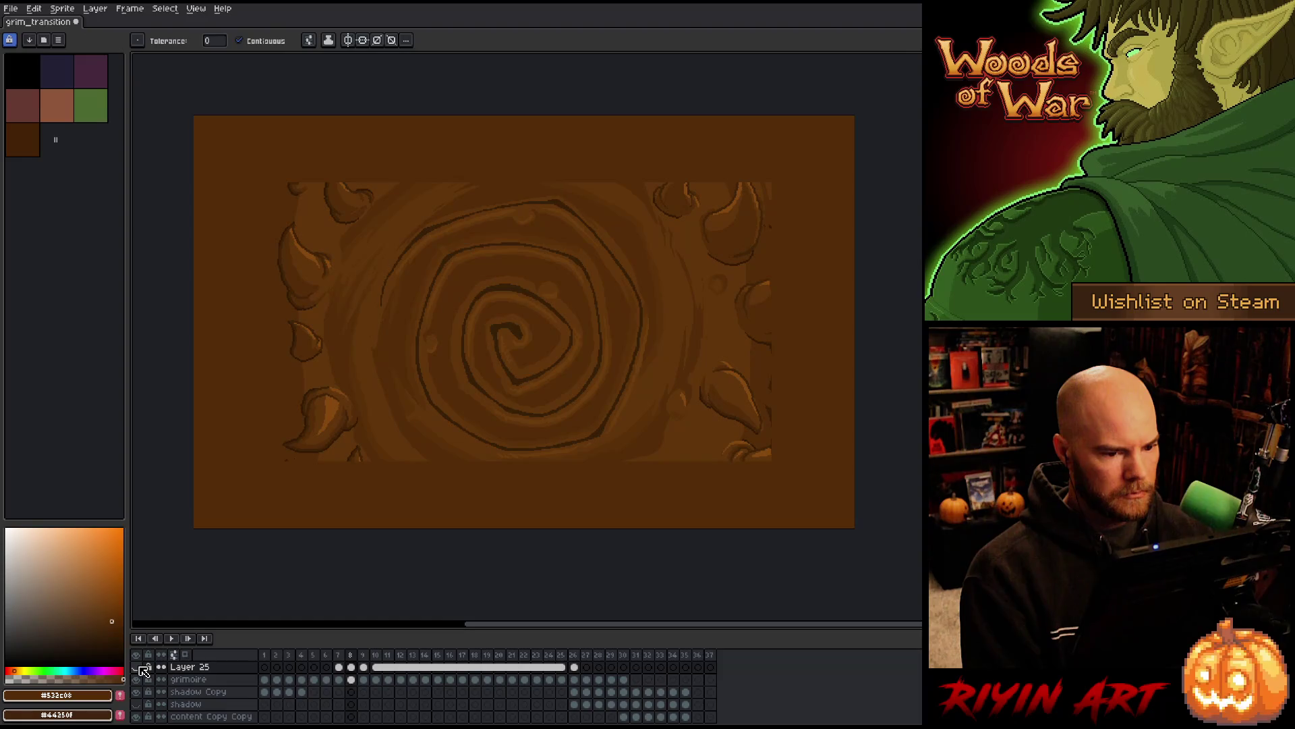
key("m")
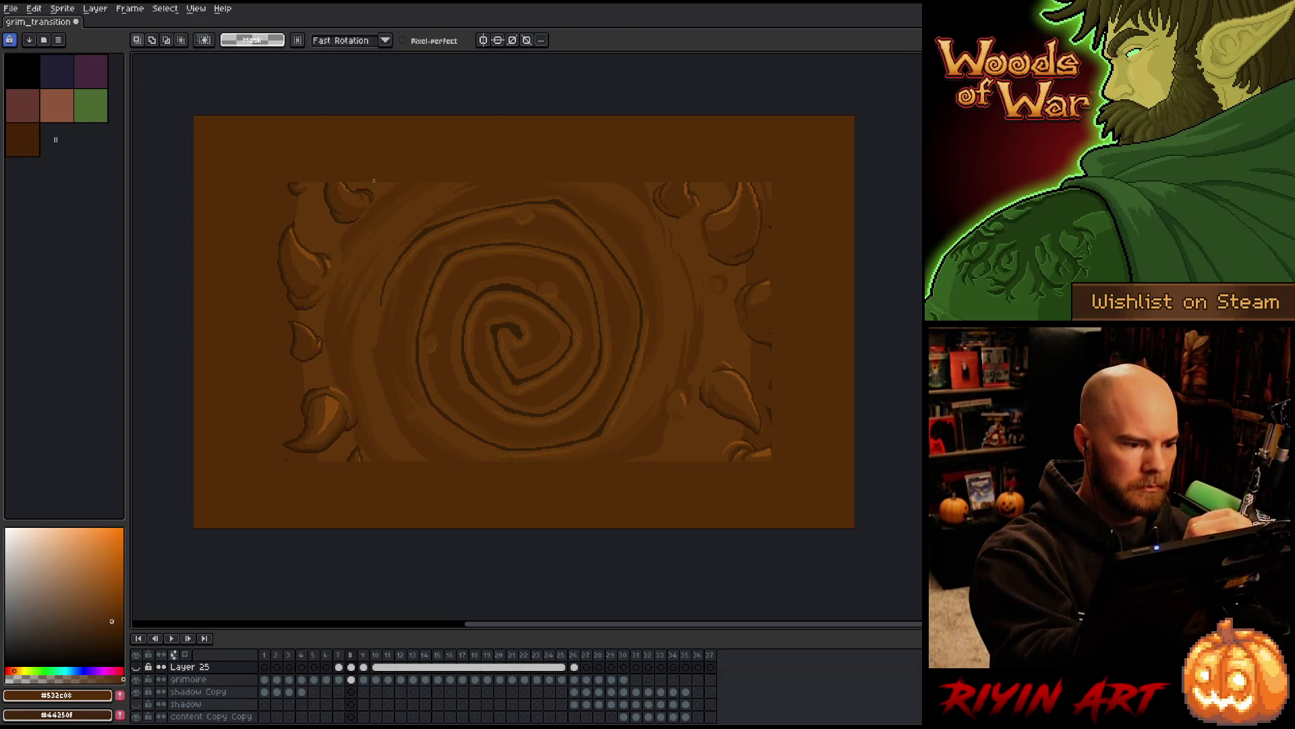
Lasso around the inner panel's horns, left side, bottom and right edge, then unhide Layer 25
mouse_move(374, 181)
left_mouse_down()
mouse_move(362, 221)
mouse_move(338, 230)
mouse_move(320, 174)
left_mouse_up()
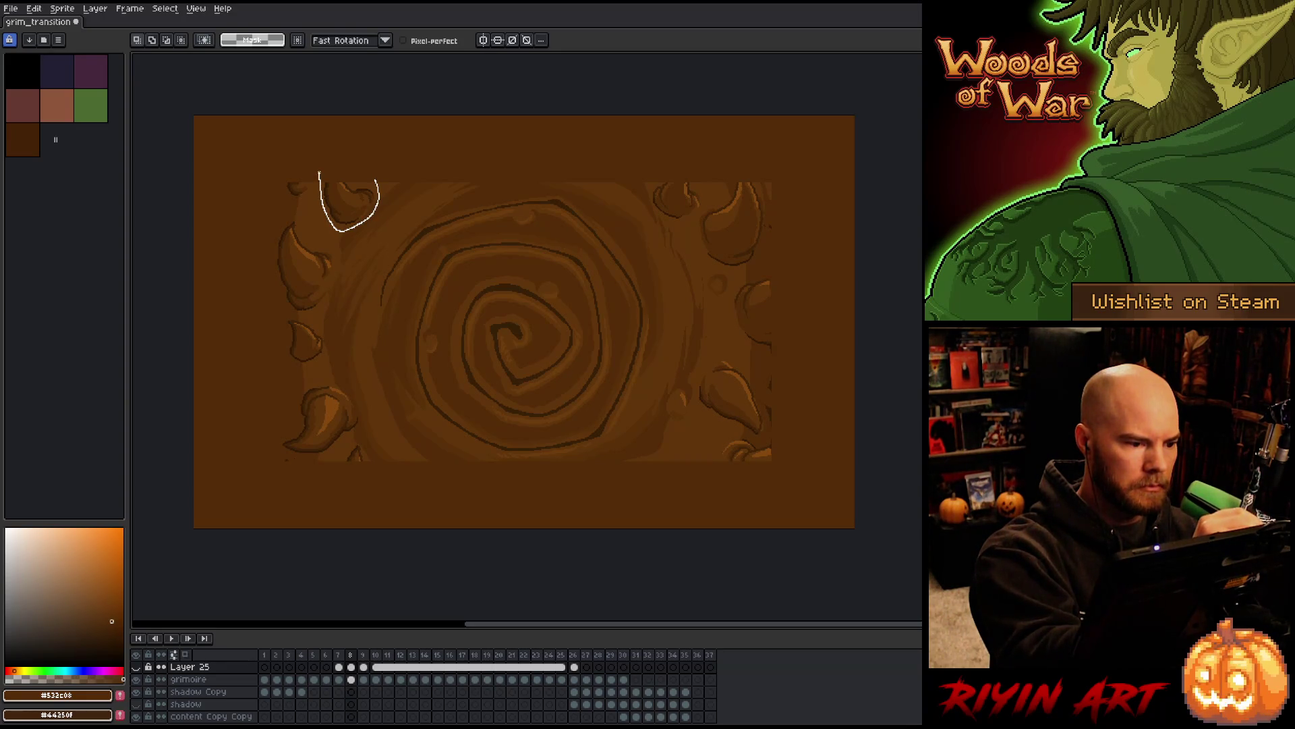
mouse_move(311, 189)
left_mouse_down()
mouse_move(287, 165)
mouse_move(280, 209)
mouse_move(333, 267)
mouse_move(322, 303)
mouse_move(288, 309)
left_mouse_up()
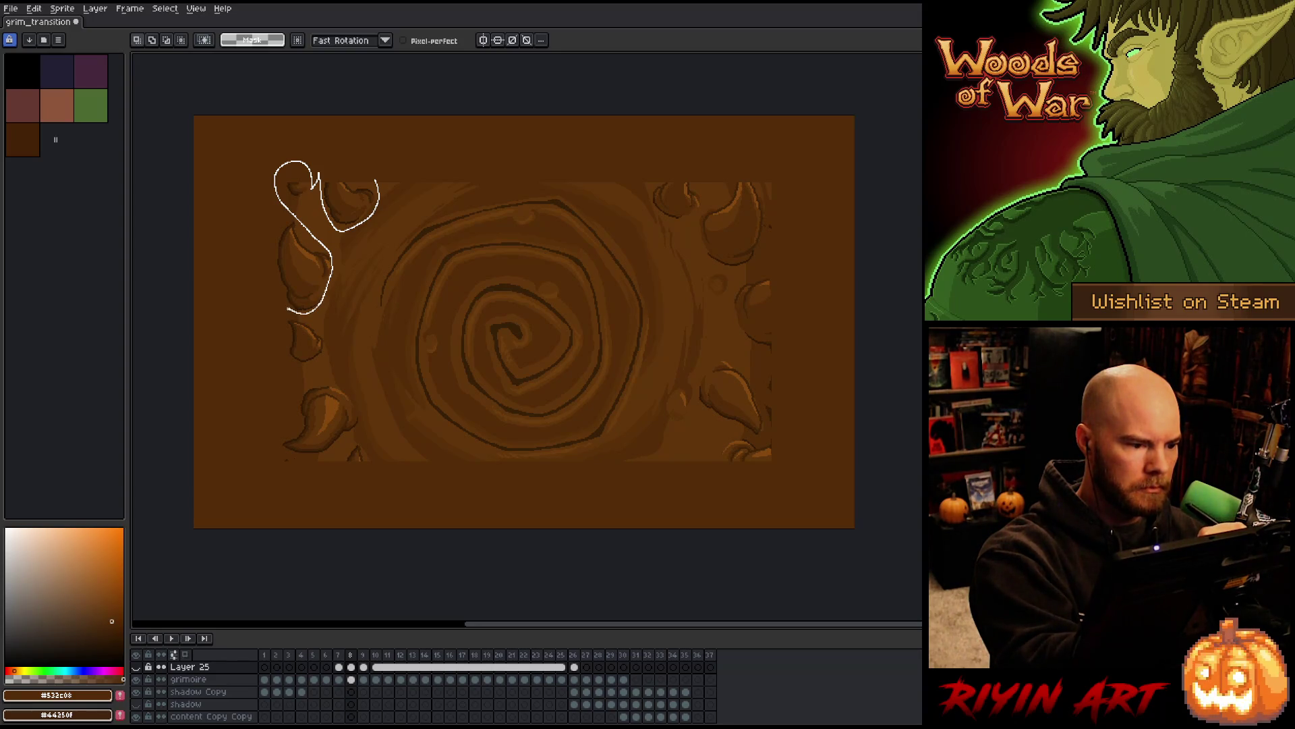
mouse_move(288, 309)
left_mouse_down()
mouse_move(276, 300)
mouse_move(322, 342)
mouse_move(297, 385)
mouse_move(334, 384)
mouse_move(359, 415)
mouse_move(334, 452)
mouse_move(277, 455)
mouse_move(297, 501)
mouse_move(324, 486)
left_mouse_up()
mouse_move(366, 447)
left_mouse_down()
mouse_move(393, 500)
mouse_move(733, 497)
mouse_move(717, 451)
left_mouse_up()
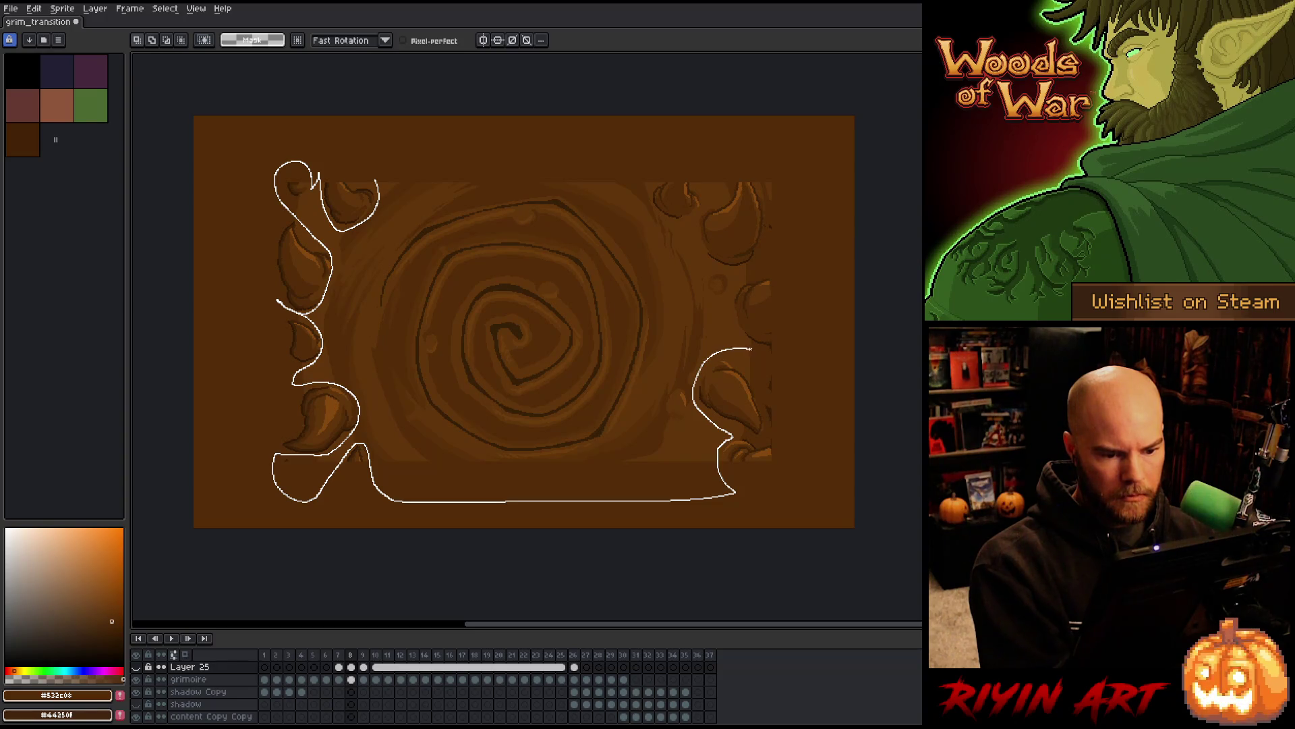
mouse_move(776, 351)
left_mouse_down()
mouse_move(781, 254)
mouse_move(754, 265)
mouse_move(711, 182)
left_mouse_up()
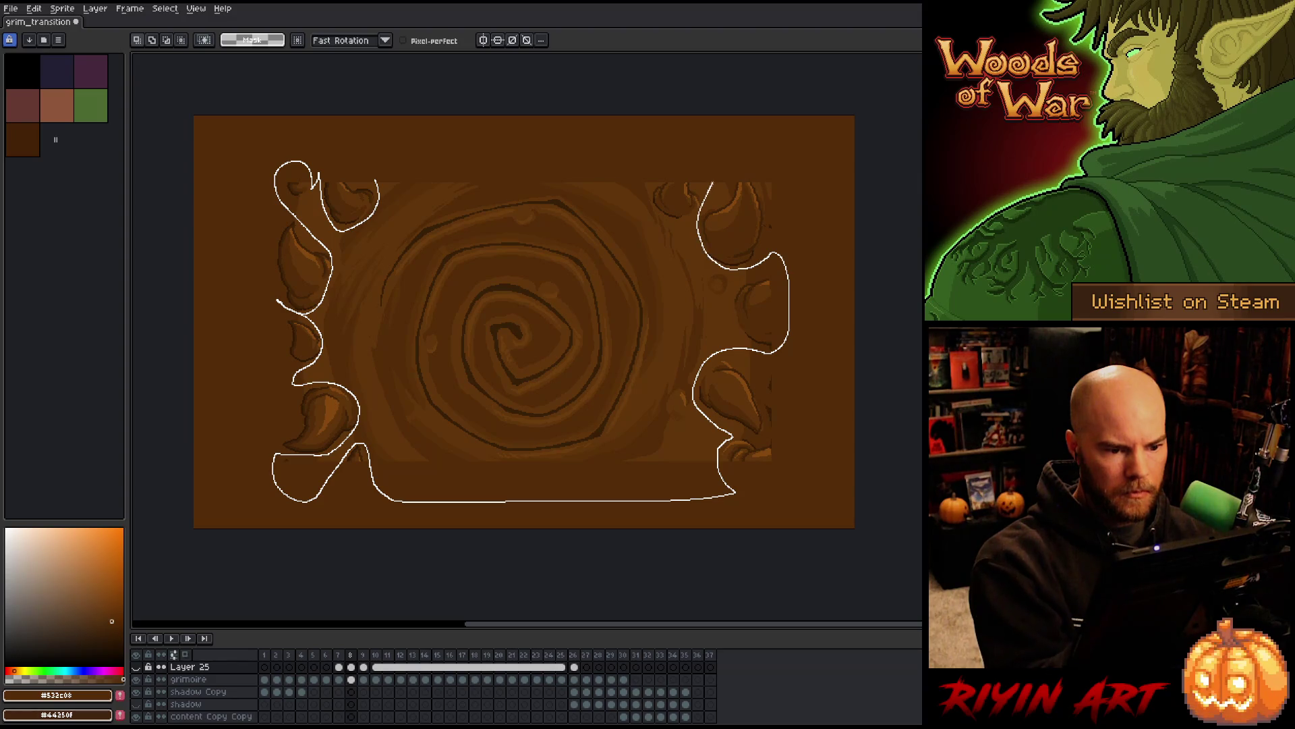
mouse_move(665, 221)
left_mouse_down()
mouse_move(658, 155)
mouse_move(685, 129)
mouse_move(382, 154)
left_mouse_up()
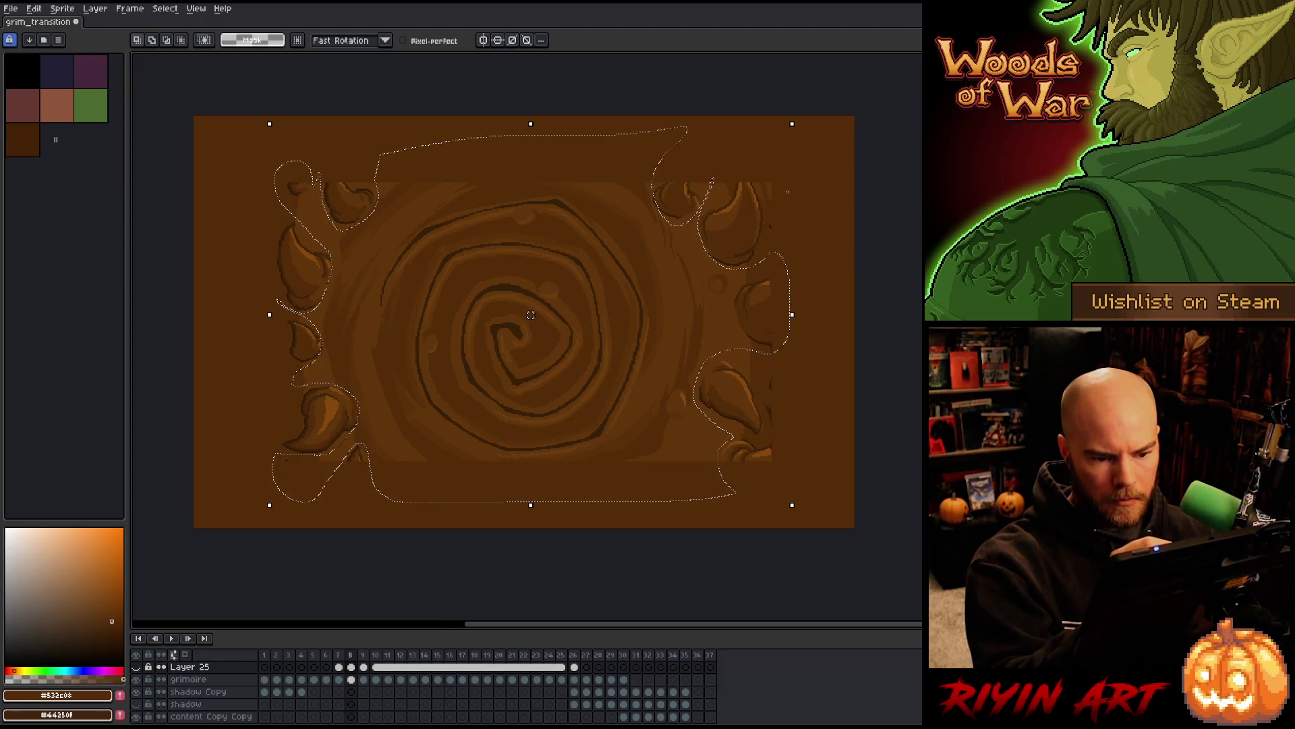
left_click_drag(734, 314, 769, 350)
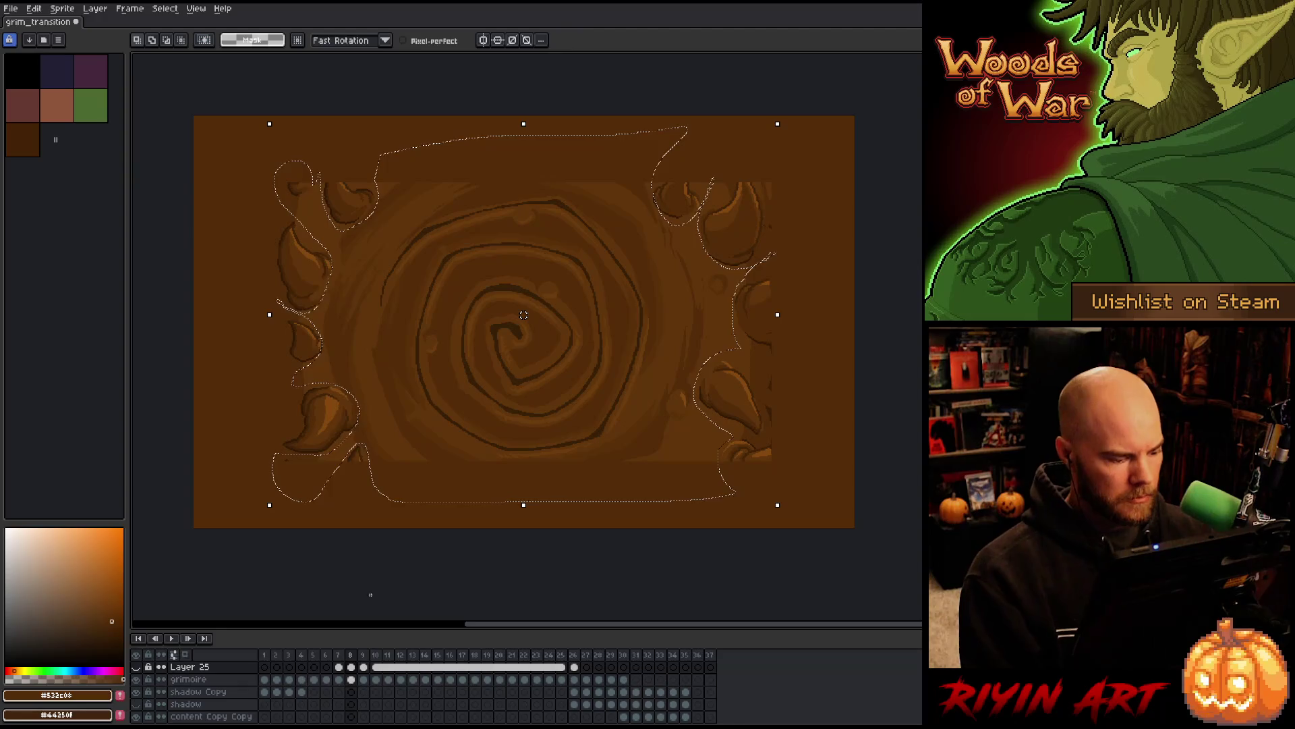
left_click(137, 667)
left_click(352, 667)
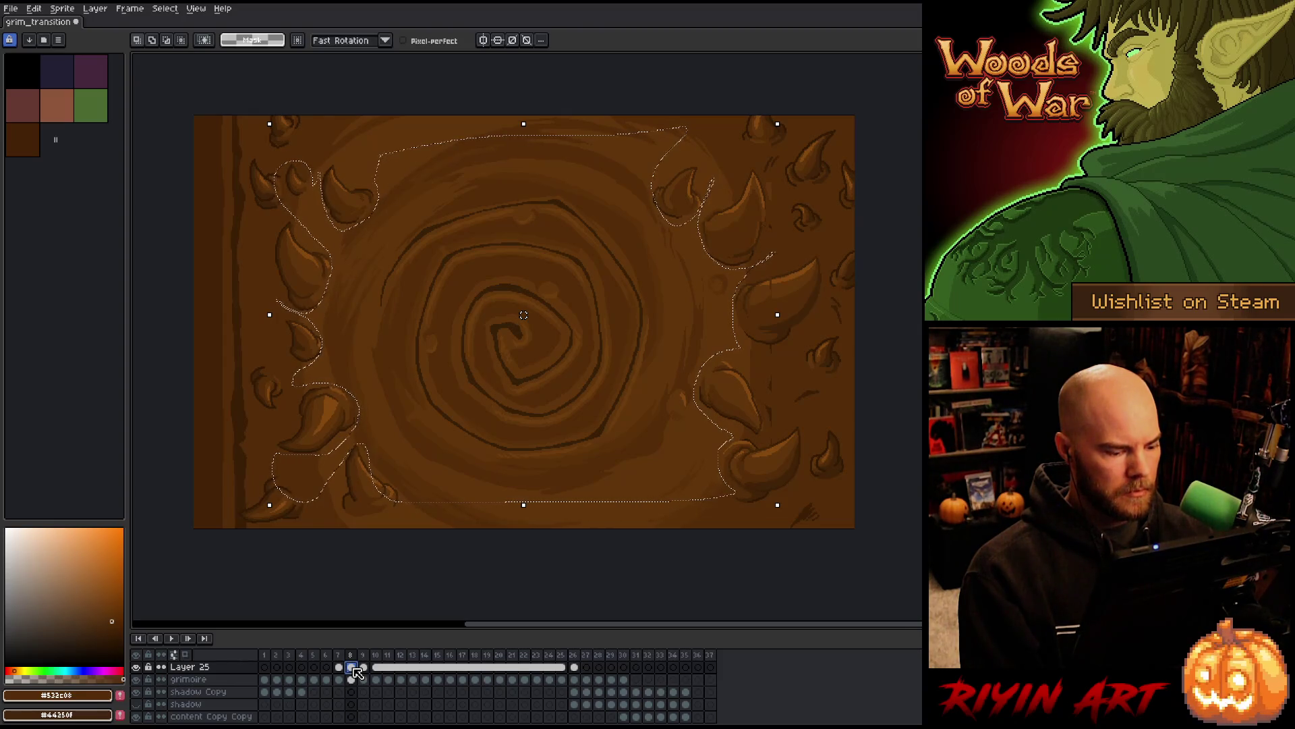
Trim a small bottom-left area from the selection and add the left horn, checking against Layer 25
left_click(138, 666)
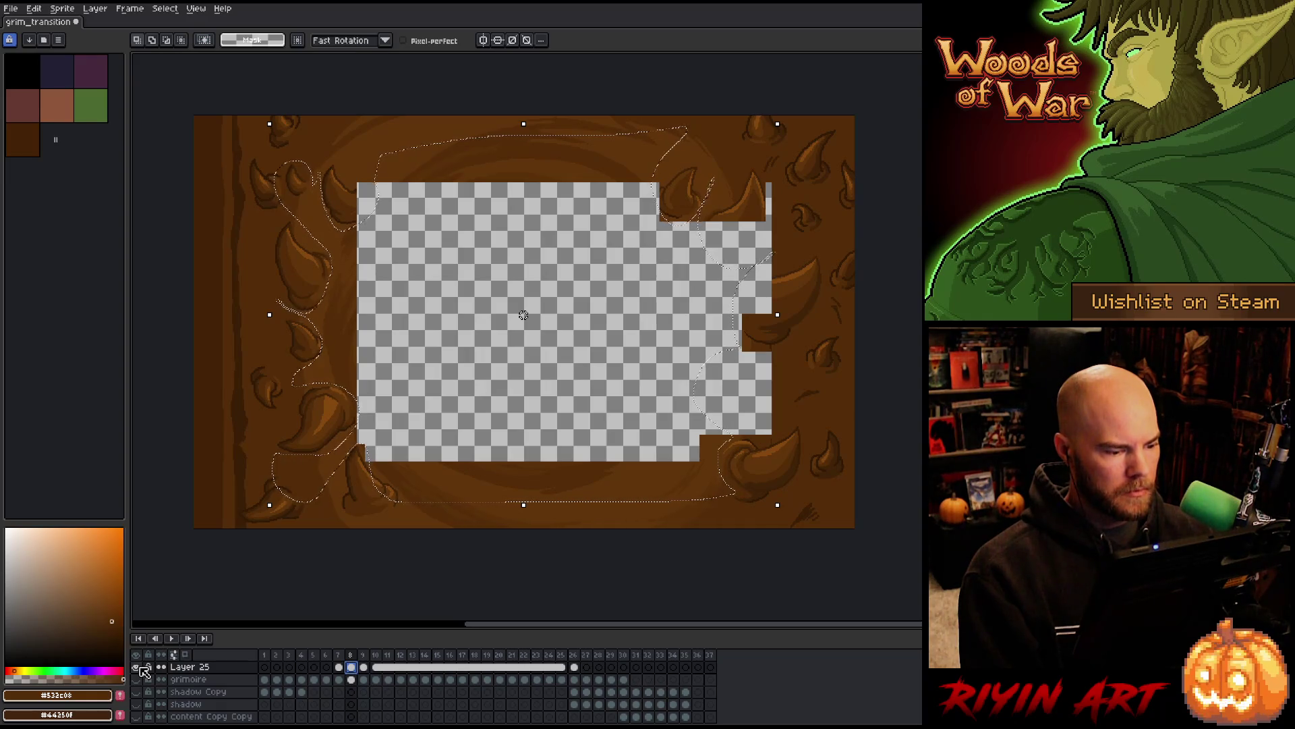
left_click(137, 666)
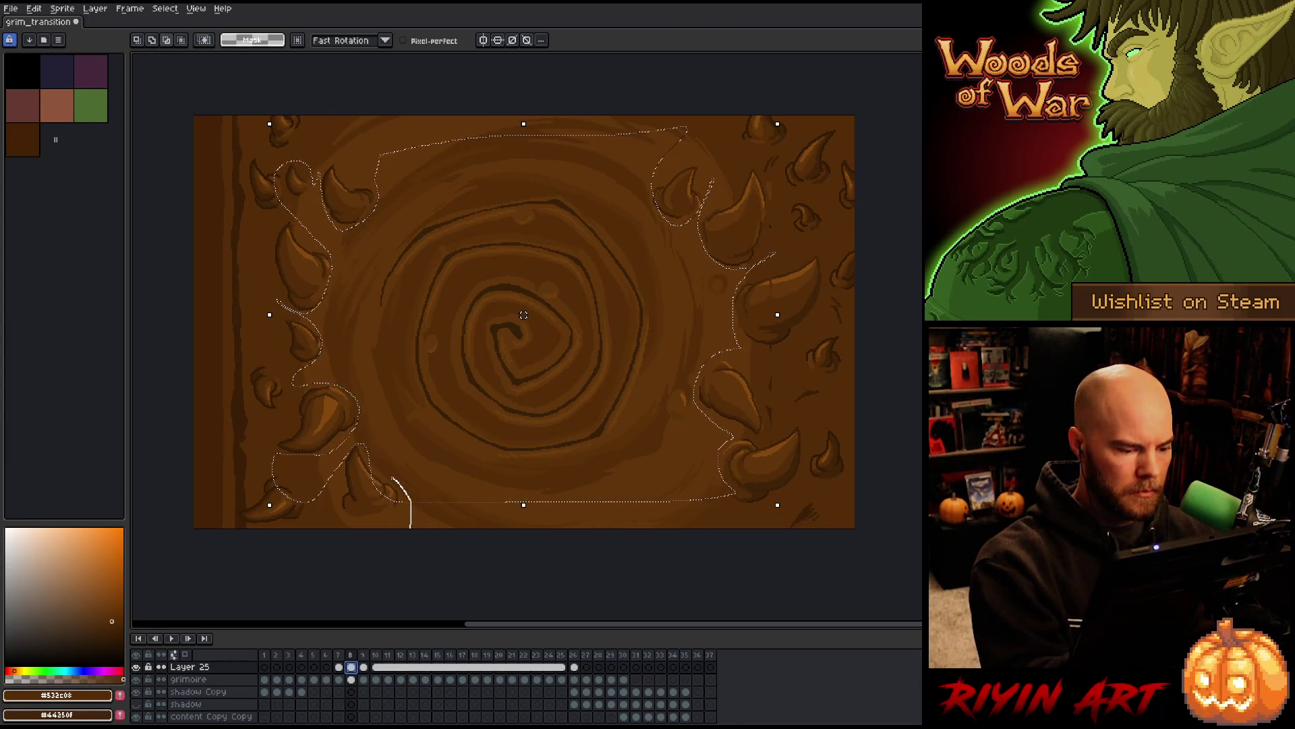
left_click(402, 661)
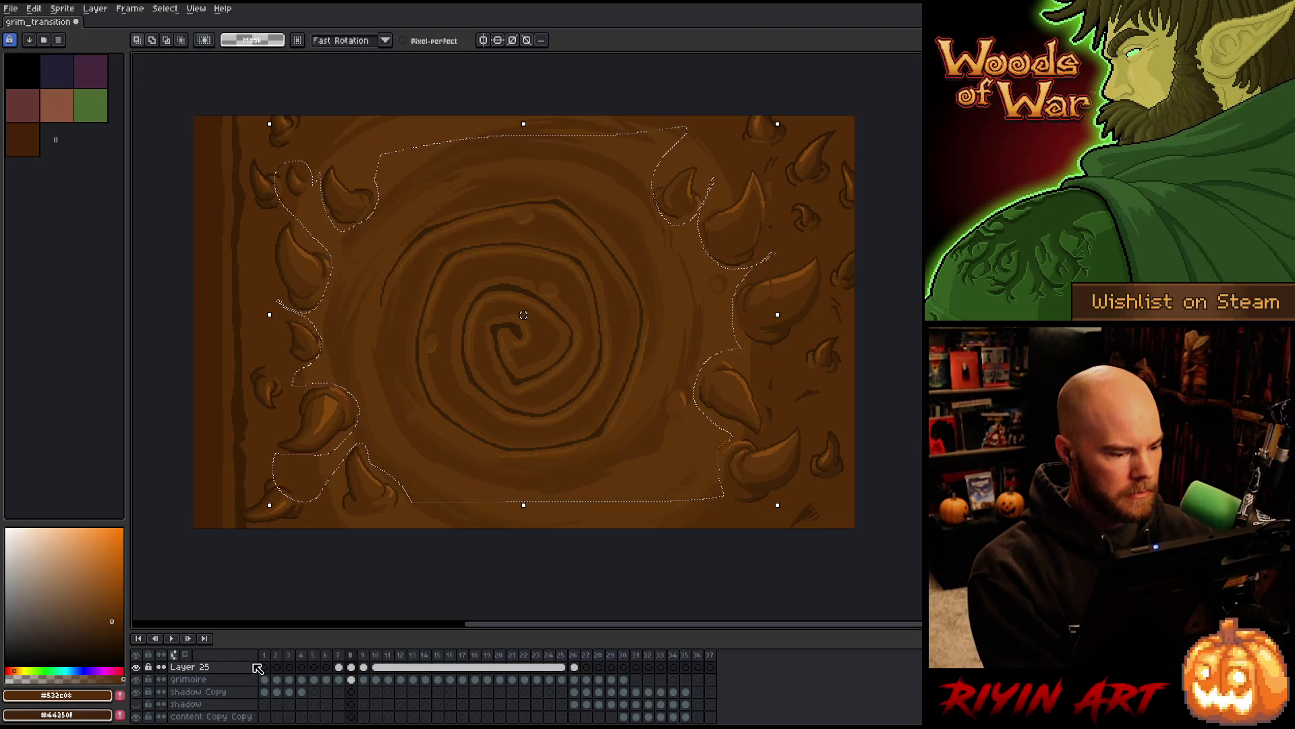
left_click(342, 467)
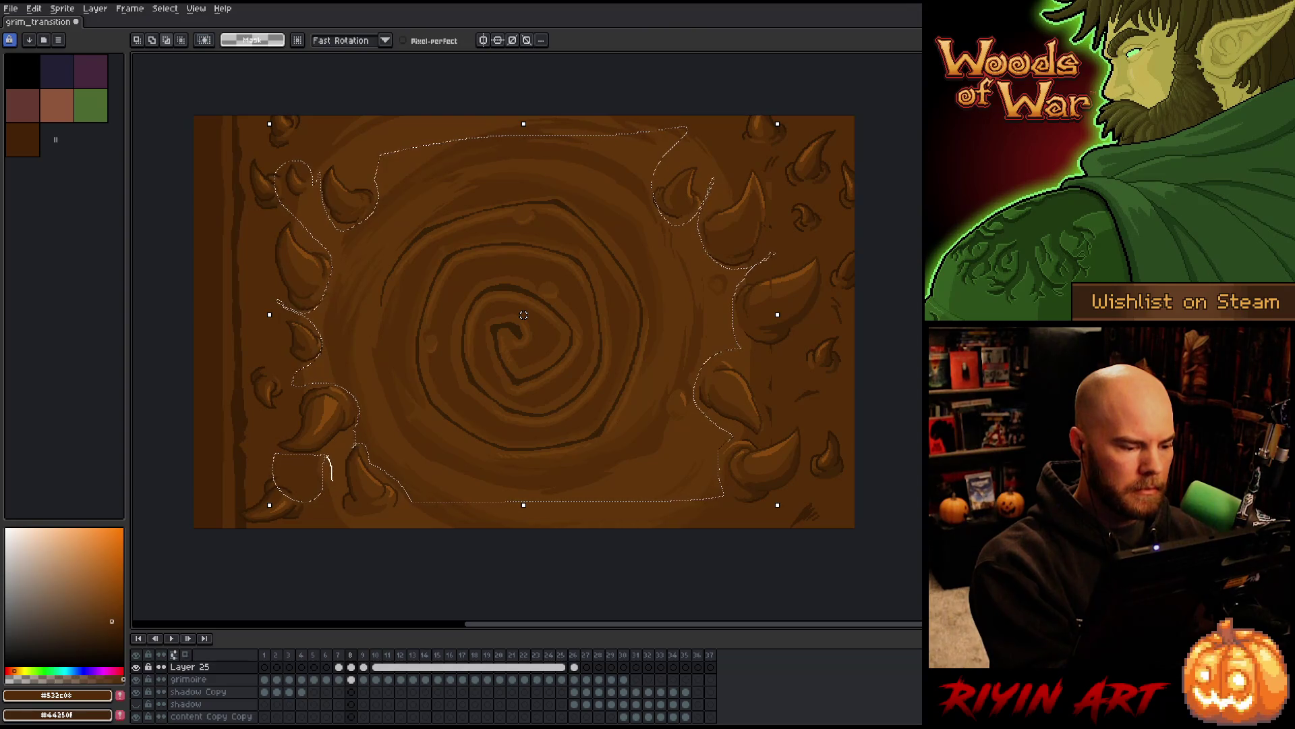
left_click_drag(332, 481, 329, 488)
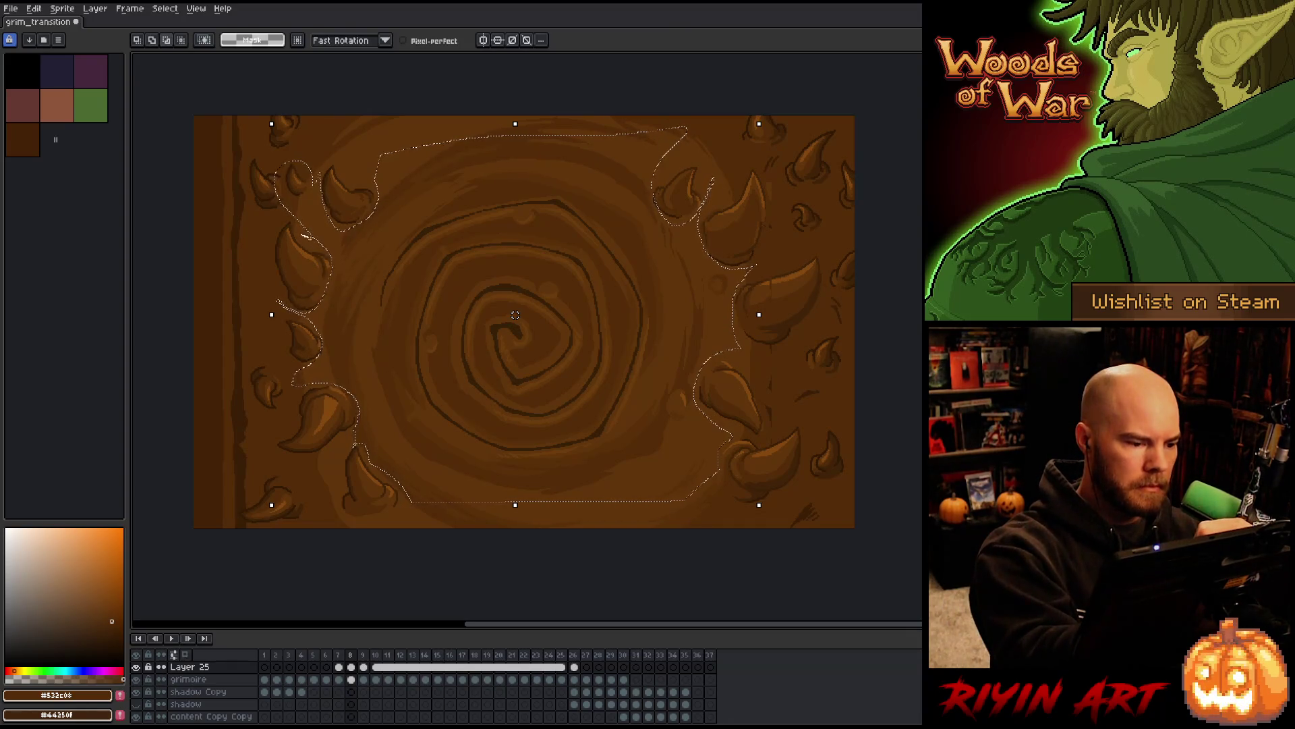
left_click_drag(338, 268, 326, 304)
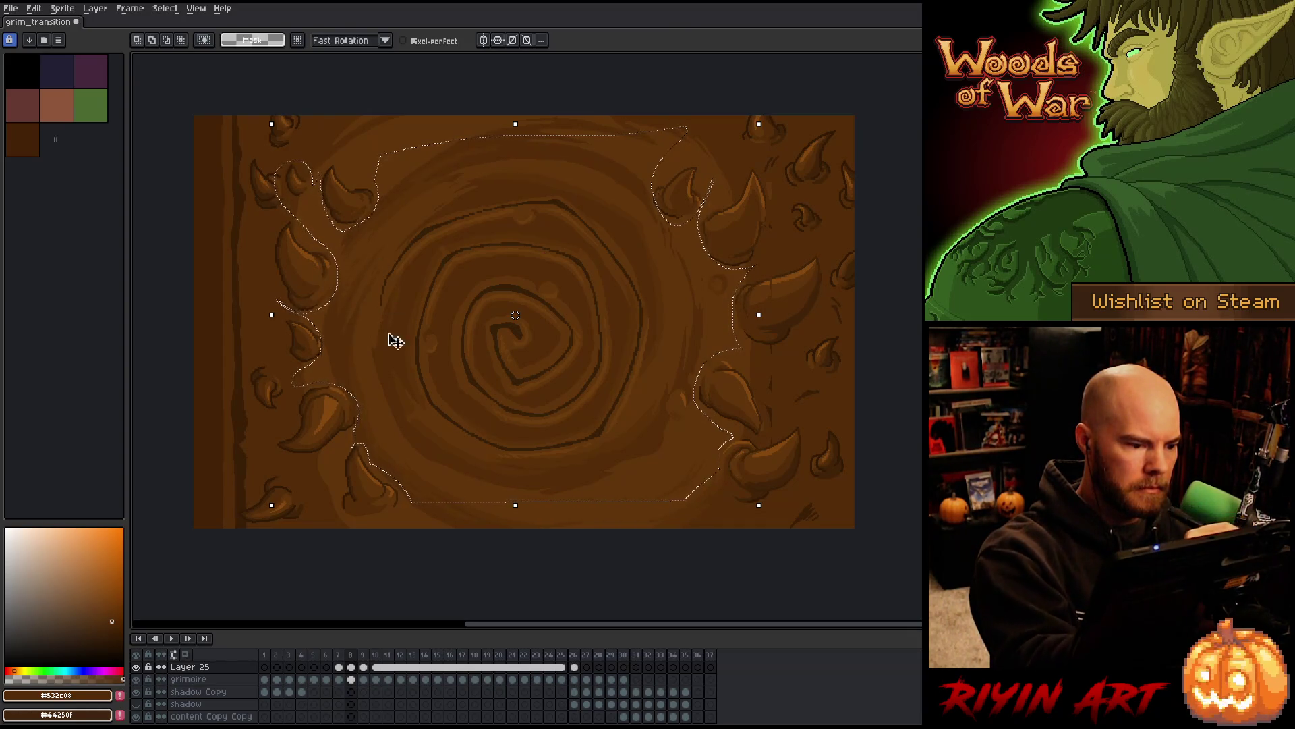
left_click(137, 666)
left_click(138, 666)
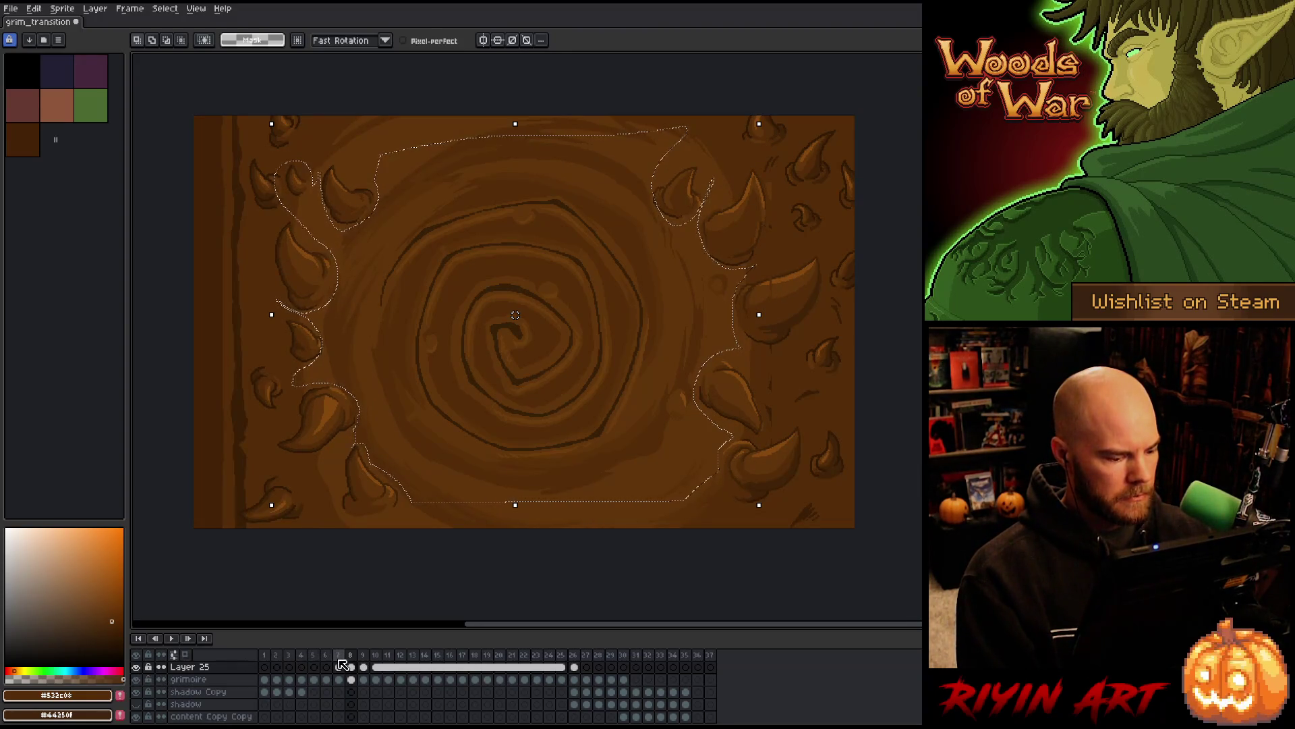
left_click(352, 667)
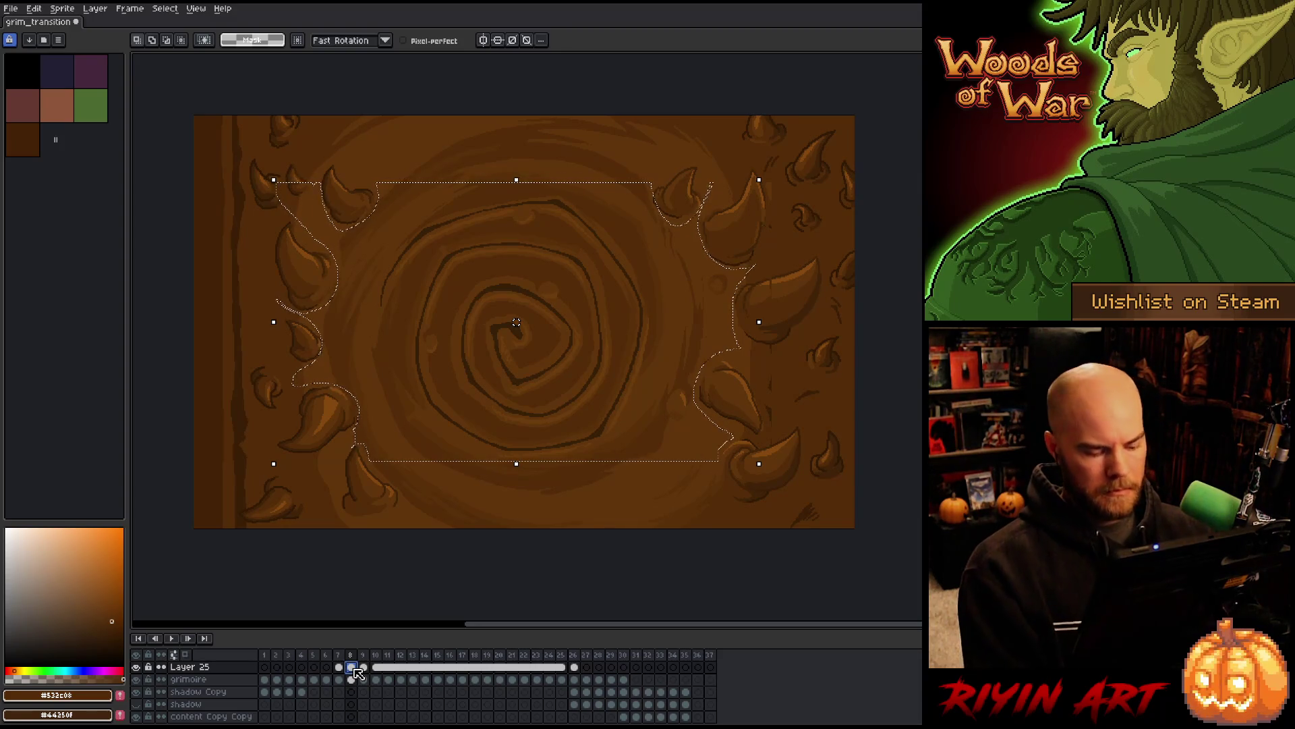
left_click(141, 666)
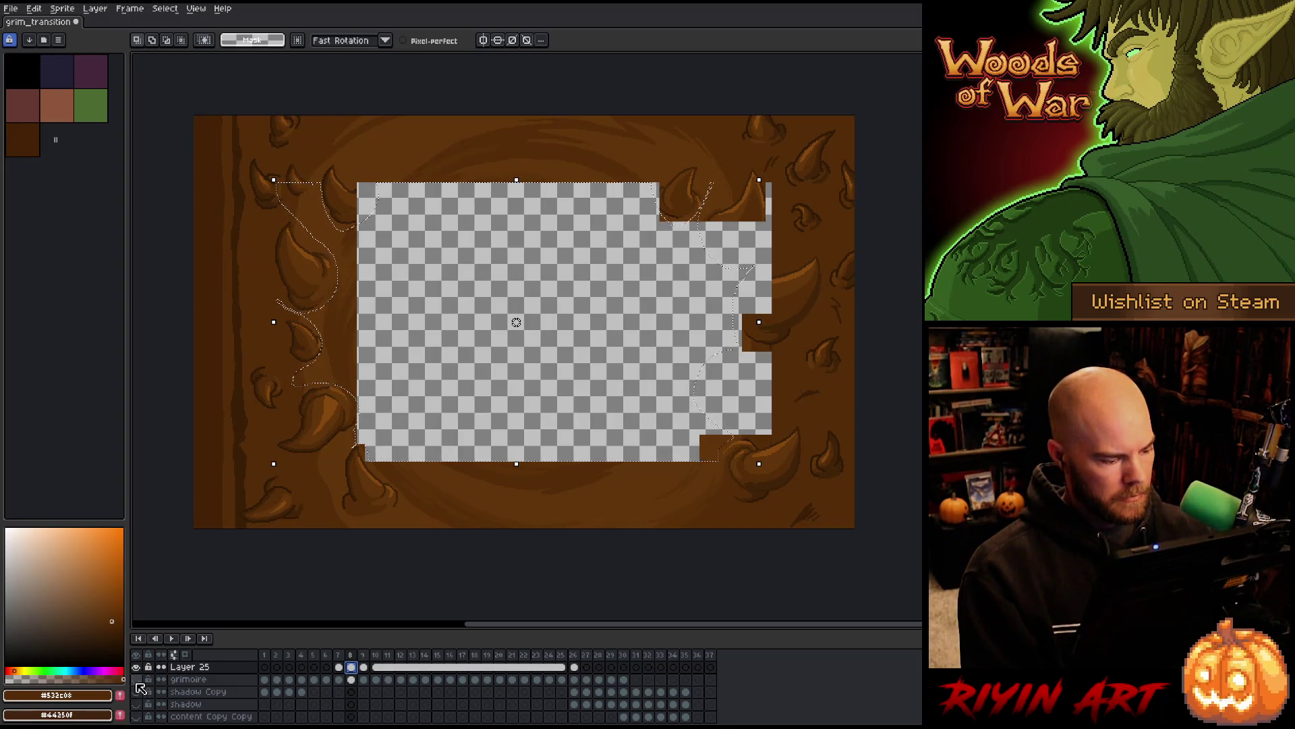
Toggle the grimoire and outer thorny border layers to compare them, leaving both visible
left_click(136, 680)
left_click(136, 682)
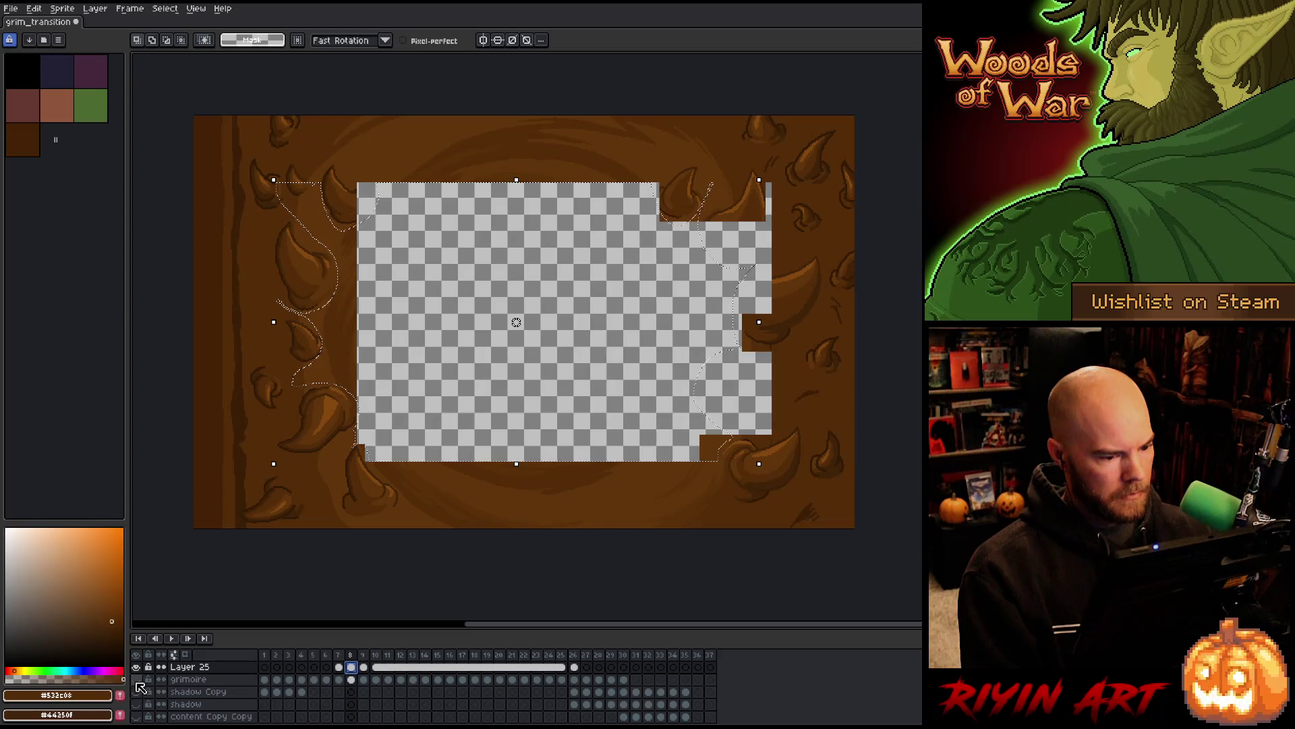
left_click(136, 682)
left_click(136, 680)
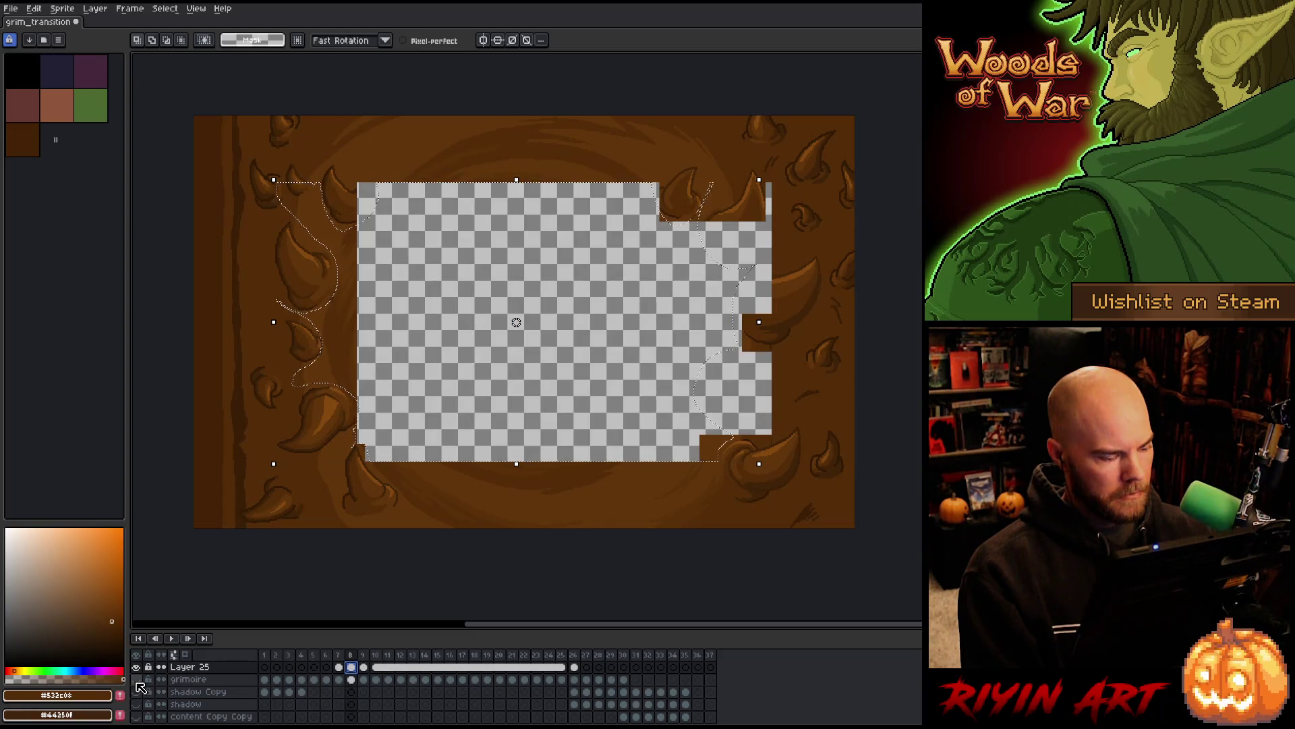
left_click(136, 678)
left_click(137, 671)
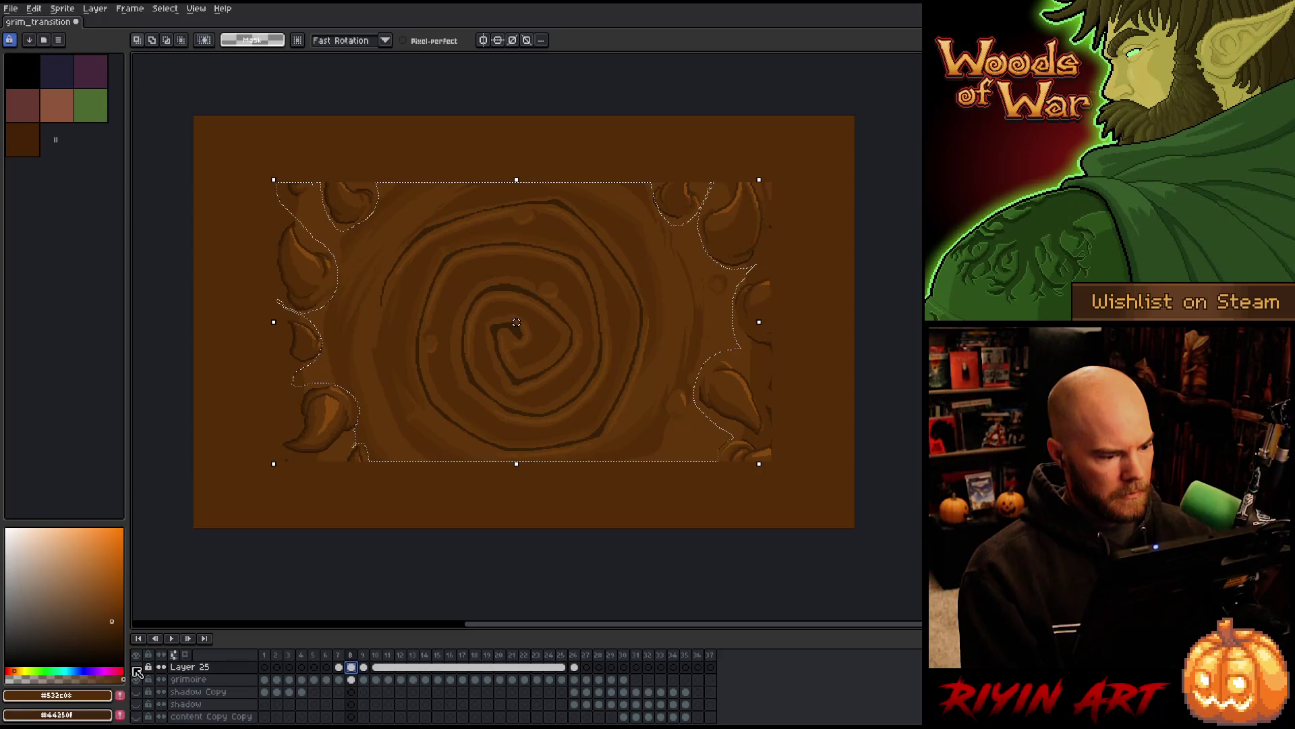
left_click(137, 671)
left_click(137, 672)
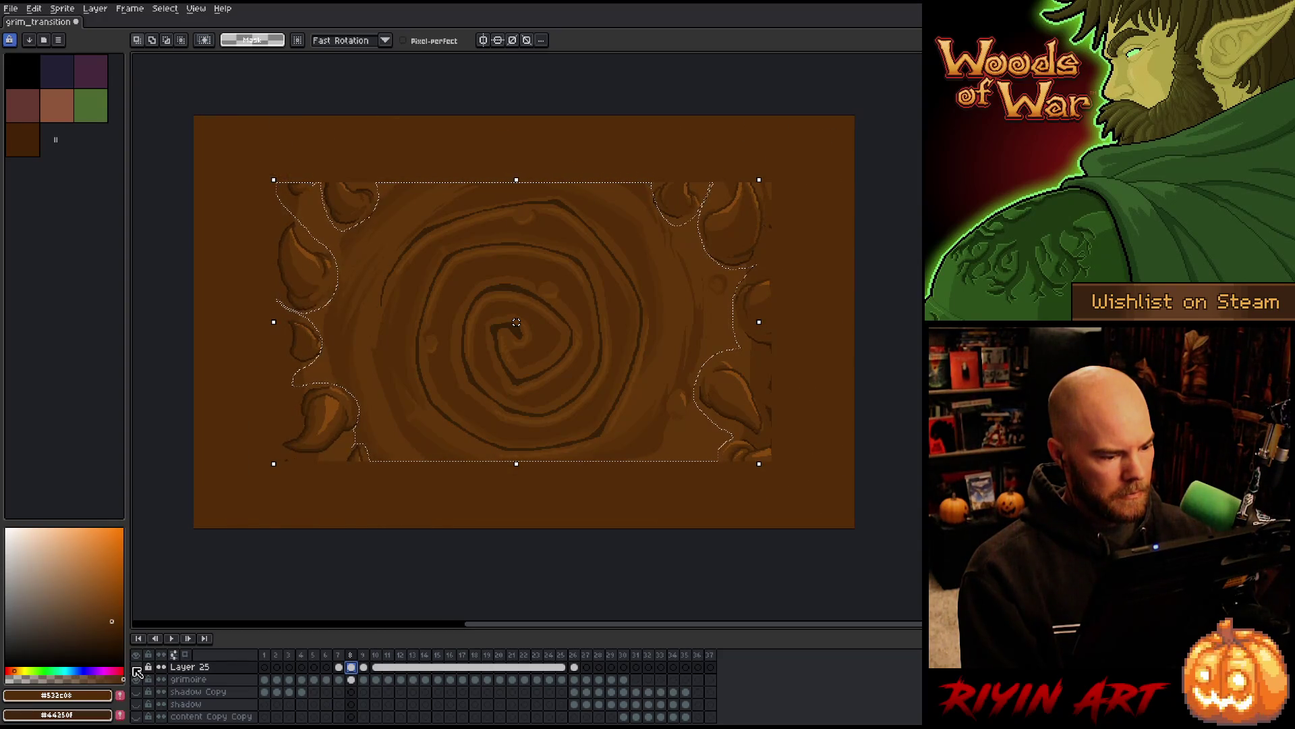
left_click(137, 671)
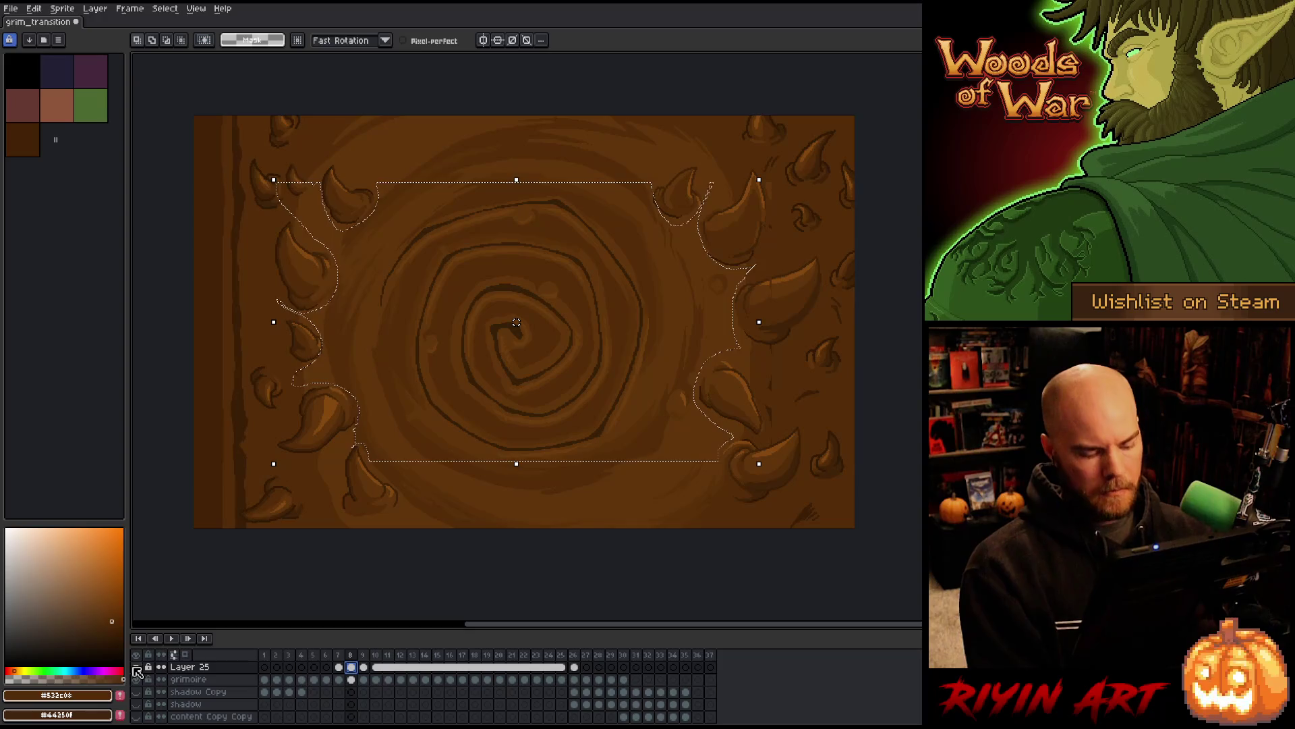
Invert the selection and switch to a 12px round brush
left_click(137, 671)
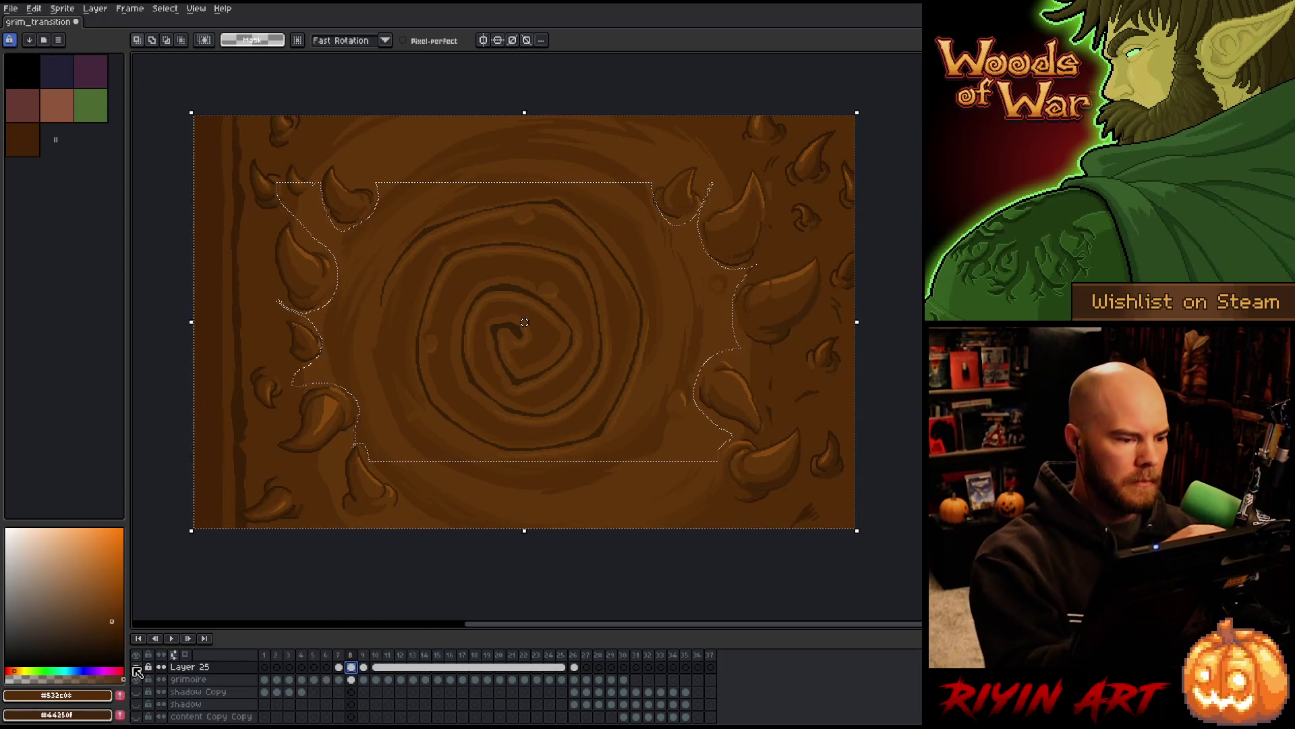
key("b")
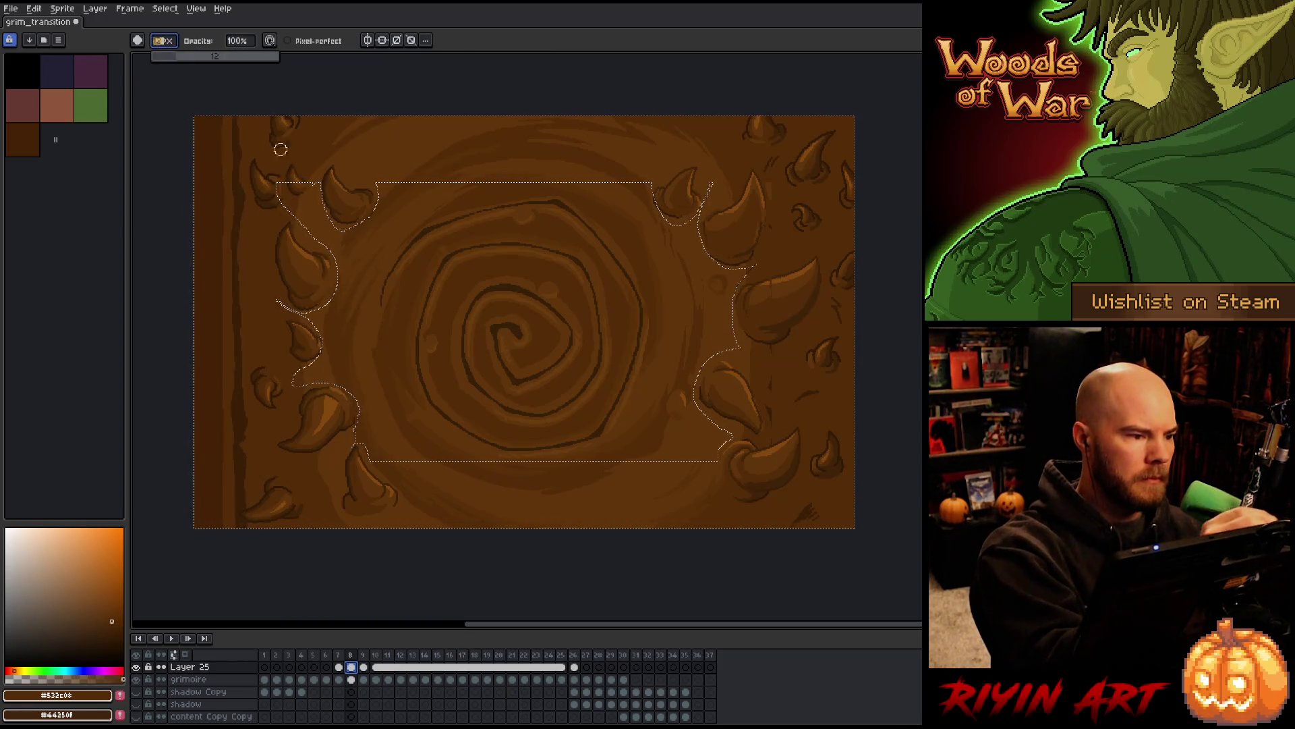
key("e")
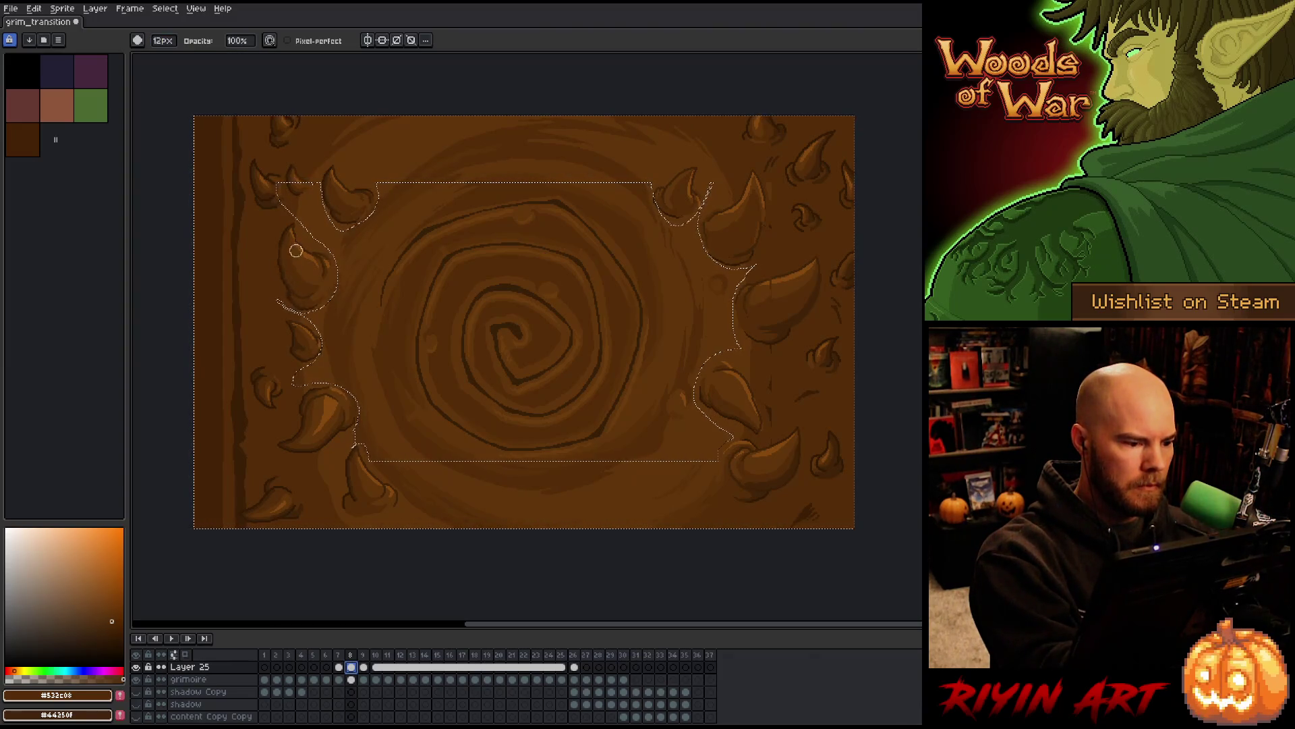